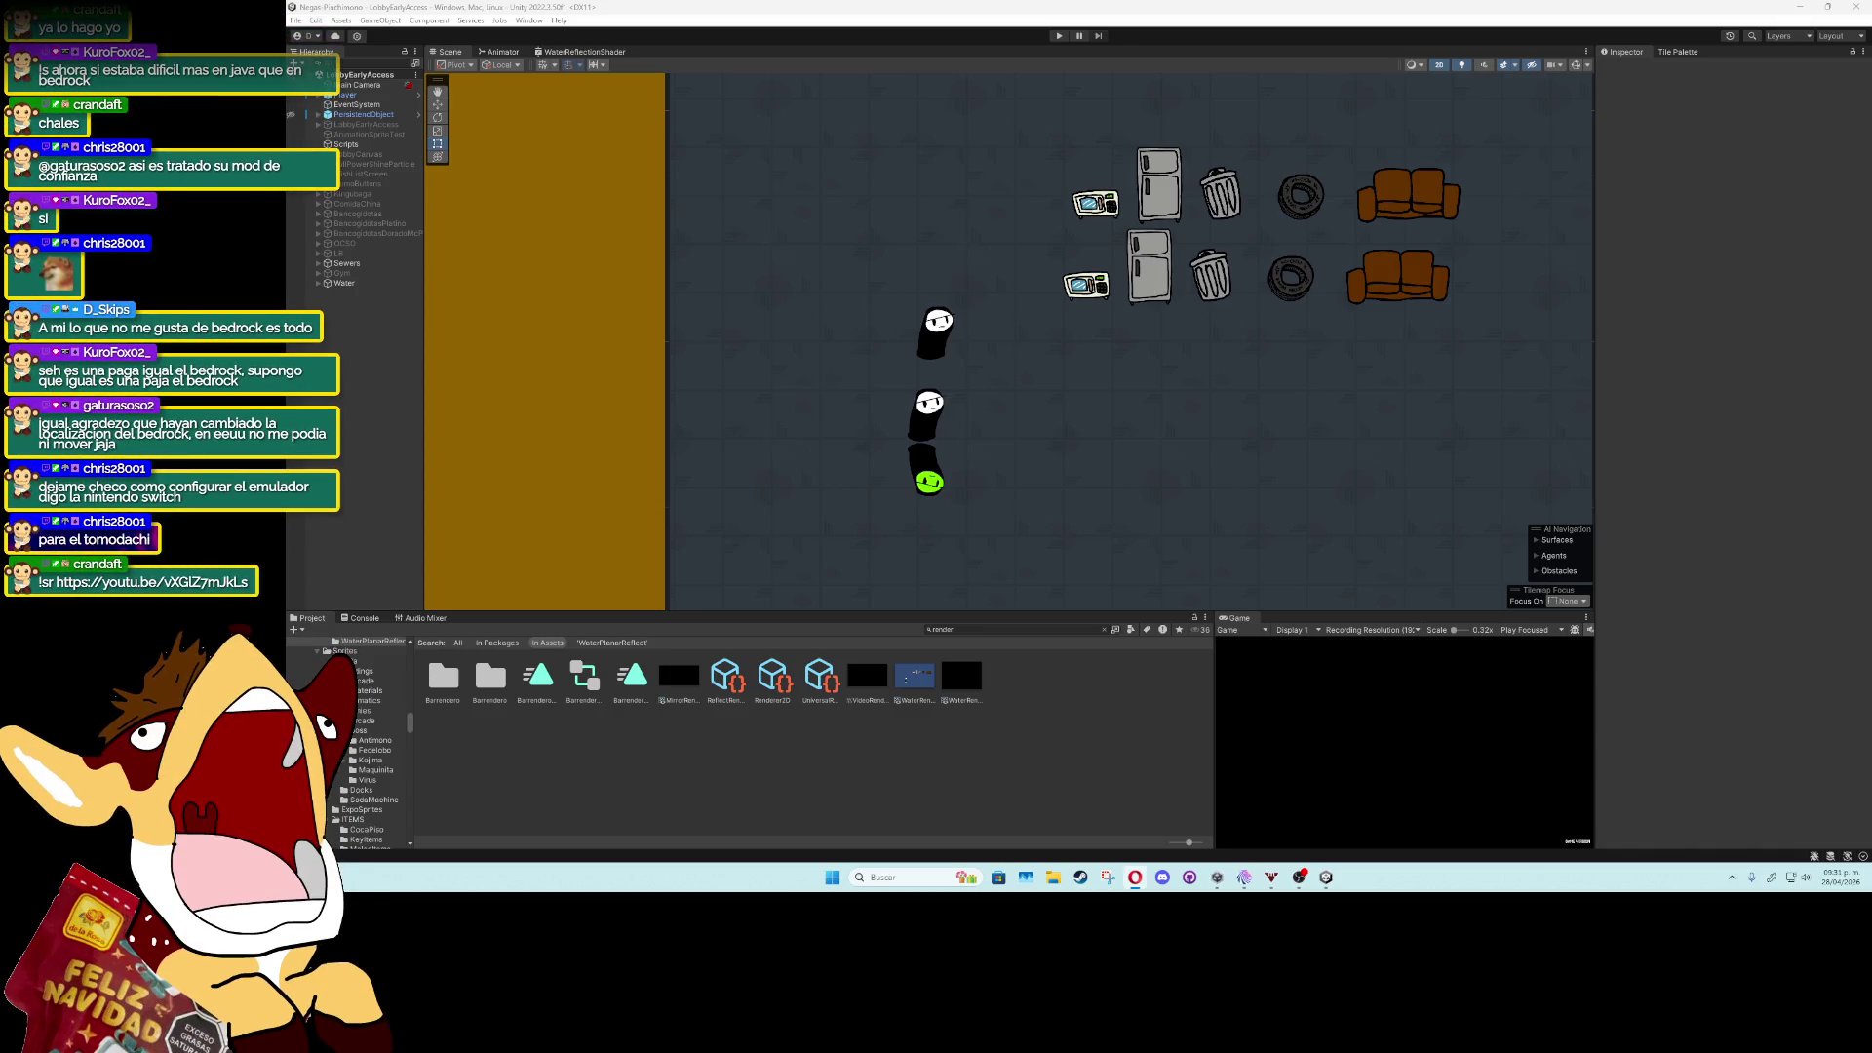
Expand Water in the Hierarchy and select WaterRenderCamera to view its camera settings.
click(317, 284)
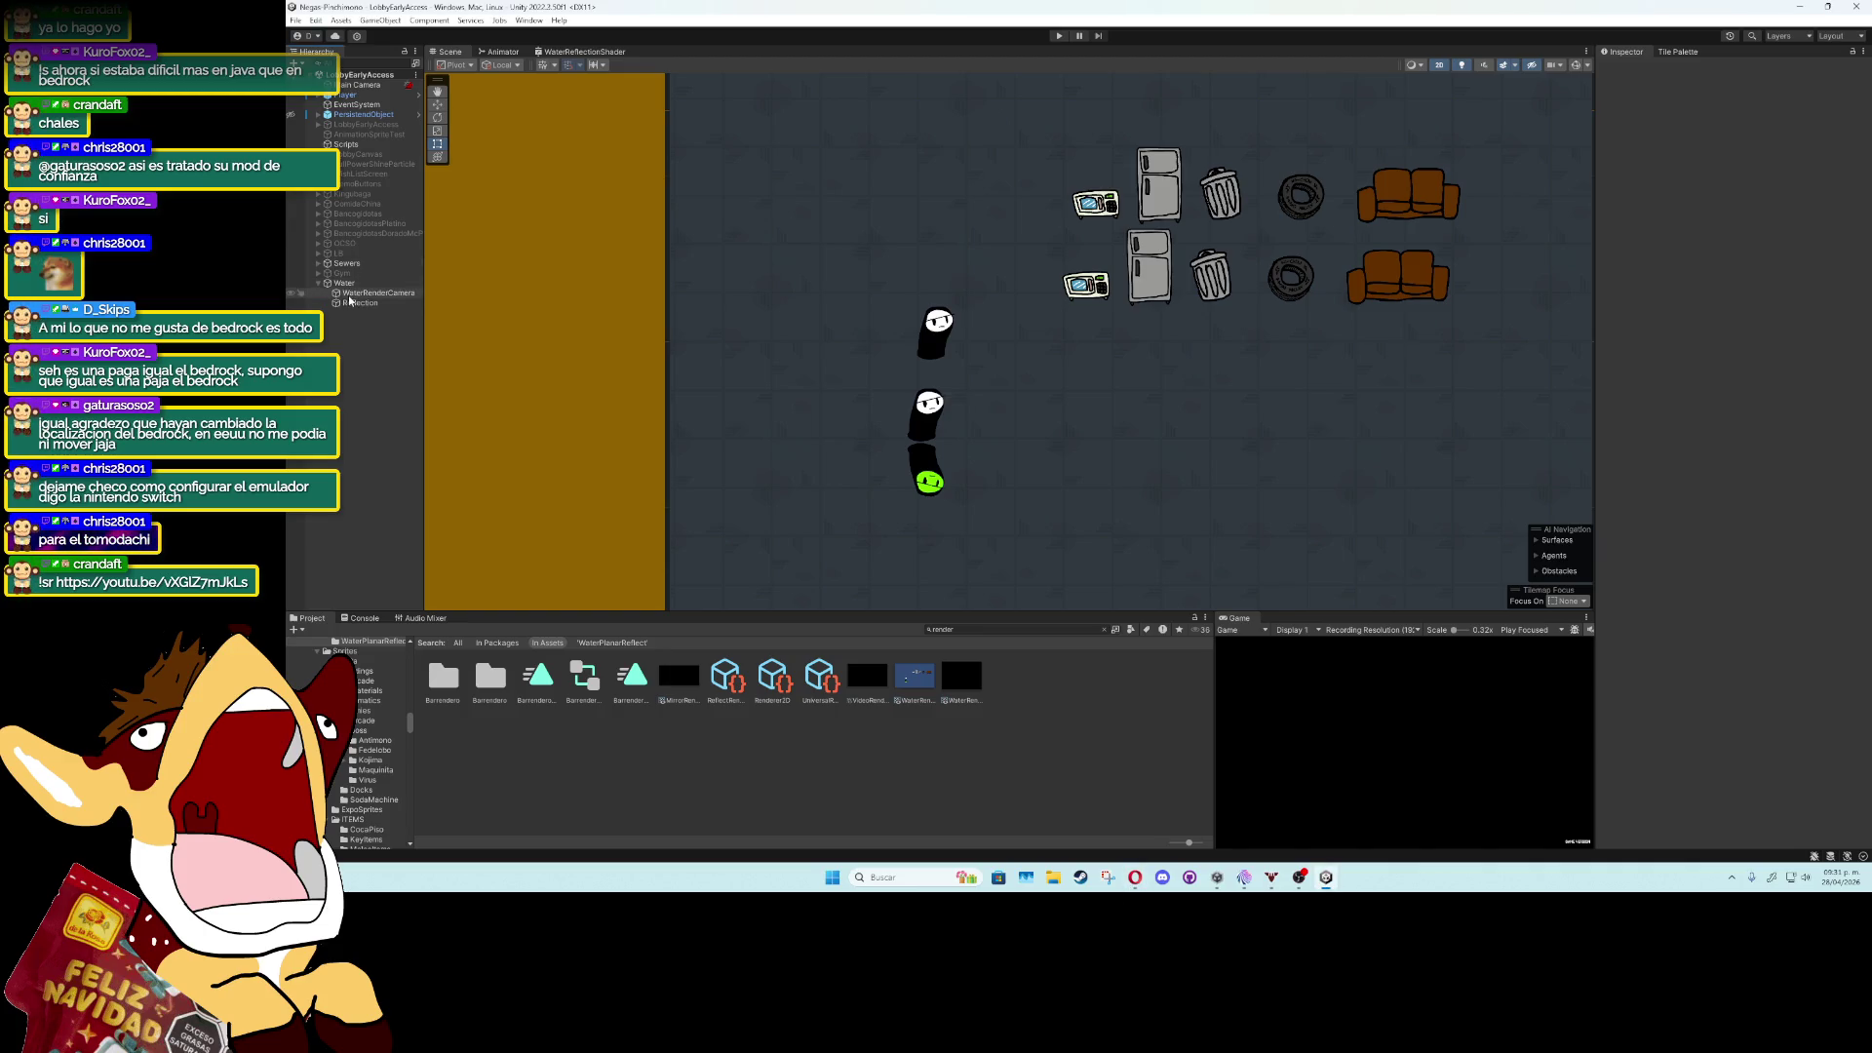
click(353, 293)
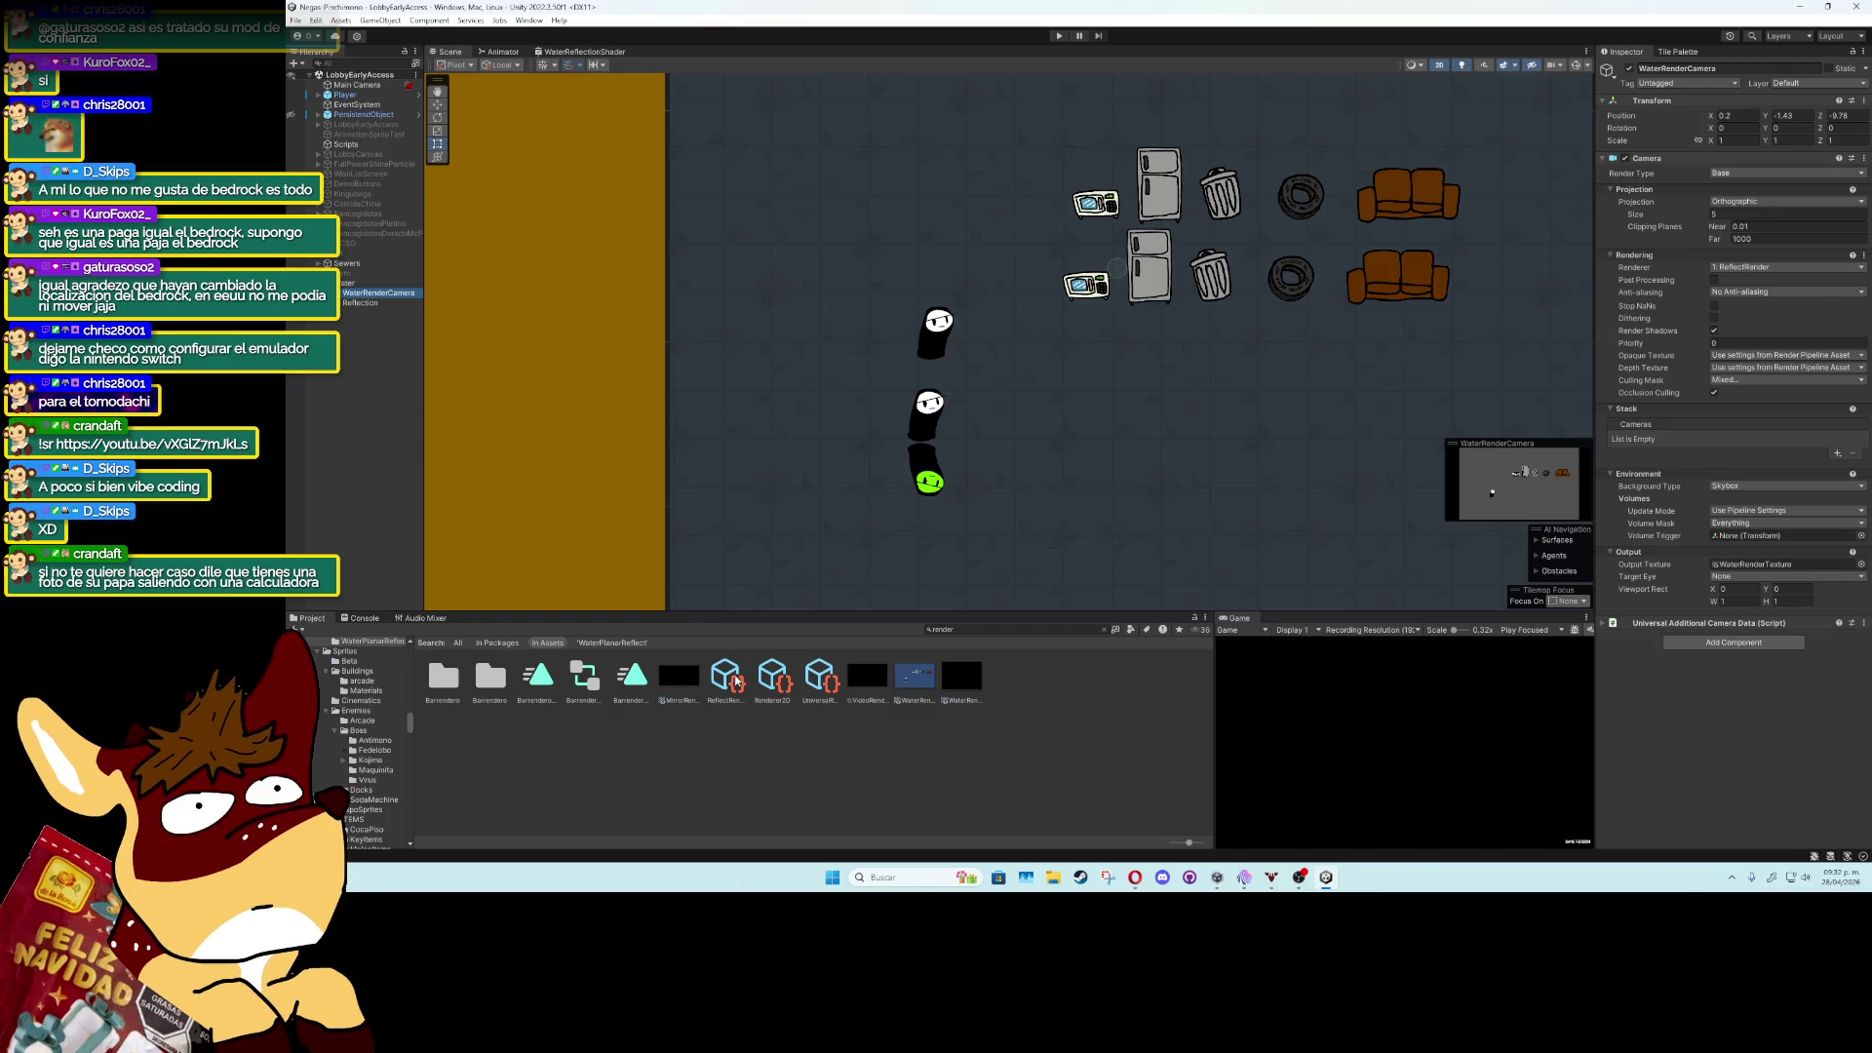
Select the ReflectRender asset to show its Renderer 2D Data with the Sprites Reflect feature.
click(727, 677)
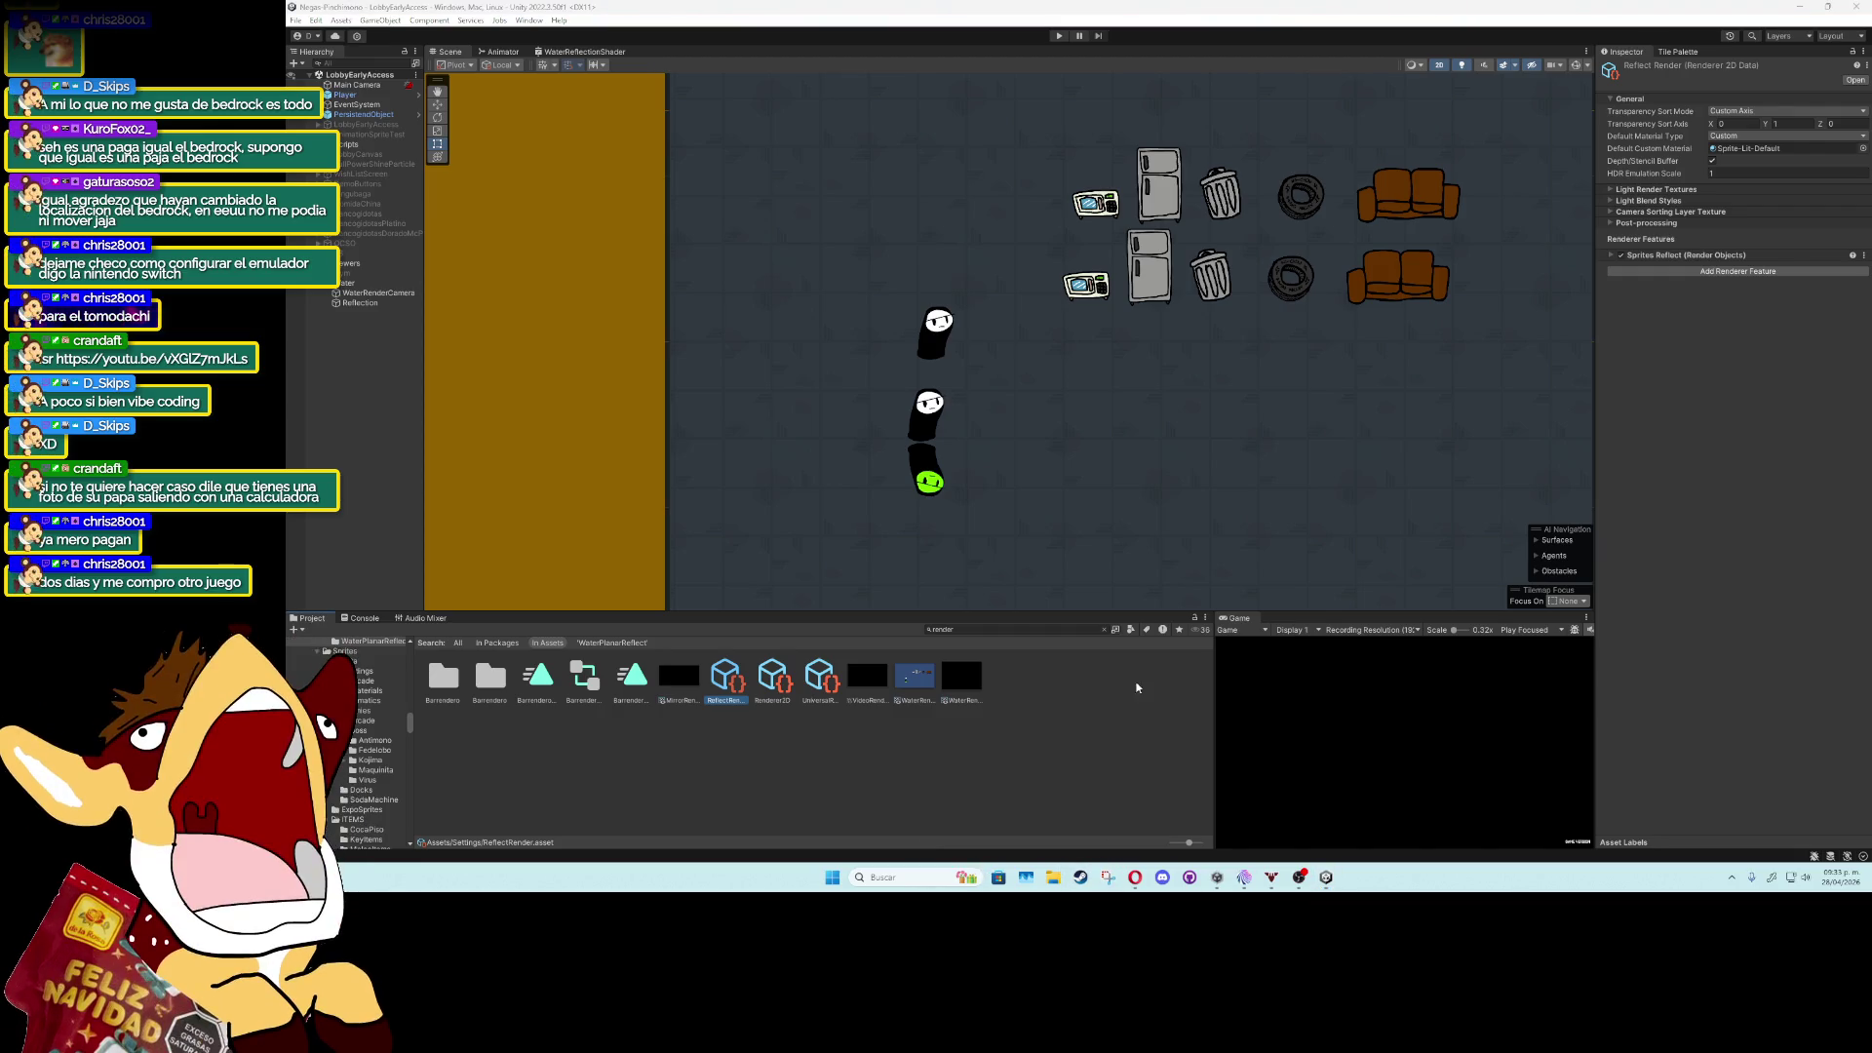
key(super+shift+s)
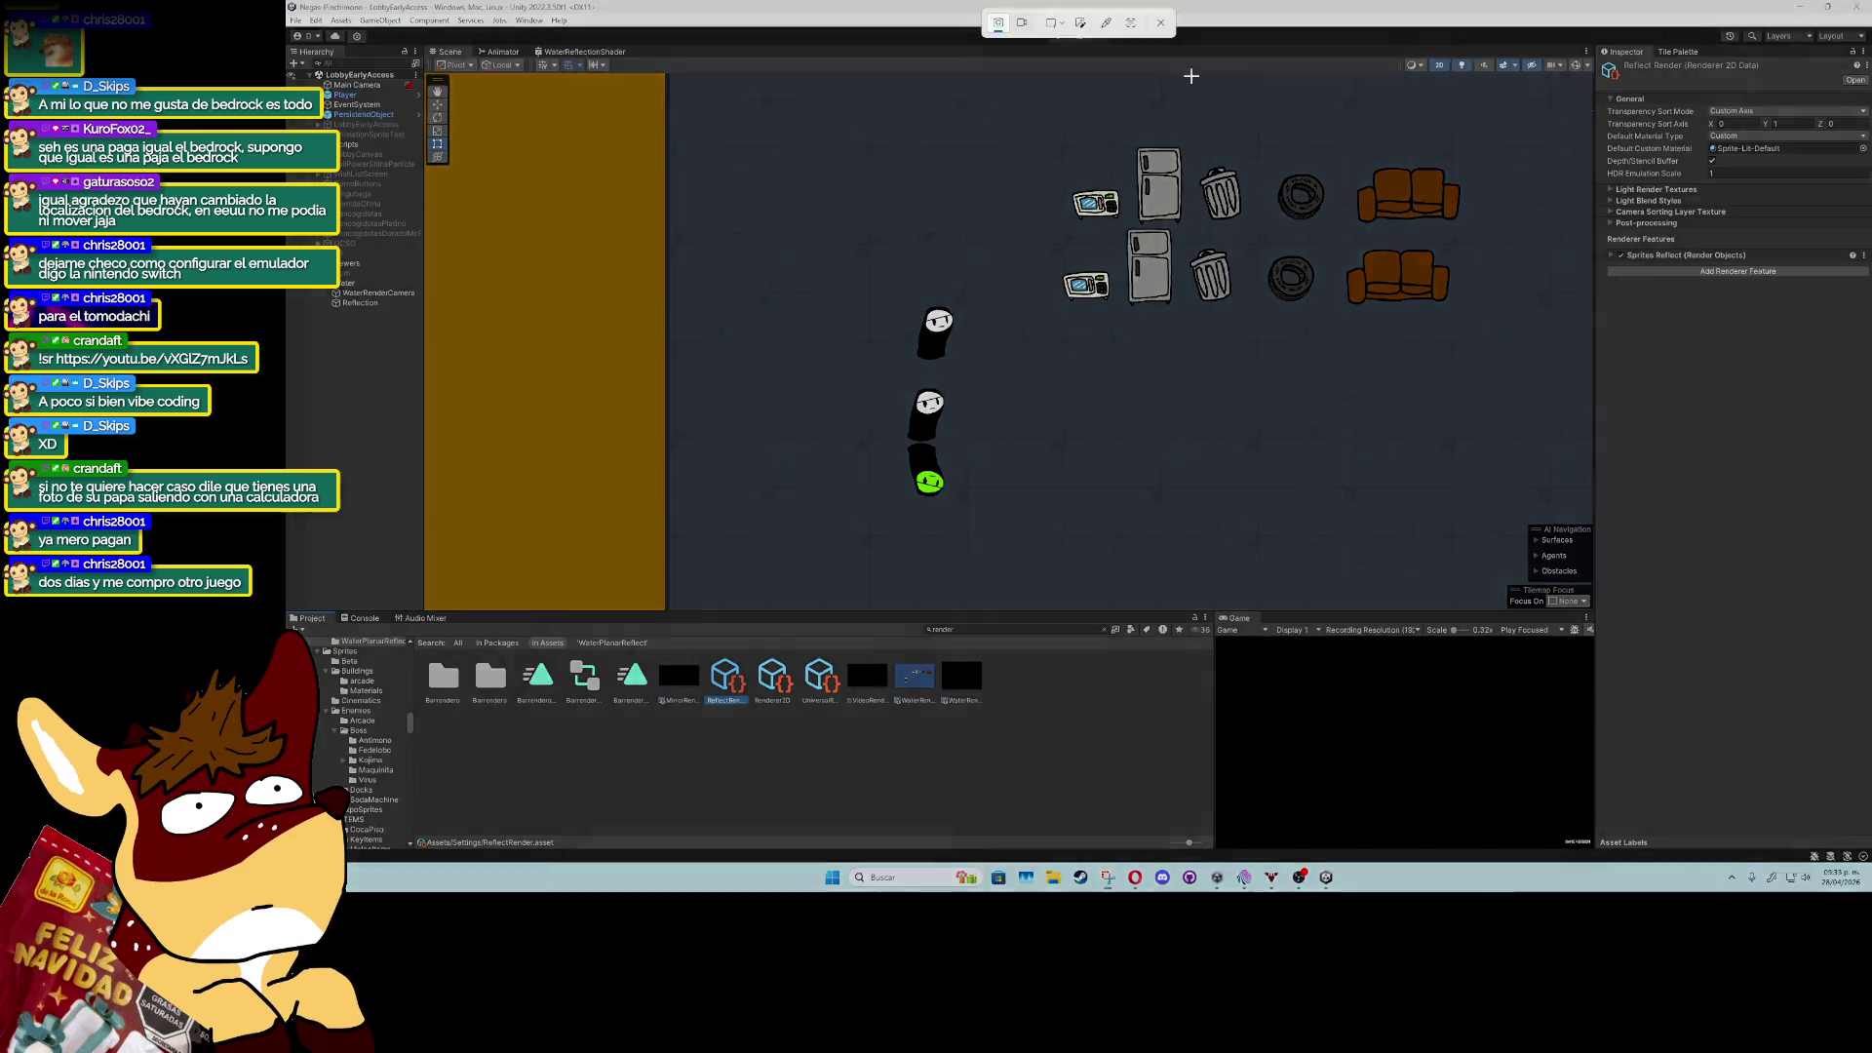
drag(1587, 44, 1866, 284)
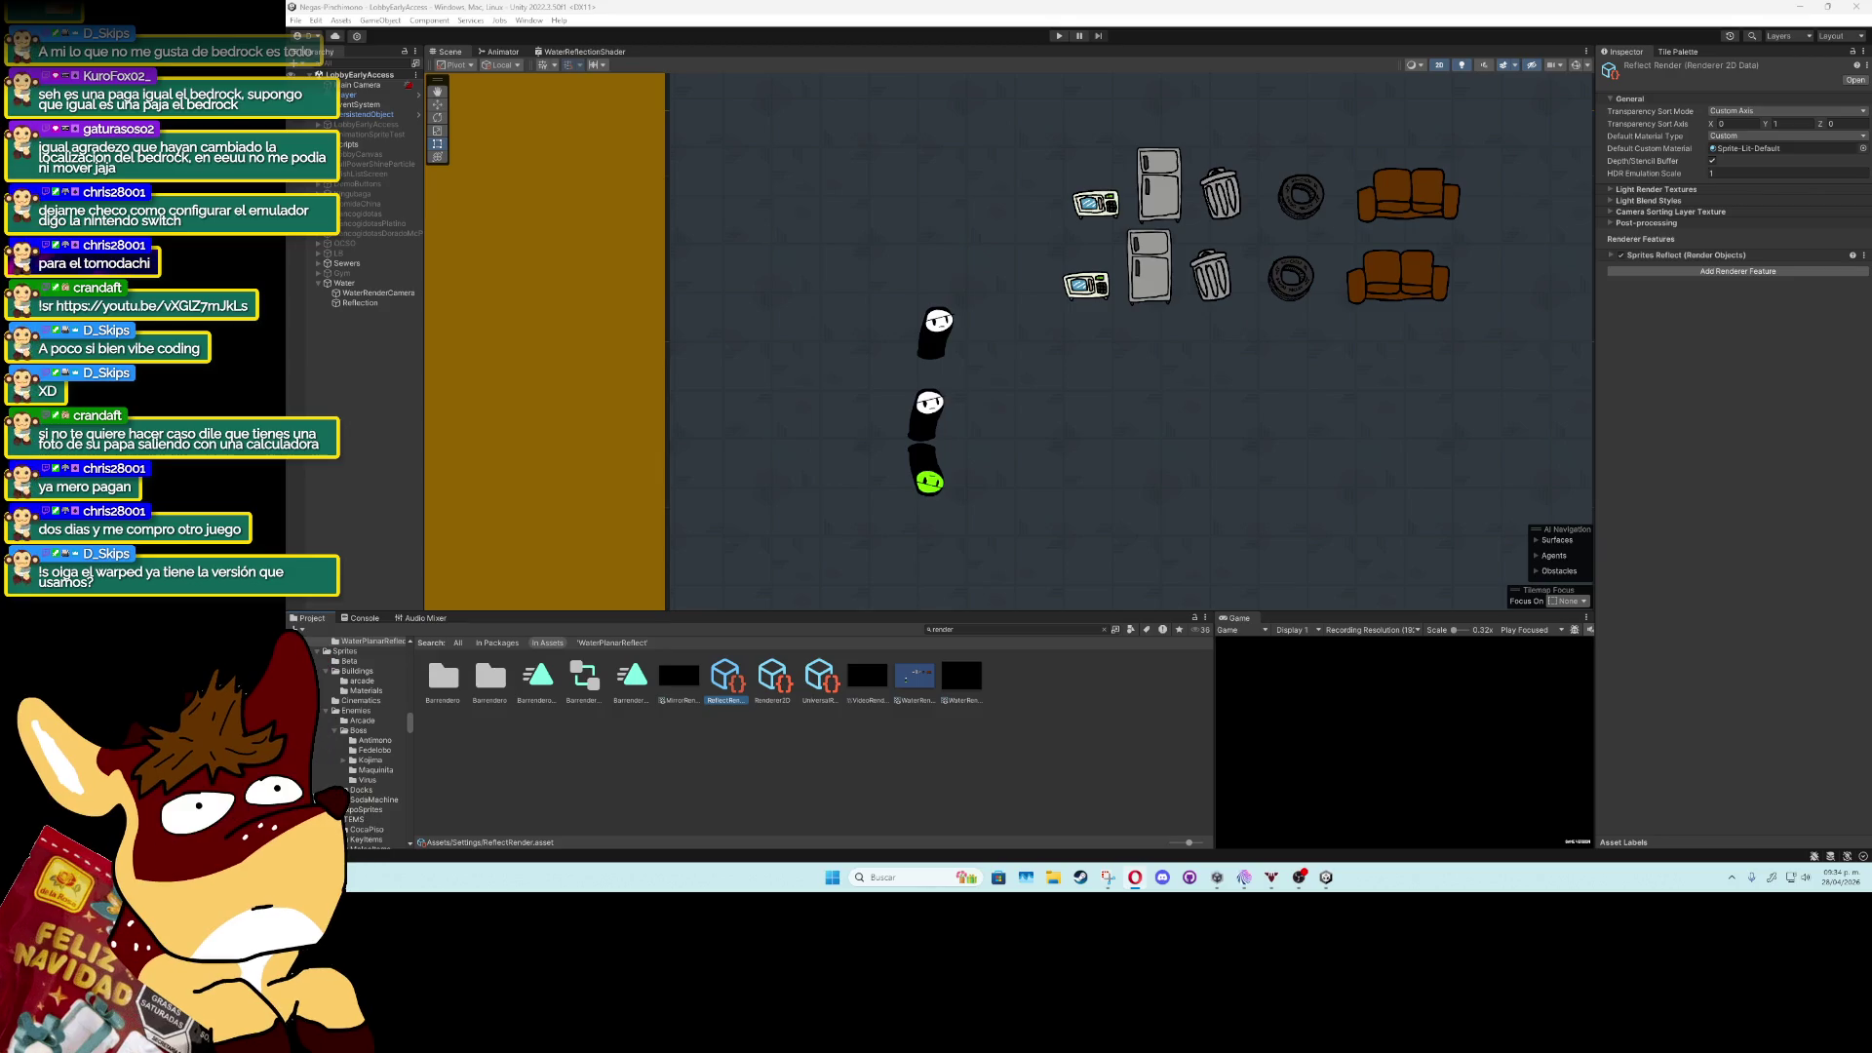
click(370, 293)
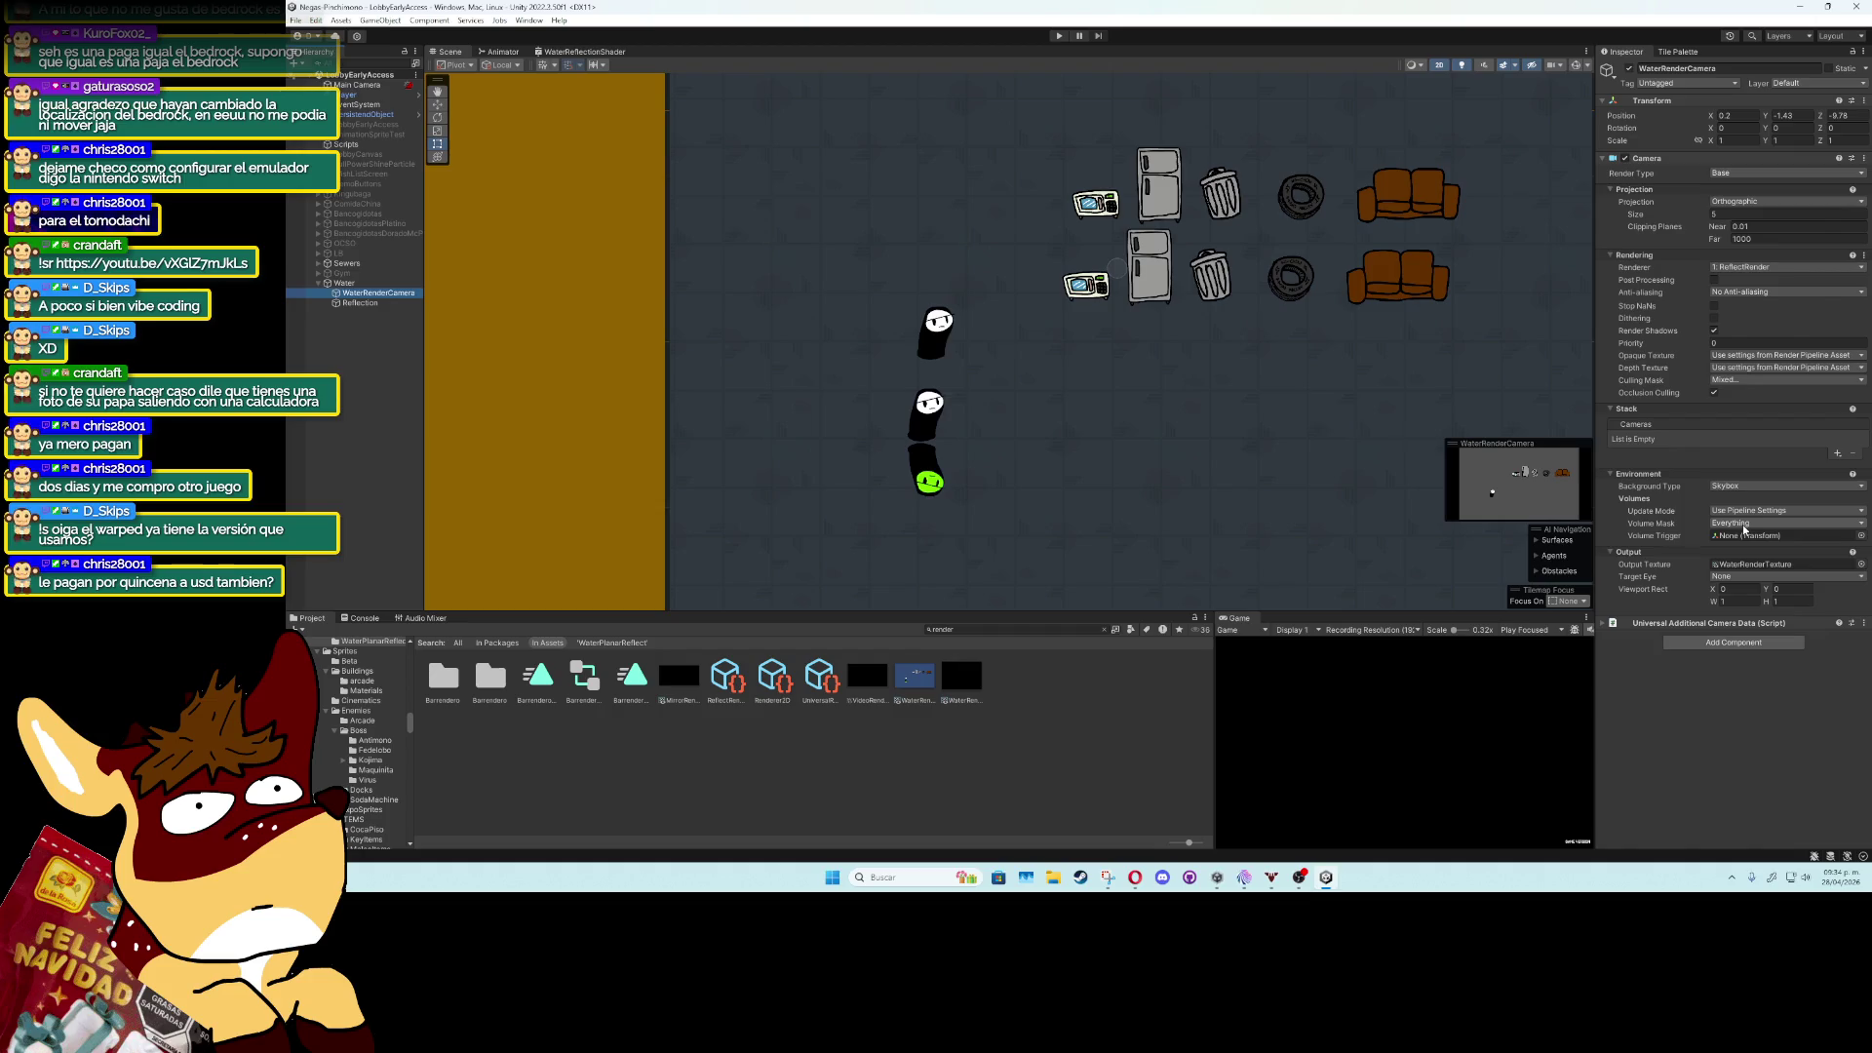
Set WaterRenderCamera's Culling Mask to Nothing, then reopen ReflectRender and expand Sprites Reflect.
click(1746, 380)
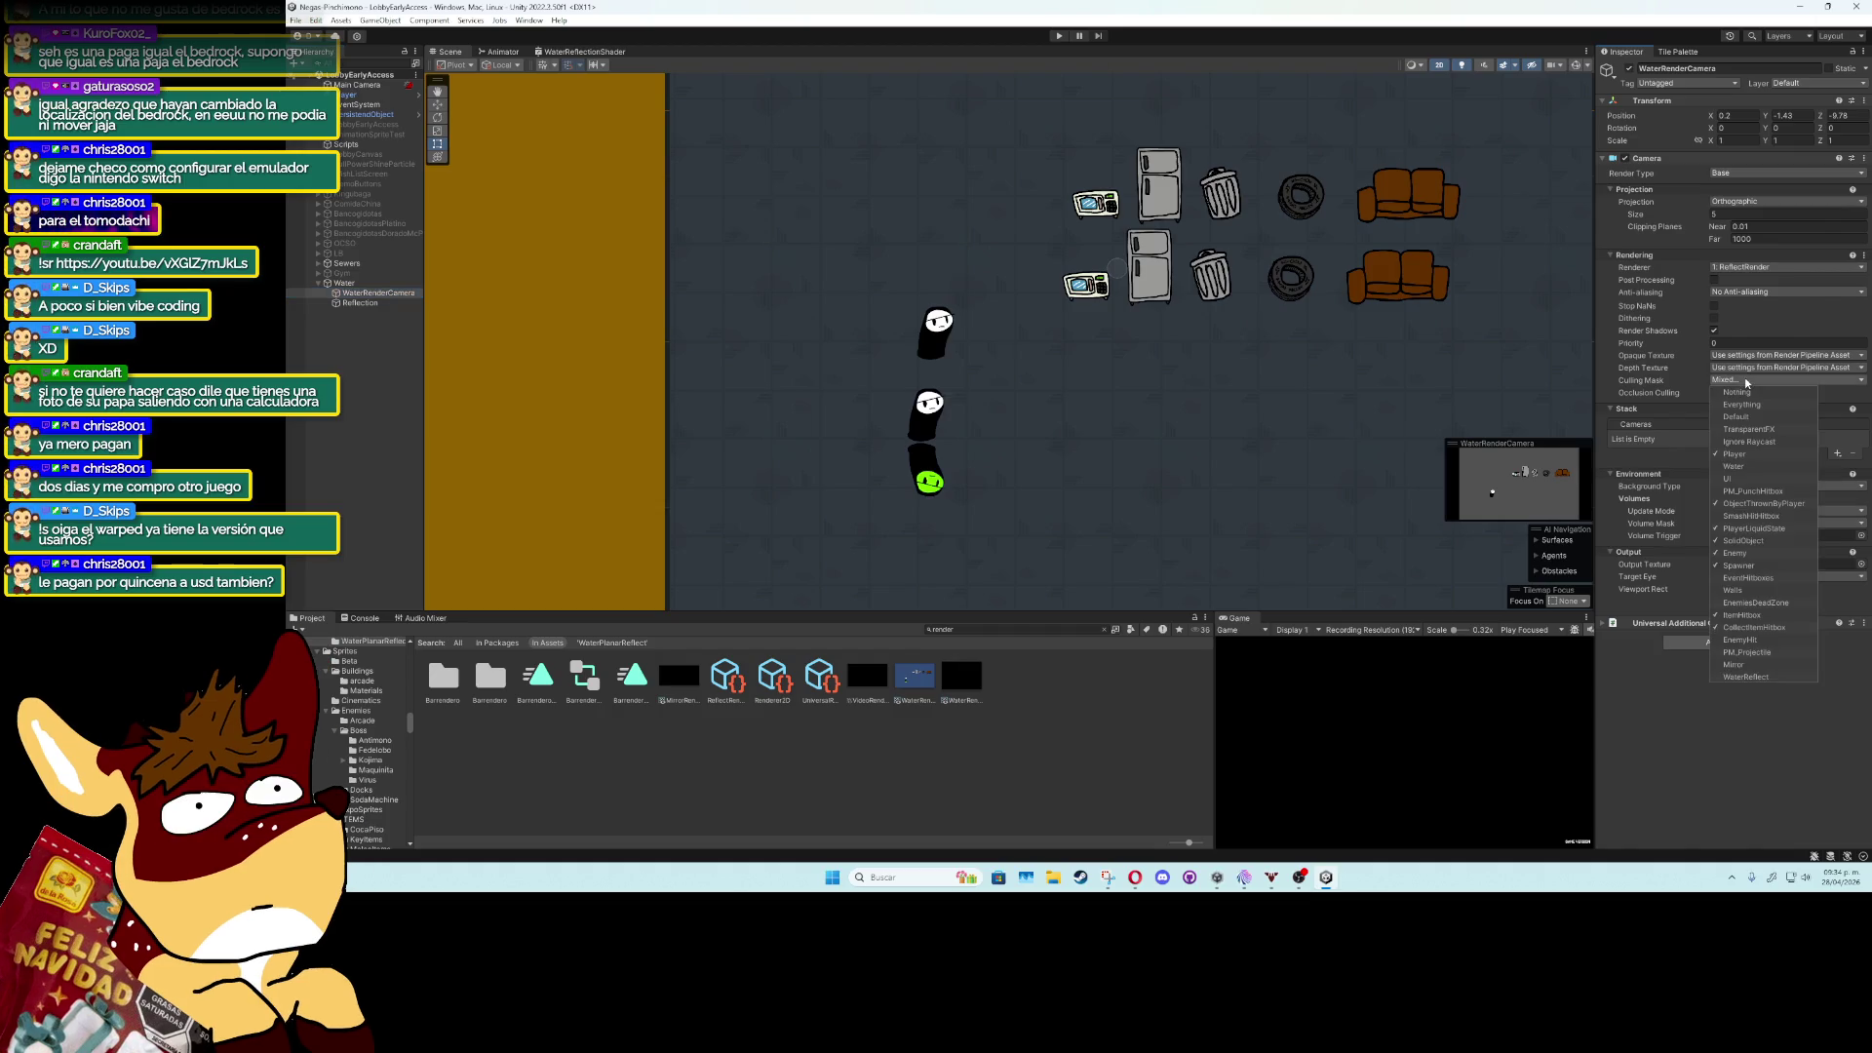
click(1736, 392)
click(1703, 703)
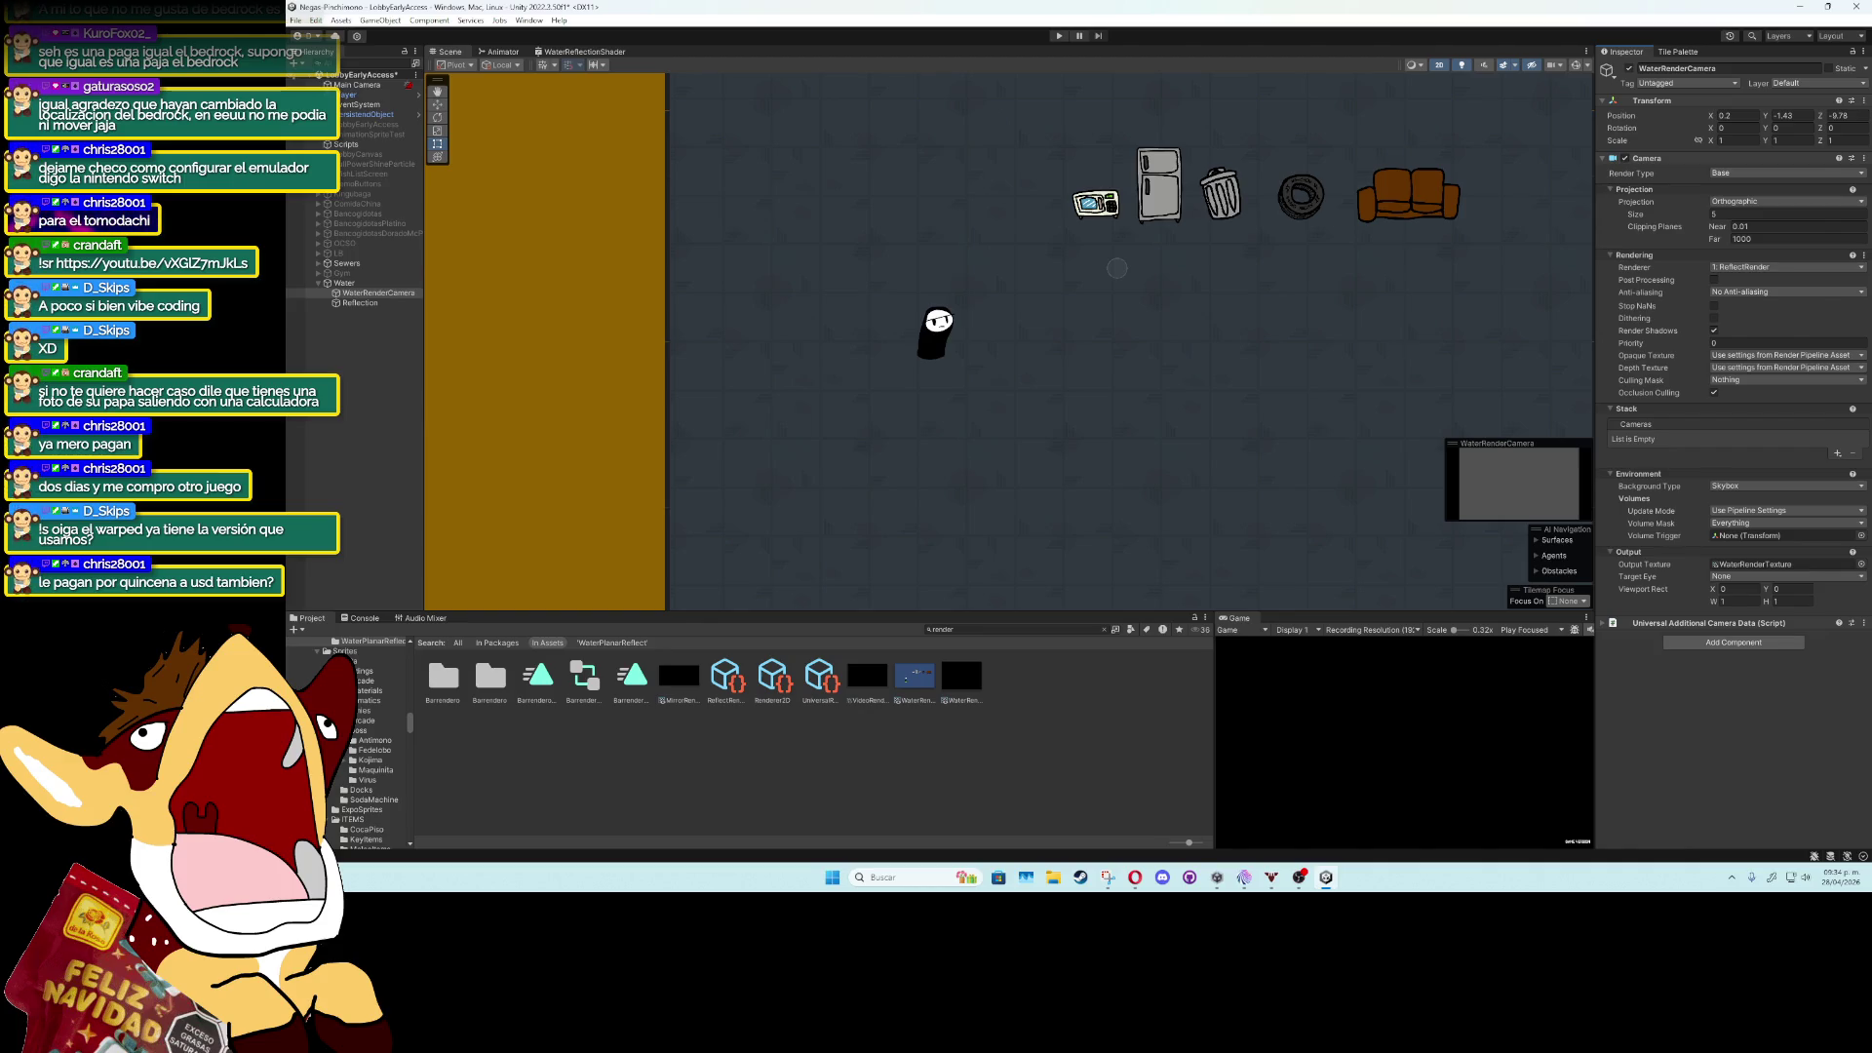
click(728, 685)
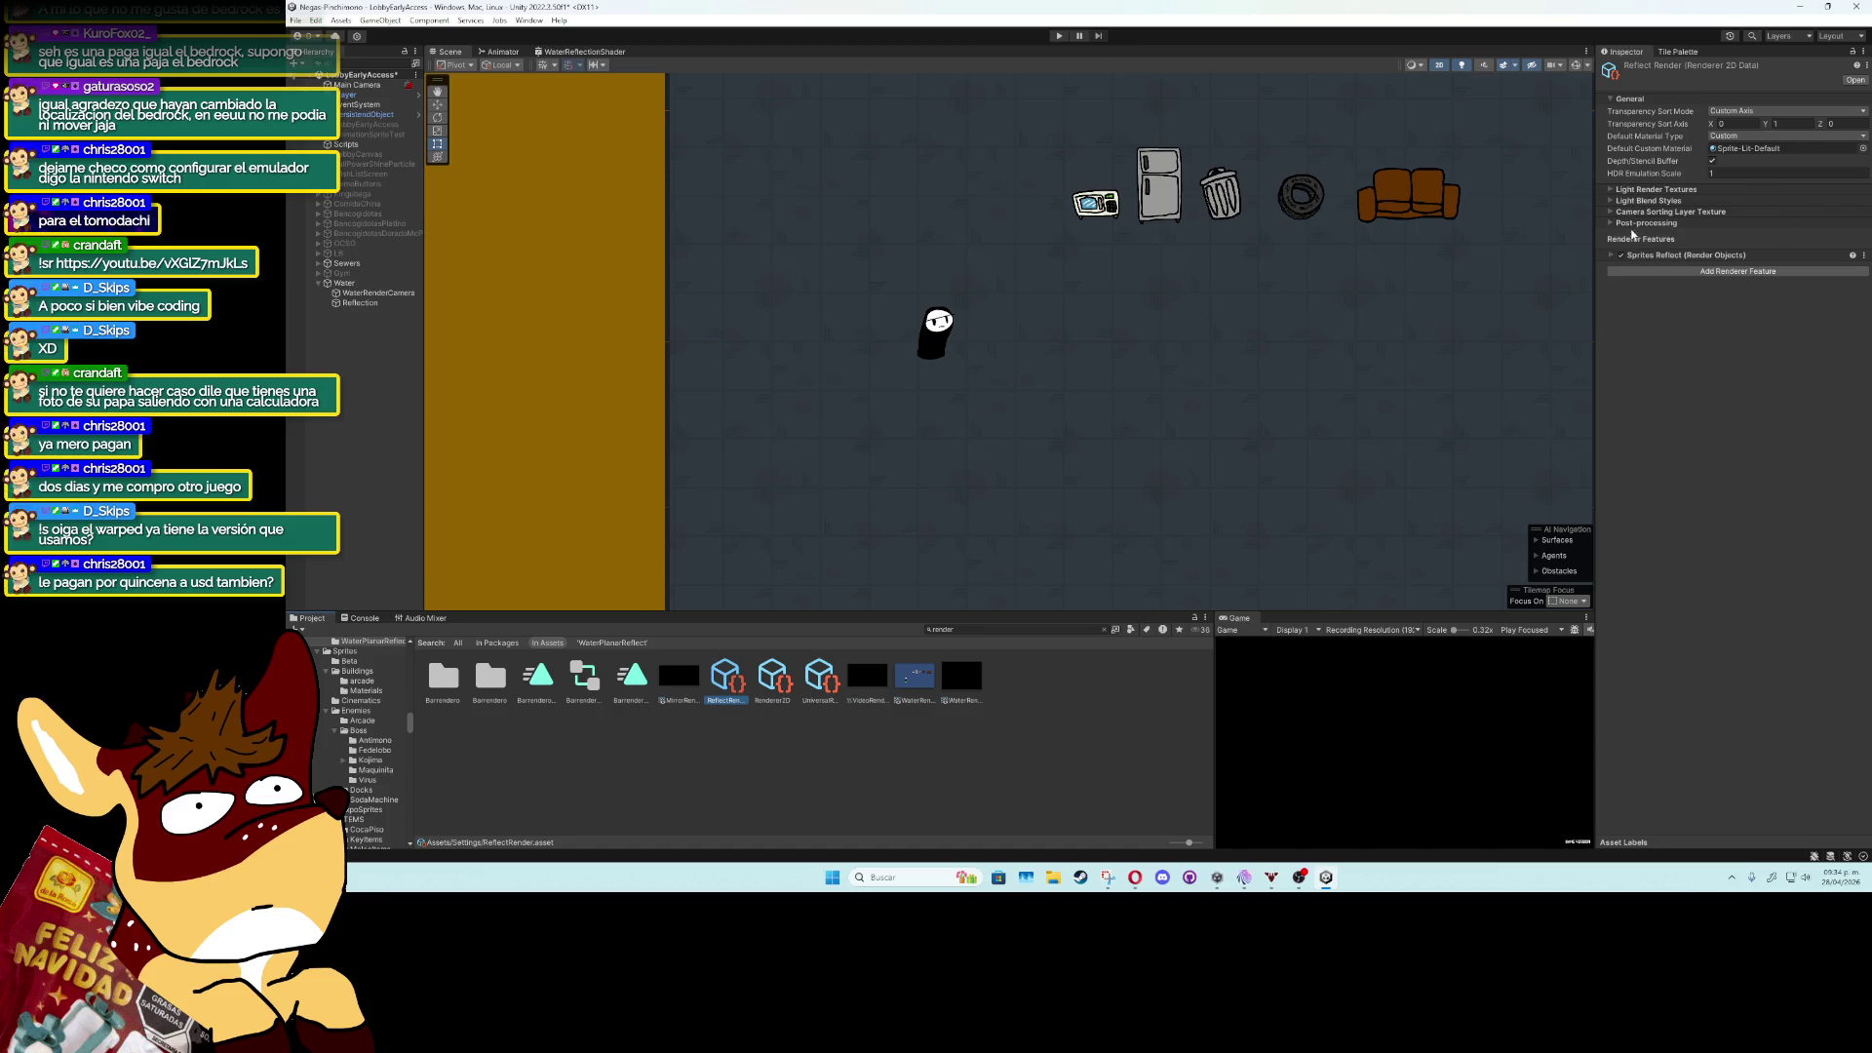
click(1613, 257)
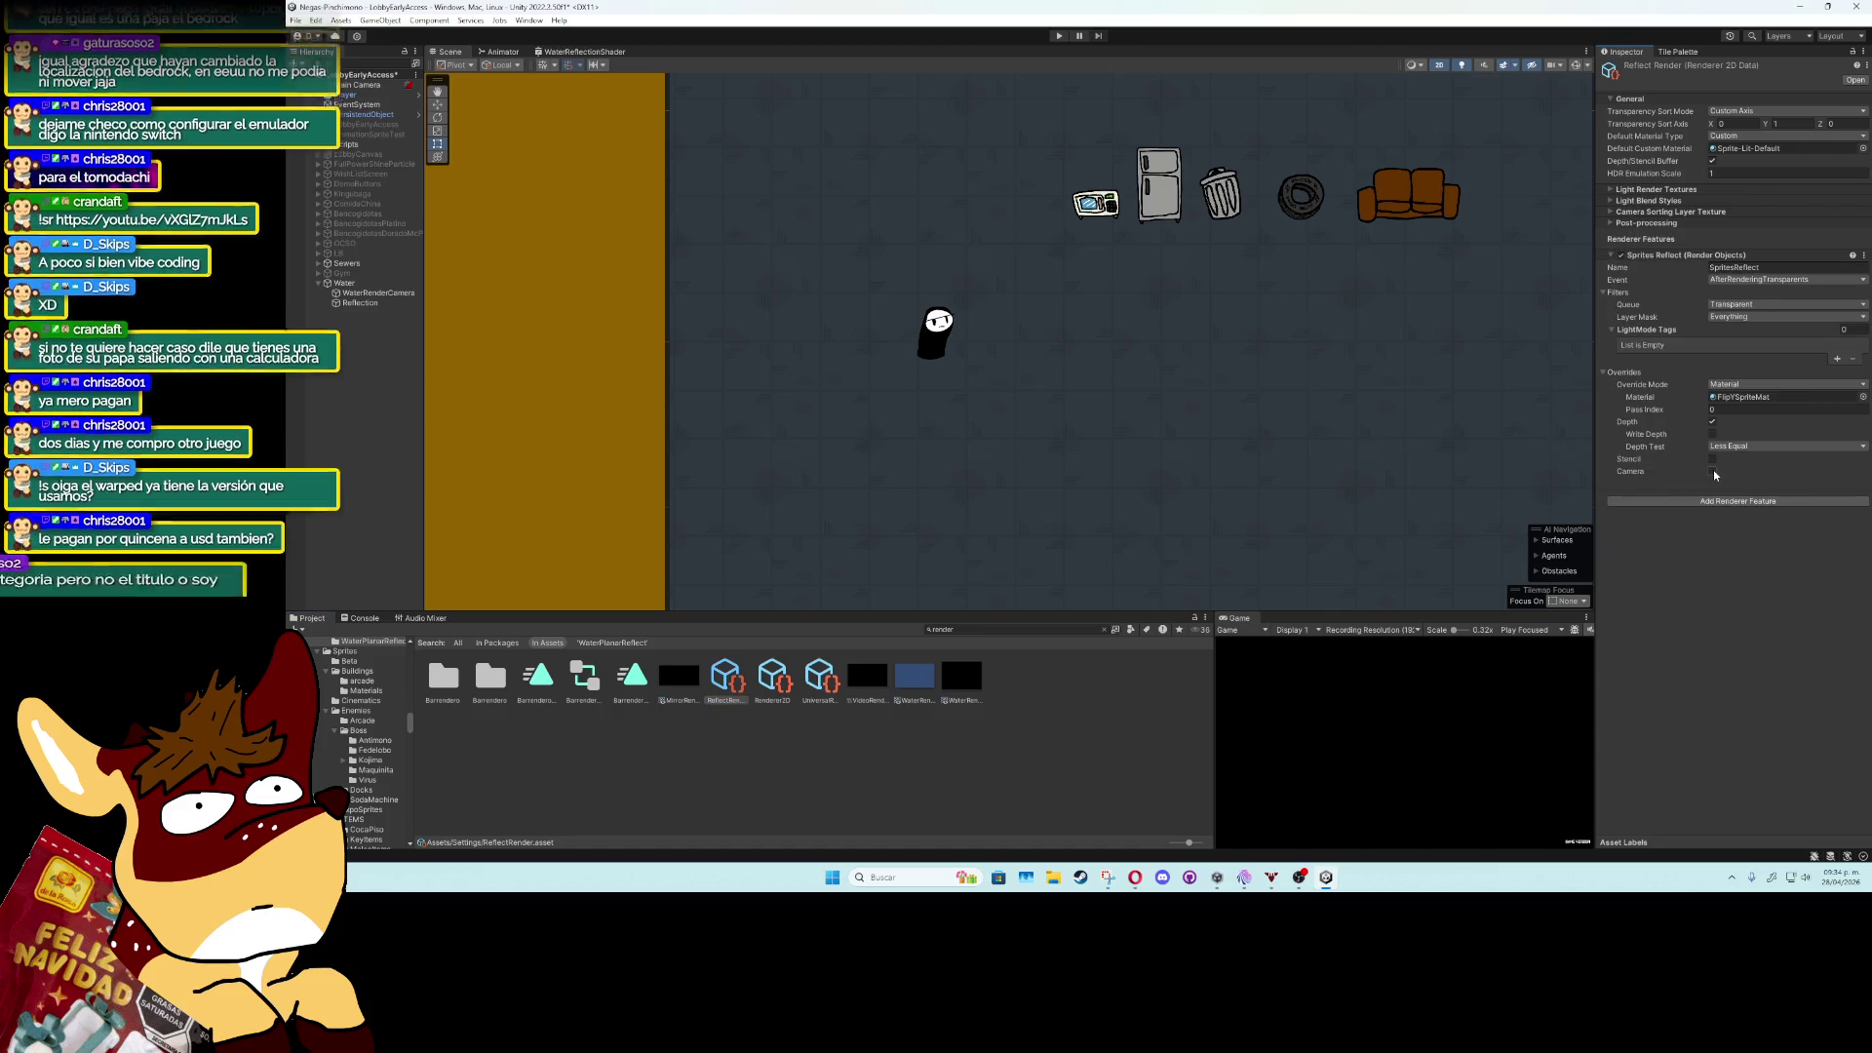
Tick the Camera override on Sprites Reflect to expose Field Of View, Position Offset and Restore.
click(1713, 471)
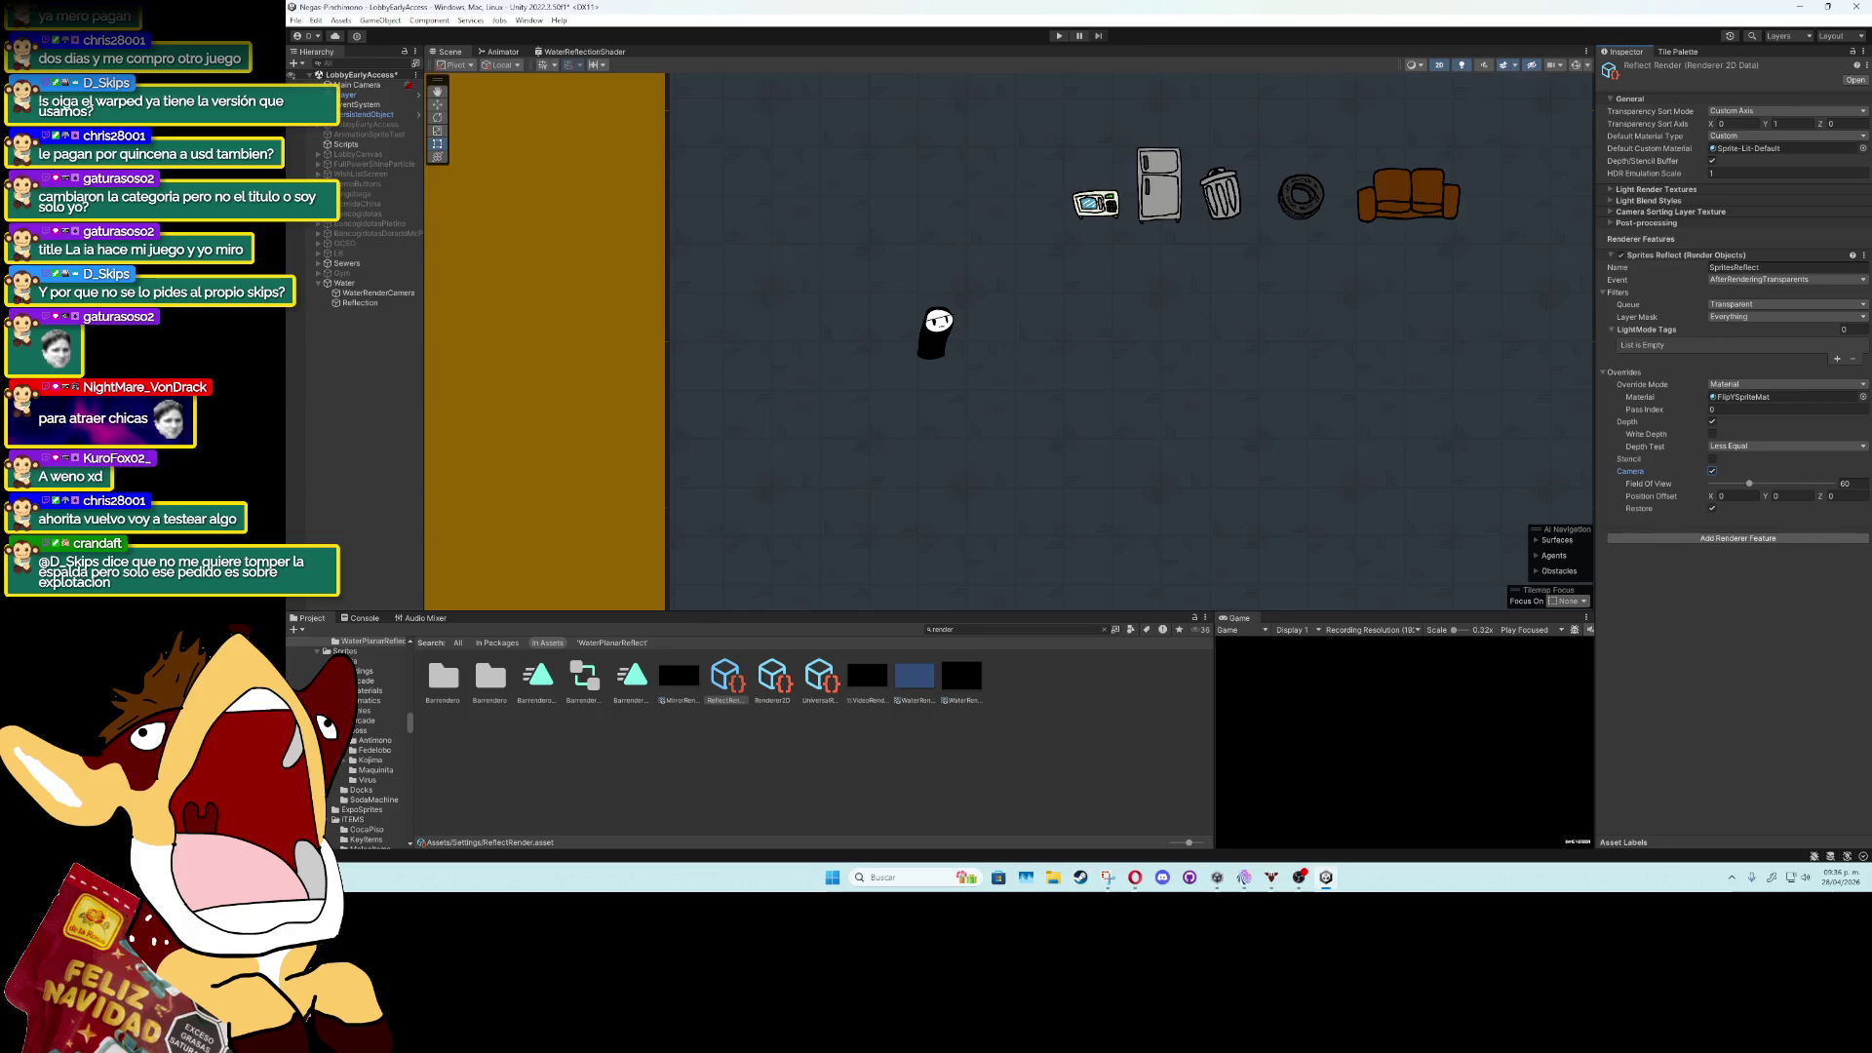
With WaterRenderCamera selected, enter Play mode and walk the player toward the fridge and microwave.
click(375, 293)
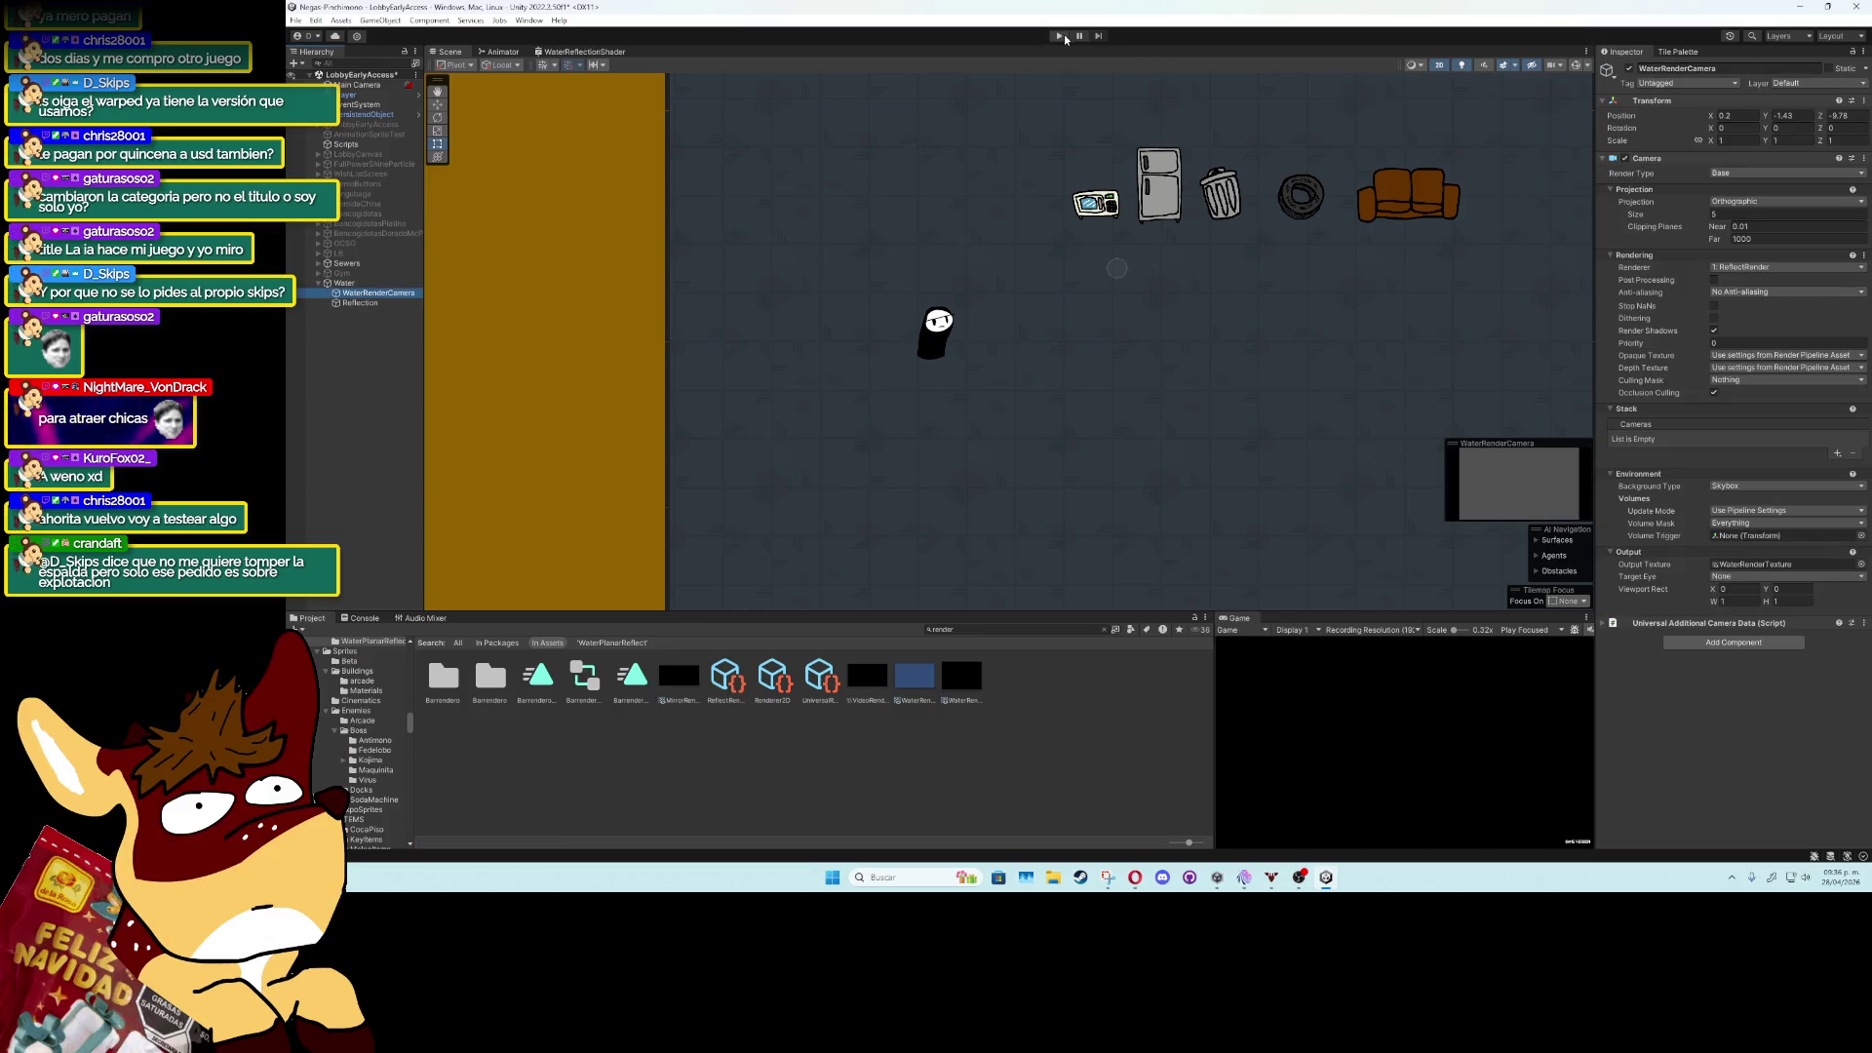
click(1061, 36)
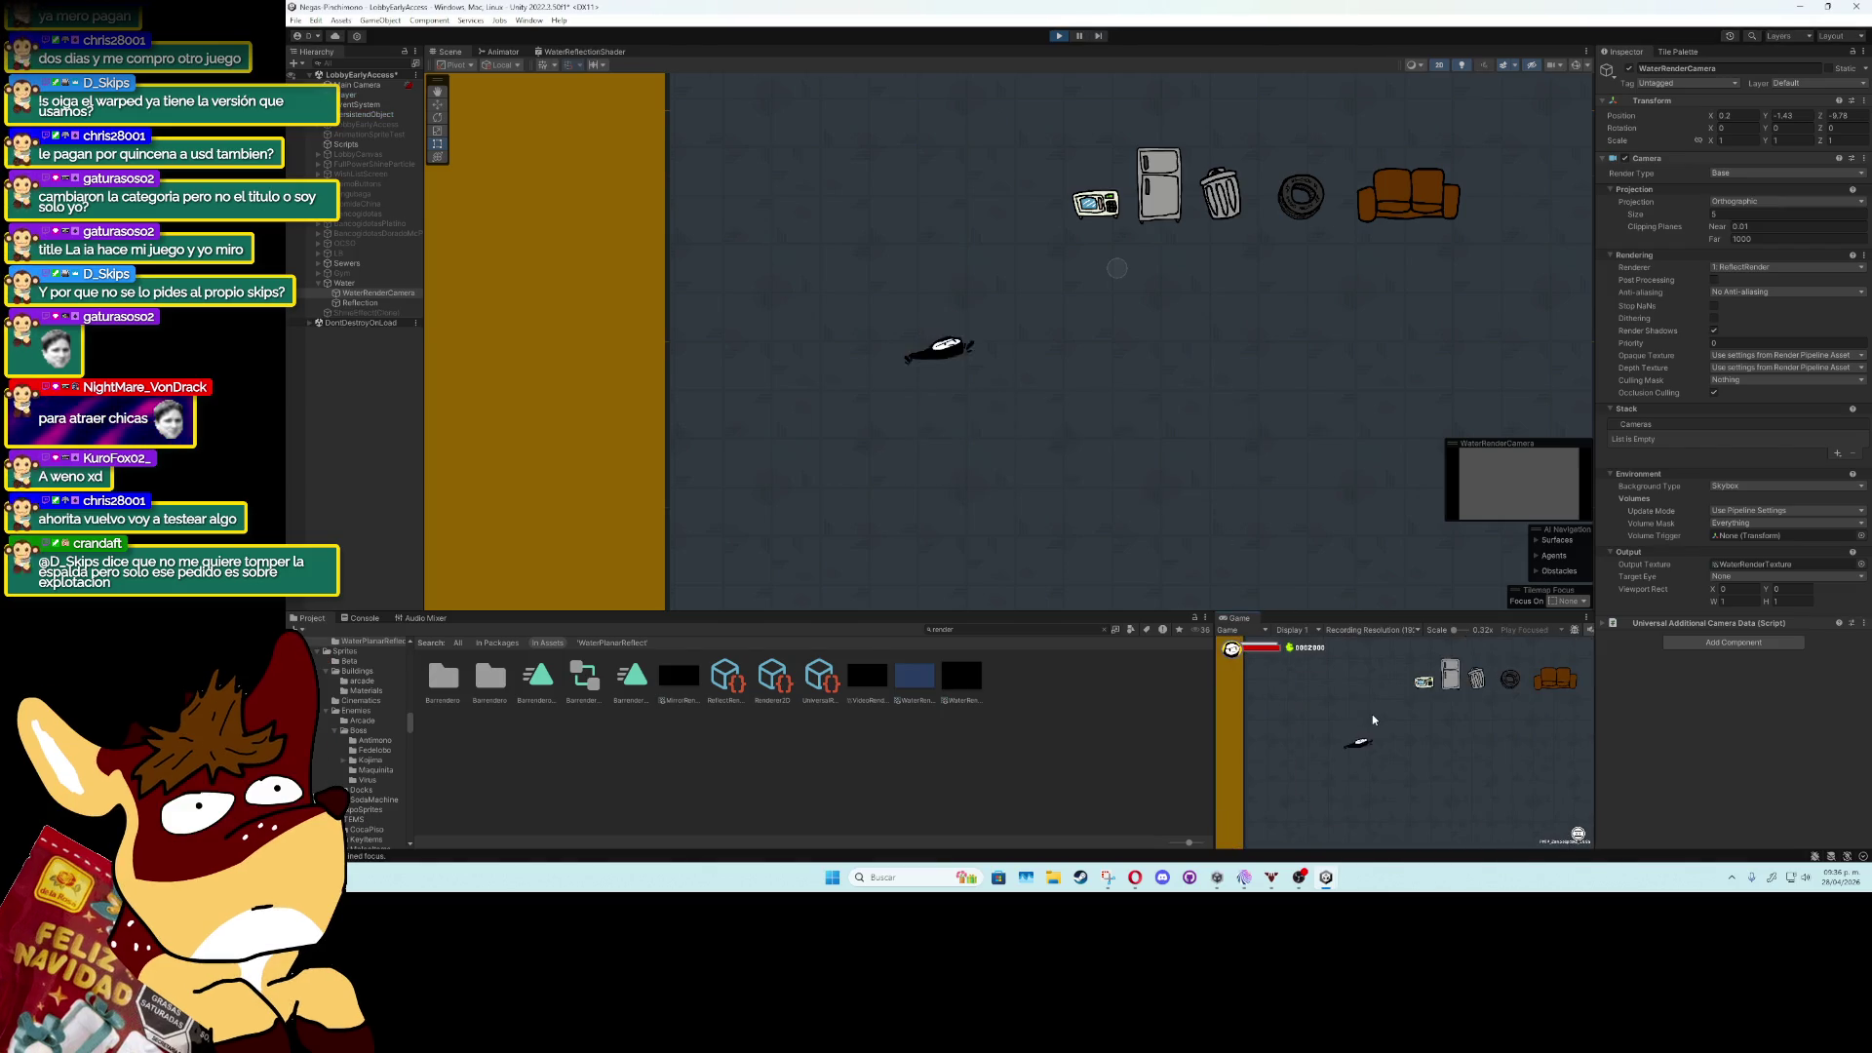
key(d)
key(s)
key(w)
key(a)
key(w)
key(d)
key(s)
key(w)
Push the fridge, trash can and tire around the room, then select the Reflection object.
key(d)
key(s)
key(w)
key(d)
key(s)
key(d)
key(s)
key(w)
key(d)
key(s)
key(a)
key(s)
key(d)
key(a)
key(d)
key(w)
key(a)
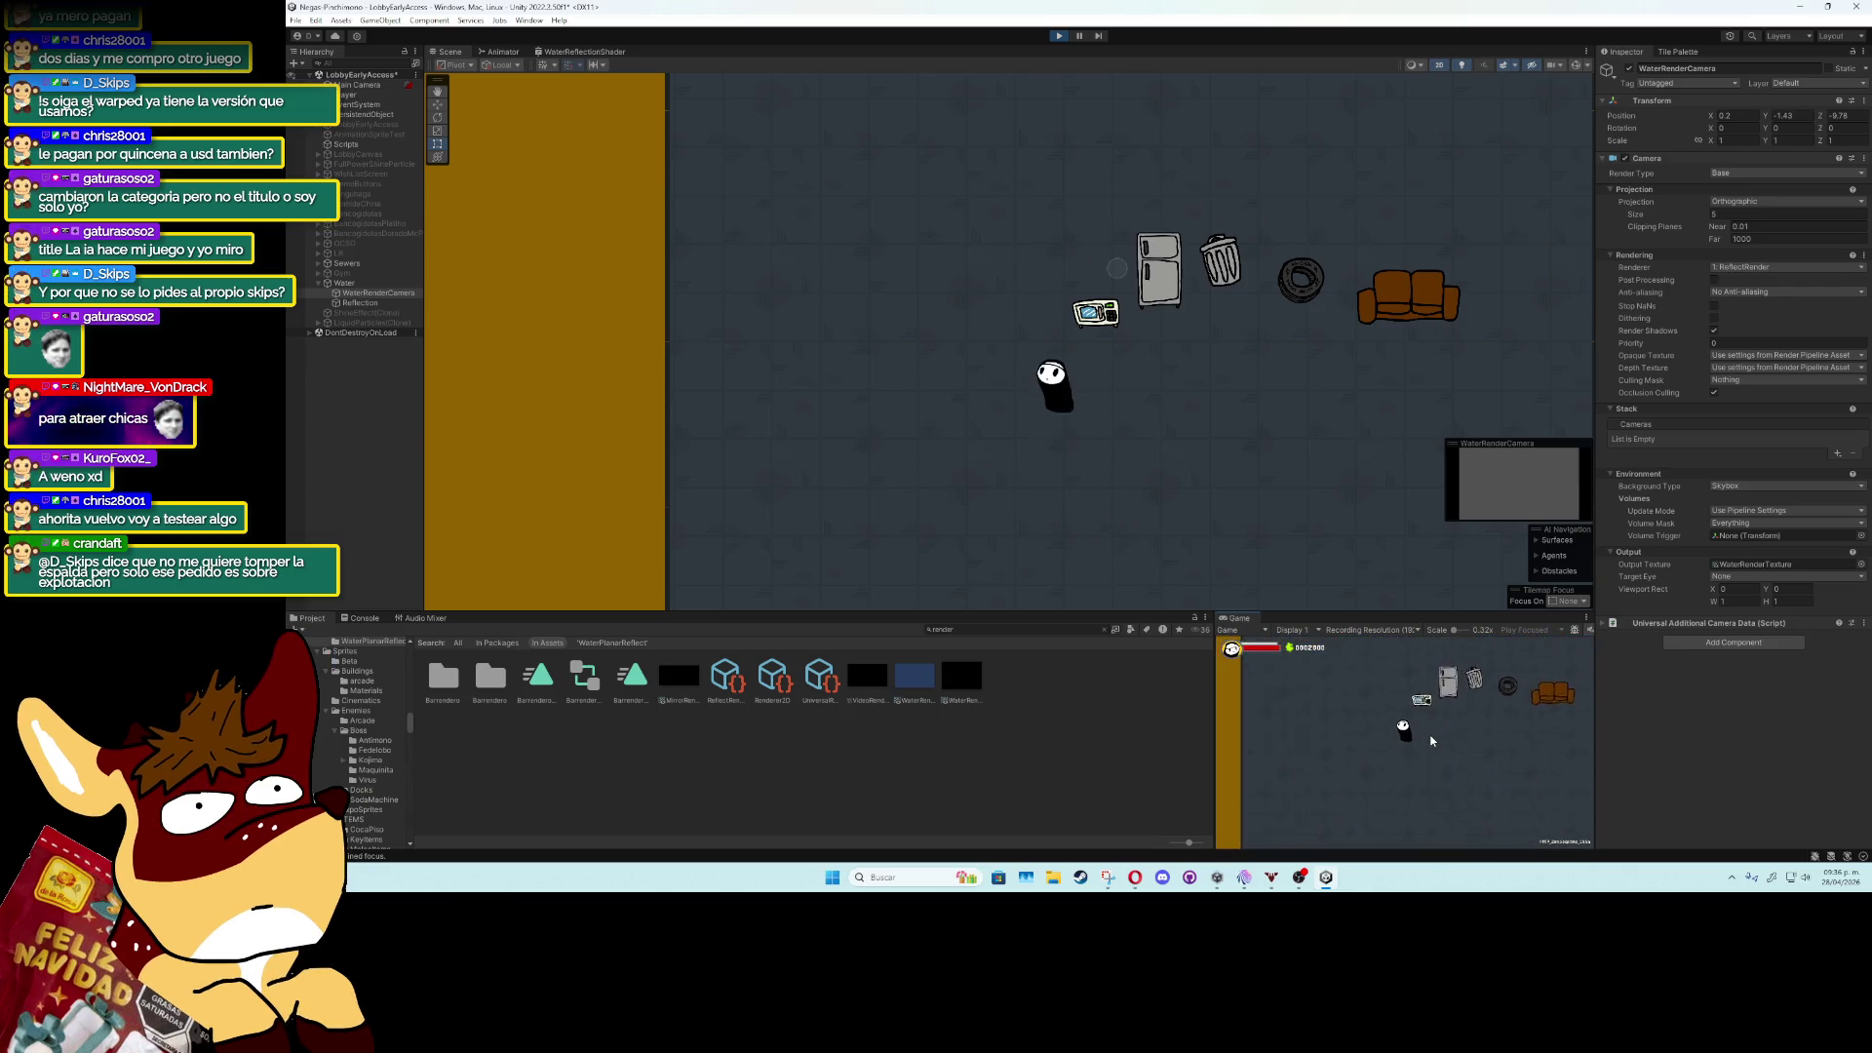
key(a)
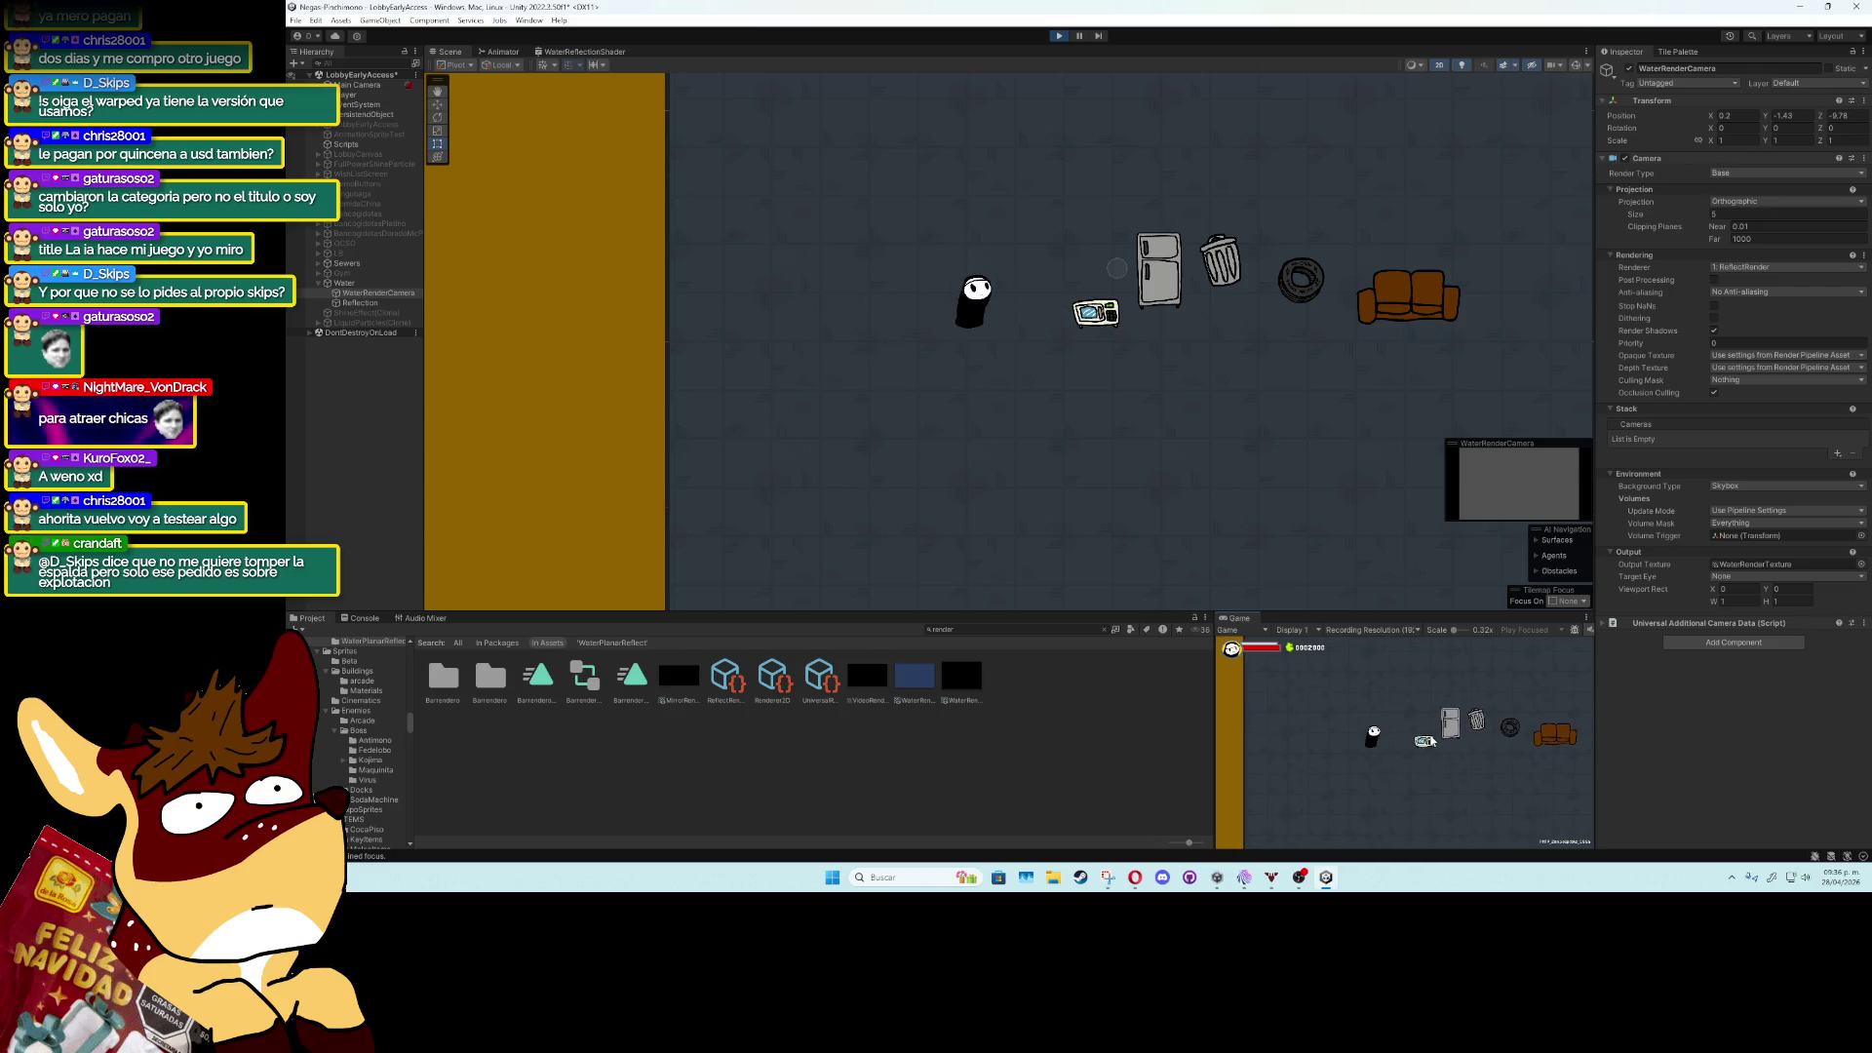
click(397, 305)
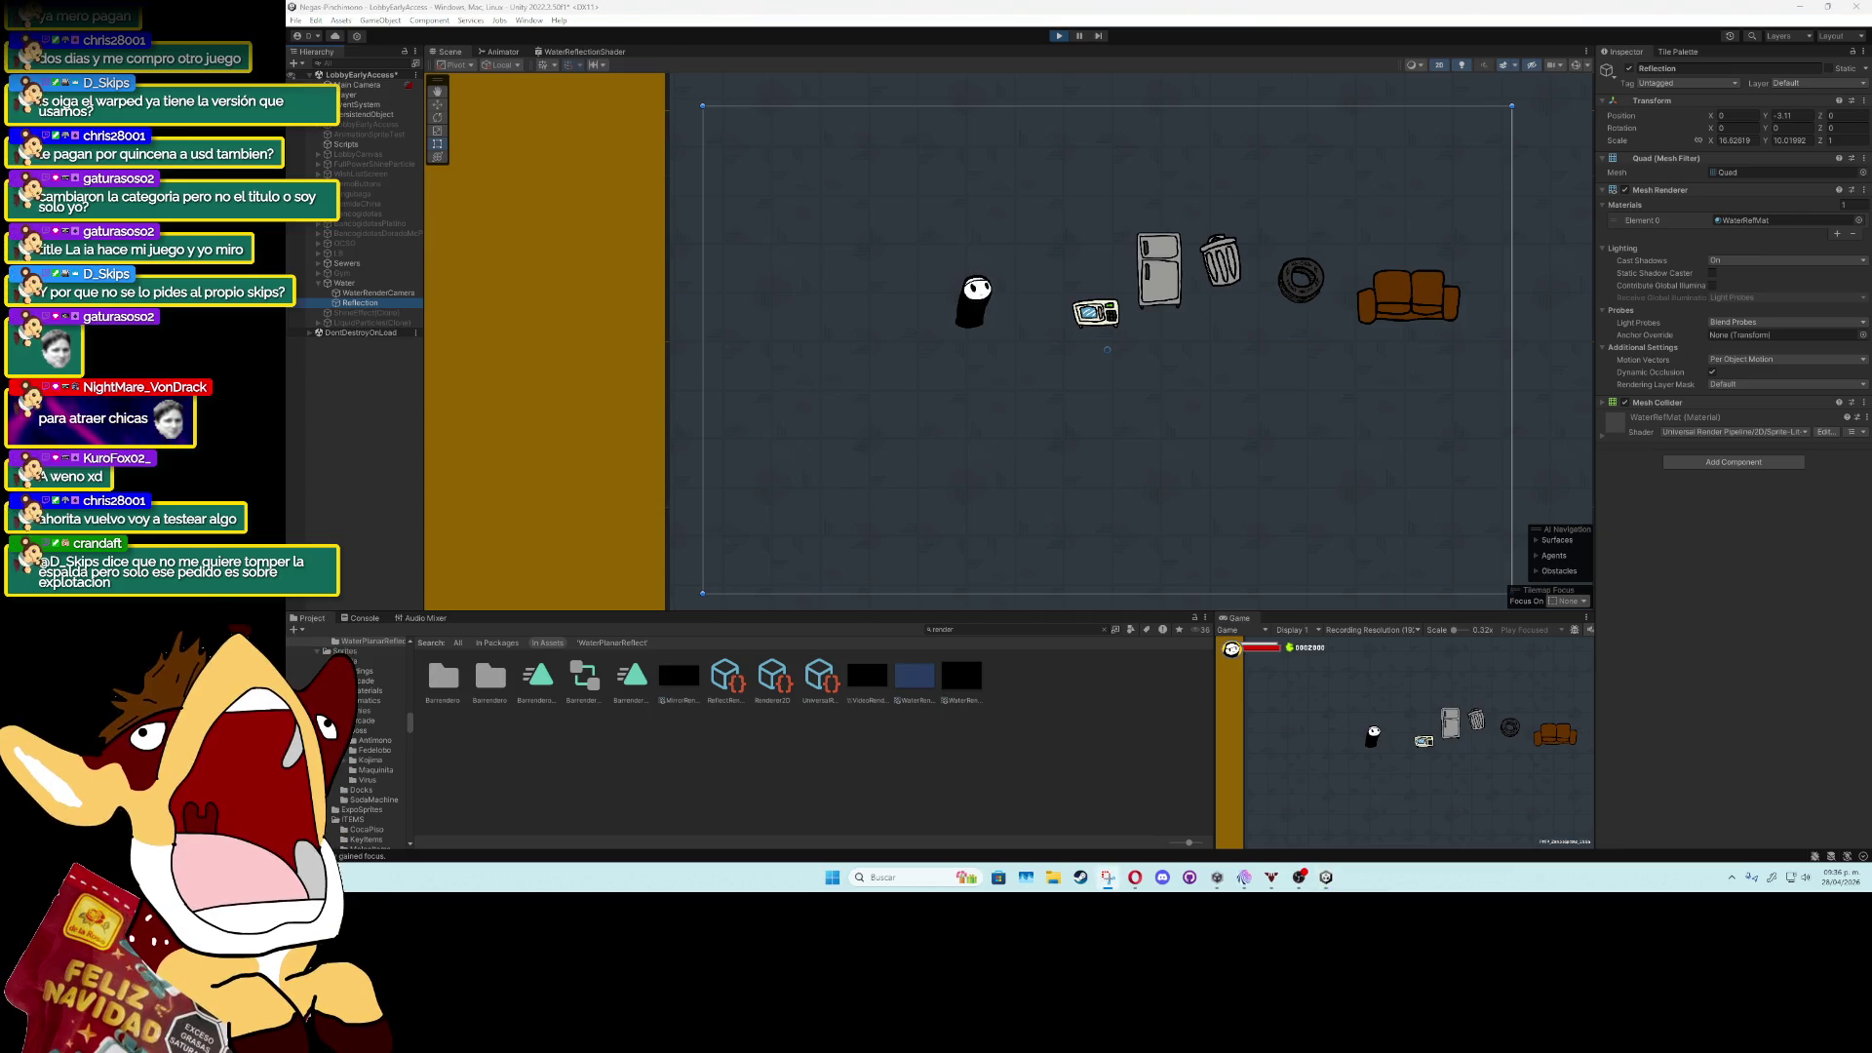
Dismiss the screen capture overlay and reselect WaterRenderCamera in the Hierarchy.
key(super+shift+s)
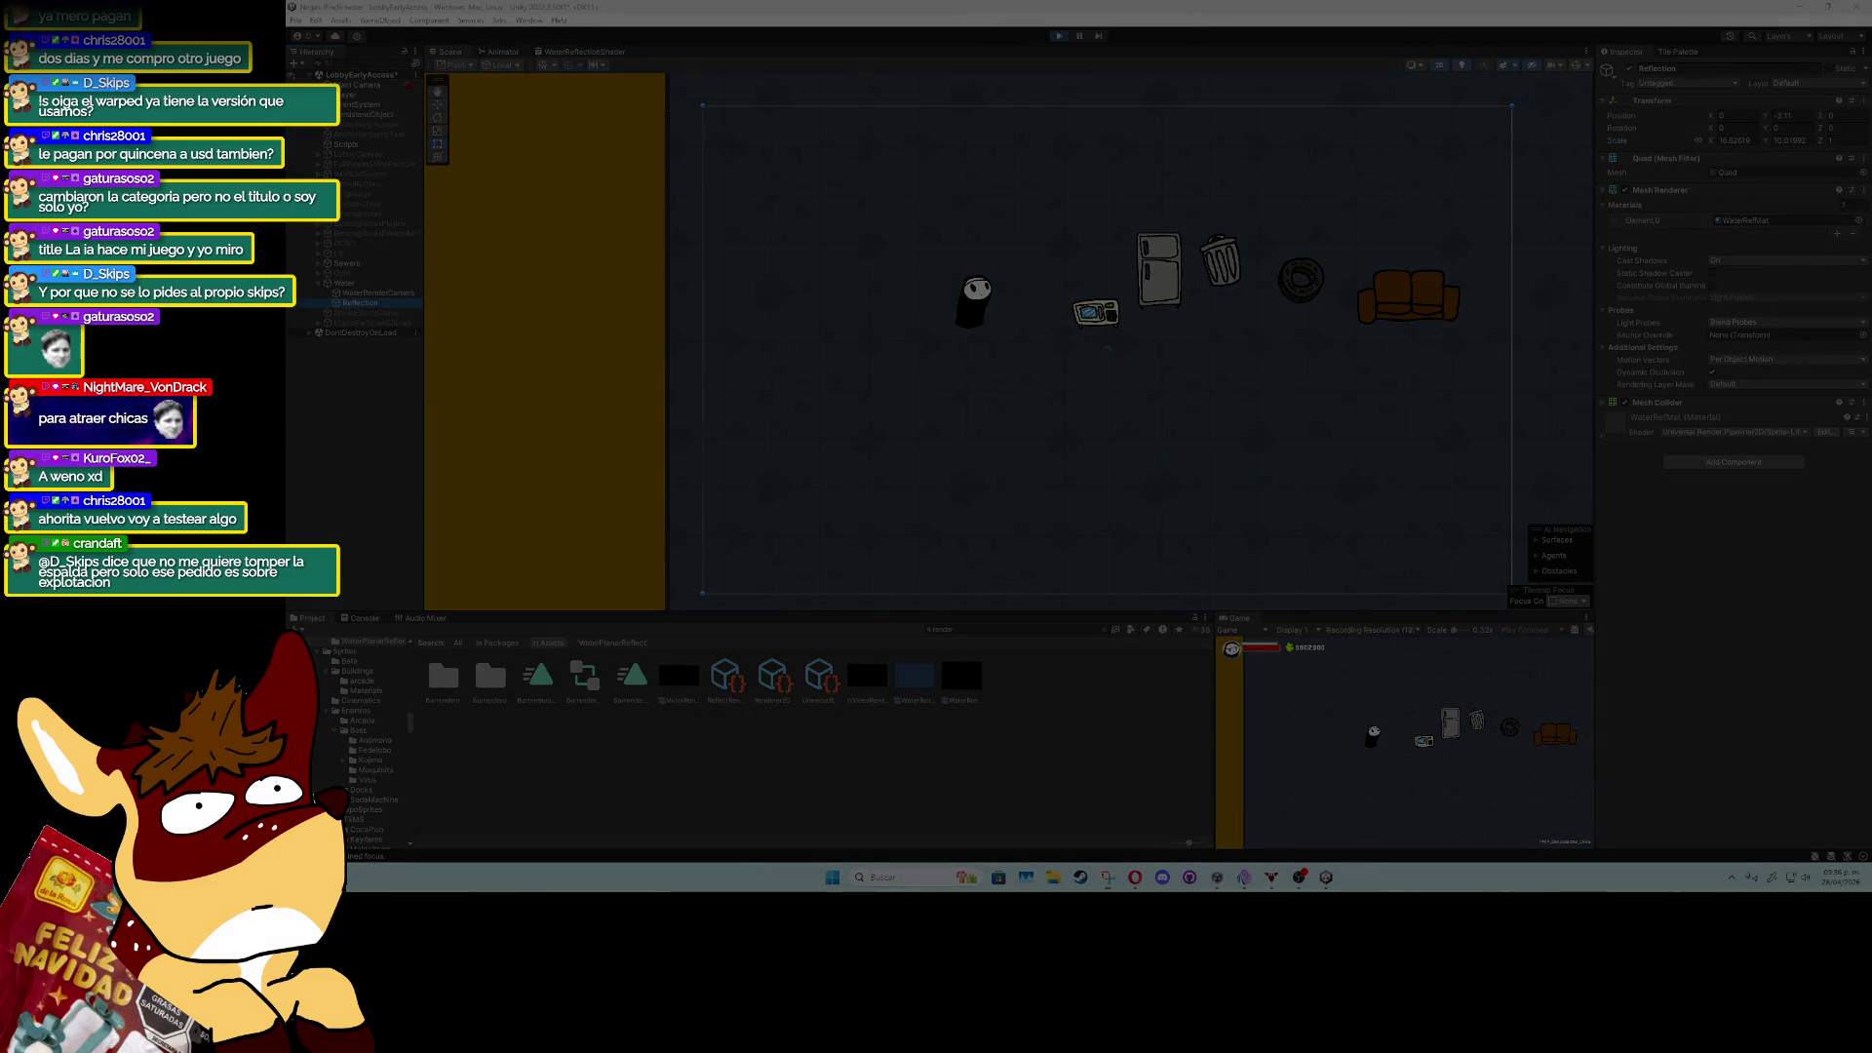
key(Escape)
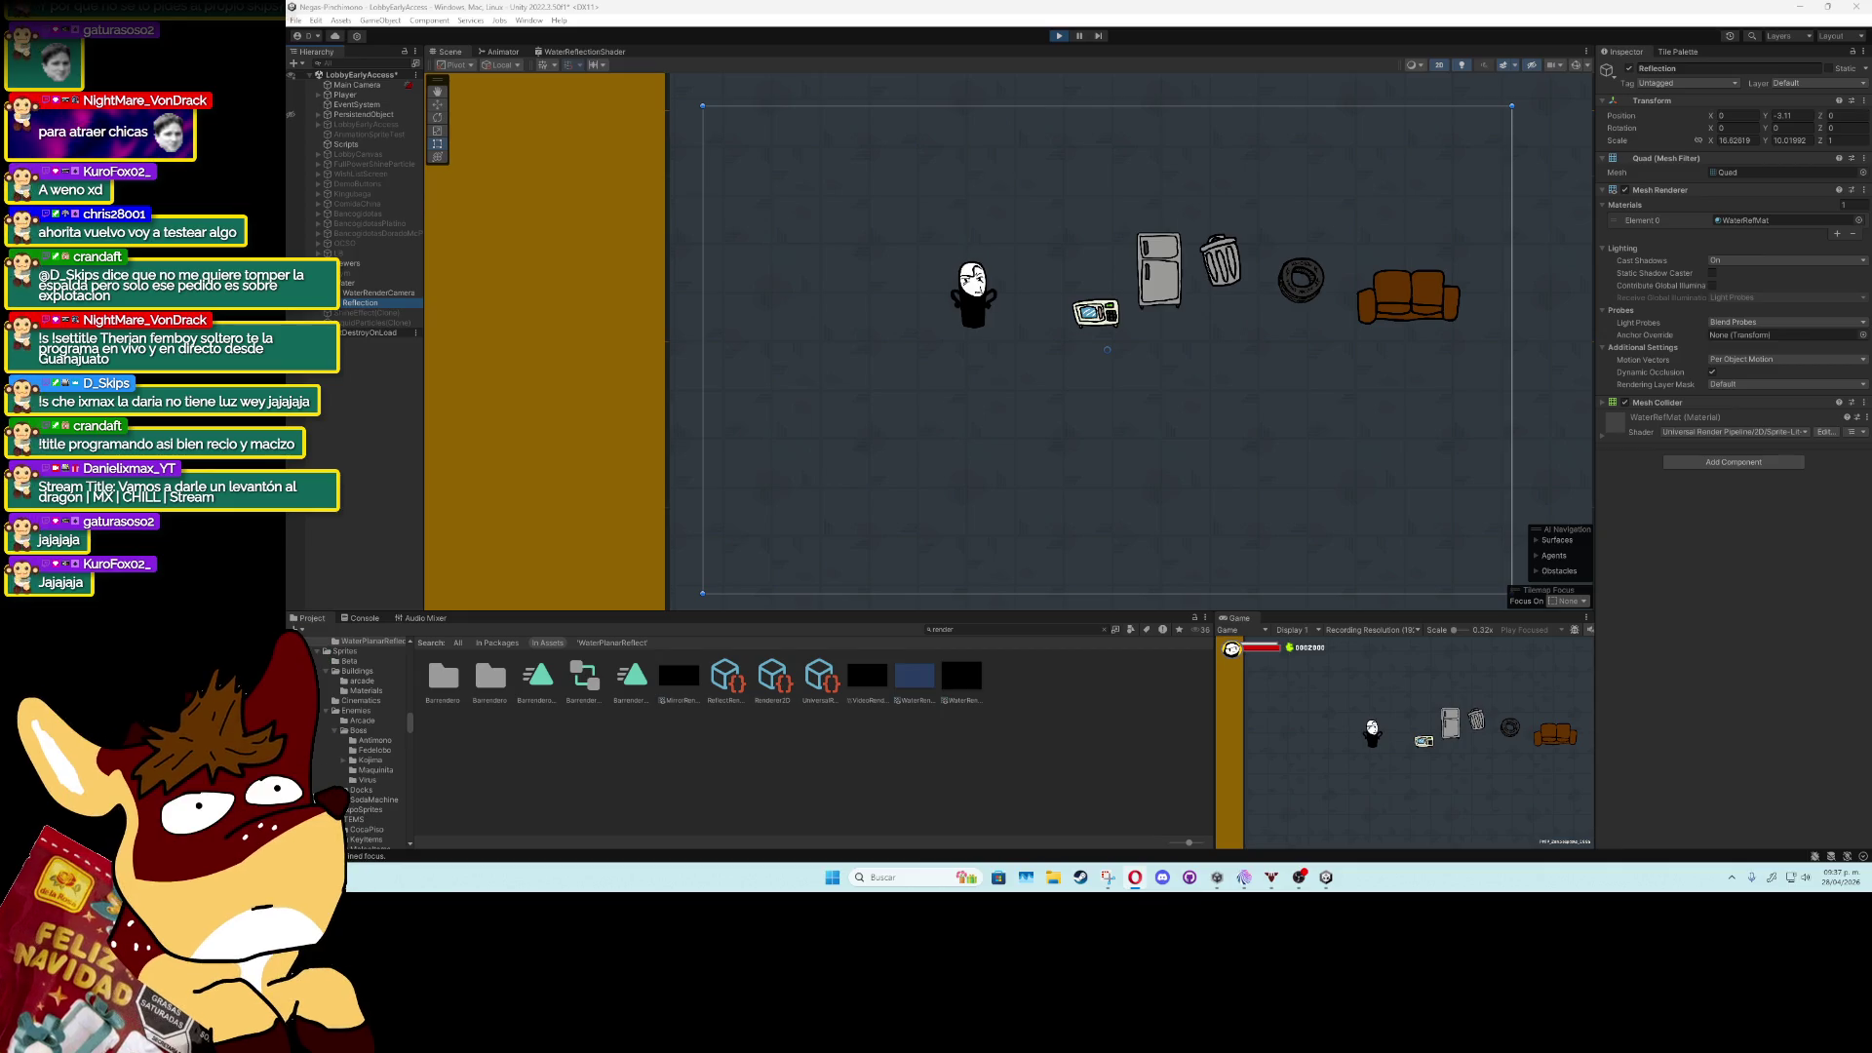
click(378, 293)
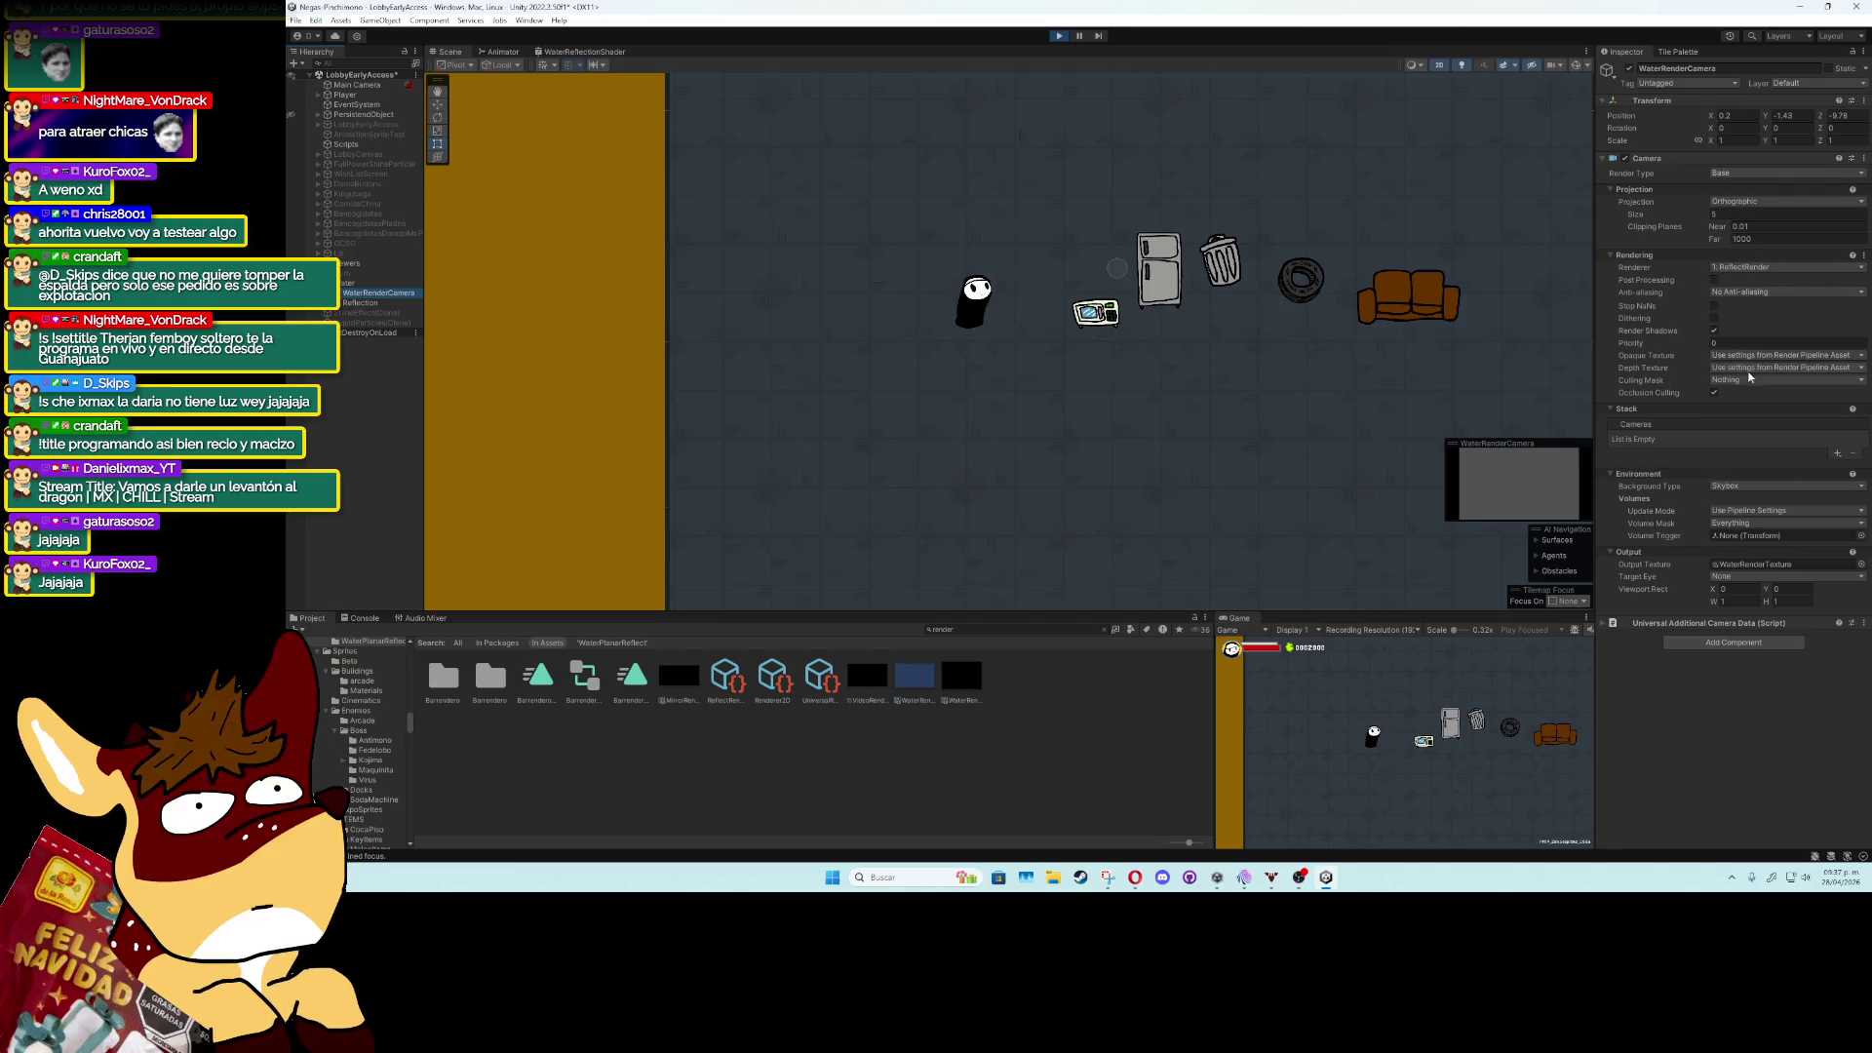
Add SolidObject, Enemy and Player to WaterRenderCamera's culling mask, then stop Play mode.
click(1746, 379)
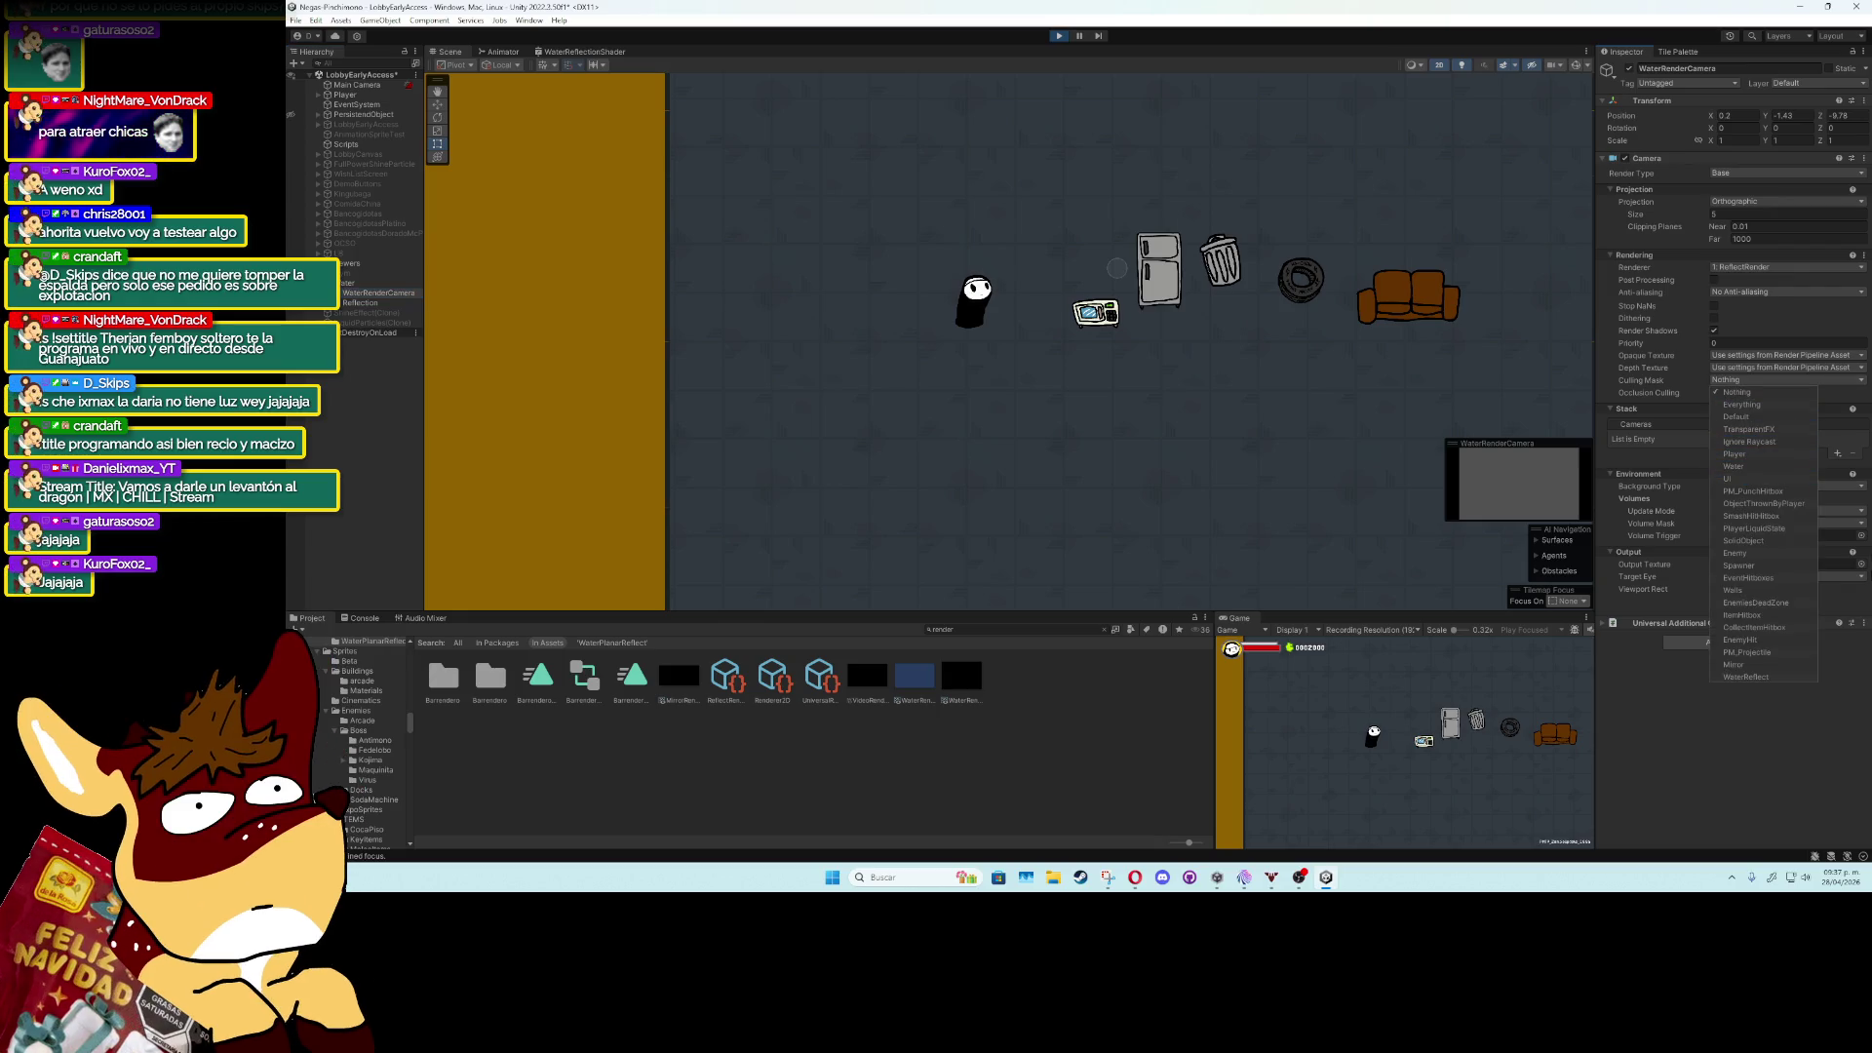
click(1761, 544)
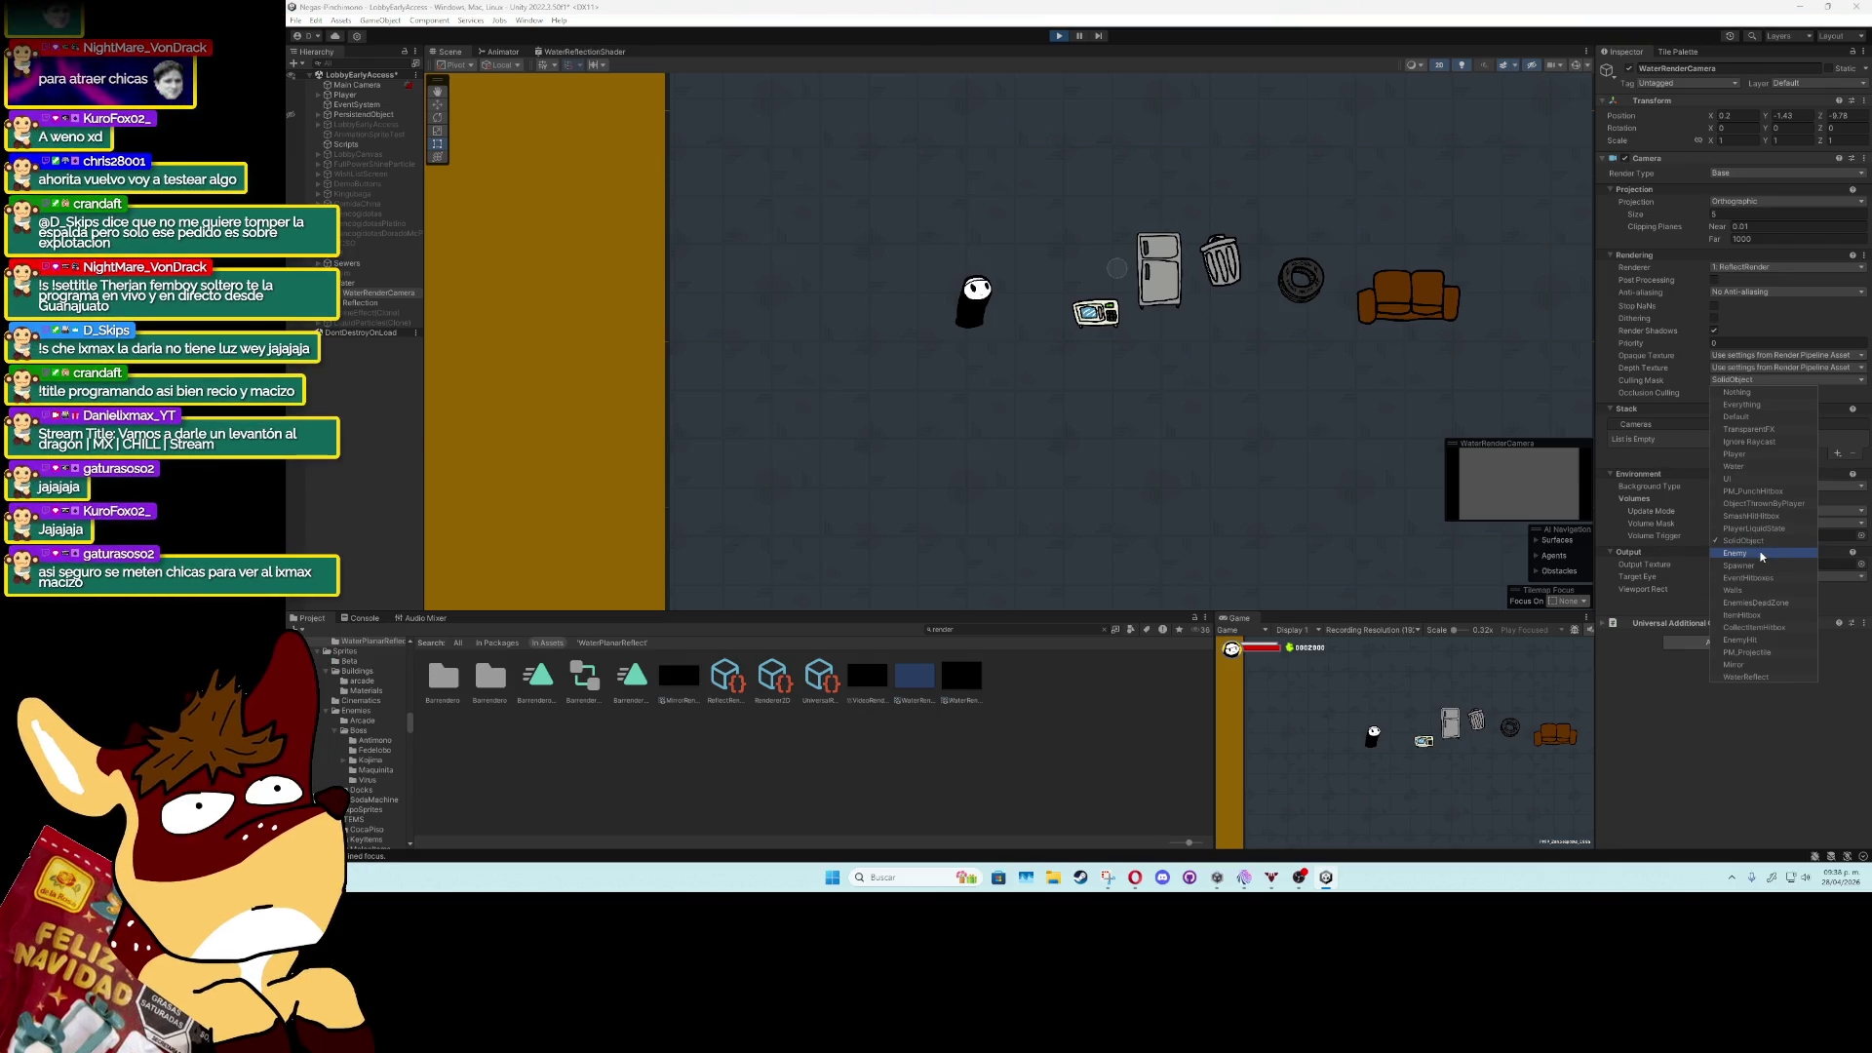
click(1761, 554)
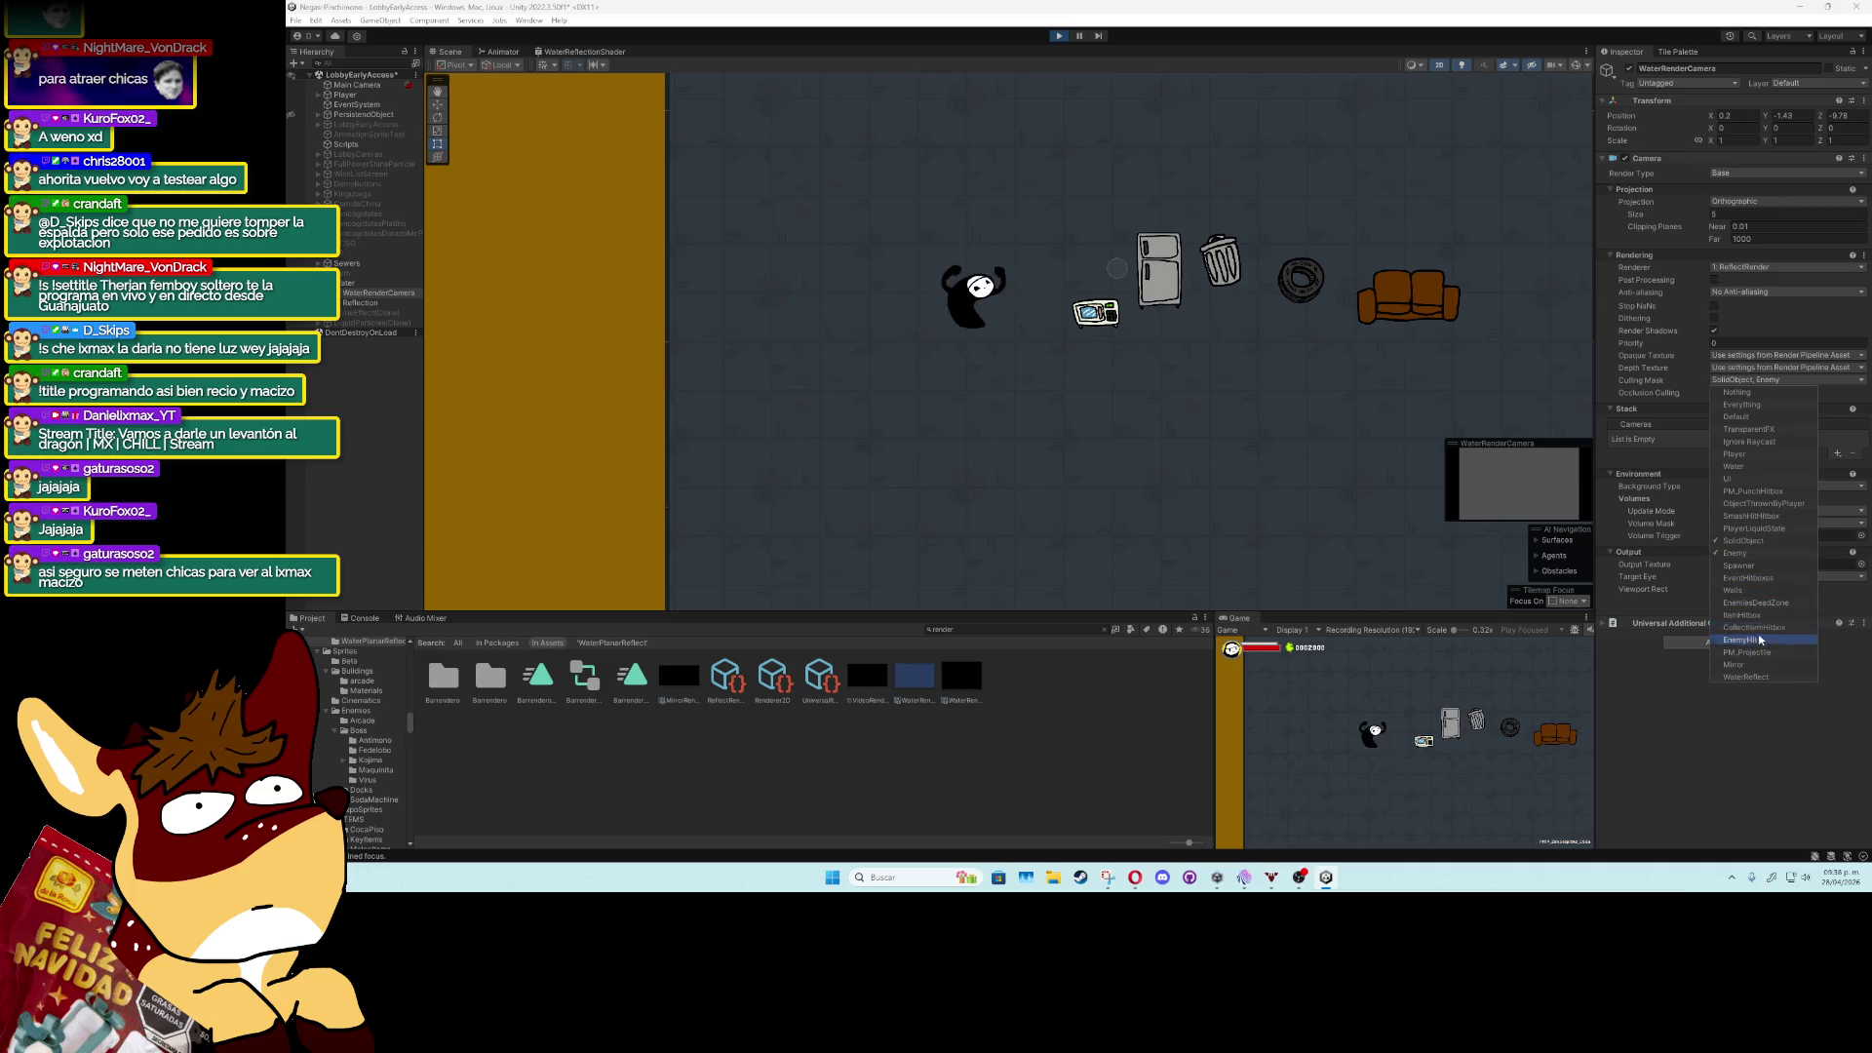
click(1755, 455)
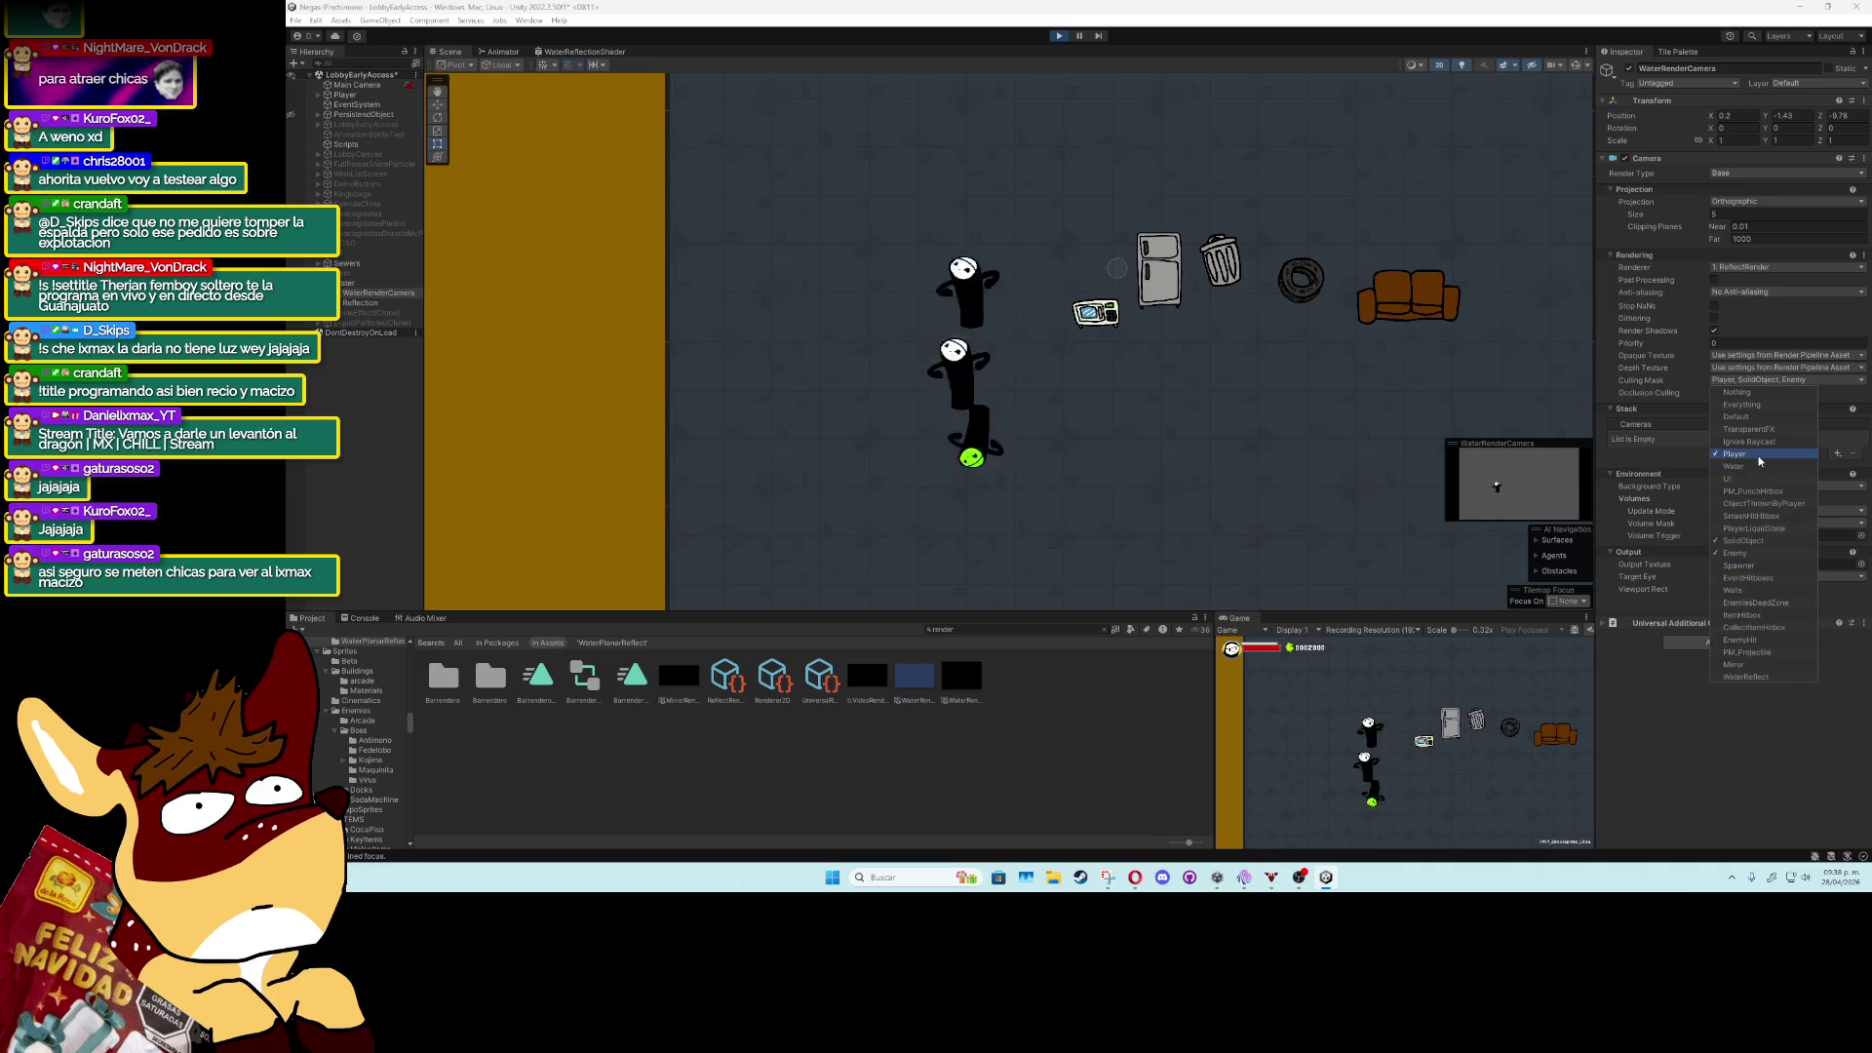
click(1060, 37)
click(1763, 380)
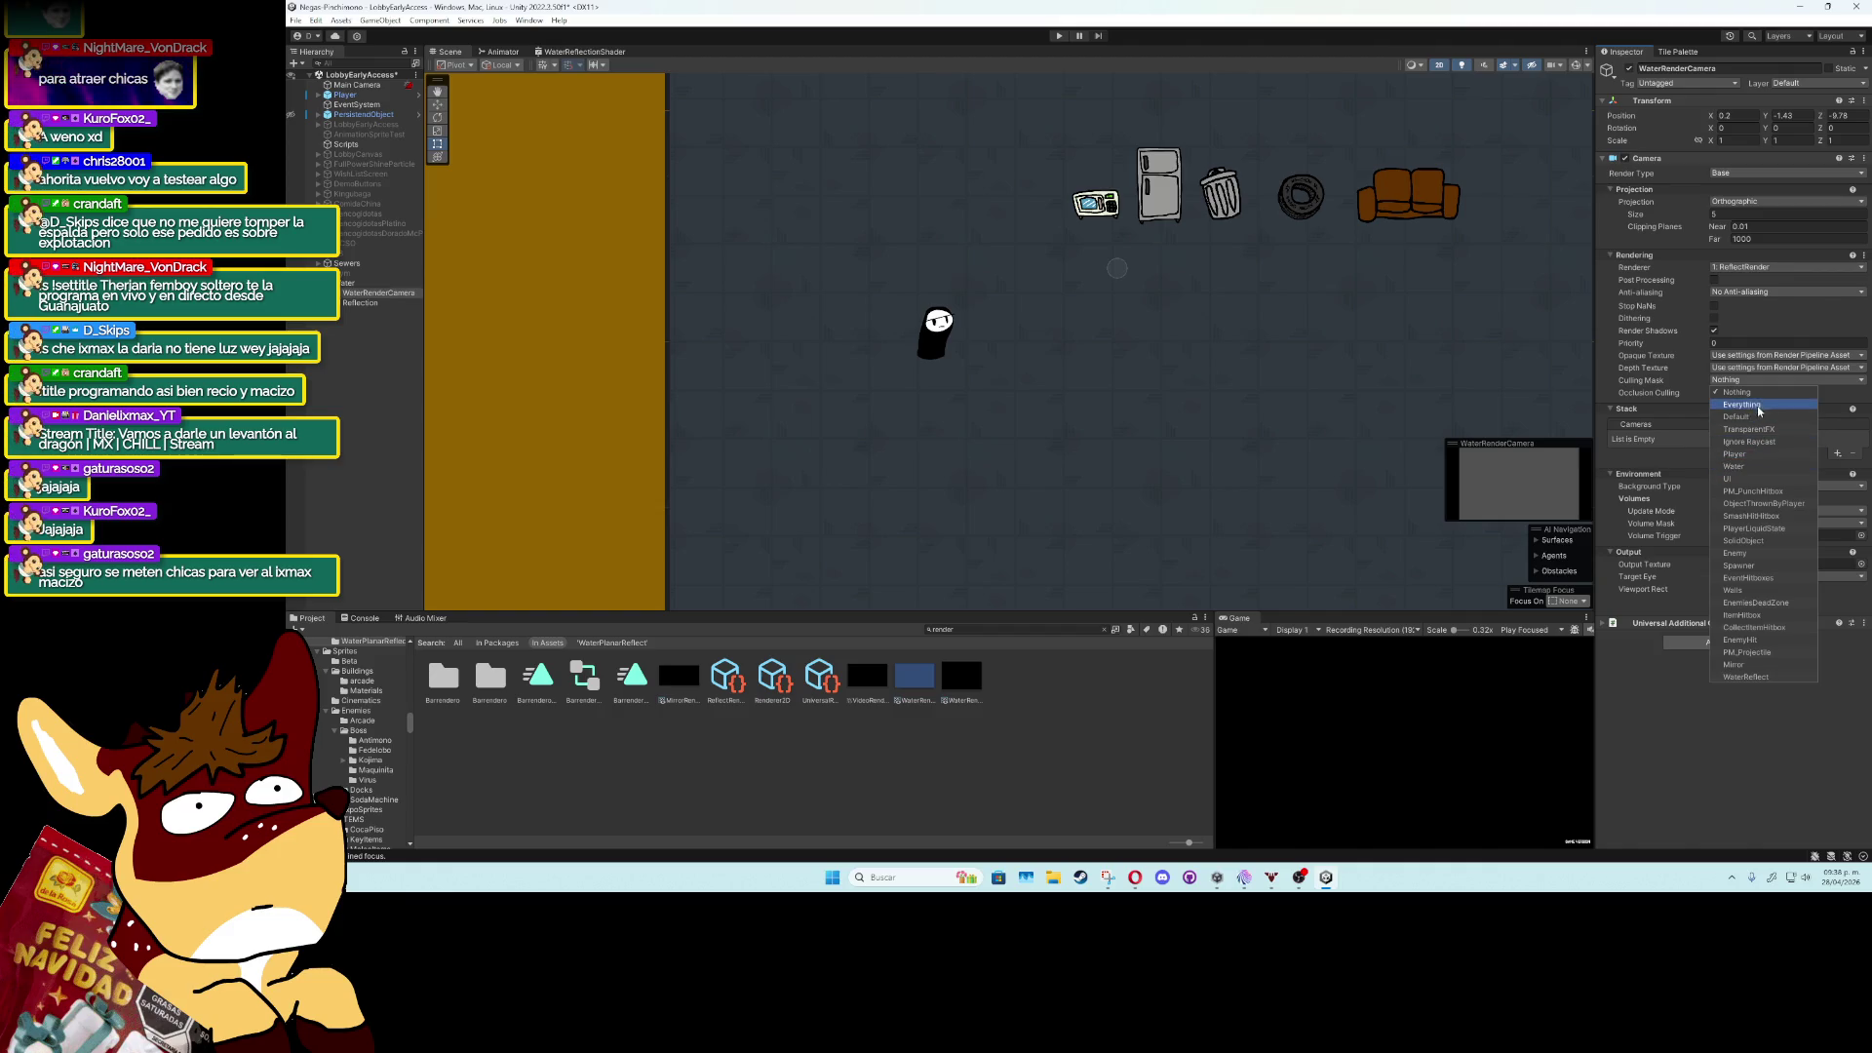
Clear the culling mask to Nothing, then tick PlayerLiquidState, SolidObject, Enemy, ObjectThrownByPlayer, ItemHitbox, CollectItemHitbox and Player.
click(1741, 404)
click(1760, 406)
click(1753, 417)
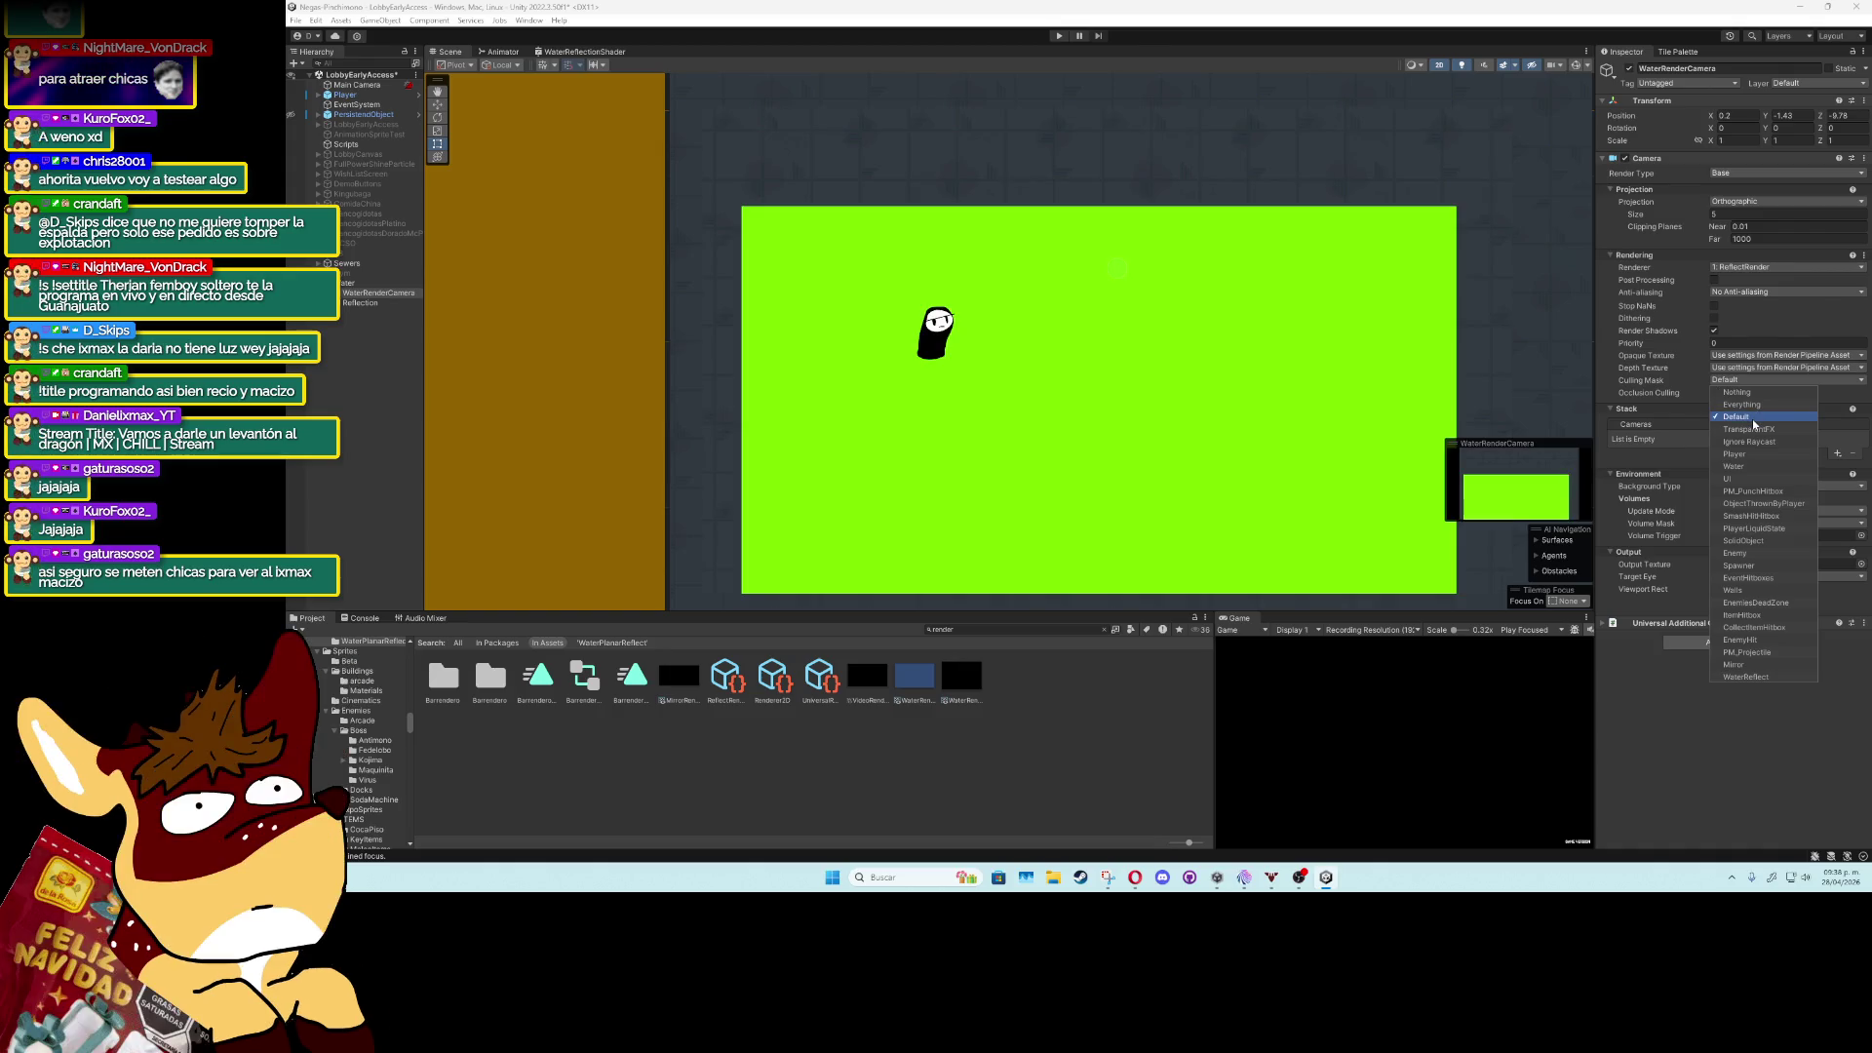
click(1753, 392)
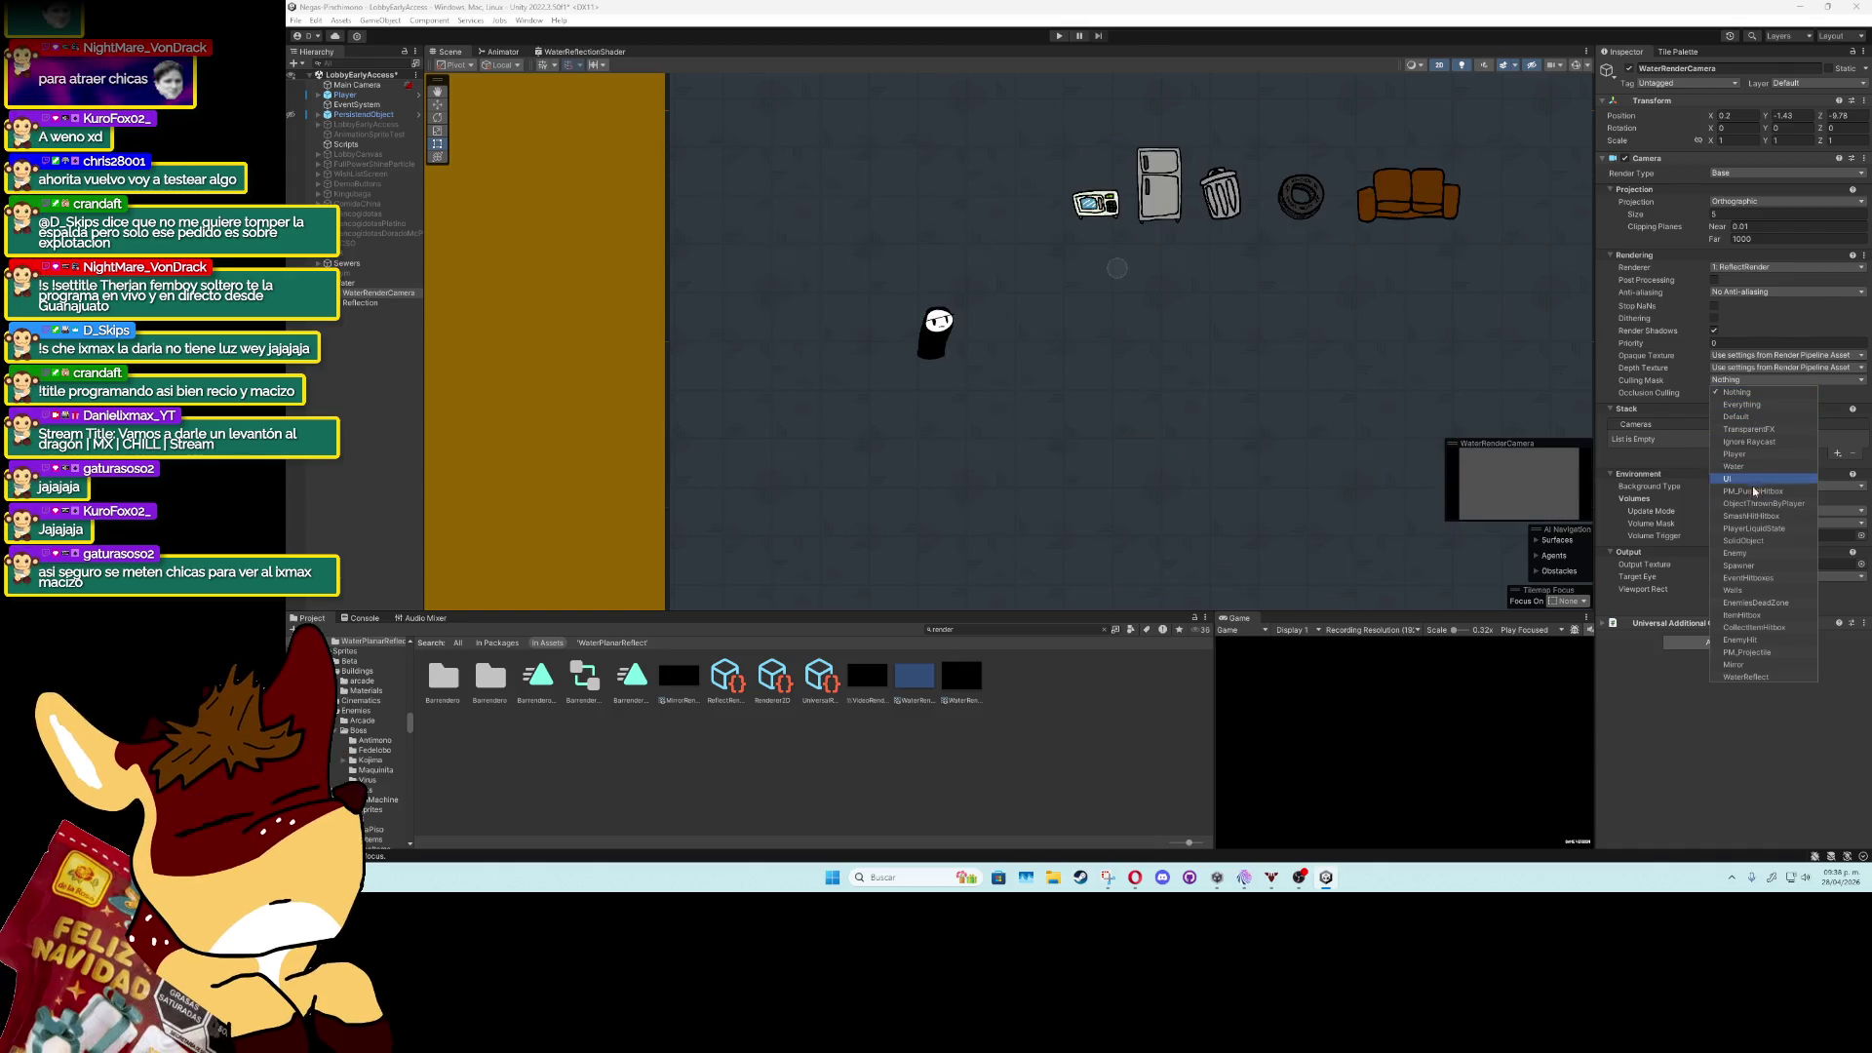
click(1740, 553)
click(1746, 540)
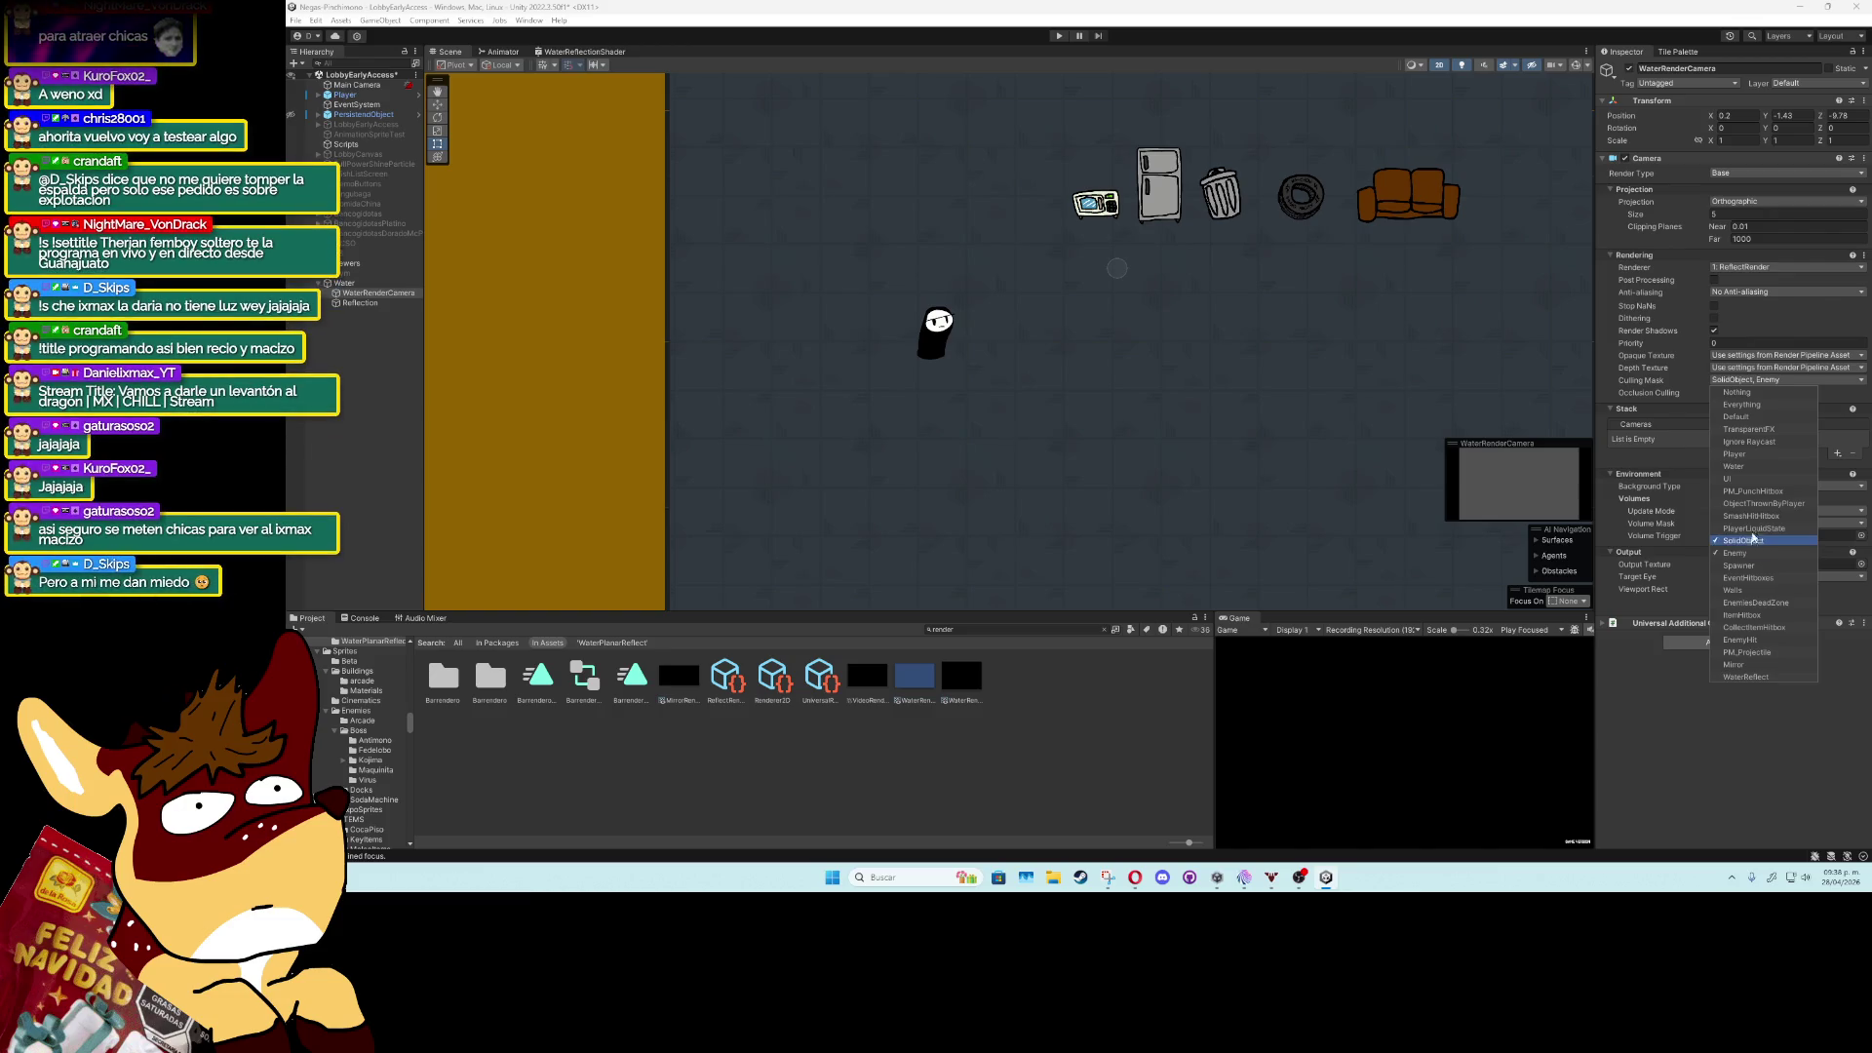
click(1753, 528)
click(1755, 503)
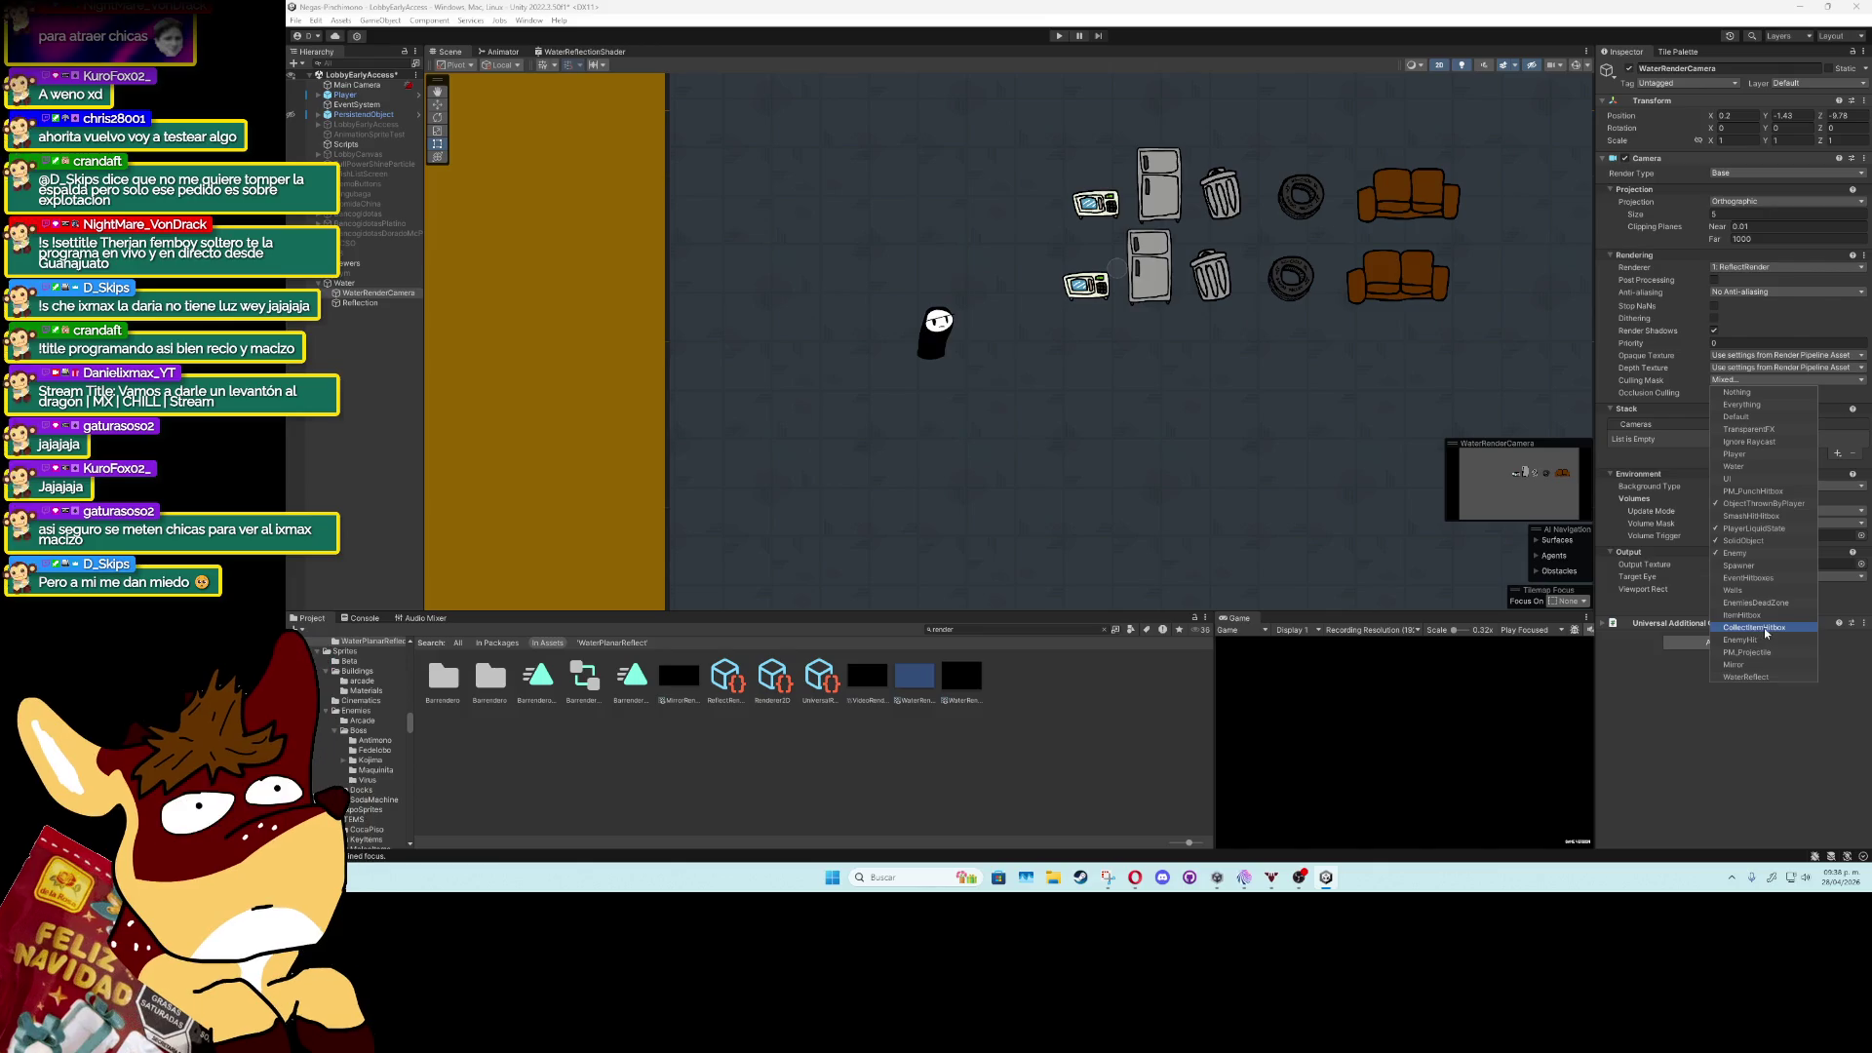
click(1764, 615)
click(1769, 629)
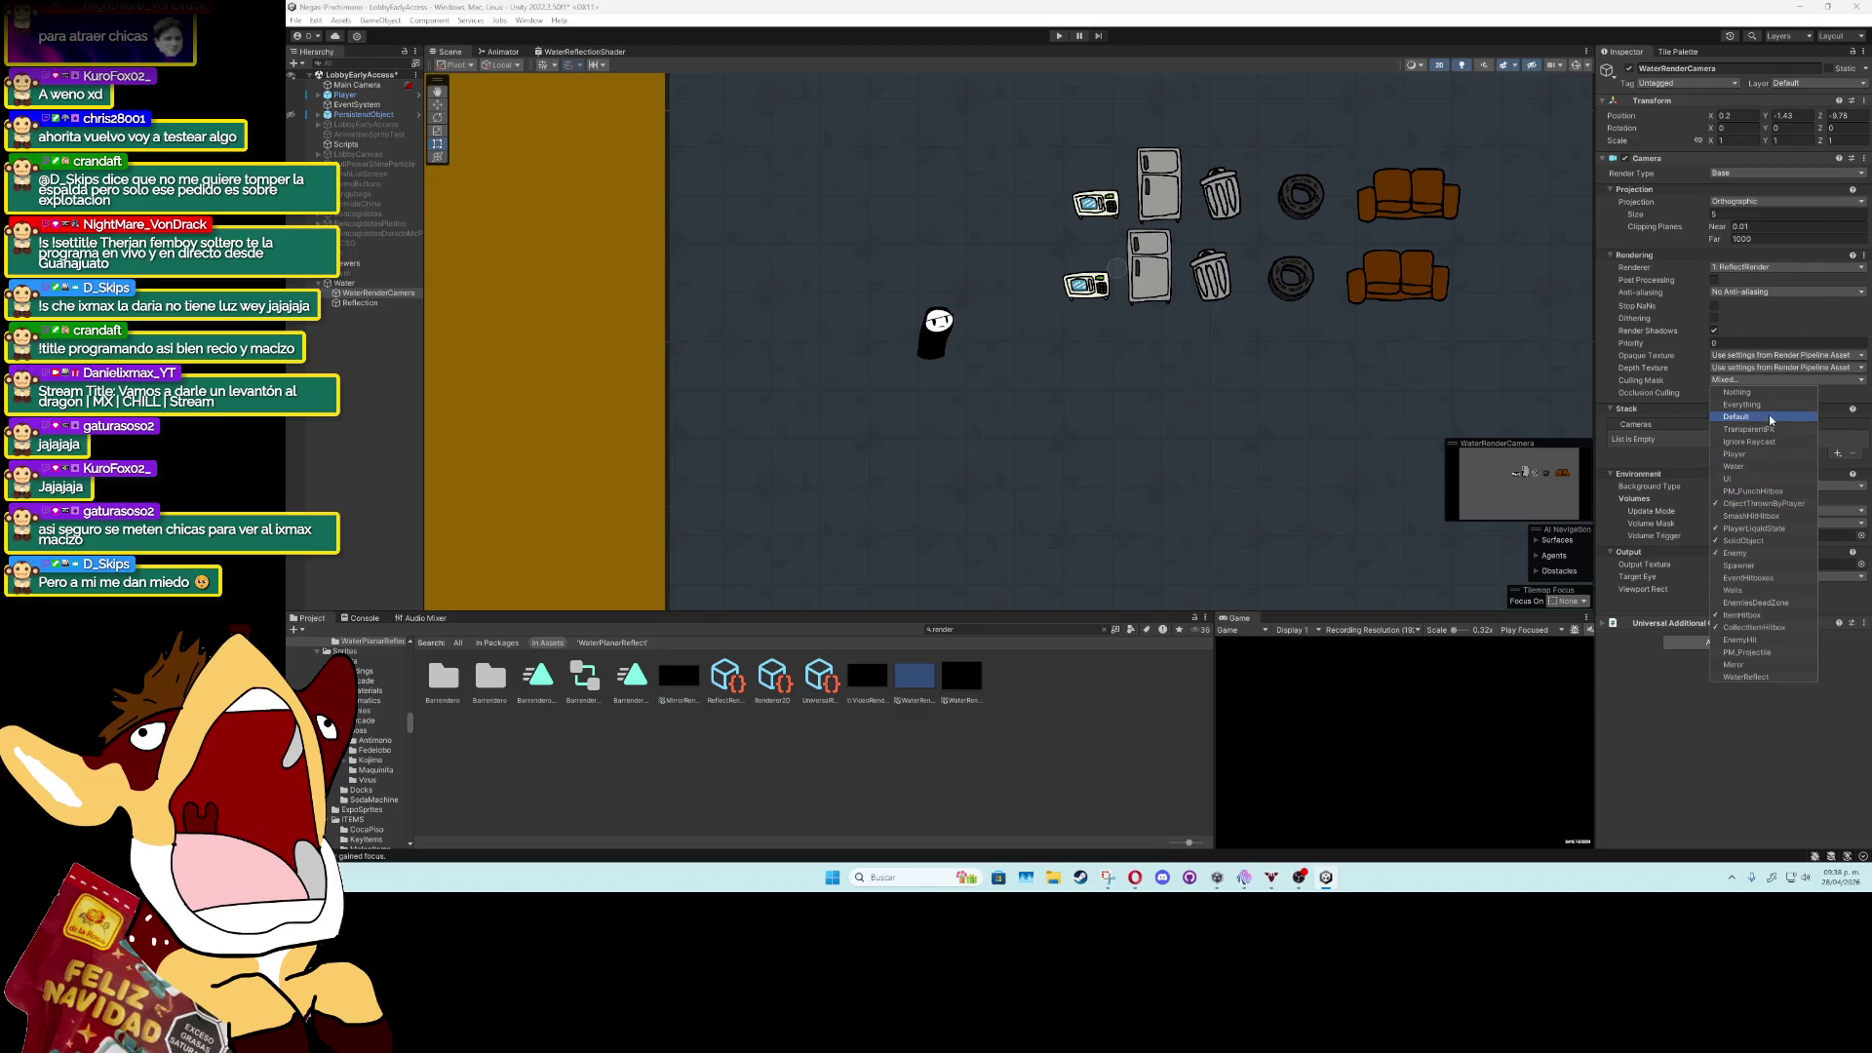
click(1767, 454)
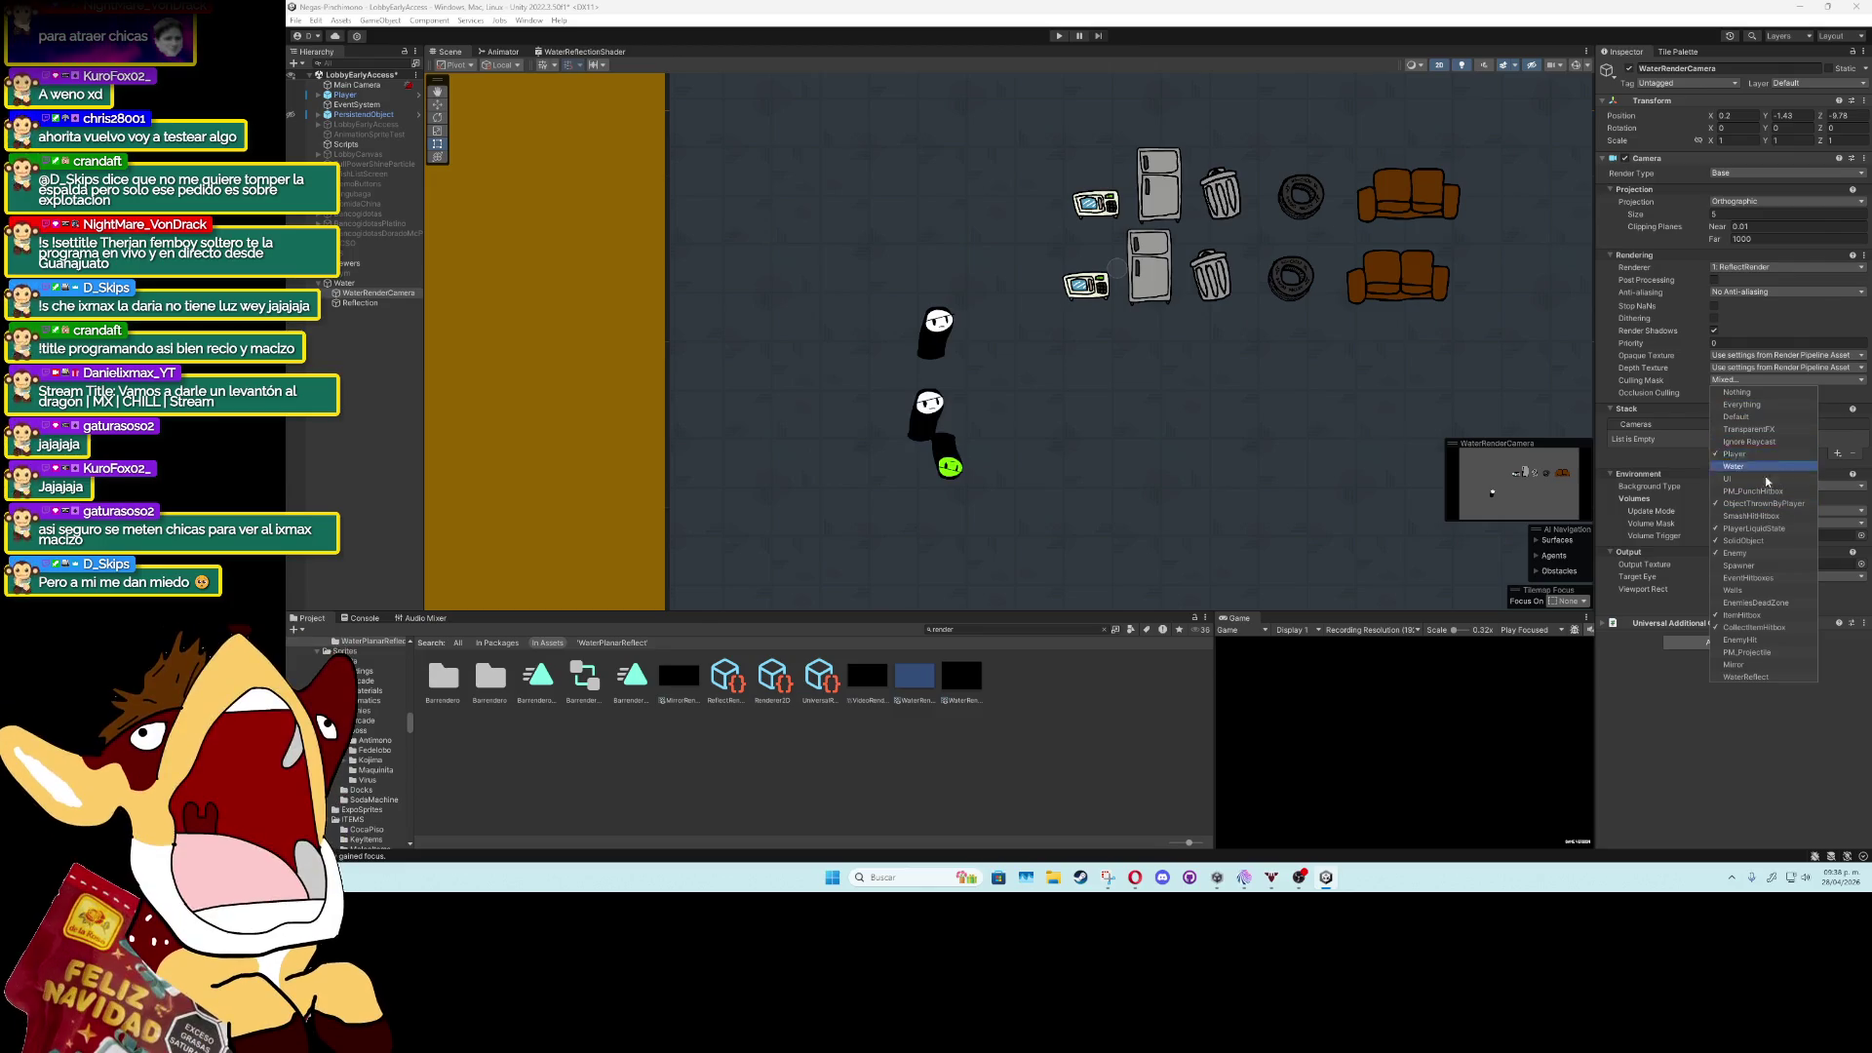
click(1749, 700)
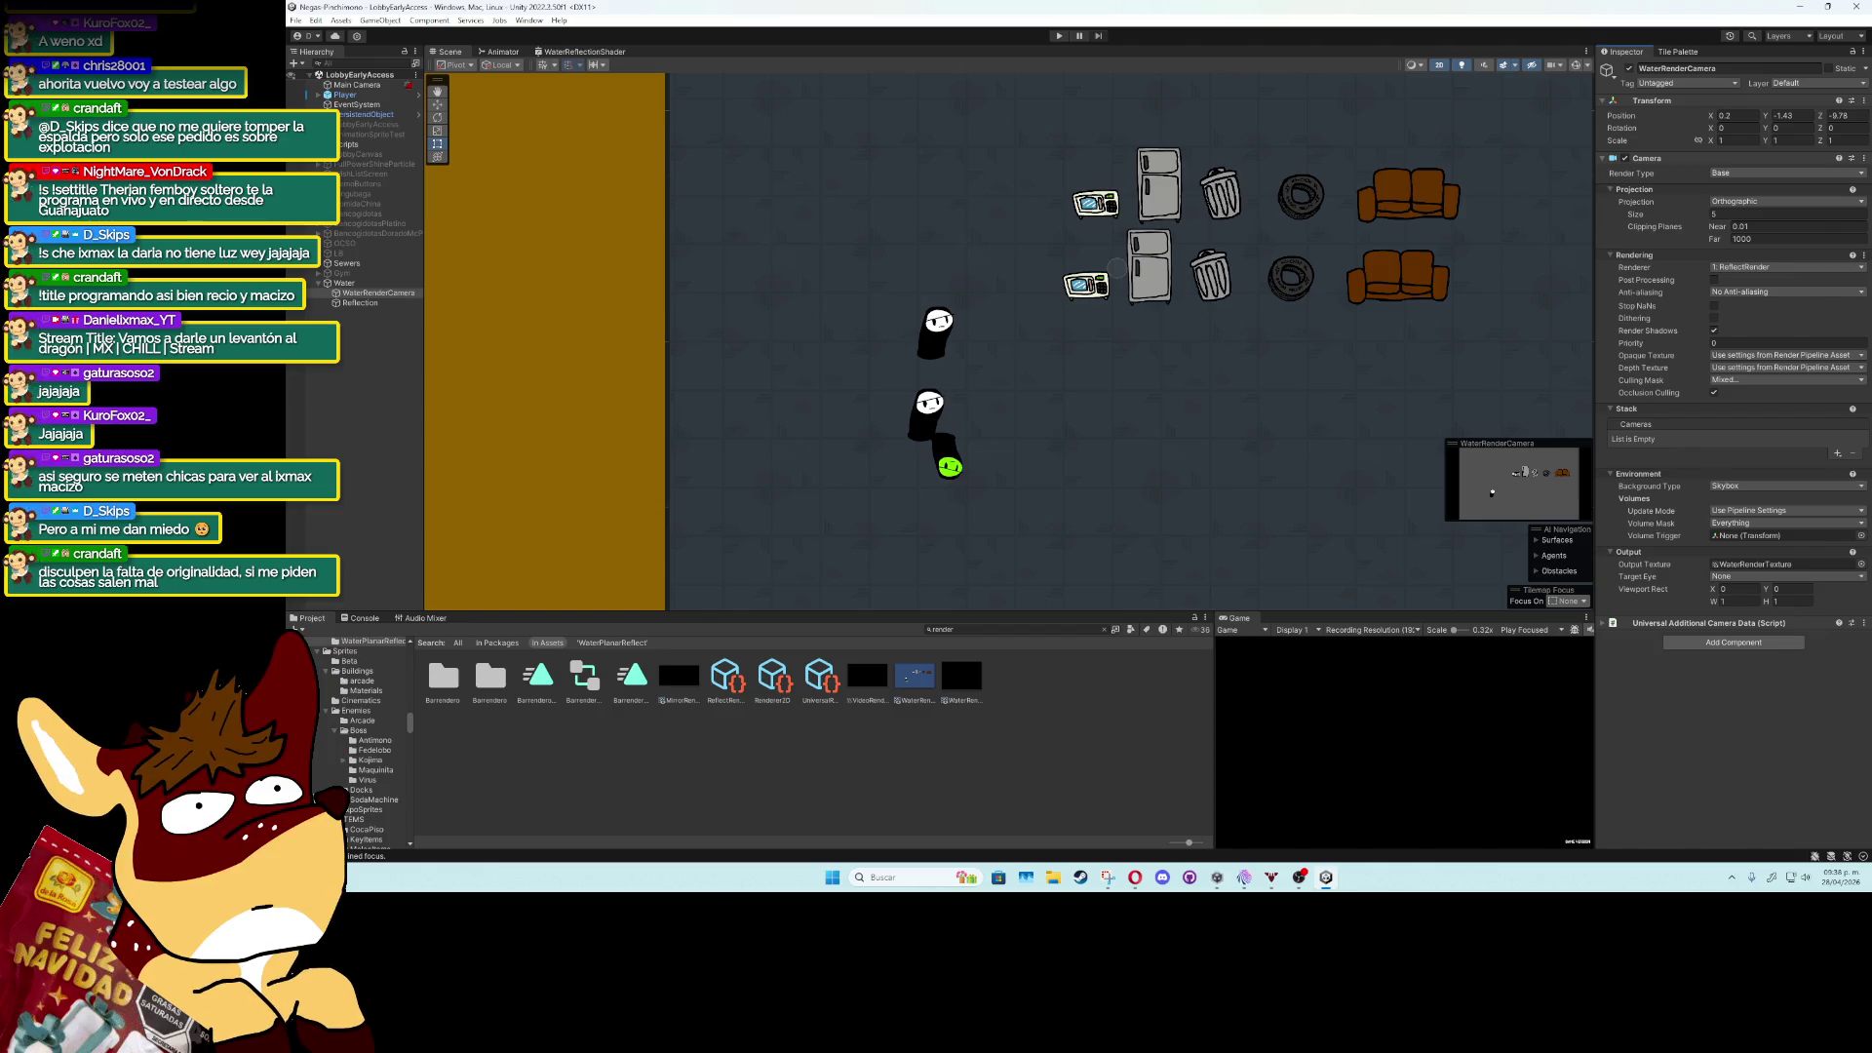
Select ReflectRender and browse the material picker for its Default Custom Material.
click(727, 681)
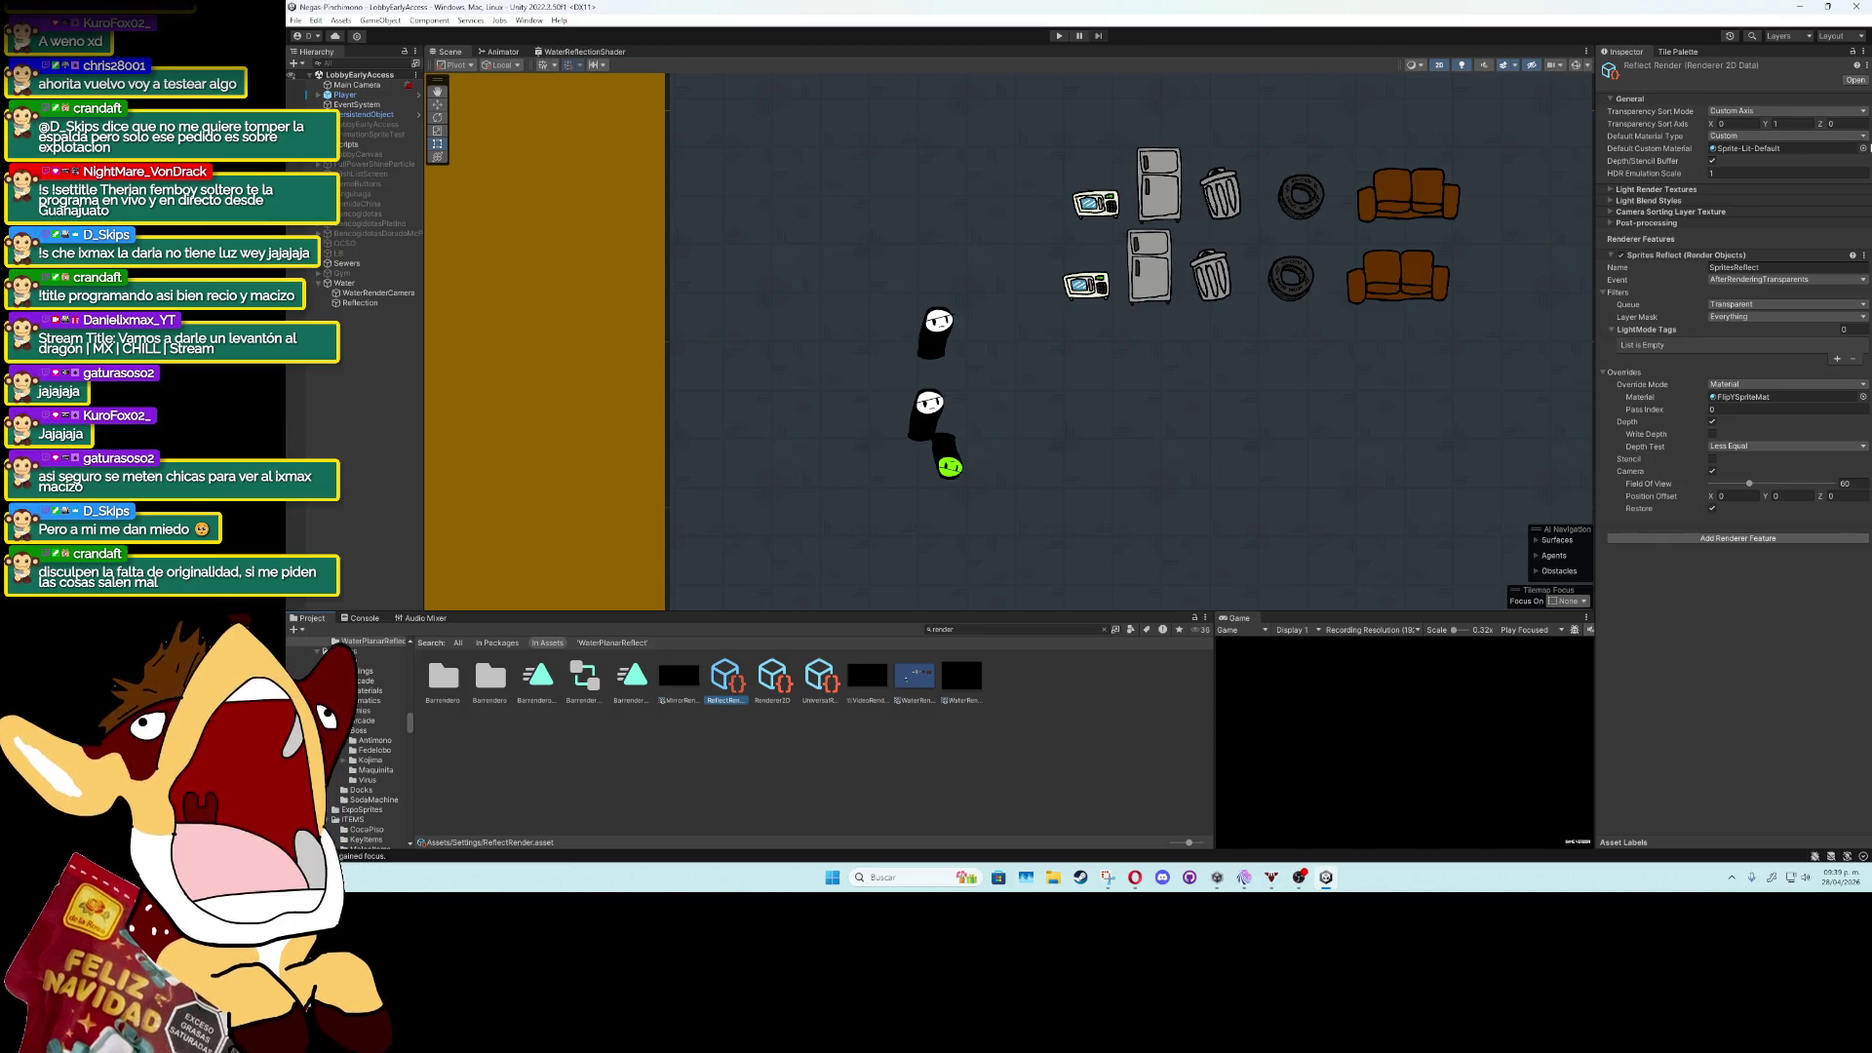
click(1862, 149)
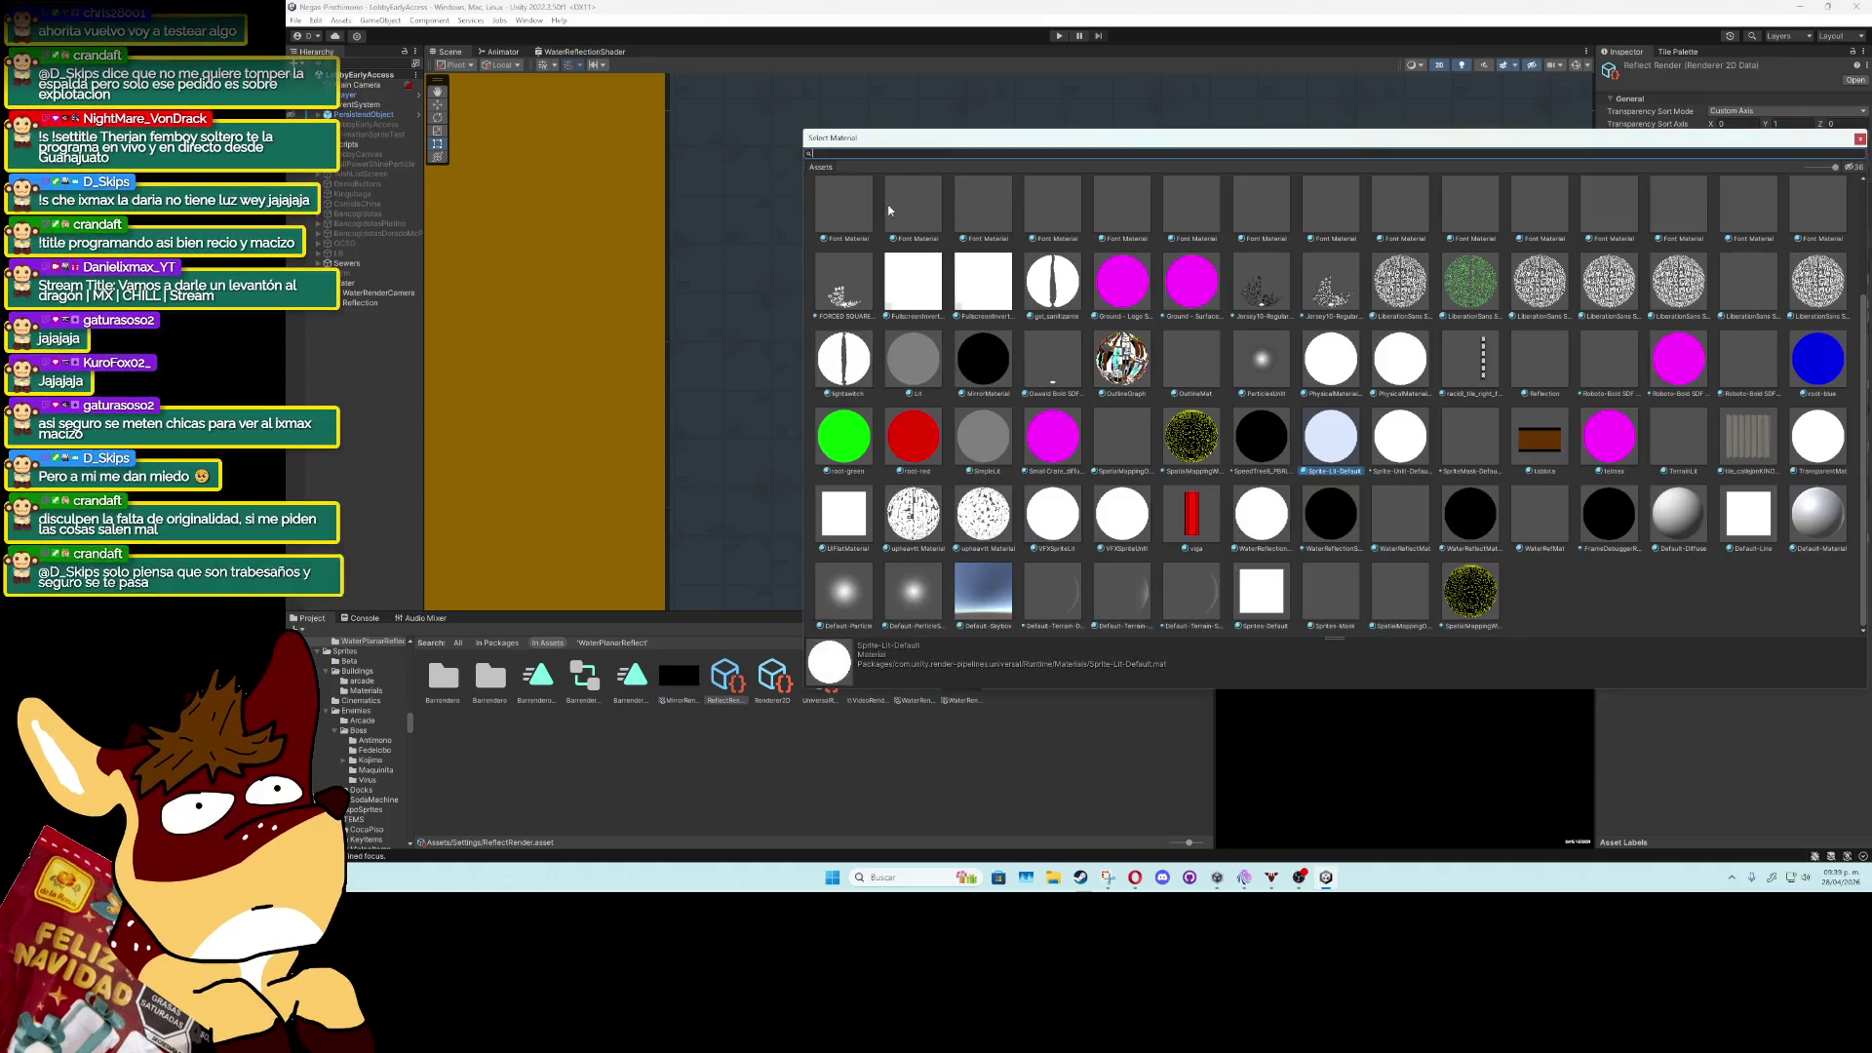
scroll(1863, 242, up, 3)
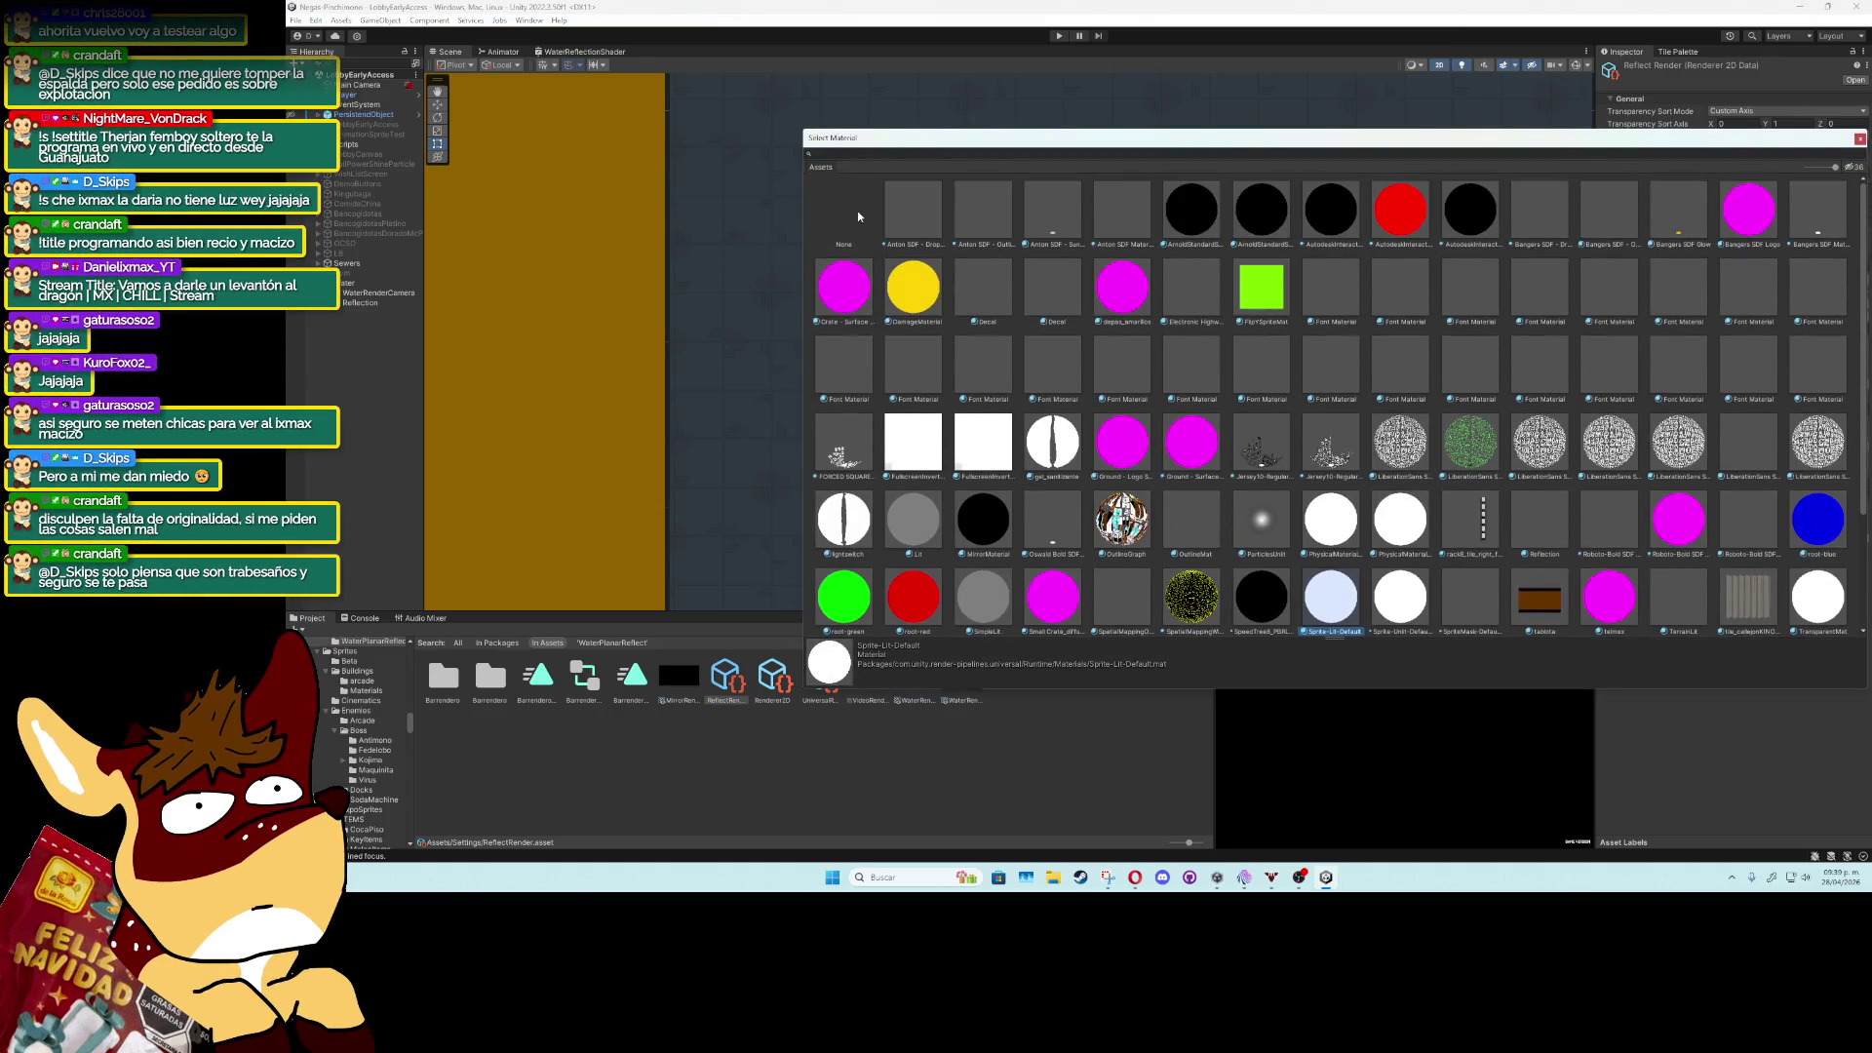
key(Escape)
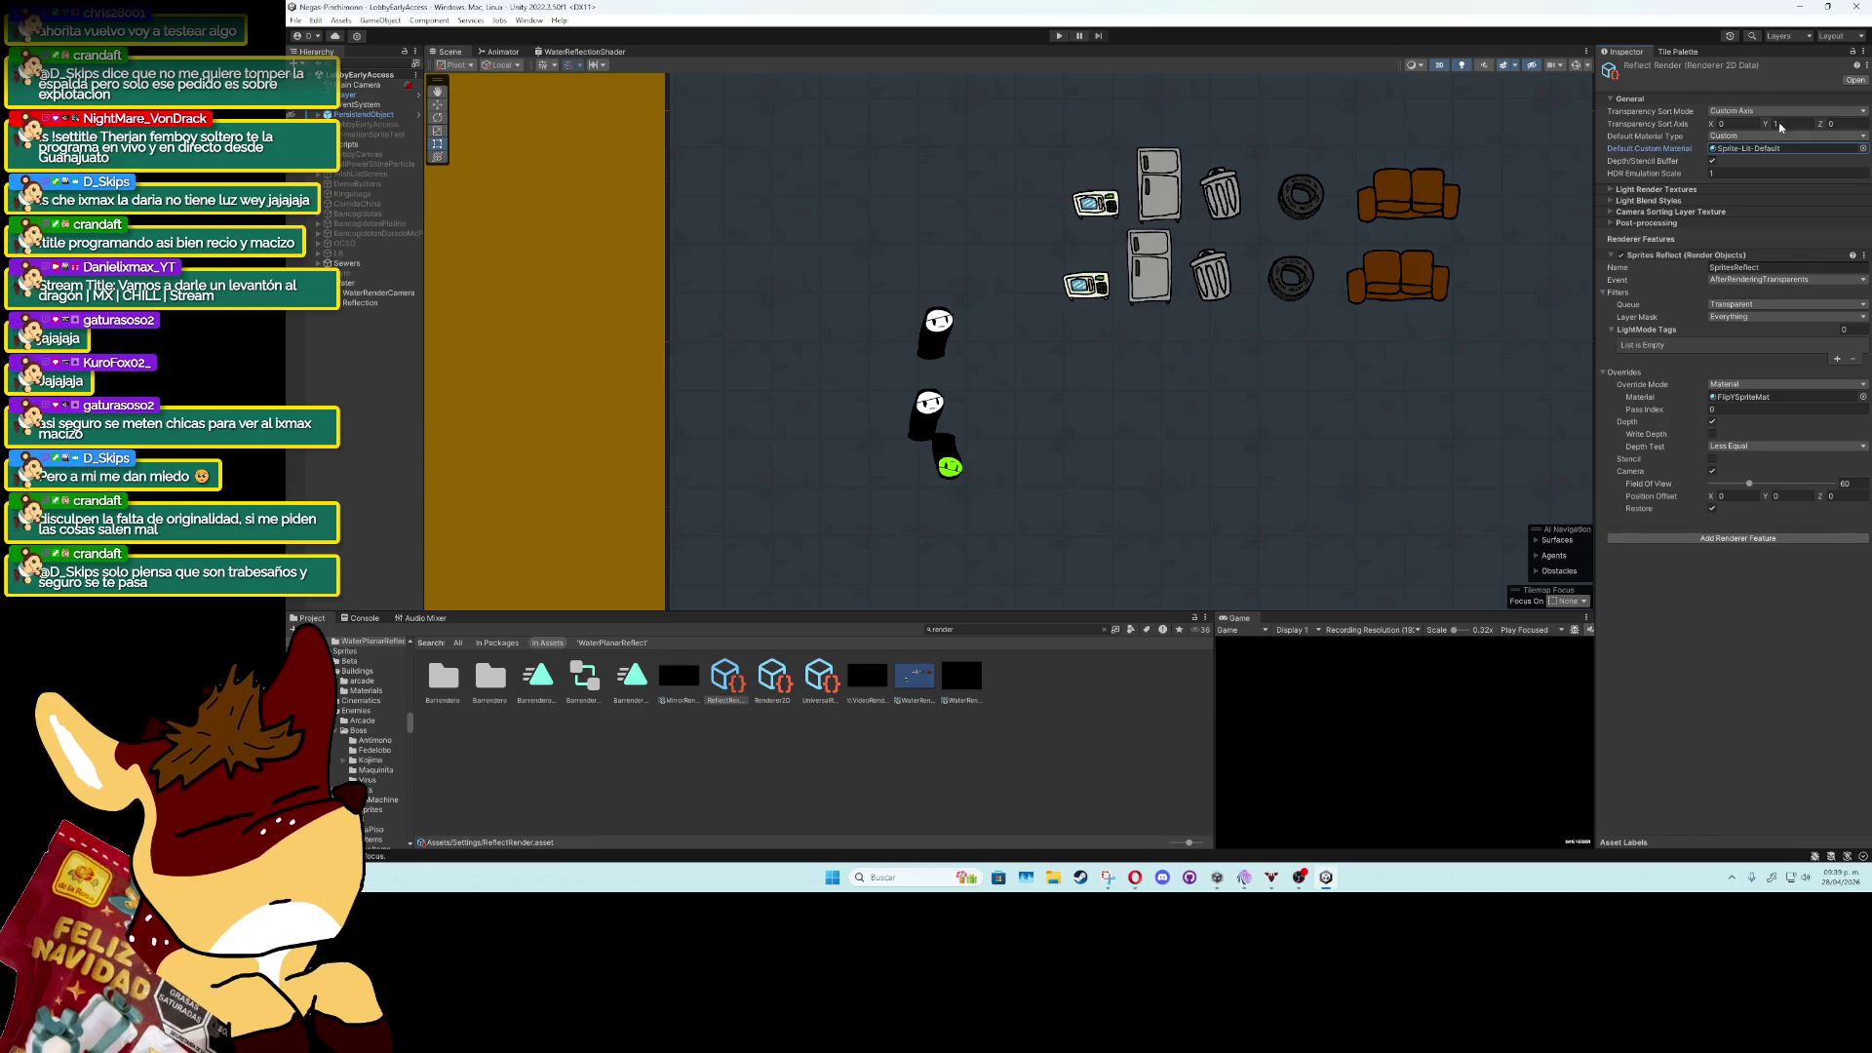
key(Return)
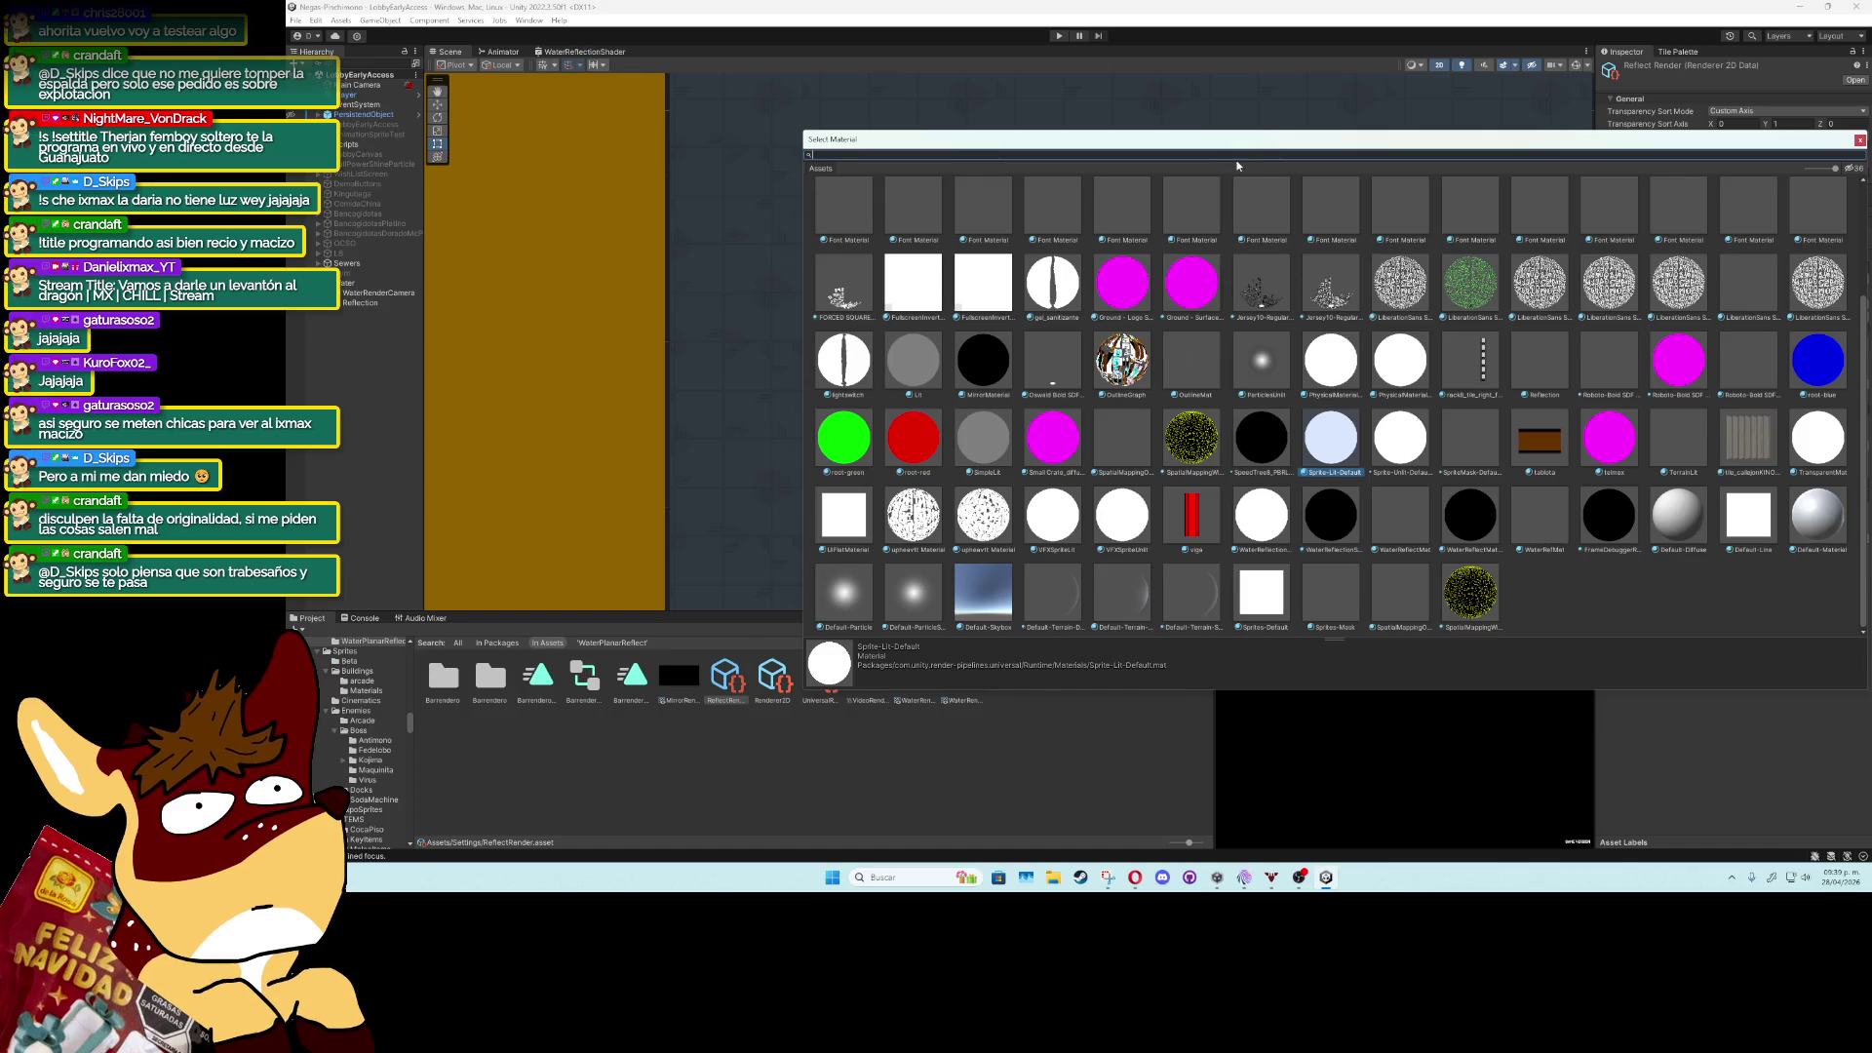
Try several materials and assign Anton SDF - Drop Shadow as the Default Custom Material.
drag(1267, 139, 1115, 533)
click(1037, 668)
click(1109, 675)
click(1181, 680)
click(844, 612)
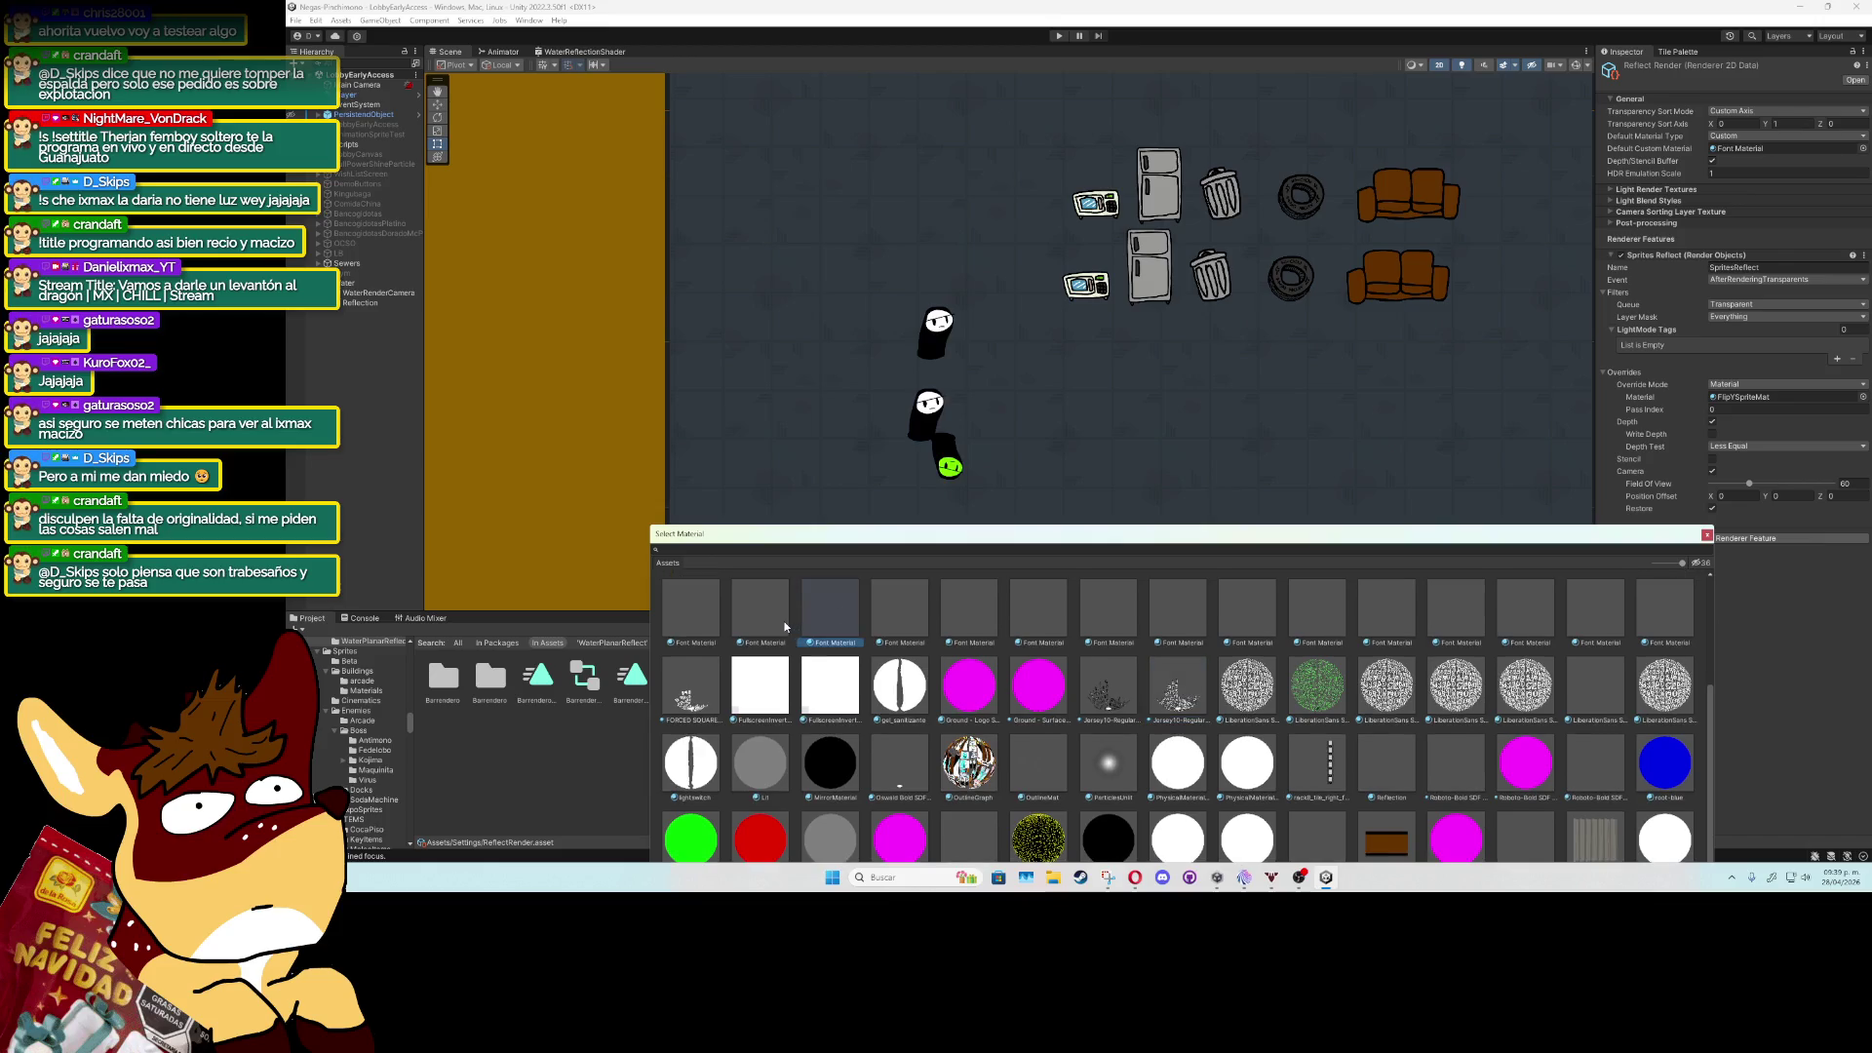
scroll(785, 626, up, 2)
double_click(770, 616)
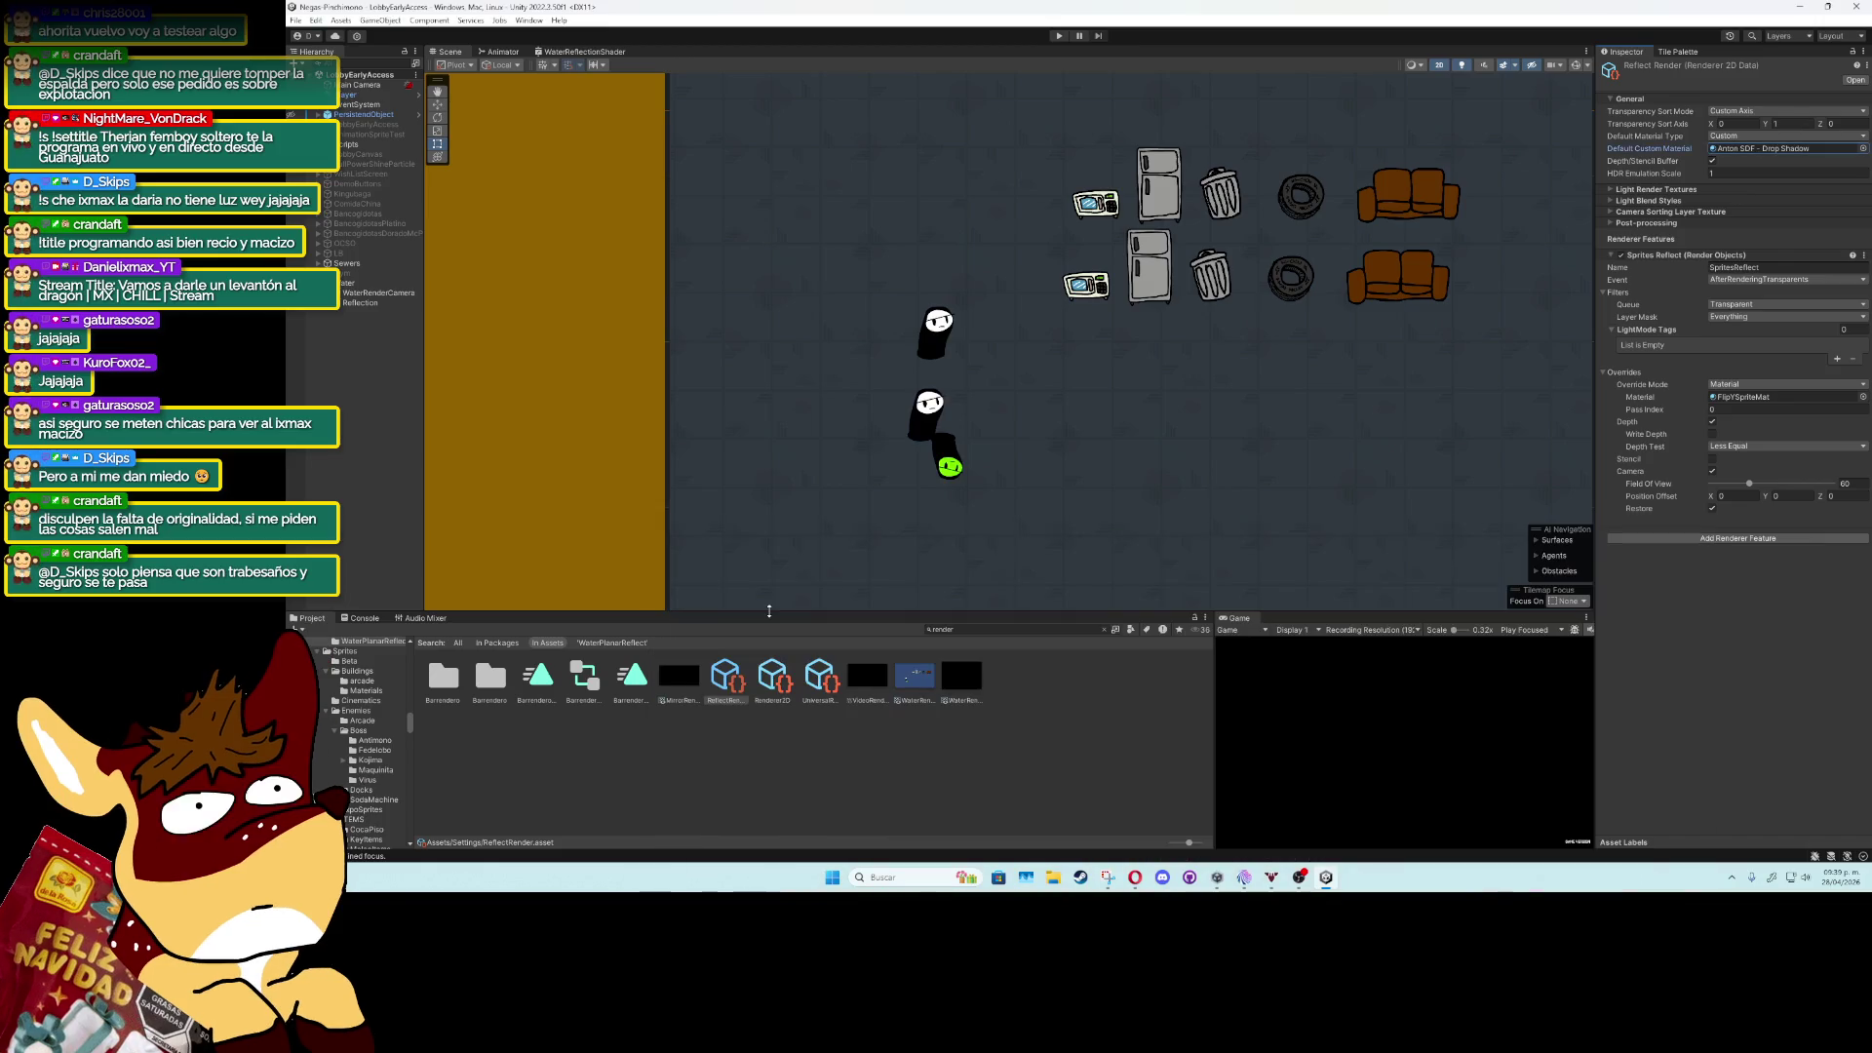
Clear the Default Custom Material back to None.
click(1862, 149)
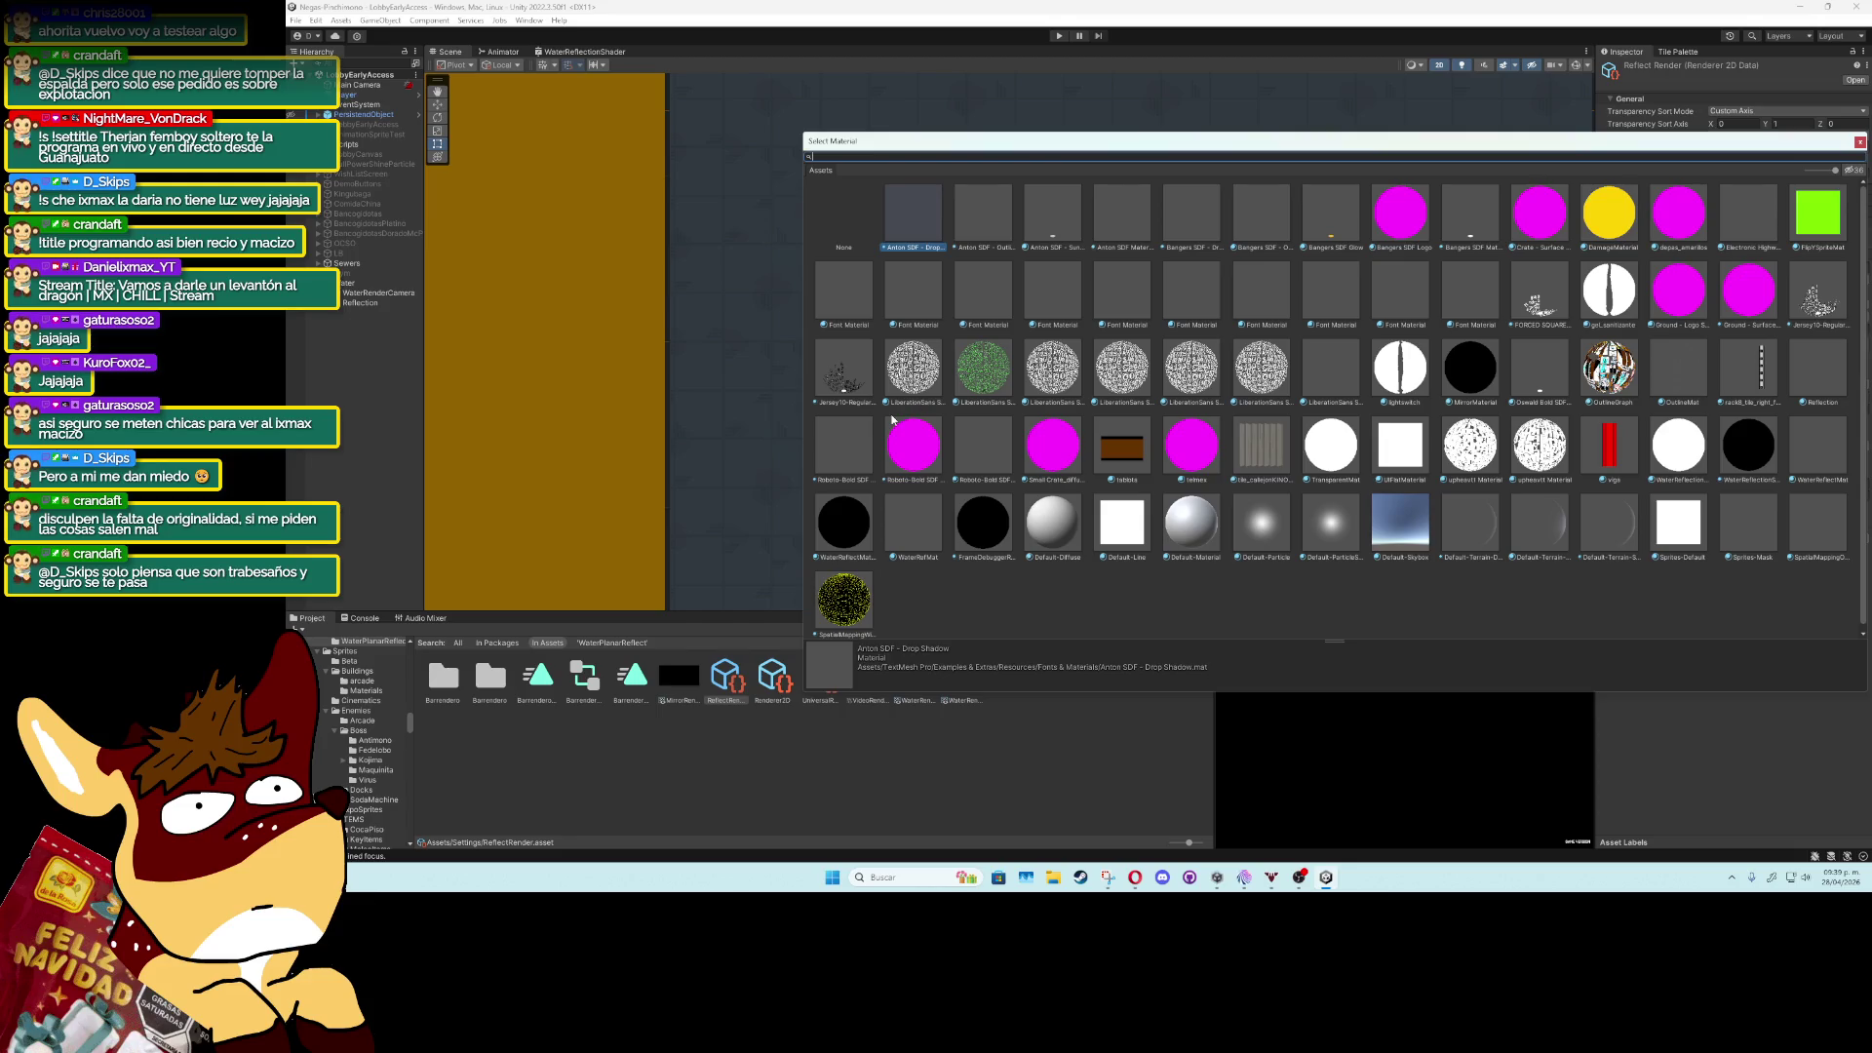
click(819, 230)
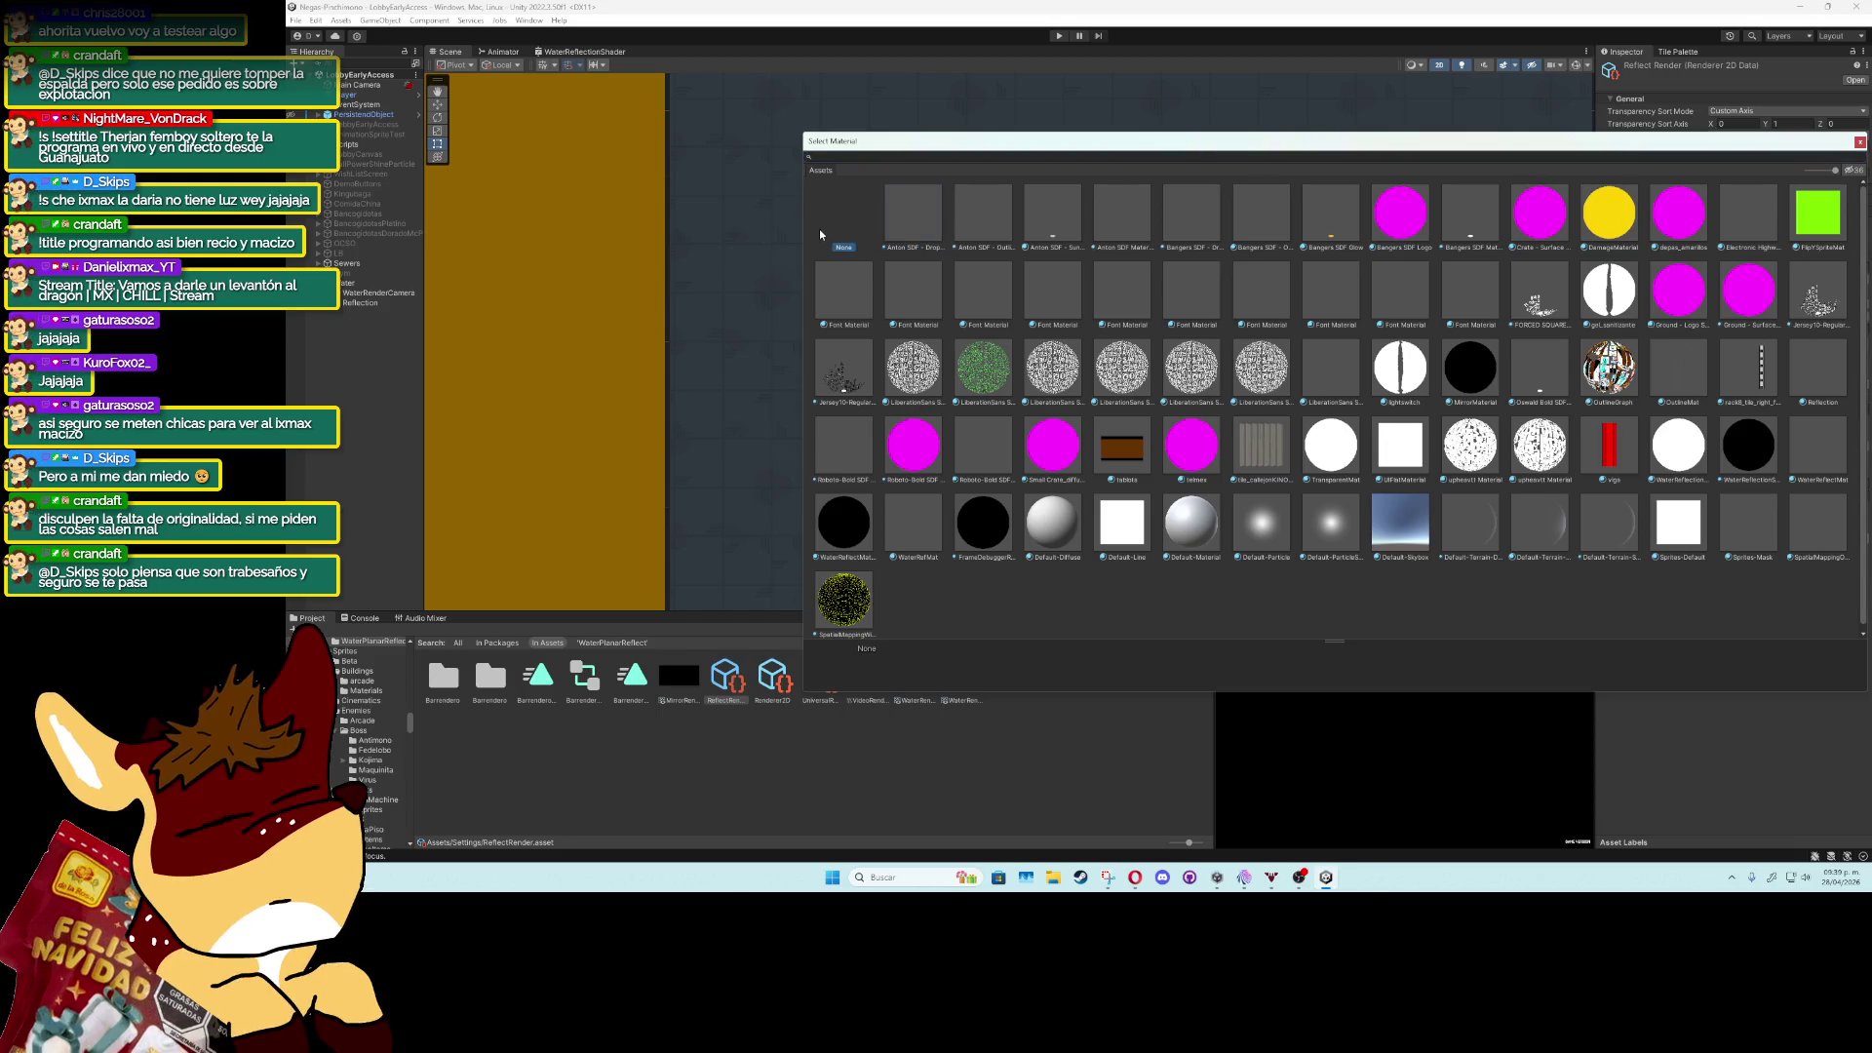
mouse_move(1022, 145)
mouse_down()
mouse_move(1001, 317)
mouse_move(970, 329)
mouse_up()
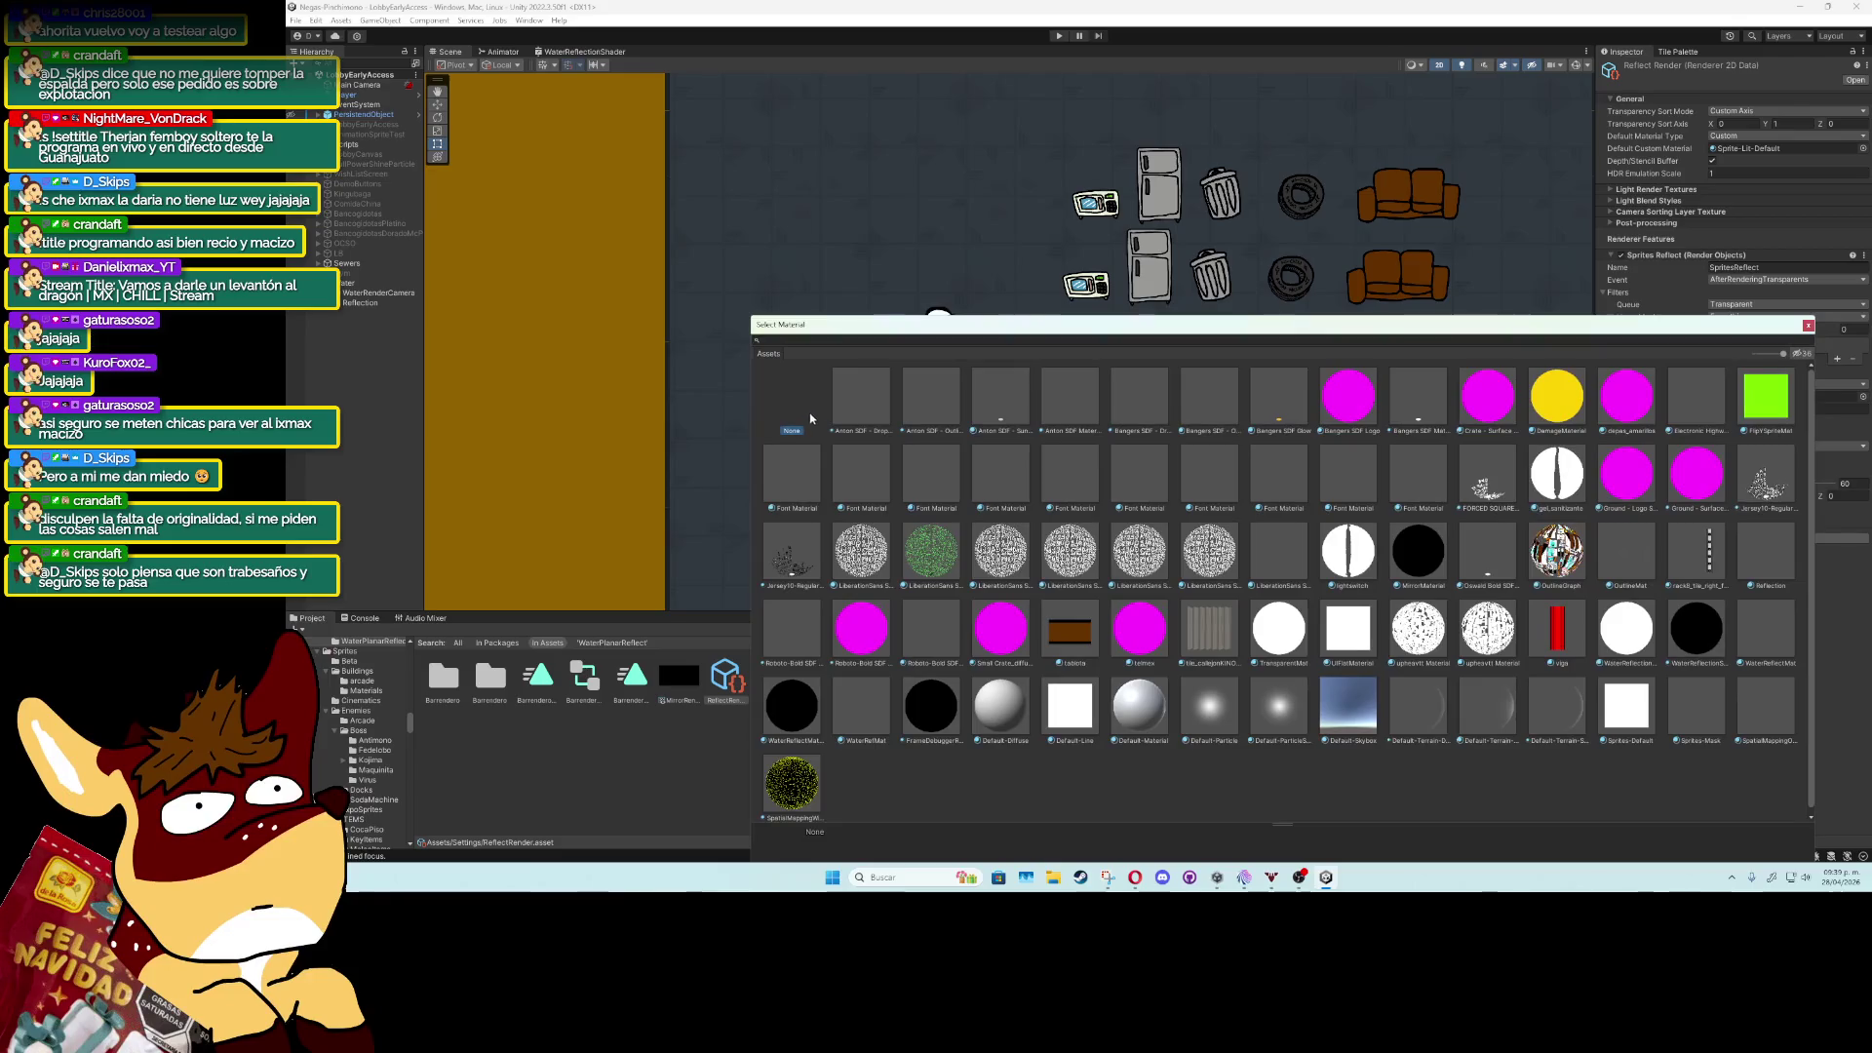
double_click(799, 409)
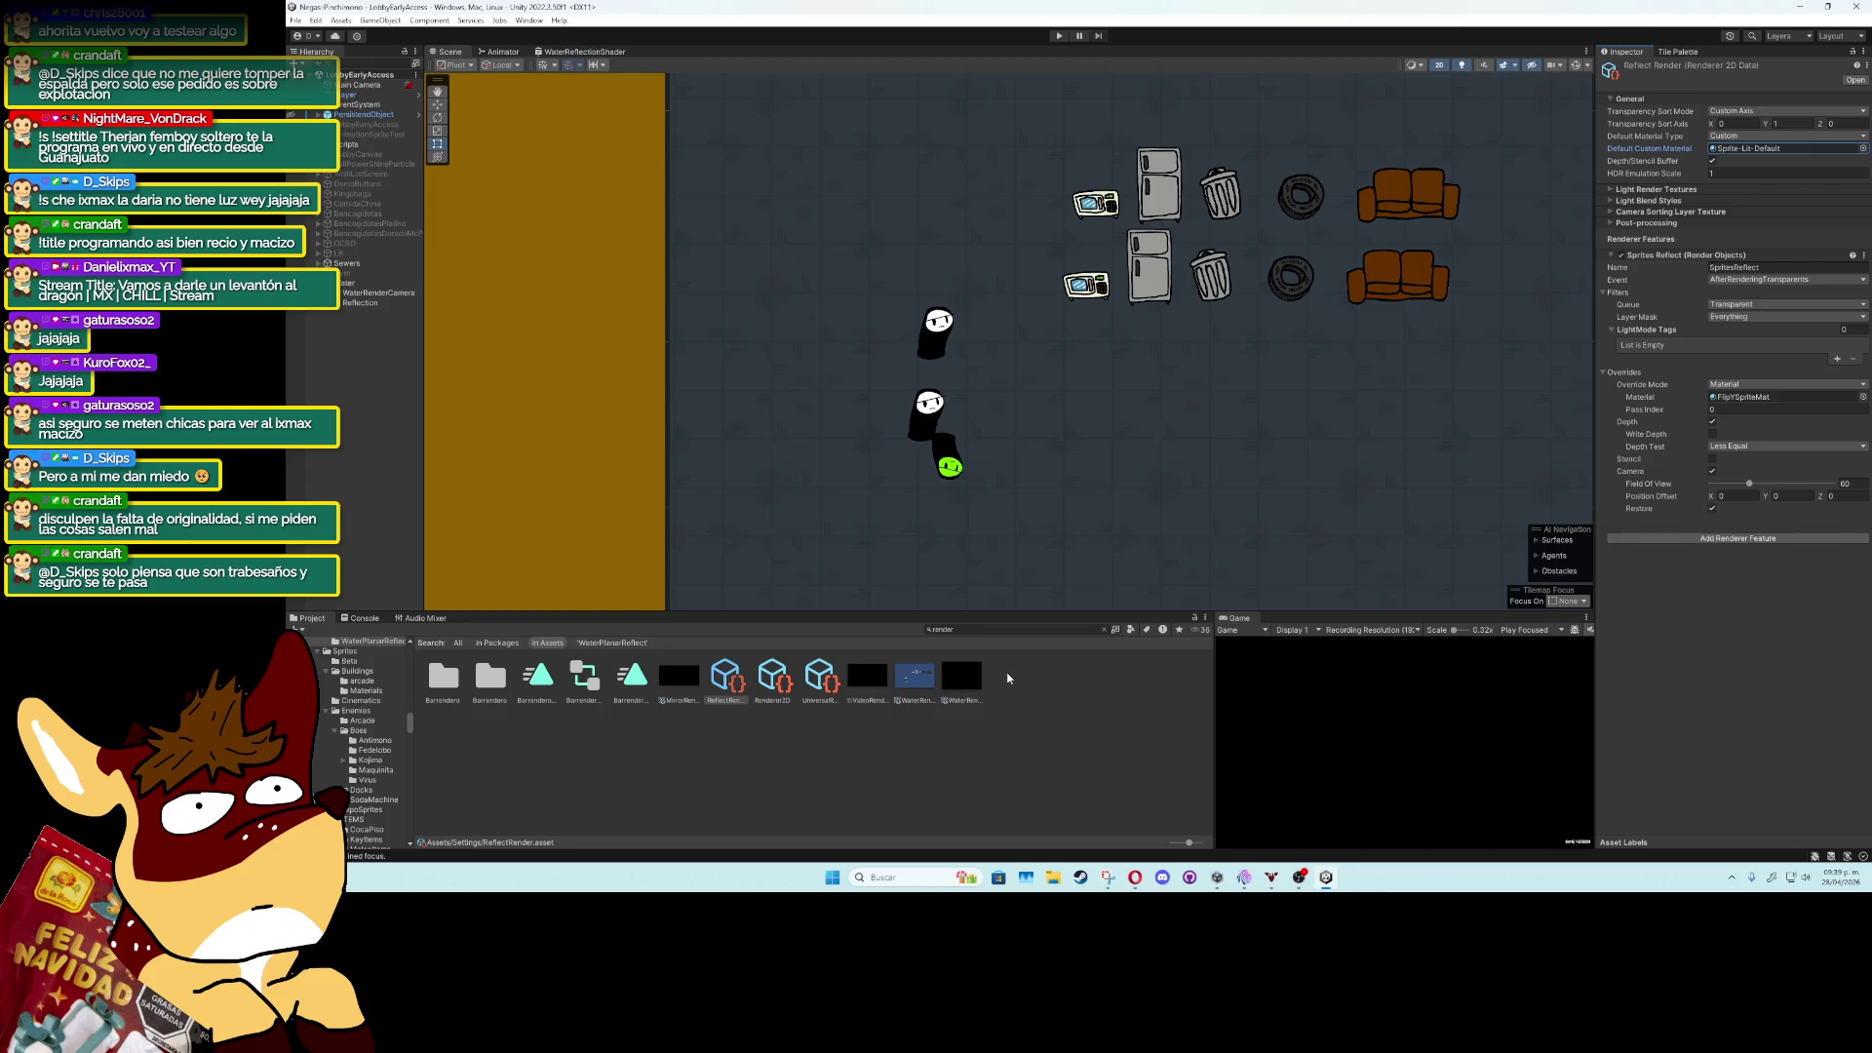
click(1863, 148)
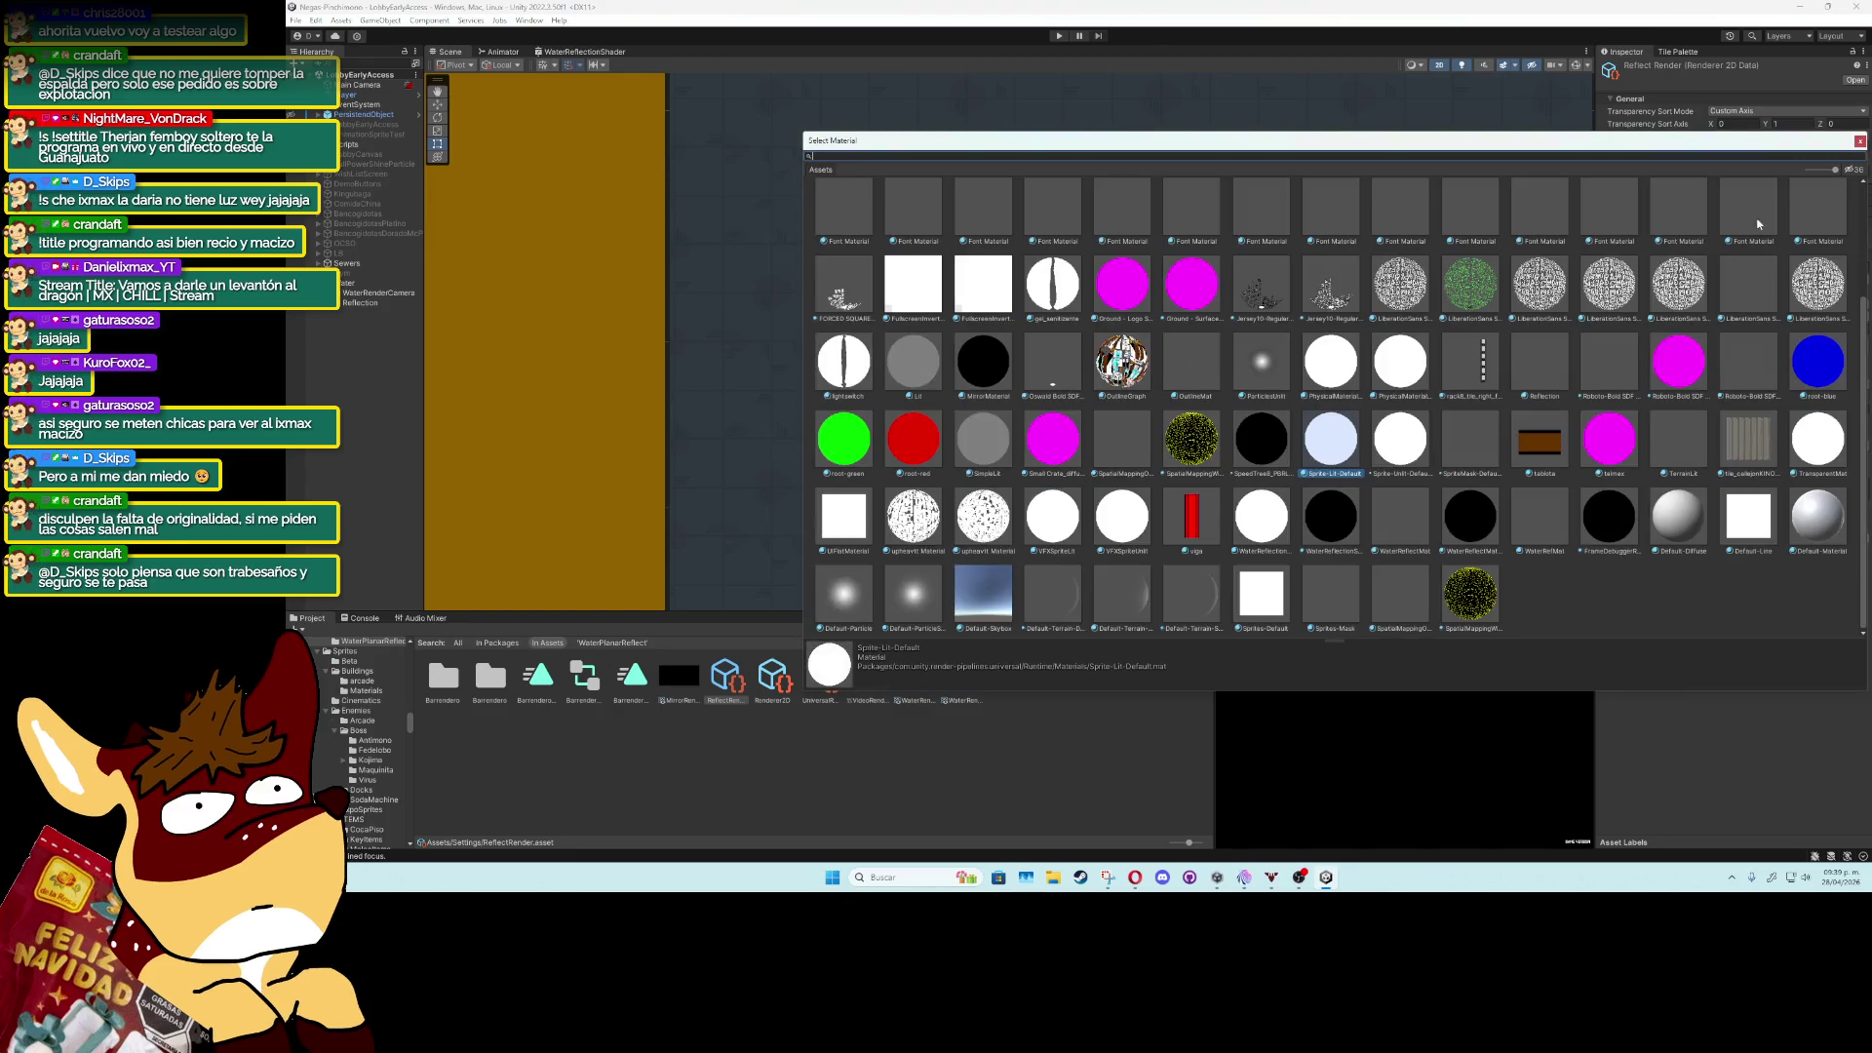
Preview SpriteMask-Default, WaterRefMat and WaterReflectMaterial as the default custom material.
click(1498, 450)
mouse_move(1608, 144)
mouse_down()
mouse_move(1440, 477)
mouse_move(1526, 313)
mouse_up()
click(1395, 698)
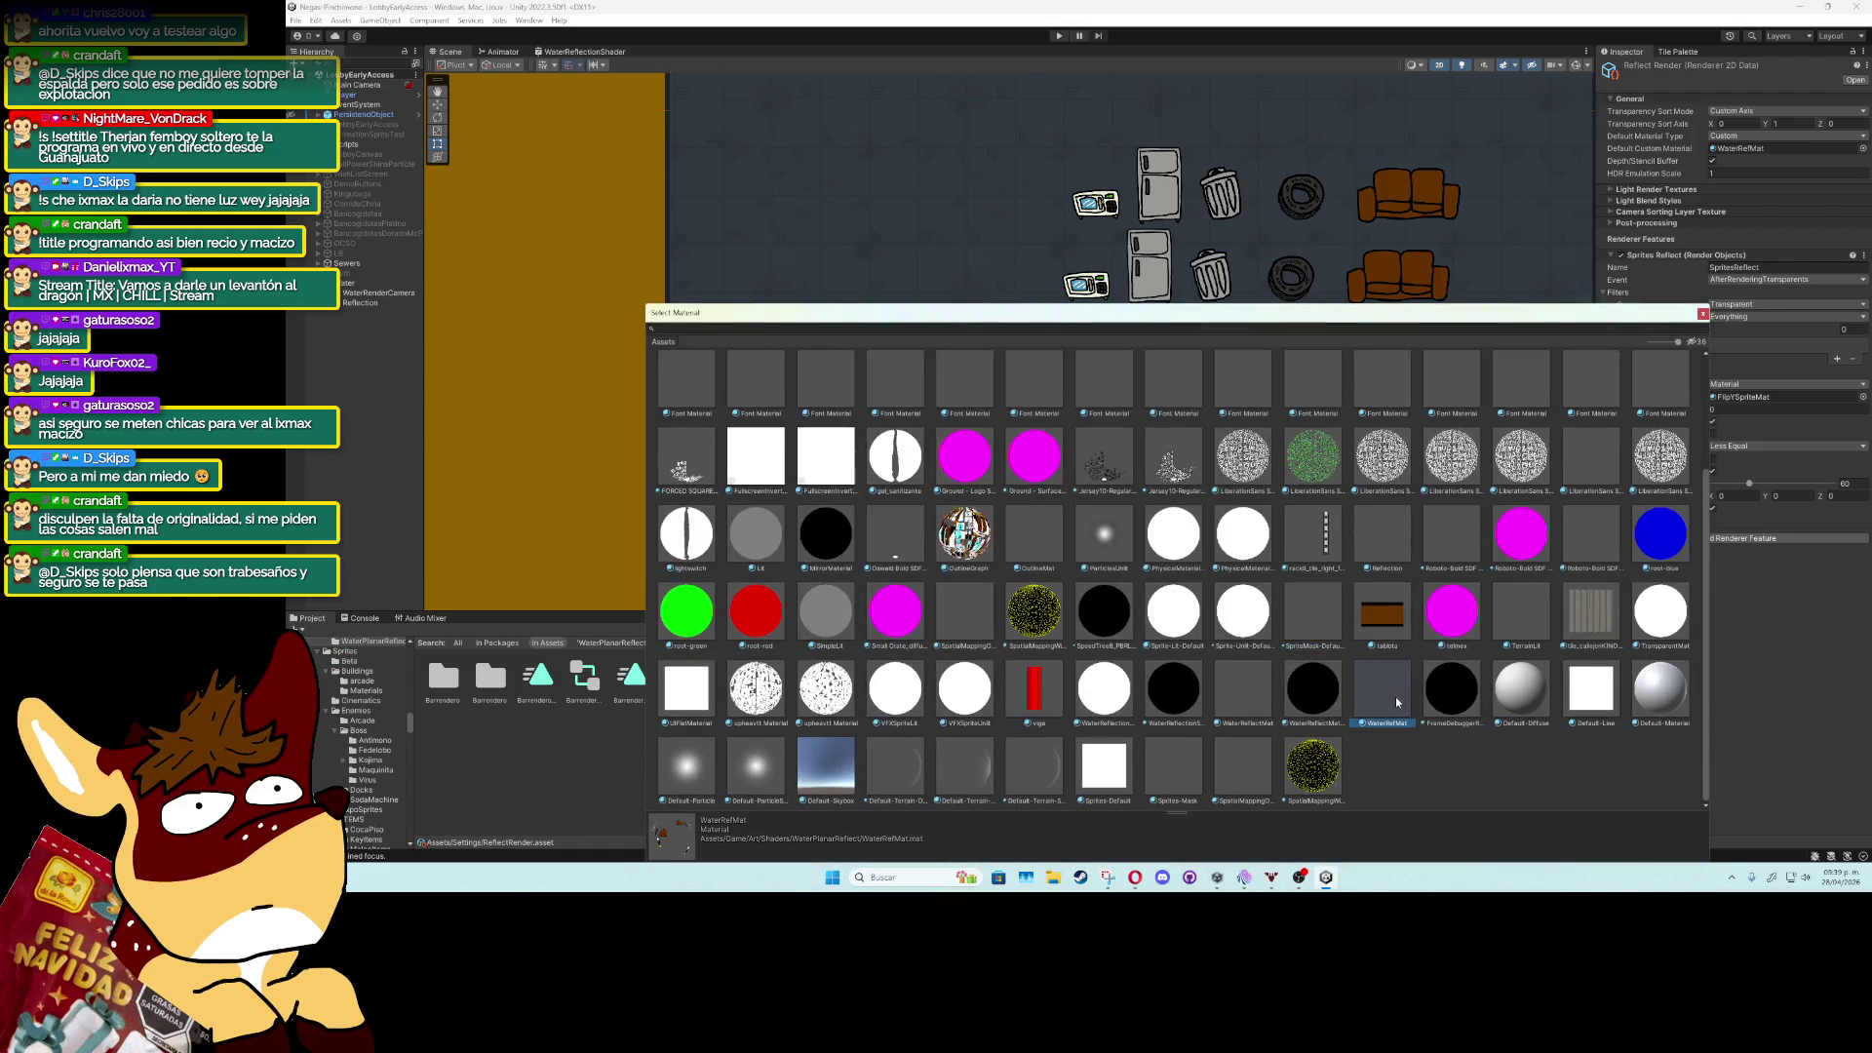
mouse_move(1497, 317)
mouse_down()
mouse_move(1456, 475)
mouse_move(1422, 412)
mouse_move(1455, 466)
mouse_move(1552, 377)
mouse_move(1701, 434)
mouse_up()
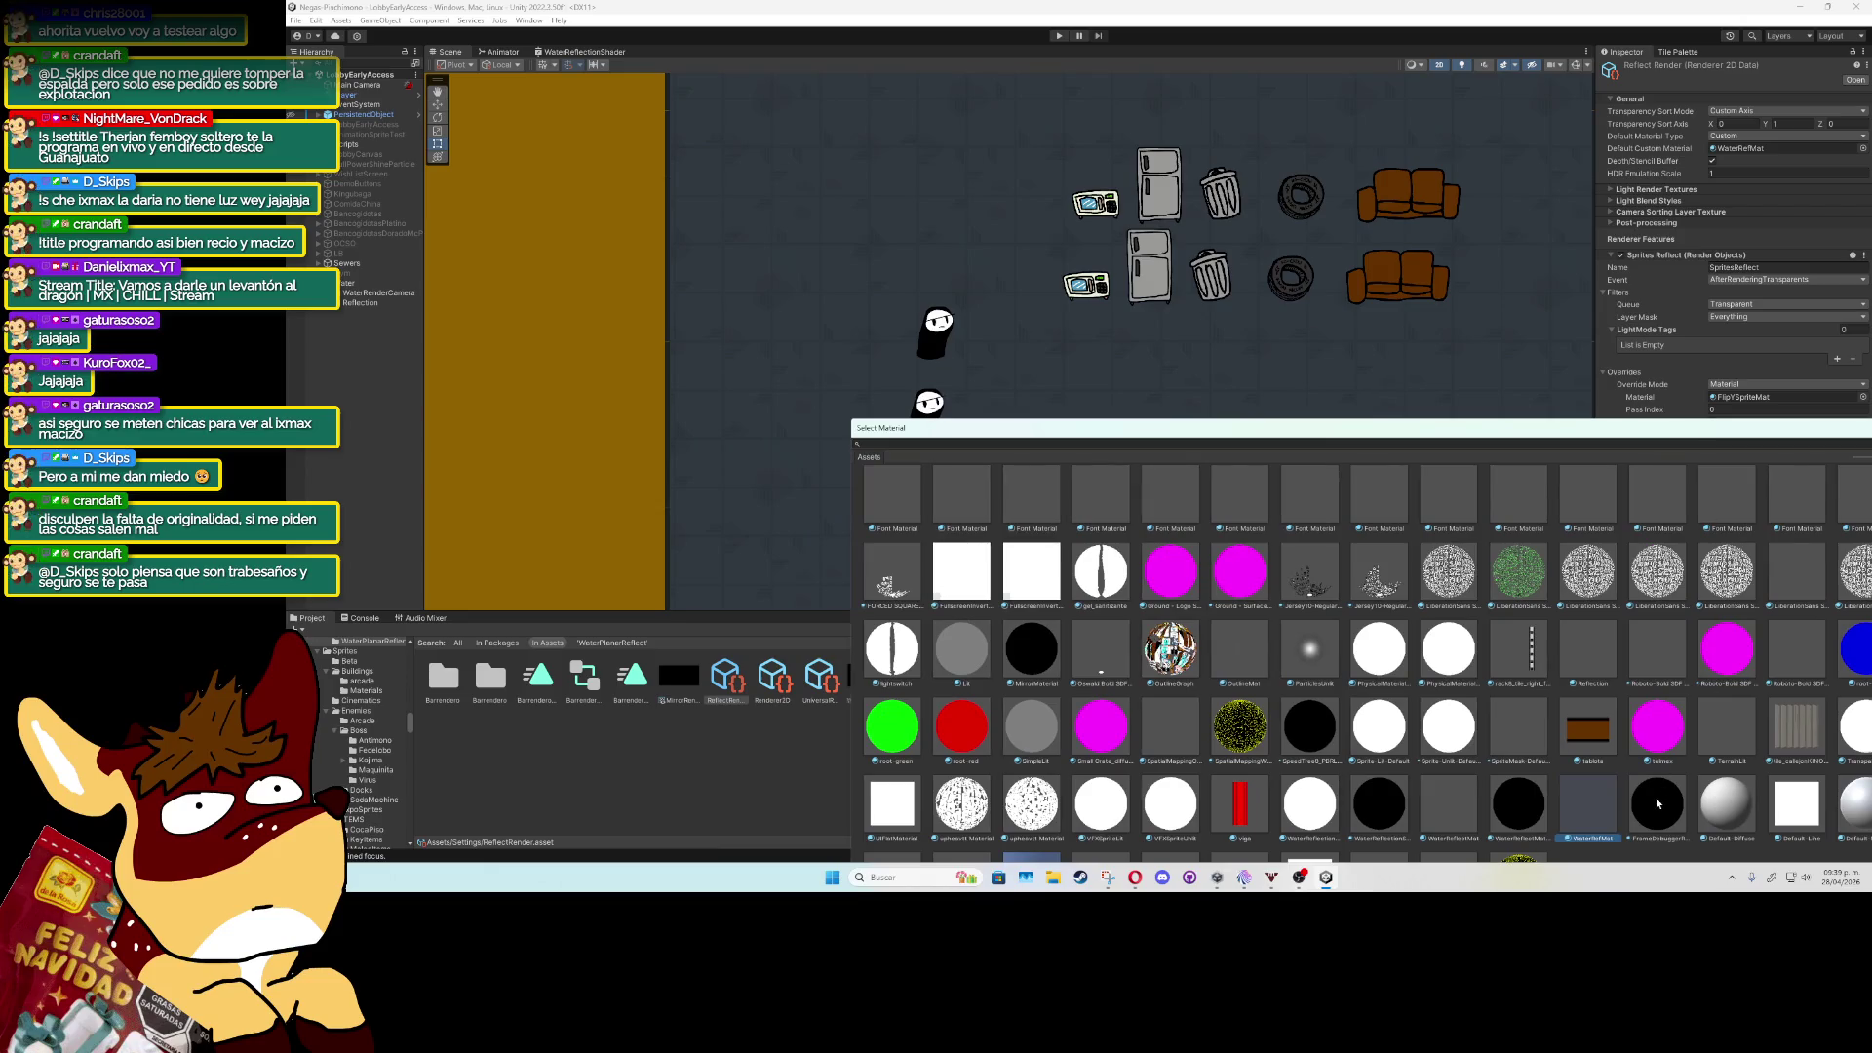
click(1518, 813)
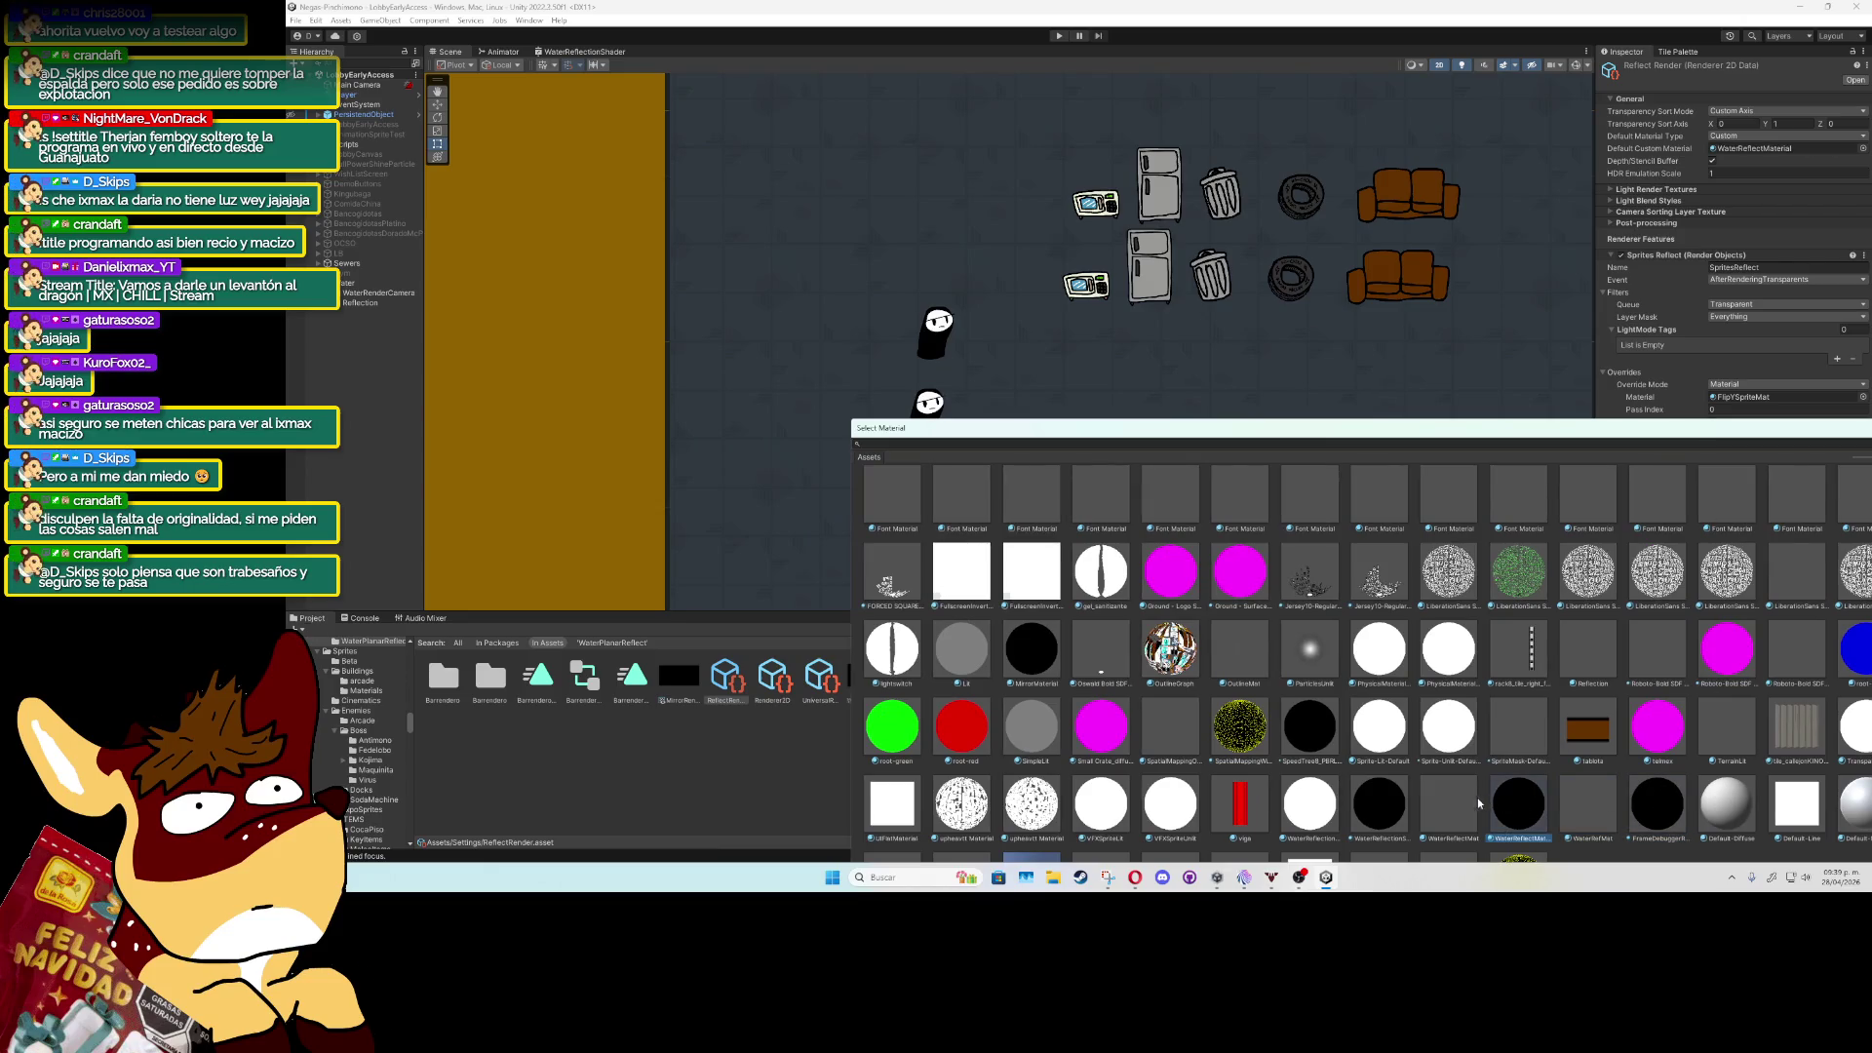
Assign WaterReflectionShader as the Default Custom Material and enter Play mode to test.
click(1393, 801)
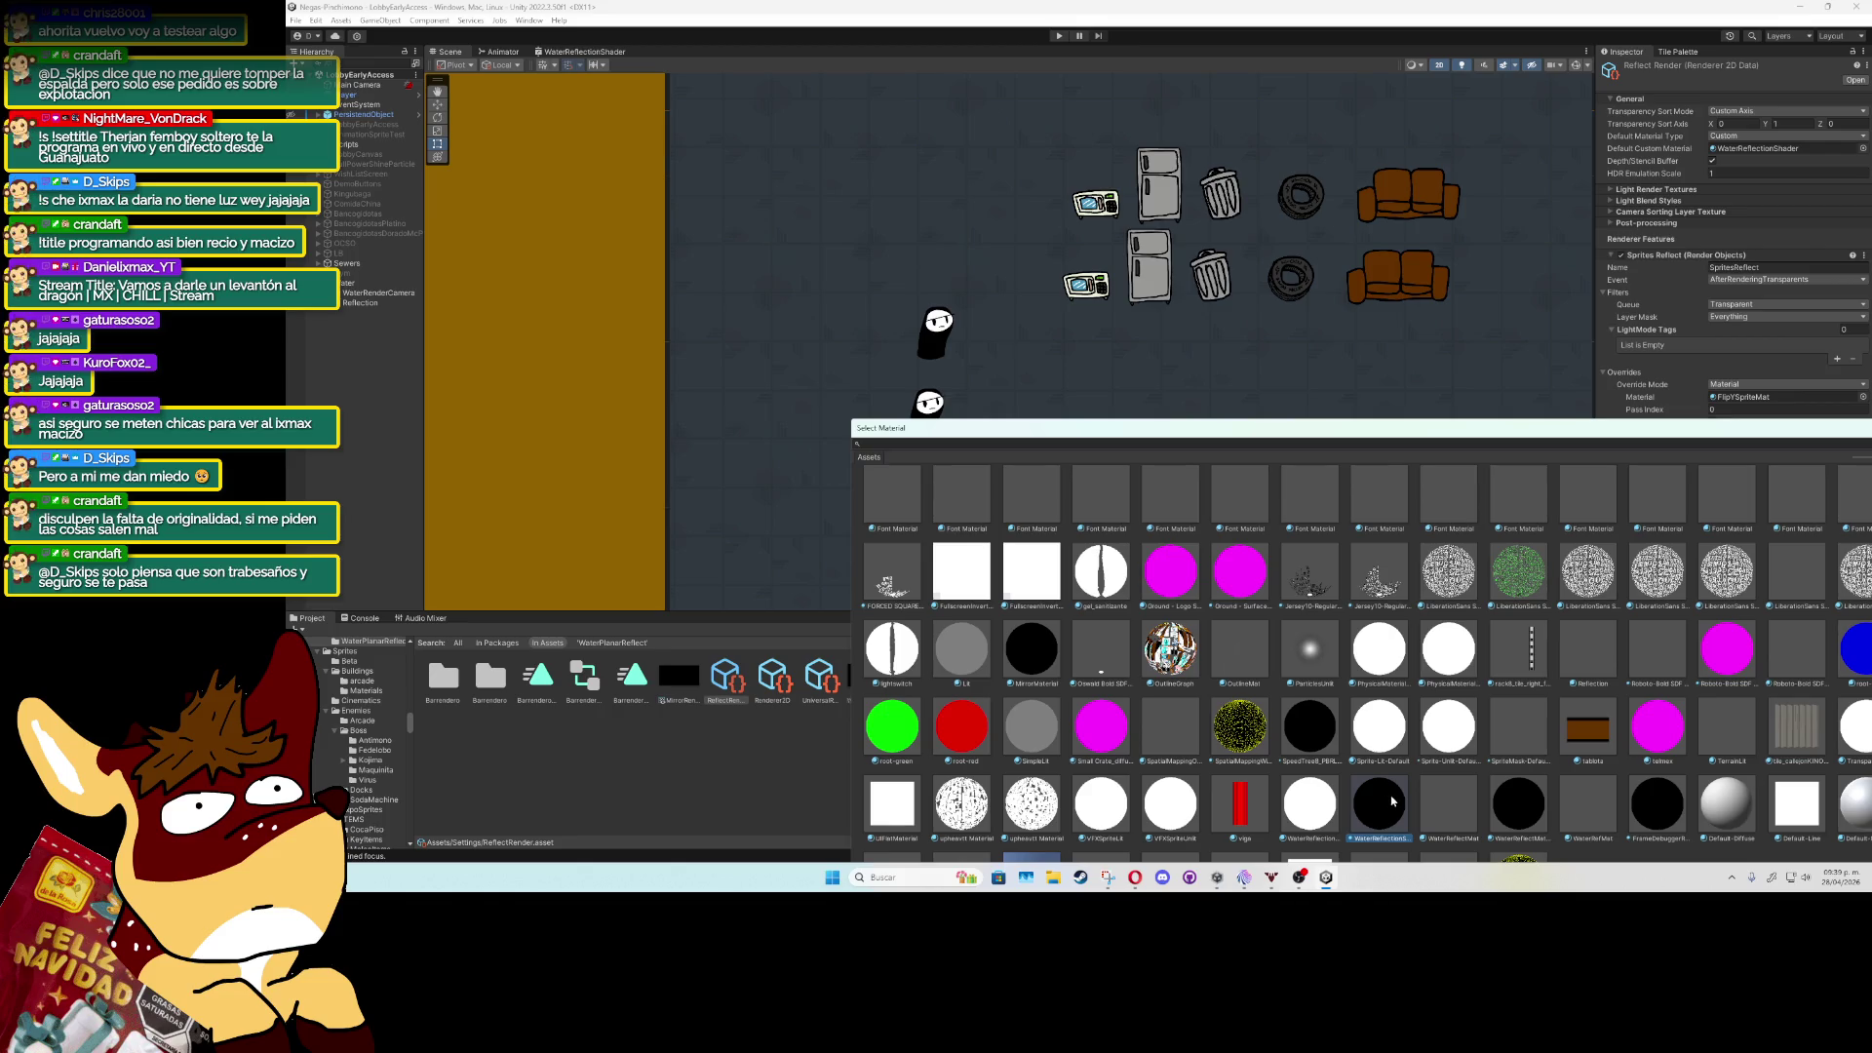
click(1332, 801)
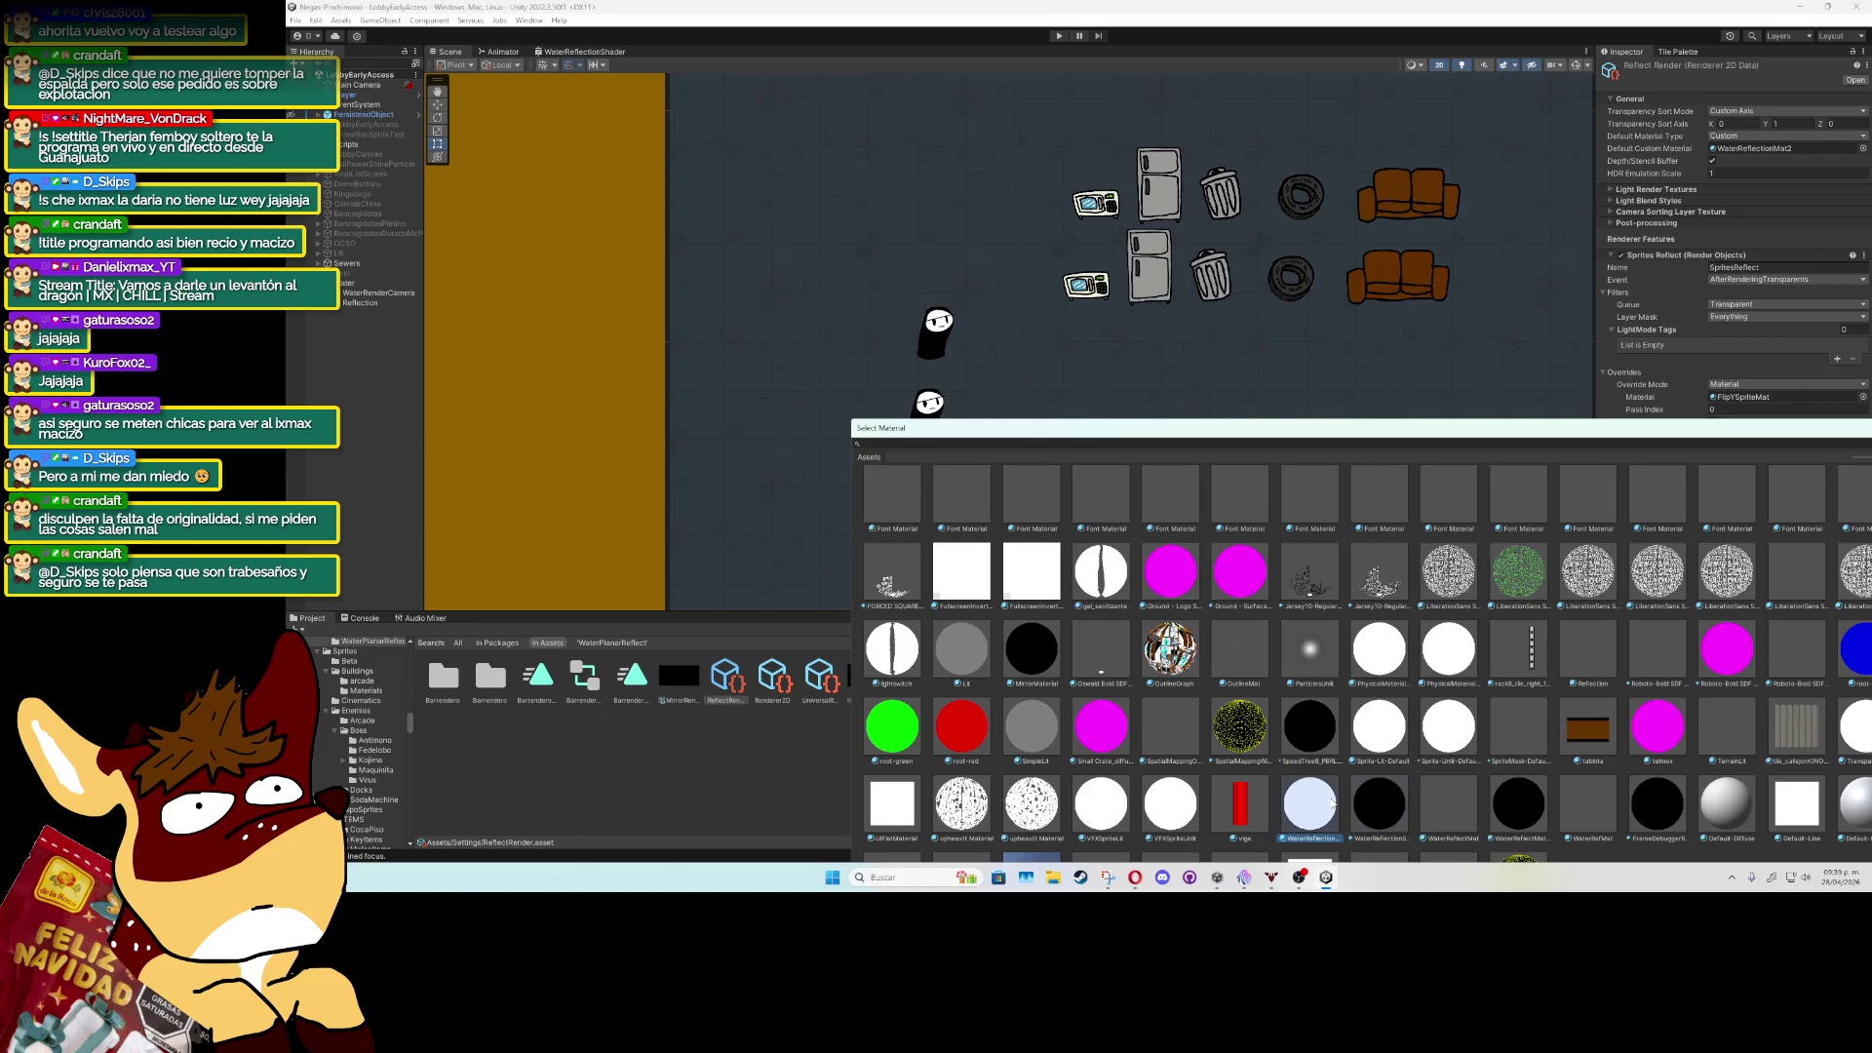
click(1383, 806)
double_click(1386, 801)
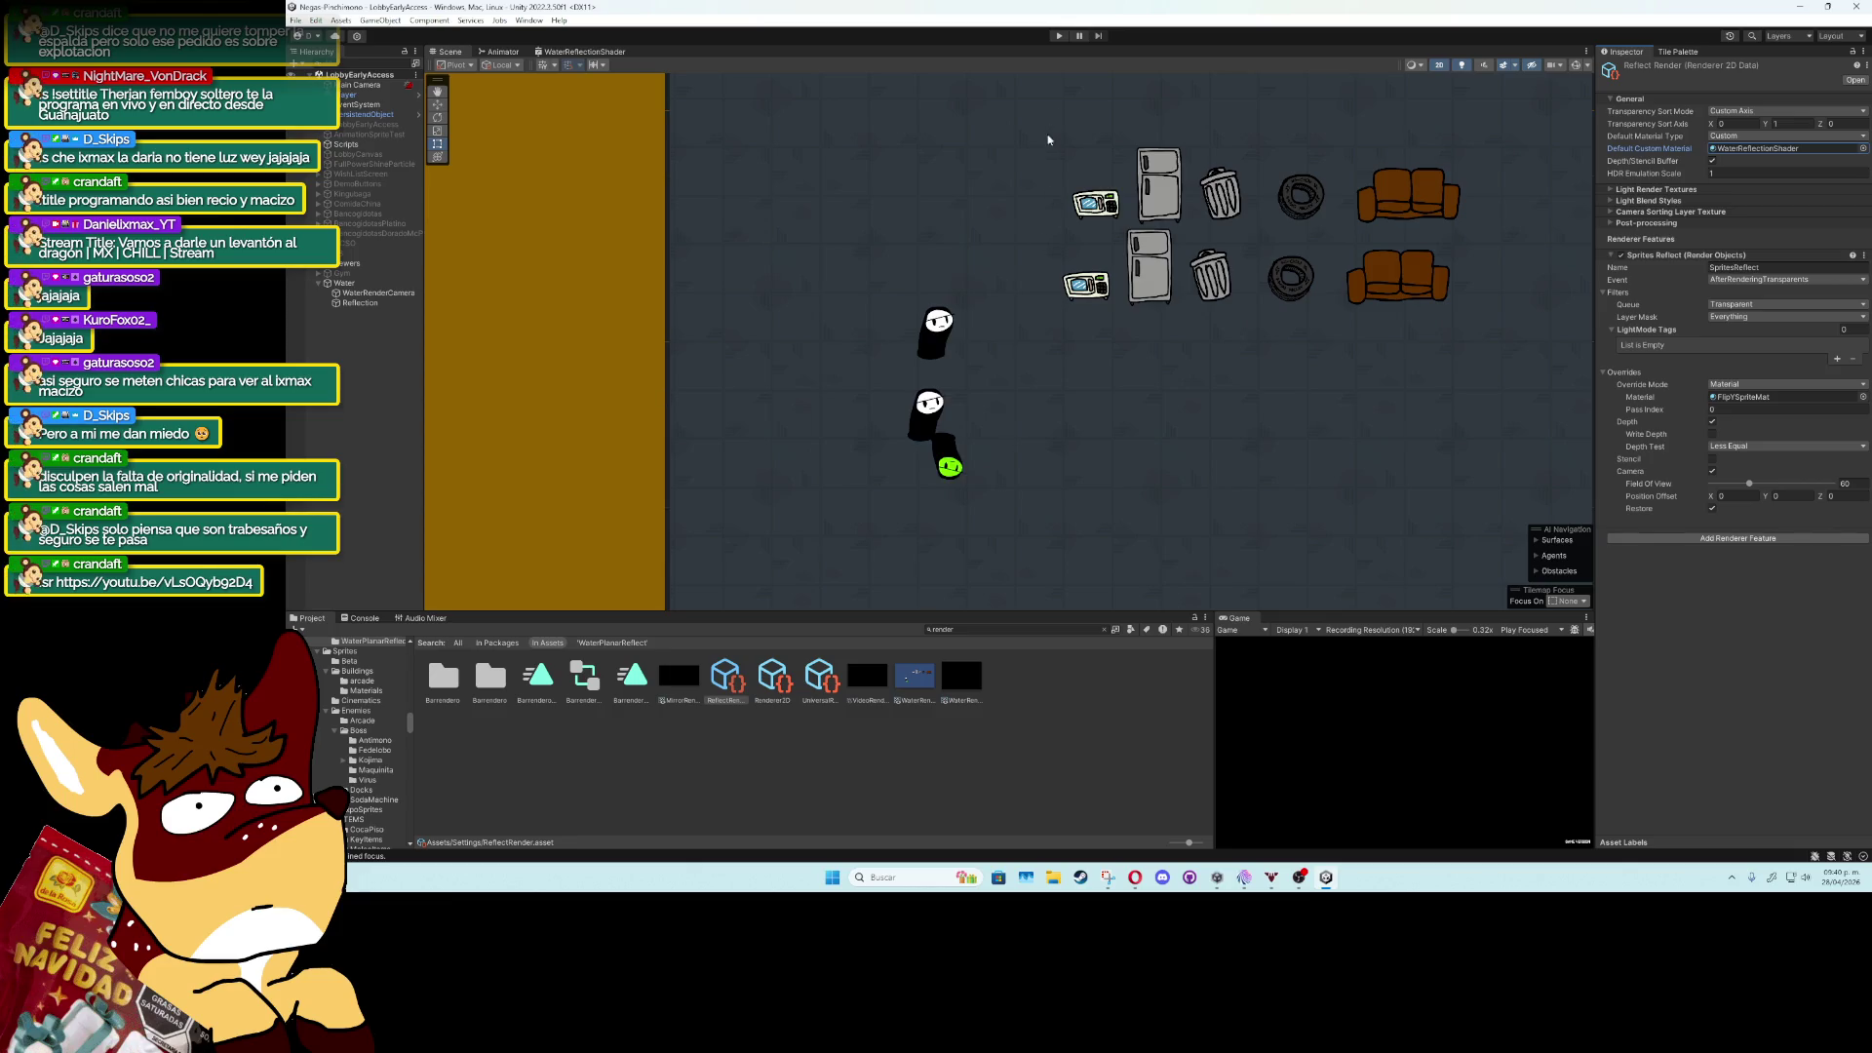
click(1059, 35)
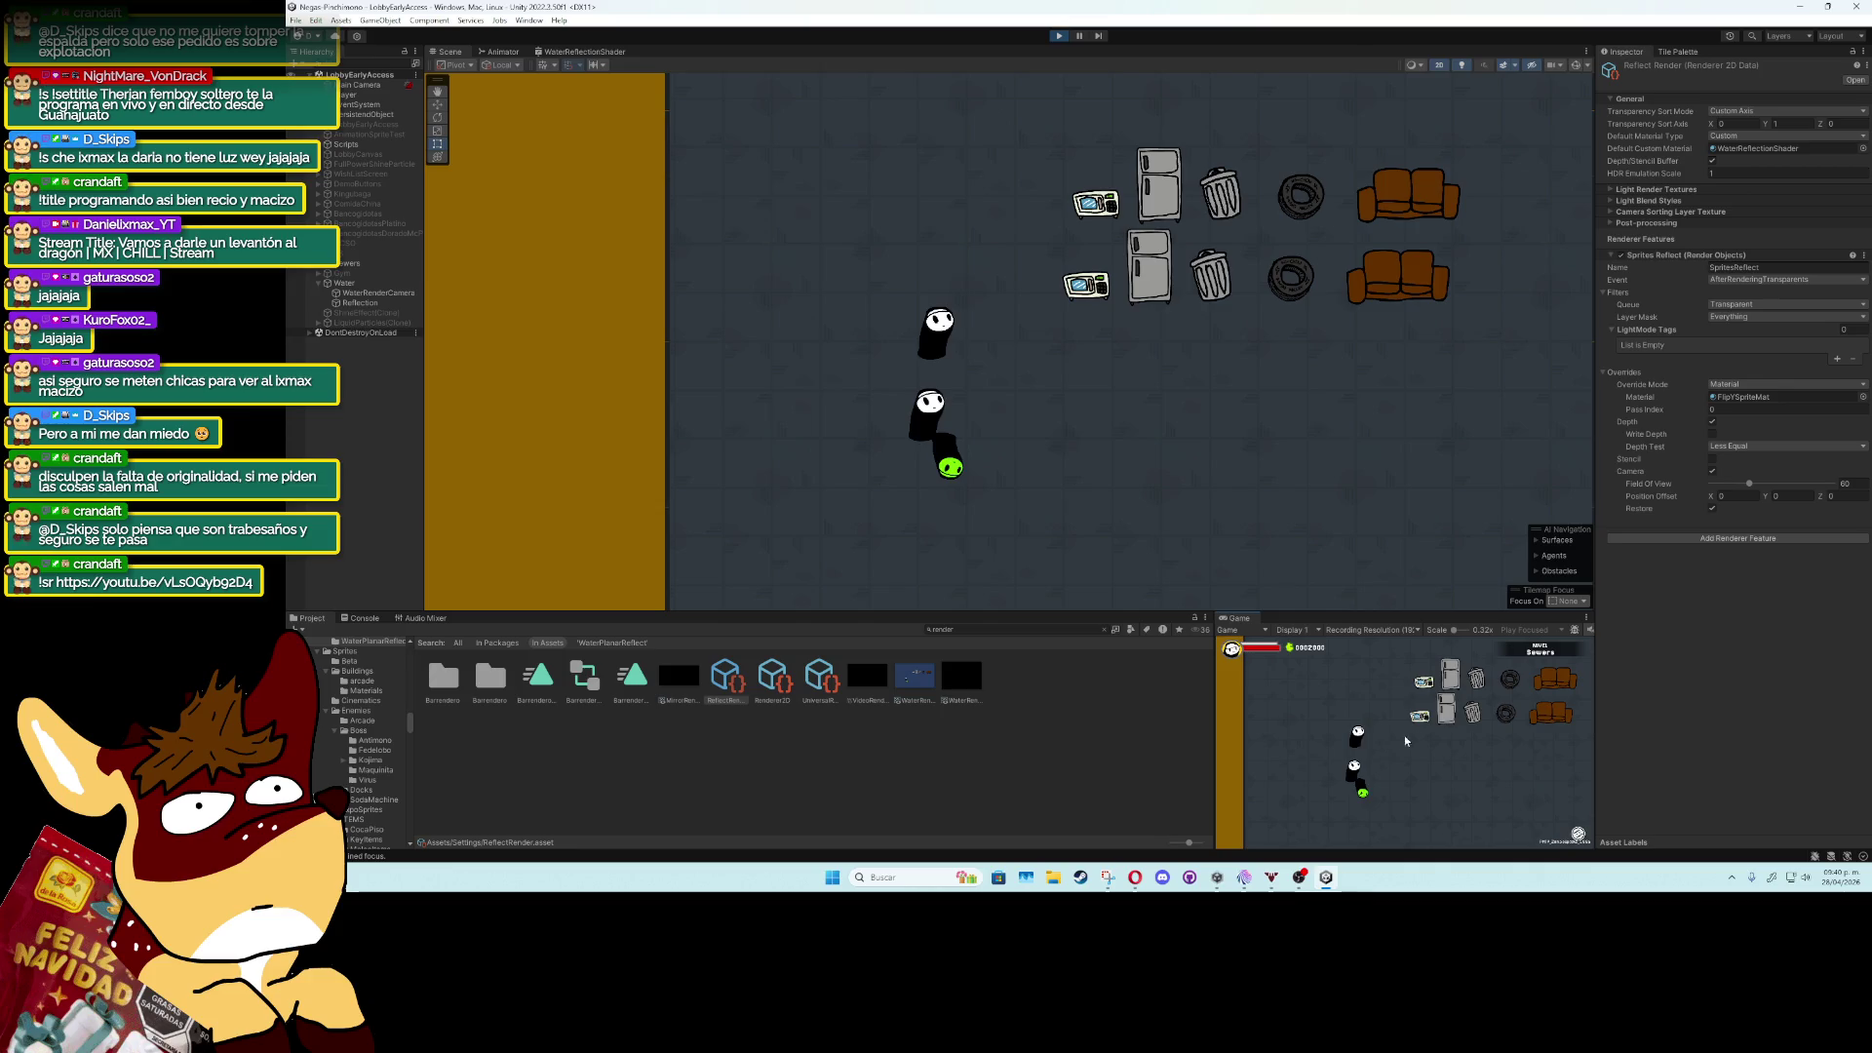
Exit Play mode, then start and cancel a screenshot capture.
key(ctrl+p)
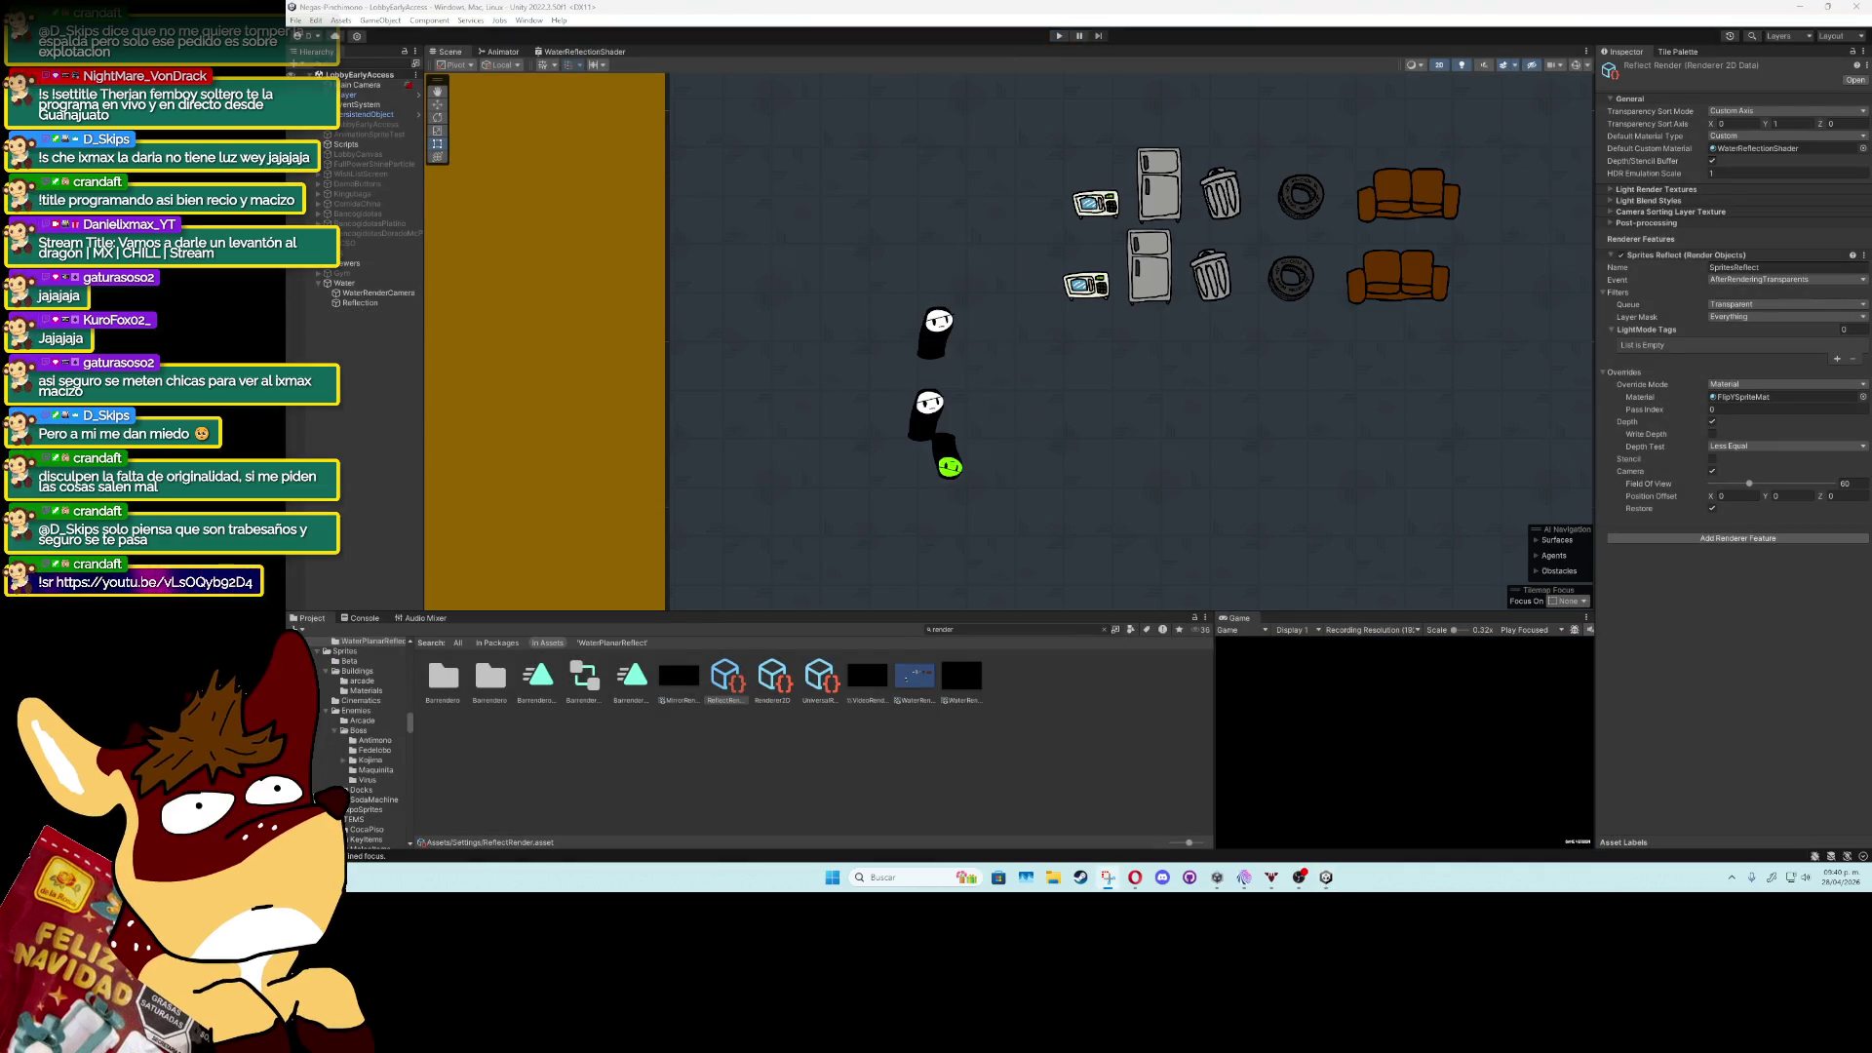
key(super+shift+s)
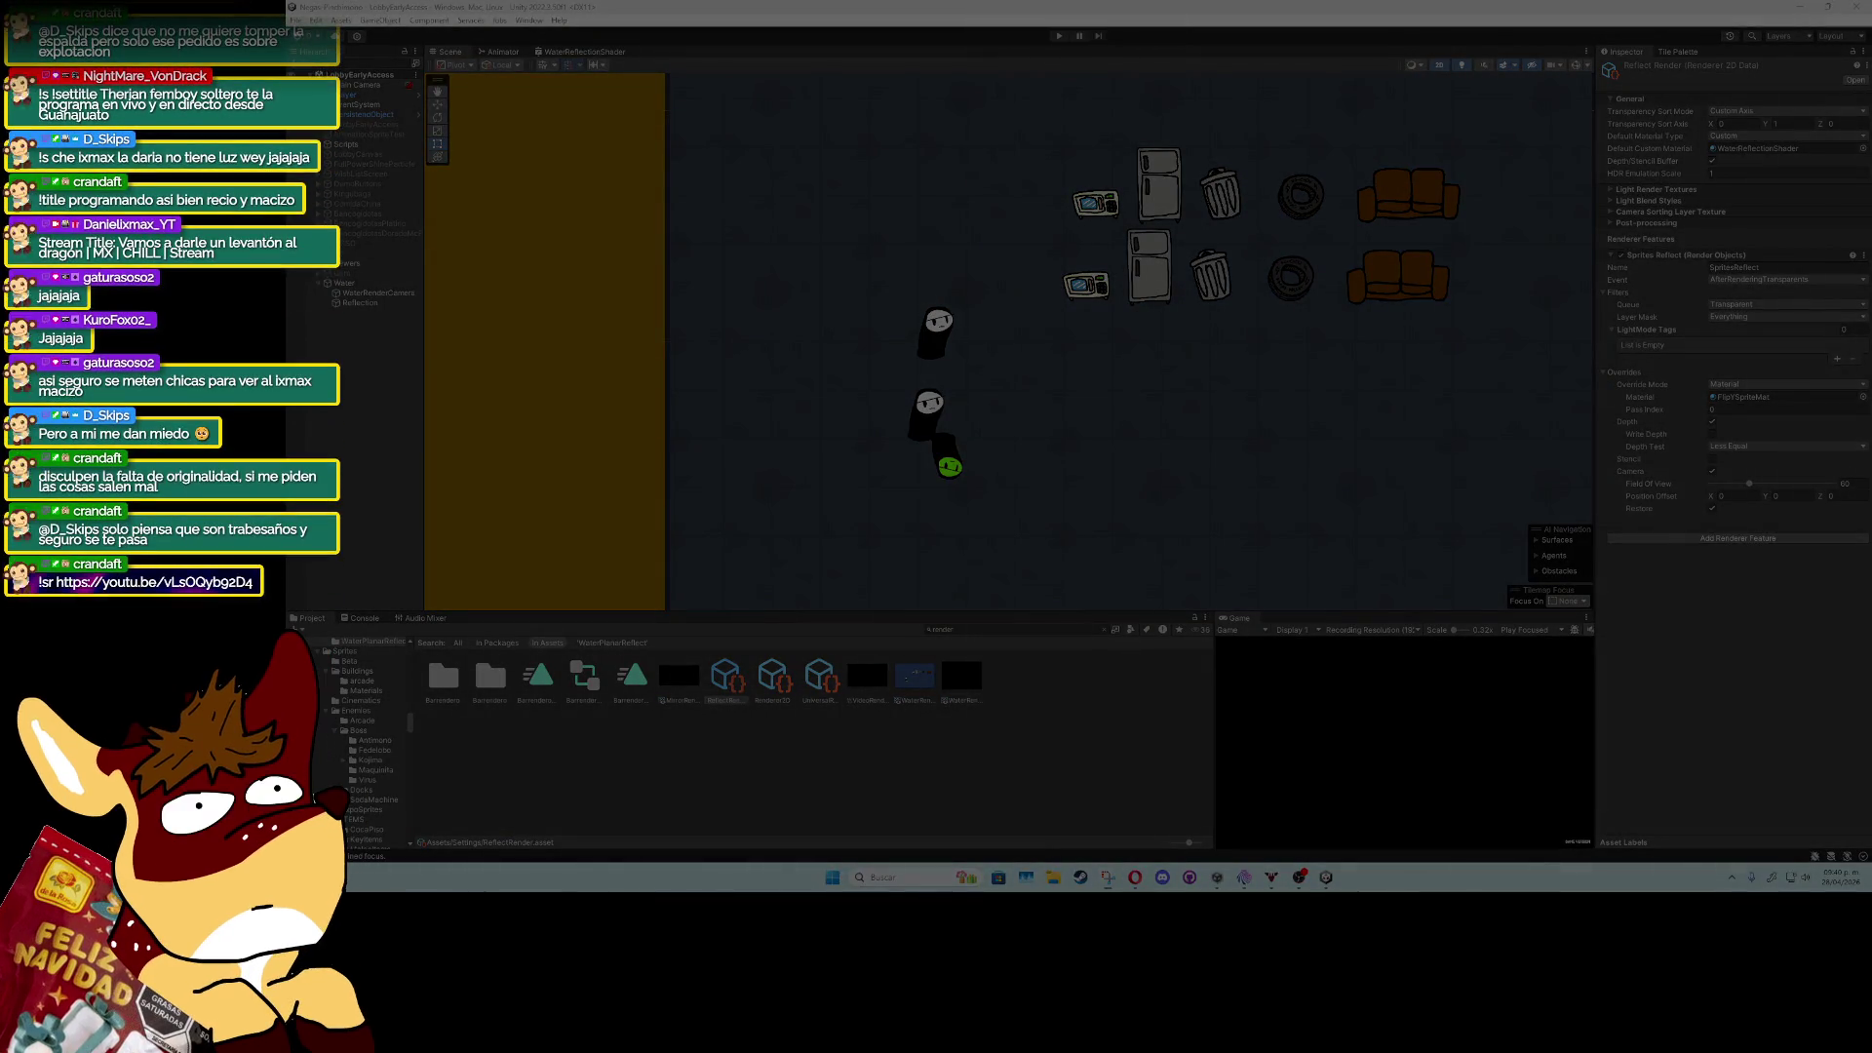
key(Escape)
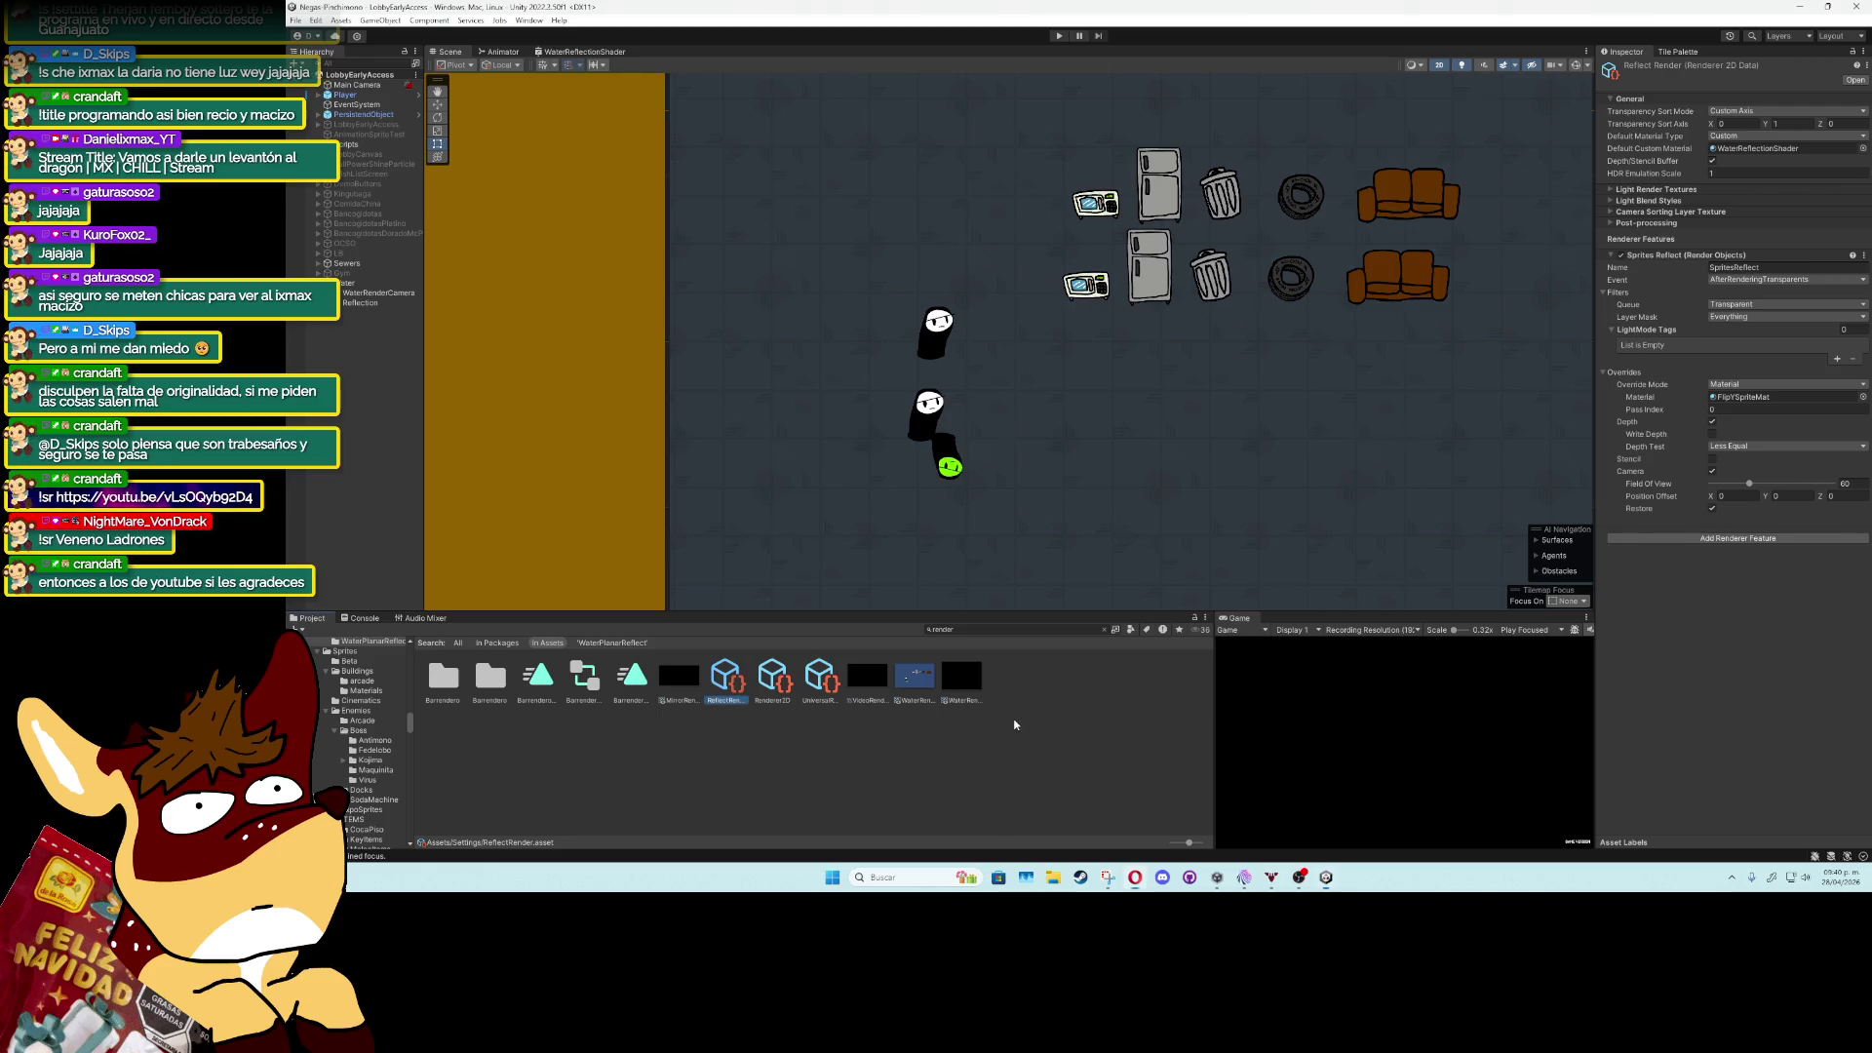
Create a new material asset in the Settings folder named InvisibleMat.
right_click(1014, 719)
mouse_move(1170, 356)
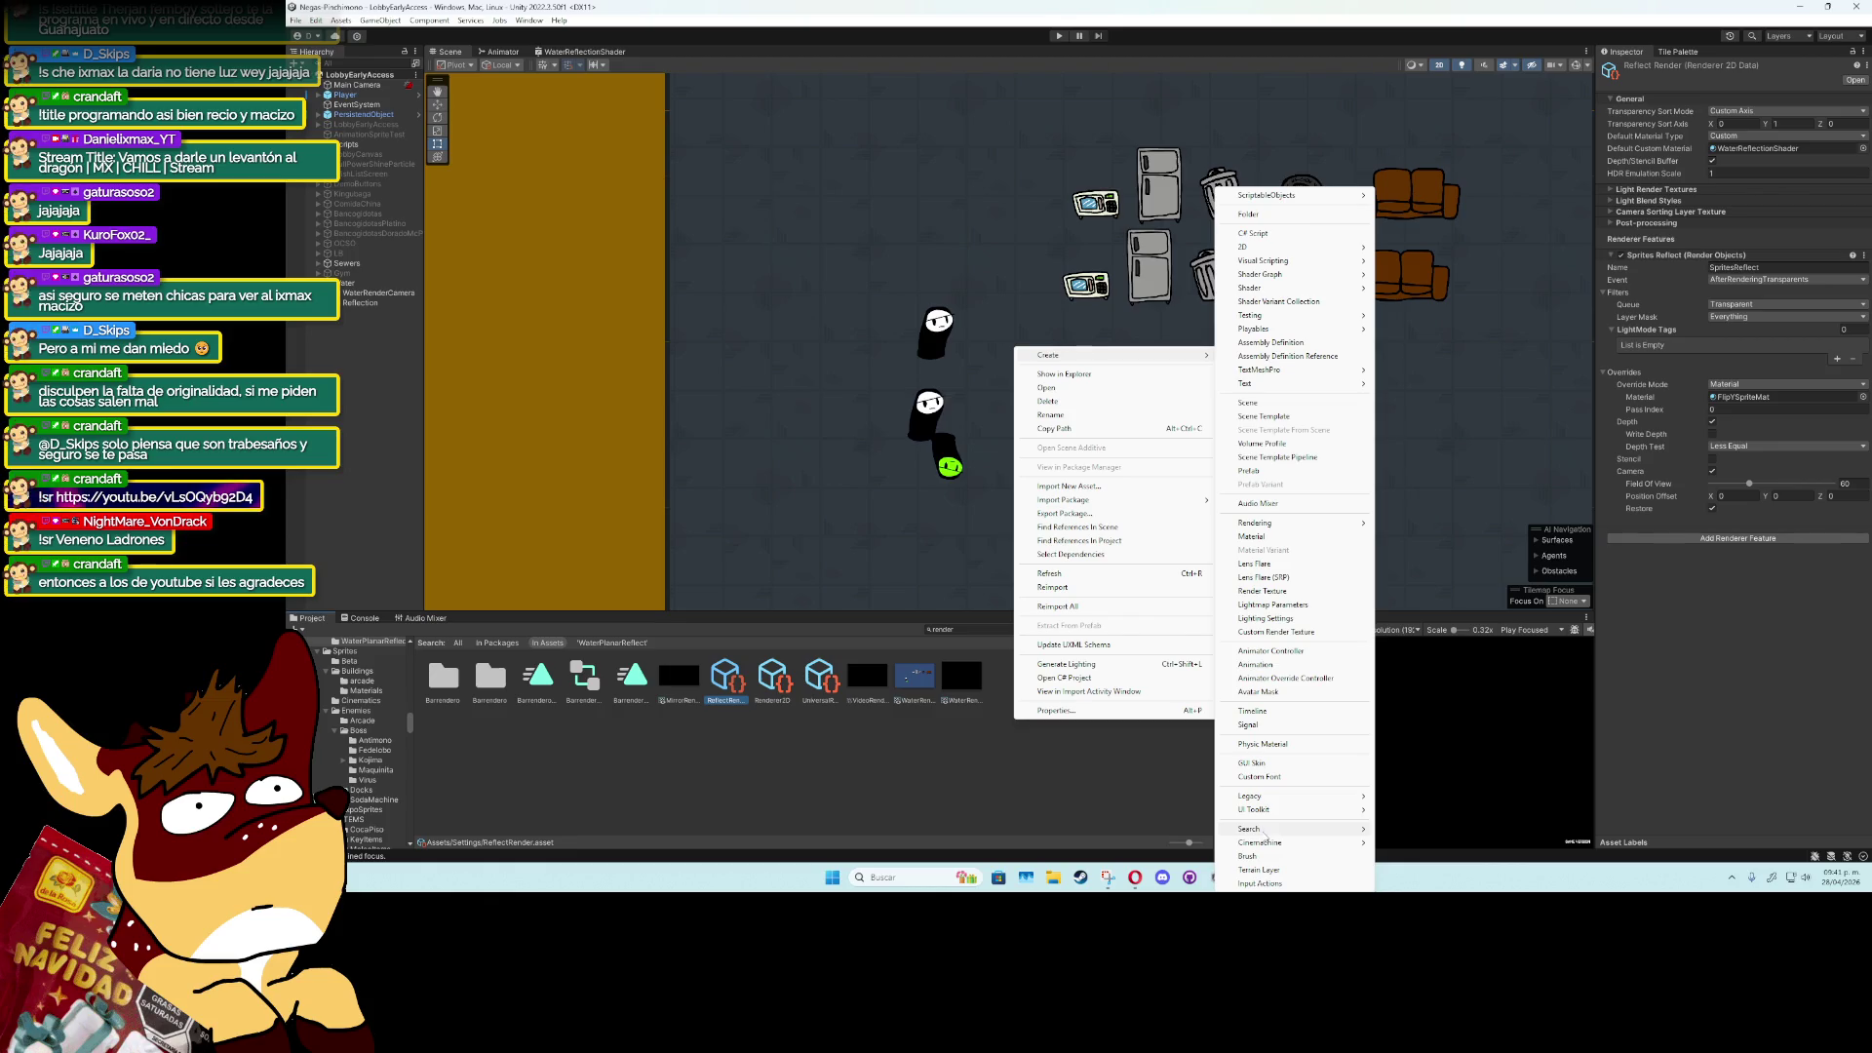
click(1267, 536)
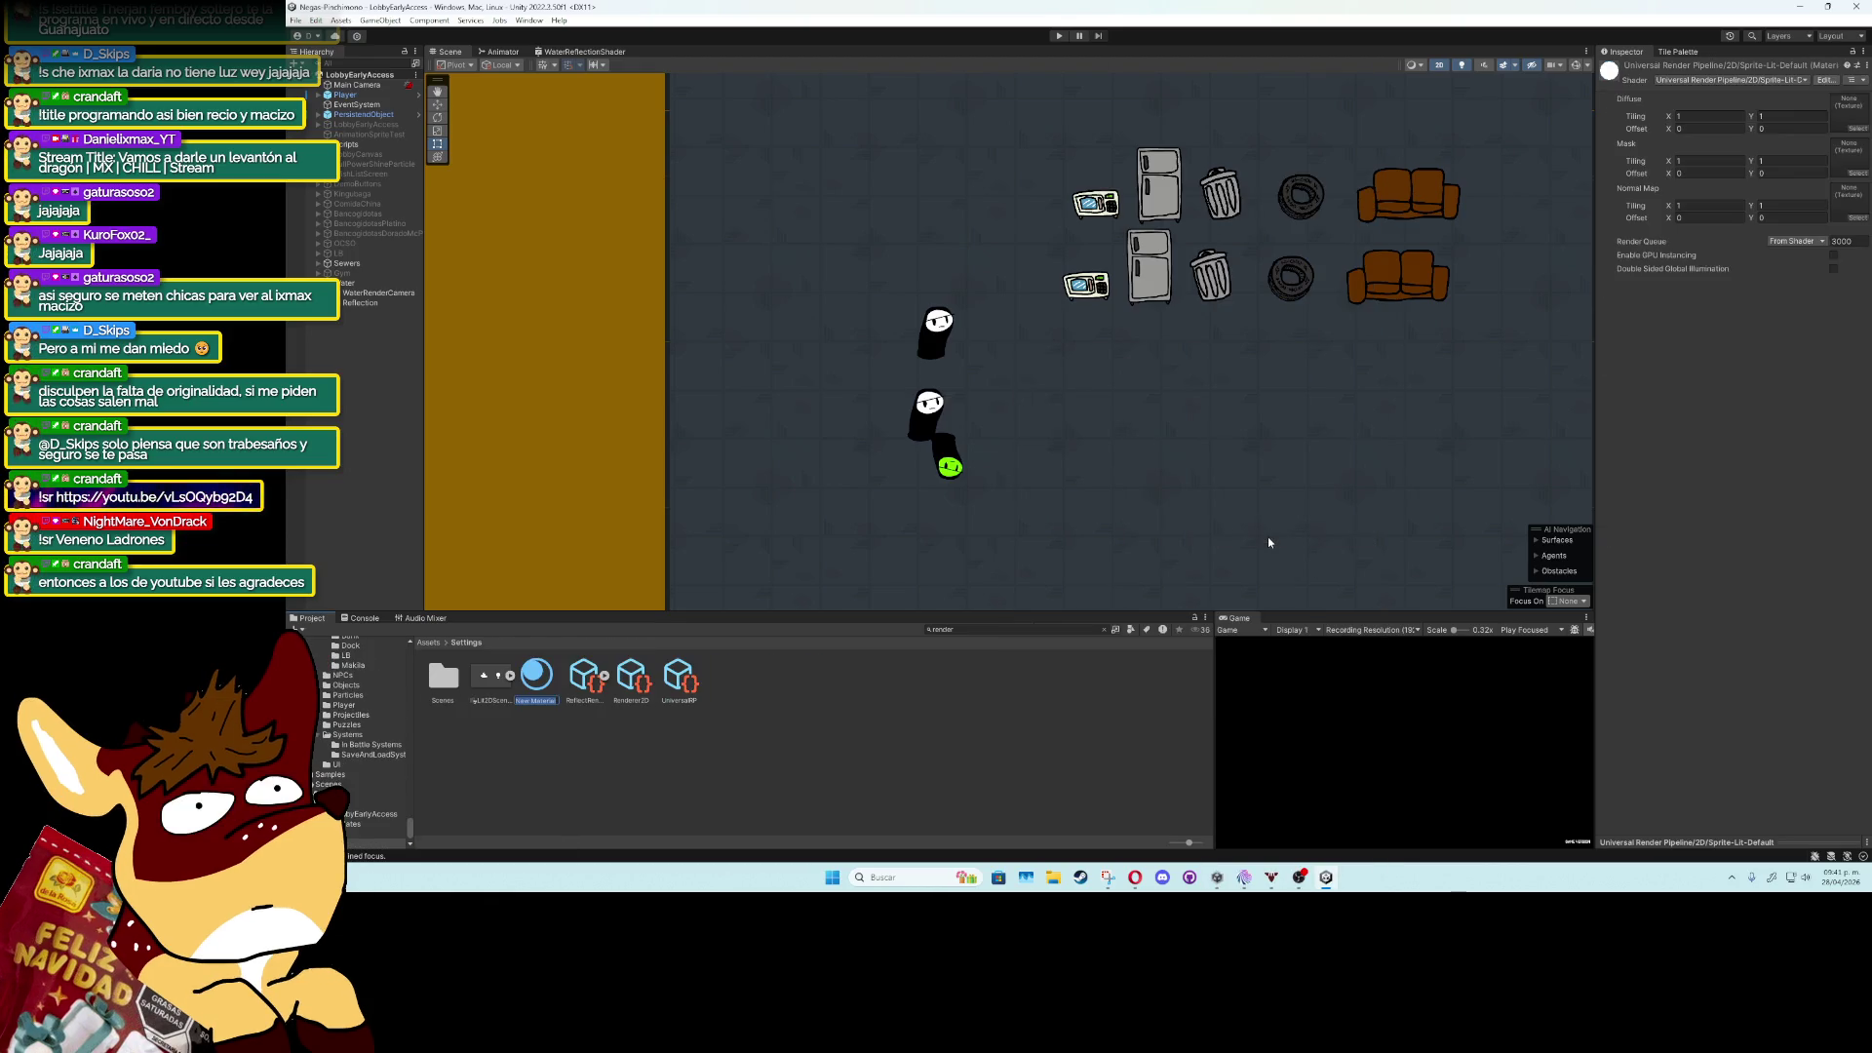
text(Mat)
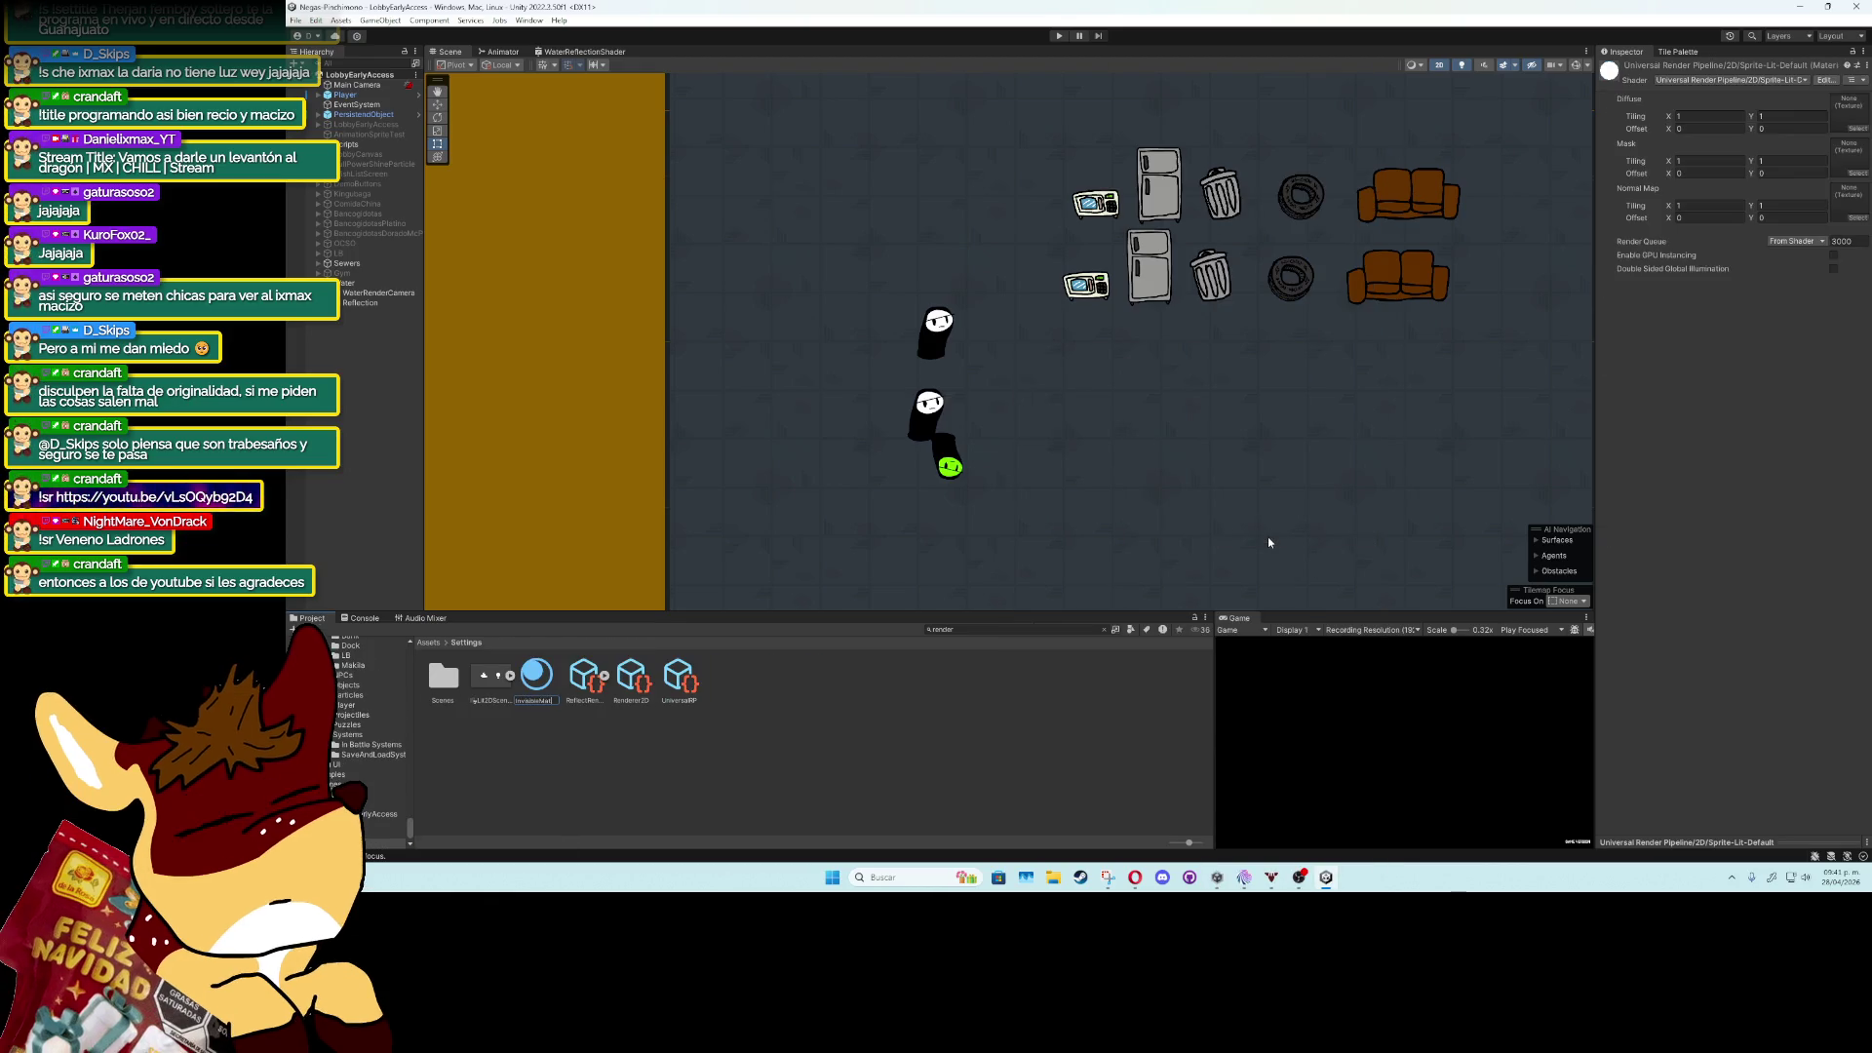
key(Return)
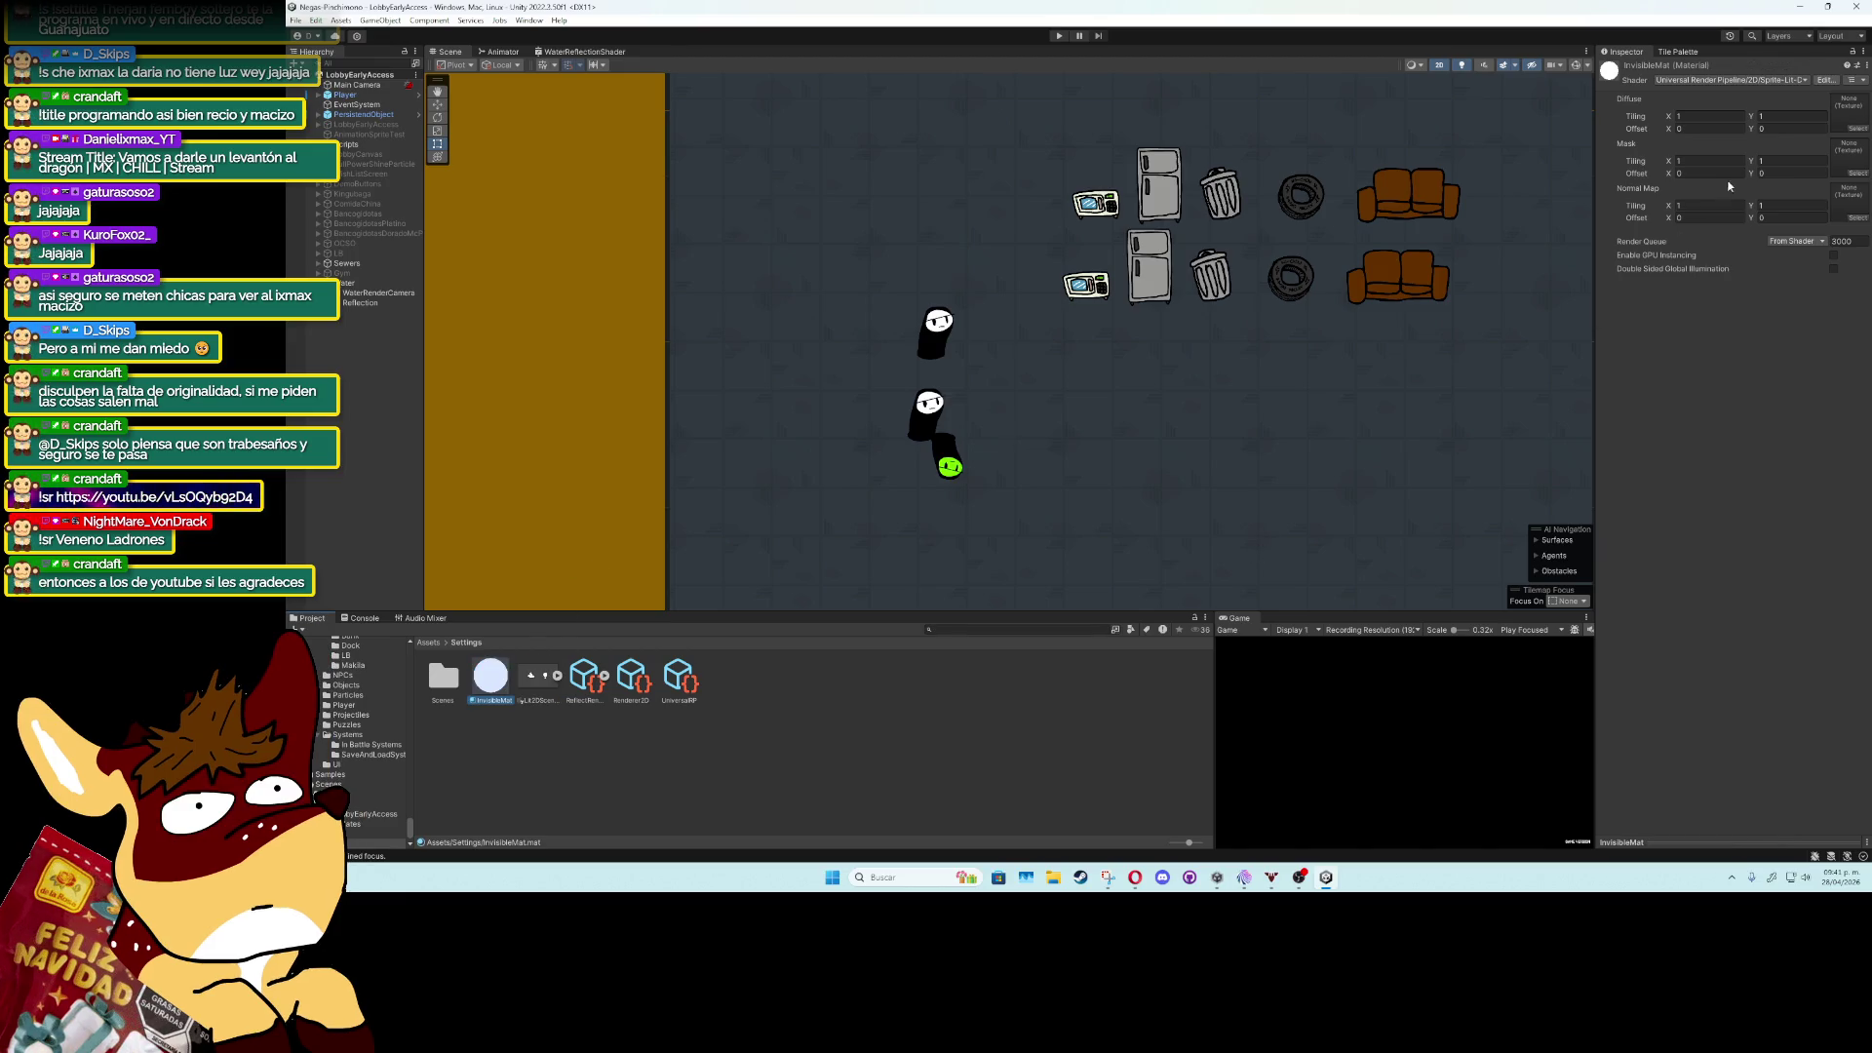
Browse the material's shader list, leaving it on Sprite-Lit-Default for now.
click(1745, 79)
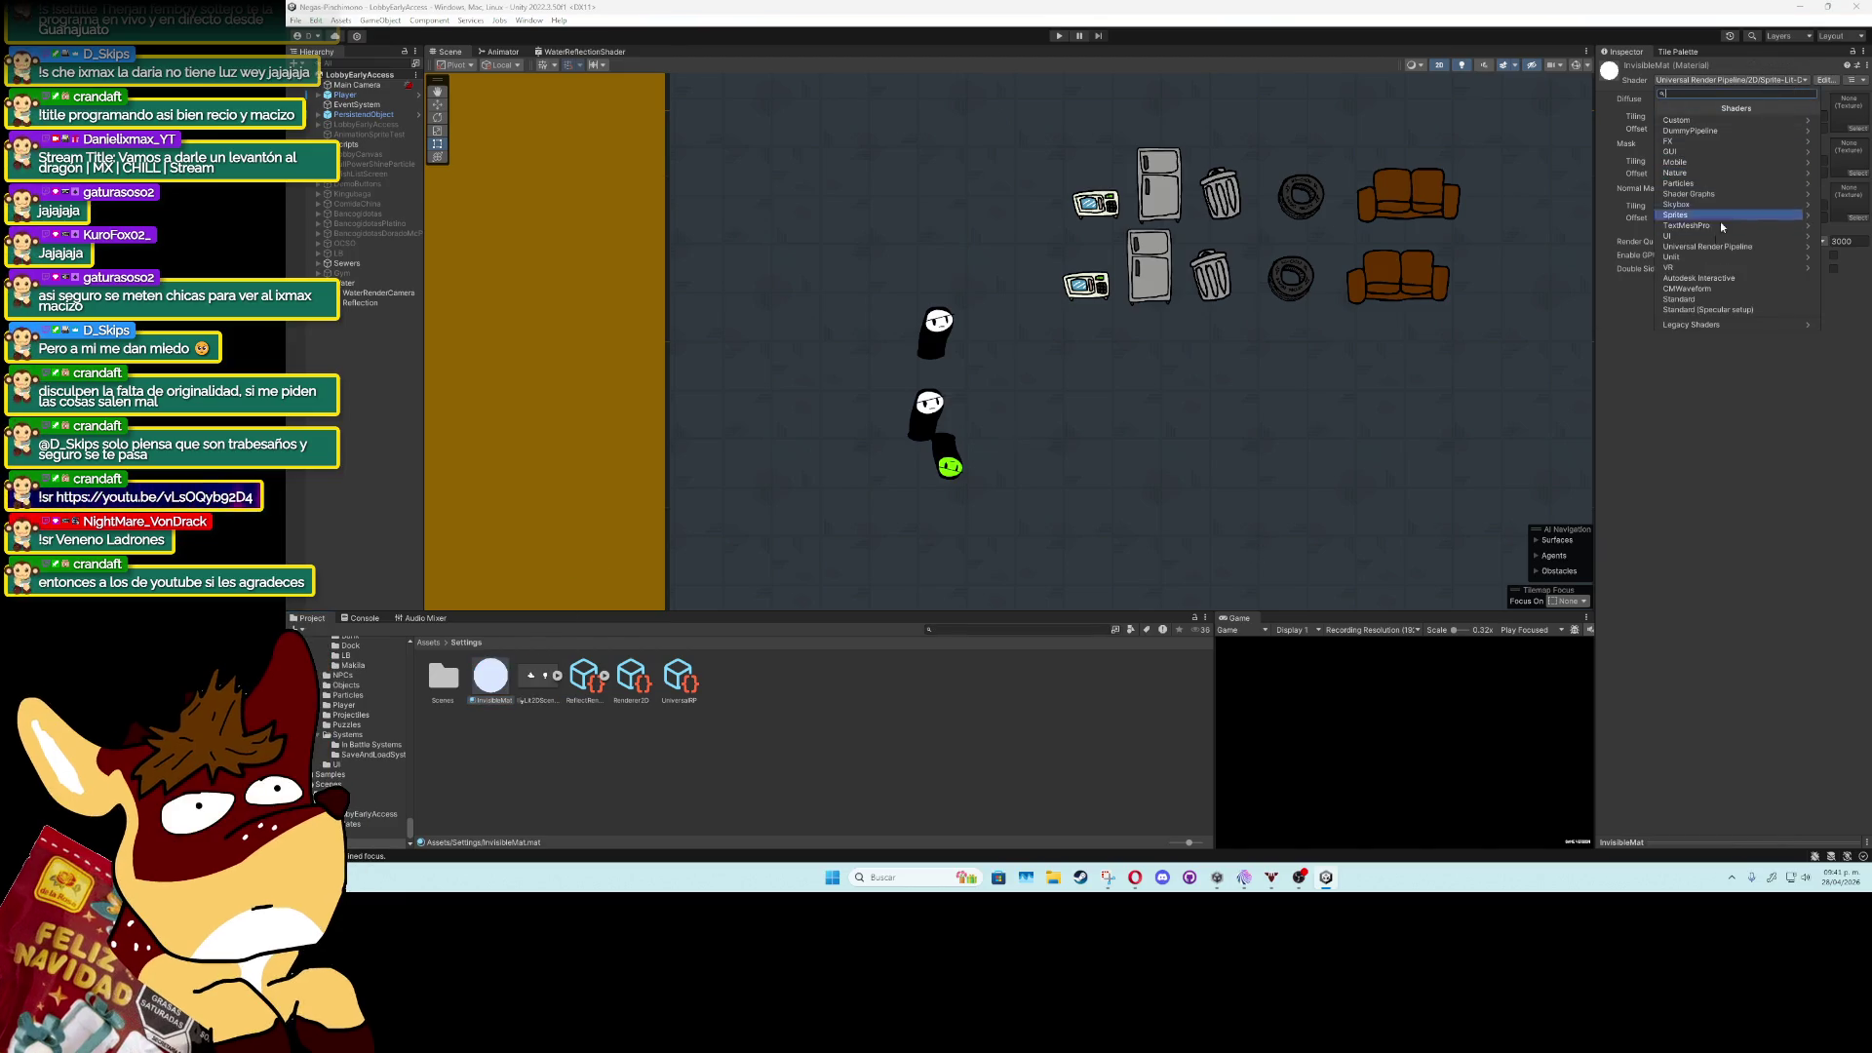
click(1711, 246)
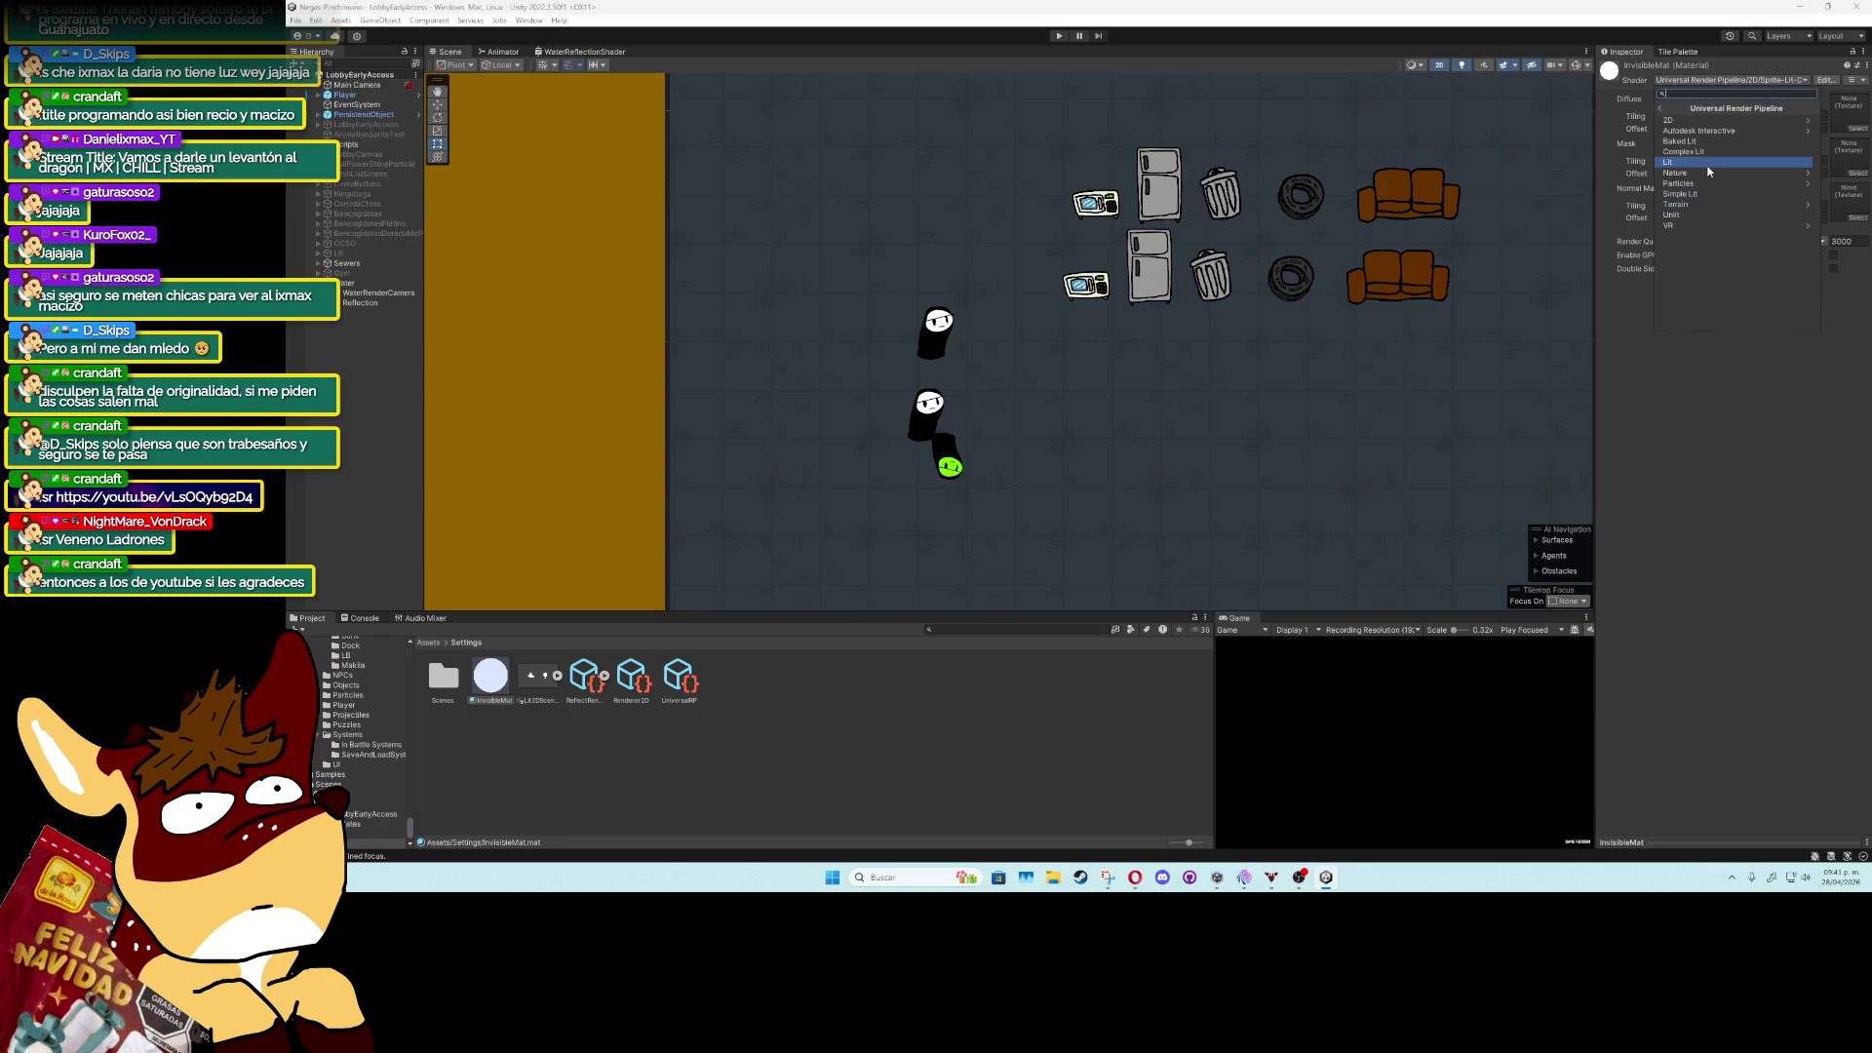
click(1735, 120)
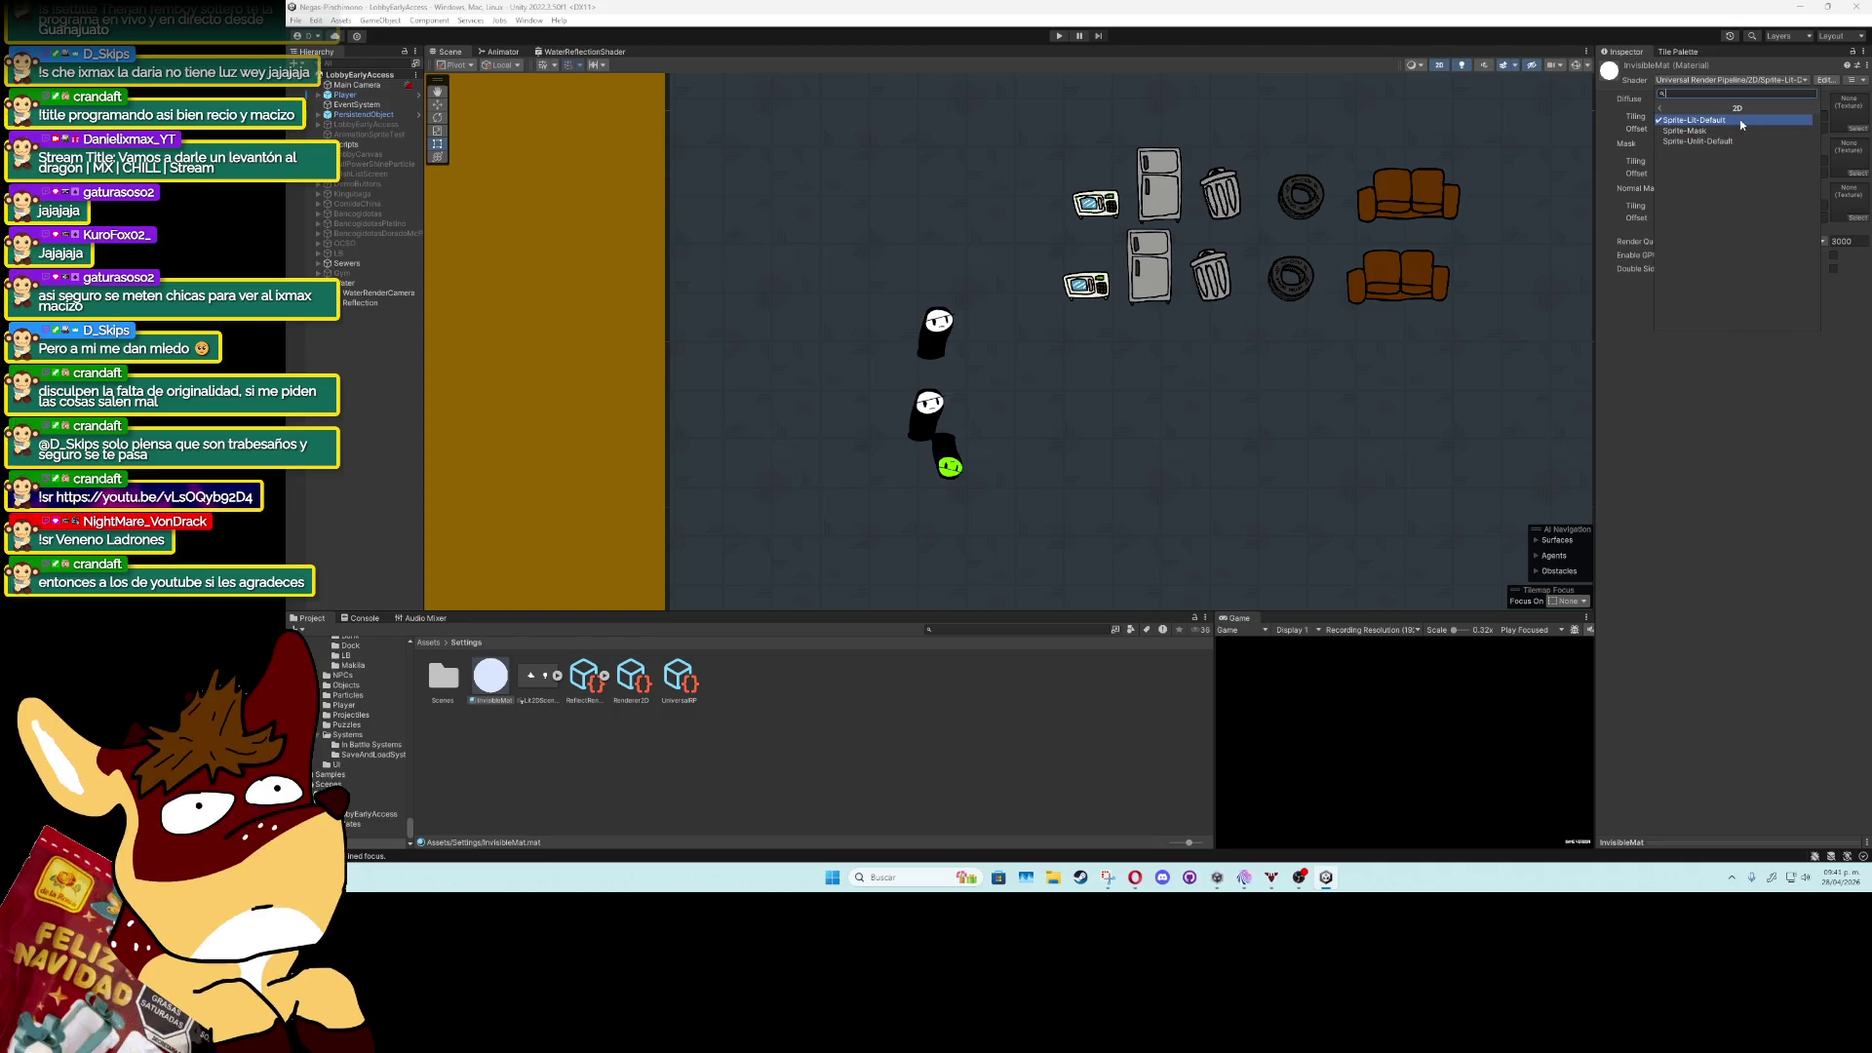
click(1739, 119)
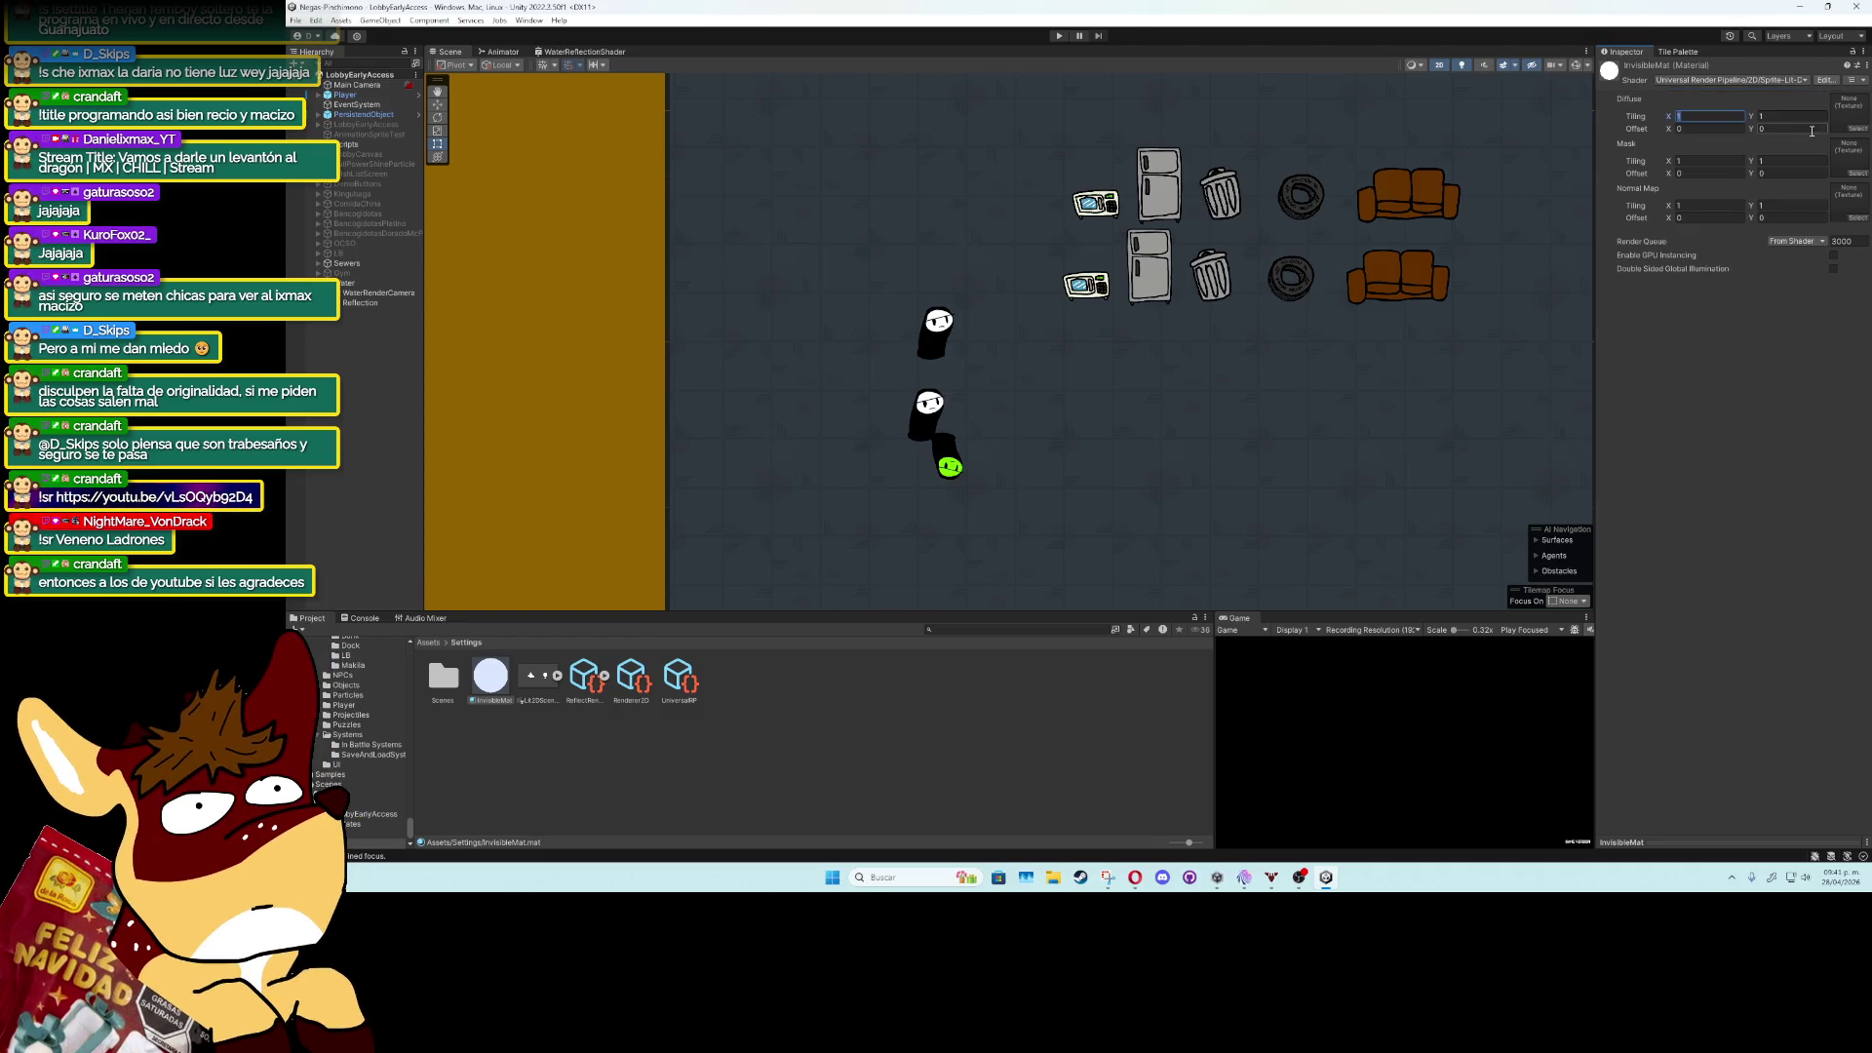
click(1772, 285)
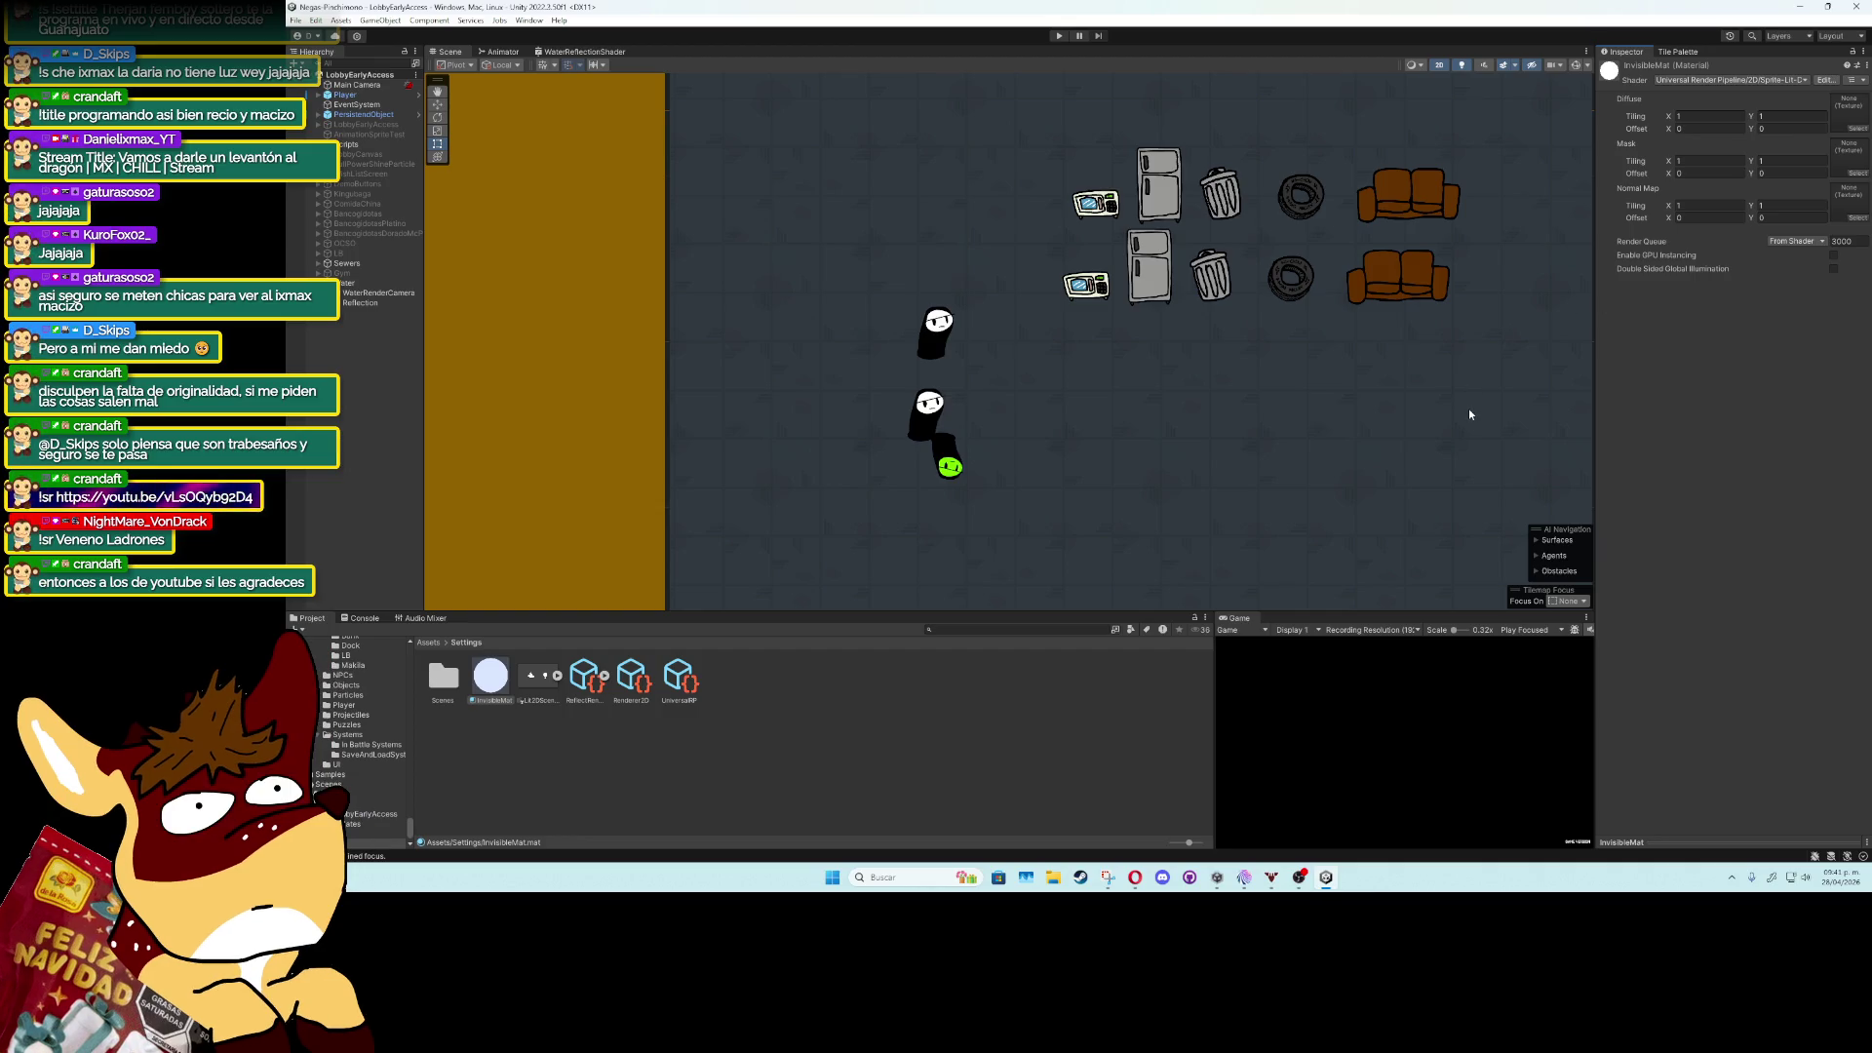
Switch InvisibleMat to Universal Render Pipeline/Lit and set its base colour alpha to 0.
click(1798, 80)
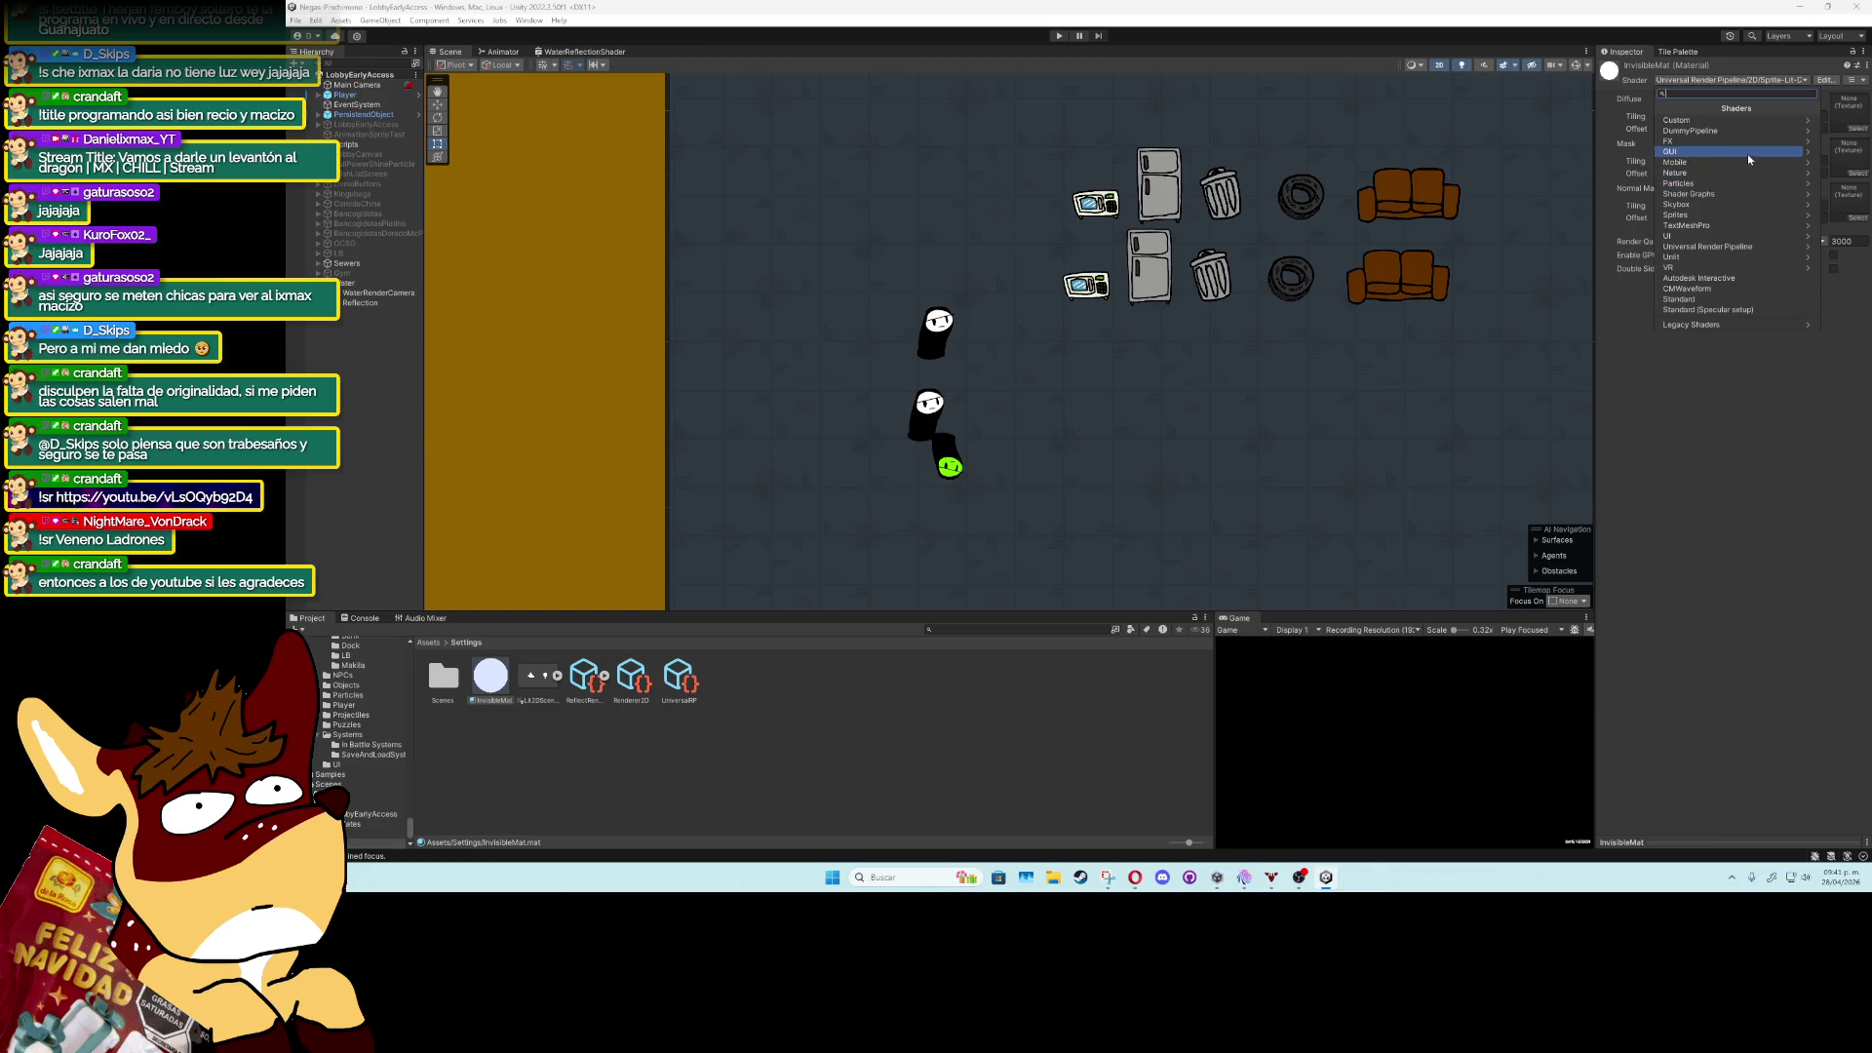
click(1745, 245)
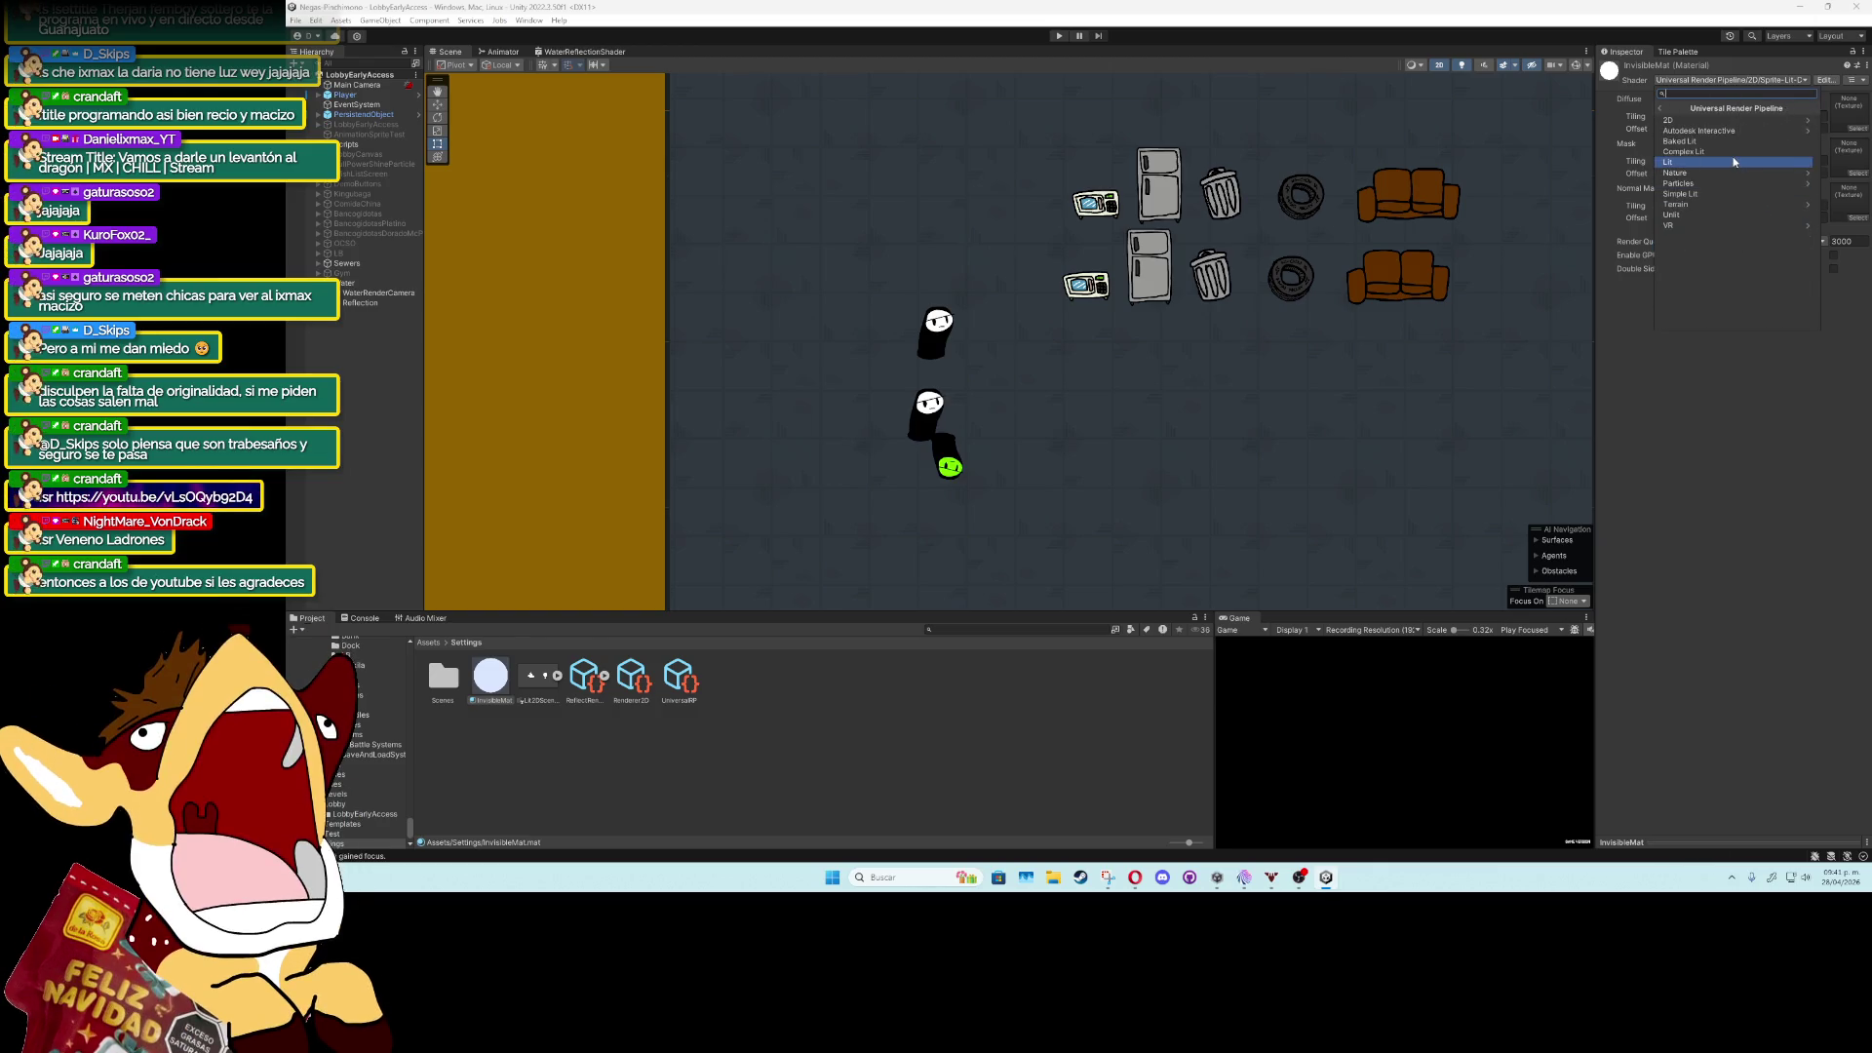
click(1740, 195)
click(1744, 199)
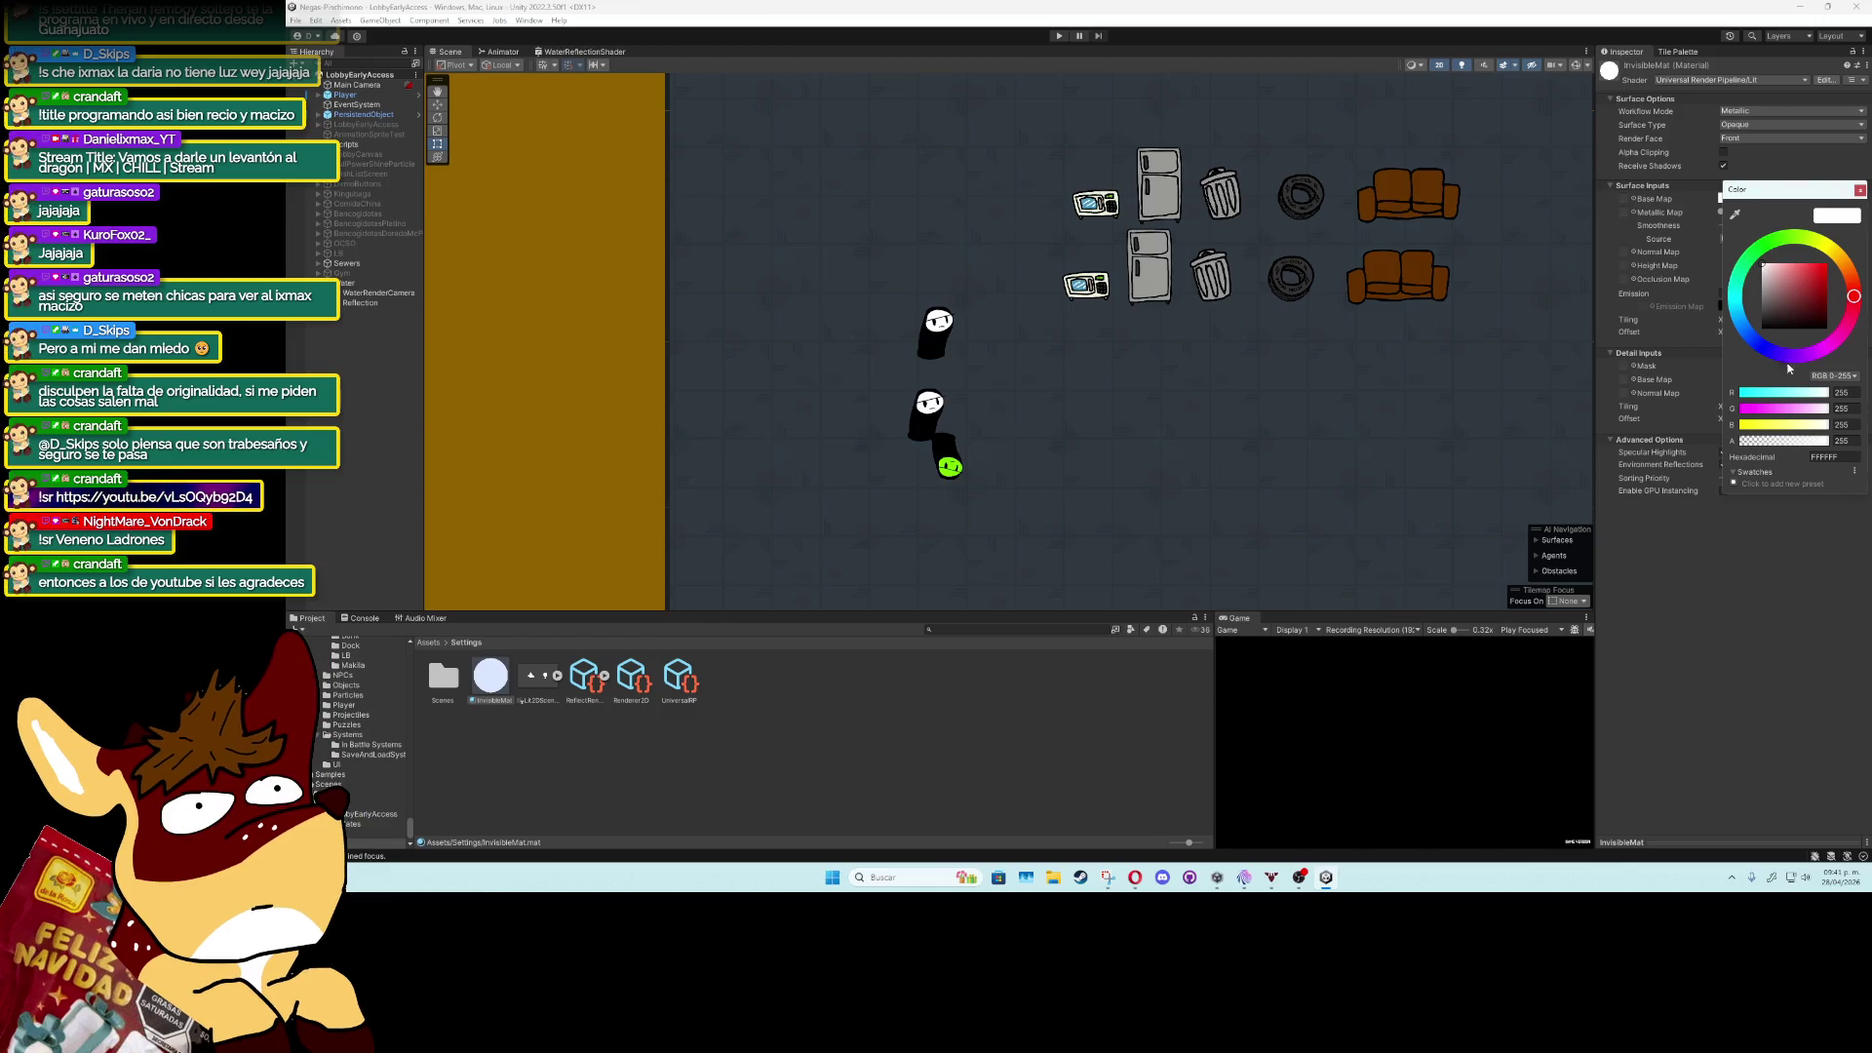
drag(1792, 443, 1713, 446)
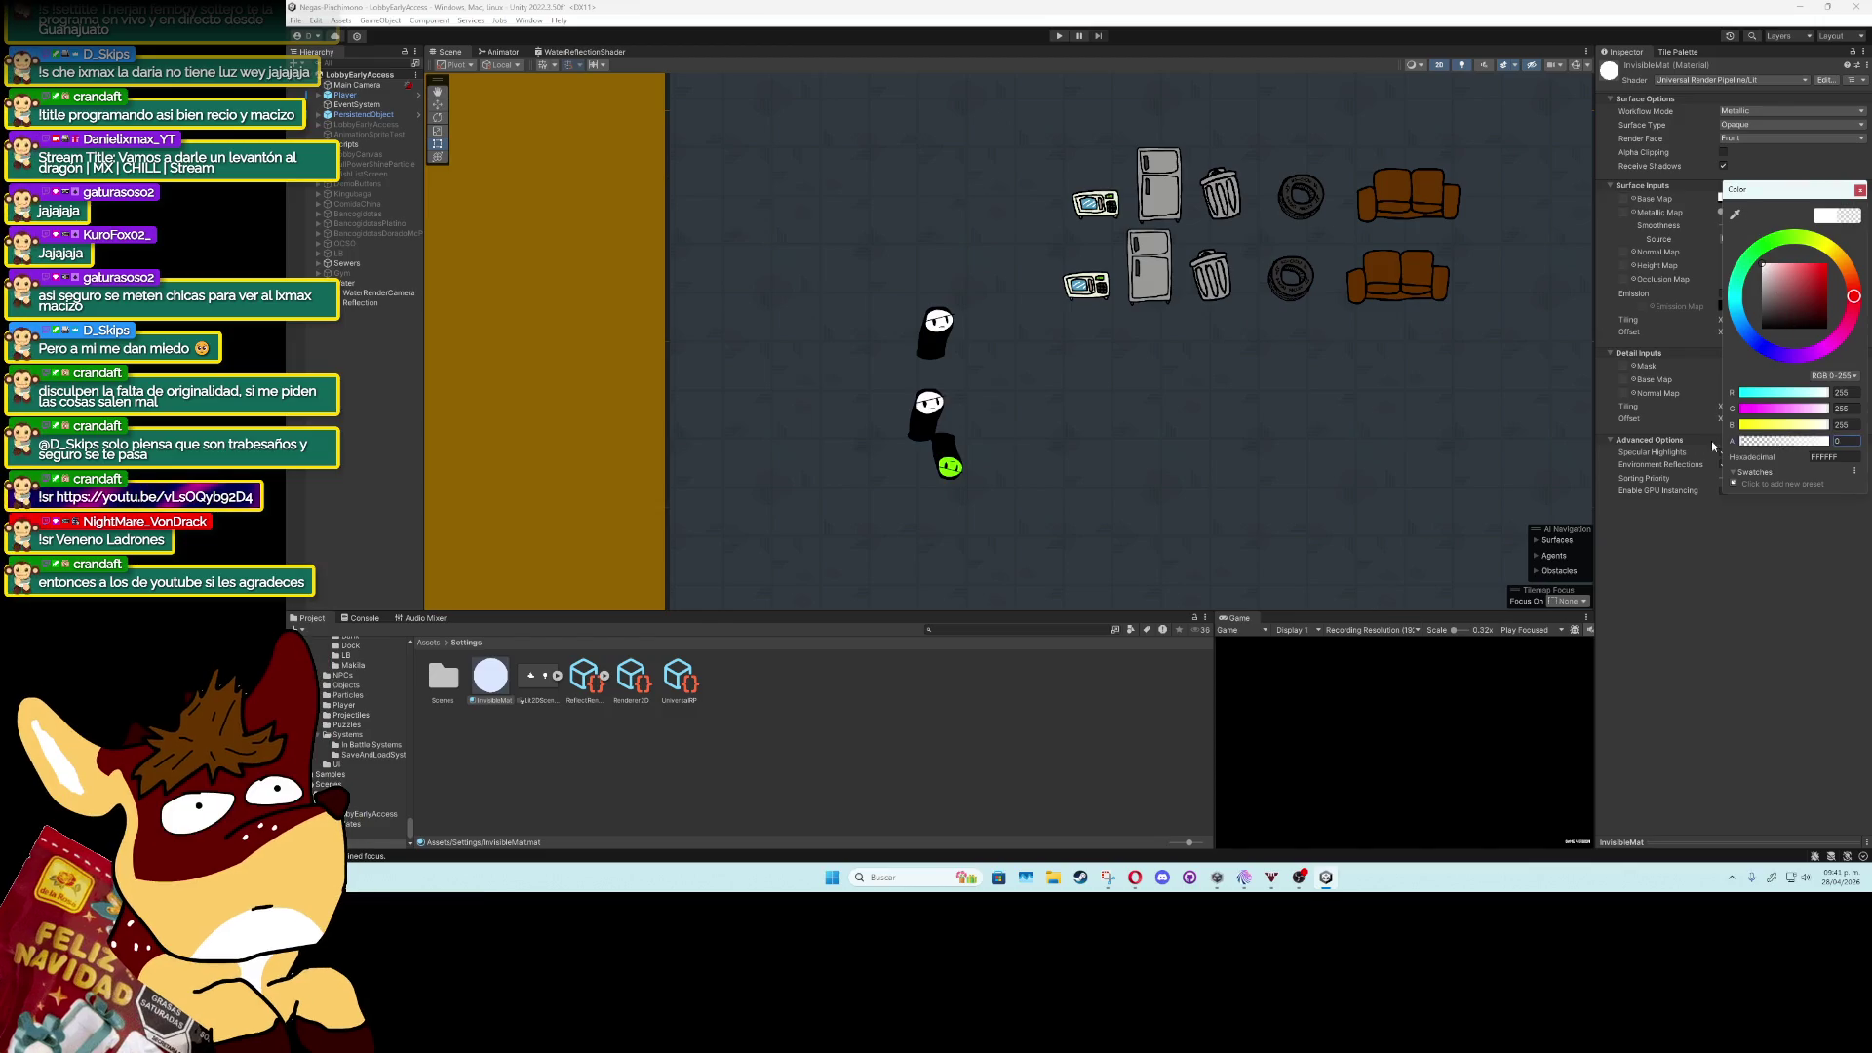
click(1860, 190)
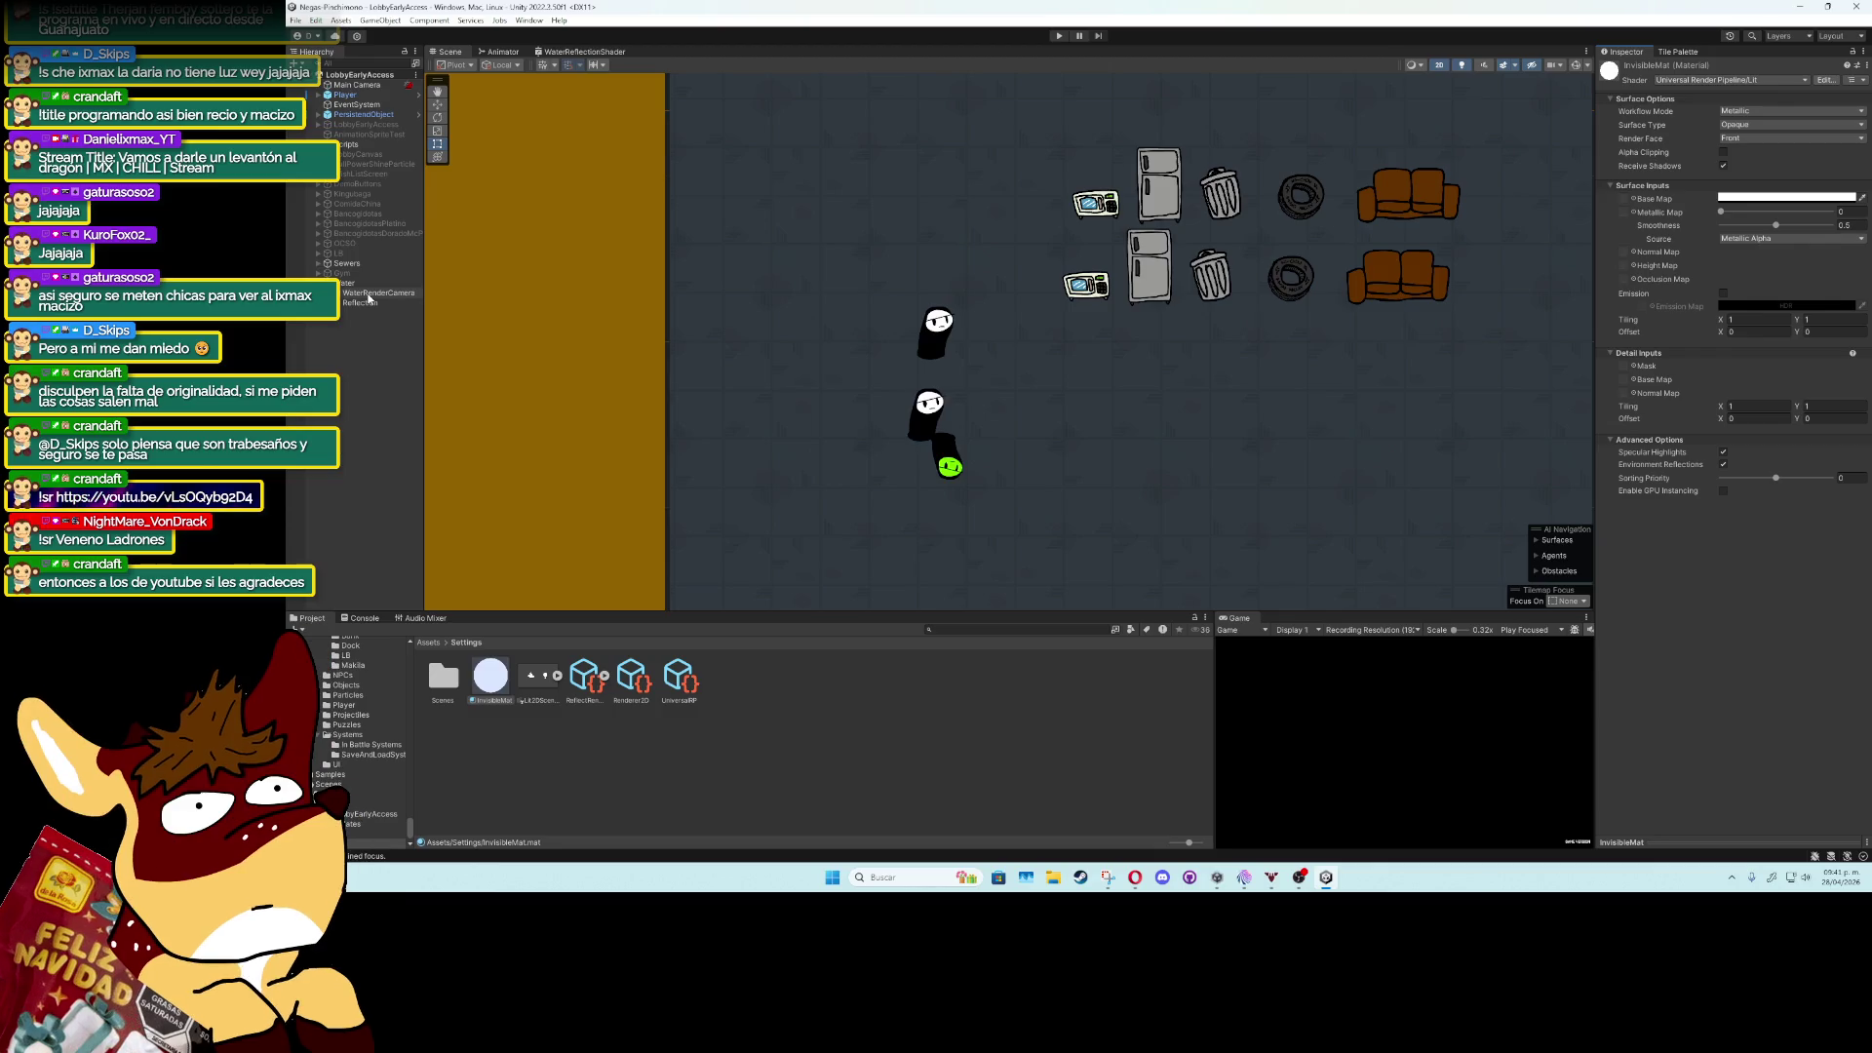
click(585, 681)
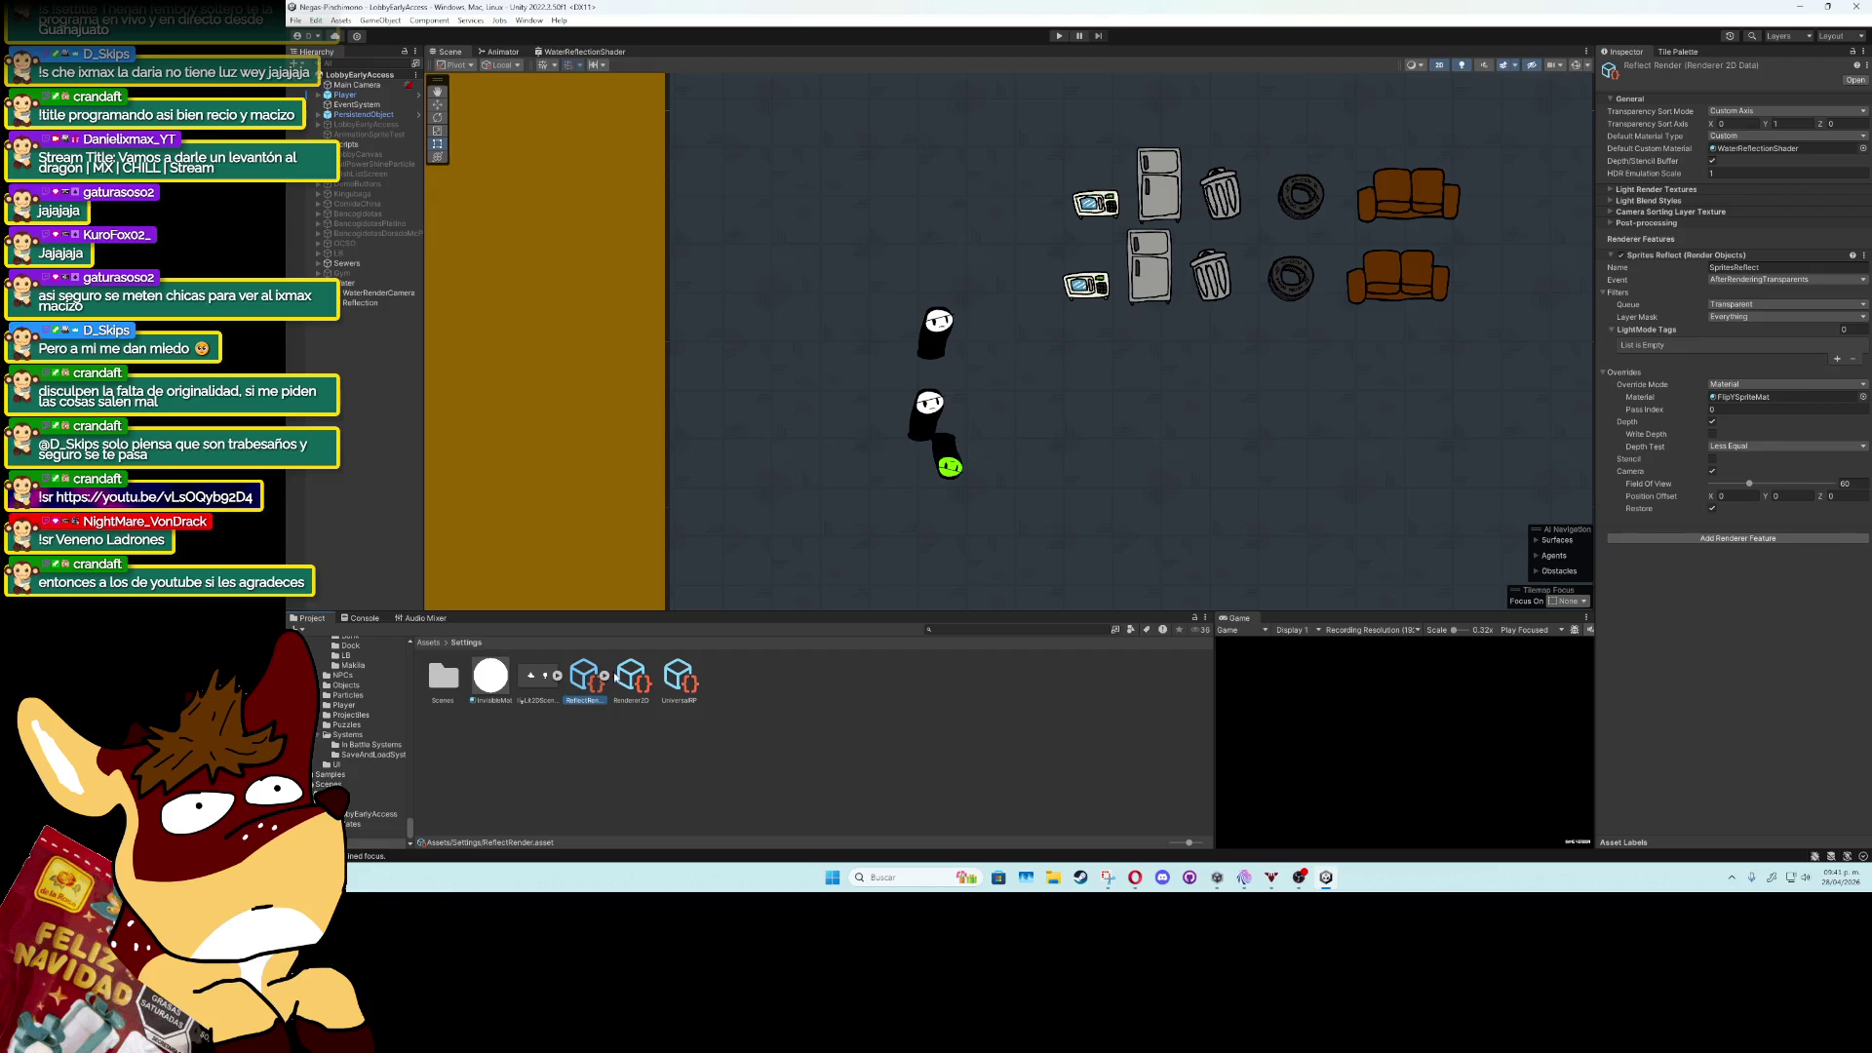
Assign InvisibleMat as Reflect Render's Default Custom Material, found by searching 'invi'.
click(1862, 148)
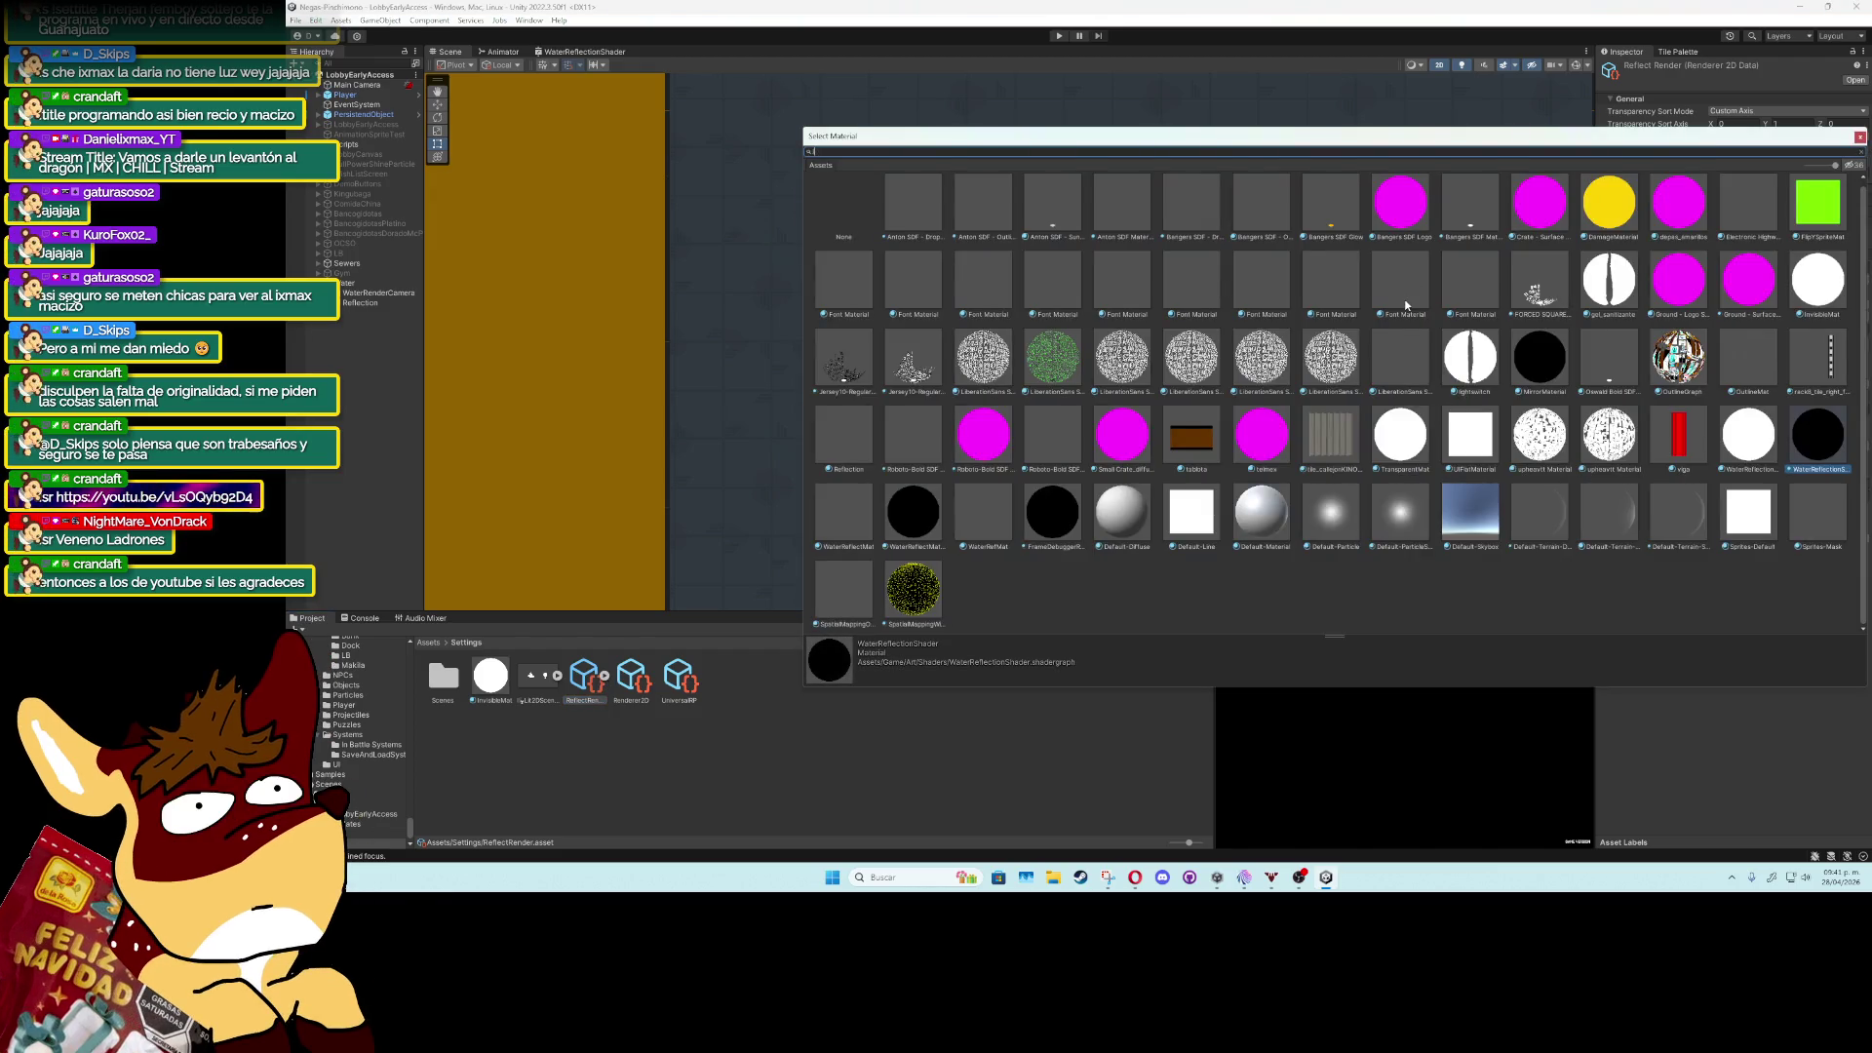
text(invi)
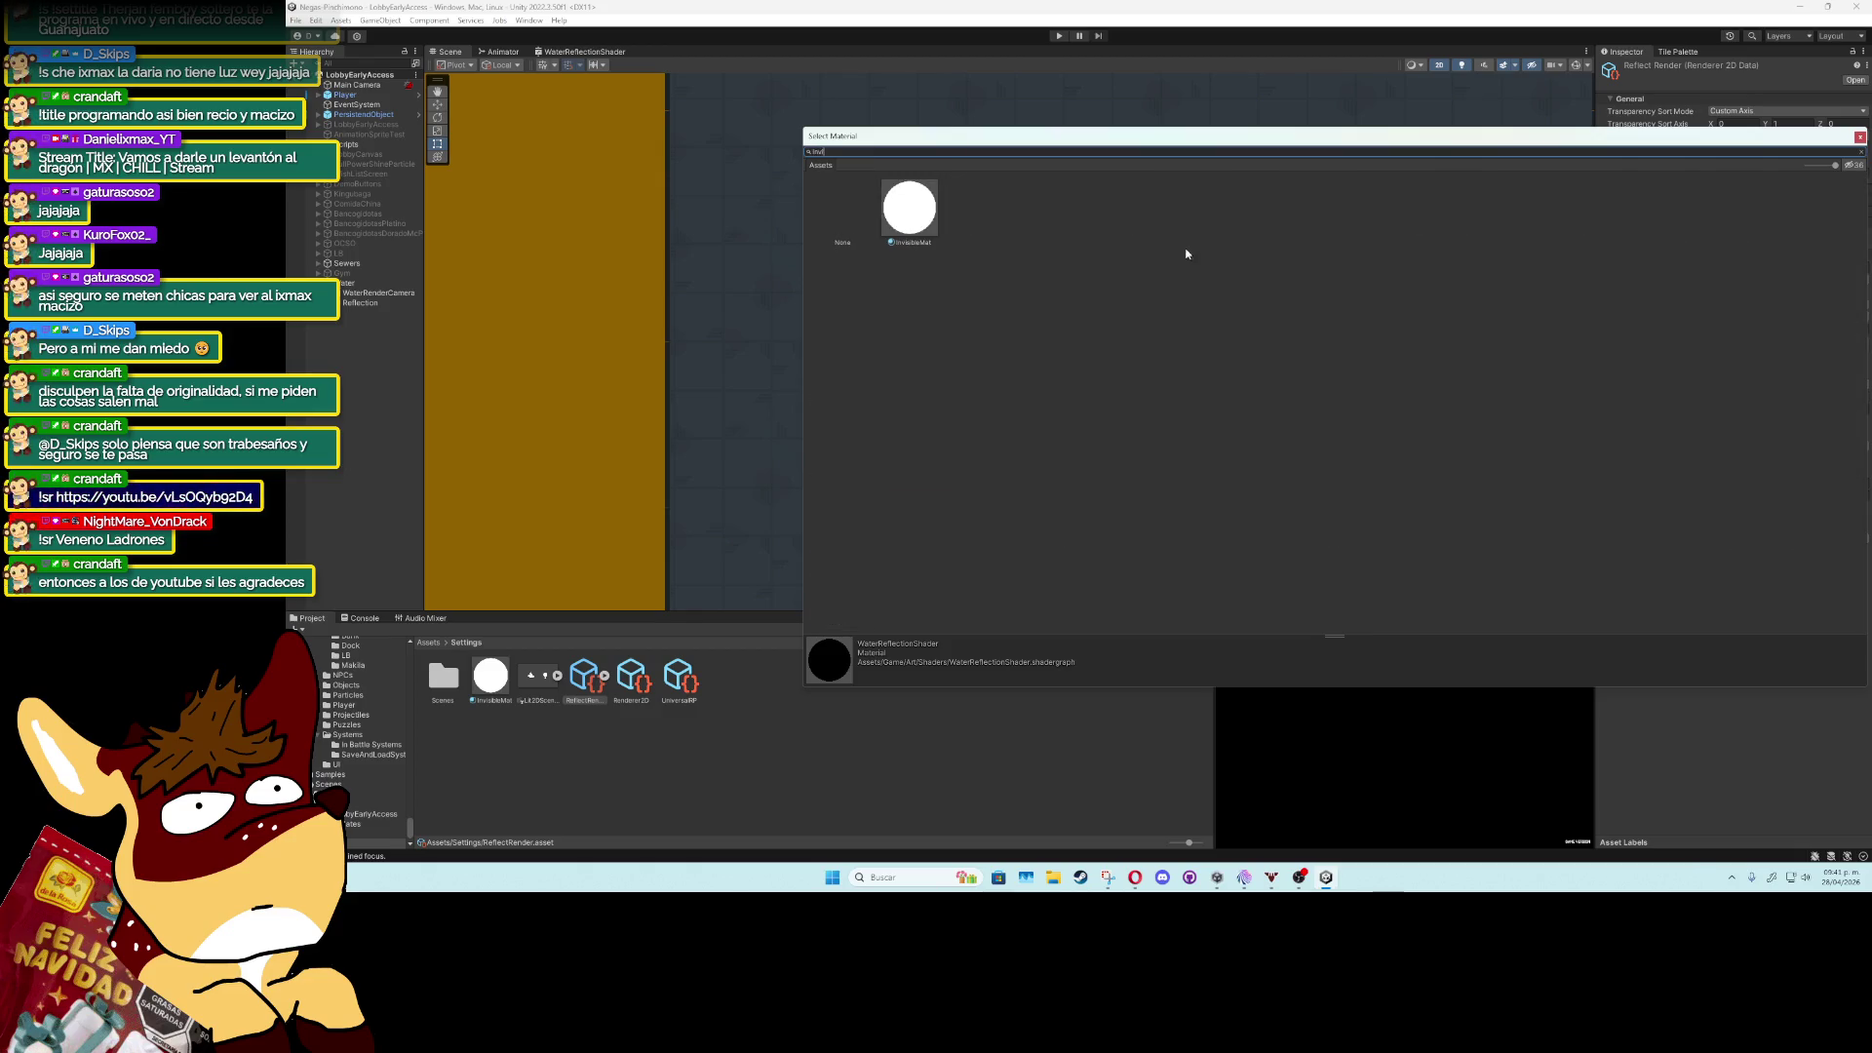
double_click(934, 211)
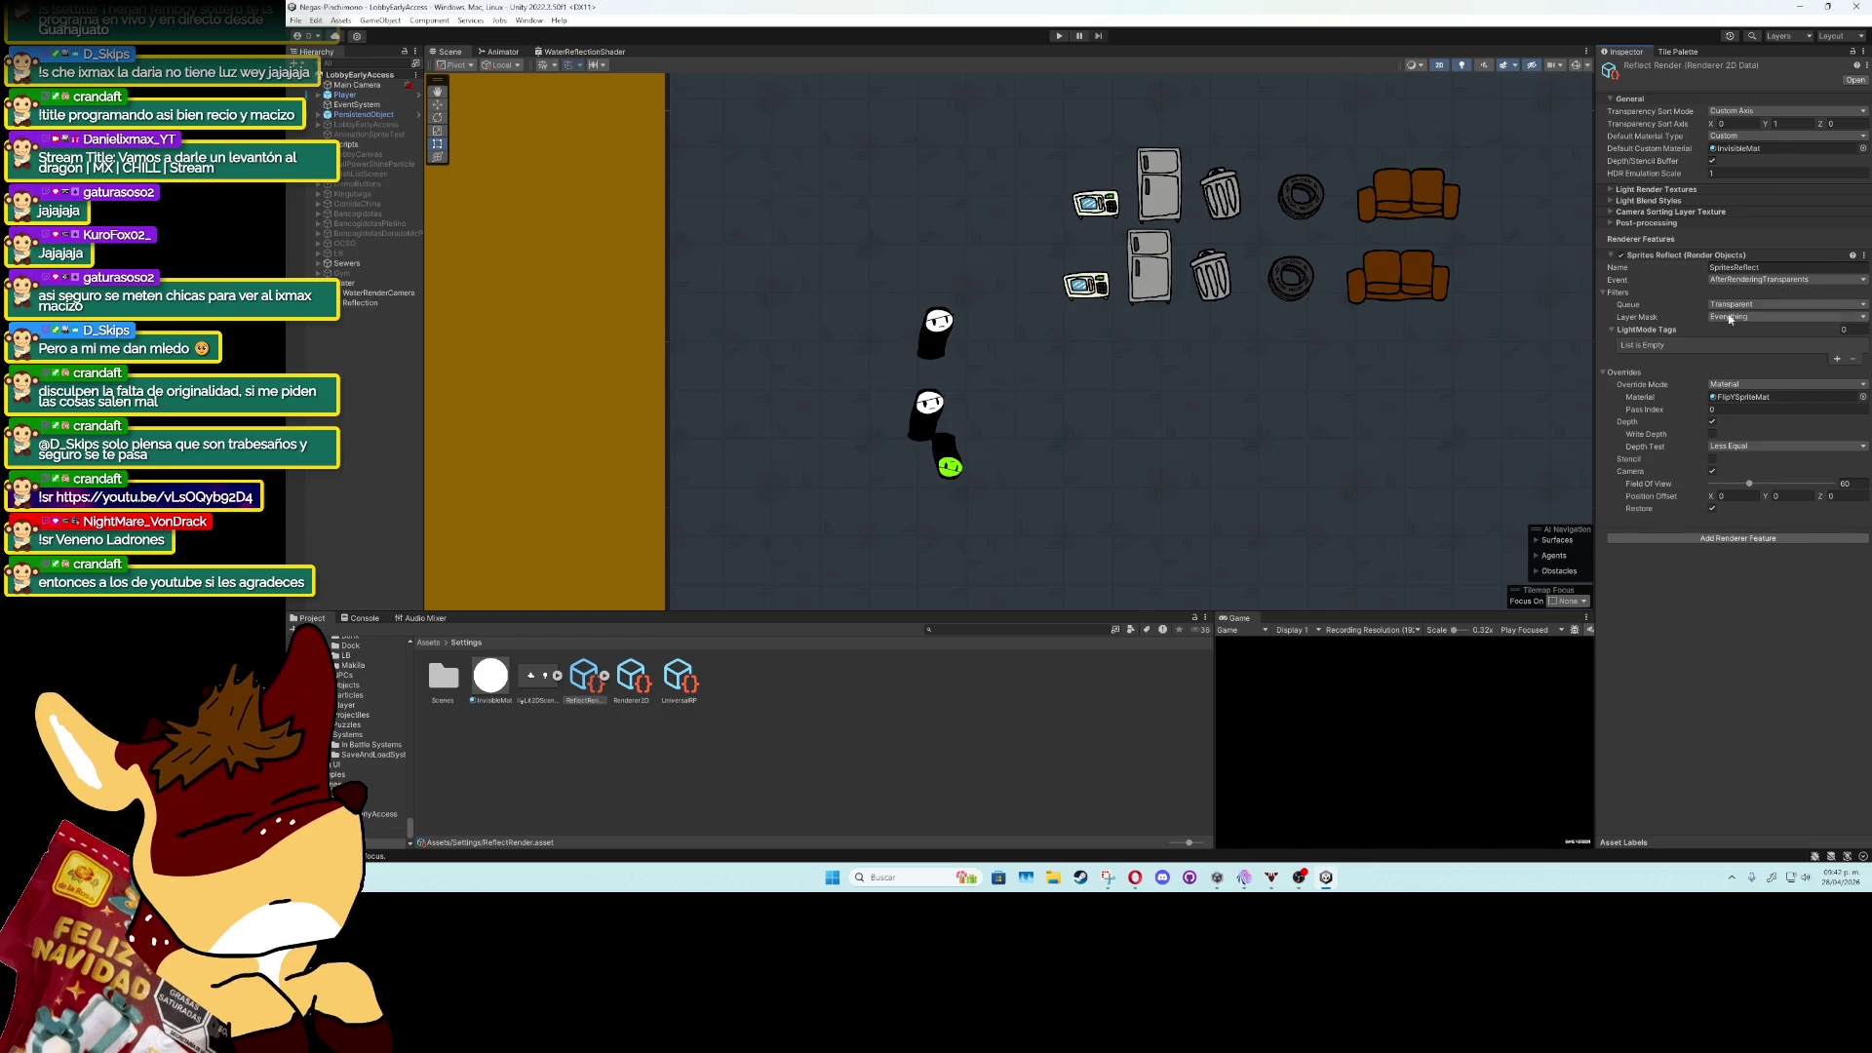
Expand the post-processing, sorting layer, light blend and light render texture sections and screenshot them.
click(1628, 222)
click(1630, 212)
click(1630, 200)
click(1630, 188)
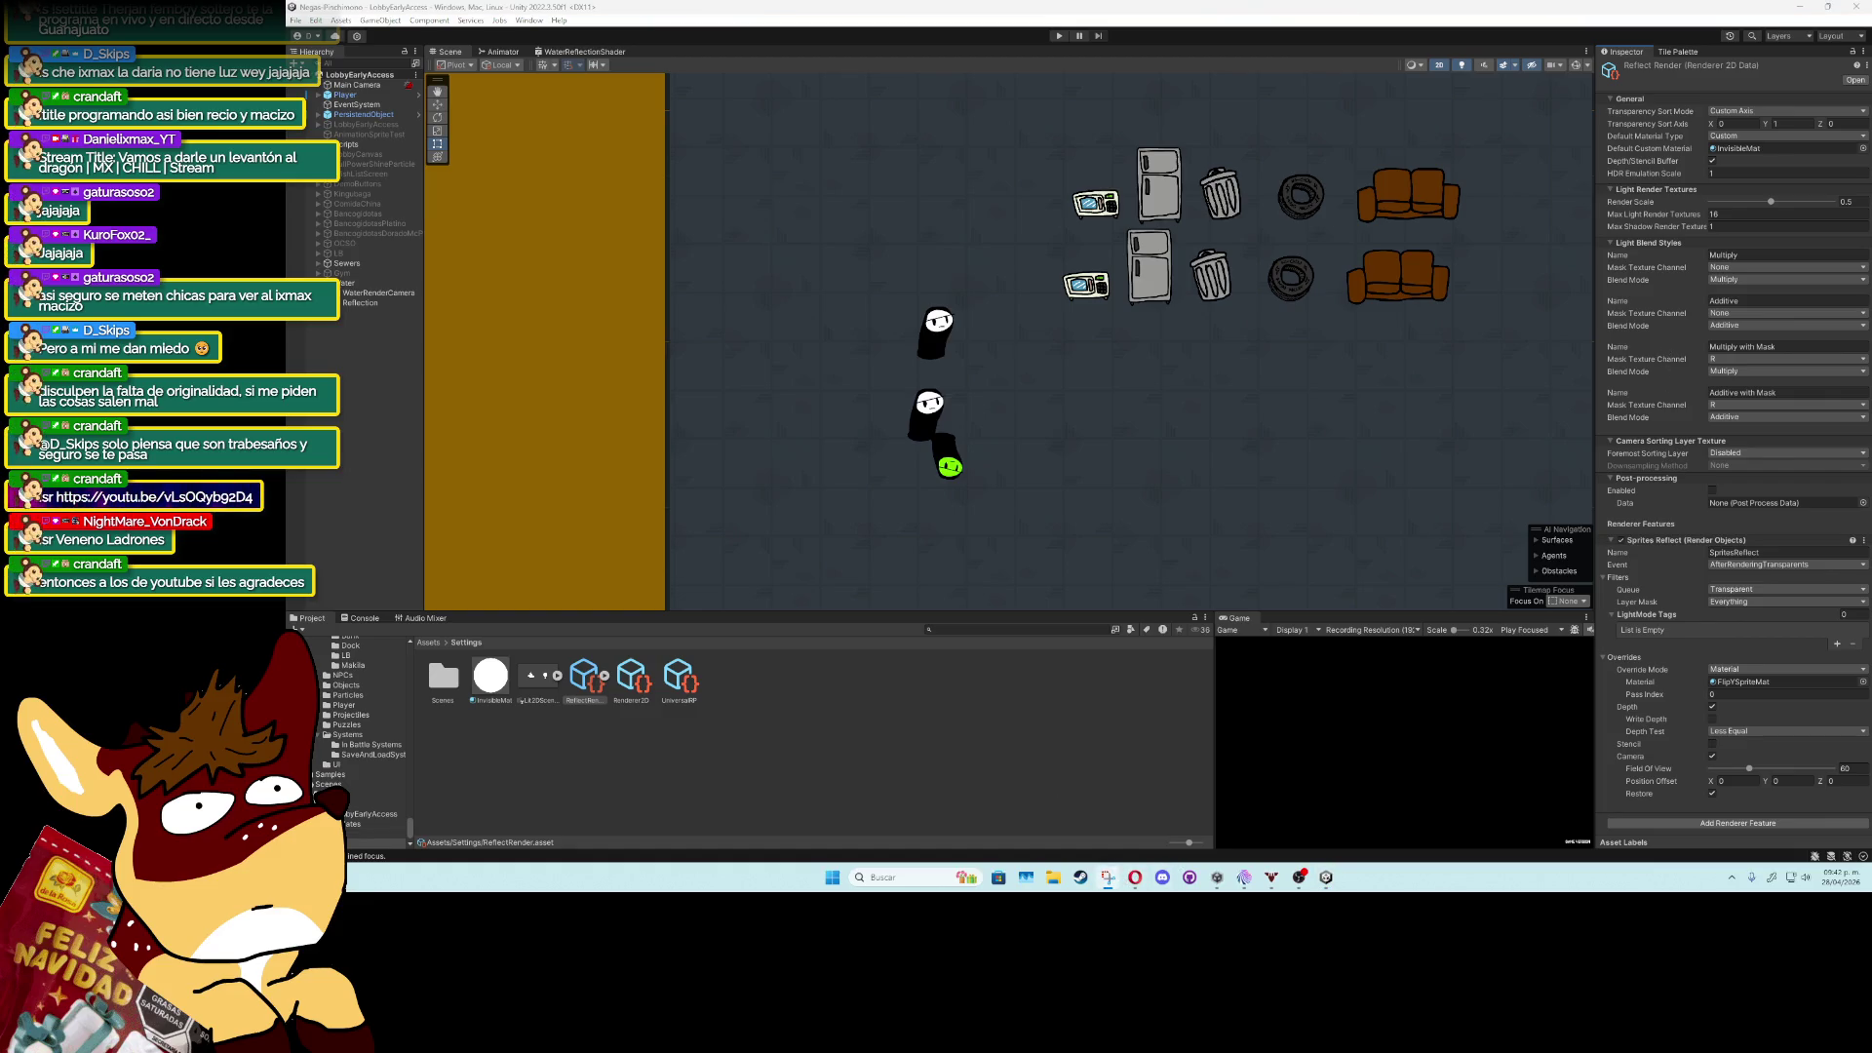
click(1108, 876)
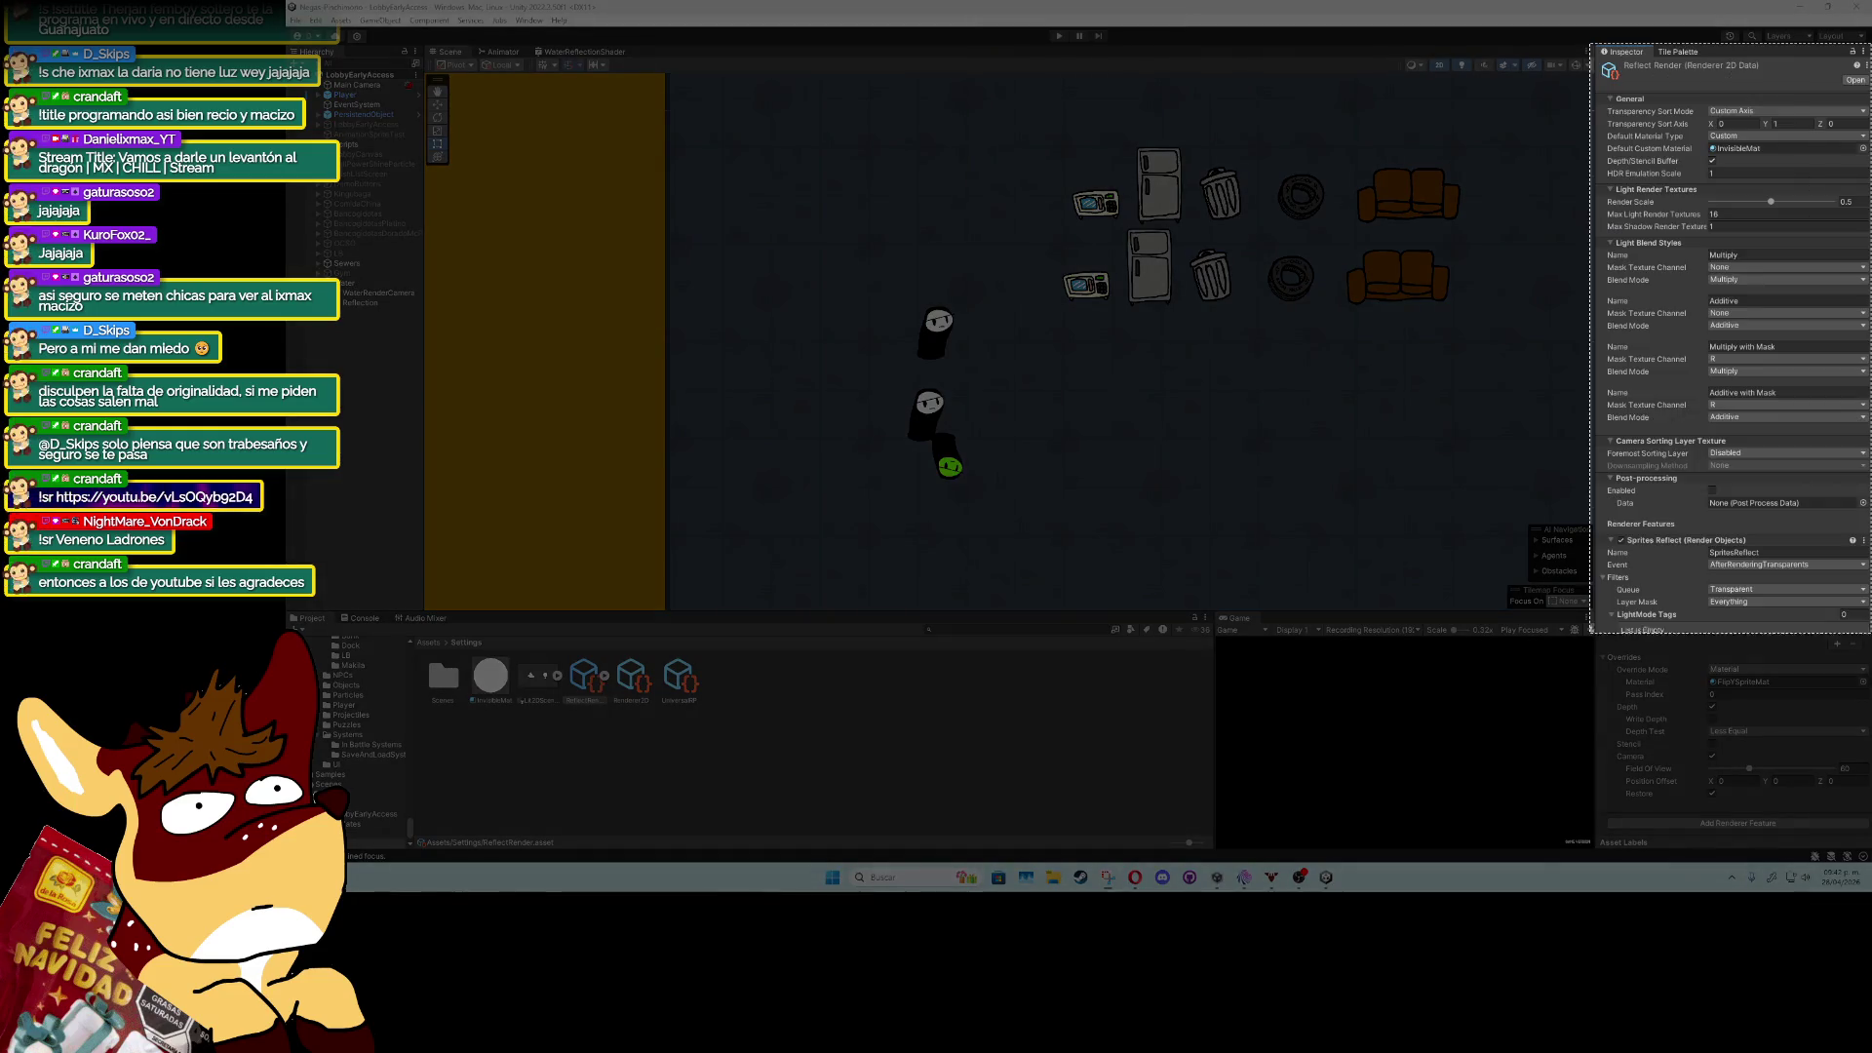
key(Escape)
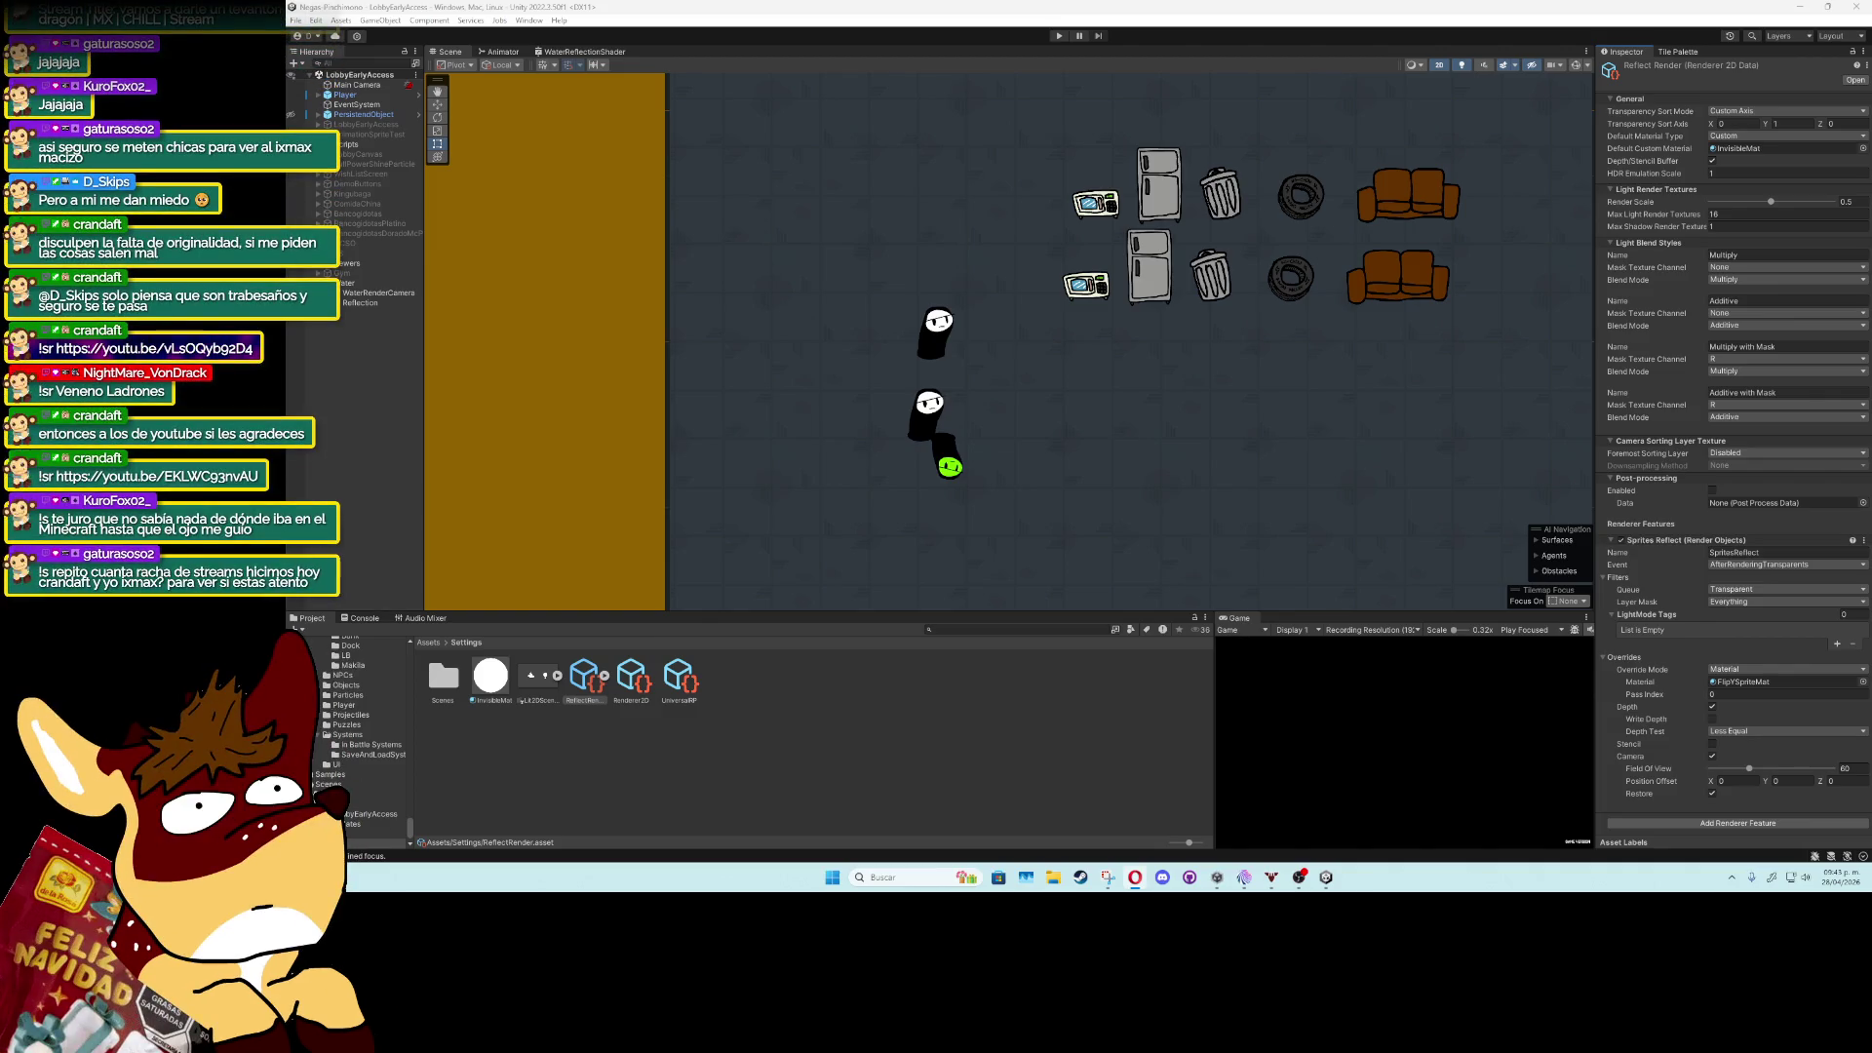
Set Reflect Render's Default Material Type to Lit and collapse Light Blend Styles.
click(1733, 137)
click(1743, 152)
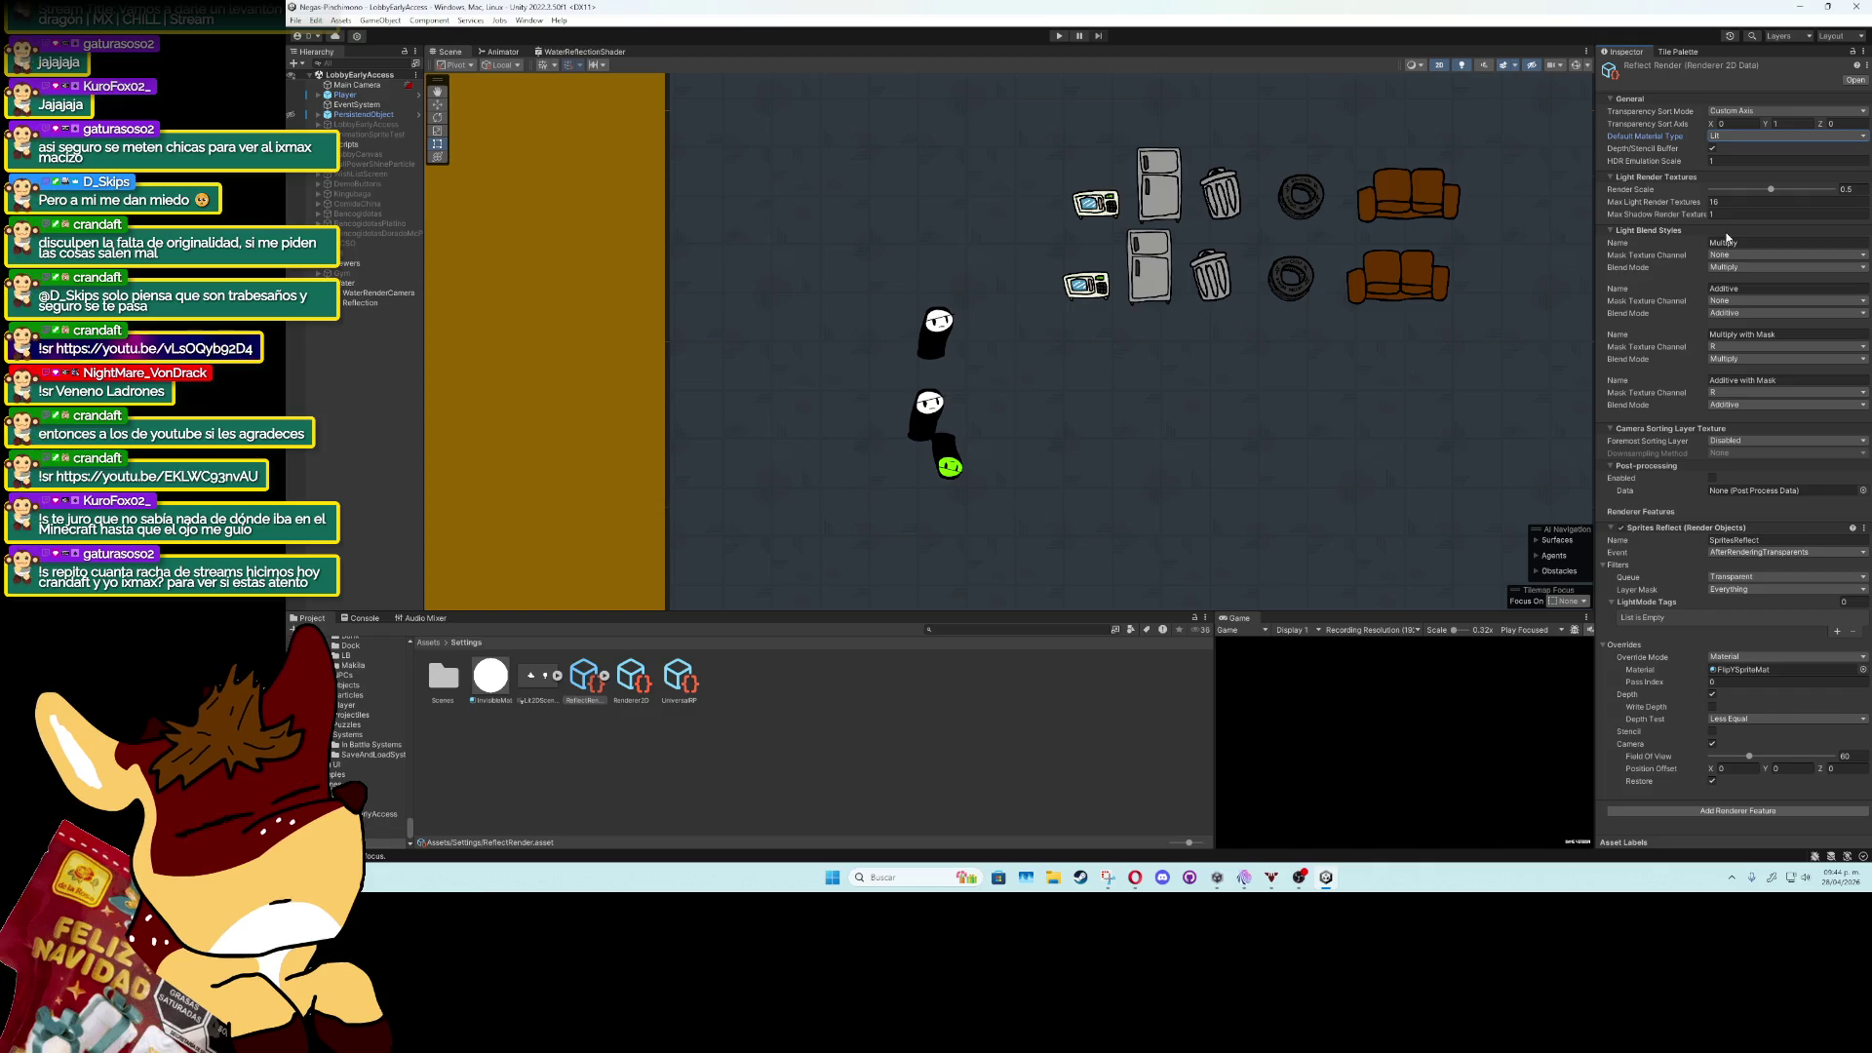
click(1646, 230)
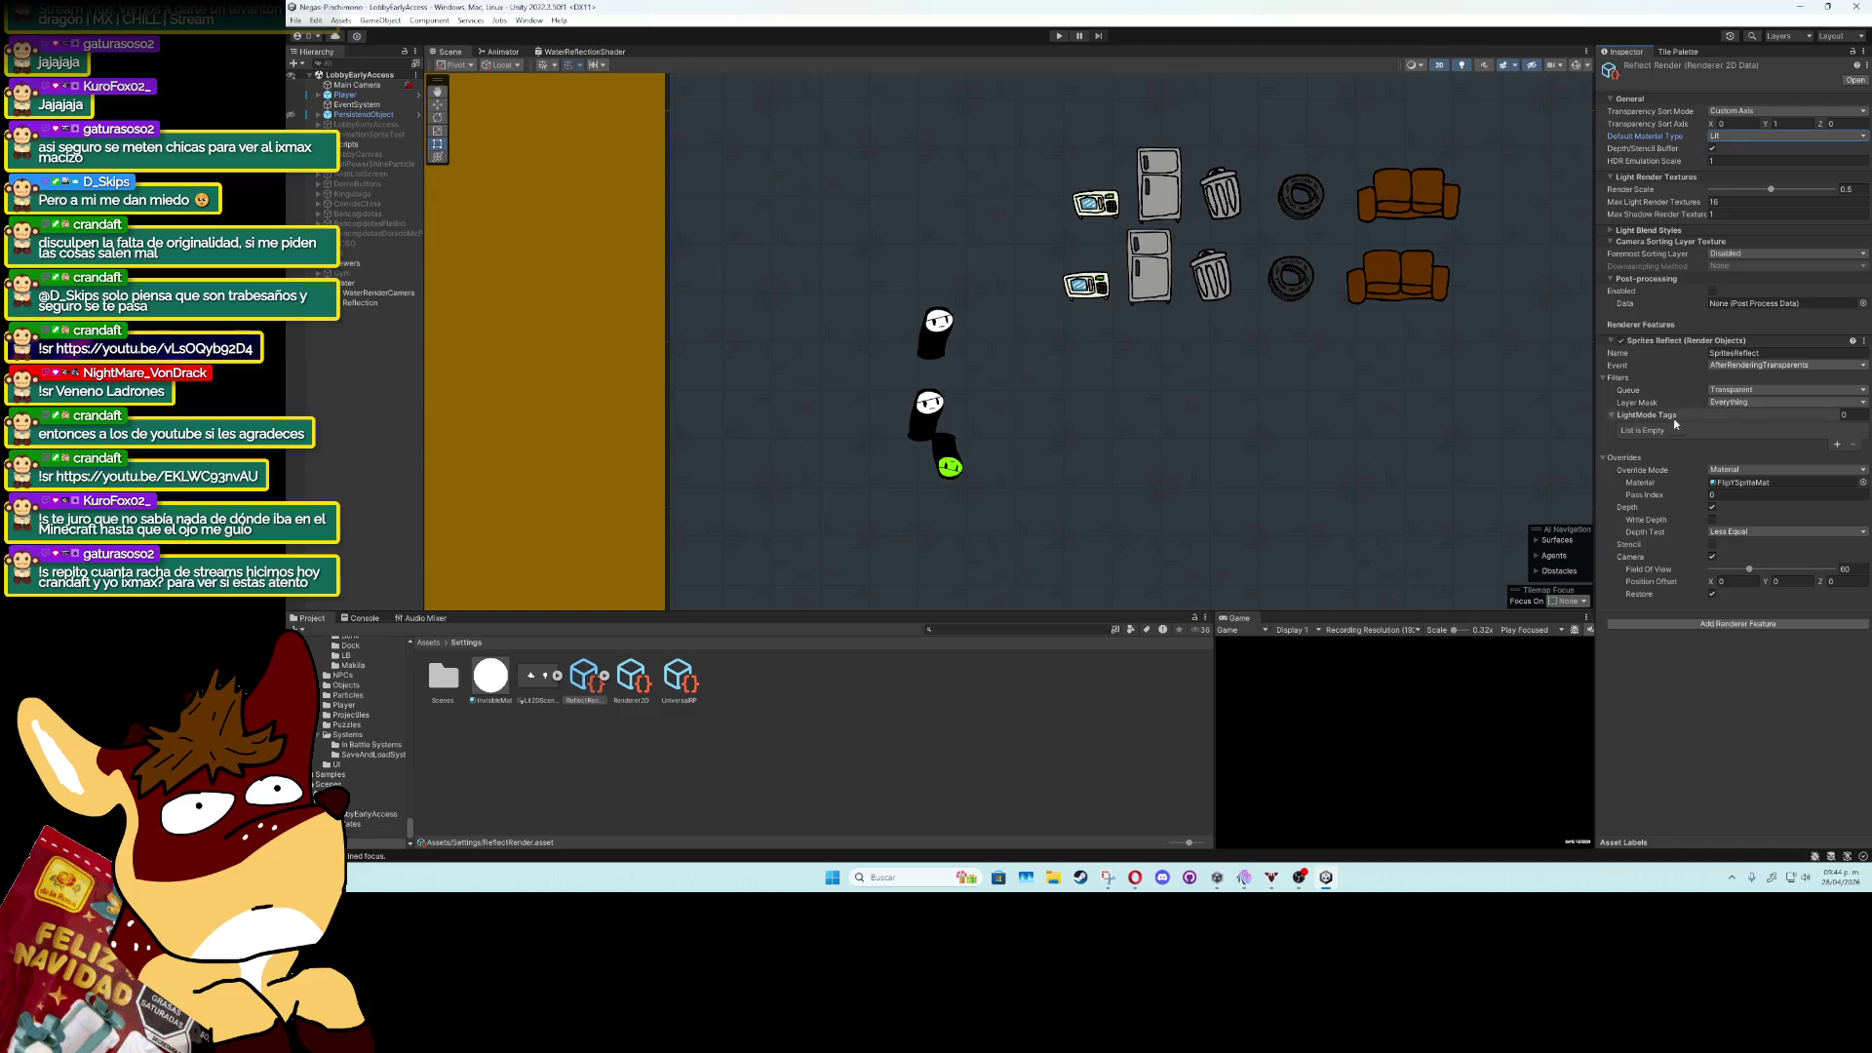
Search the renderer feature list for 'ste' and close it without adding anything.
click(1722, 627)
text(ste)
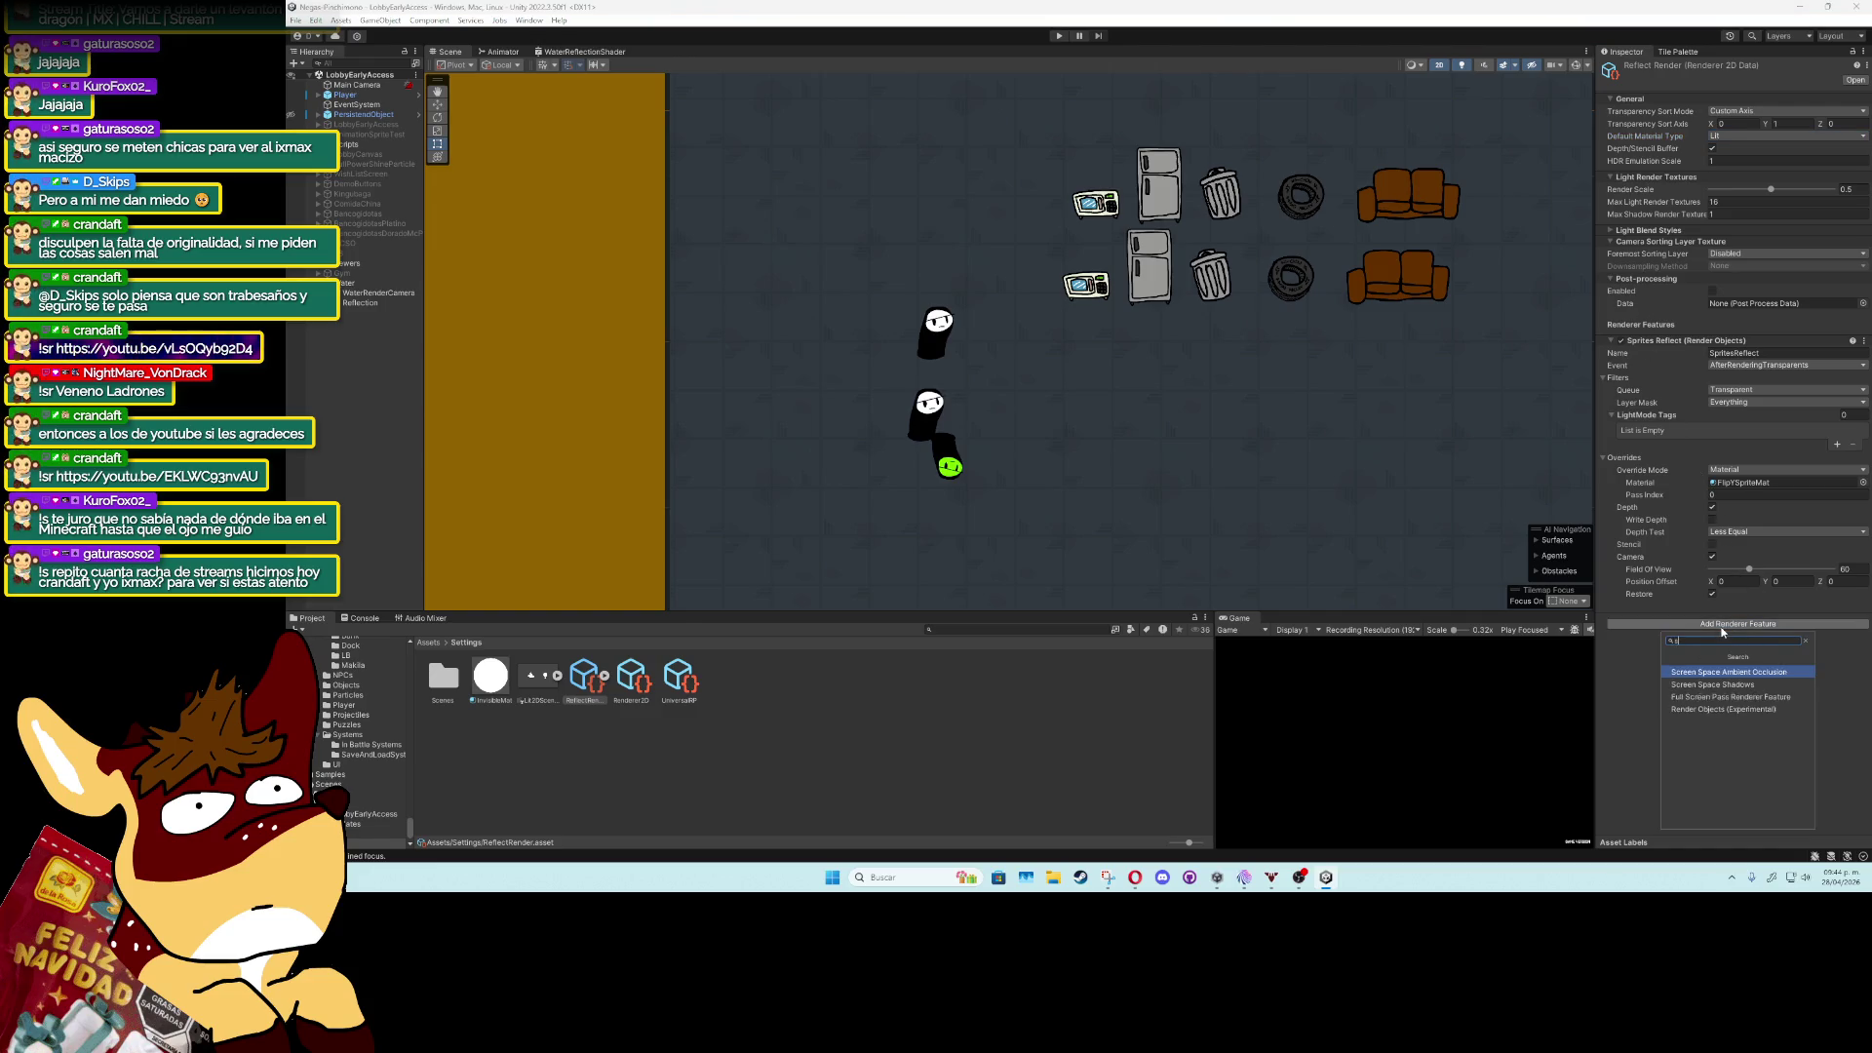
click(1641, 692)
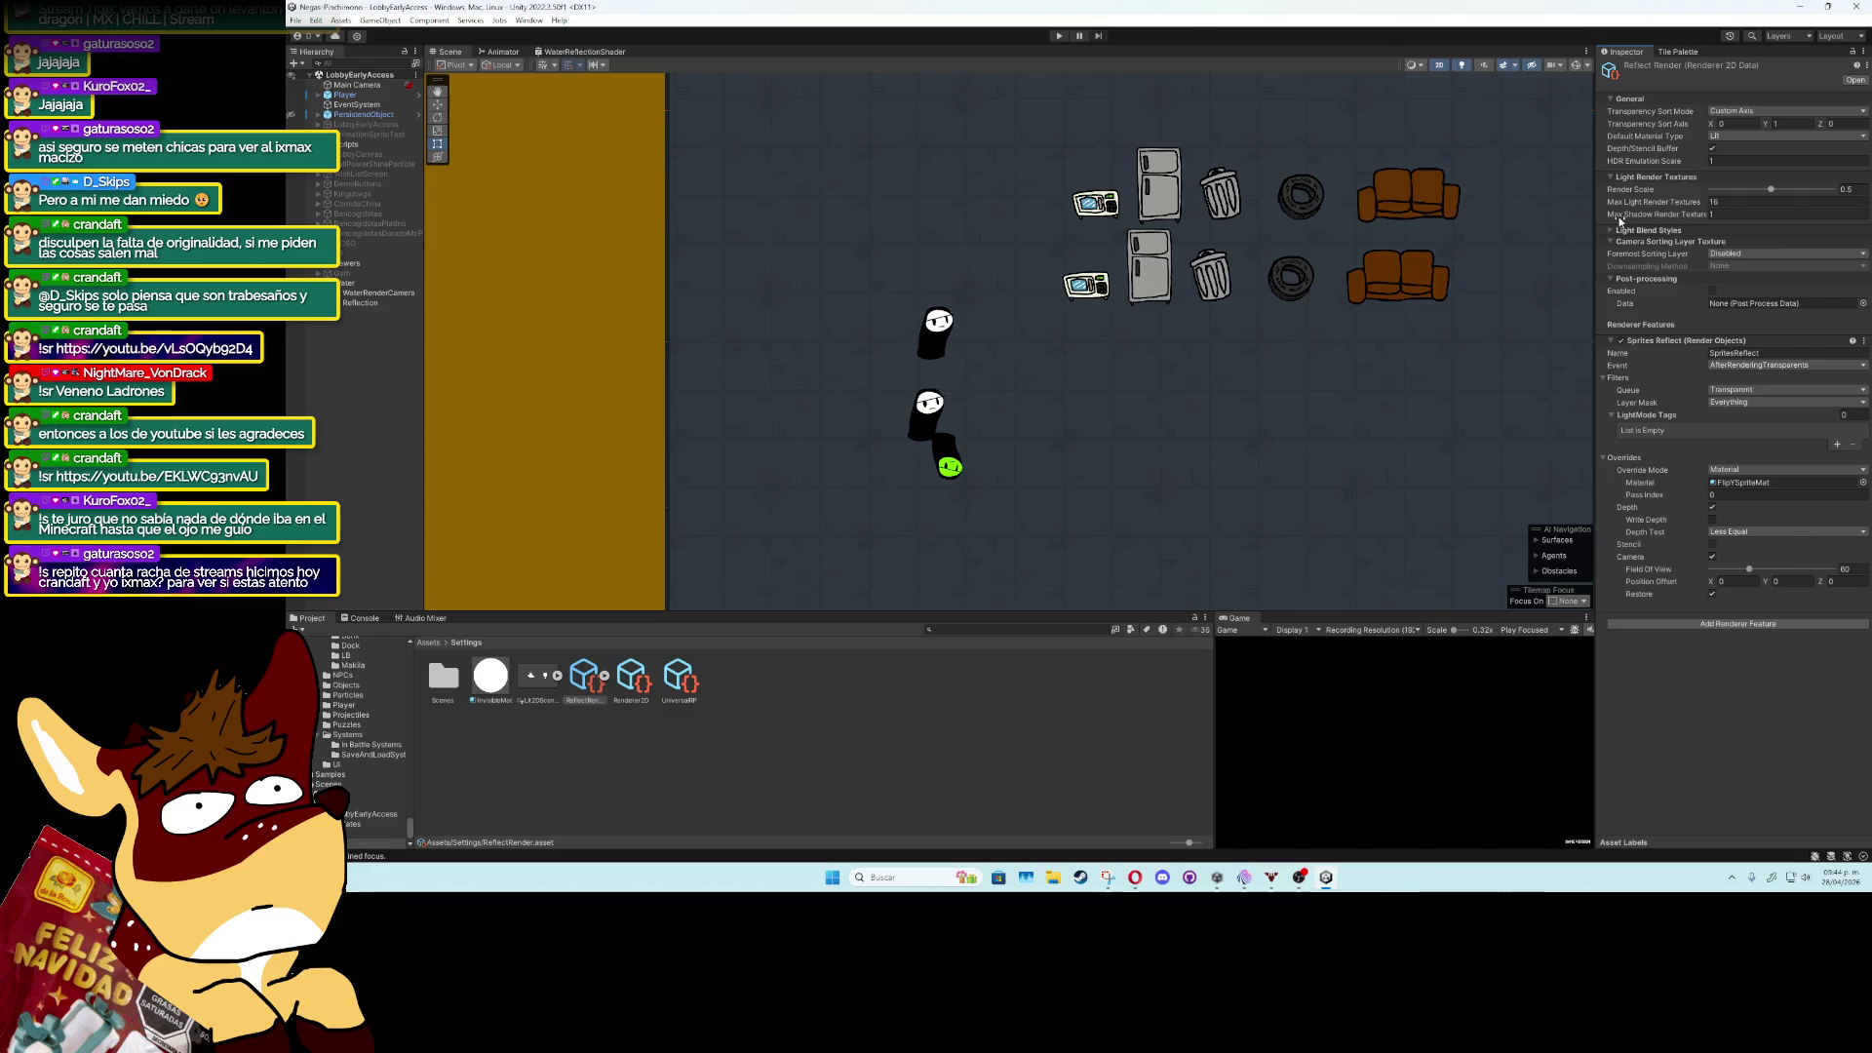
mouse_move(1618, 216)
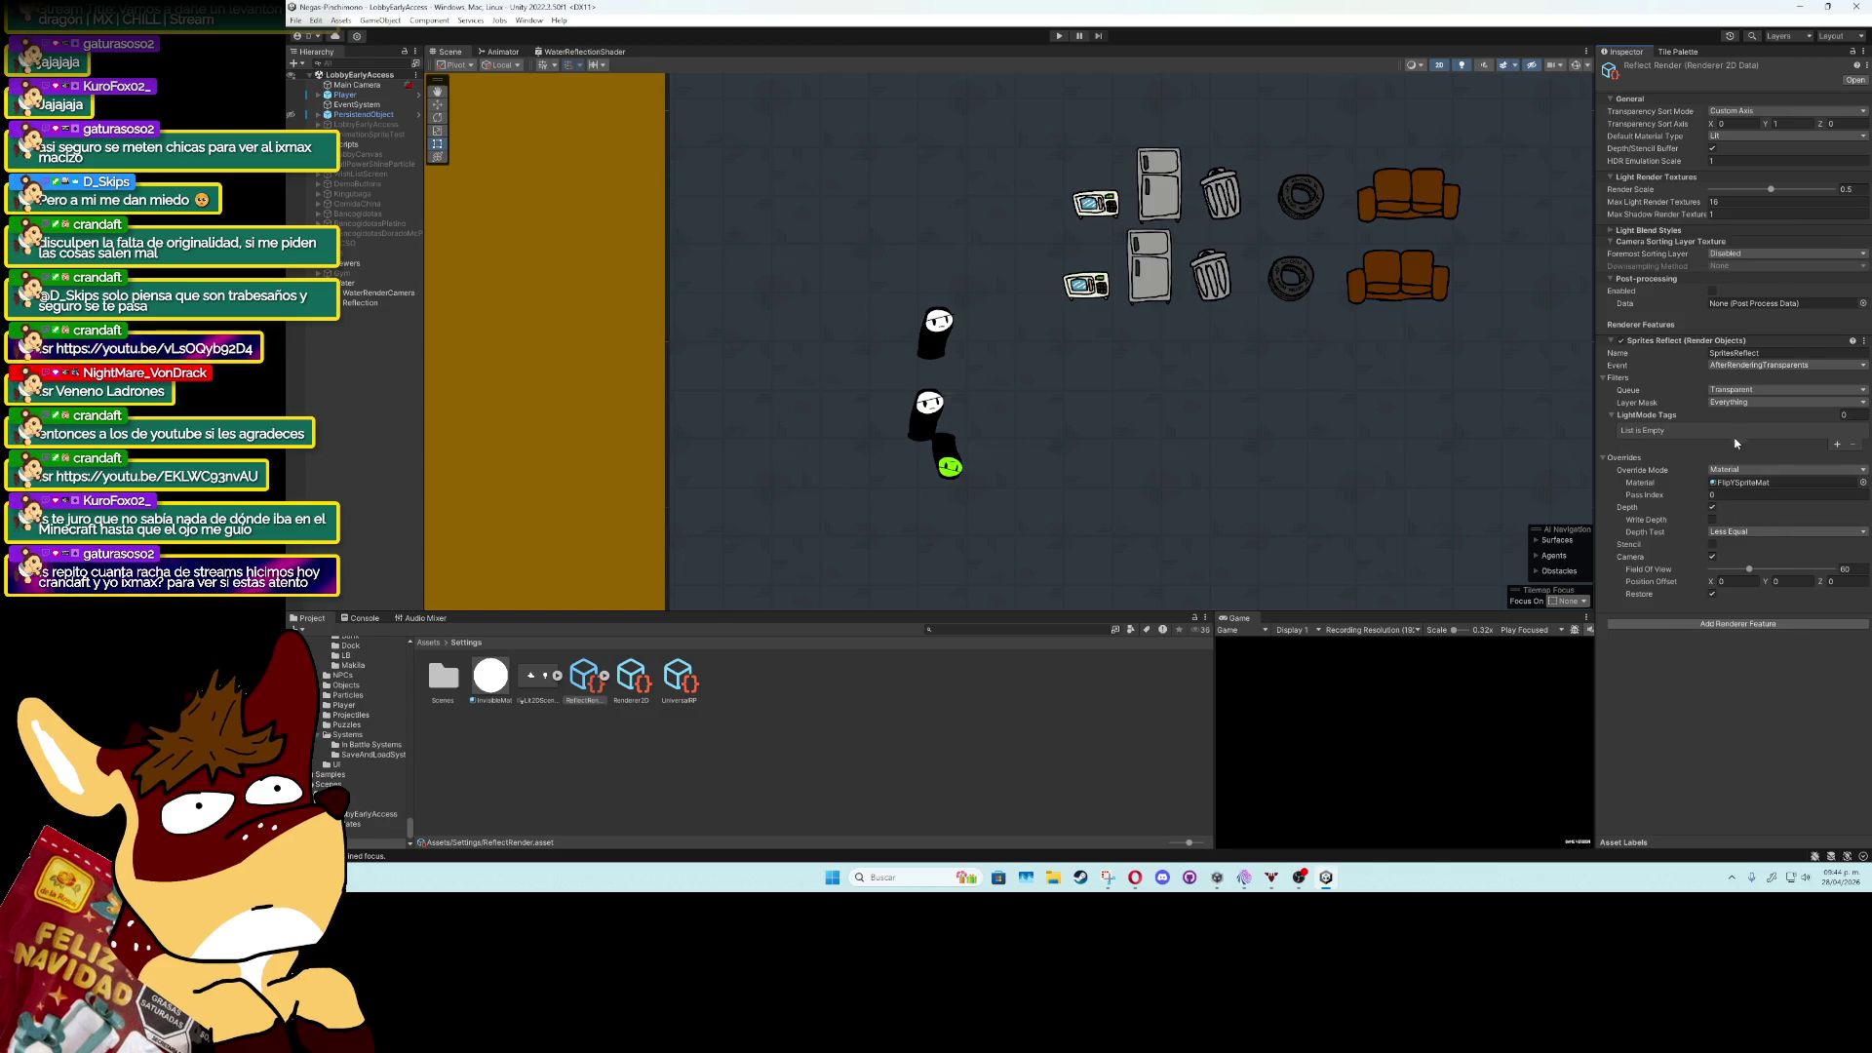
click(1769, 402)
click(1766, 420)
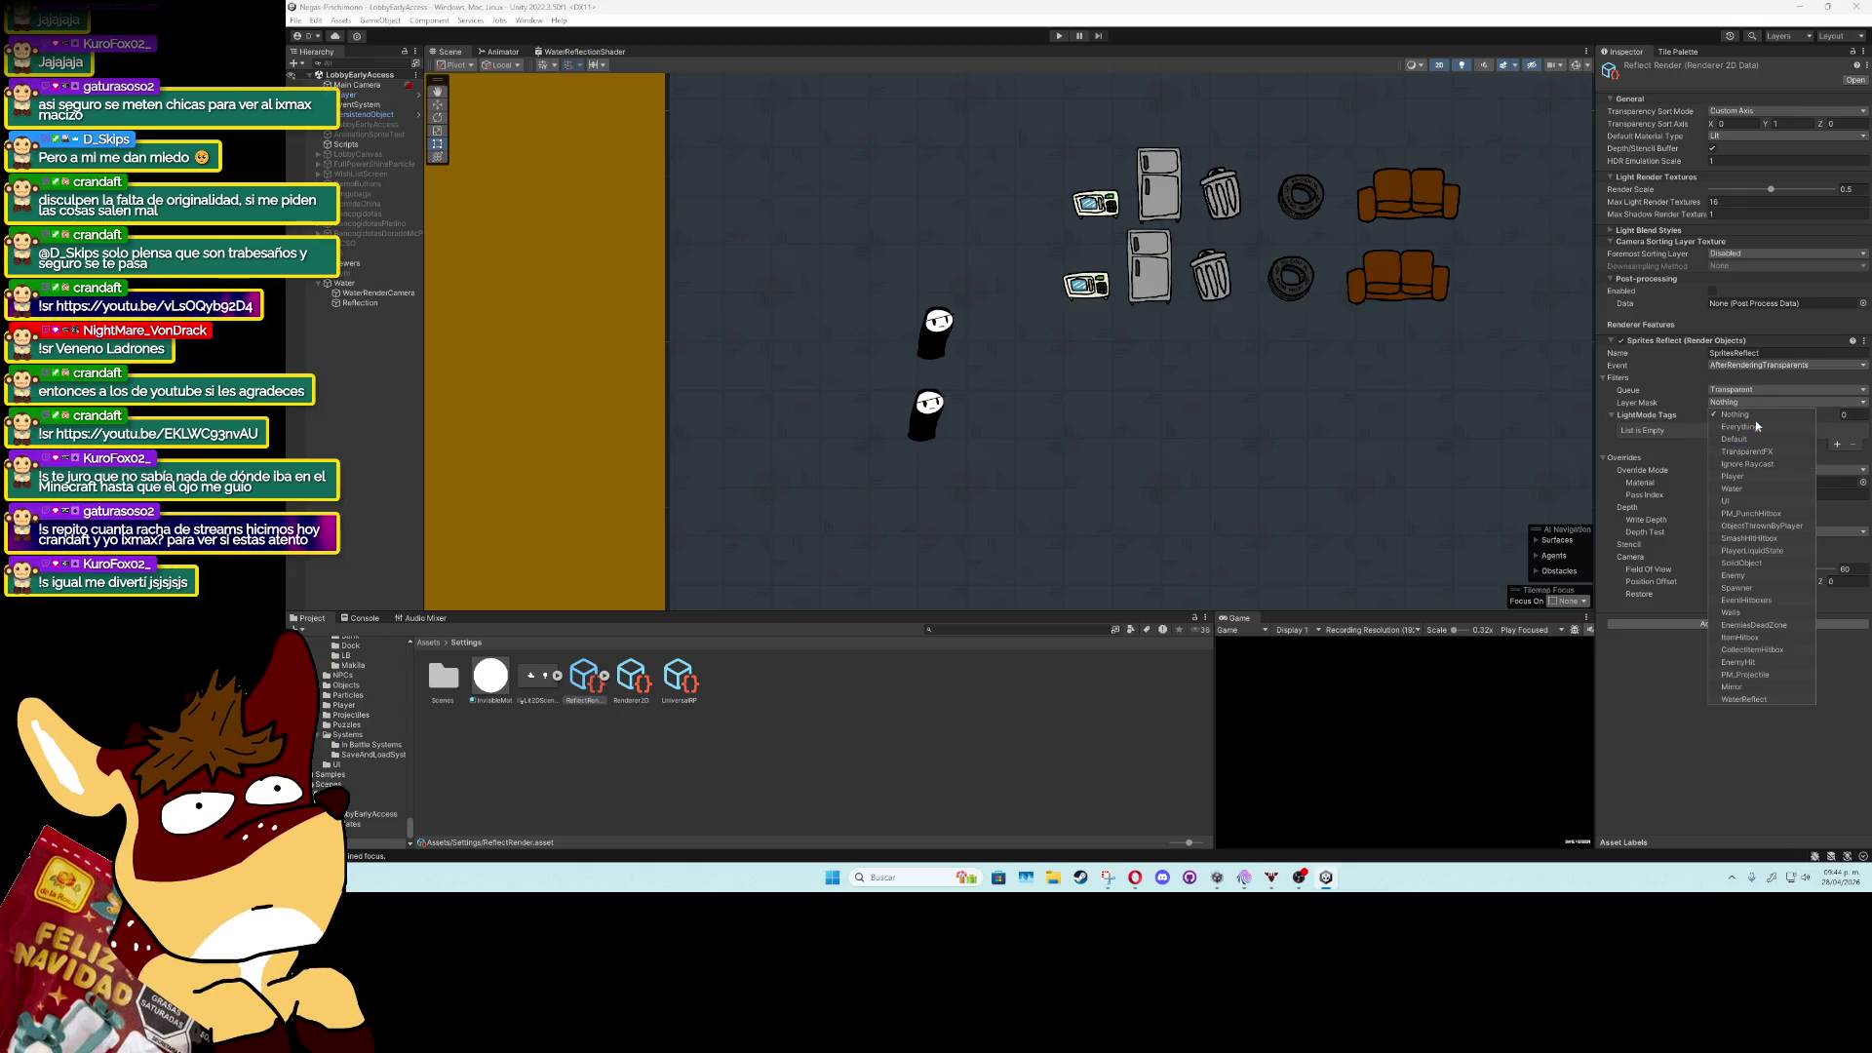
click(1764, 527)
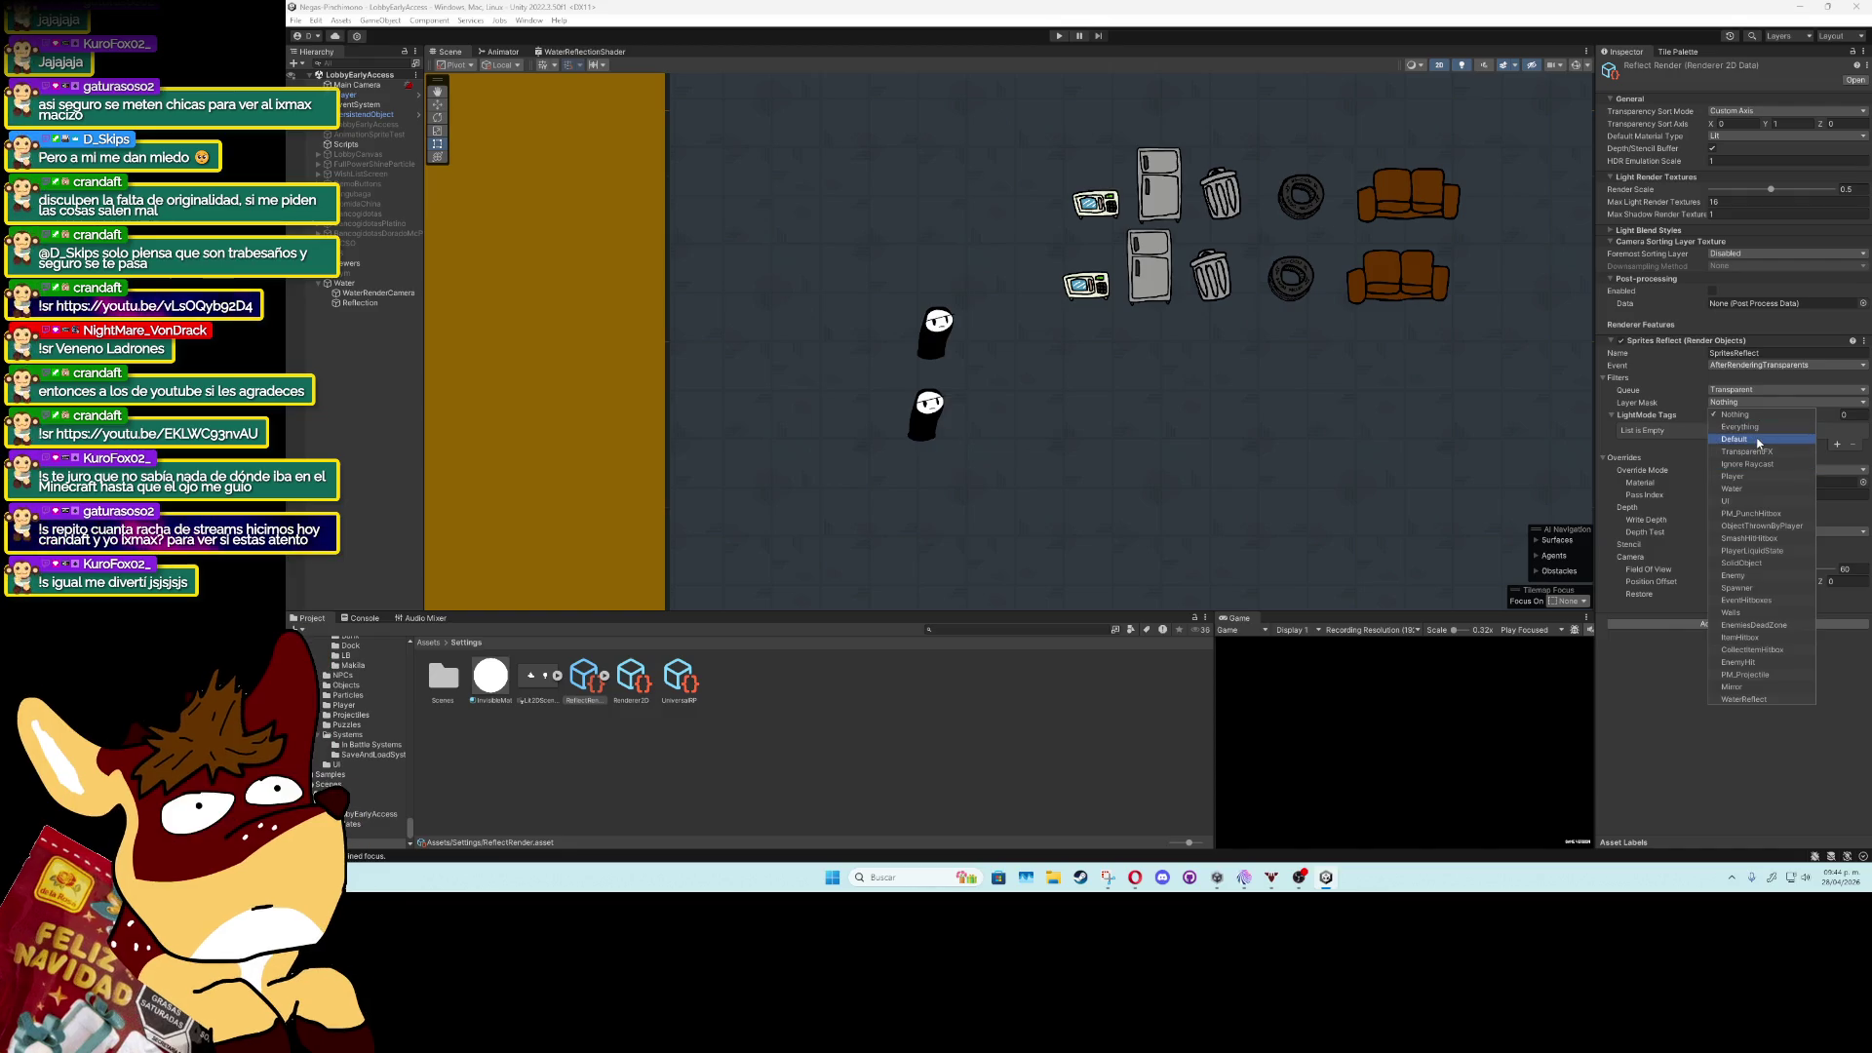
click(1760, 426)
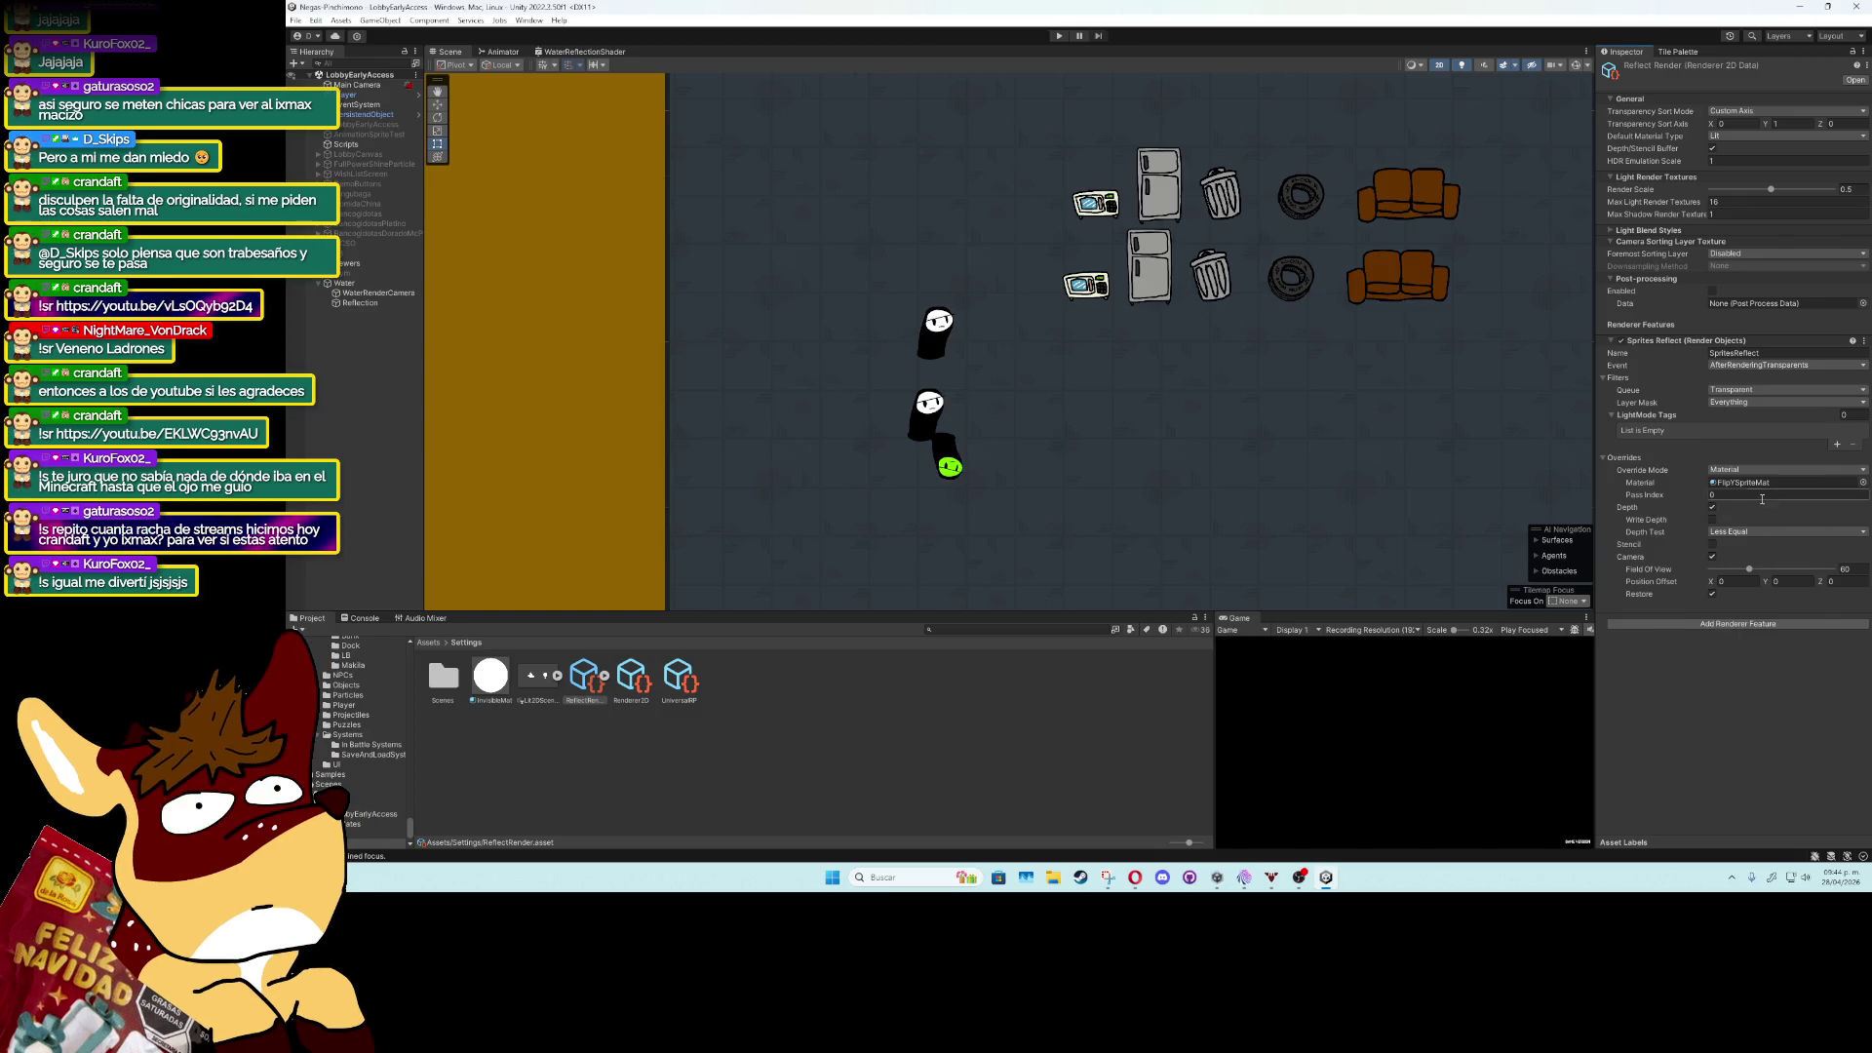
Edit the Sprites Reflect override Pass Index, leaving it at 0.
click(1716, 492)
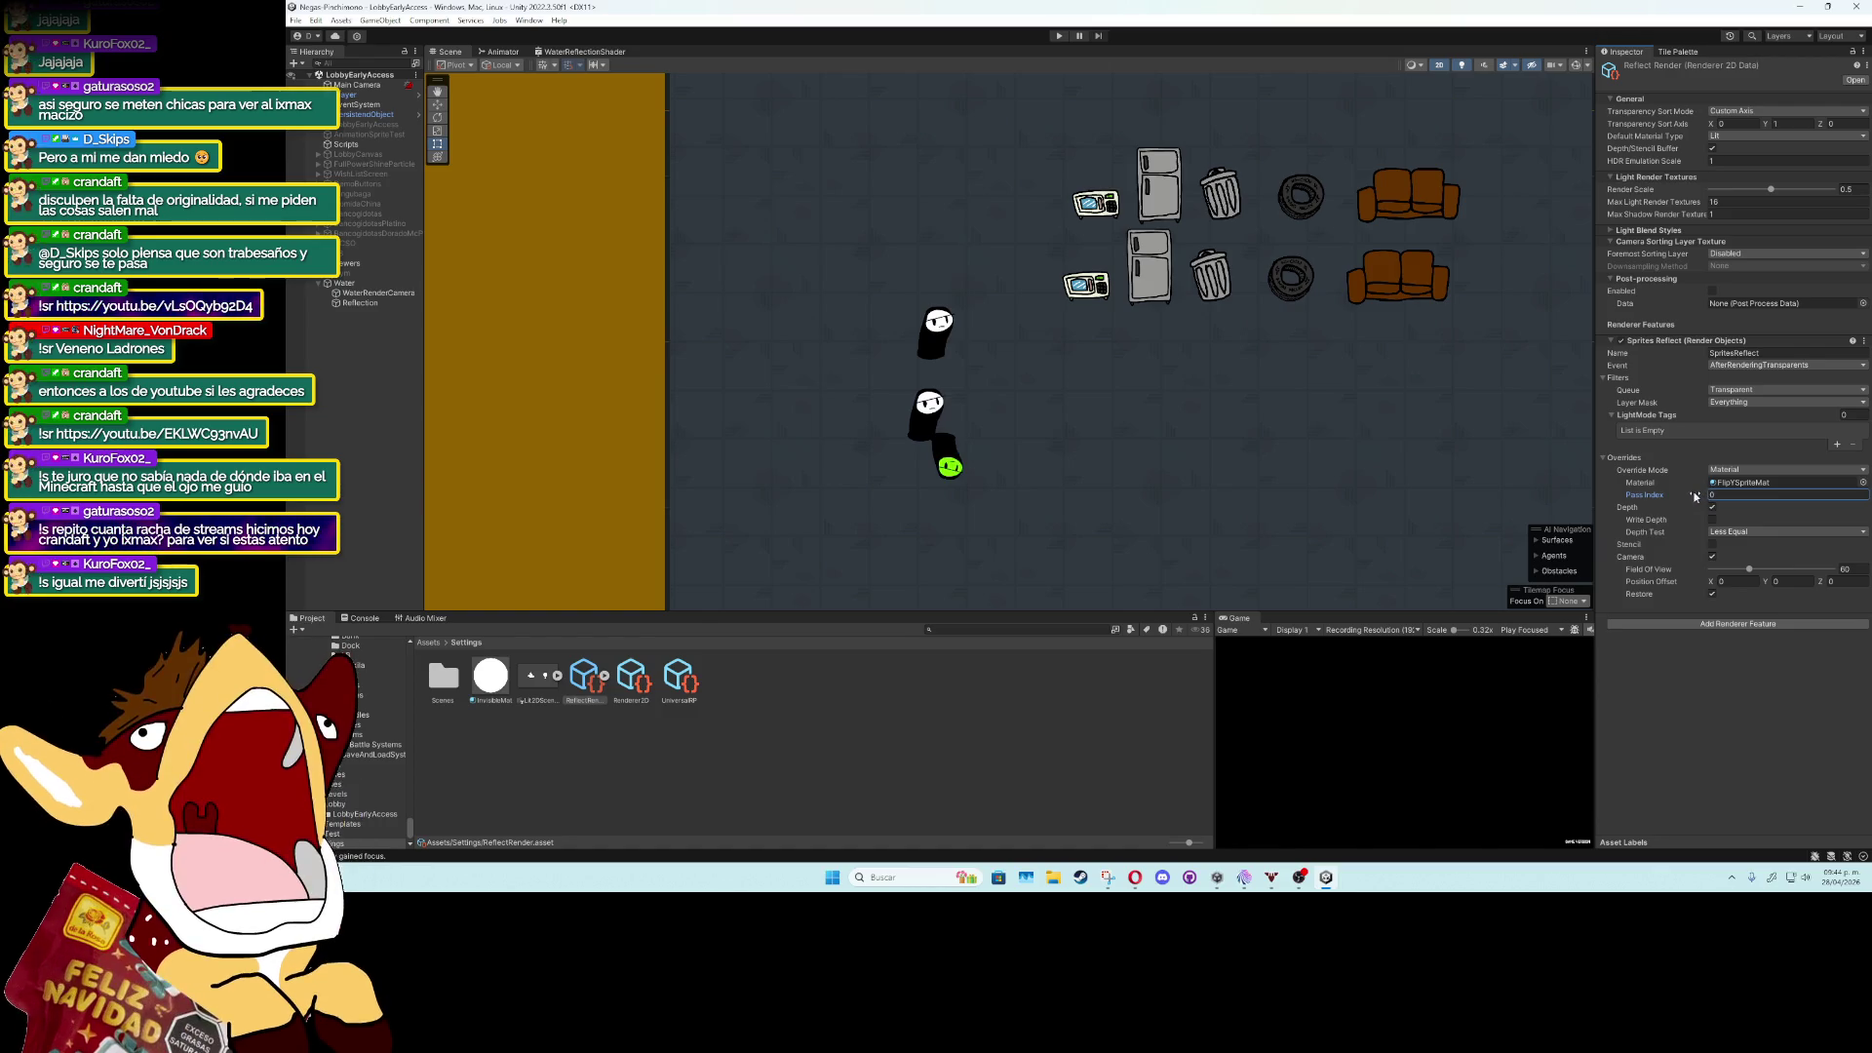
text(29)
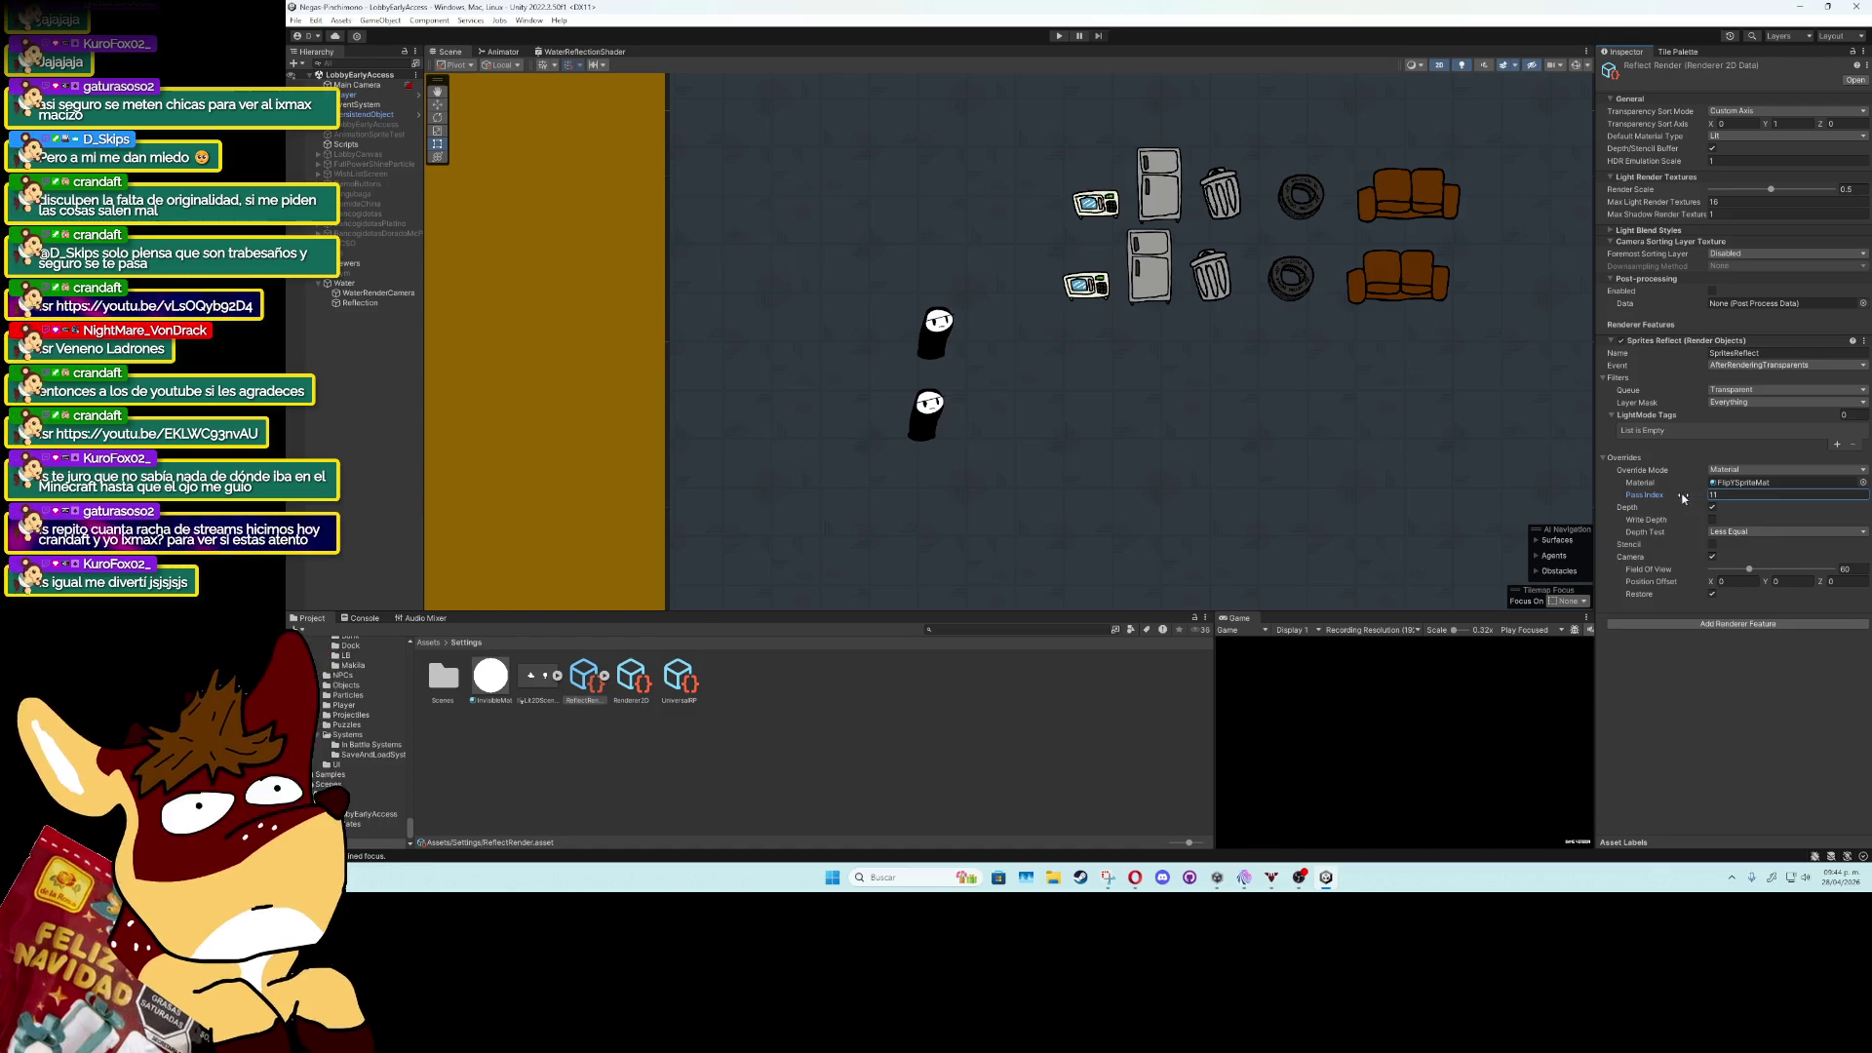
key(BackSpace)
key(BackSpace)
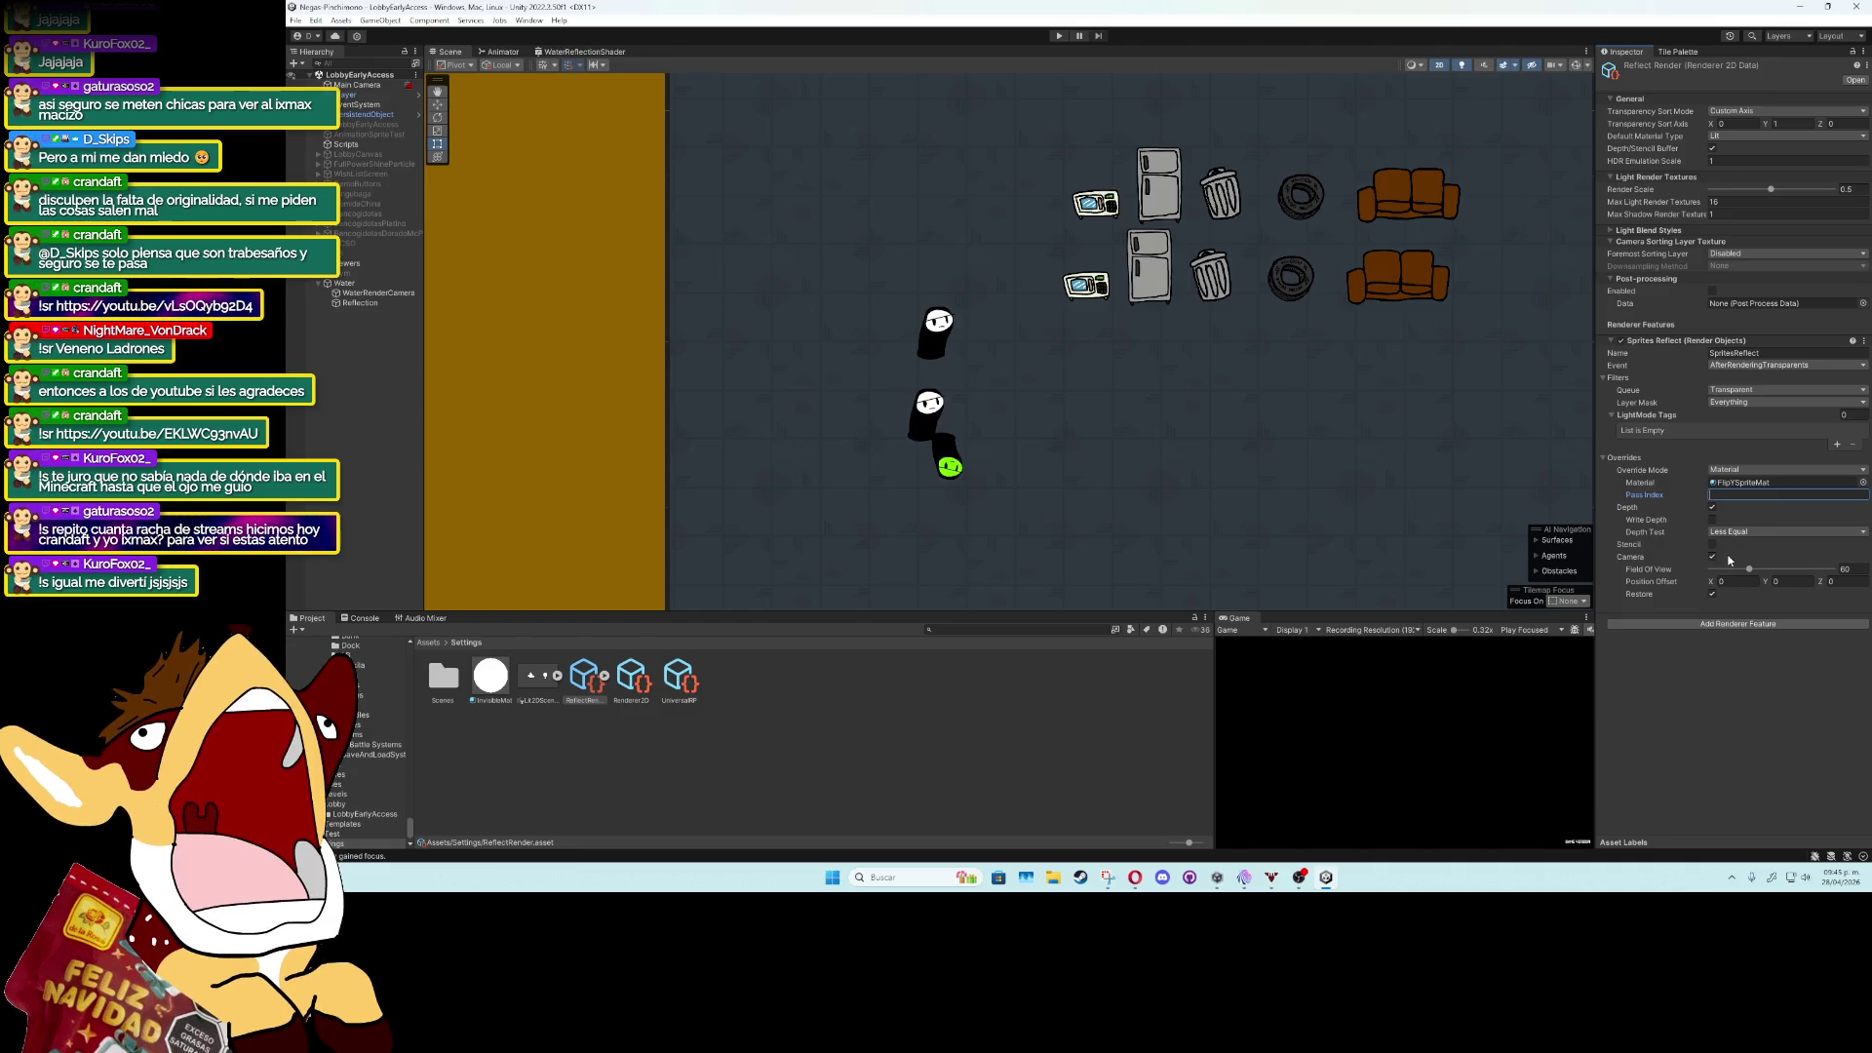
text(1)
key(BackSpace)
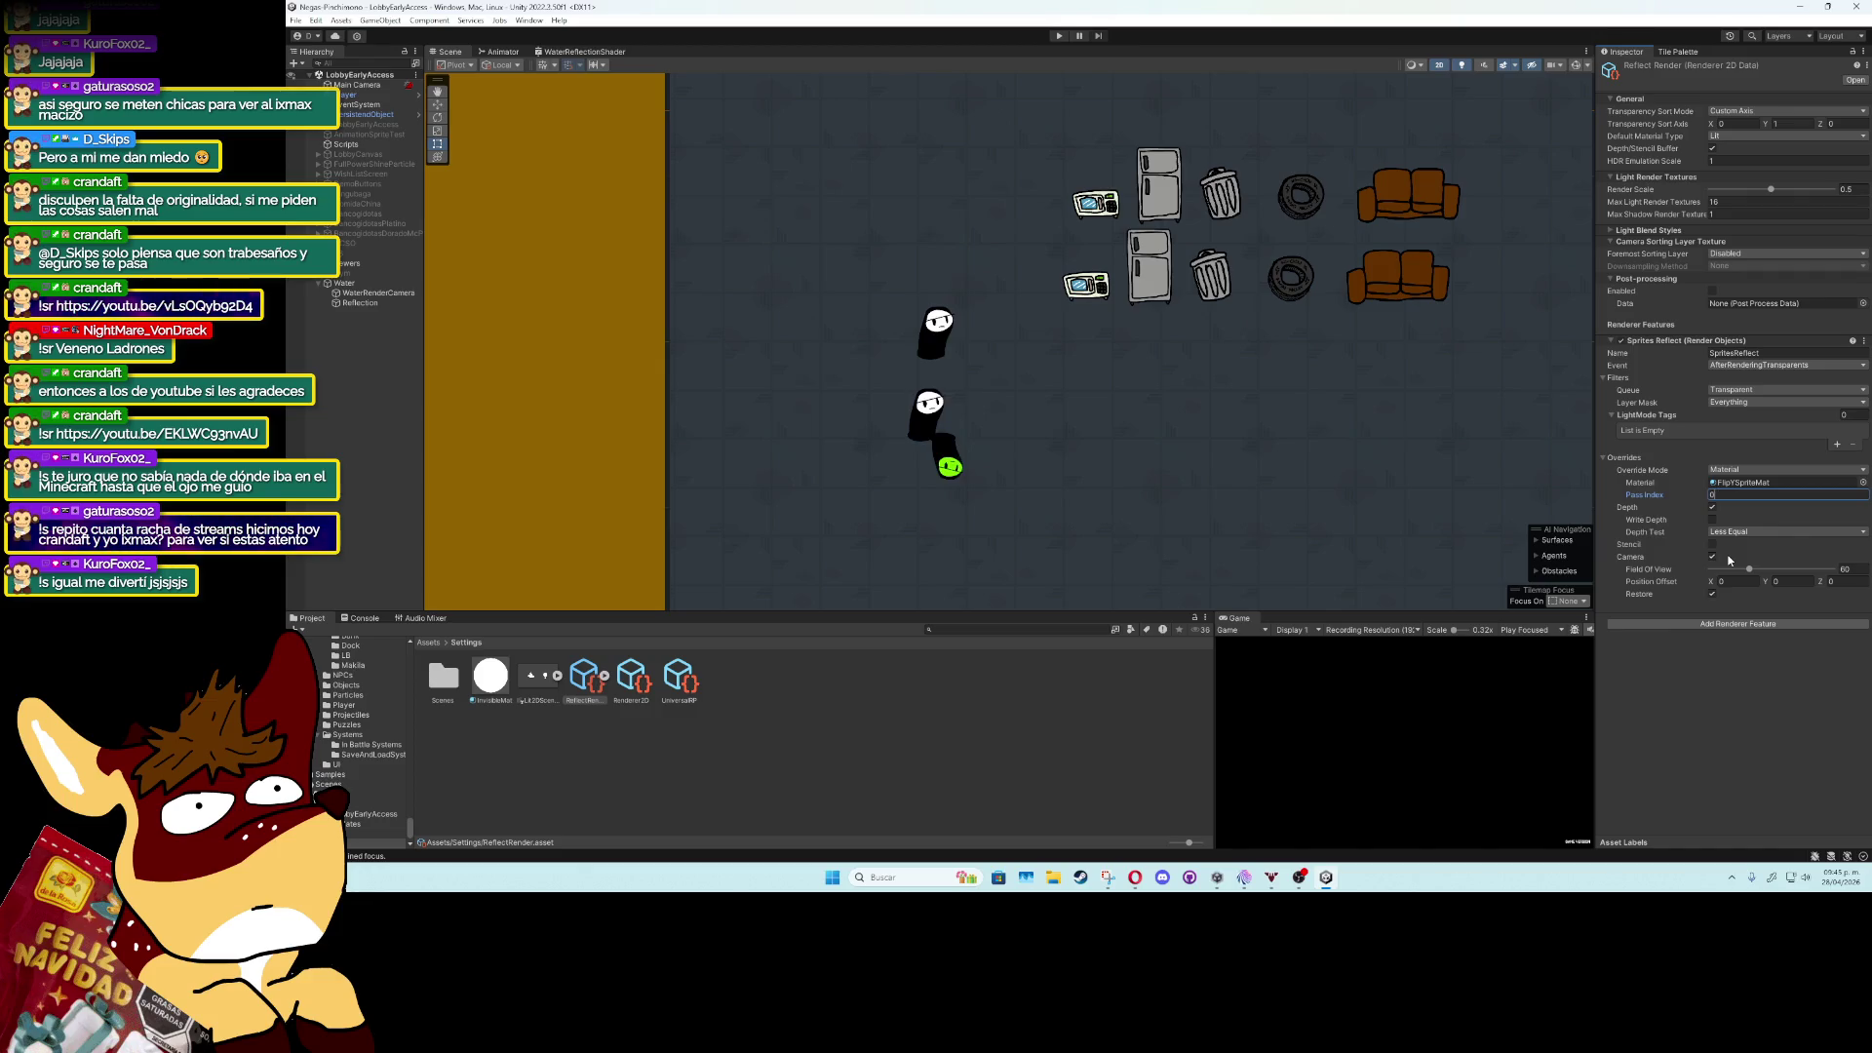
click(1713, 520)
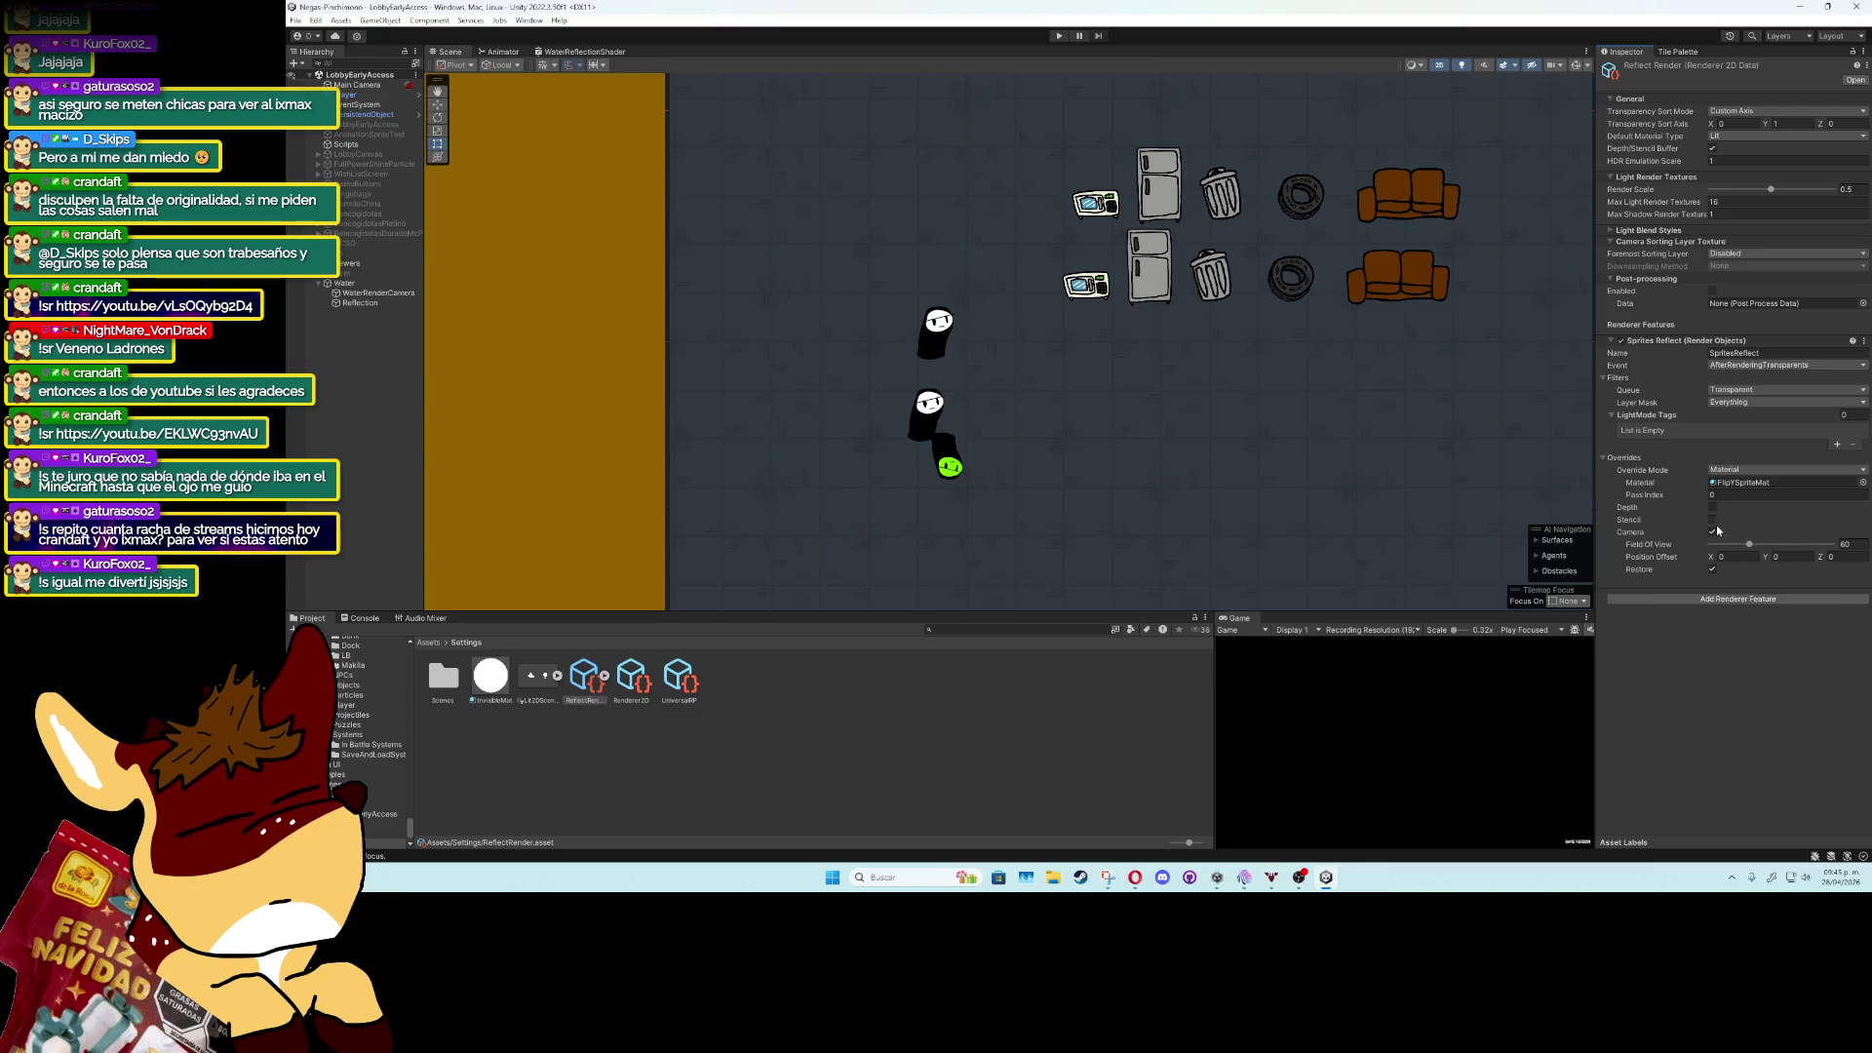
Replace the Depth override with a Stencil override: value 11, Not Equal compare, Replace on pass.
click(1713, 507)
click(1713, 520)
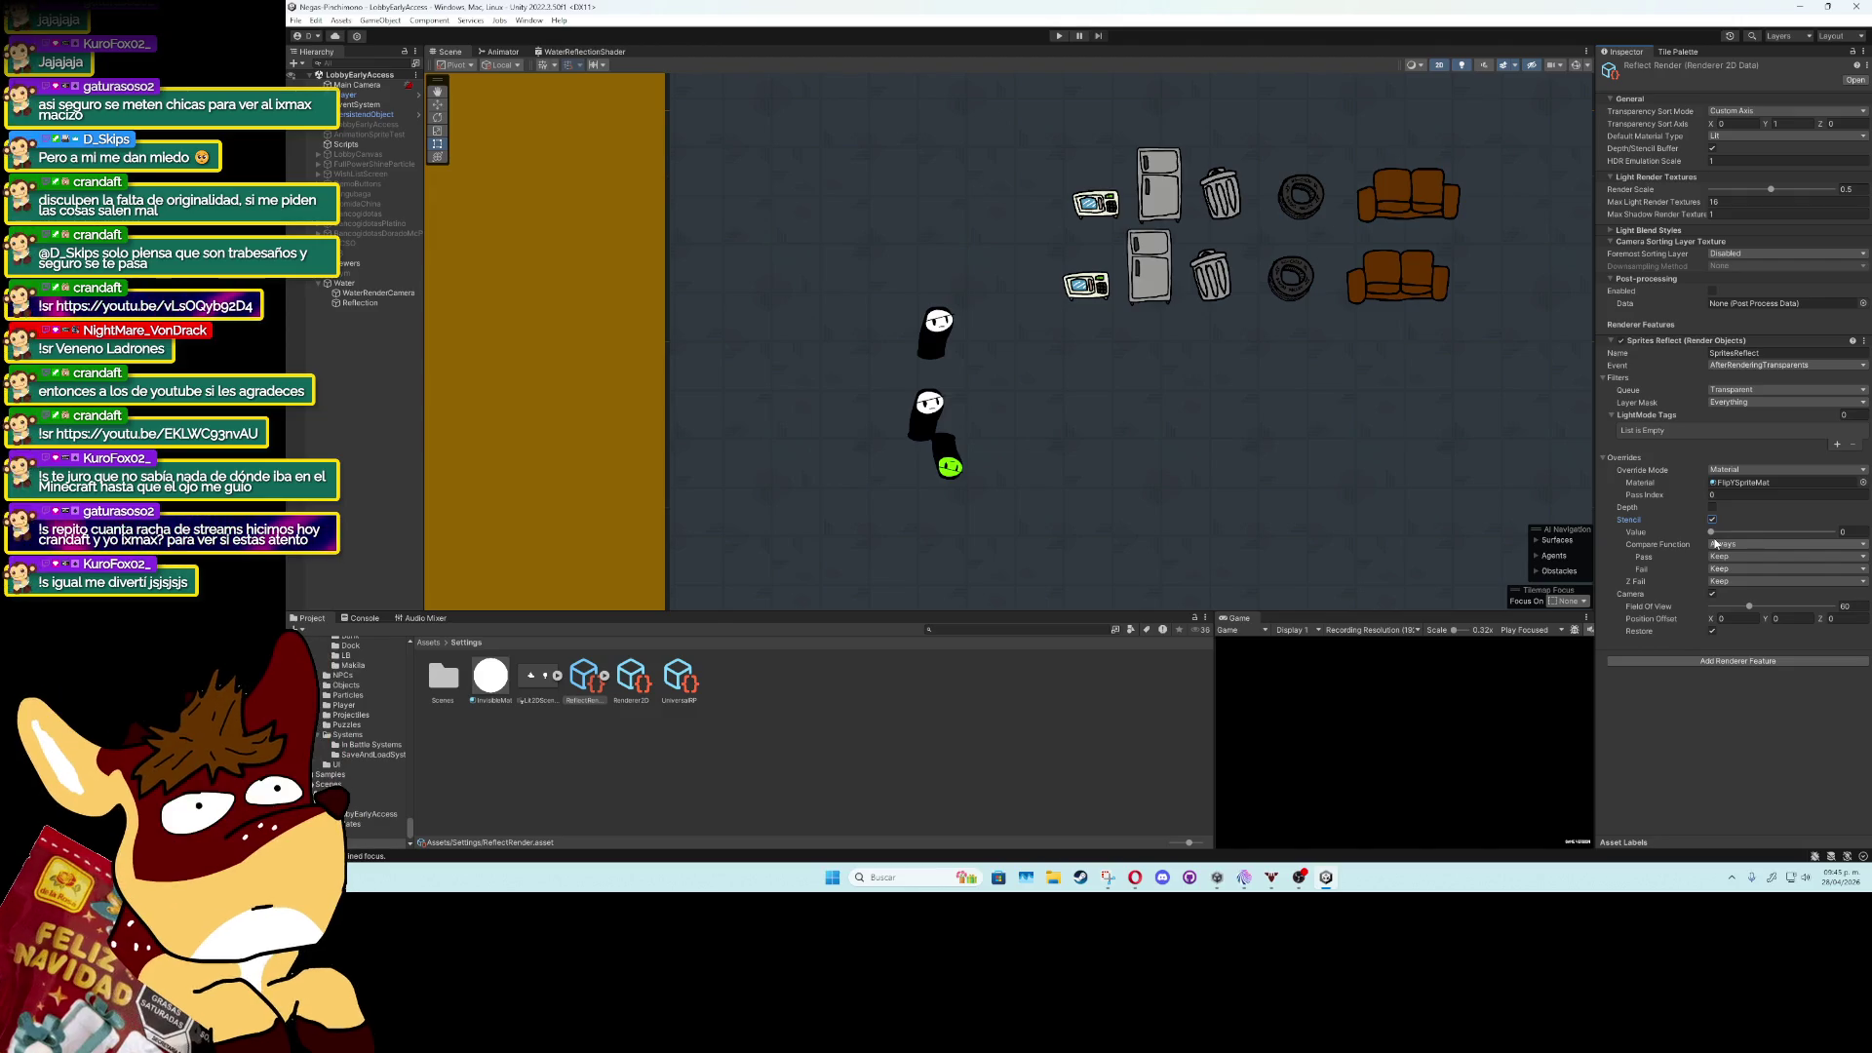
drag(1713, 534, 1798, 536)
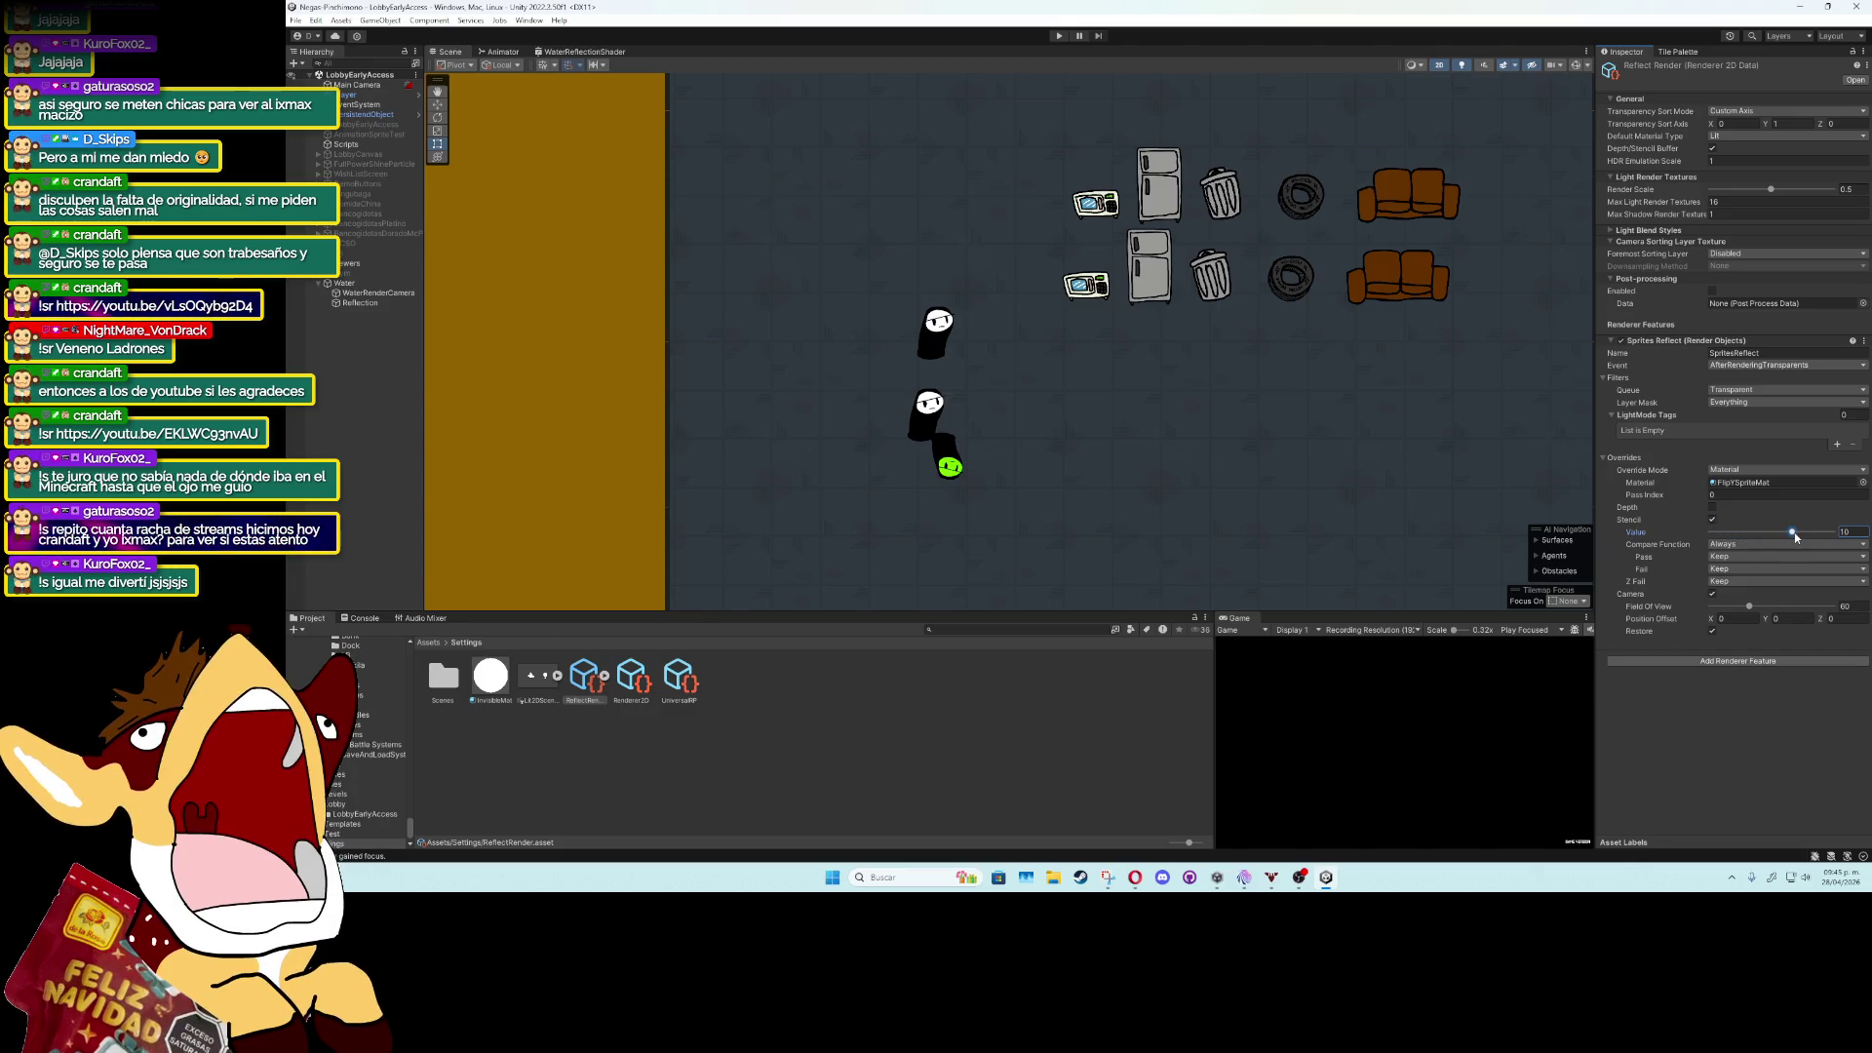
click(1770, 546)
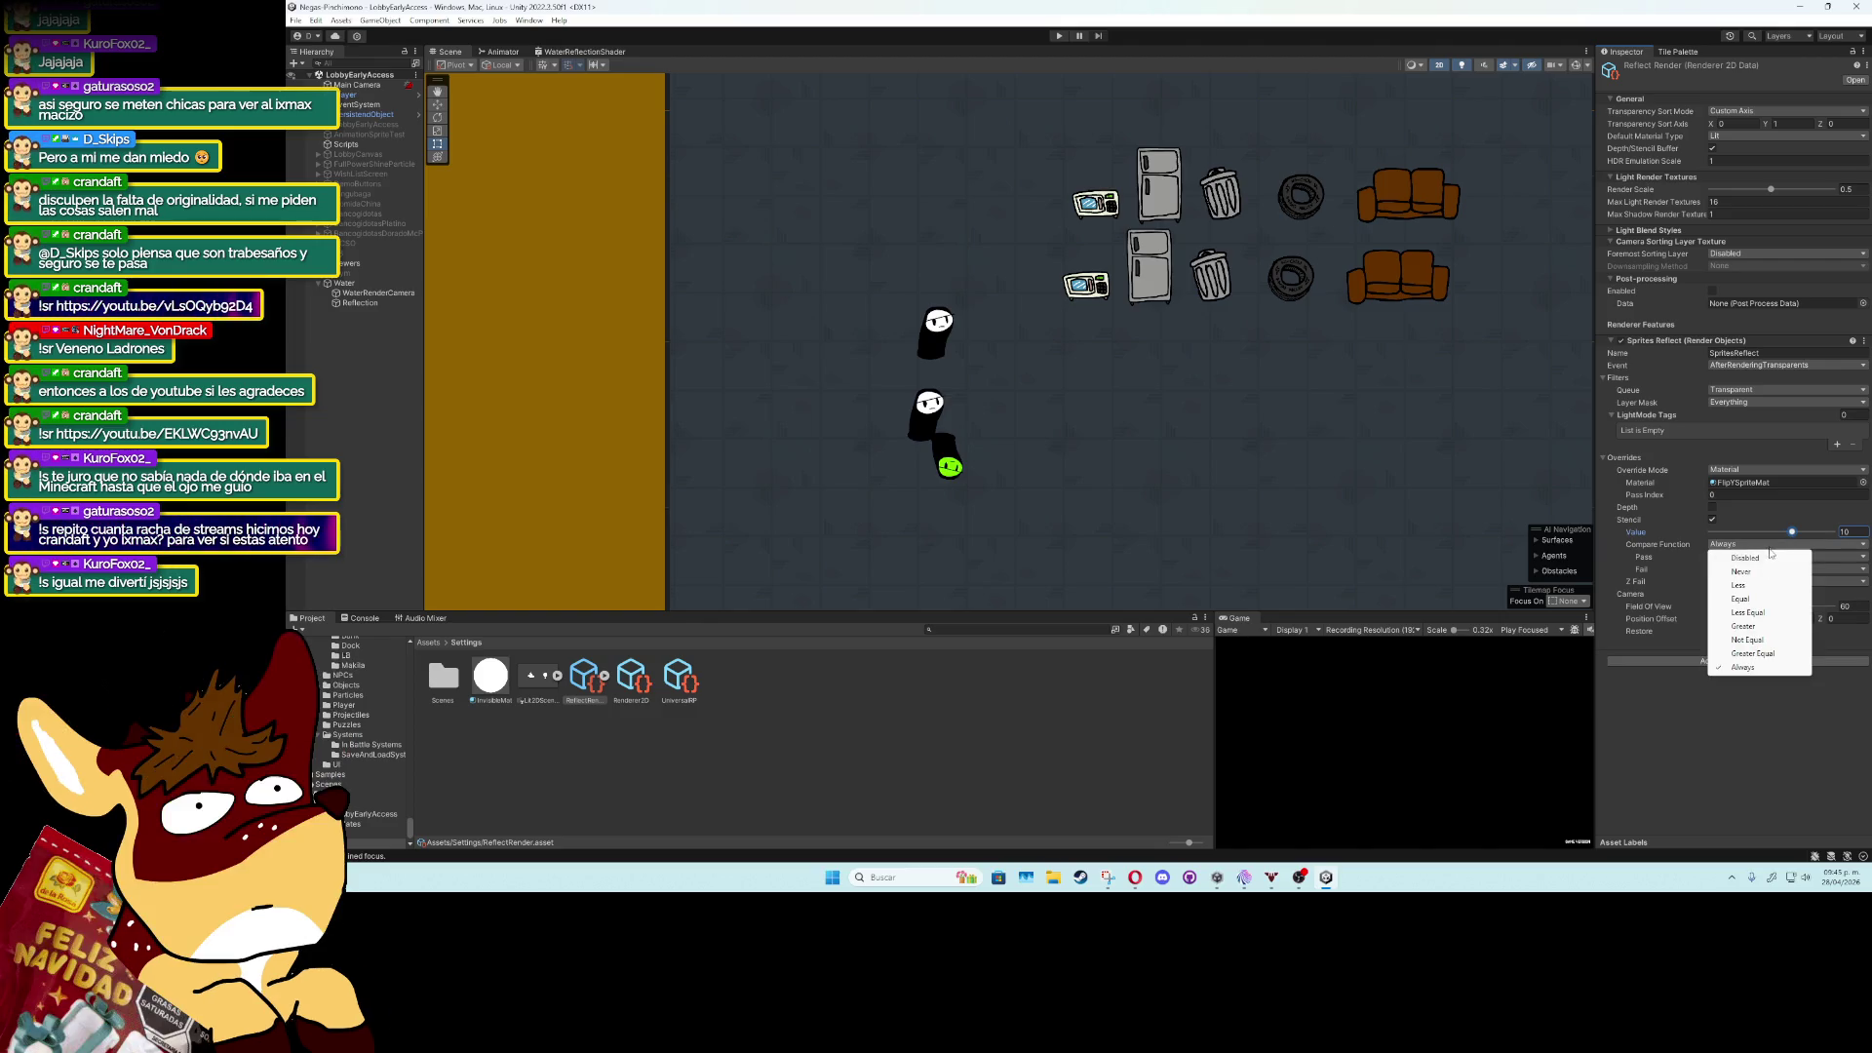
click(1766, 639)
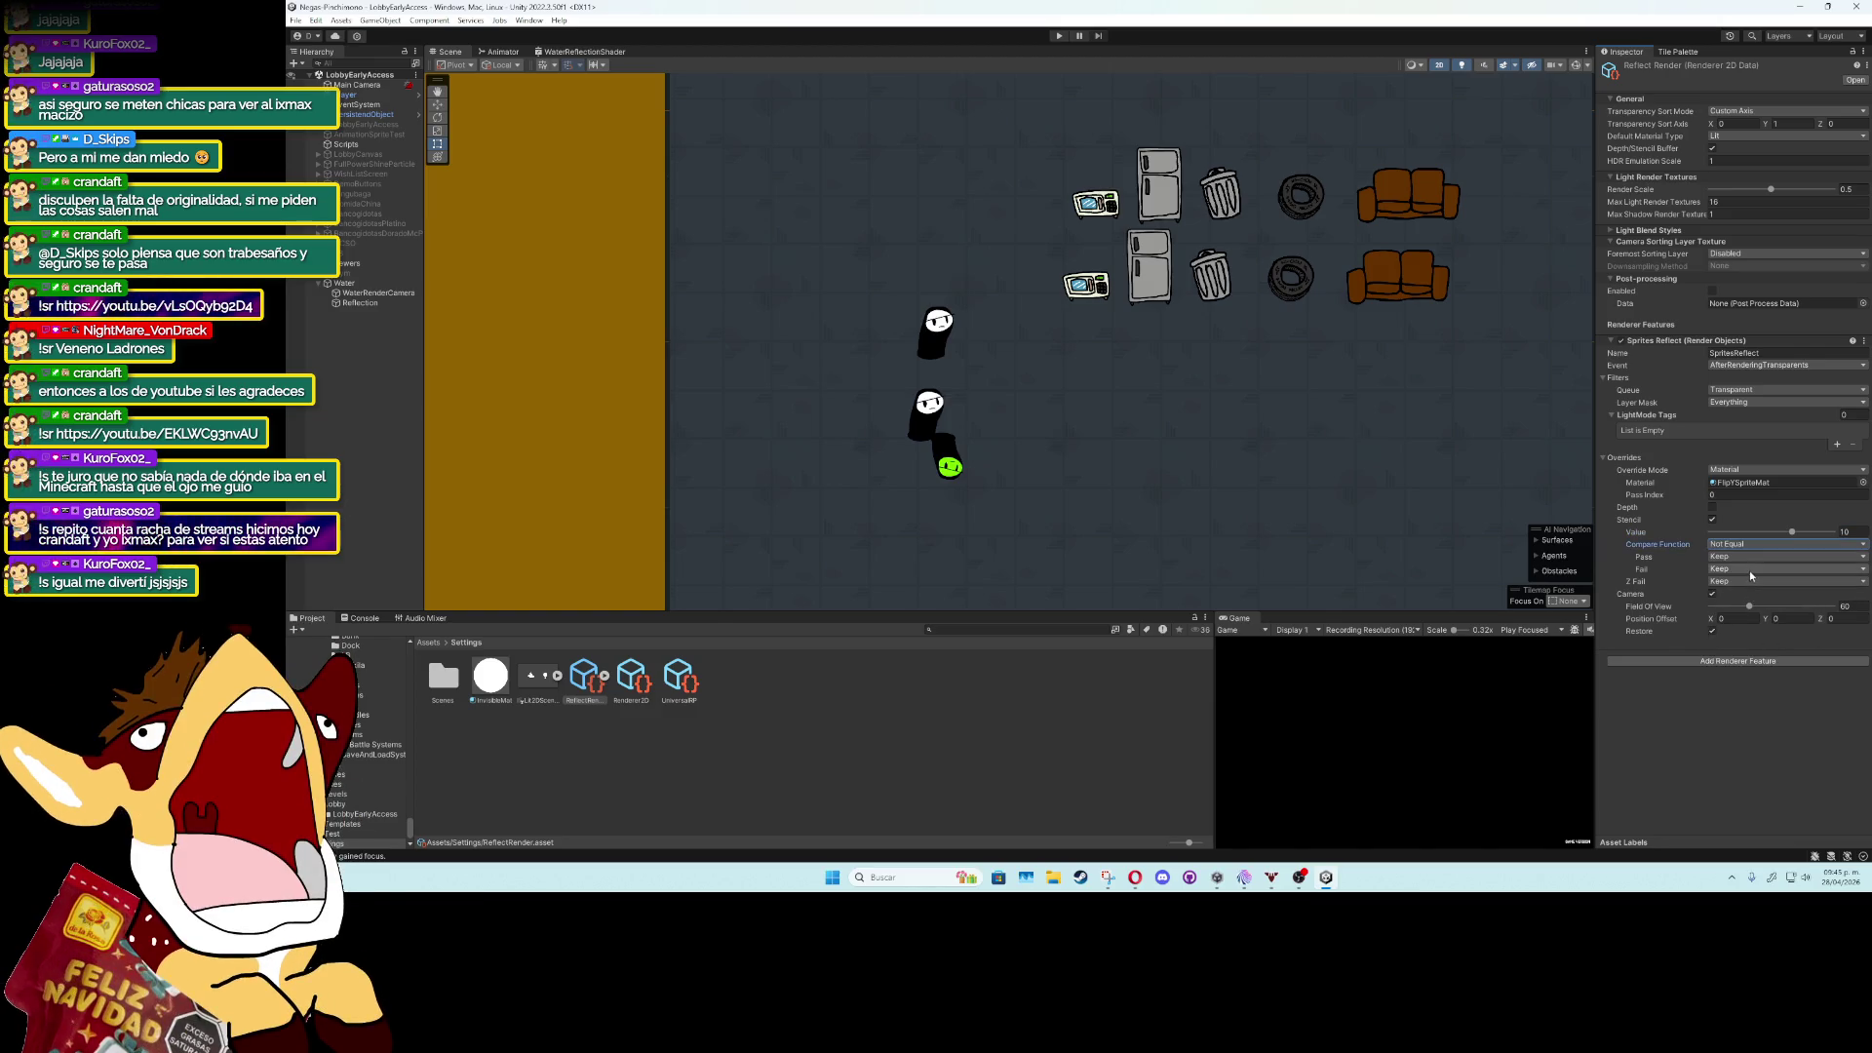
click(1749, 562)
click(1755, 598)
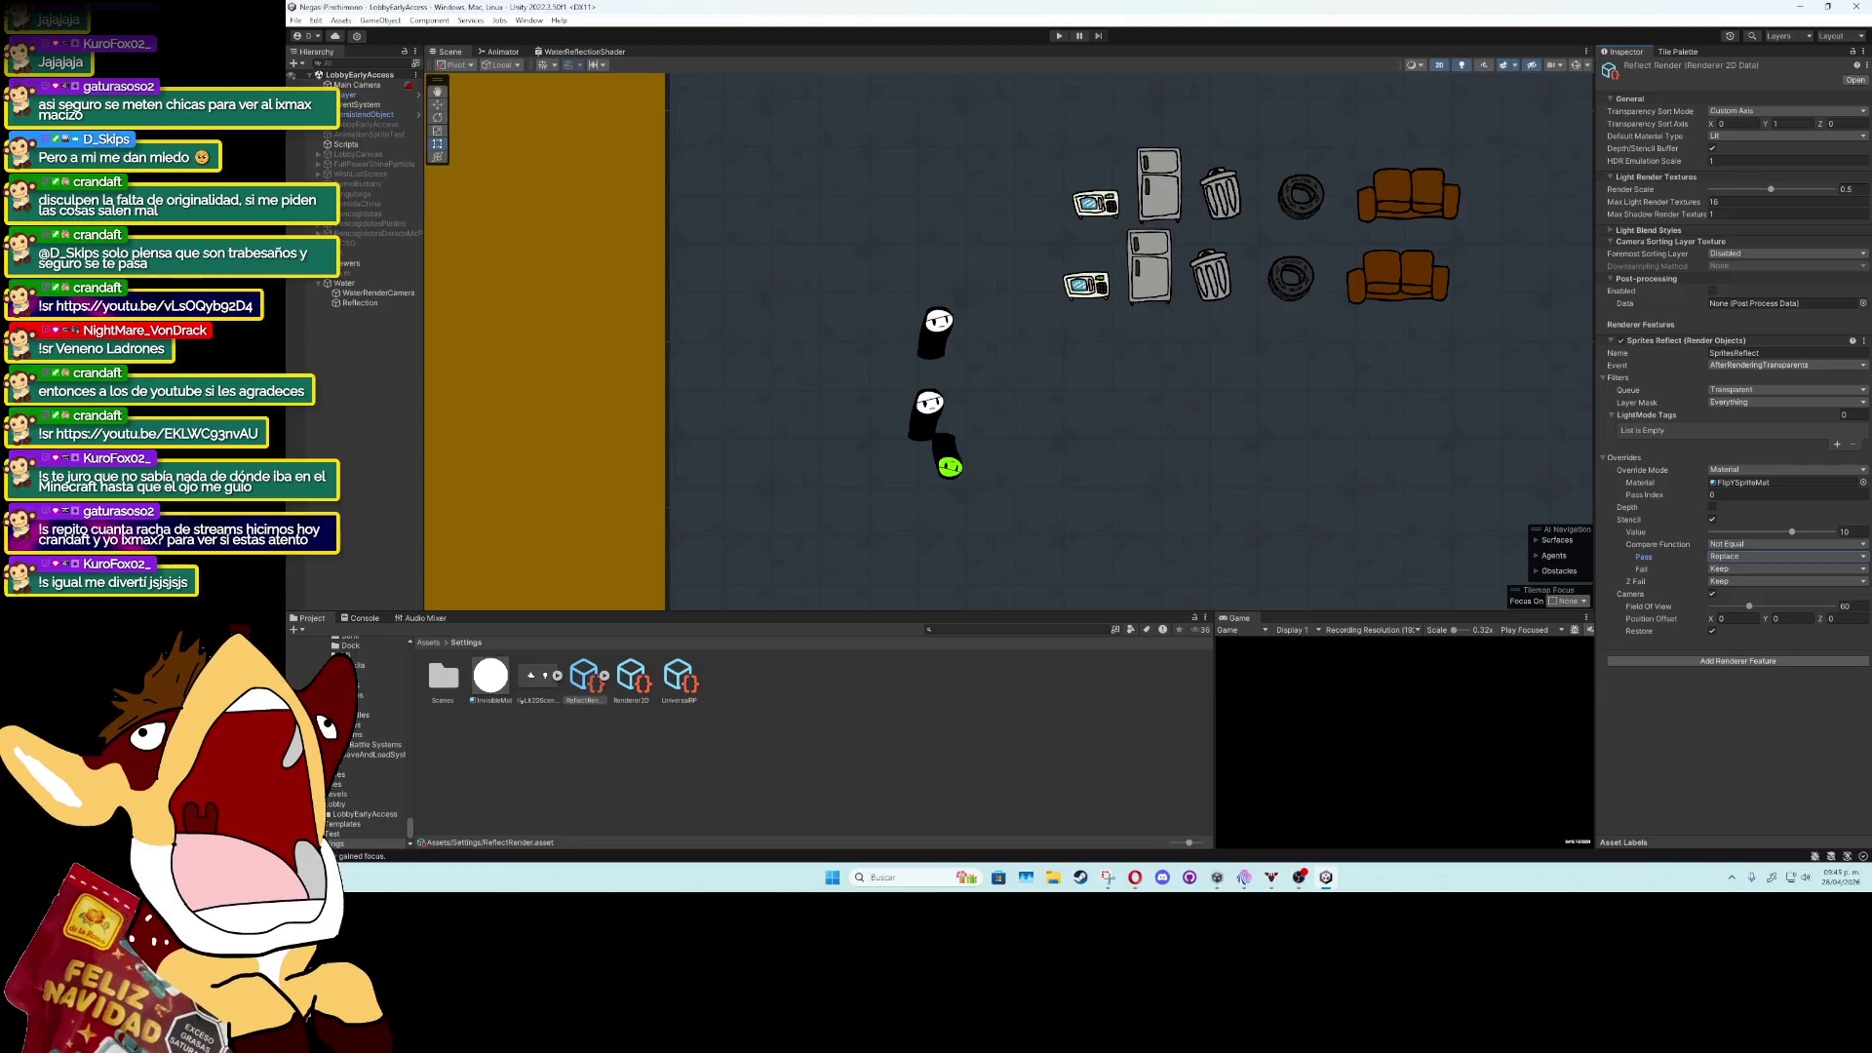
click(1439, 65)
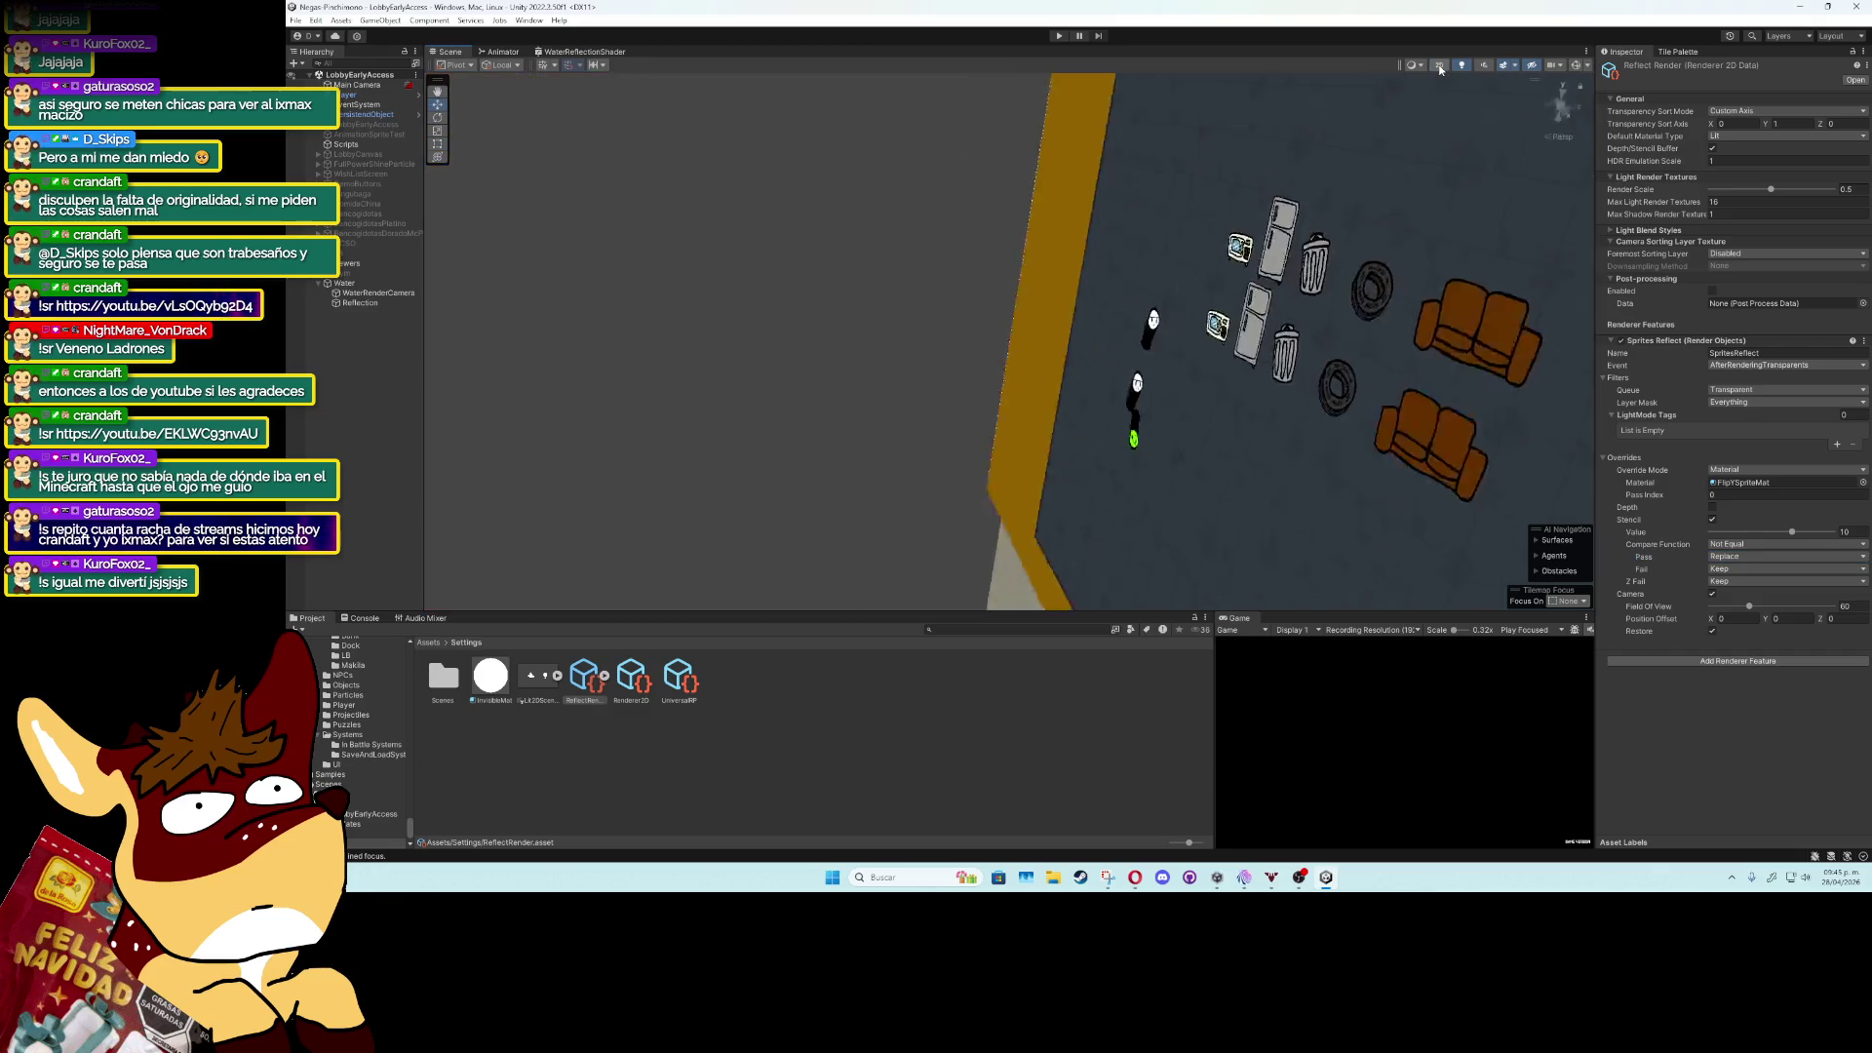
Select WaterRenderCamera and drag it lower in the room with the move tool.
click(1439, 64)
scroll(1219, 345, down, 3)
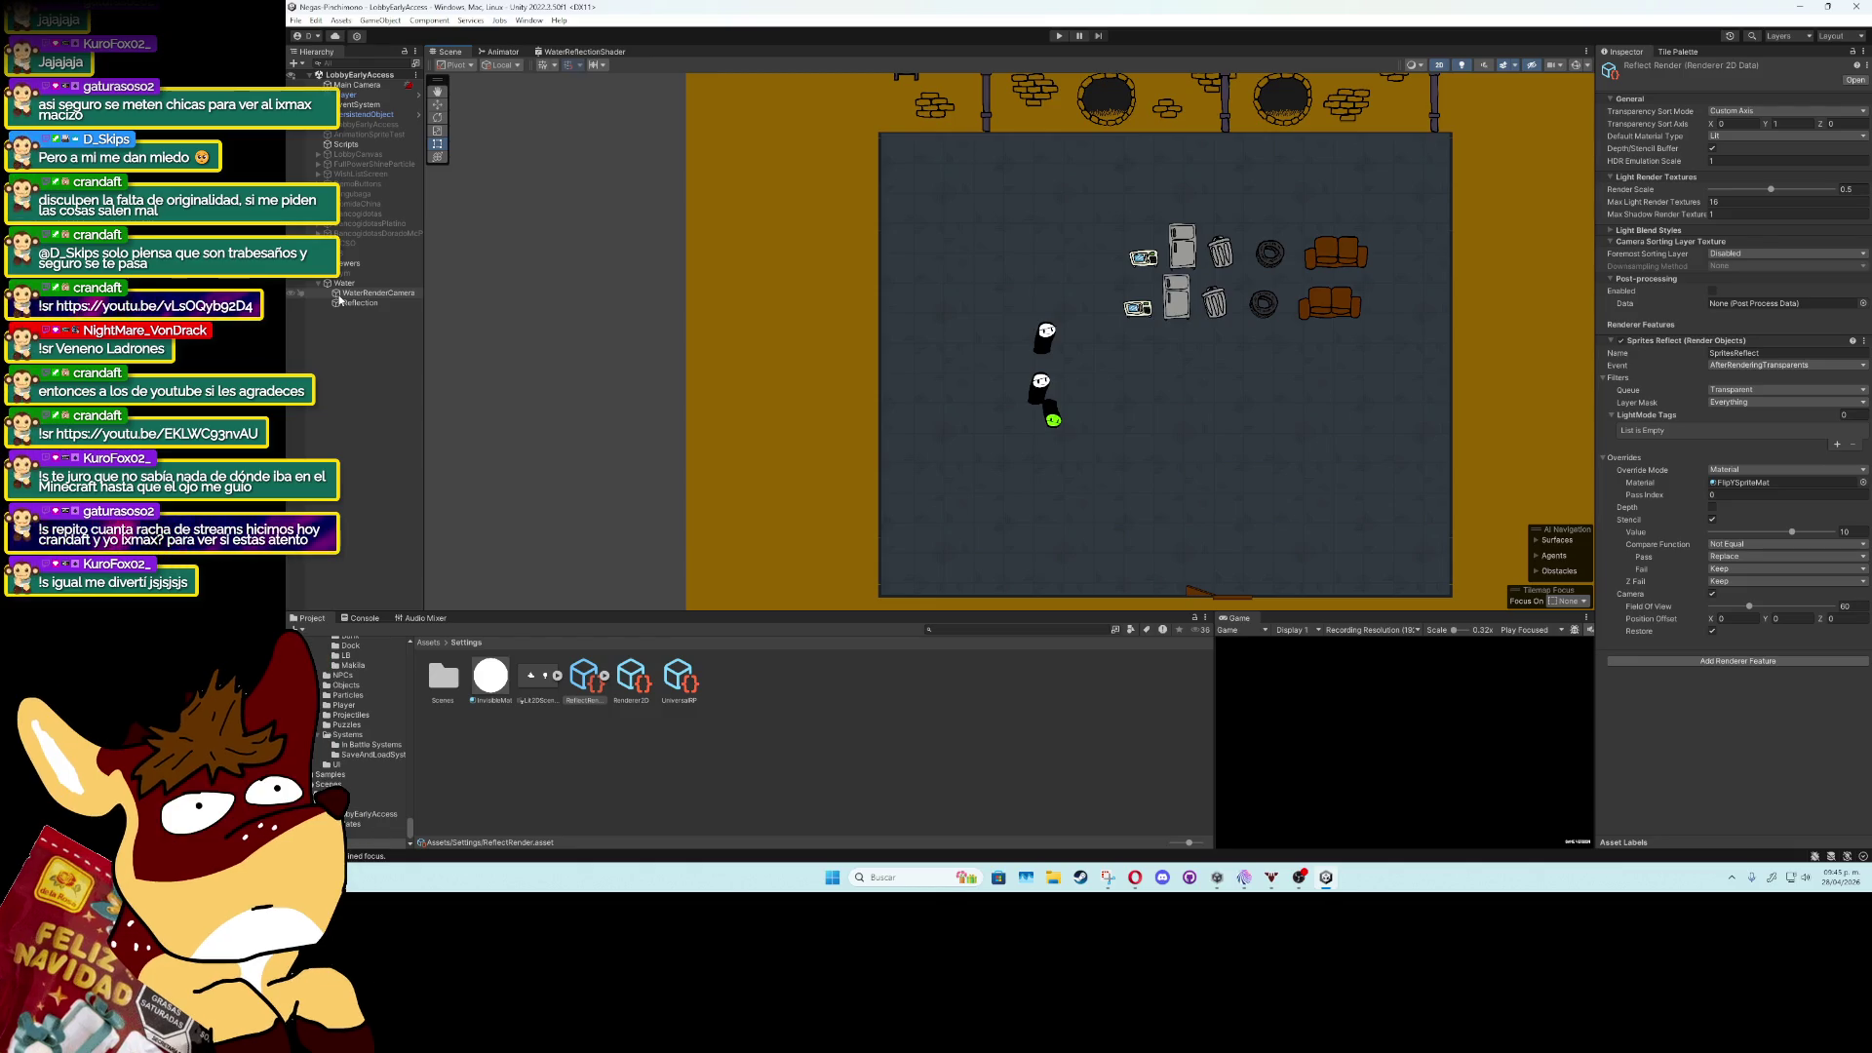
click(375, 292)
click(436, 105)
mouse_move(1152, 294)
mouse_down()
mouse_move(1283, 302)
mouse_move(1283, 406)
mouse_move(1202, 398)
mouse_move(1182, 515)
mouse_move(1209, 387)
mouse_move(1219, 418)
mouse_up()
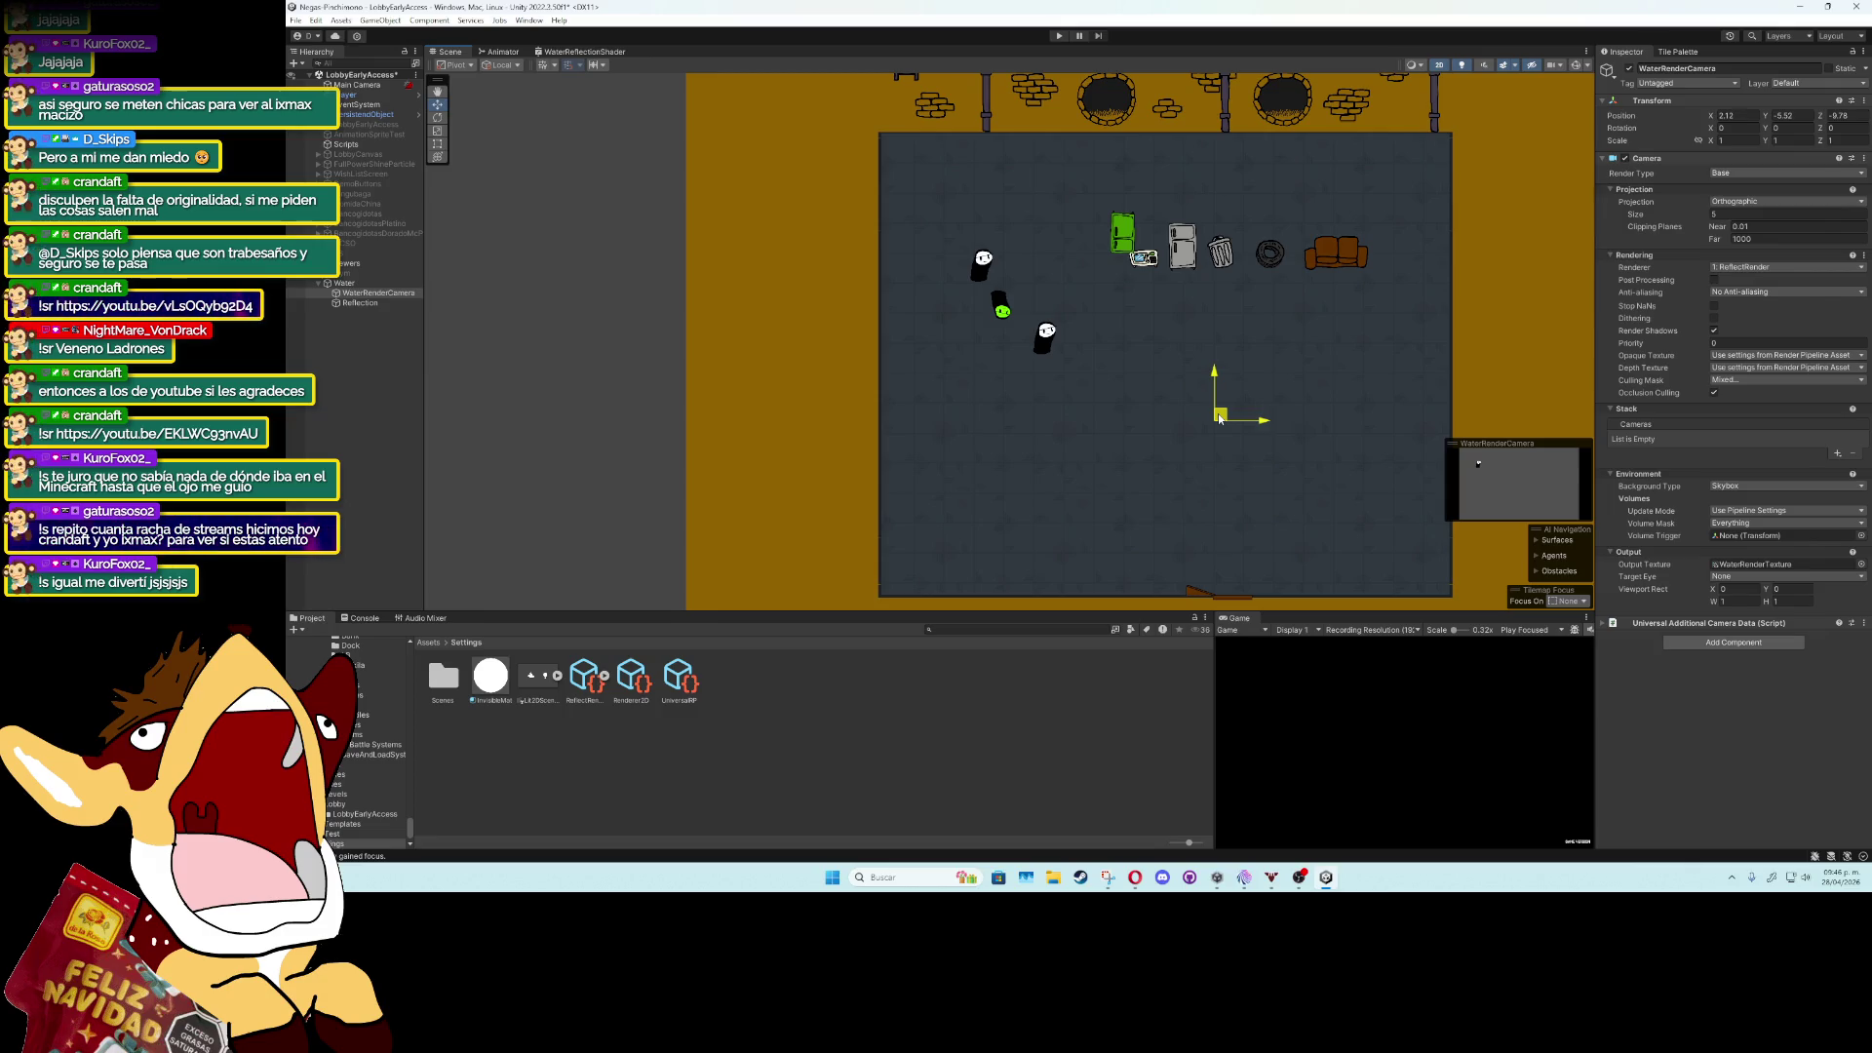
mouse_move(1218, 417)
mouse_down()
mouse_move(1162, 409)
mouse_move(1089, 441)
mouse_move(969, 422)
mouse_move(906, 472)
mouse_move(1095, 468)
mouse_move(1281, 400)
mouse_move(1140, 259)
mouse_move(913, 297)
mouse_move(1243, 234)
mouse_move(1283, 261)
mouse_move(1408, 253)
mouse_move(1107, 230)
mouse_move(1203, 369)
mouse_move(1157, 348)
mouse_move(1203, 352)
mouse_up()
Select the Reflection quad, undo its X position change, and toggle its static settings.
click(1097, 381)
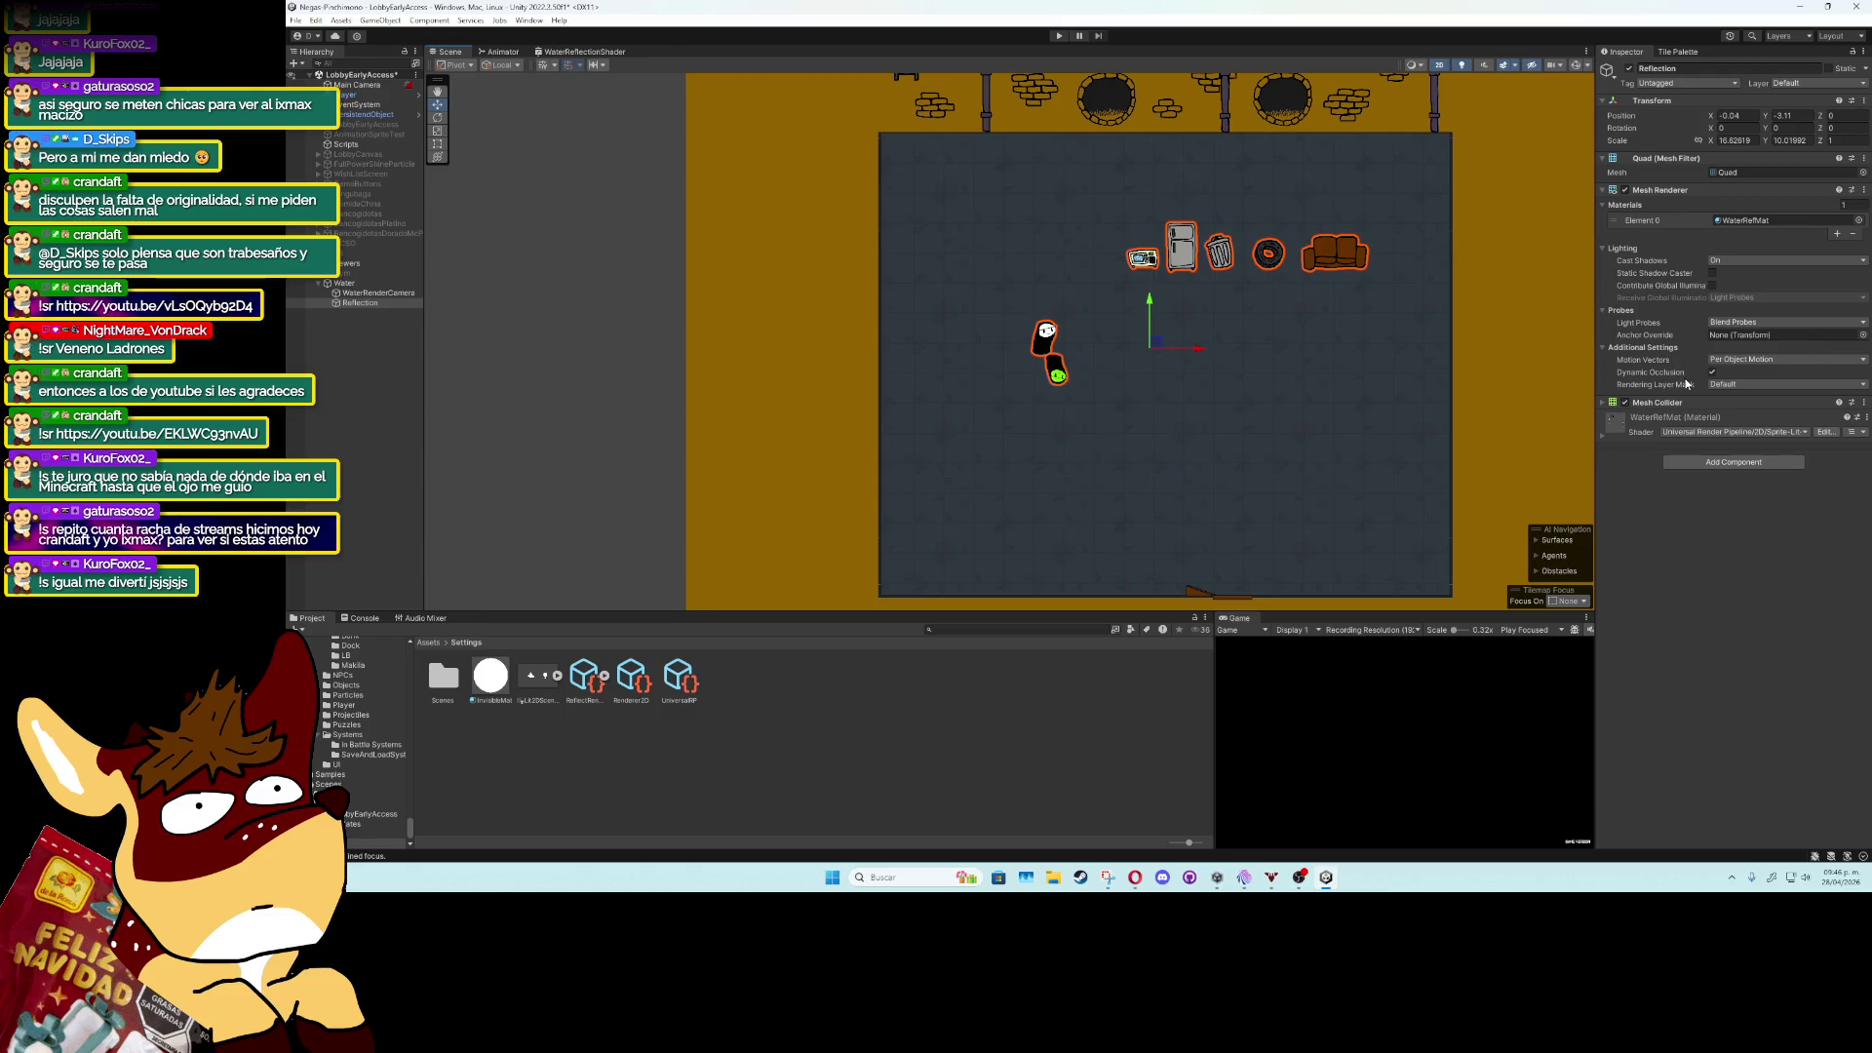
key(ctrl+z)
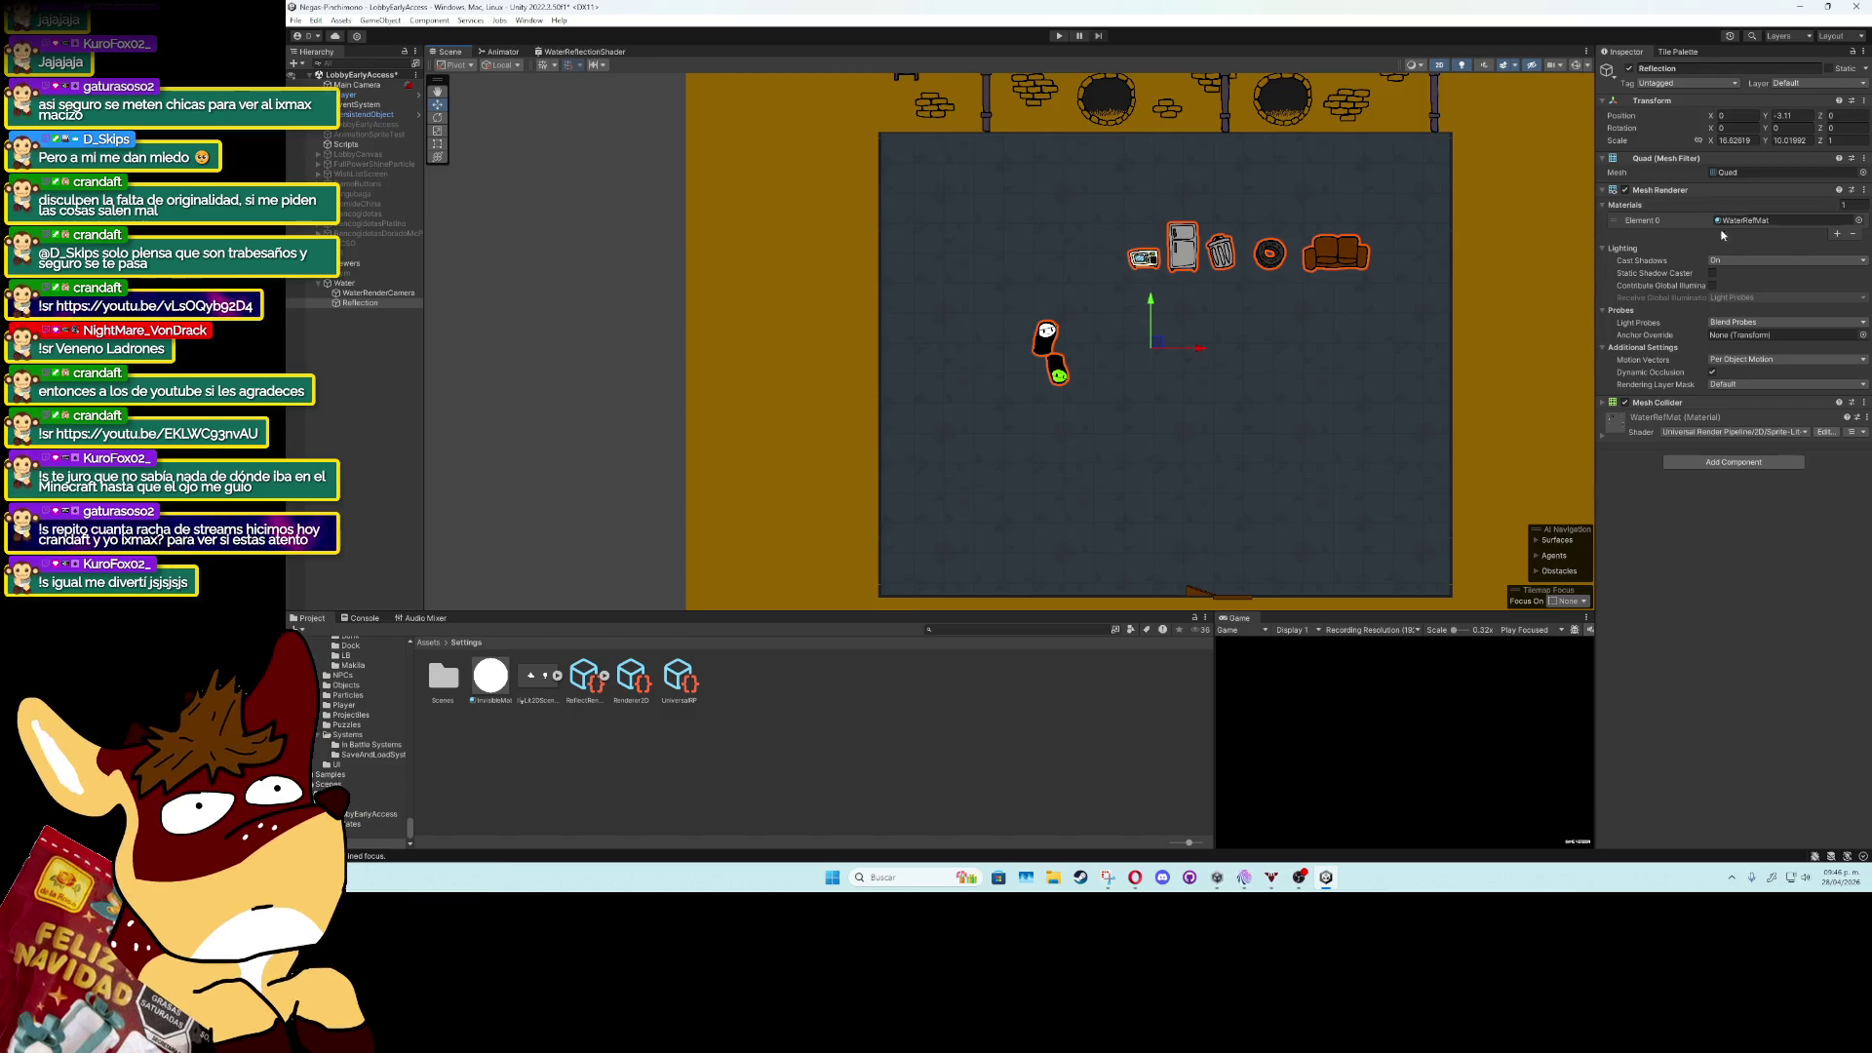
click(1713, 274)
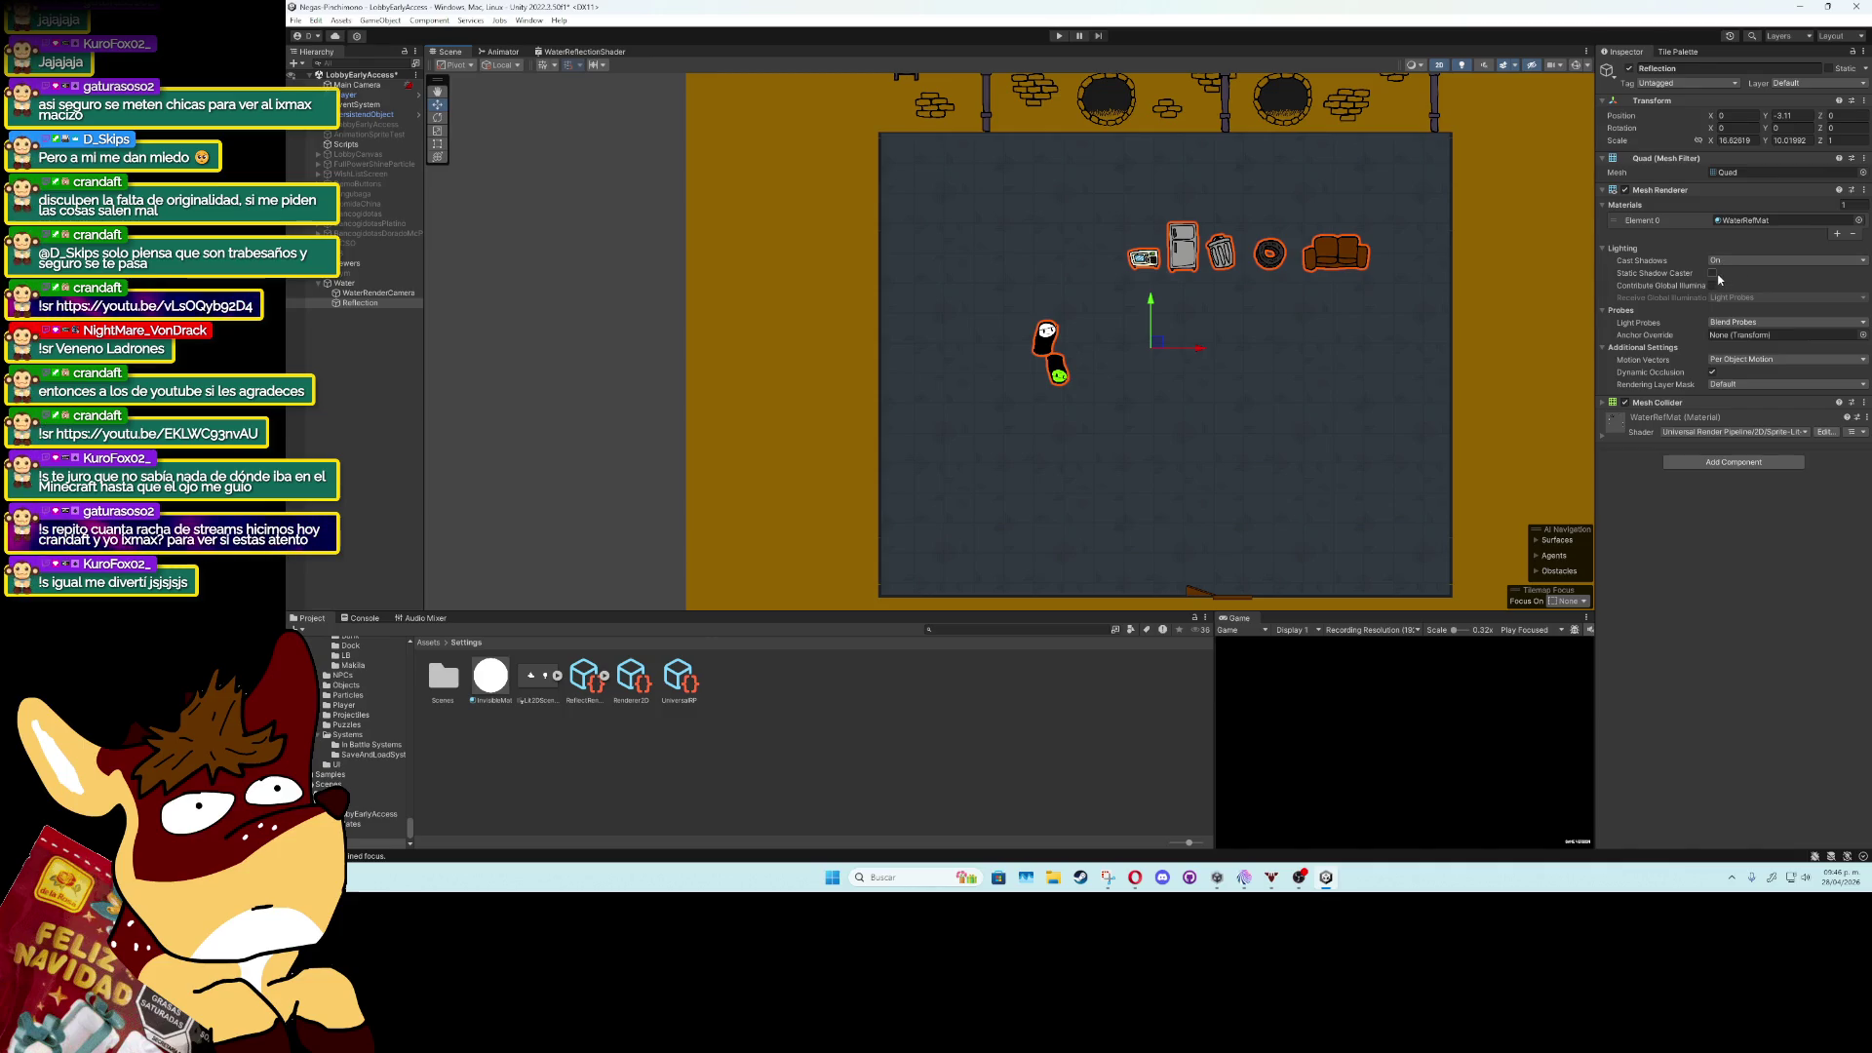
click(1712, 285)
click(1712, 286)
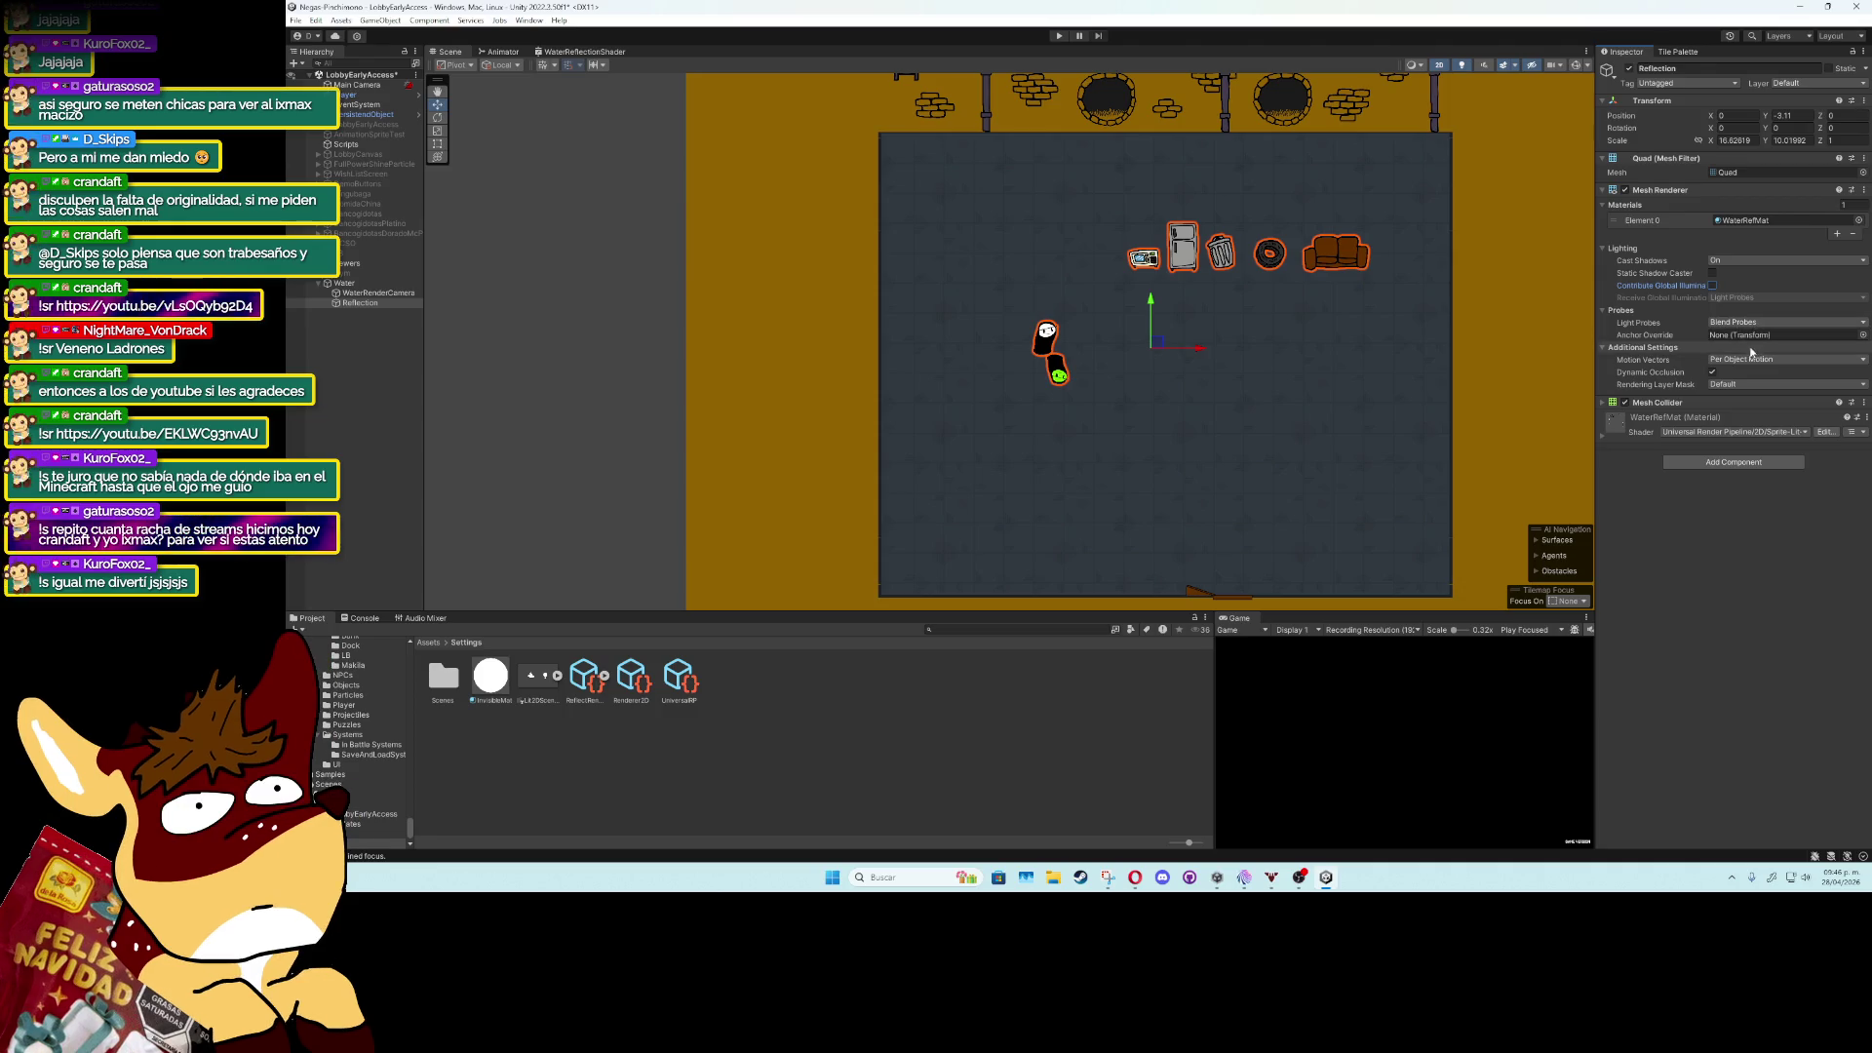
Set the quad's Rendering Layer Mask to Everything, then back to Default.
click(1744, 383)
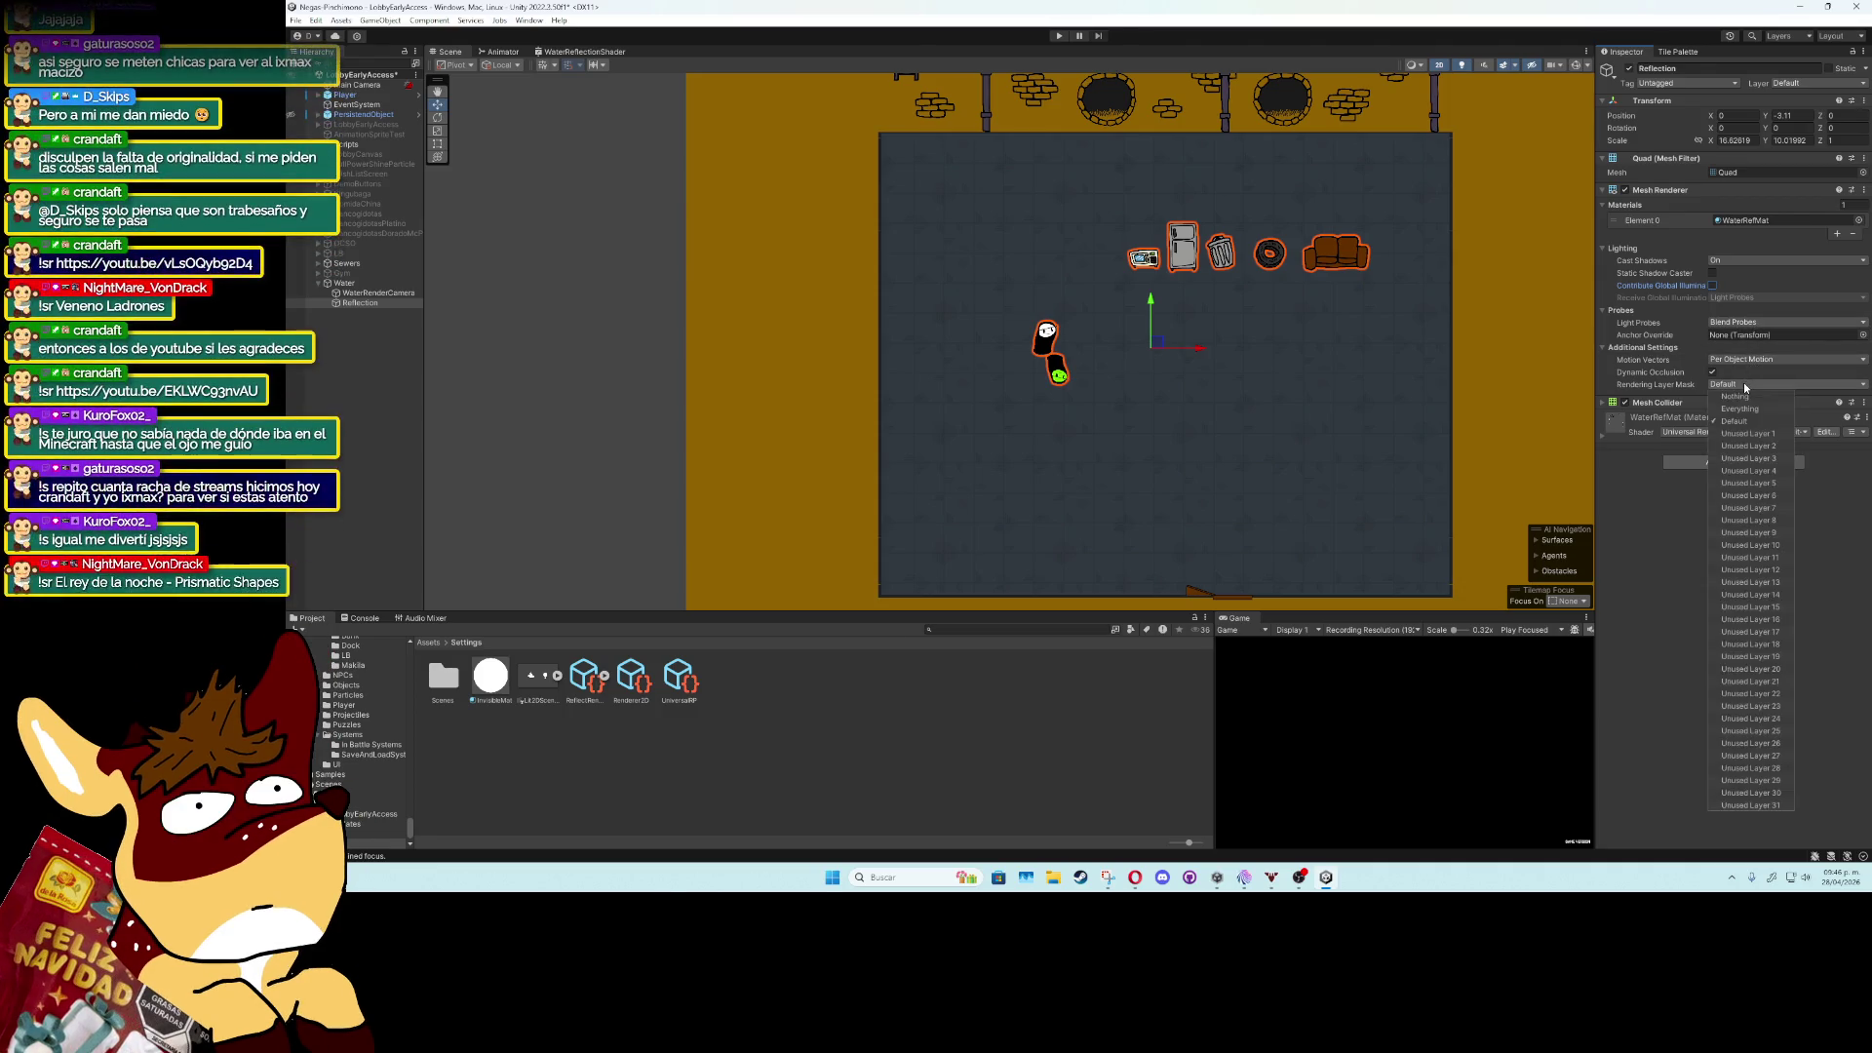
click(1745, 408)
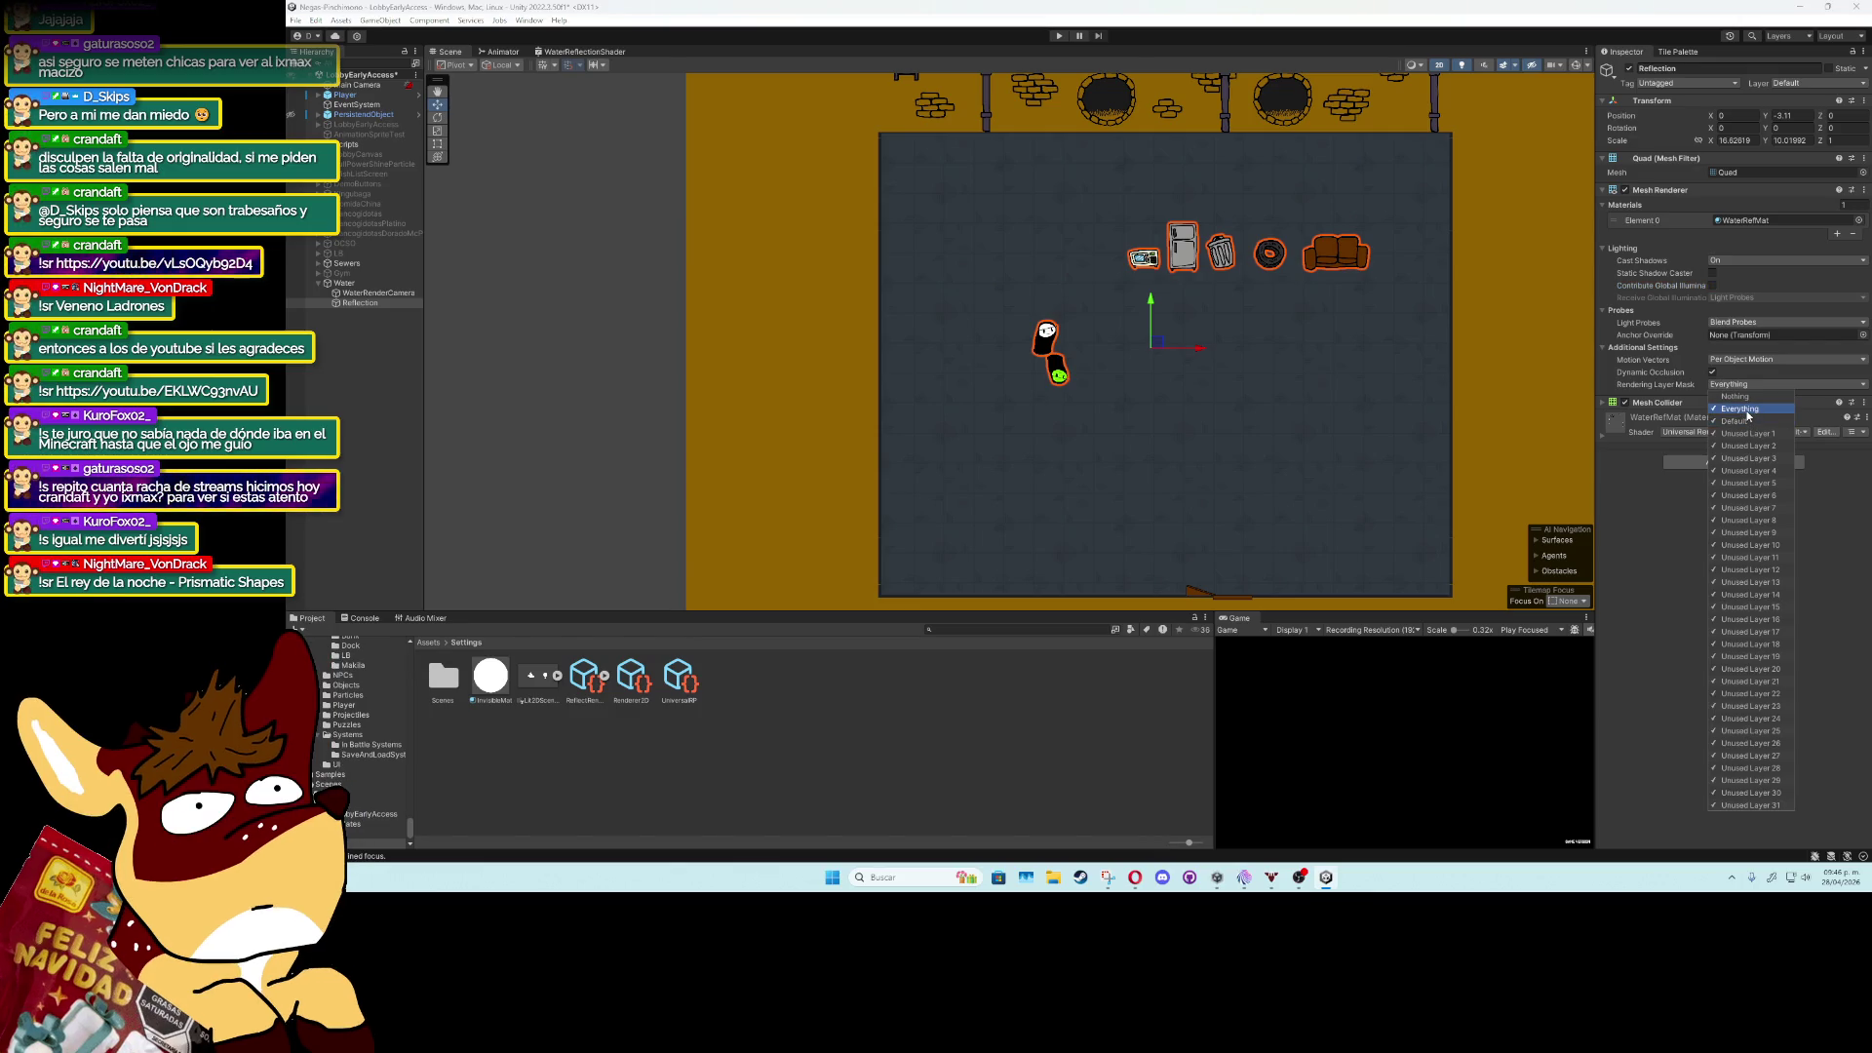
click(1740, 420)
click(1603, 402)
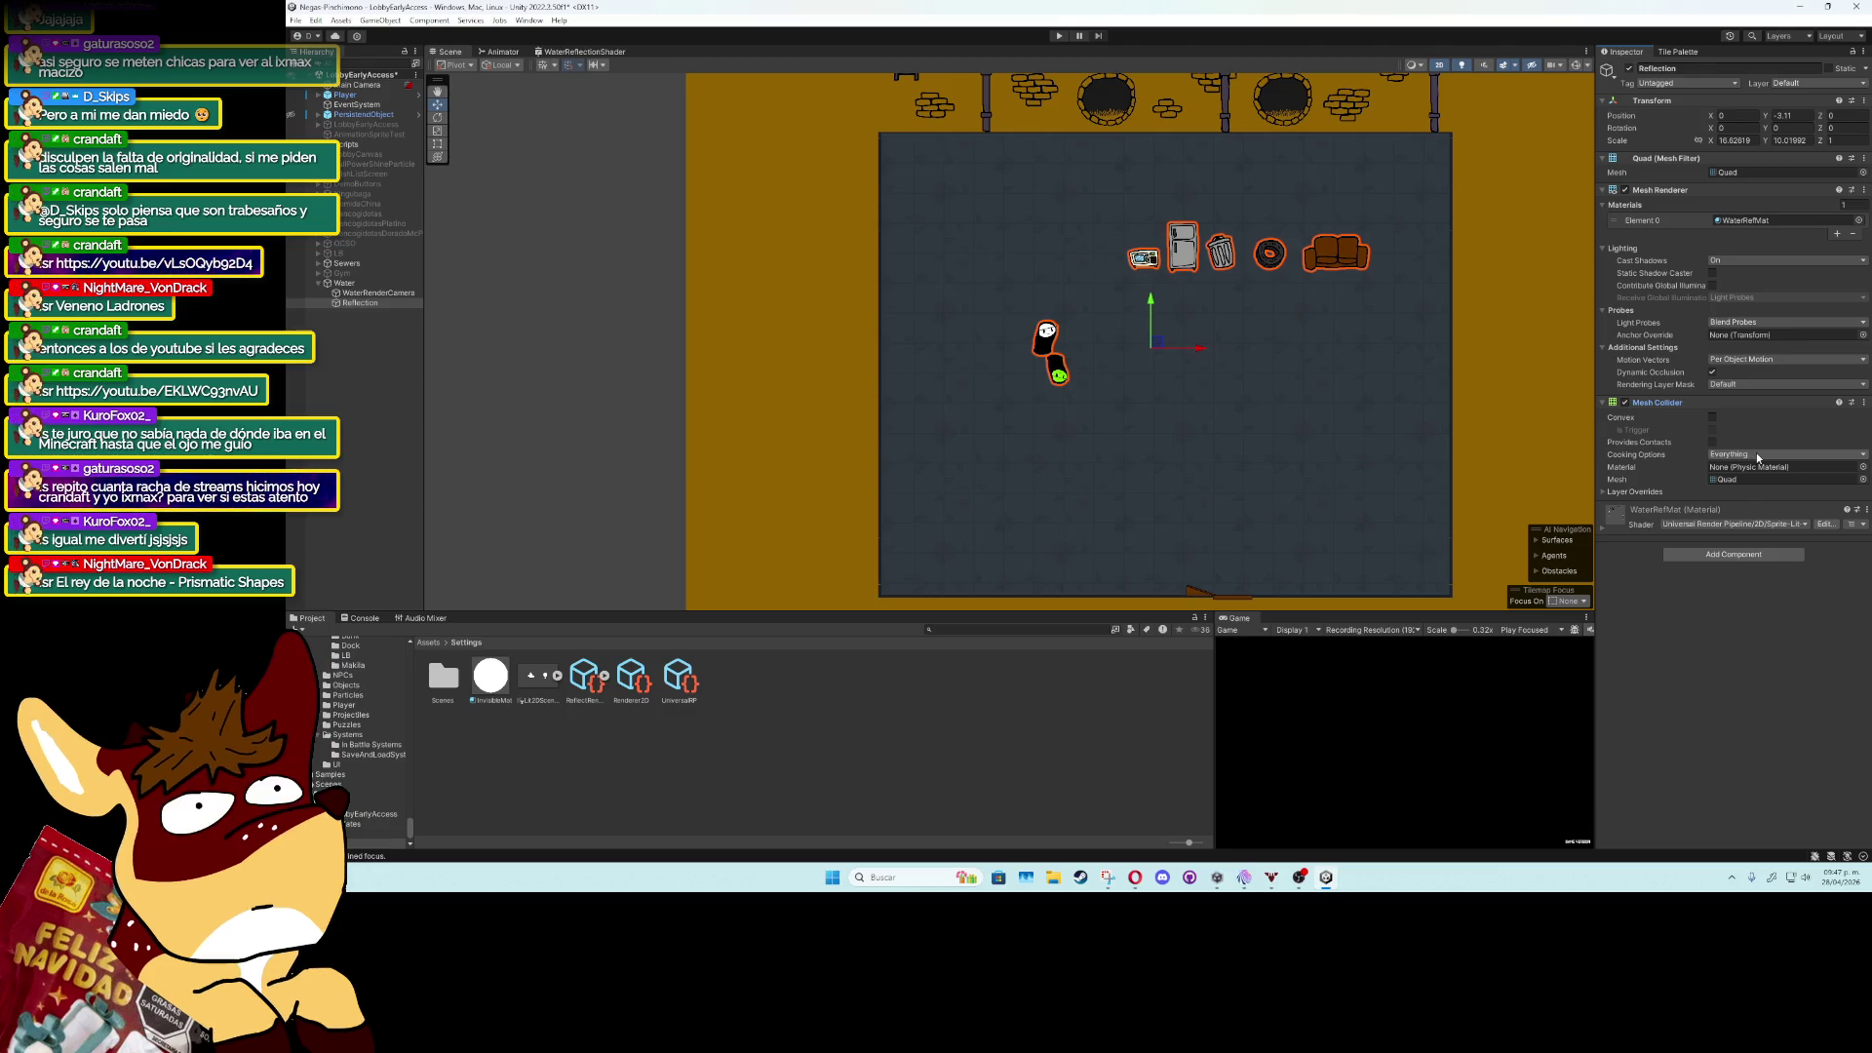
click(1604, 403)
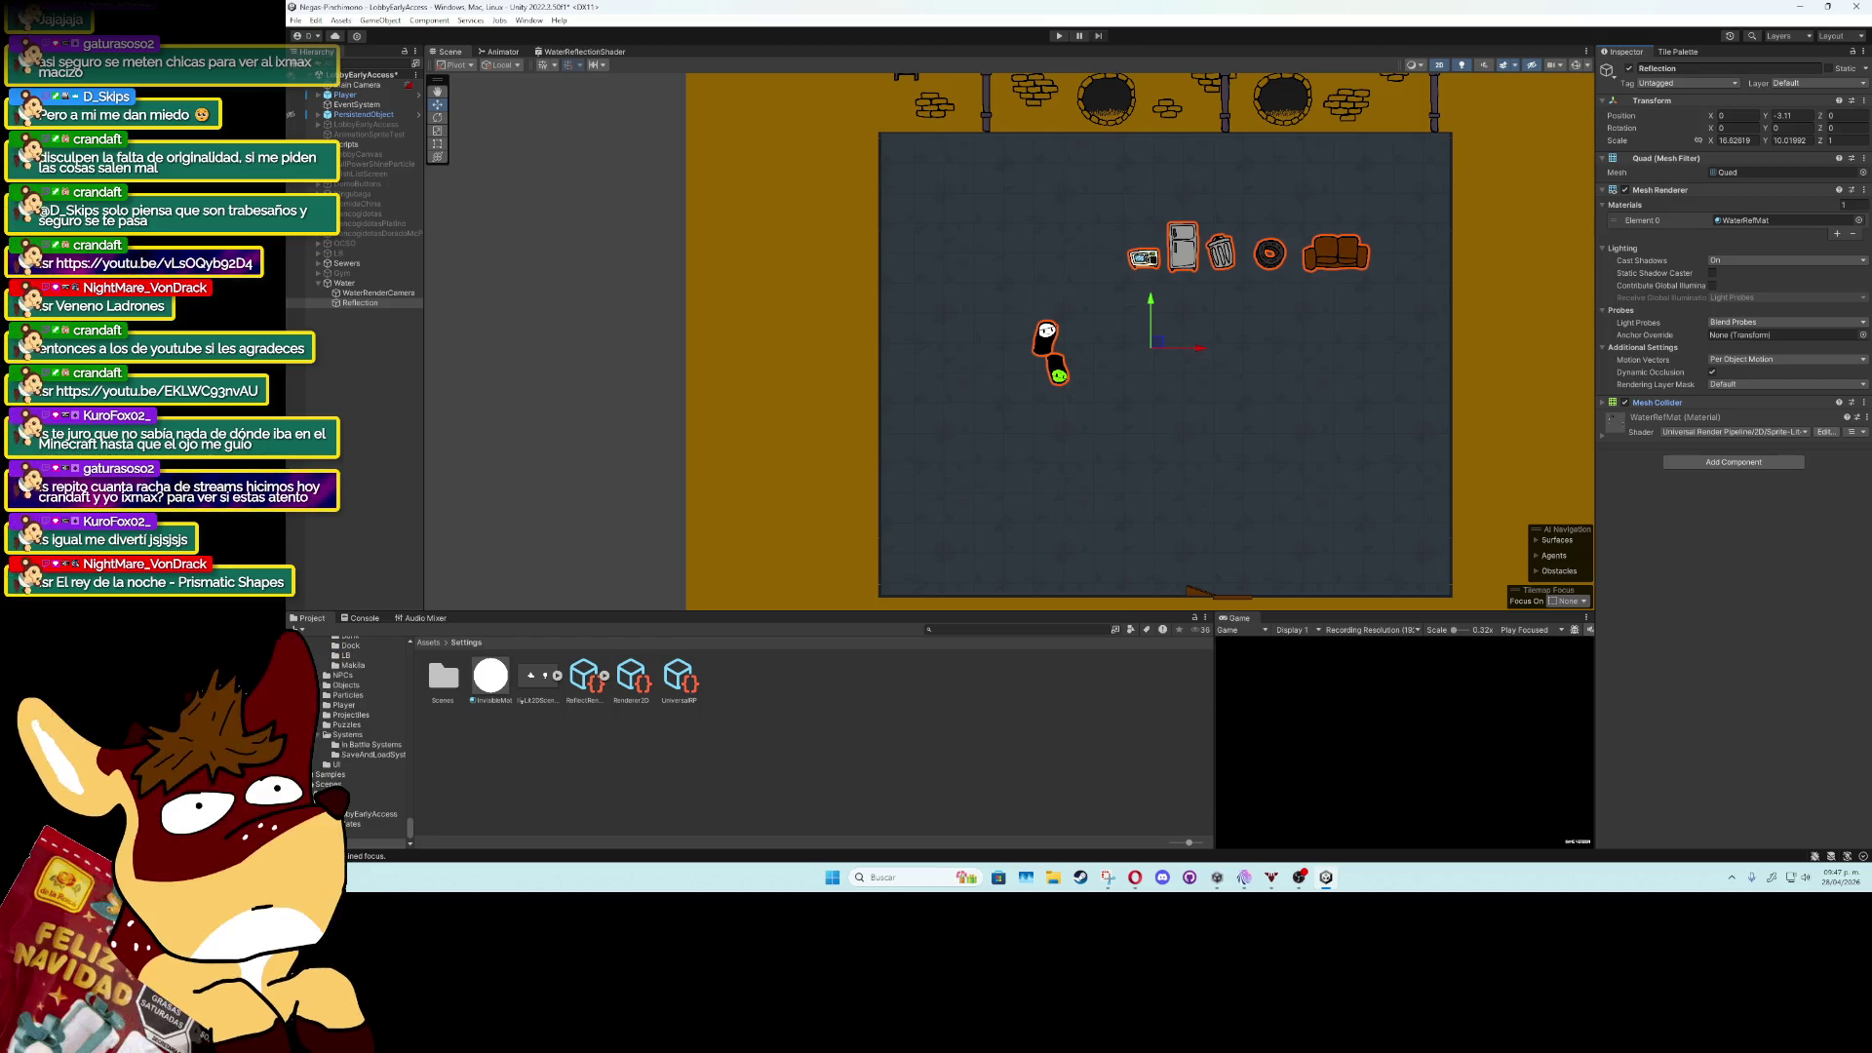
Nudge the Reflection quad slightly lower, then reselect WaterRenderCamera.
click(358, 293)
click(358, 302)
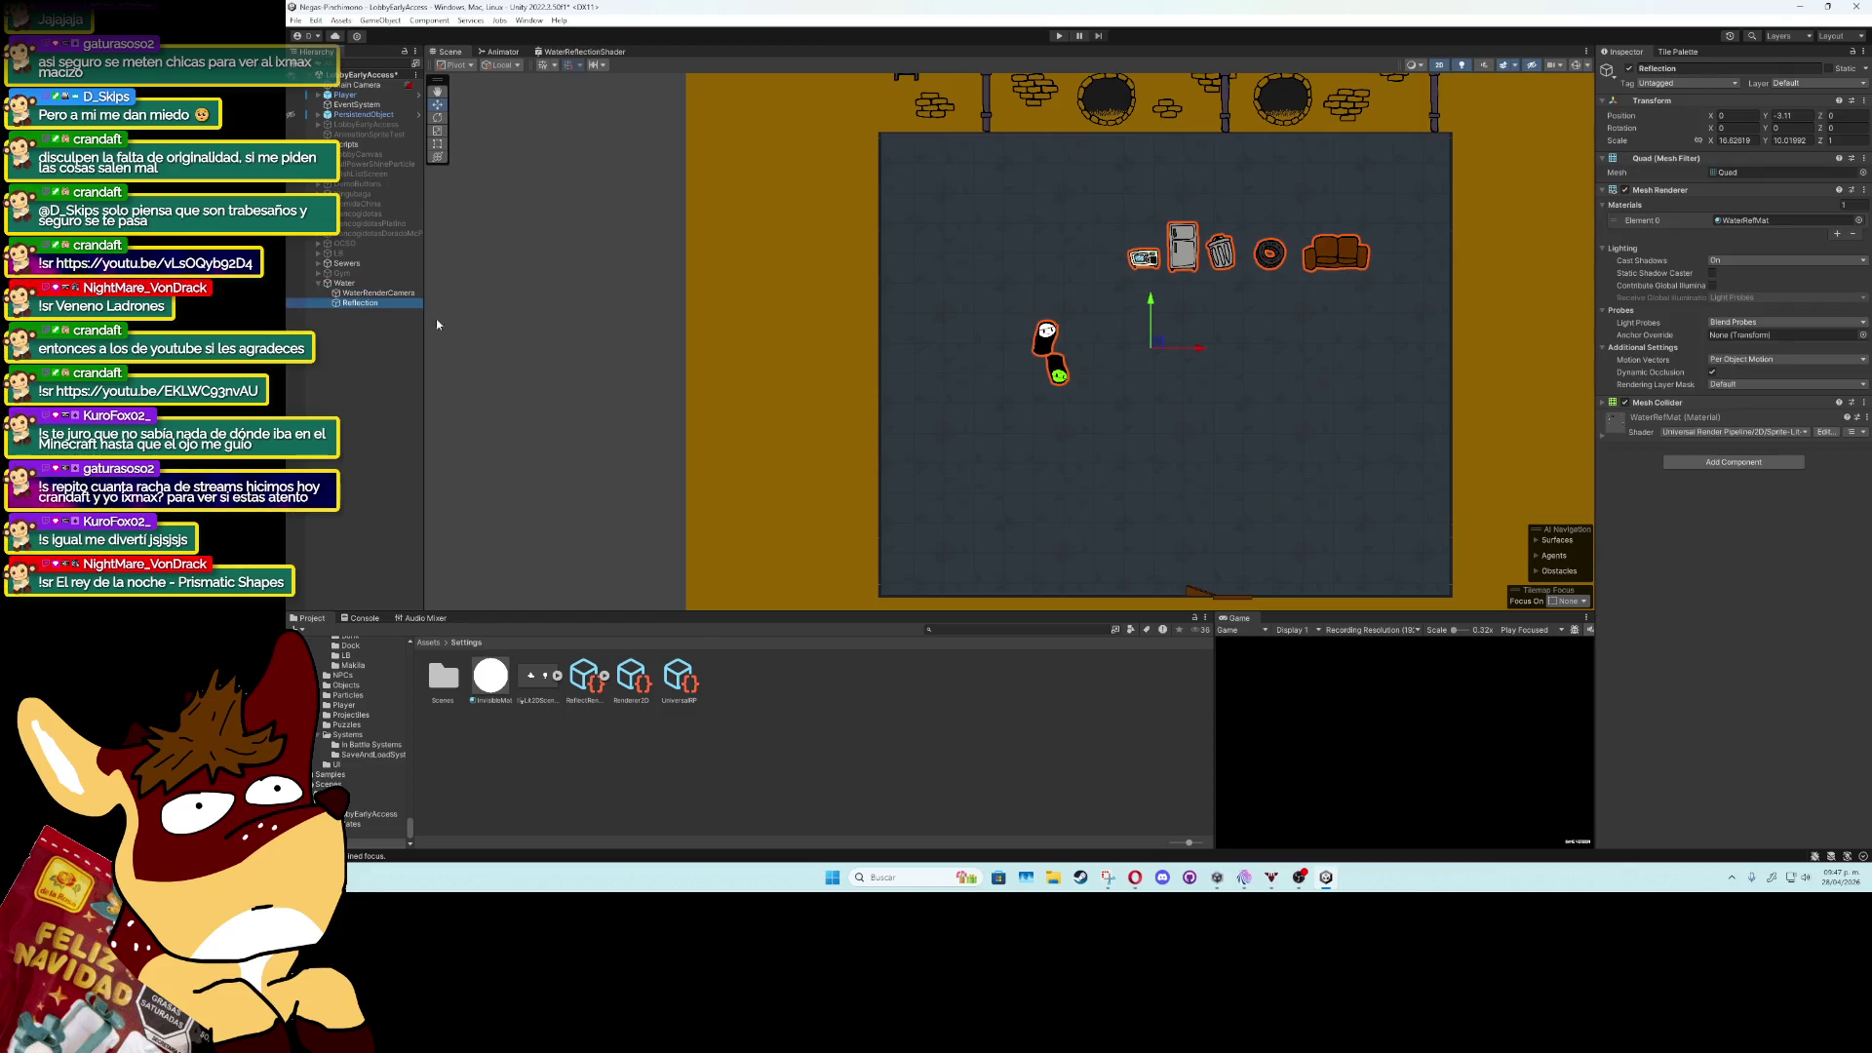
drag(1165, 388, 1169, 398)
click(382, 294)
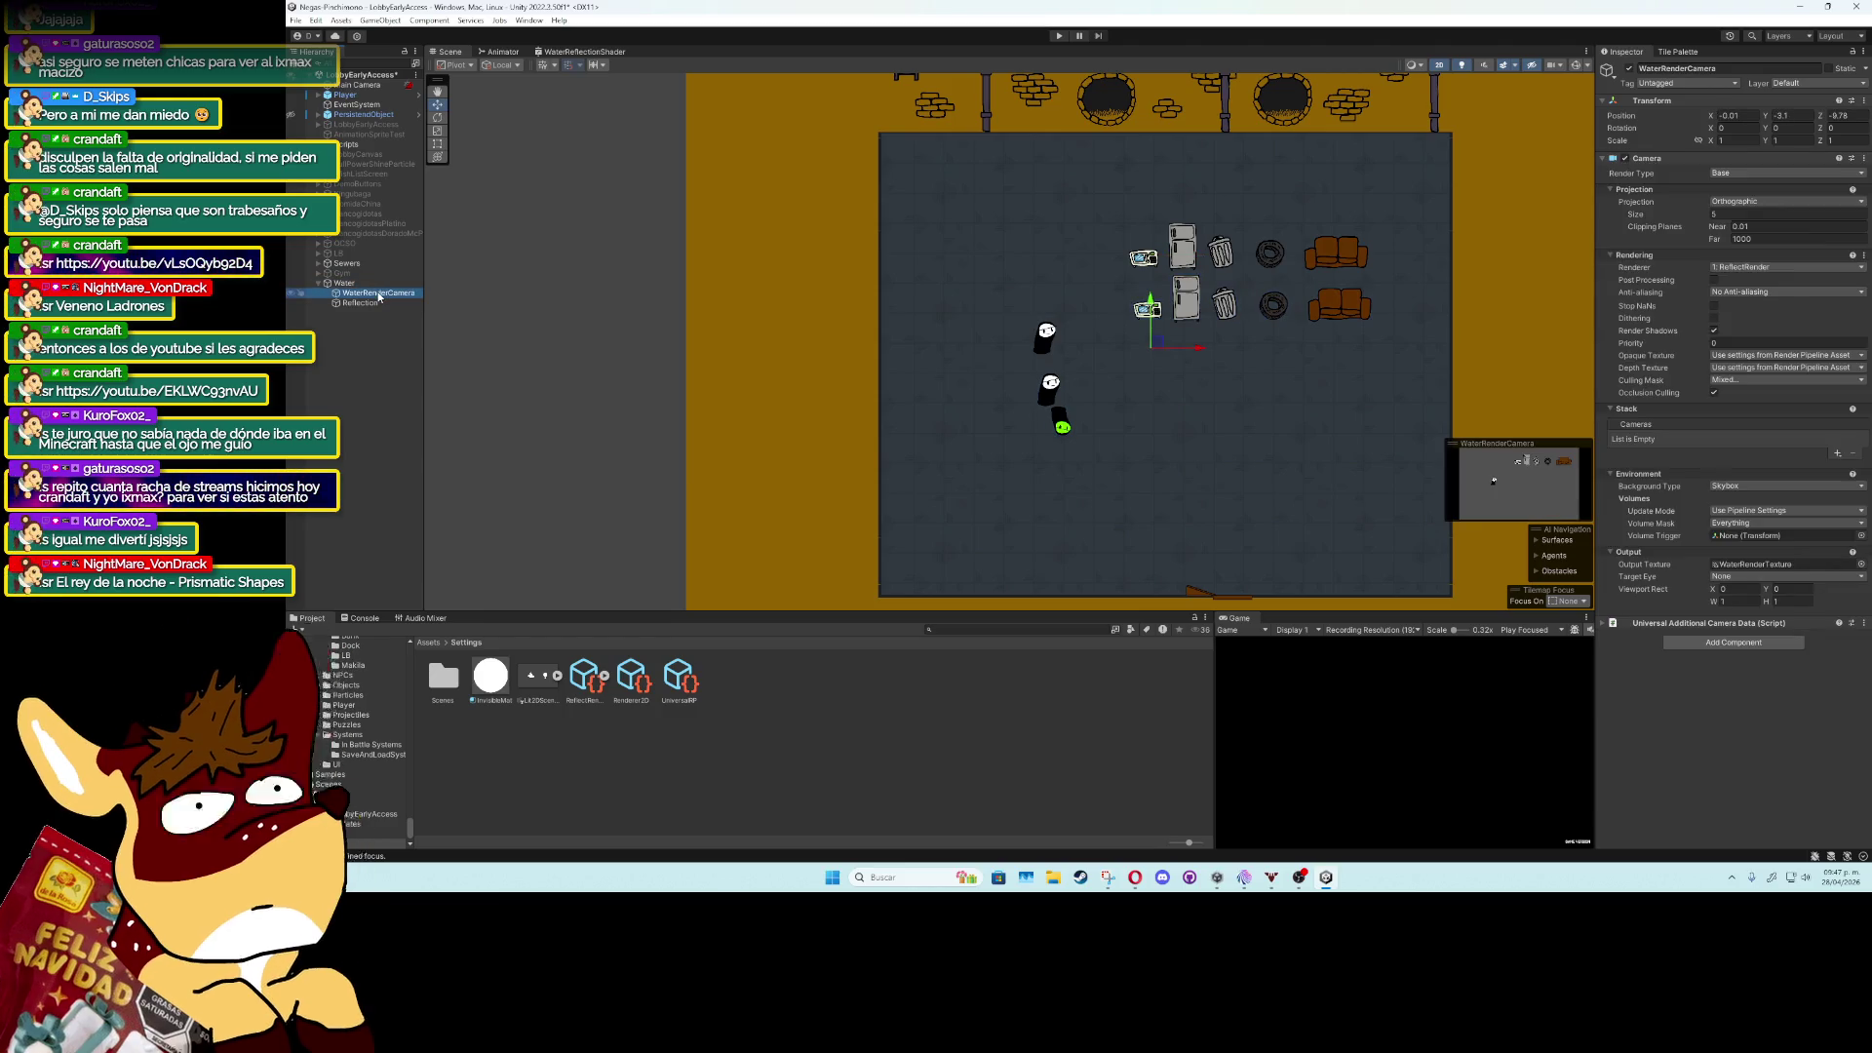
Try ReflectRender on the camera, then settle on the 0: Renderer2D renderer.
click(1745, 267)
click(1748, 277)
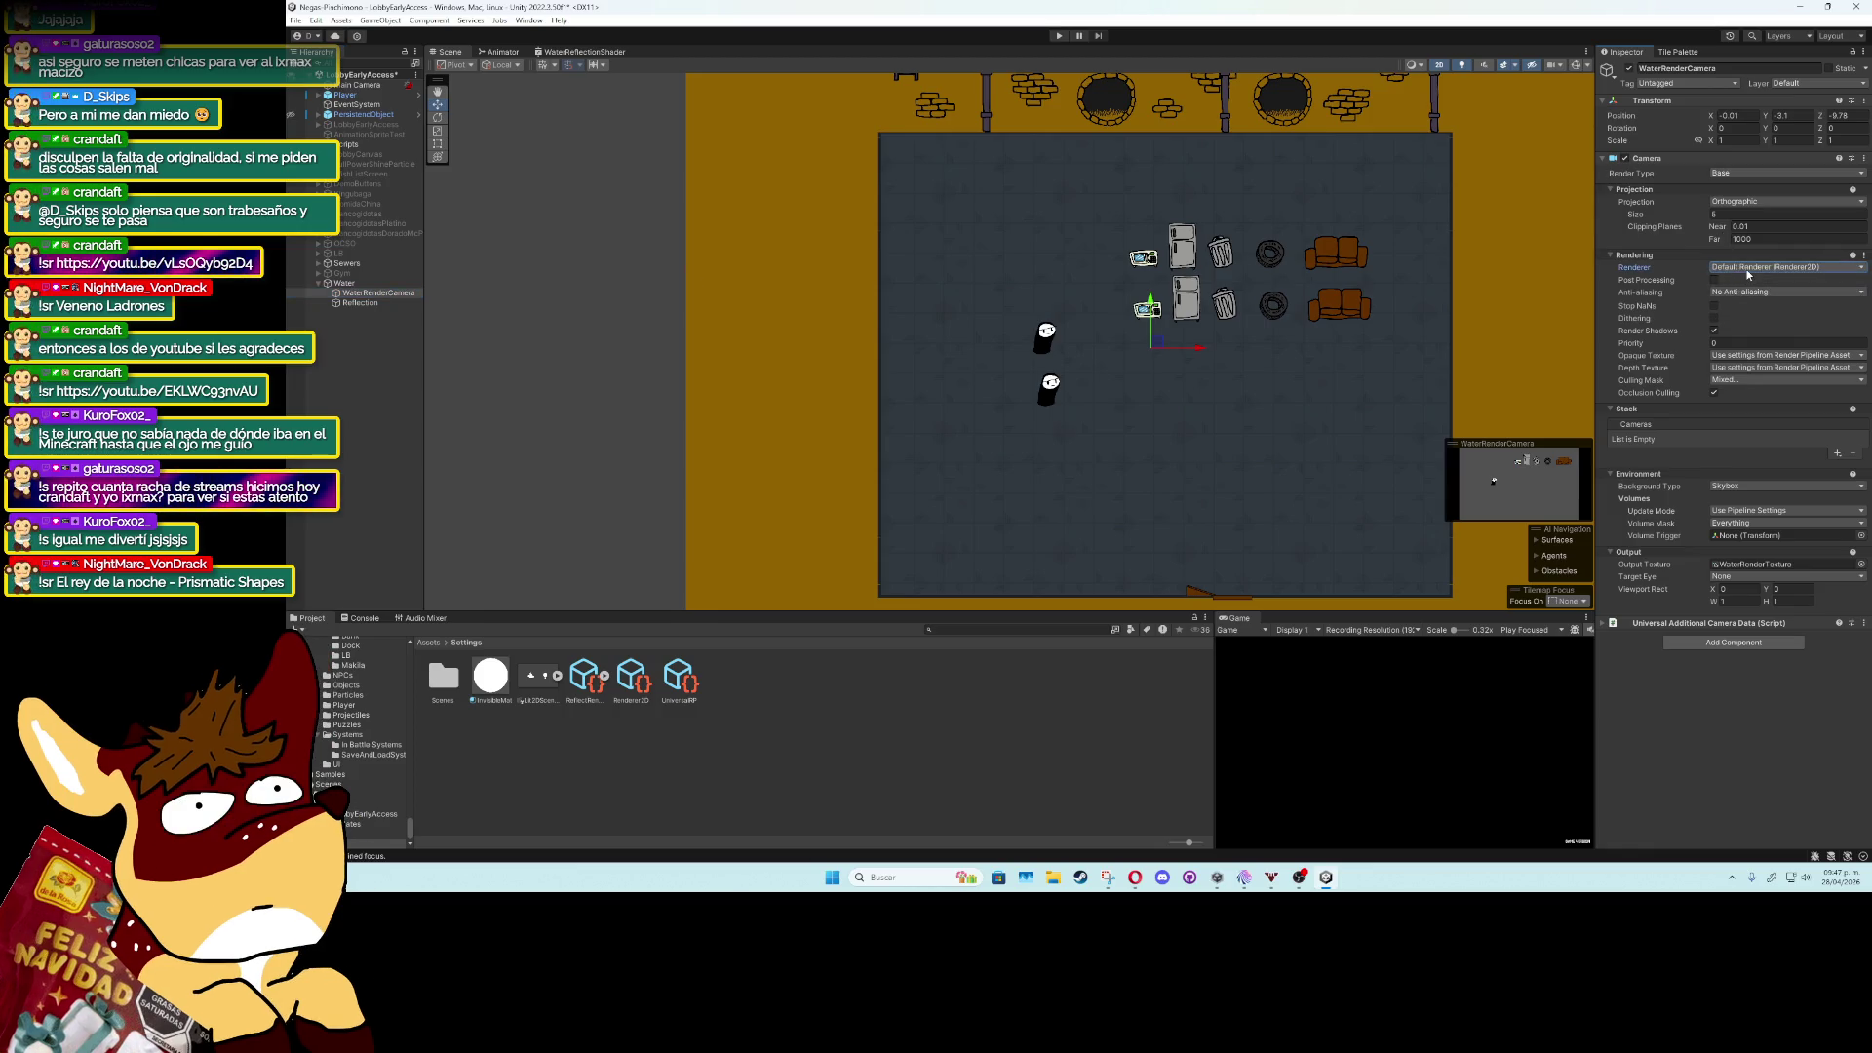
click(1747, 269)
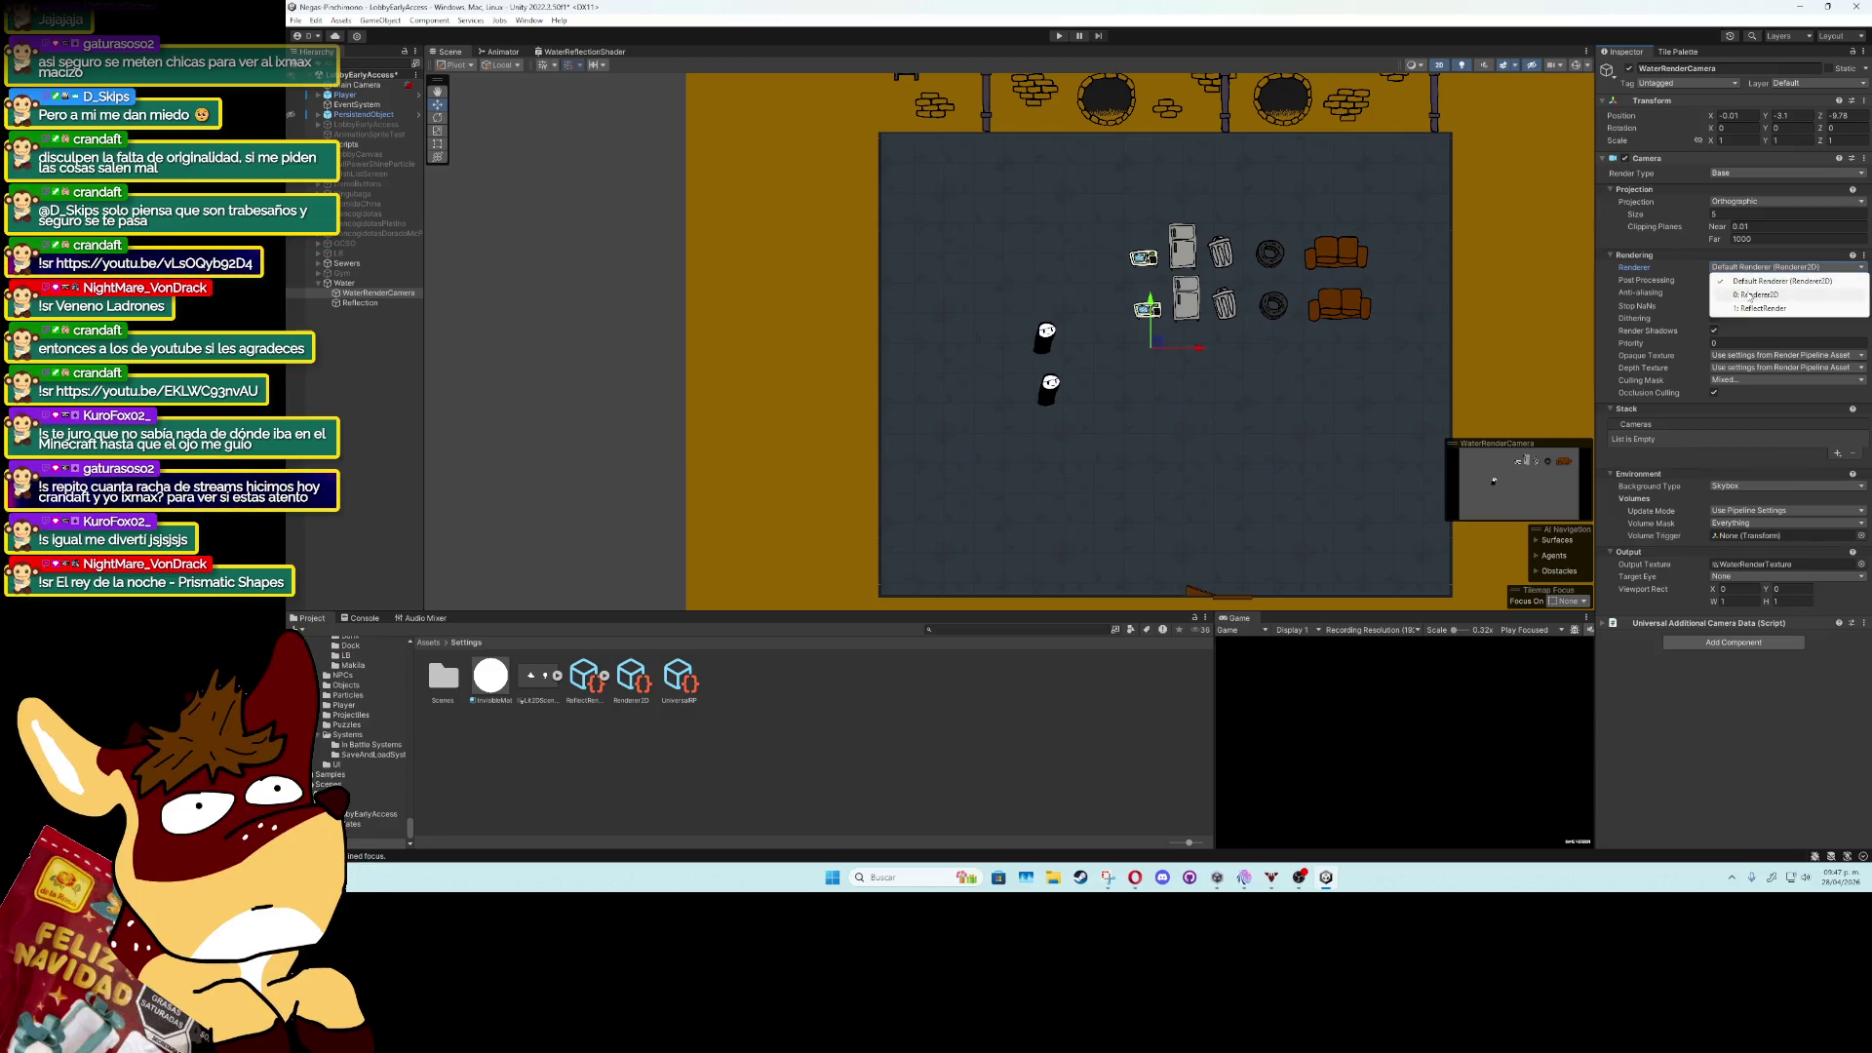
click(1751, 294)
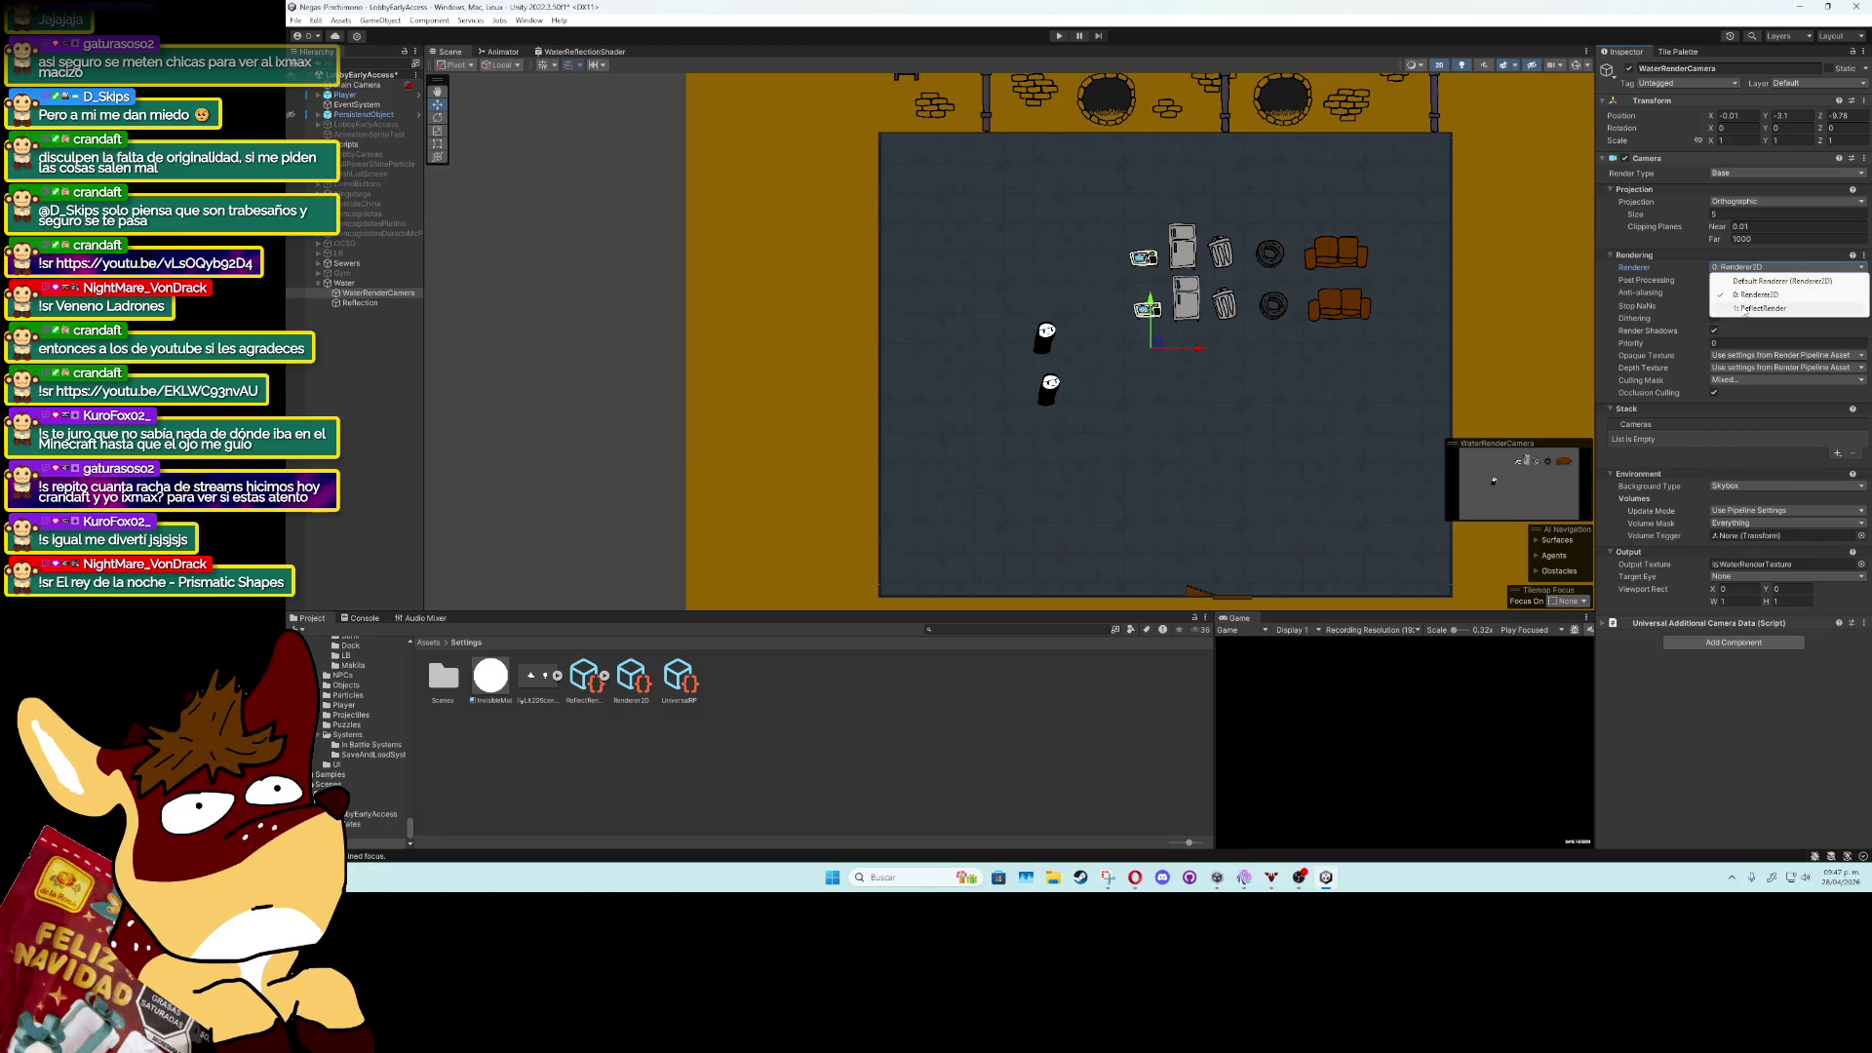
click(1760, 308)
click(1745, 268)
click(1746, 295)
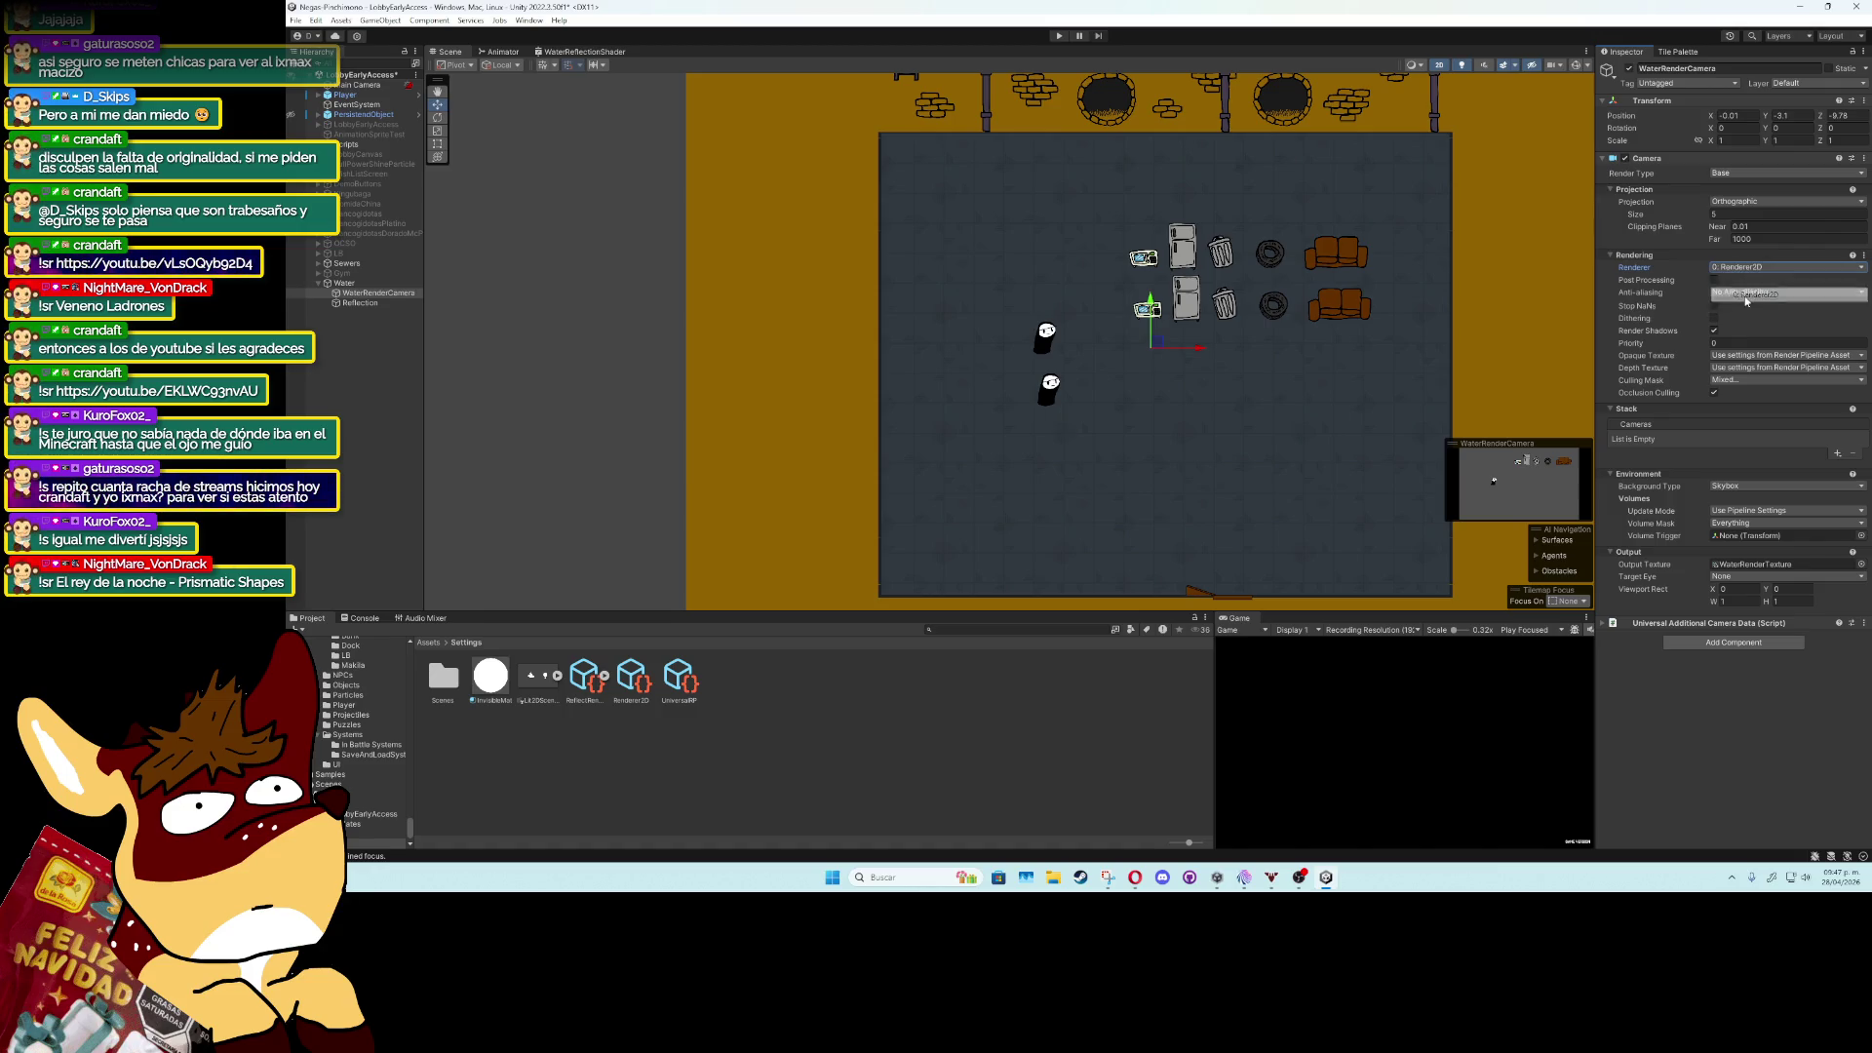
Raise WaterRenderCamera to about Y -2.42 and snip the scene area.
drag(1152, 346, 1153, 329)
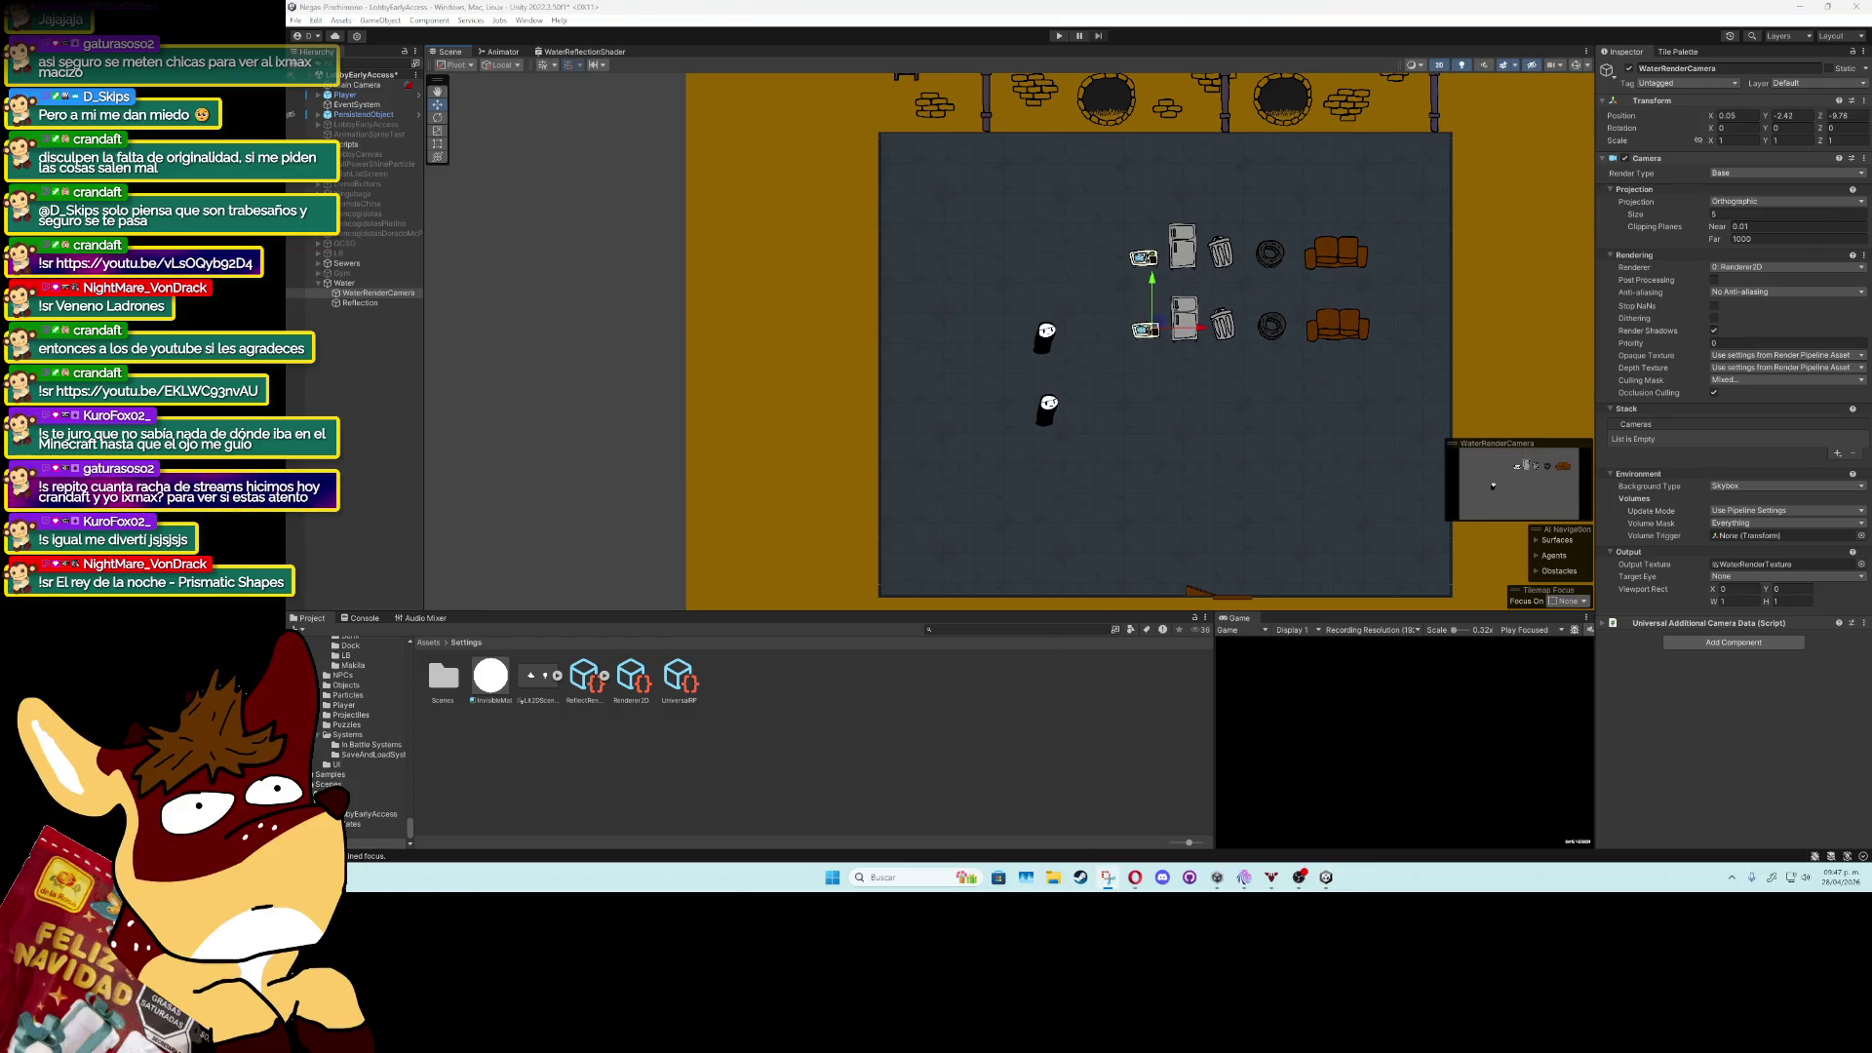
key(super+shift+s)
drag(960, 181, 1419, 469)
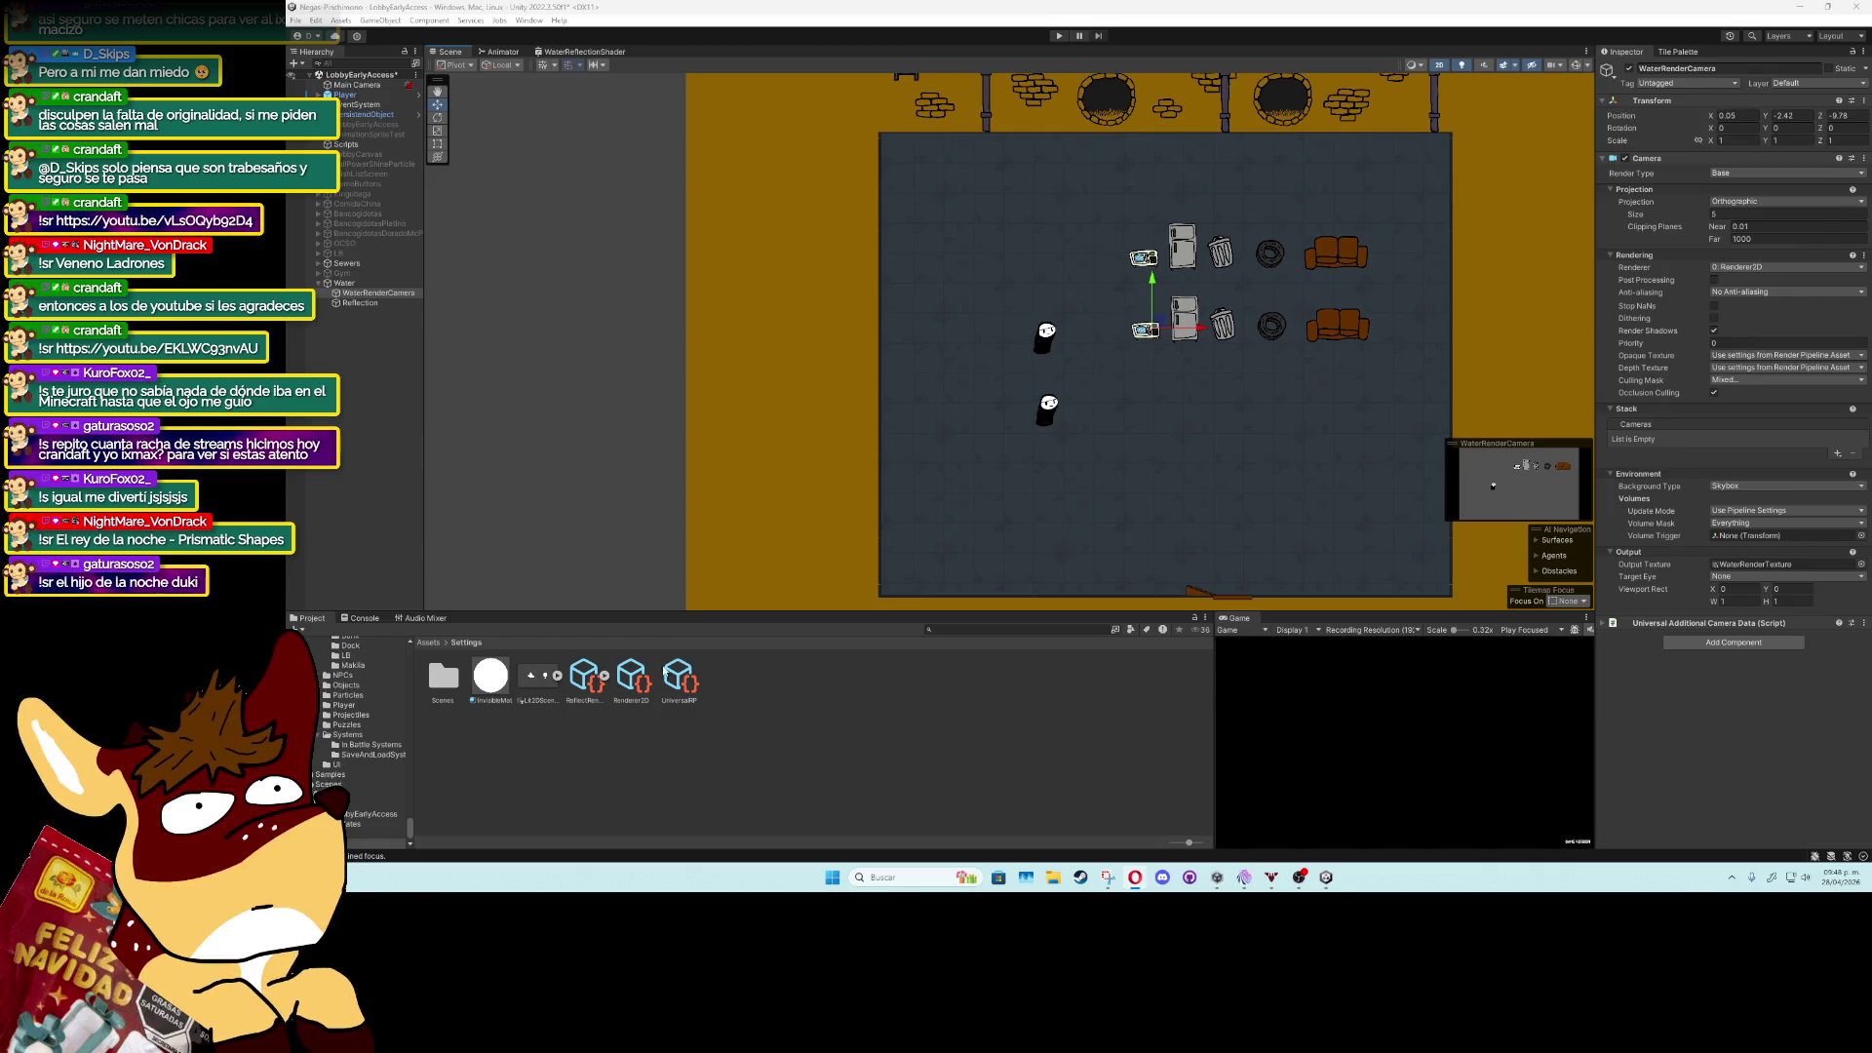
click(943, 632)
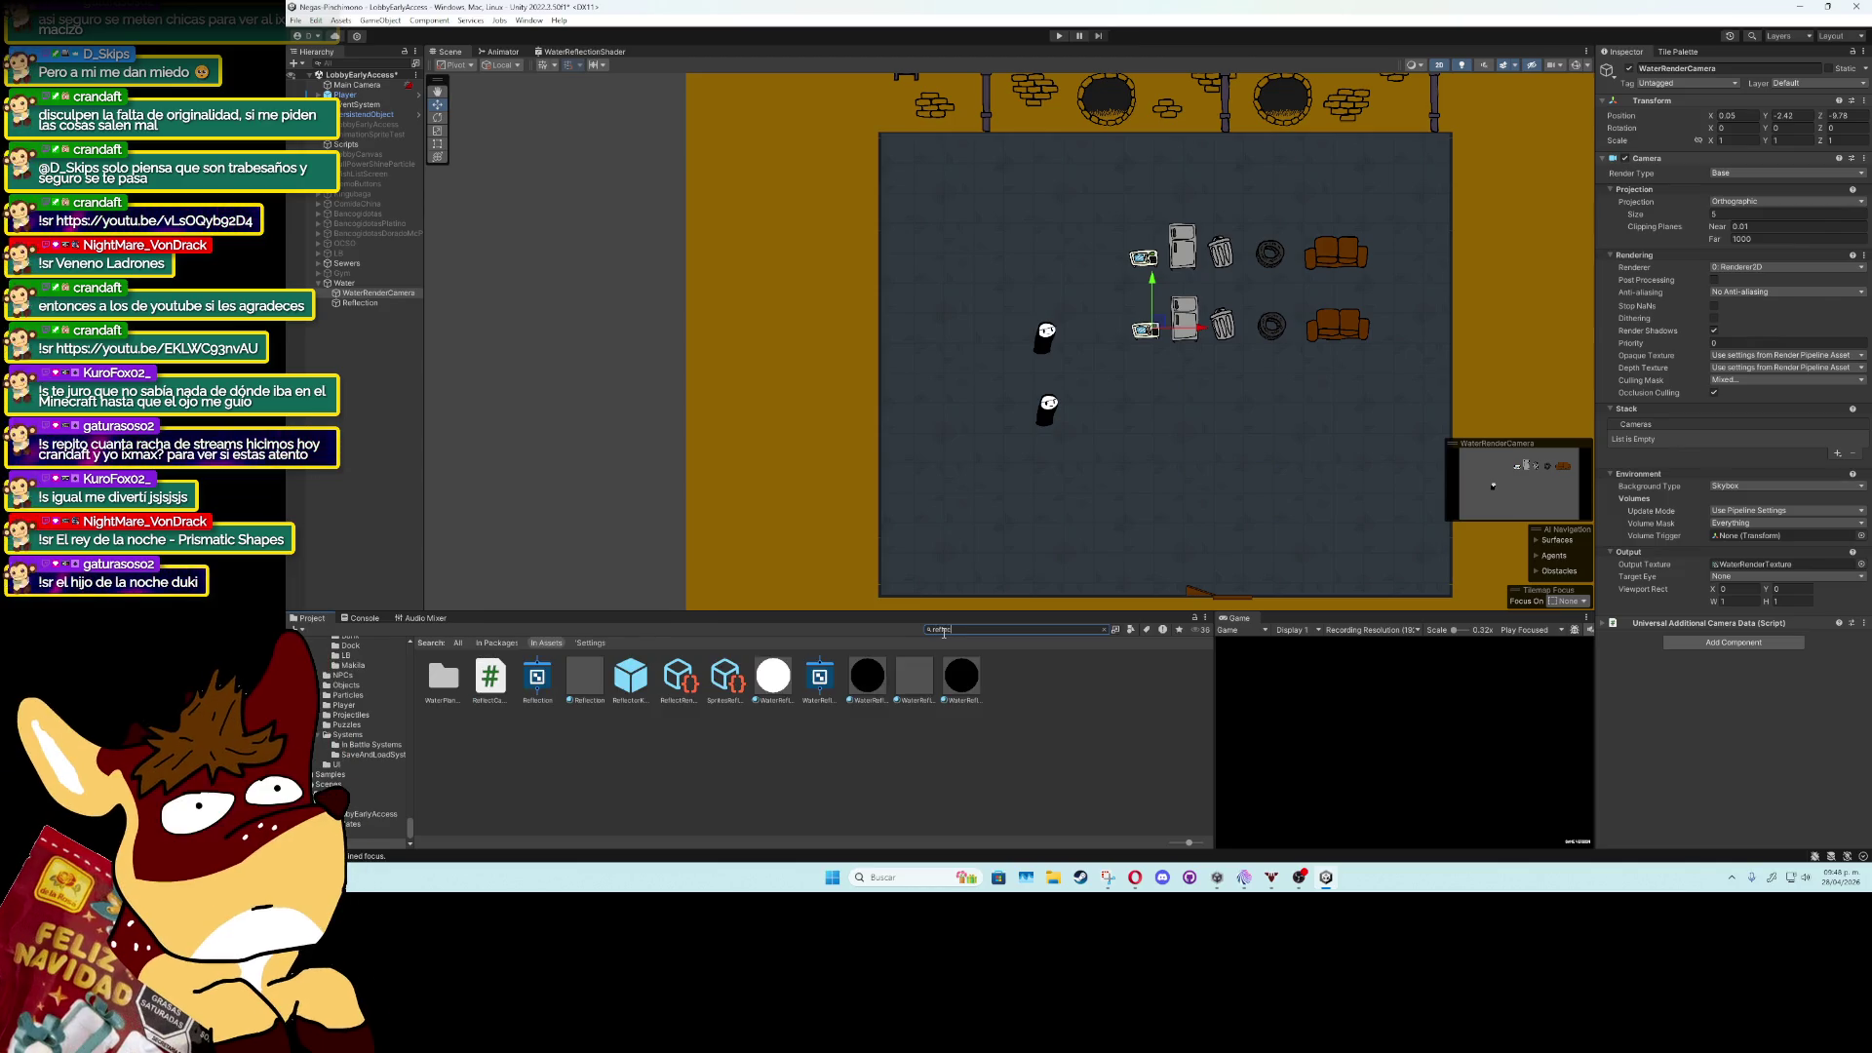
Open the SpriteFlipY shader from a 'flip' search in Visual Studio and review its opening lines.
key(BackSpace)
key(BackSpace)
key(BackSpace)
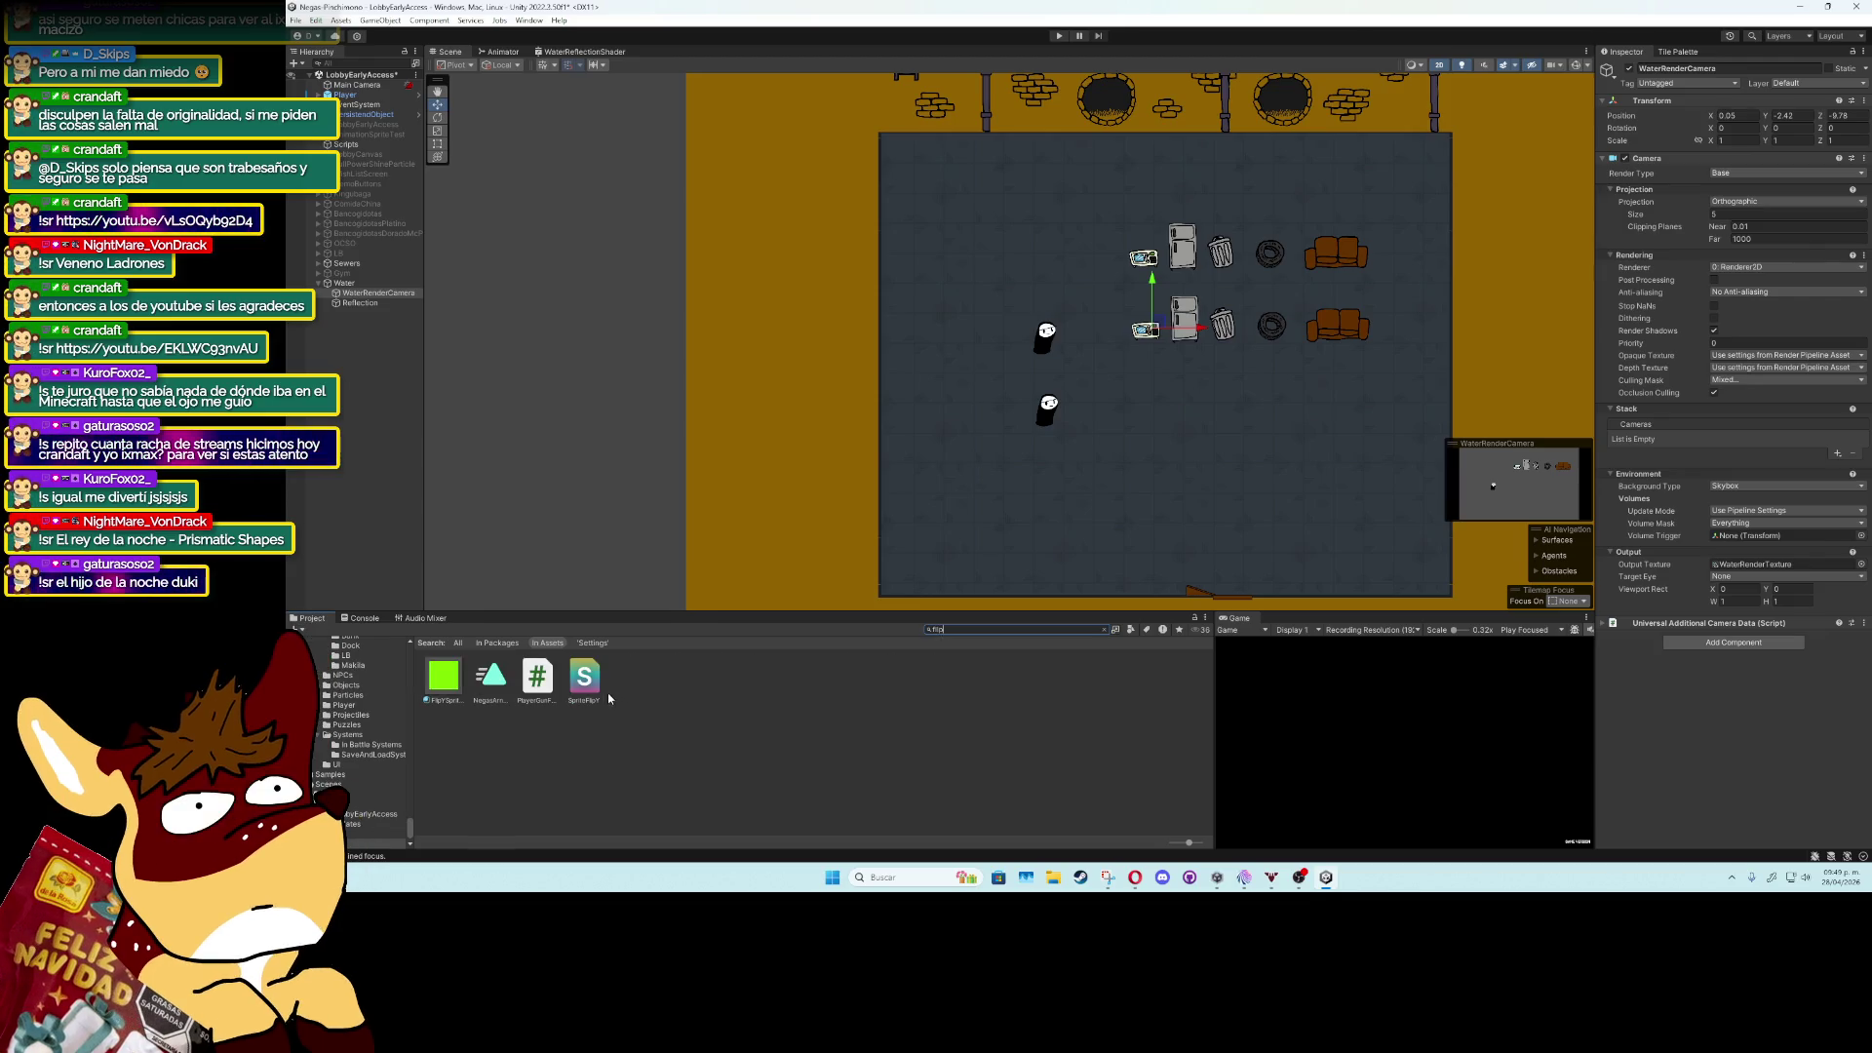
double_click(584, 677)
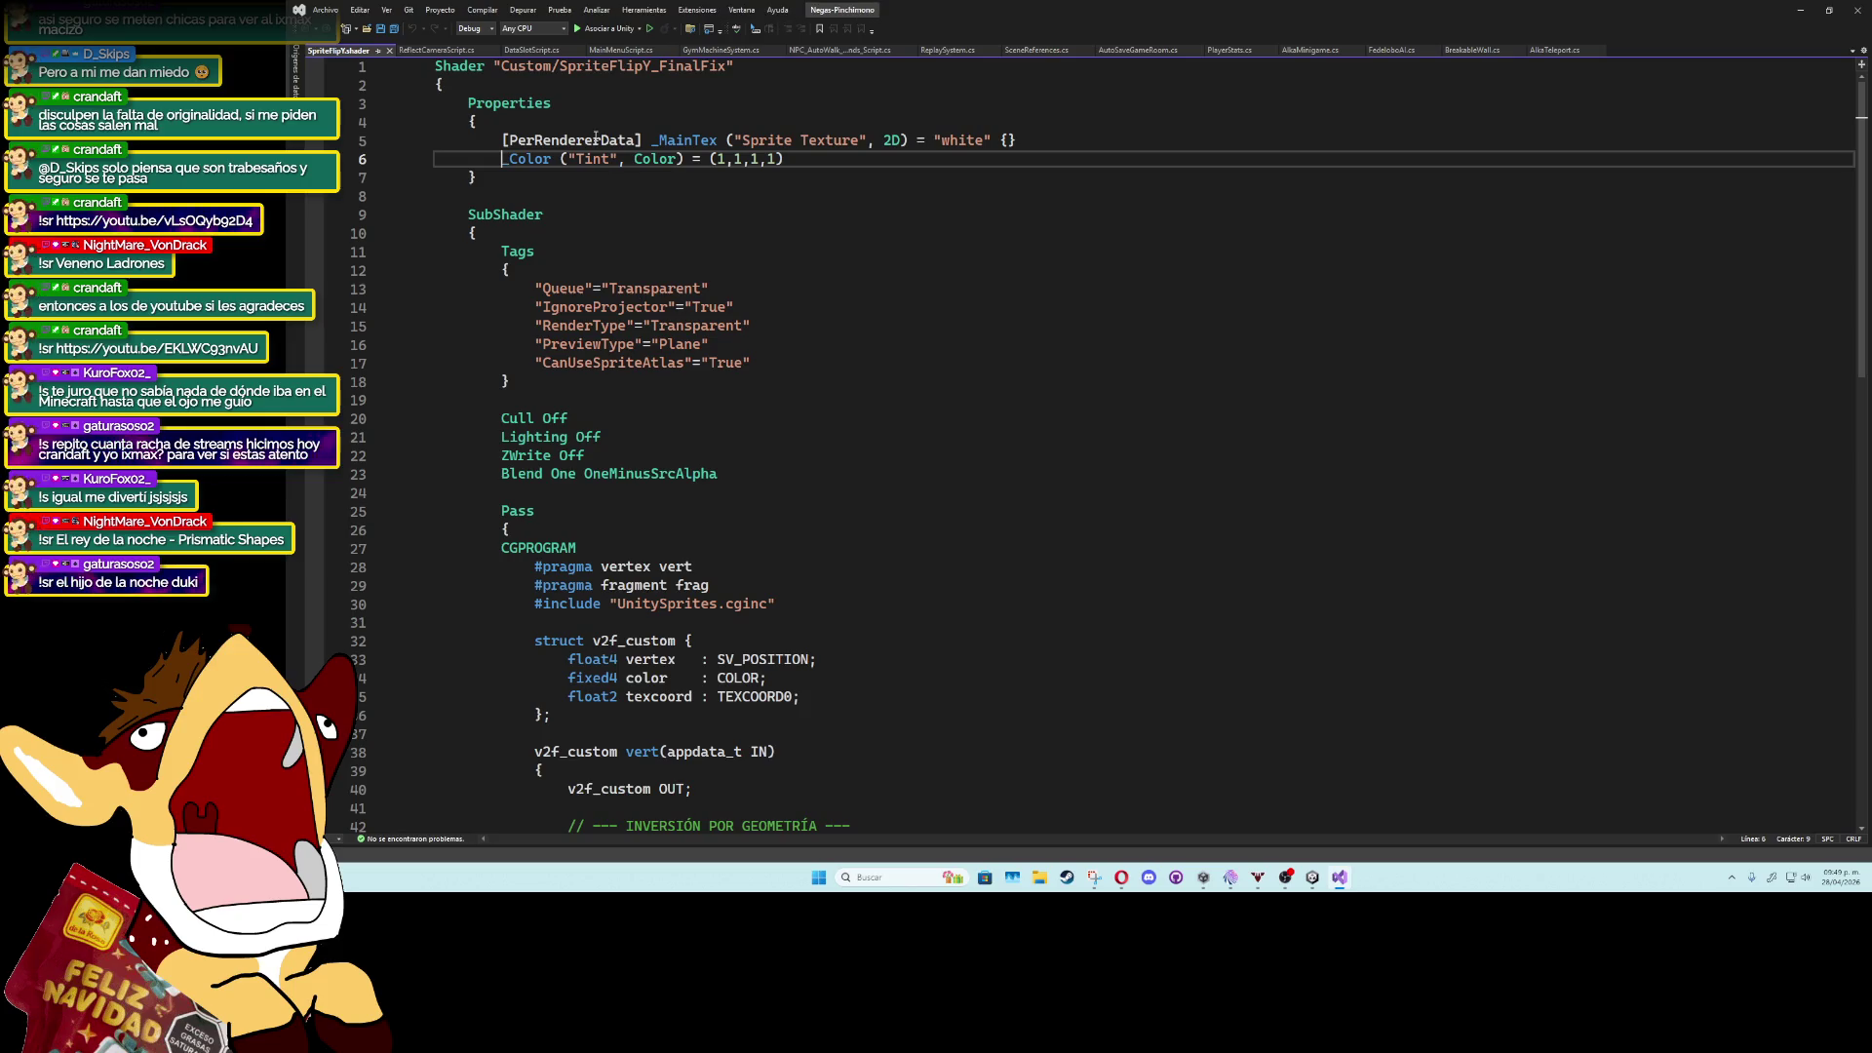
mouse_move(435, 66)
mouse_down()
mouse_move(545, 283)
mouse_move(634, 823)
mouse_move(708, 585)
mouse_move(711, 65)
mouse_move(425, 49)
mouse_up()
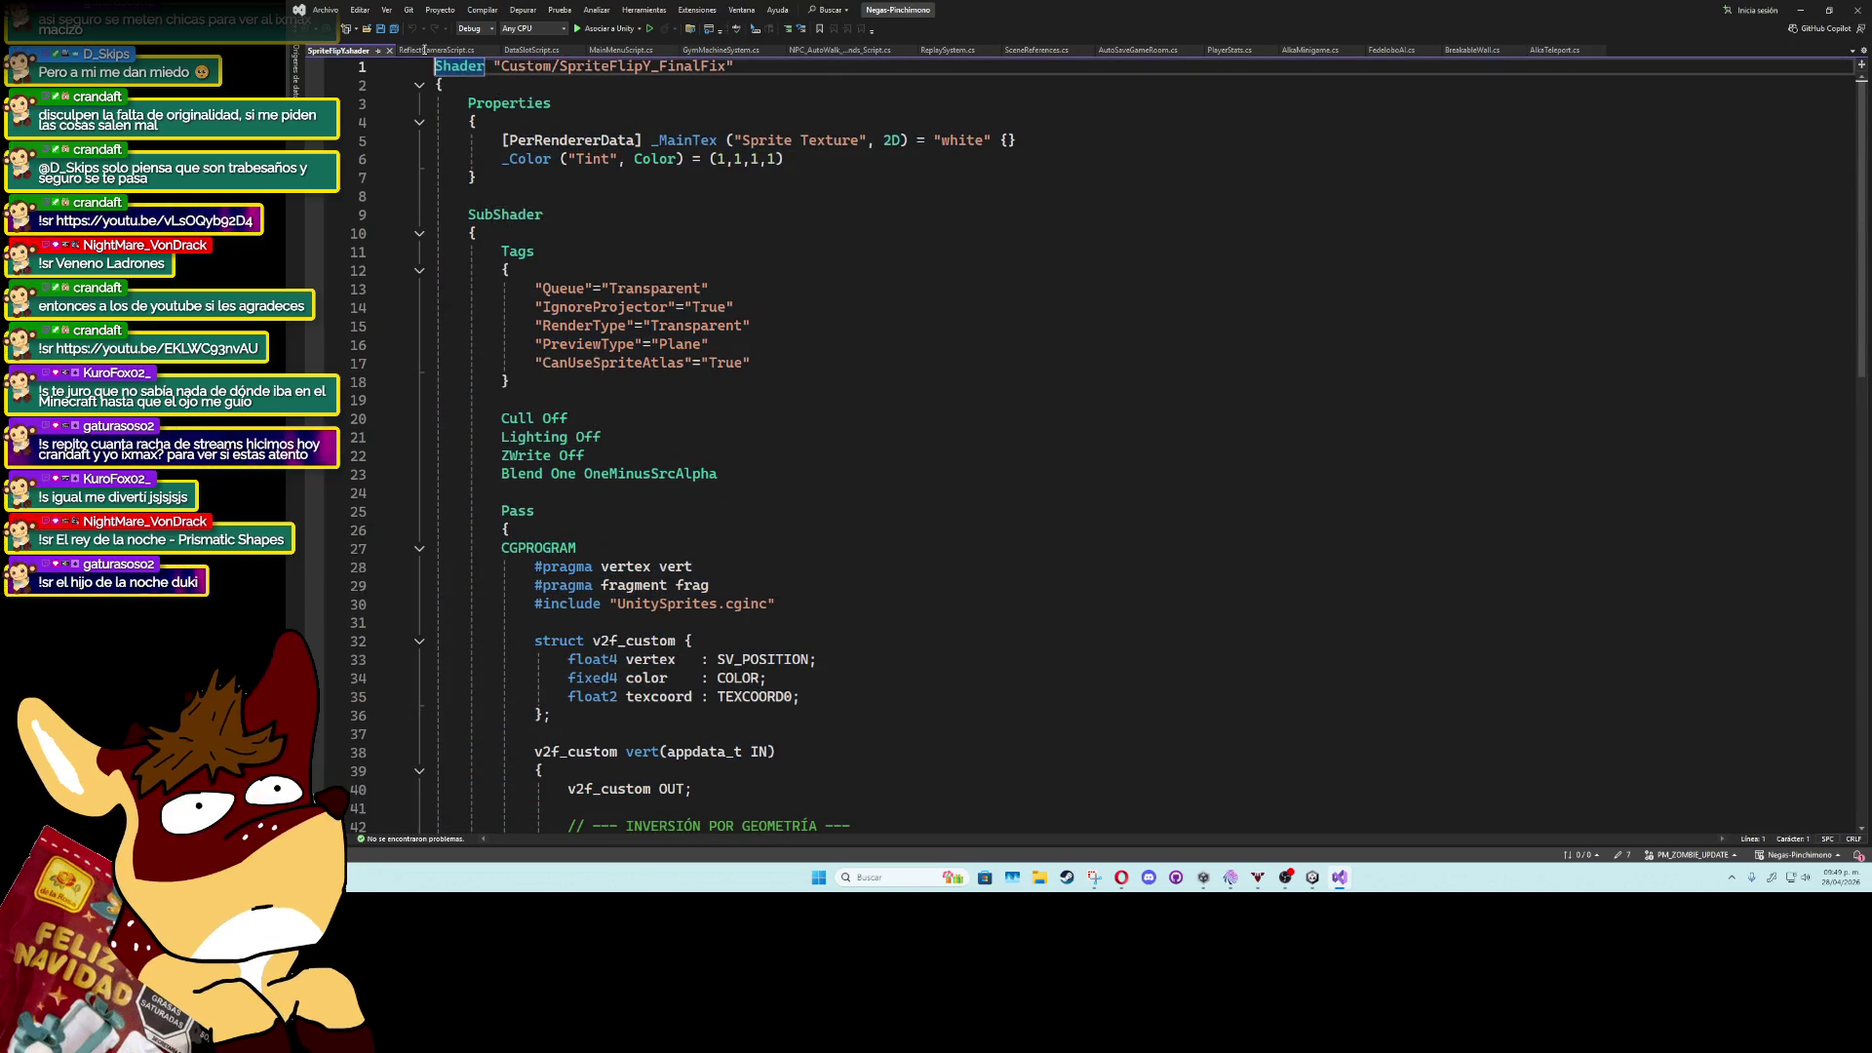
click(1827, 10)
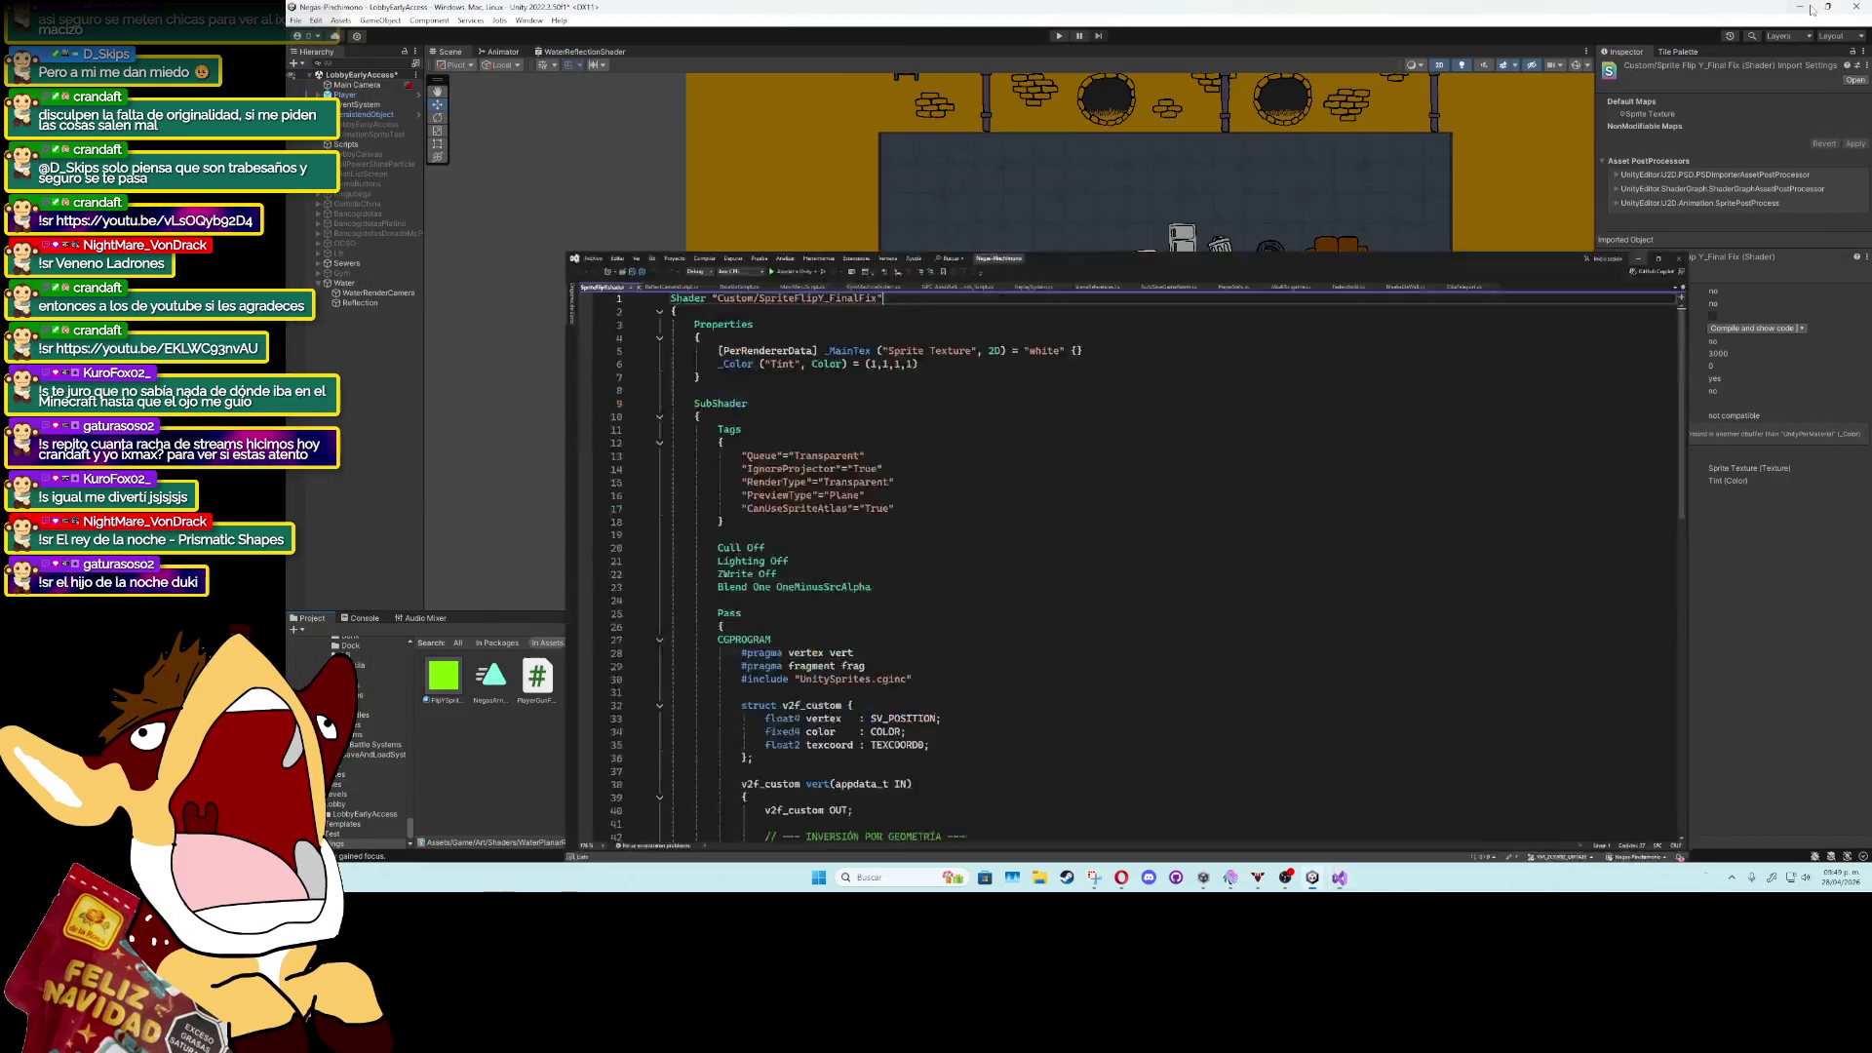
Set the WaterRenderCamera's Target Eye to Both.
click(1081, 196)
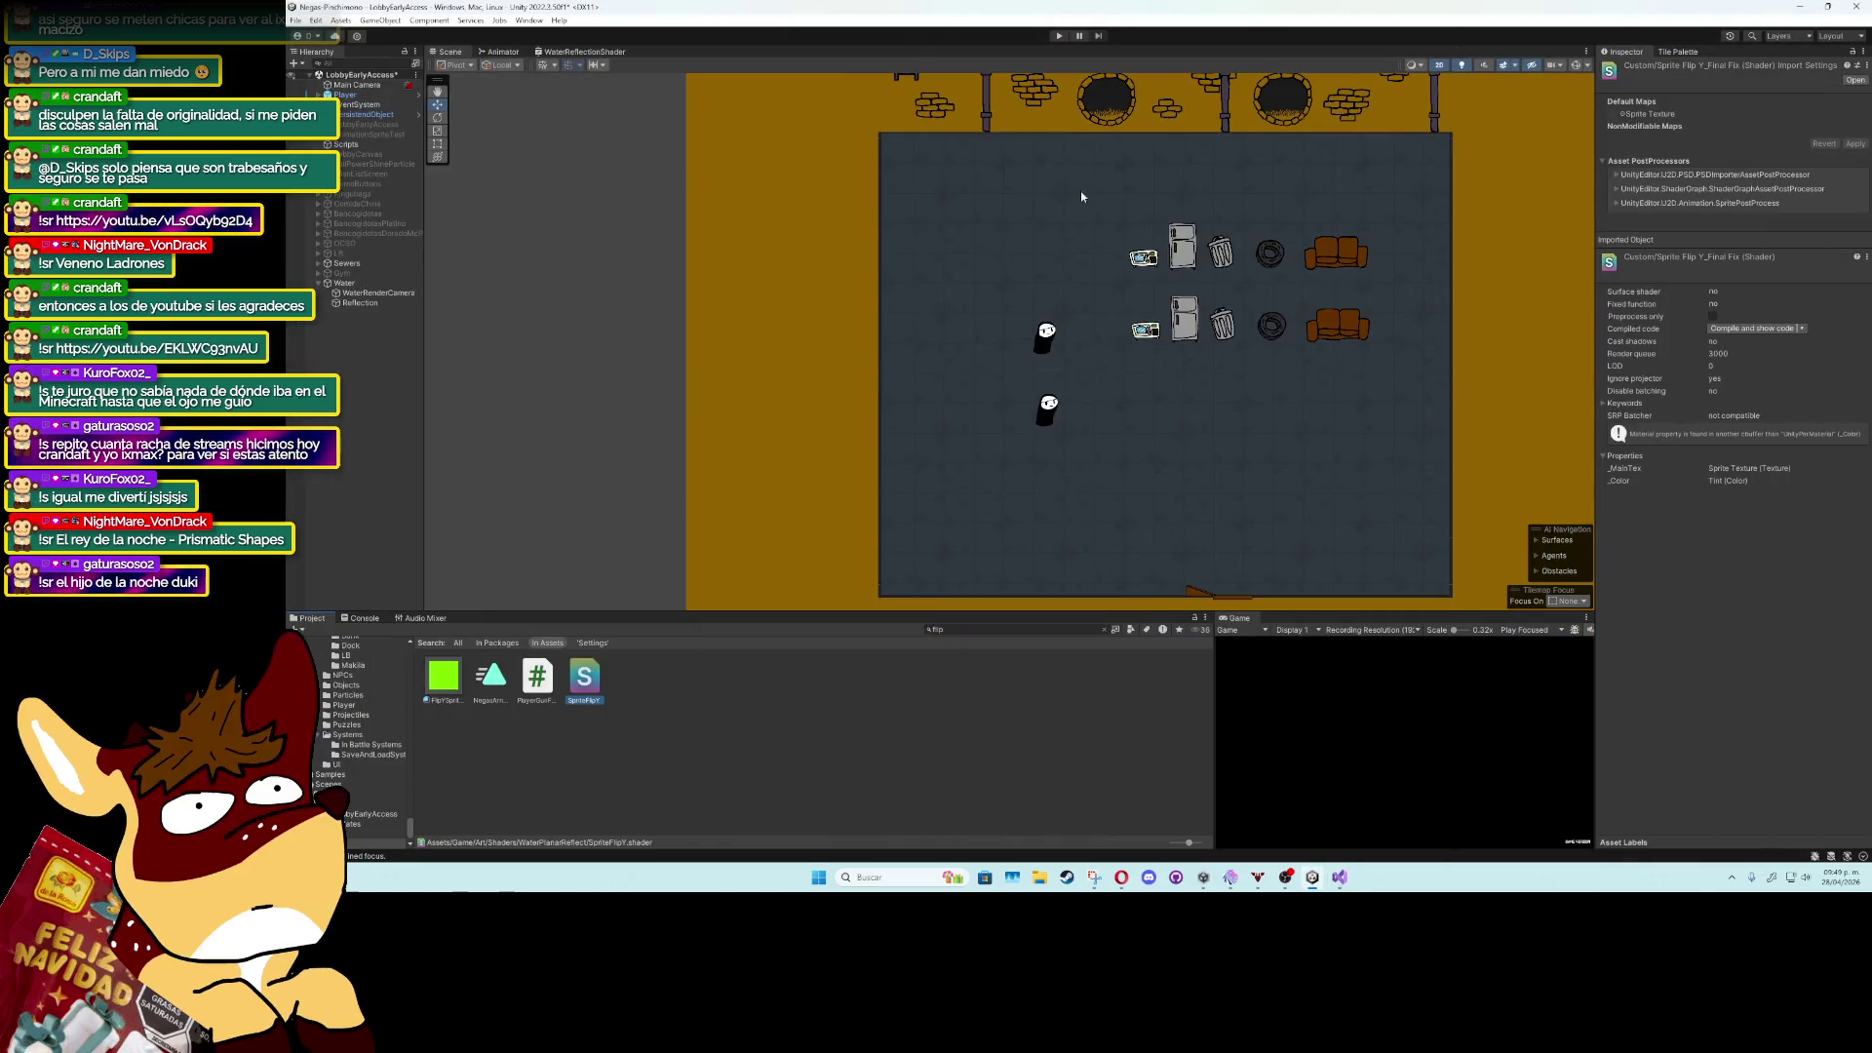
click(376, 293)
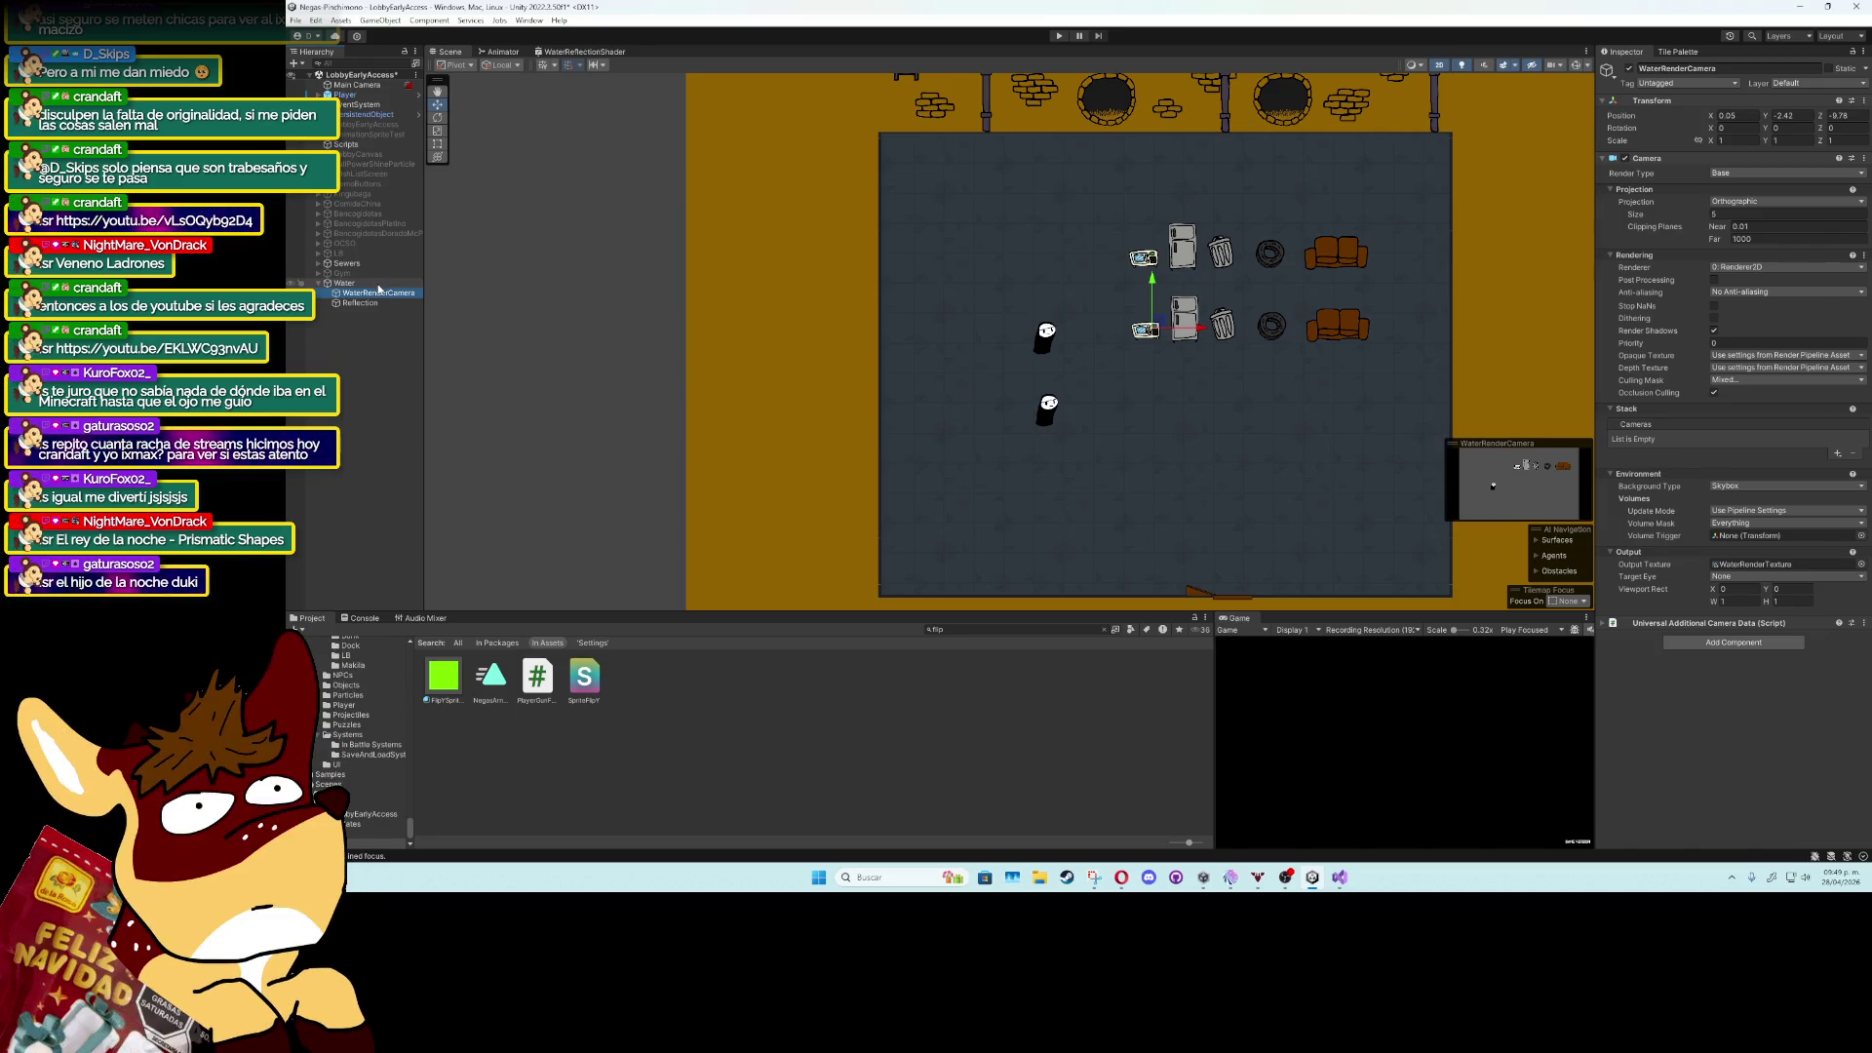
click(1718, 576)
click(1731, 590)
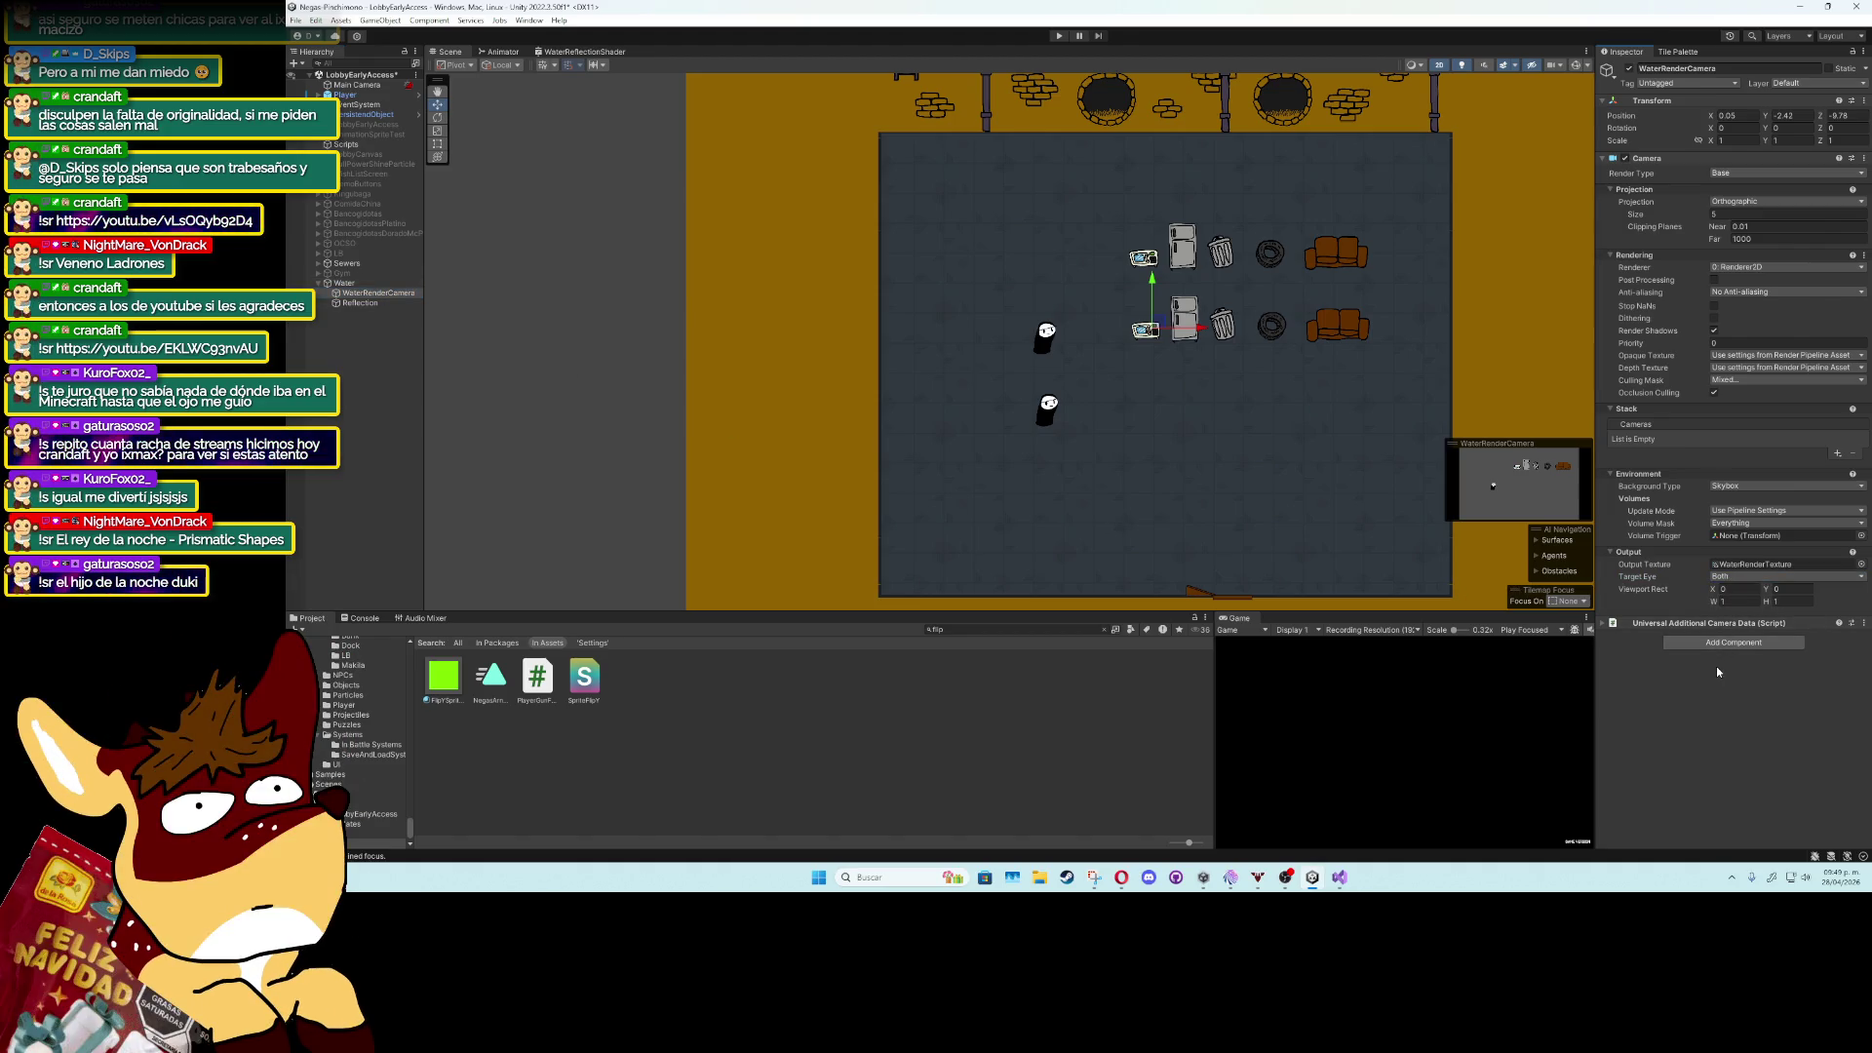
Filter the Project window by 'render' and show the ReflectRender renderer asset's settings.
click(362, 303)
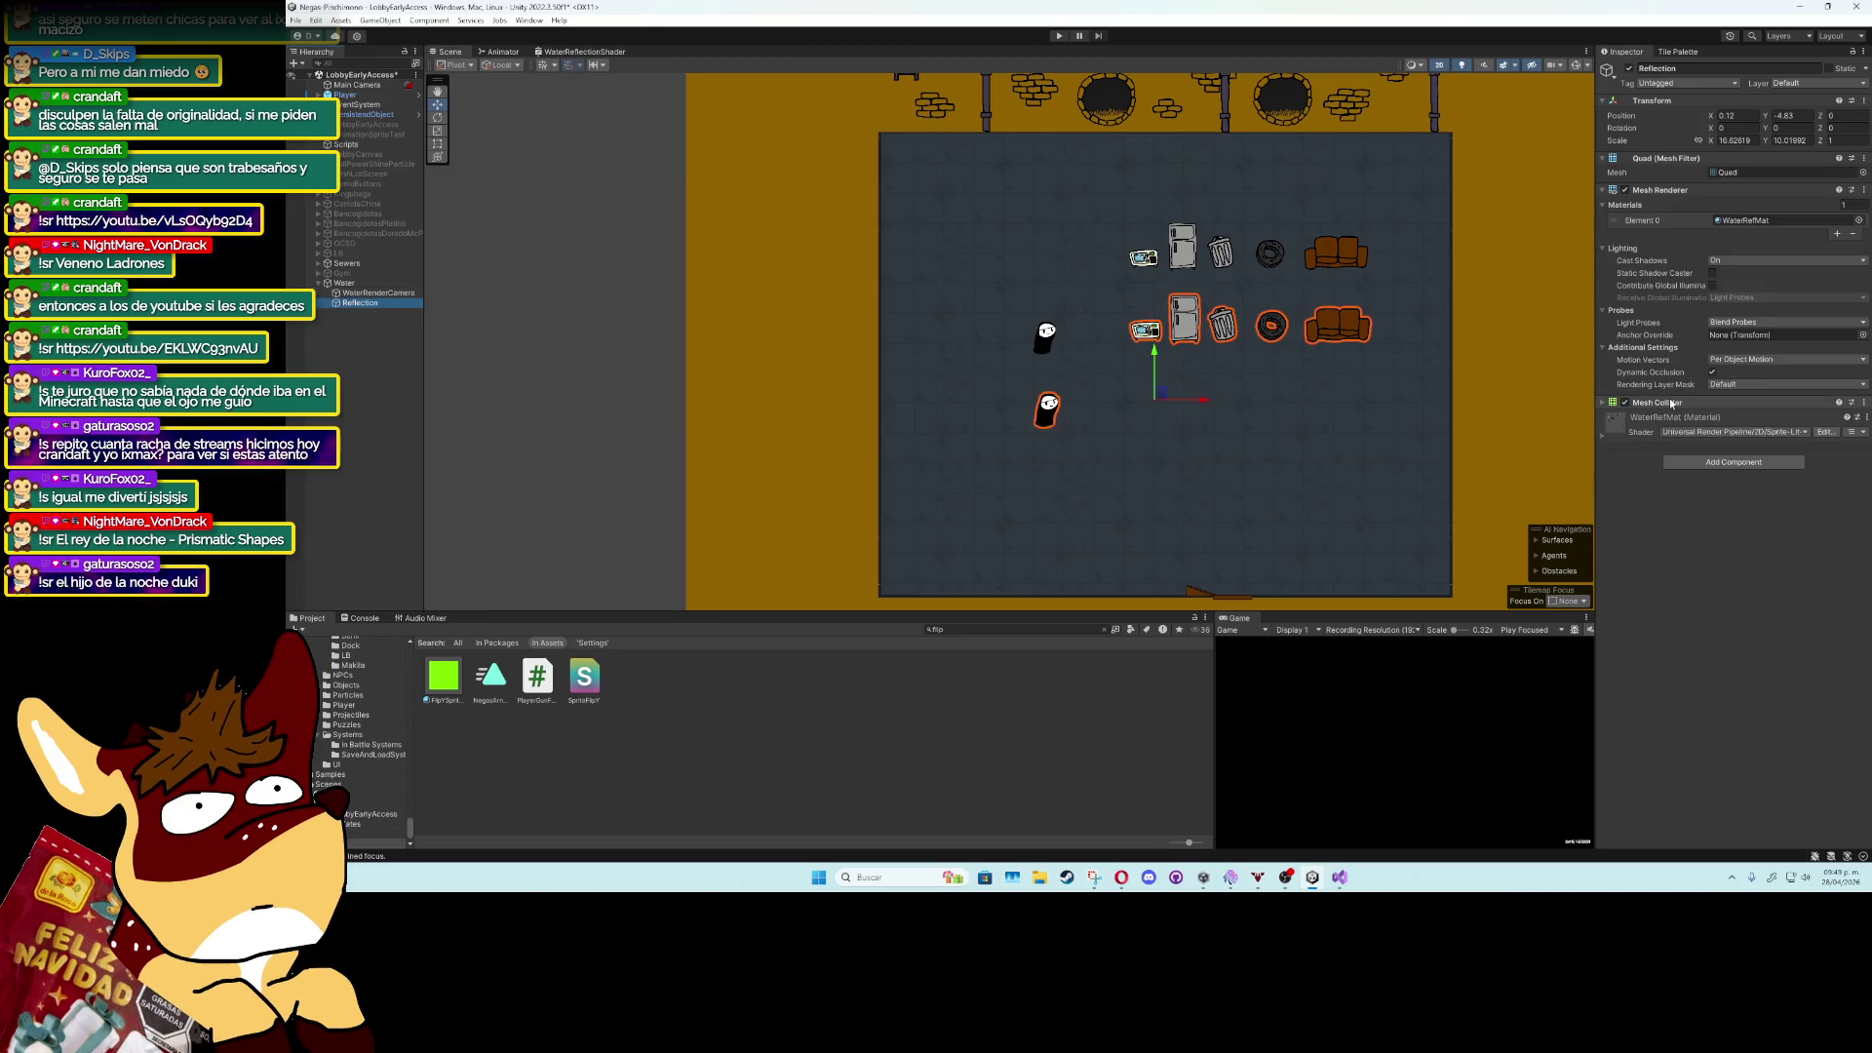
click(1017, 626)
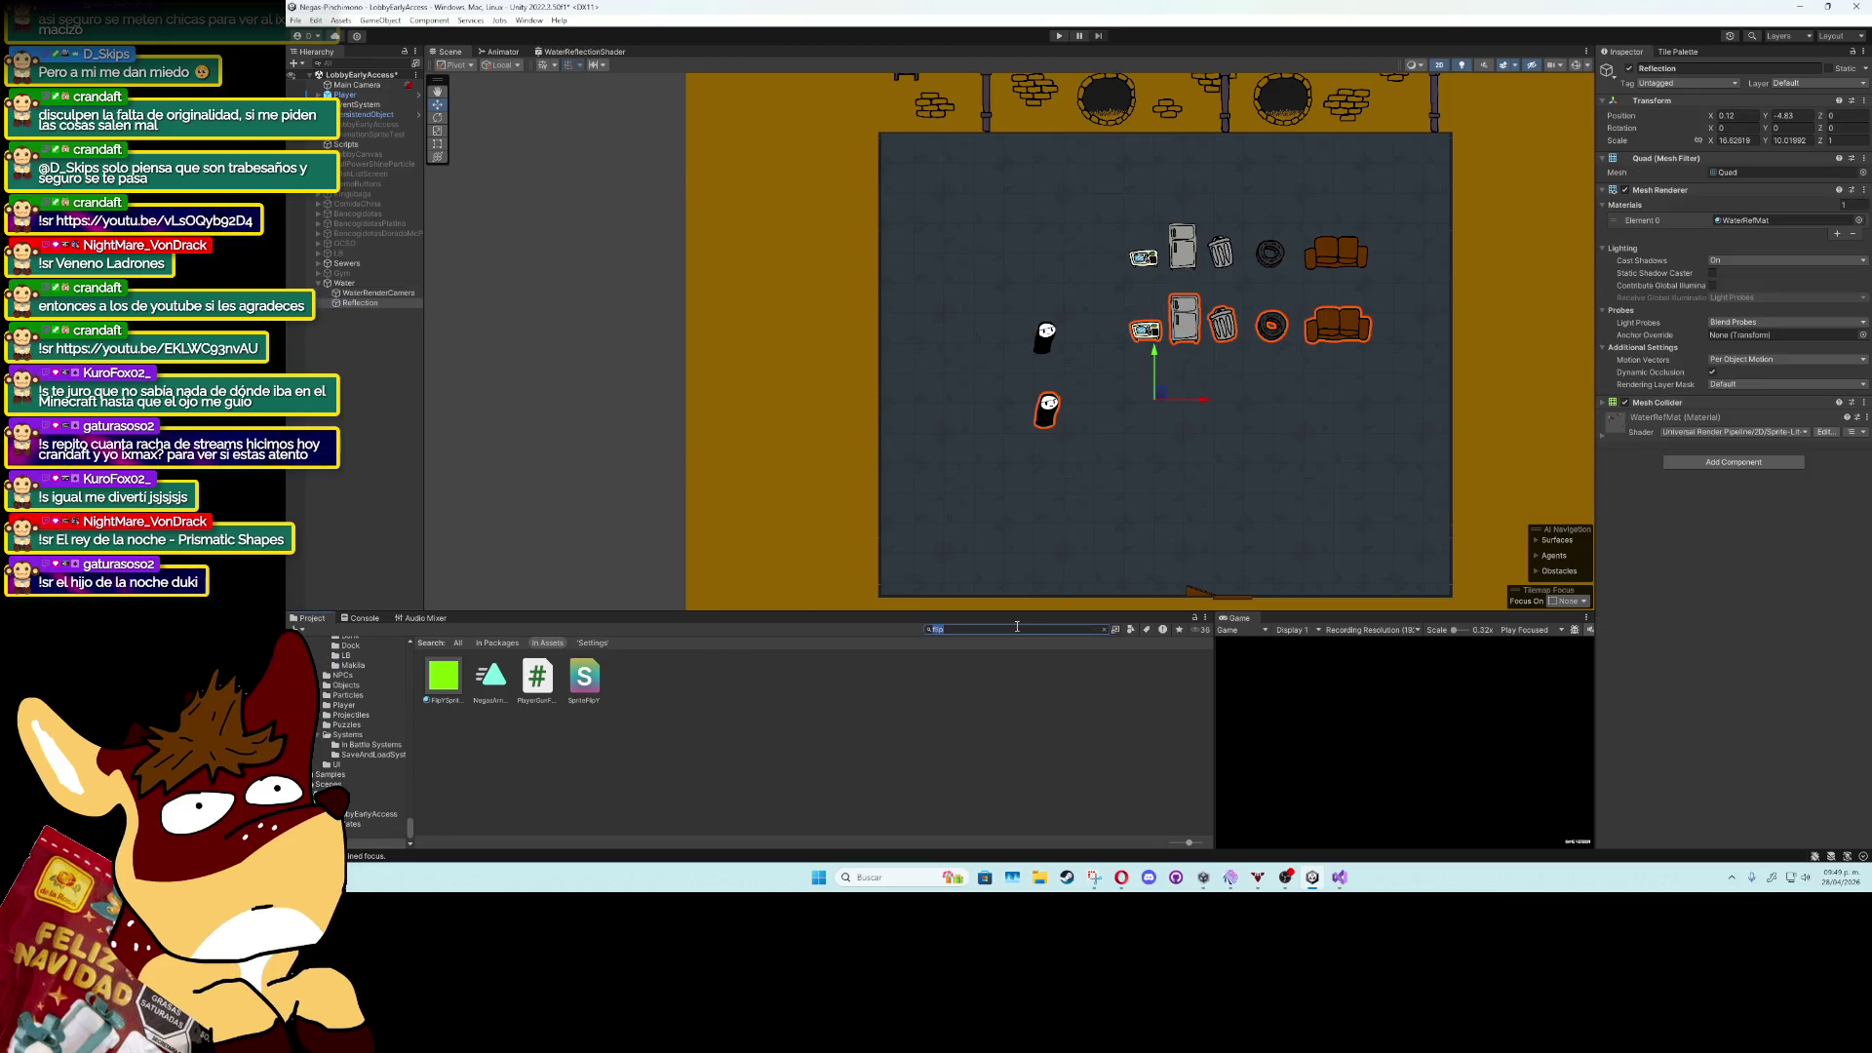
text(render)
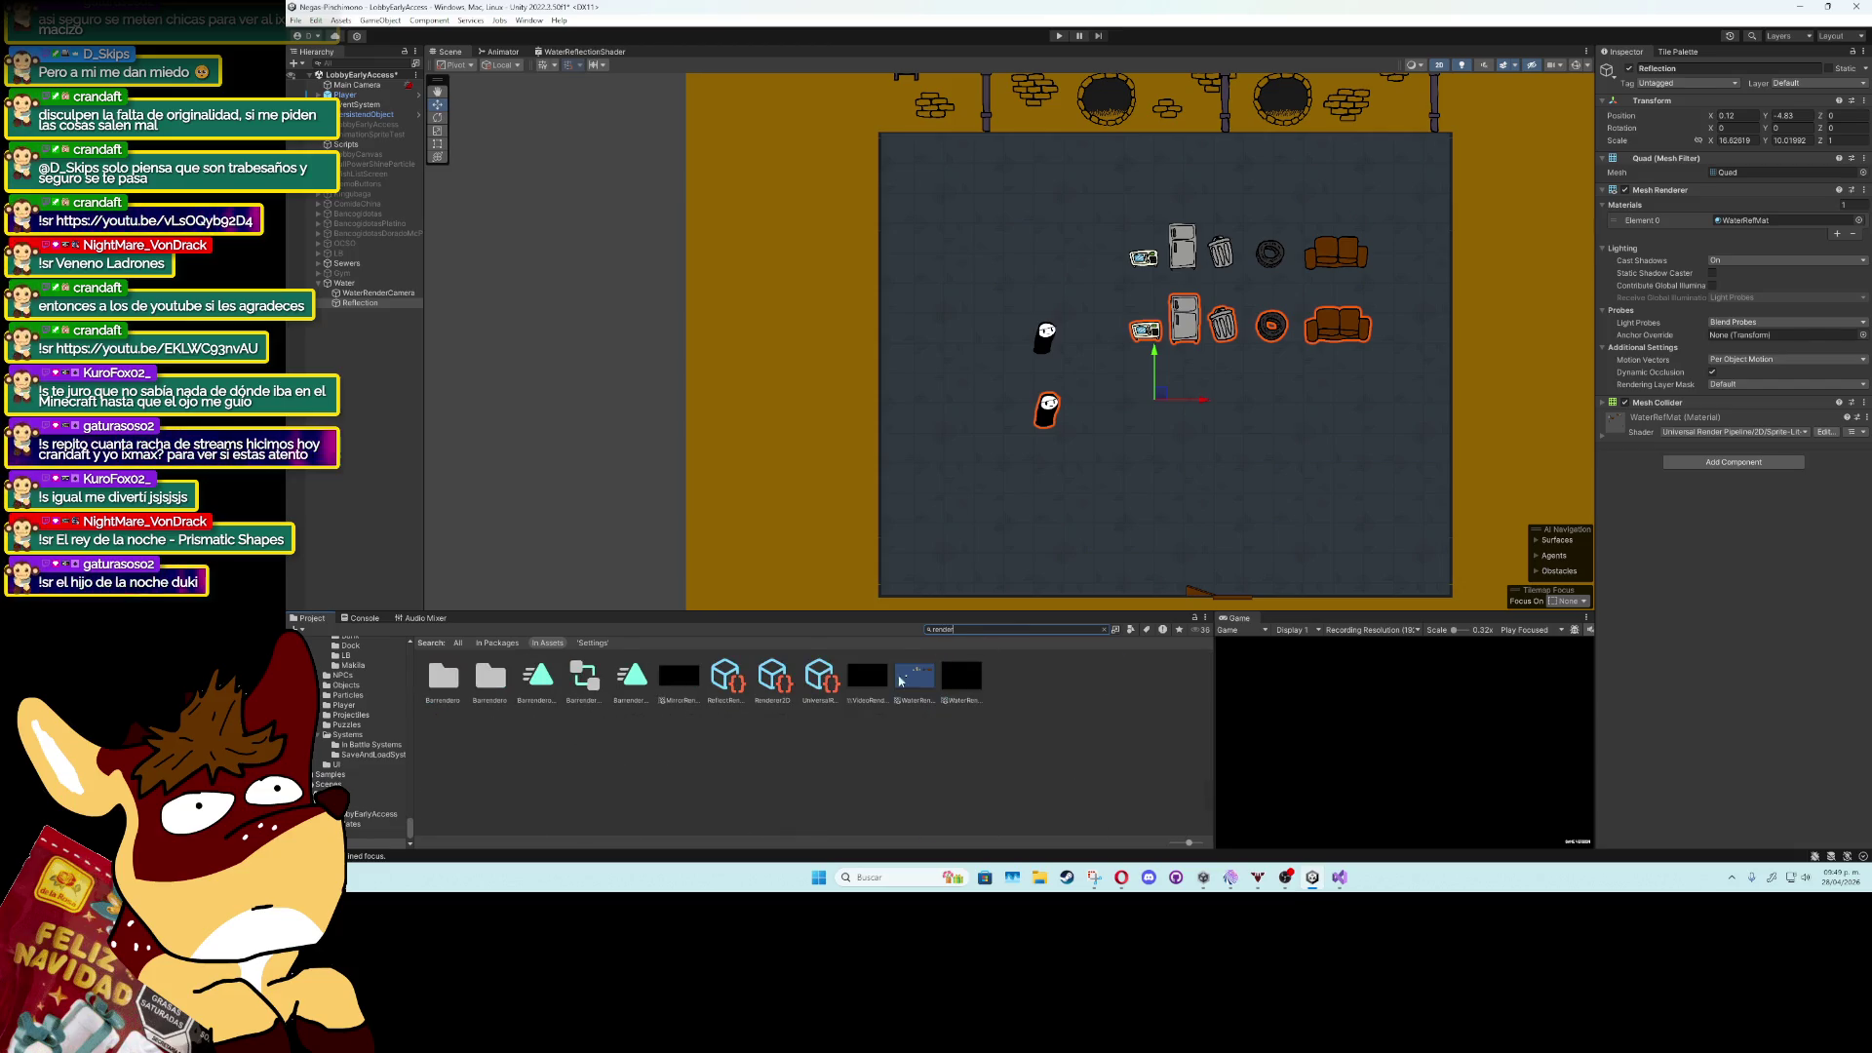
click(734, 686)
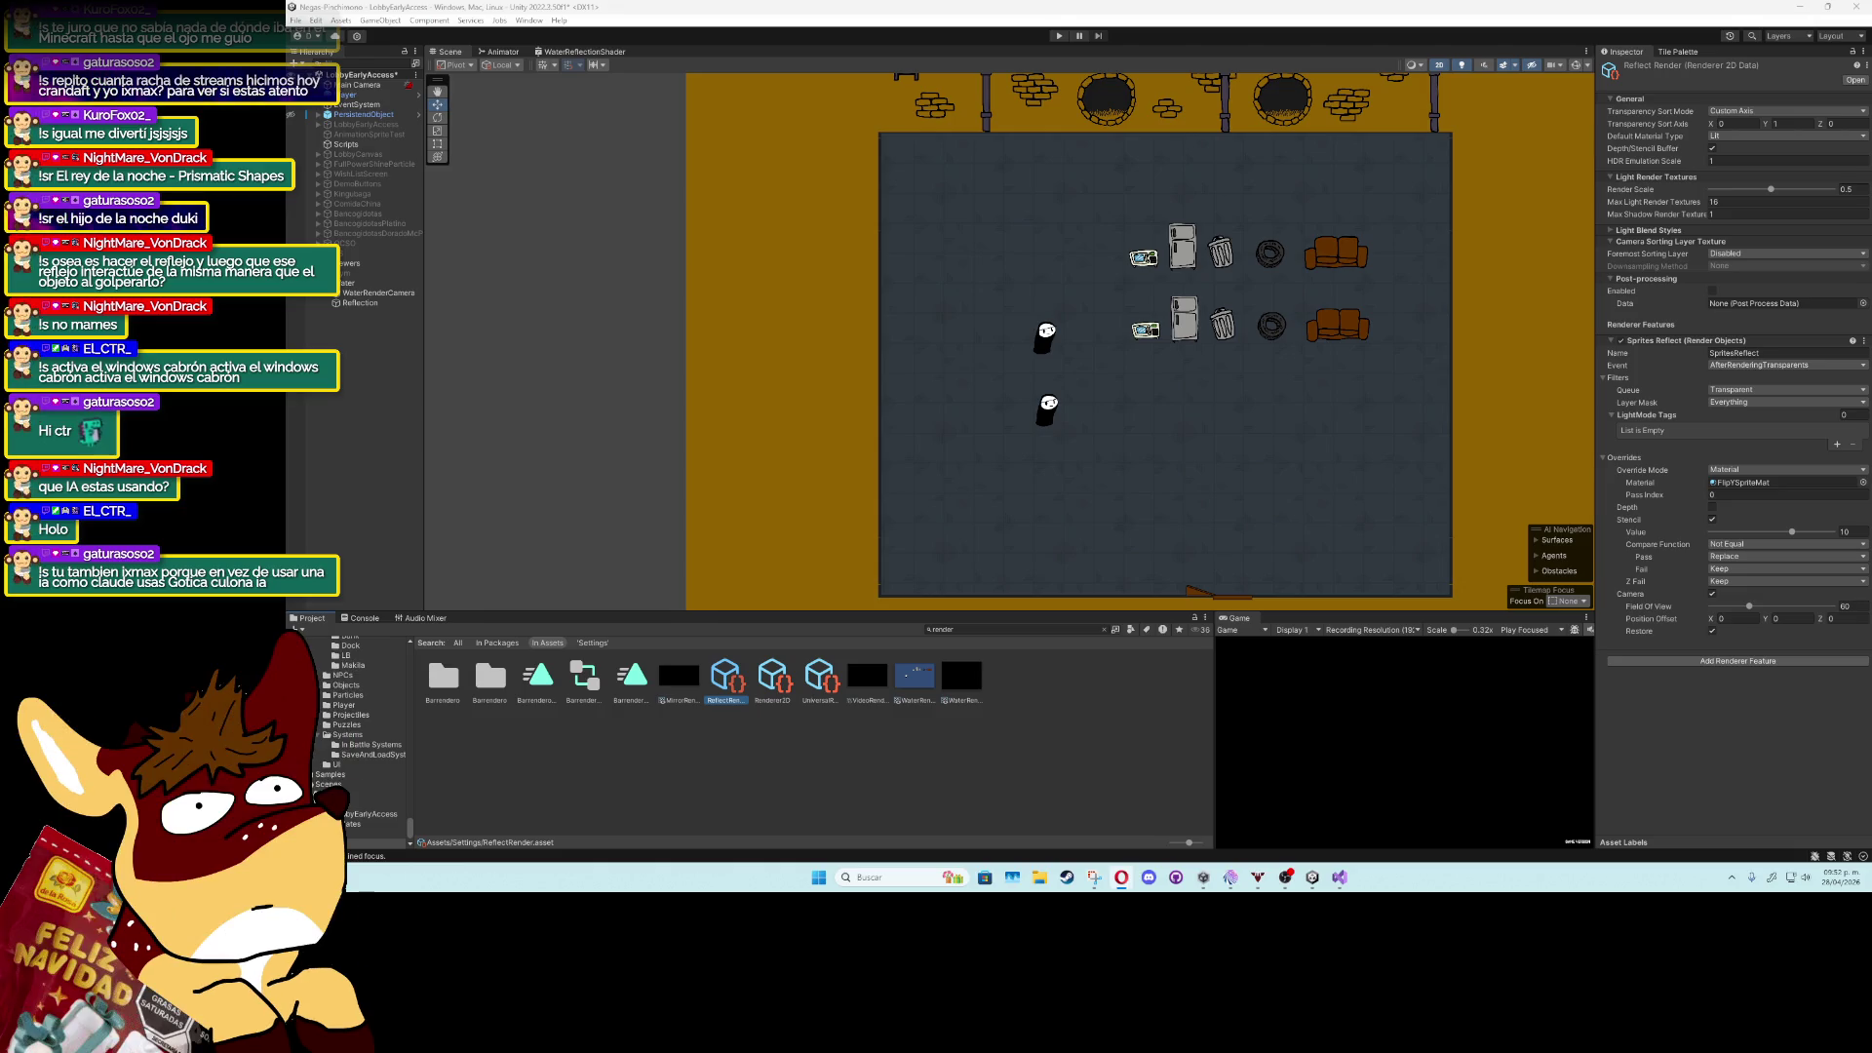
Compare with Renderer2D, then set the SpritesReflect event to BeforeRenderingTransparents.
click(772, 676)
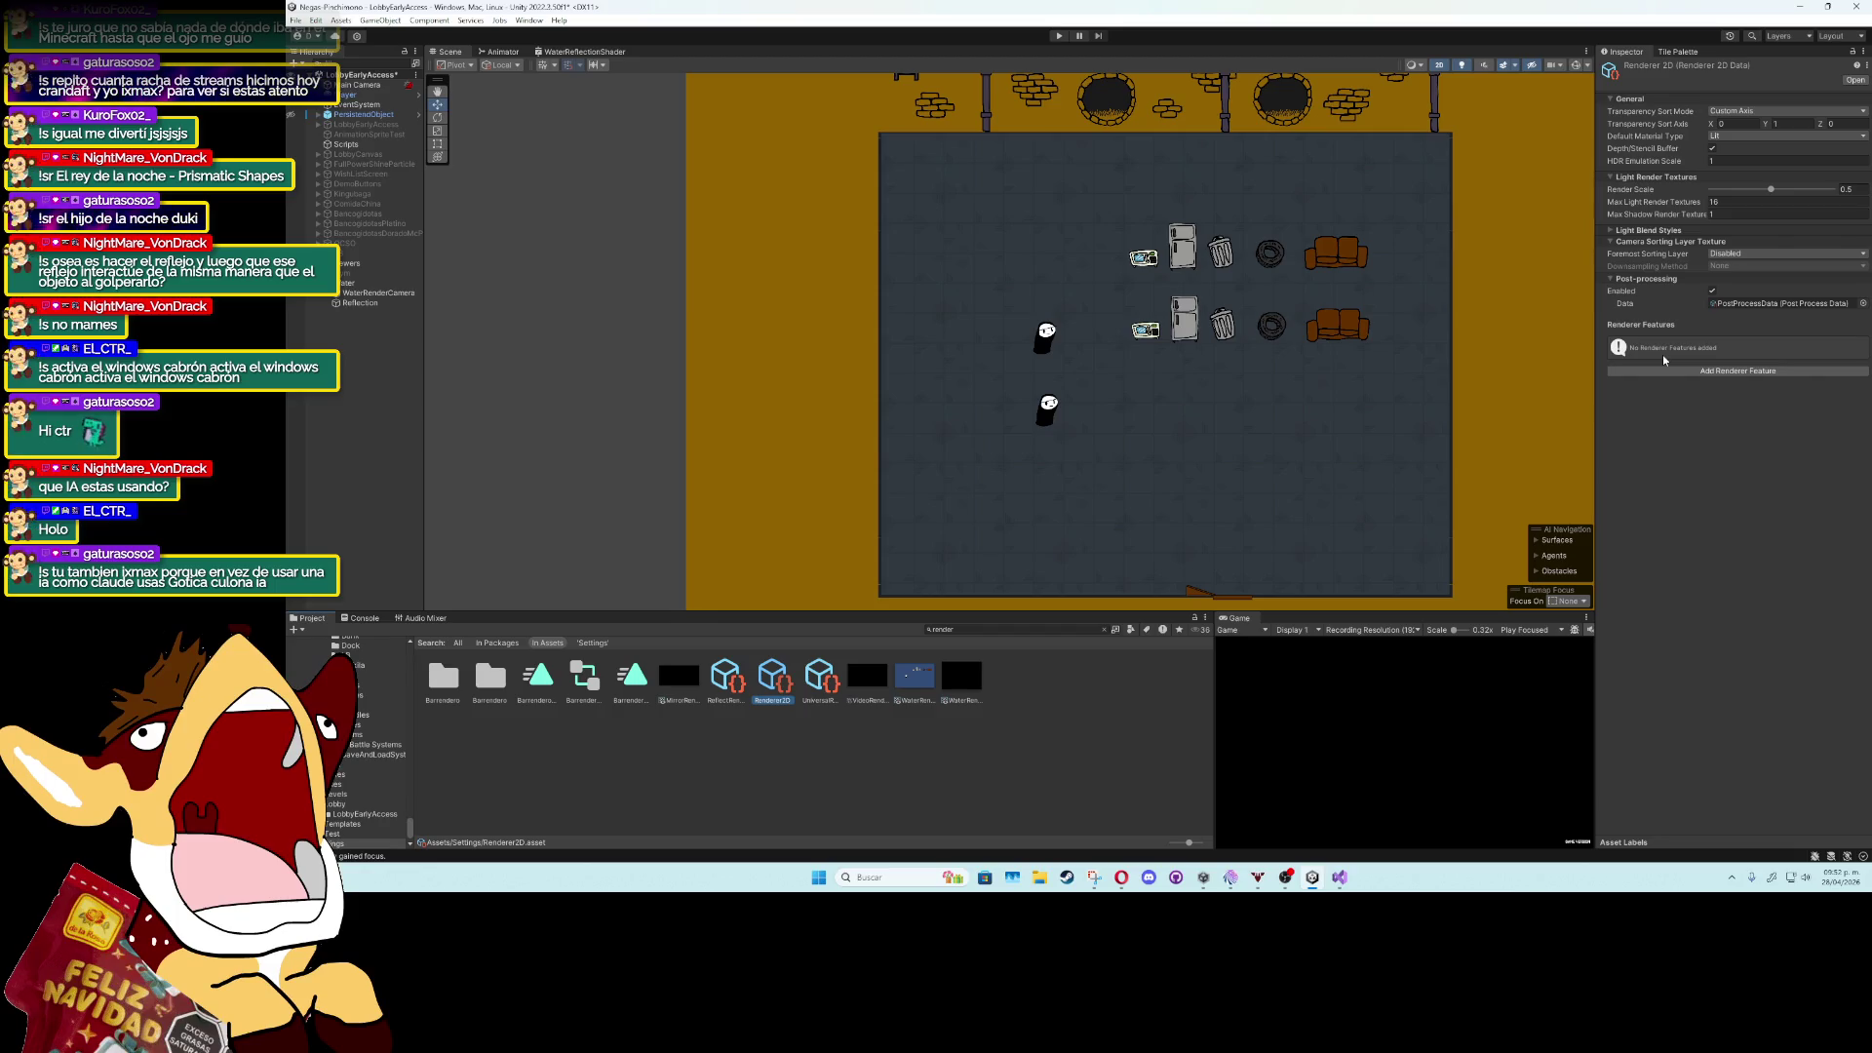
click(719, 678)
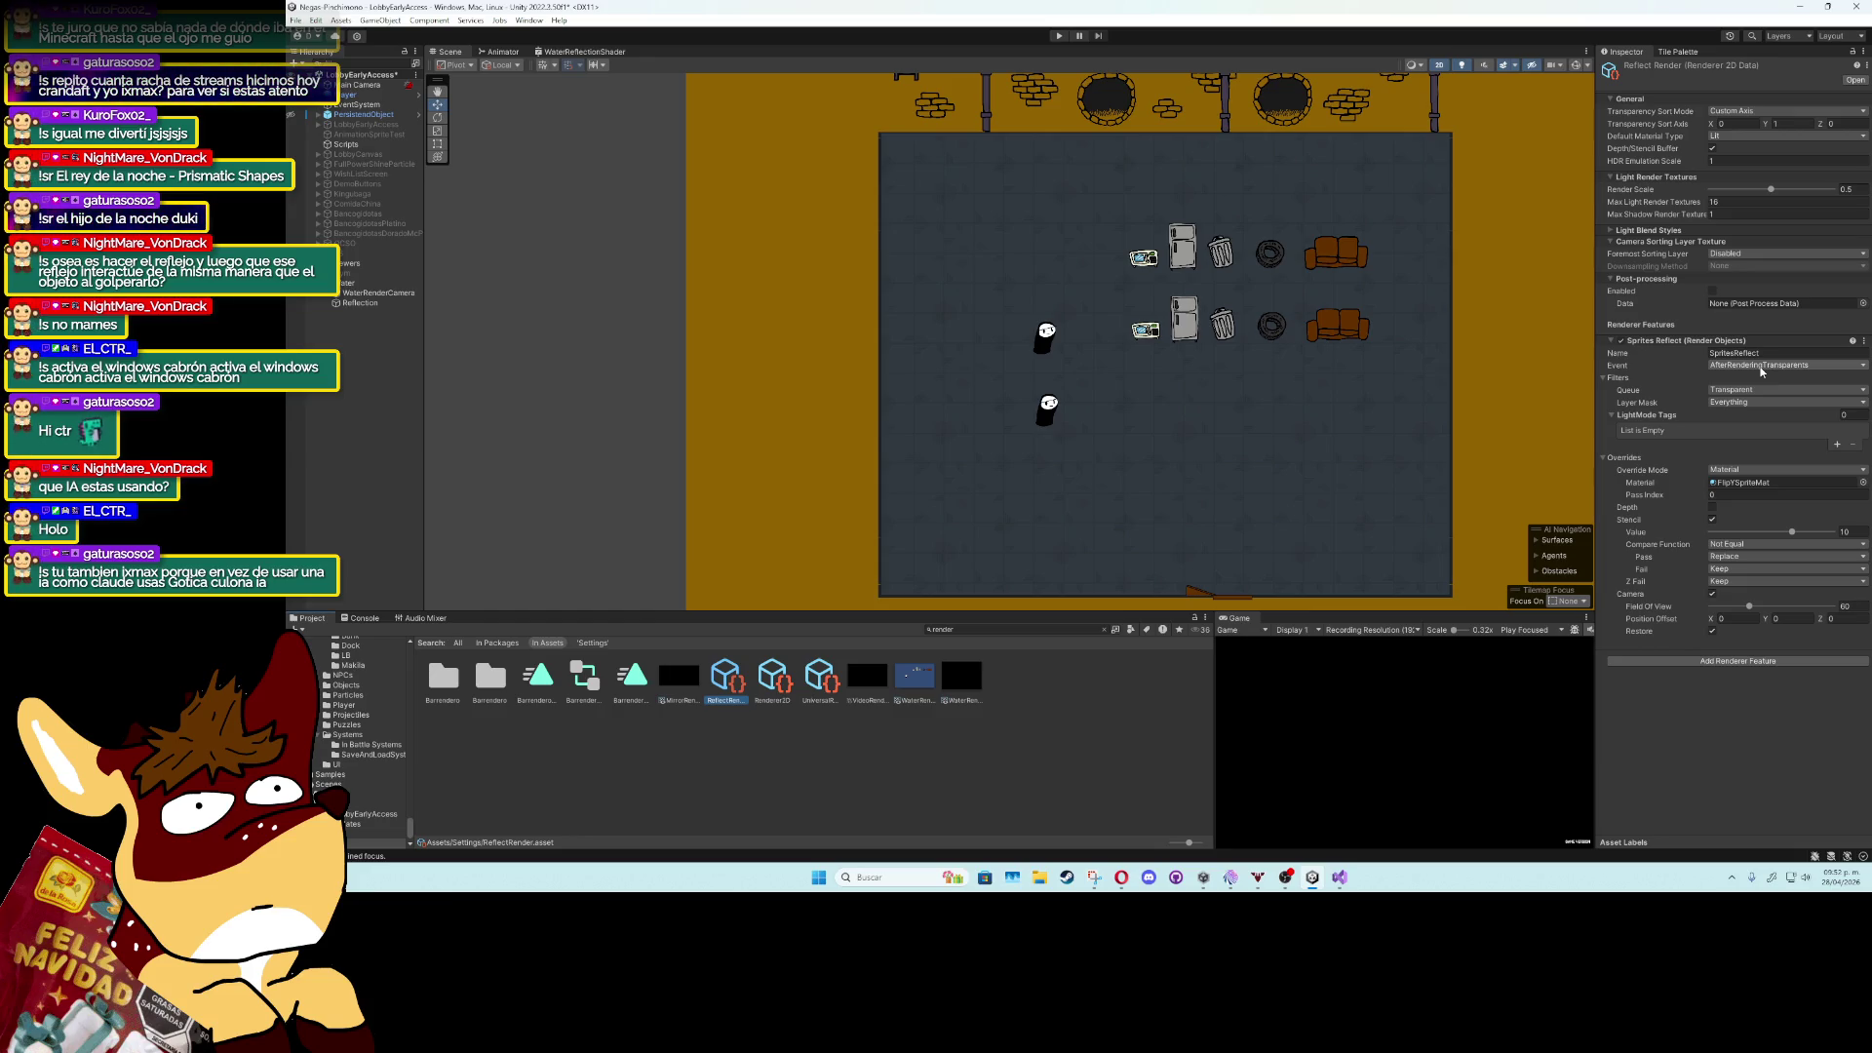
click(1762, 370)
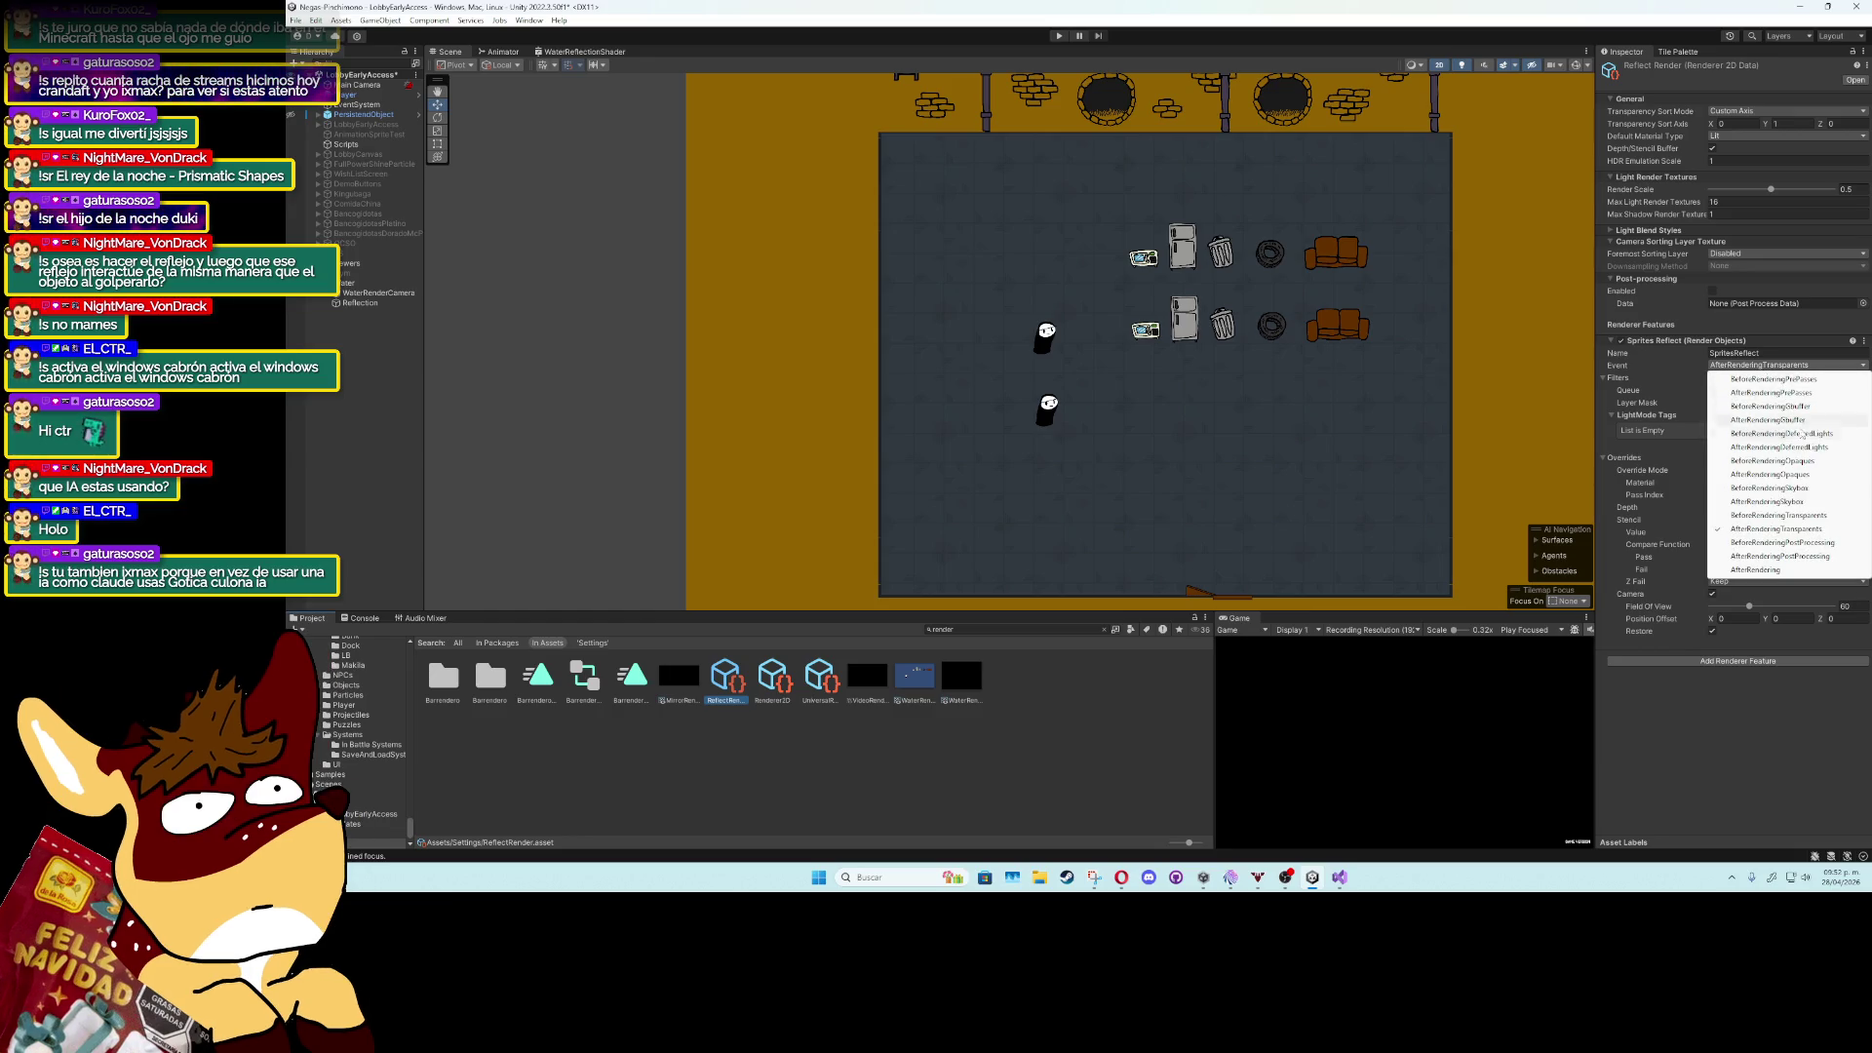
click(1806, 517)
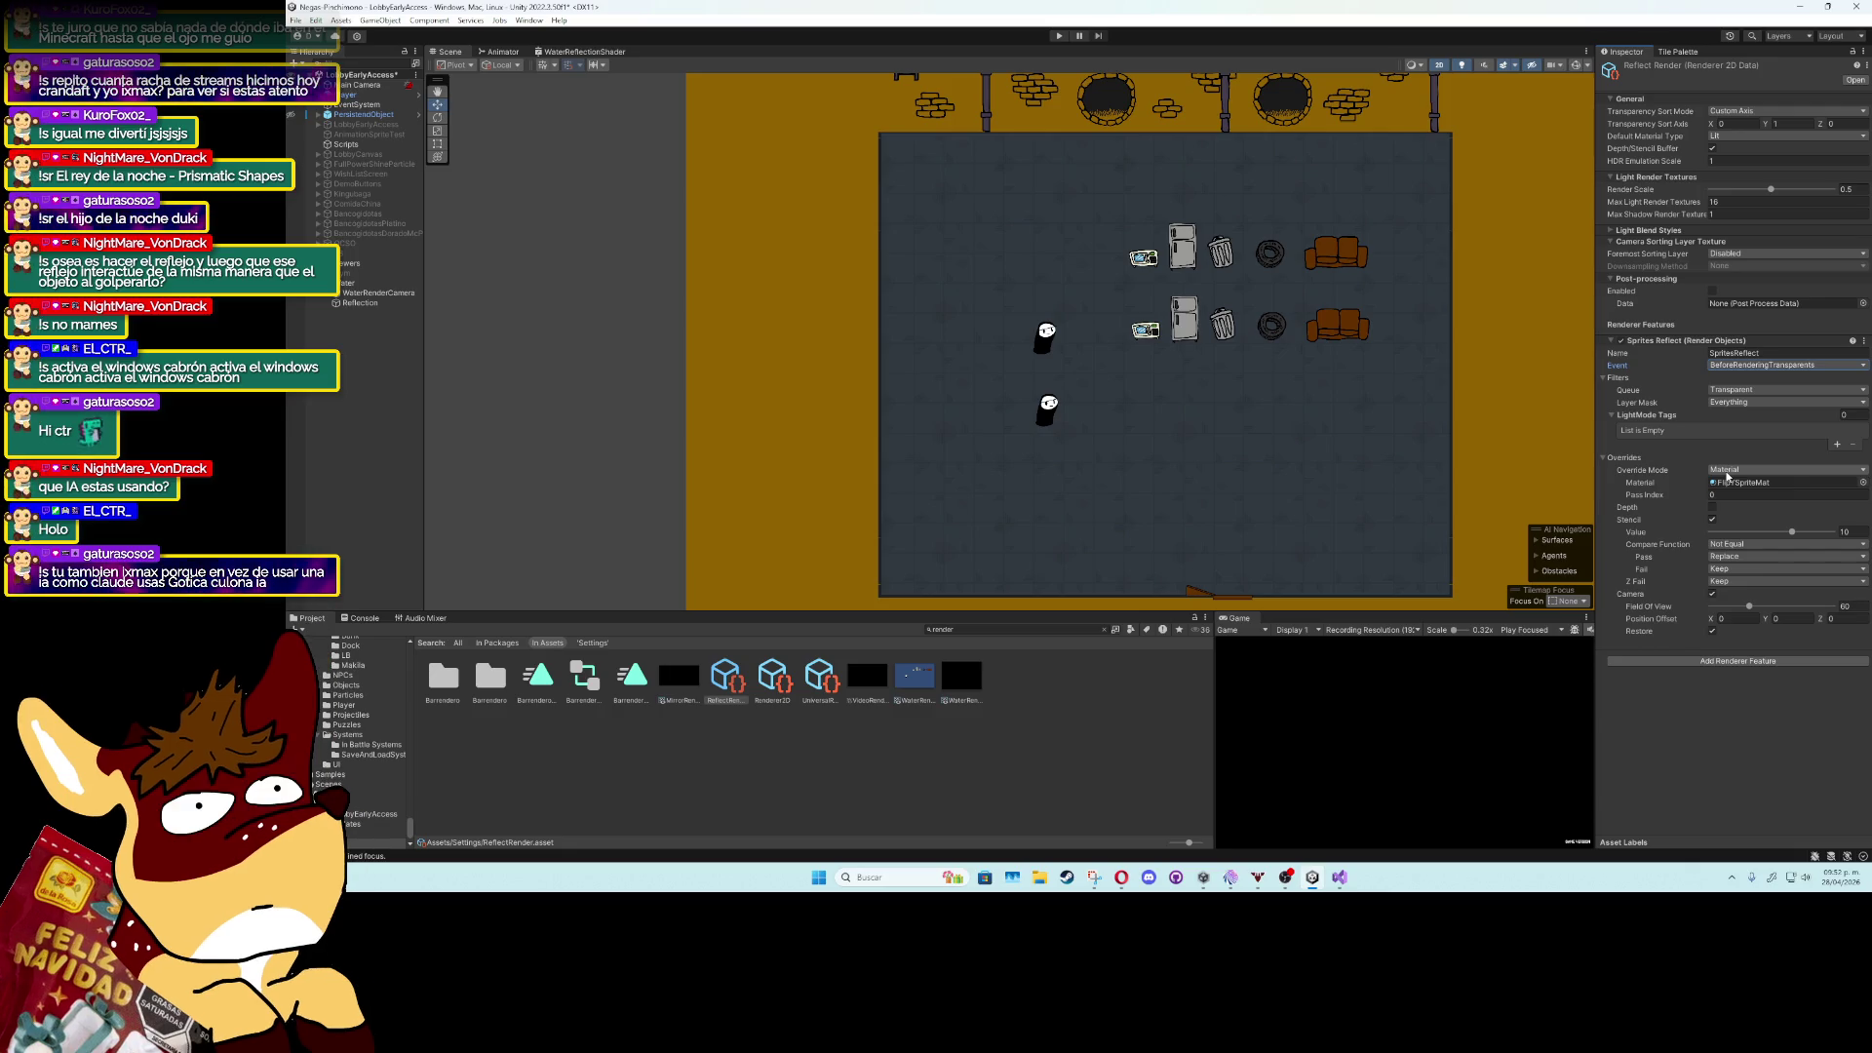
Change the override mode to Shader, using Custom/SpriteFlipY_FinalFix, and locate that shader asset.
click(1726, 471)
click(1730, 507)
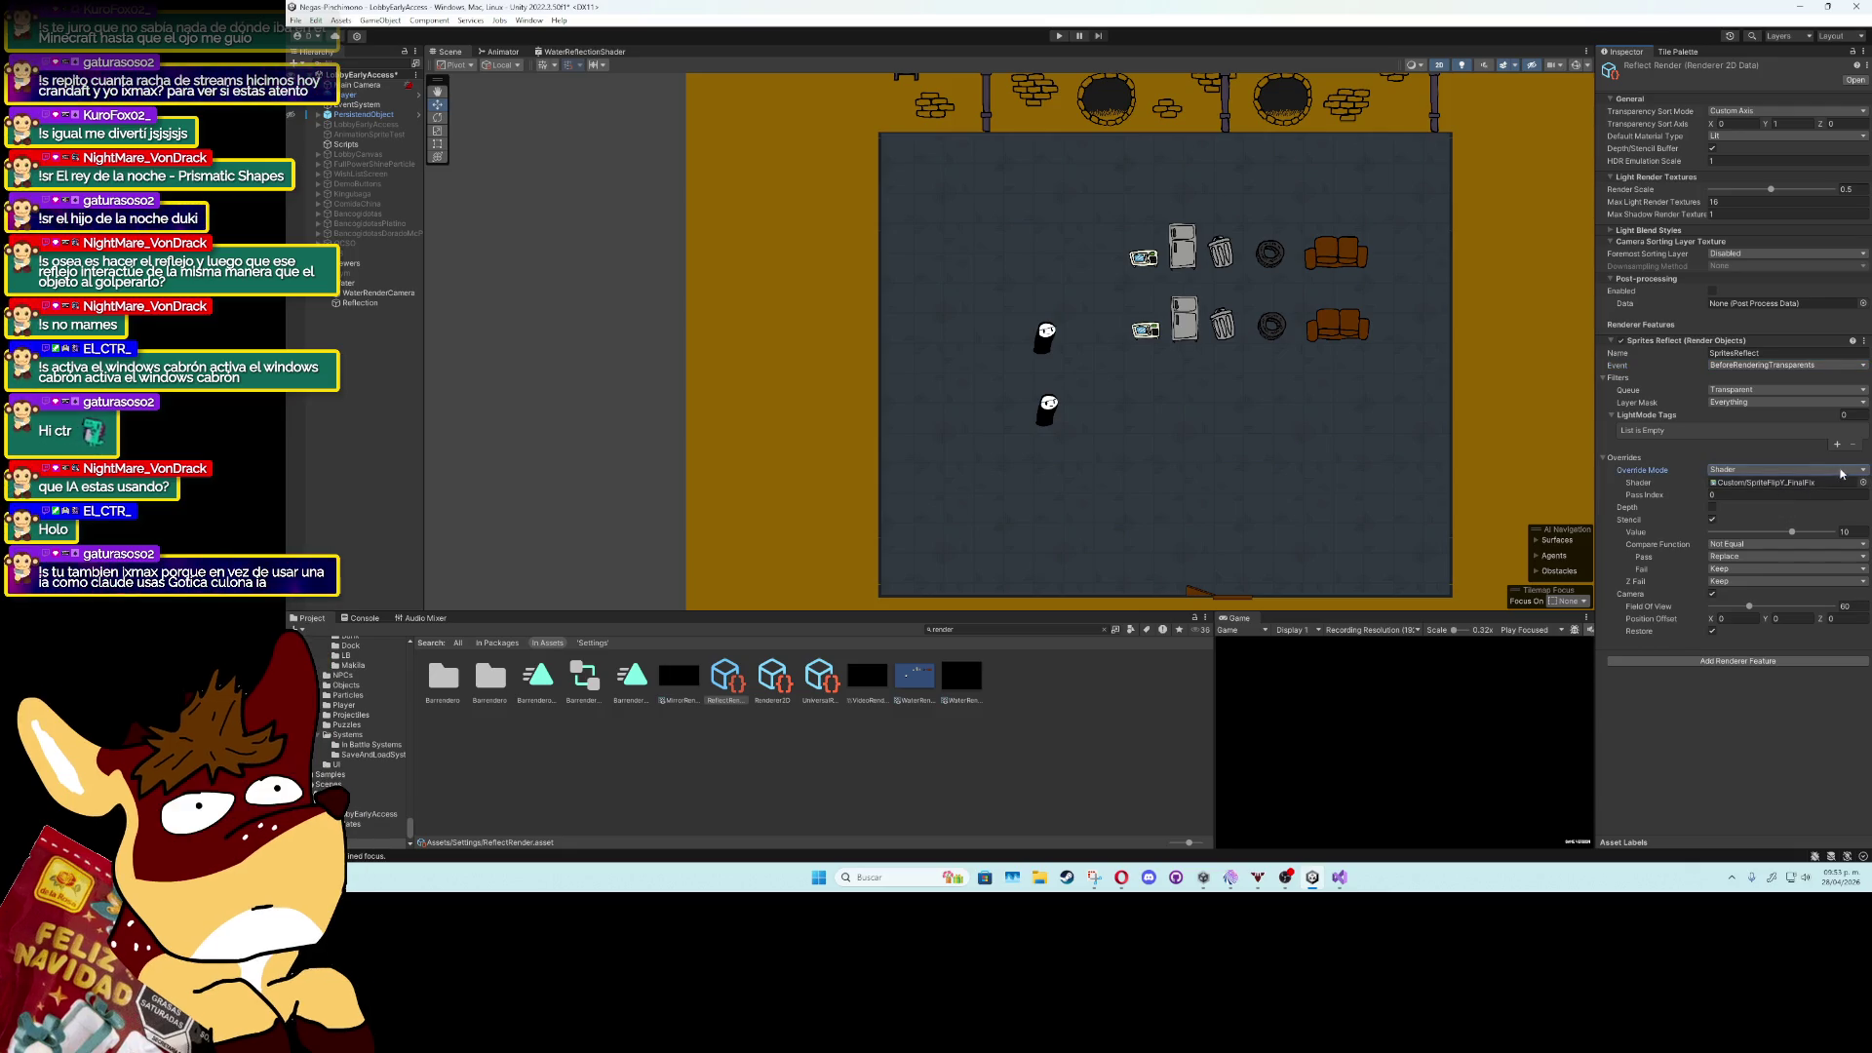
click(1815, 482)
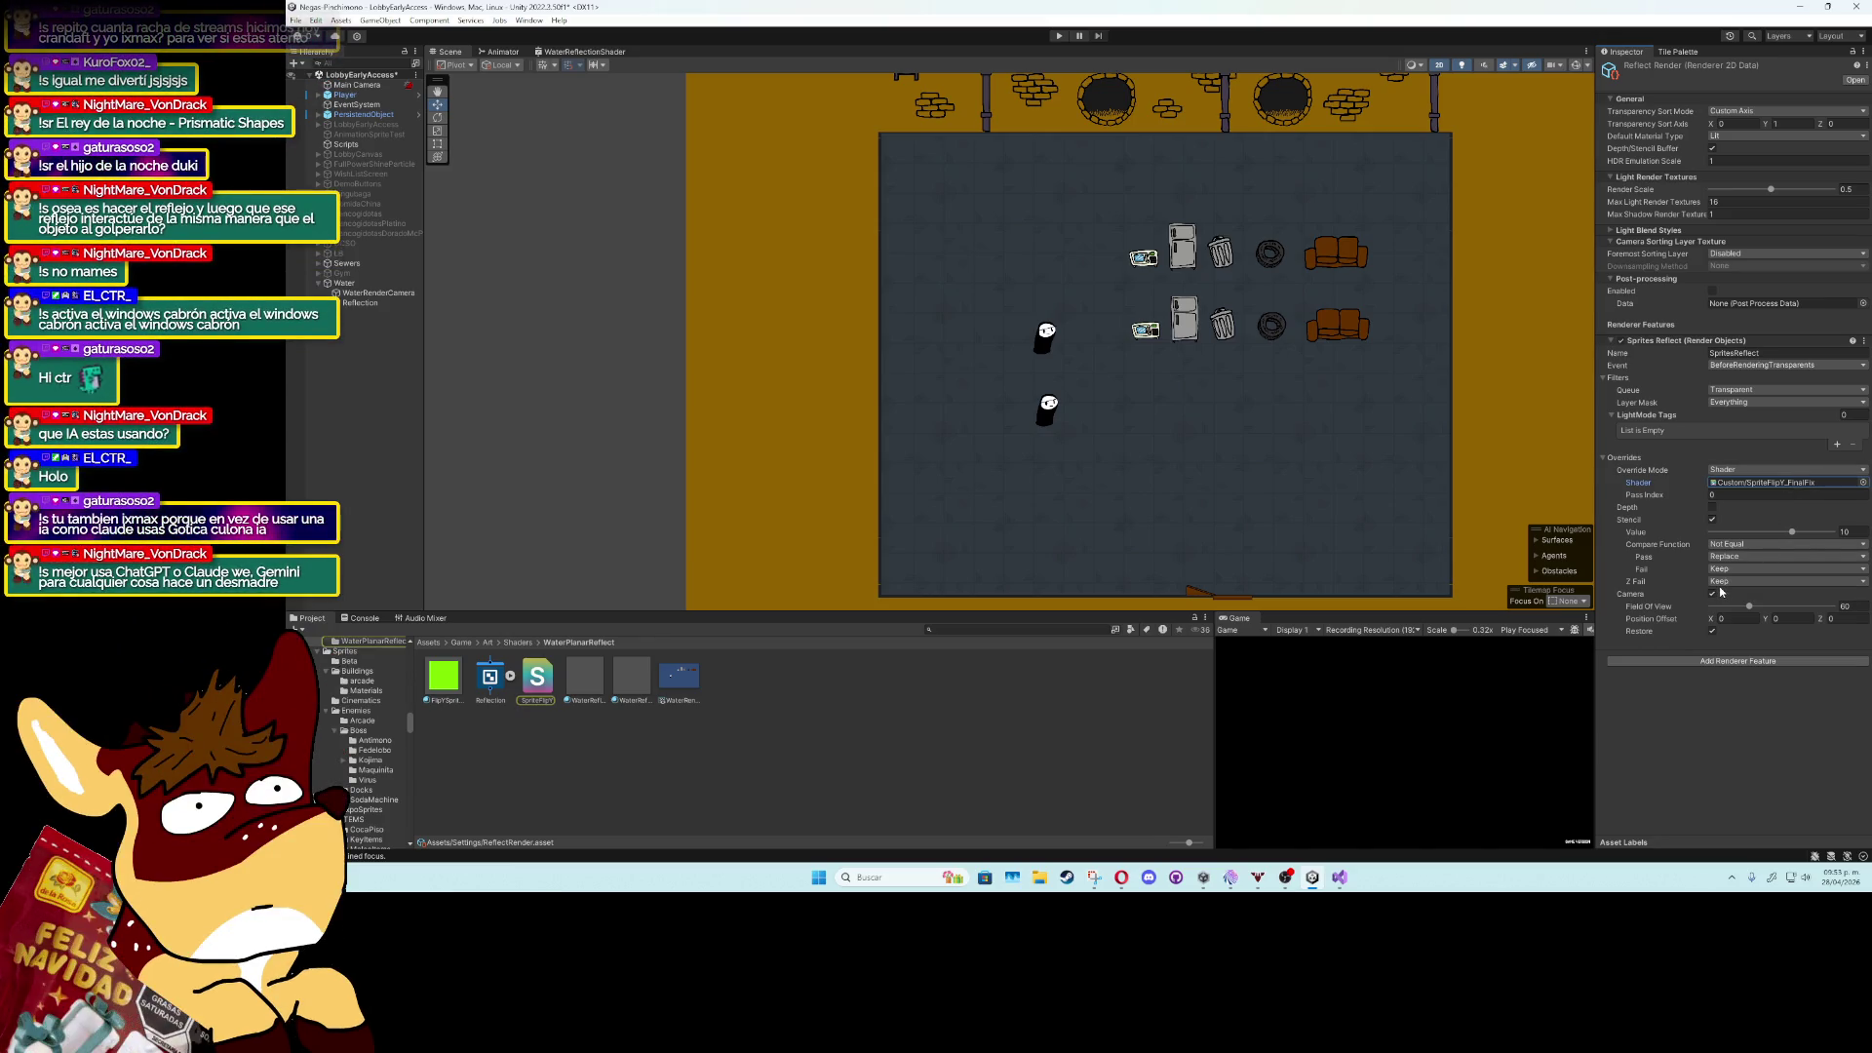
Set the SpritesReflect override mode back to Material (FlipYSpriteMat), then select the Reflection quad.
click(1862, 481)
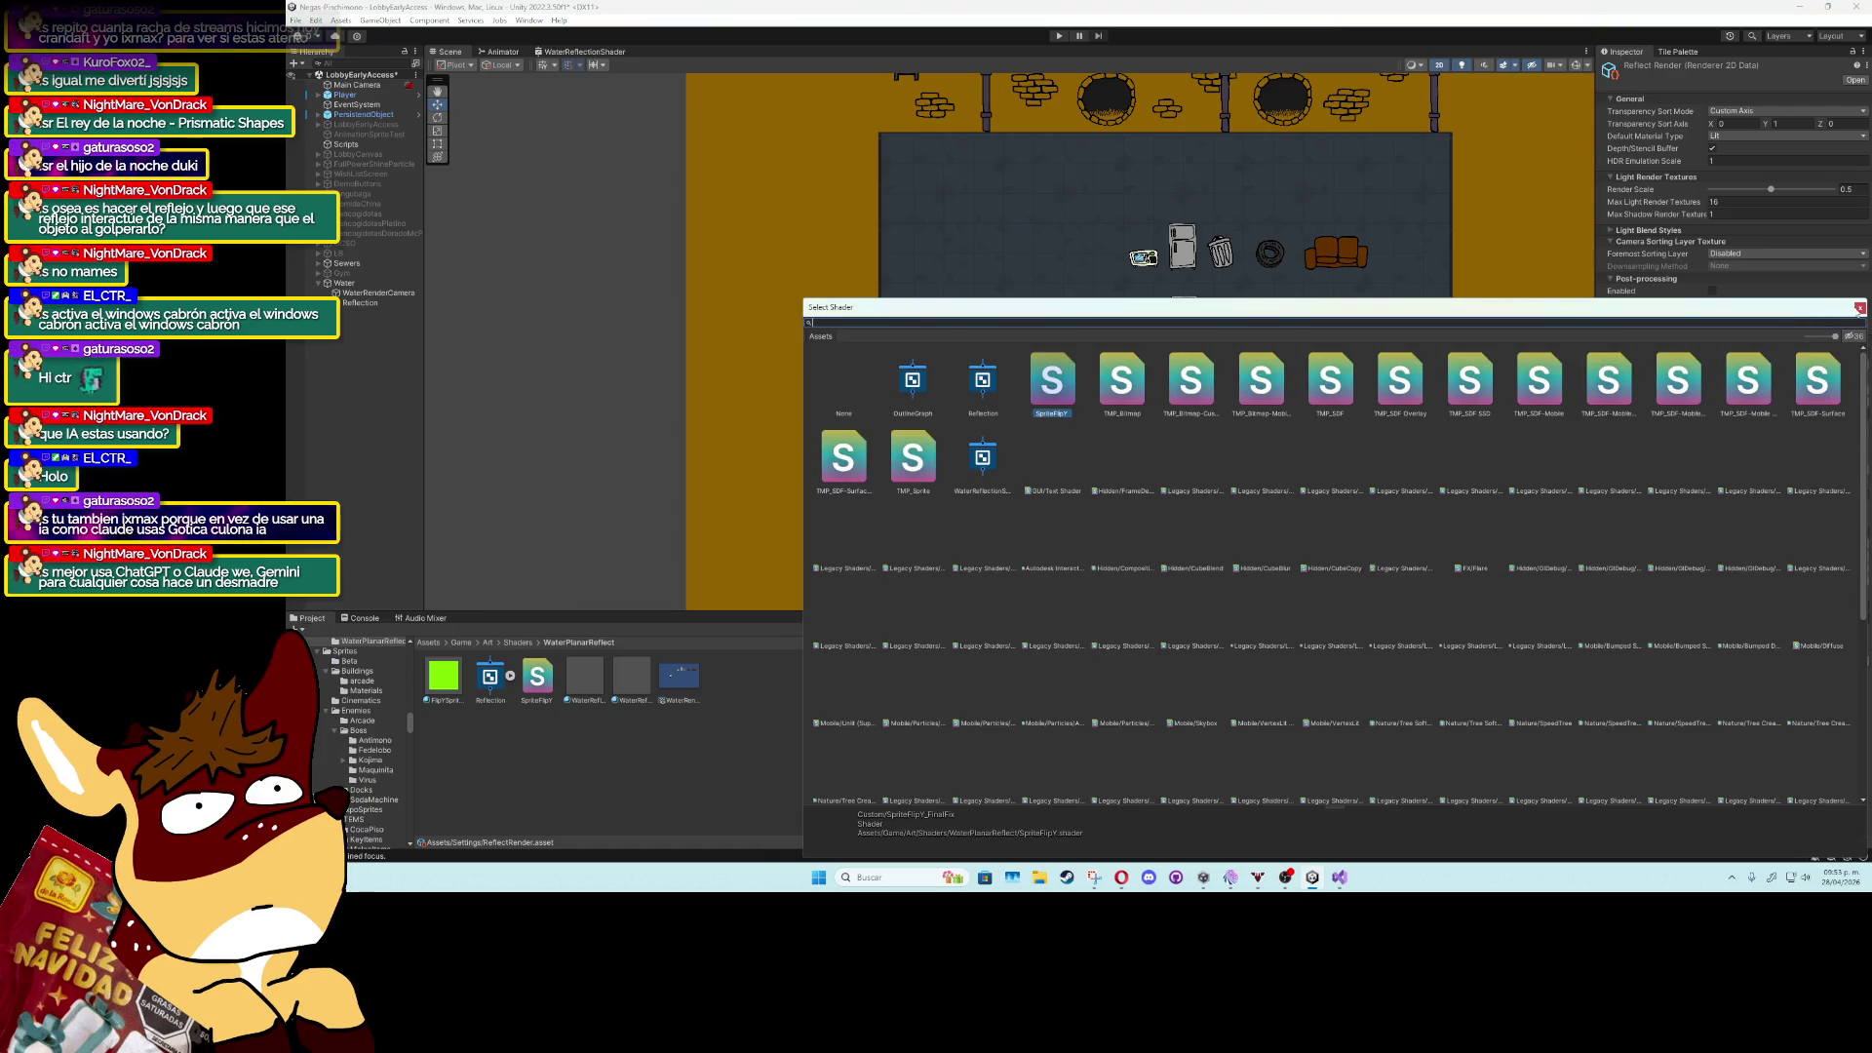
click(1859, 307)
click(1862, 470)
click(1725, 496)
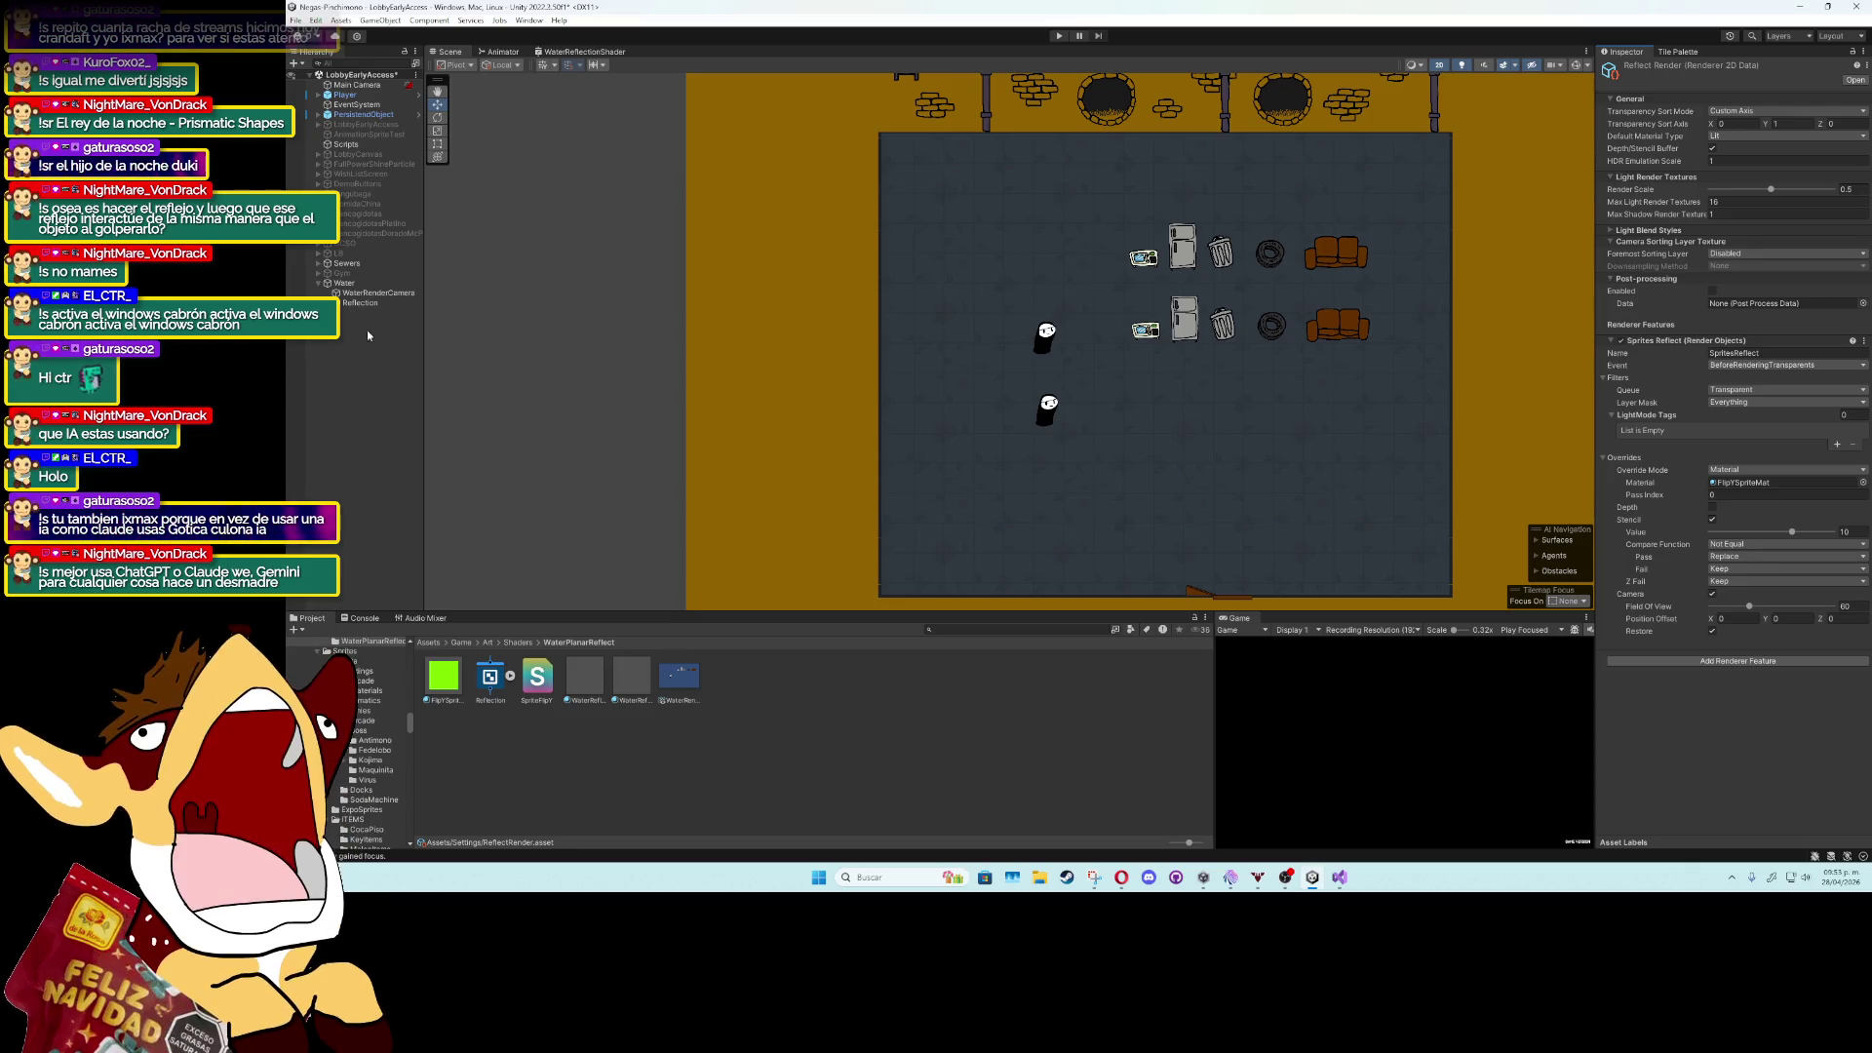
click(360, 302)
Drag the Reflection quad down-left, then undo so it stays at 0.12, -4.83.
mouse_move(1156, 398)
mouse_down()
mouse_move(1185, 408)
mouse_move(1120, 426)
mouse_up()
key(ctrl+z)
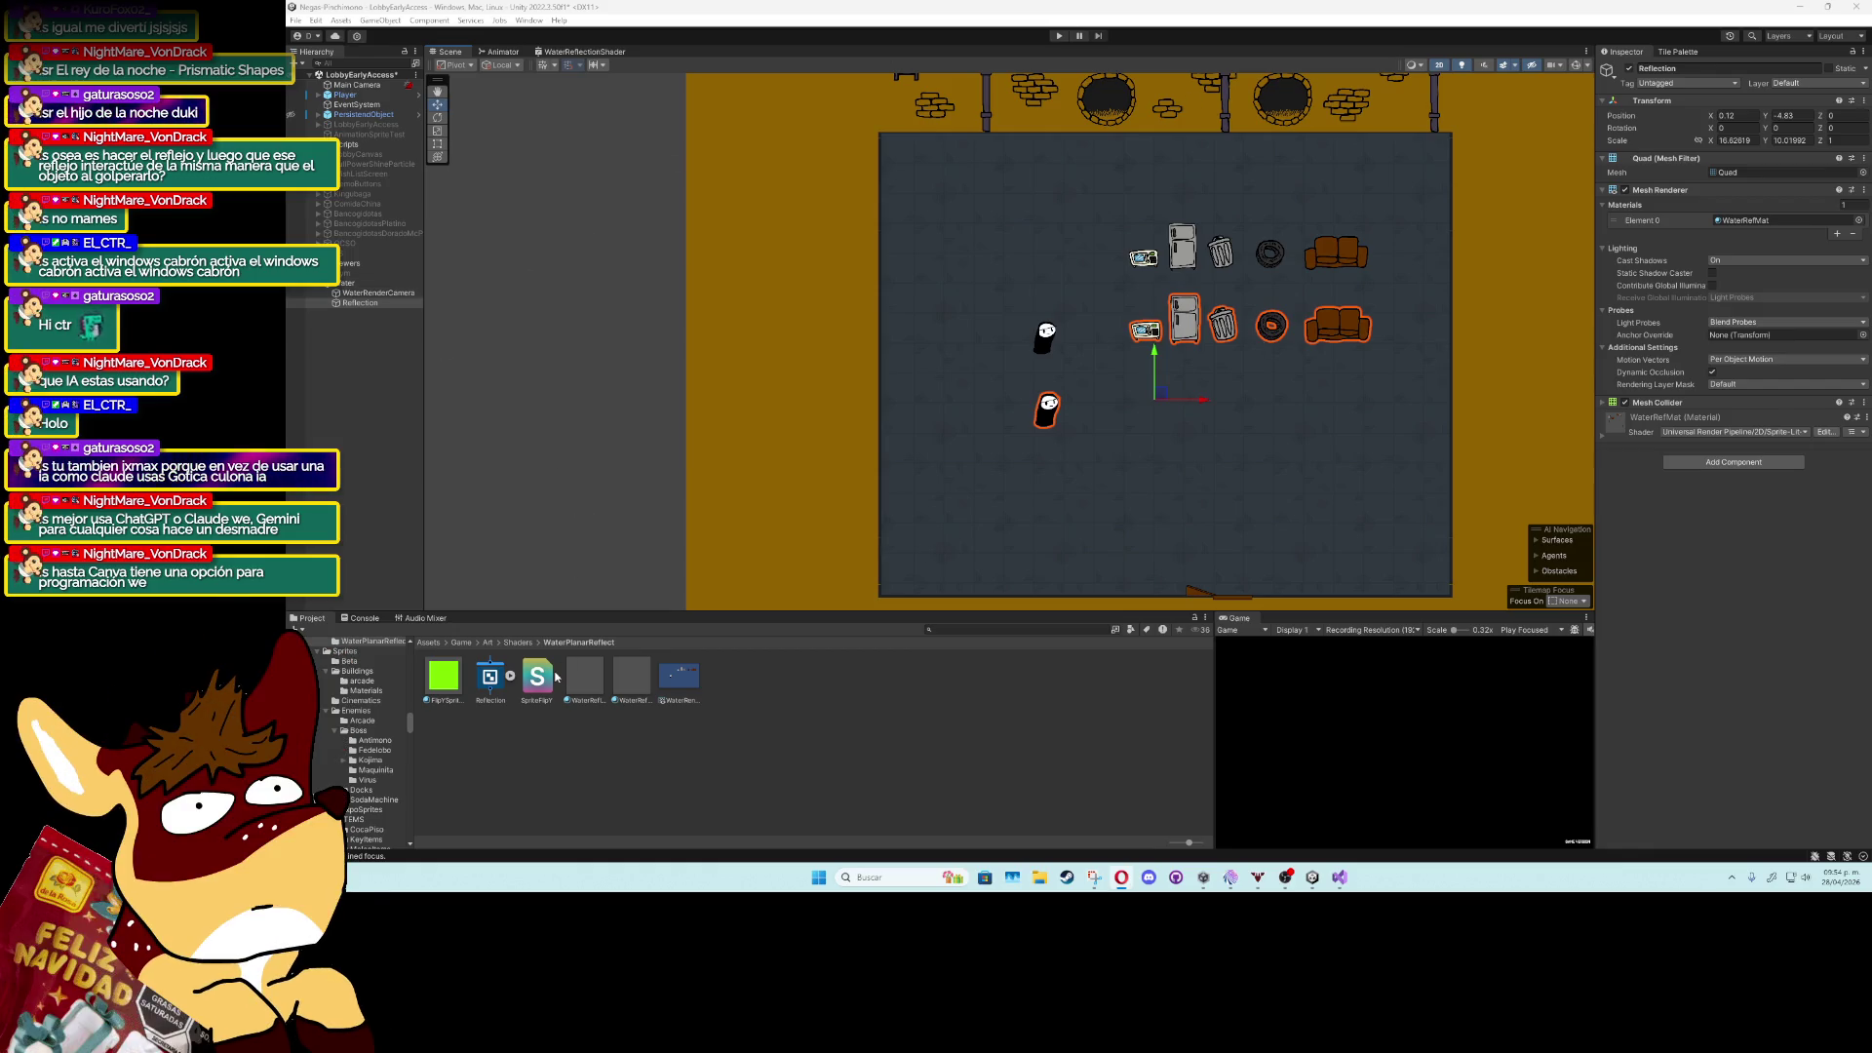
Search 'rende', review ReflectRender's feature Event options, then view the Renderer2D asset.
click(958, 630)
text(rende)
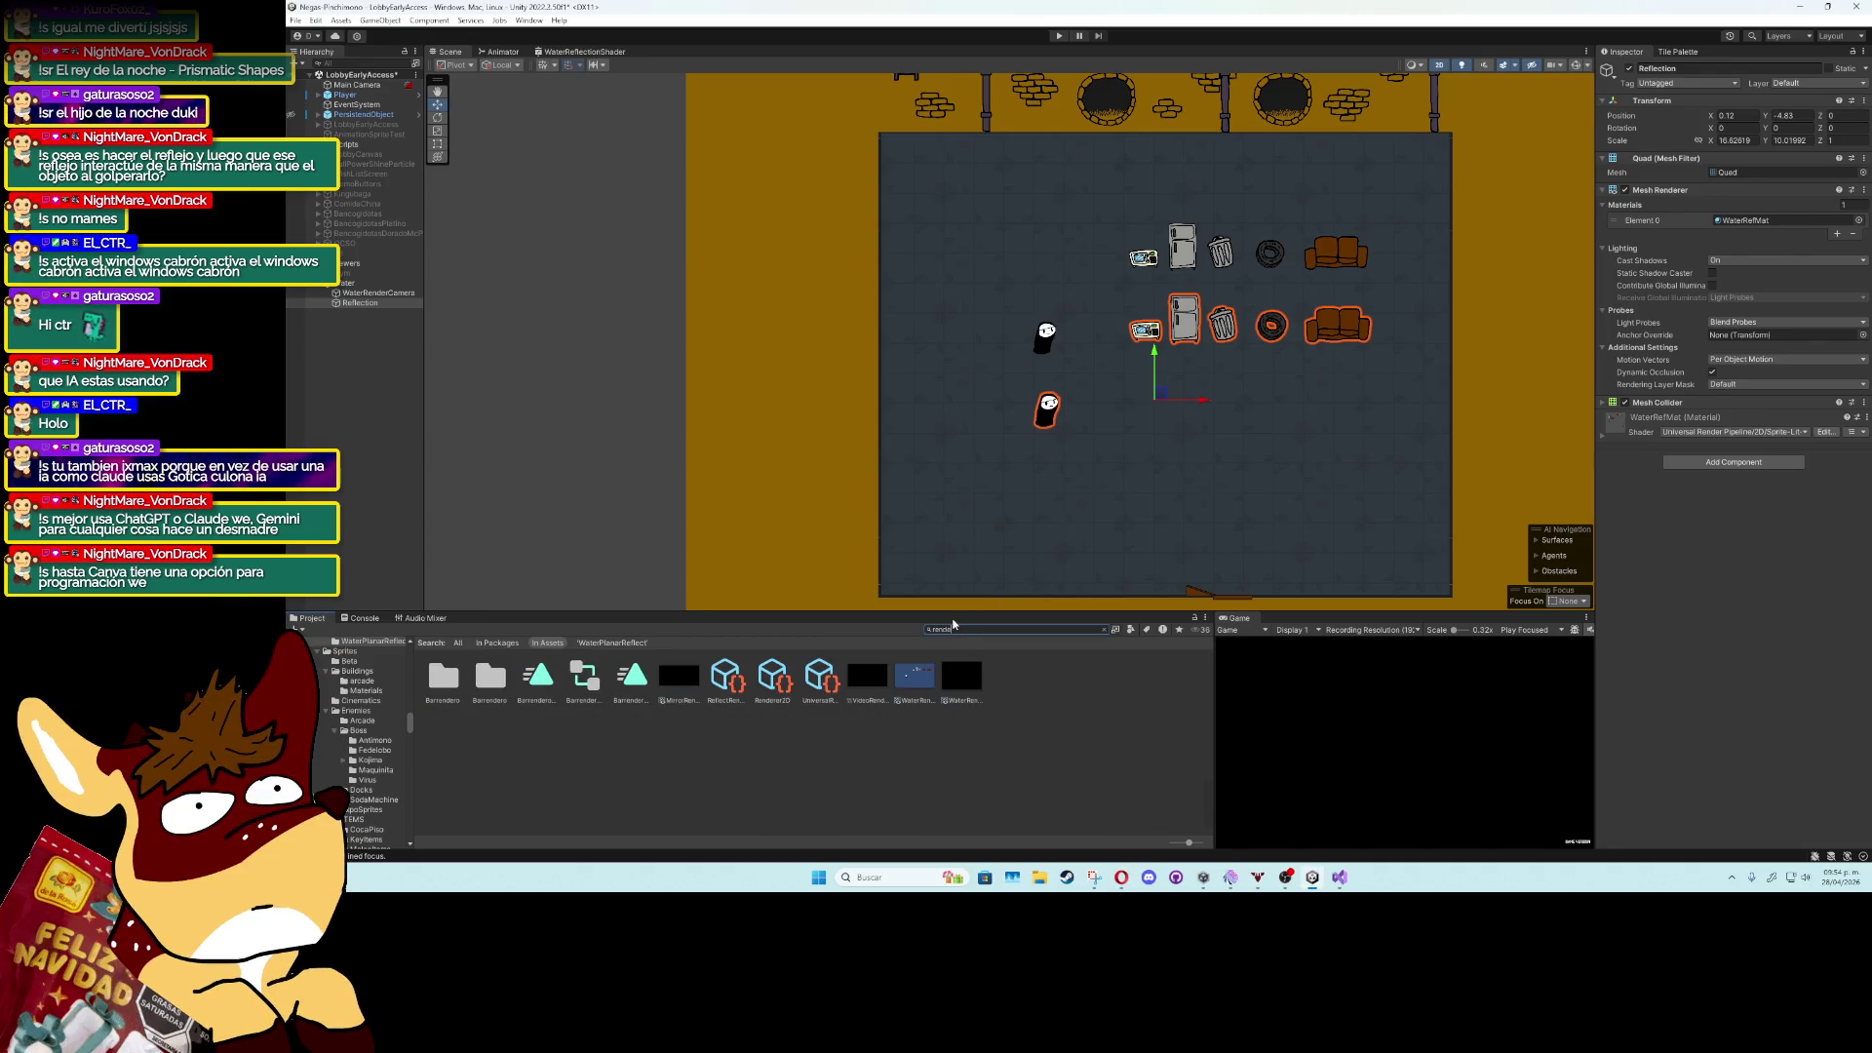
click(730, 694)
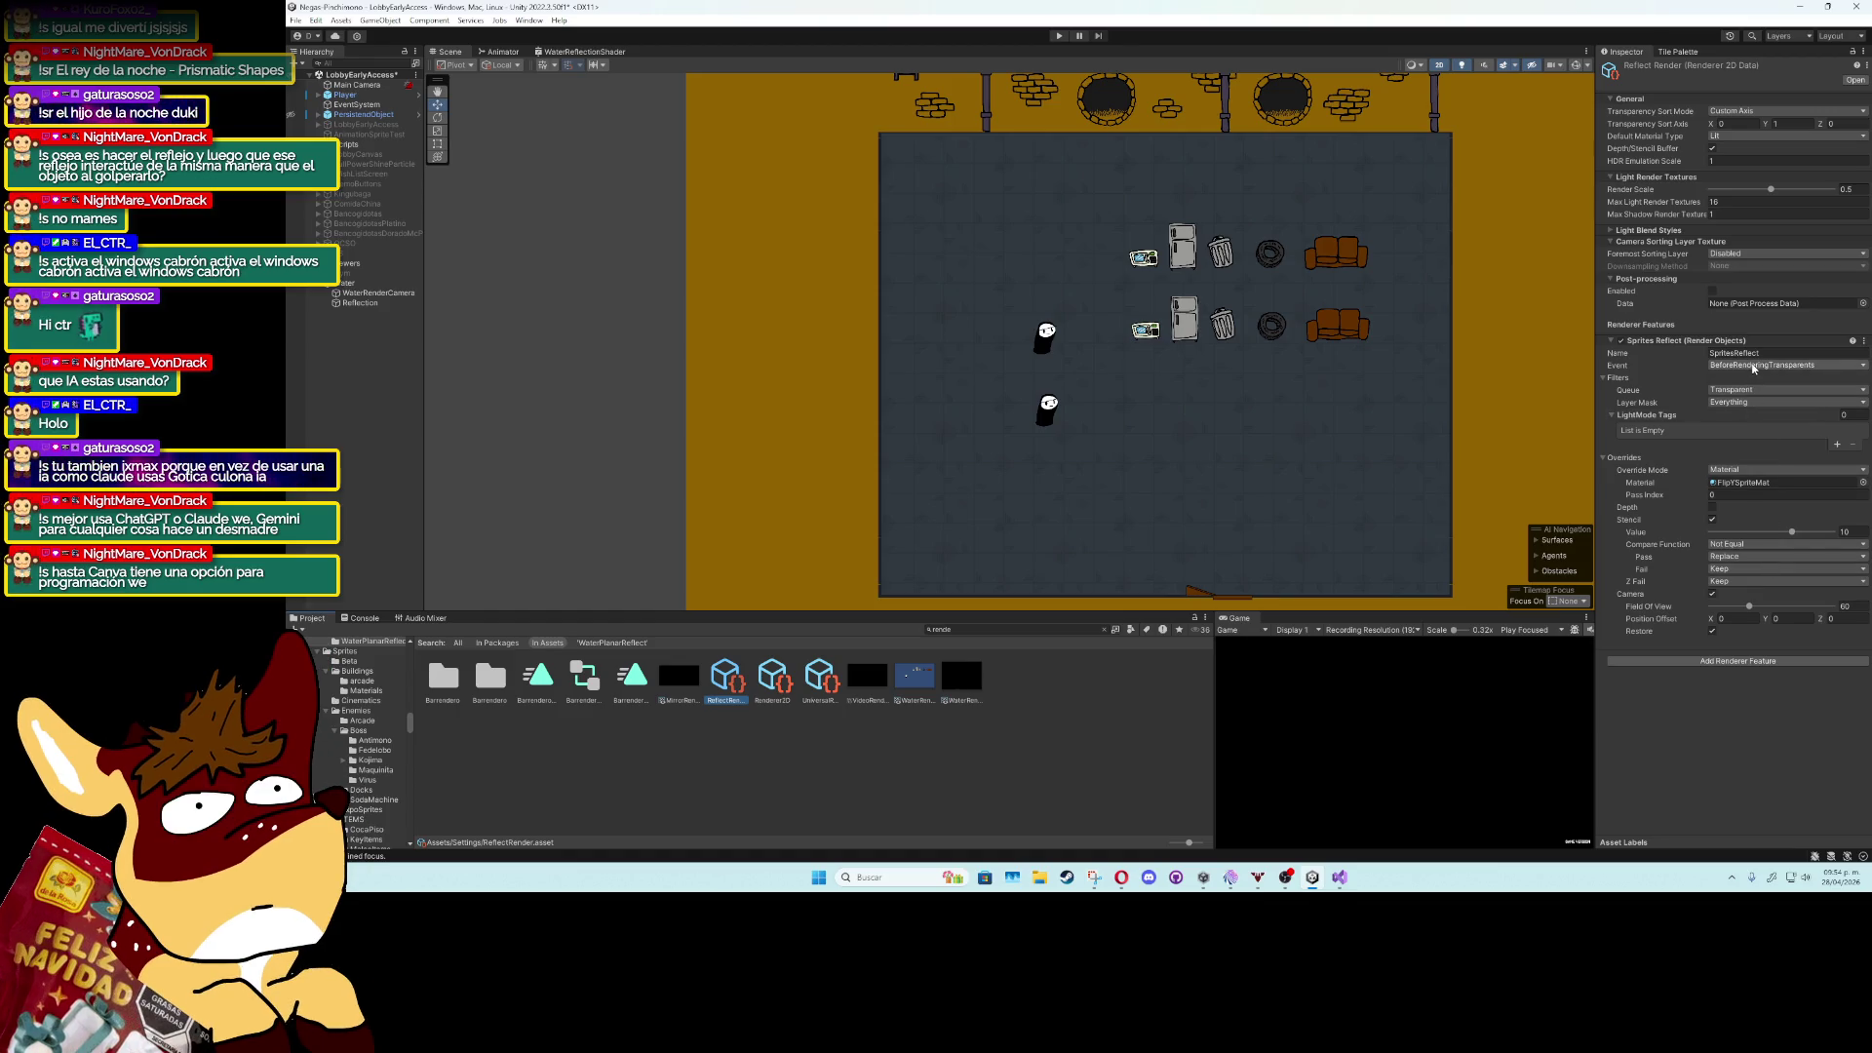
click(1753, 367)
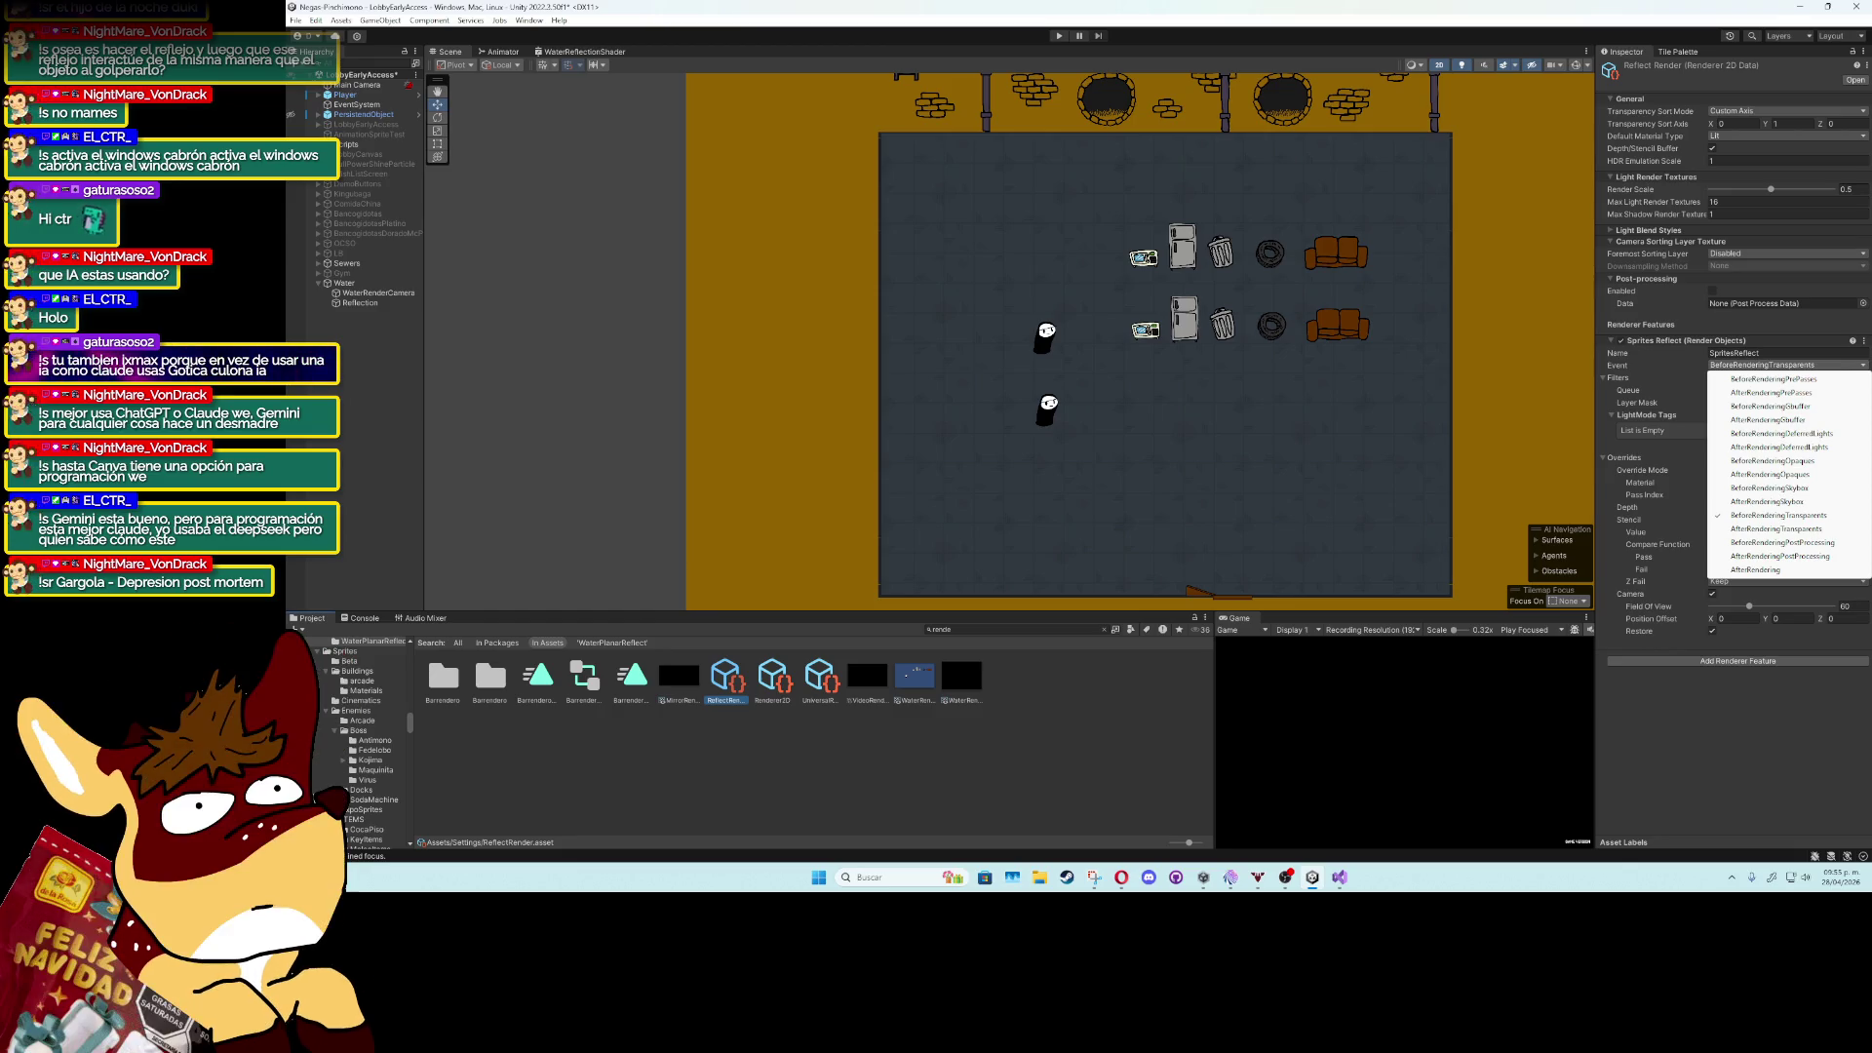
click(775, 675)
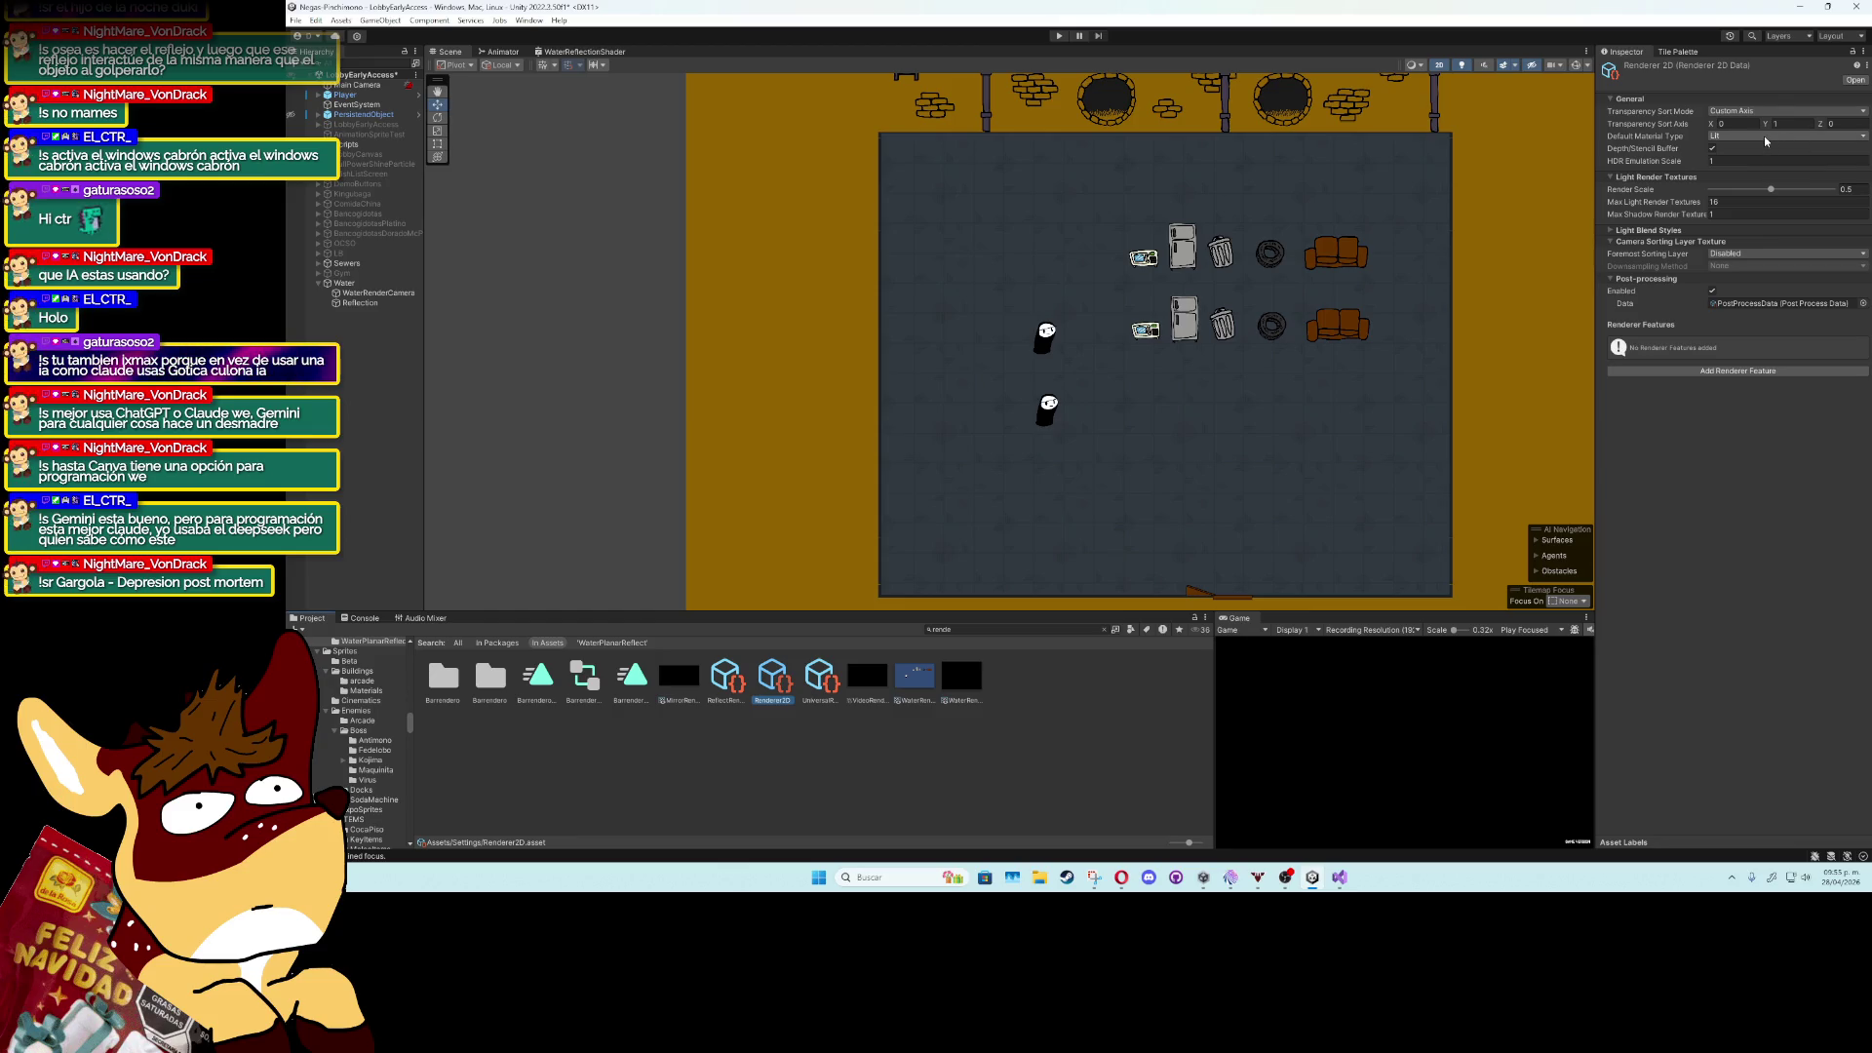
Enable post-processing on ReflectRender and set Default Material Type to Custom with InvisibleMat.
key(Left)
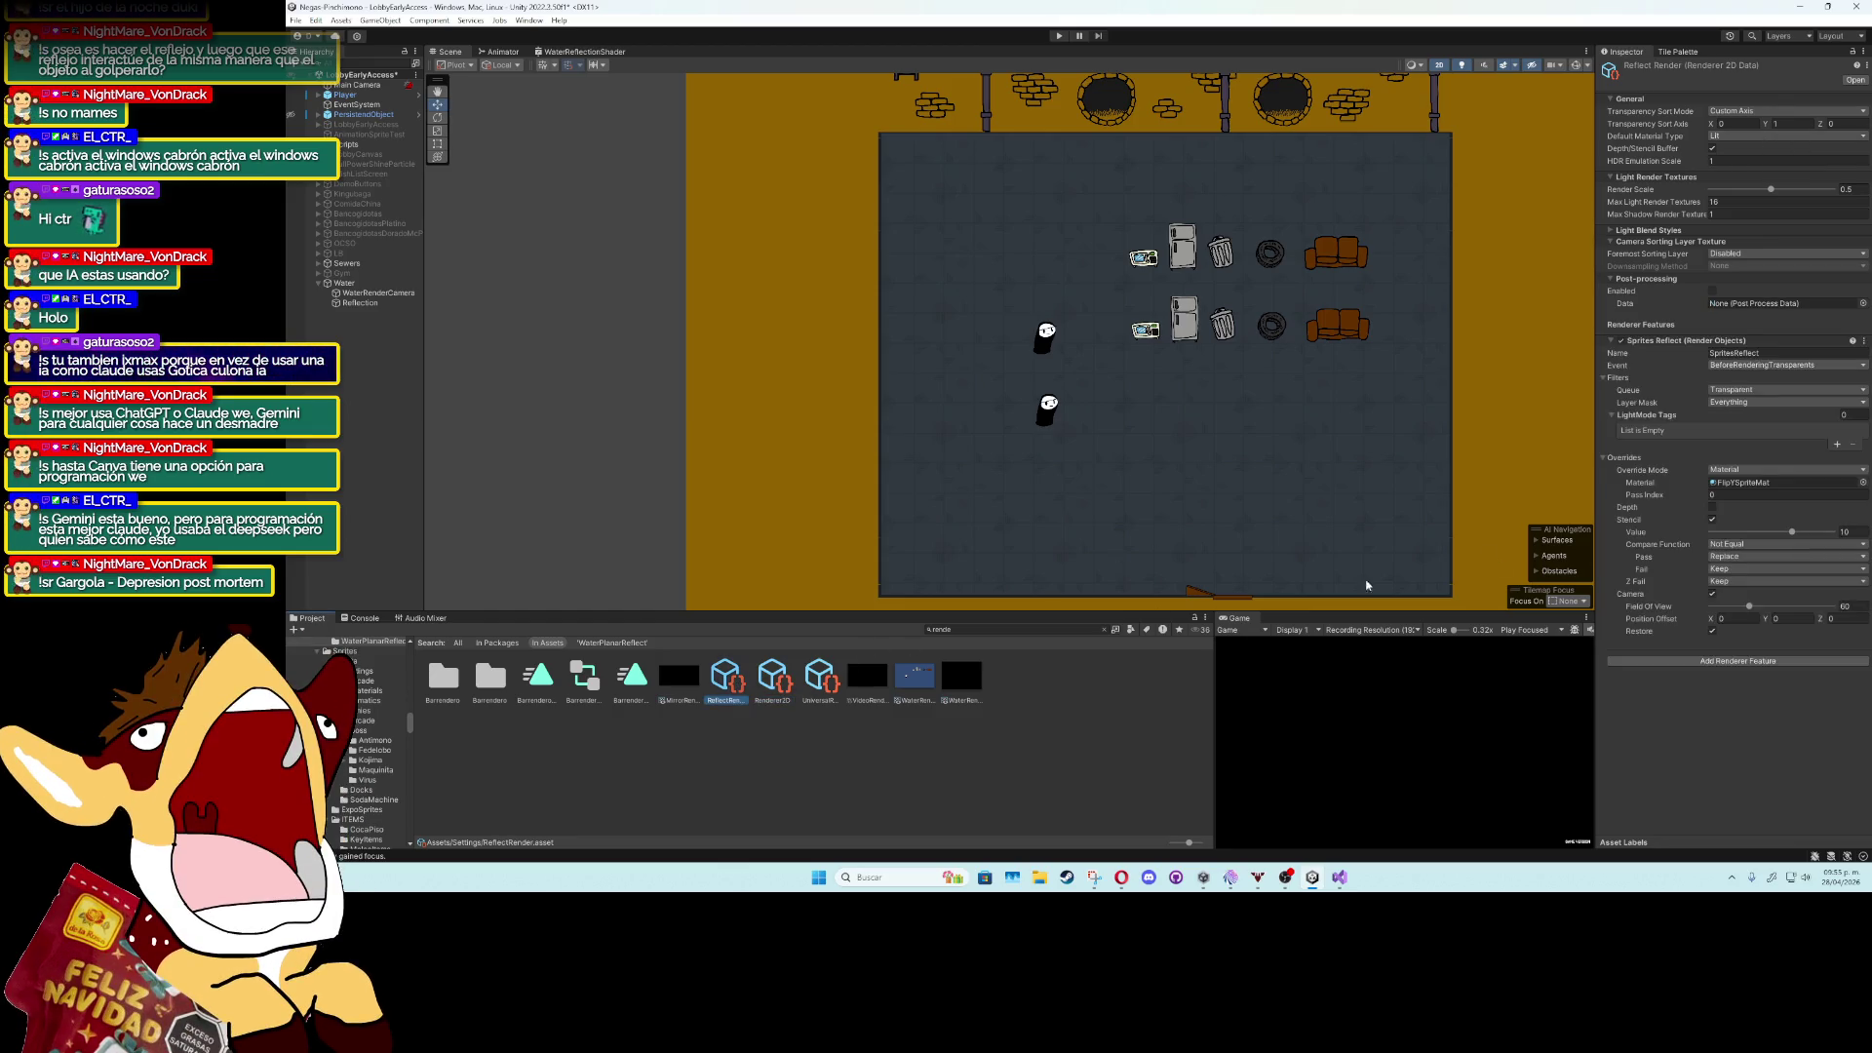
click(1713, 291)
click(1754, 136)
click(1739, 163)
click(1755, 135)
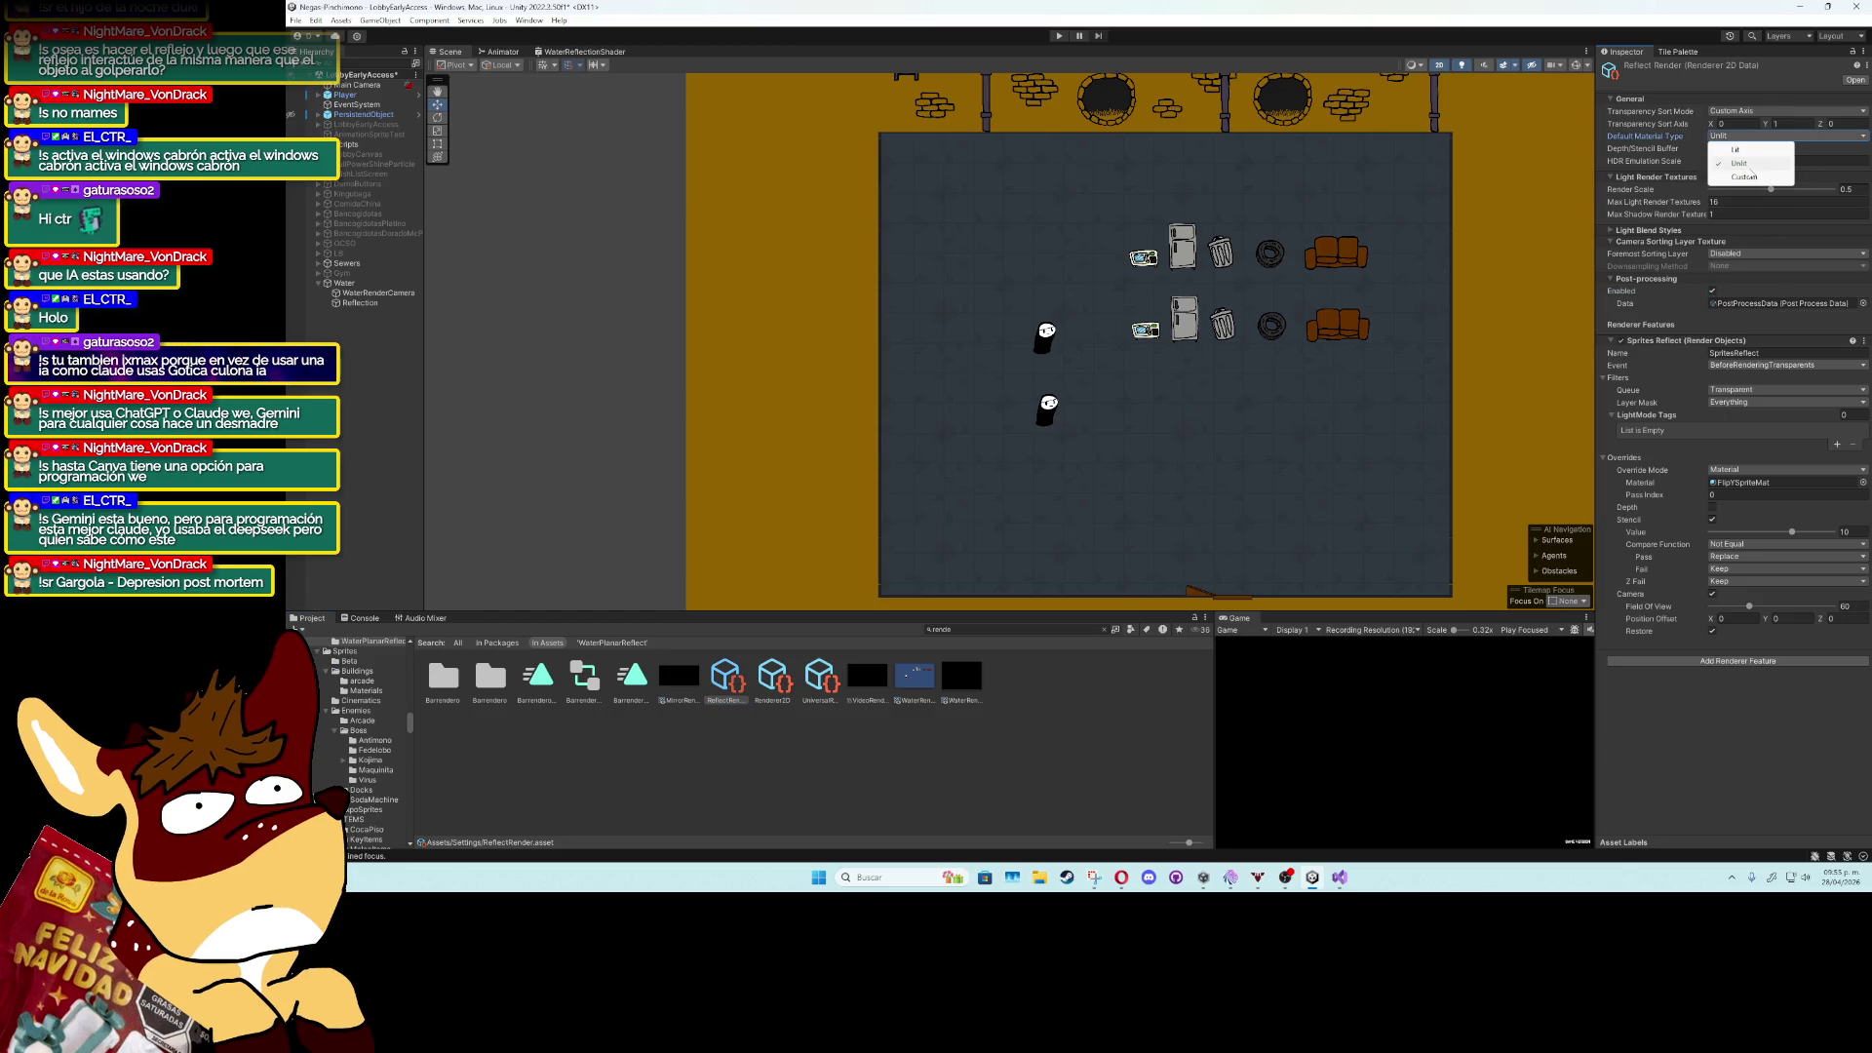
click(1744, 177)
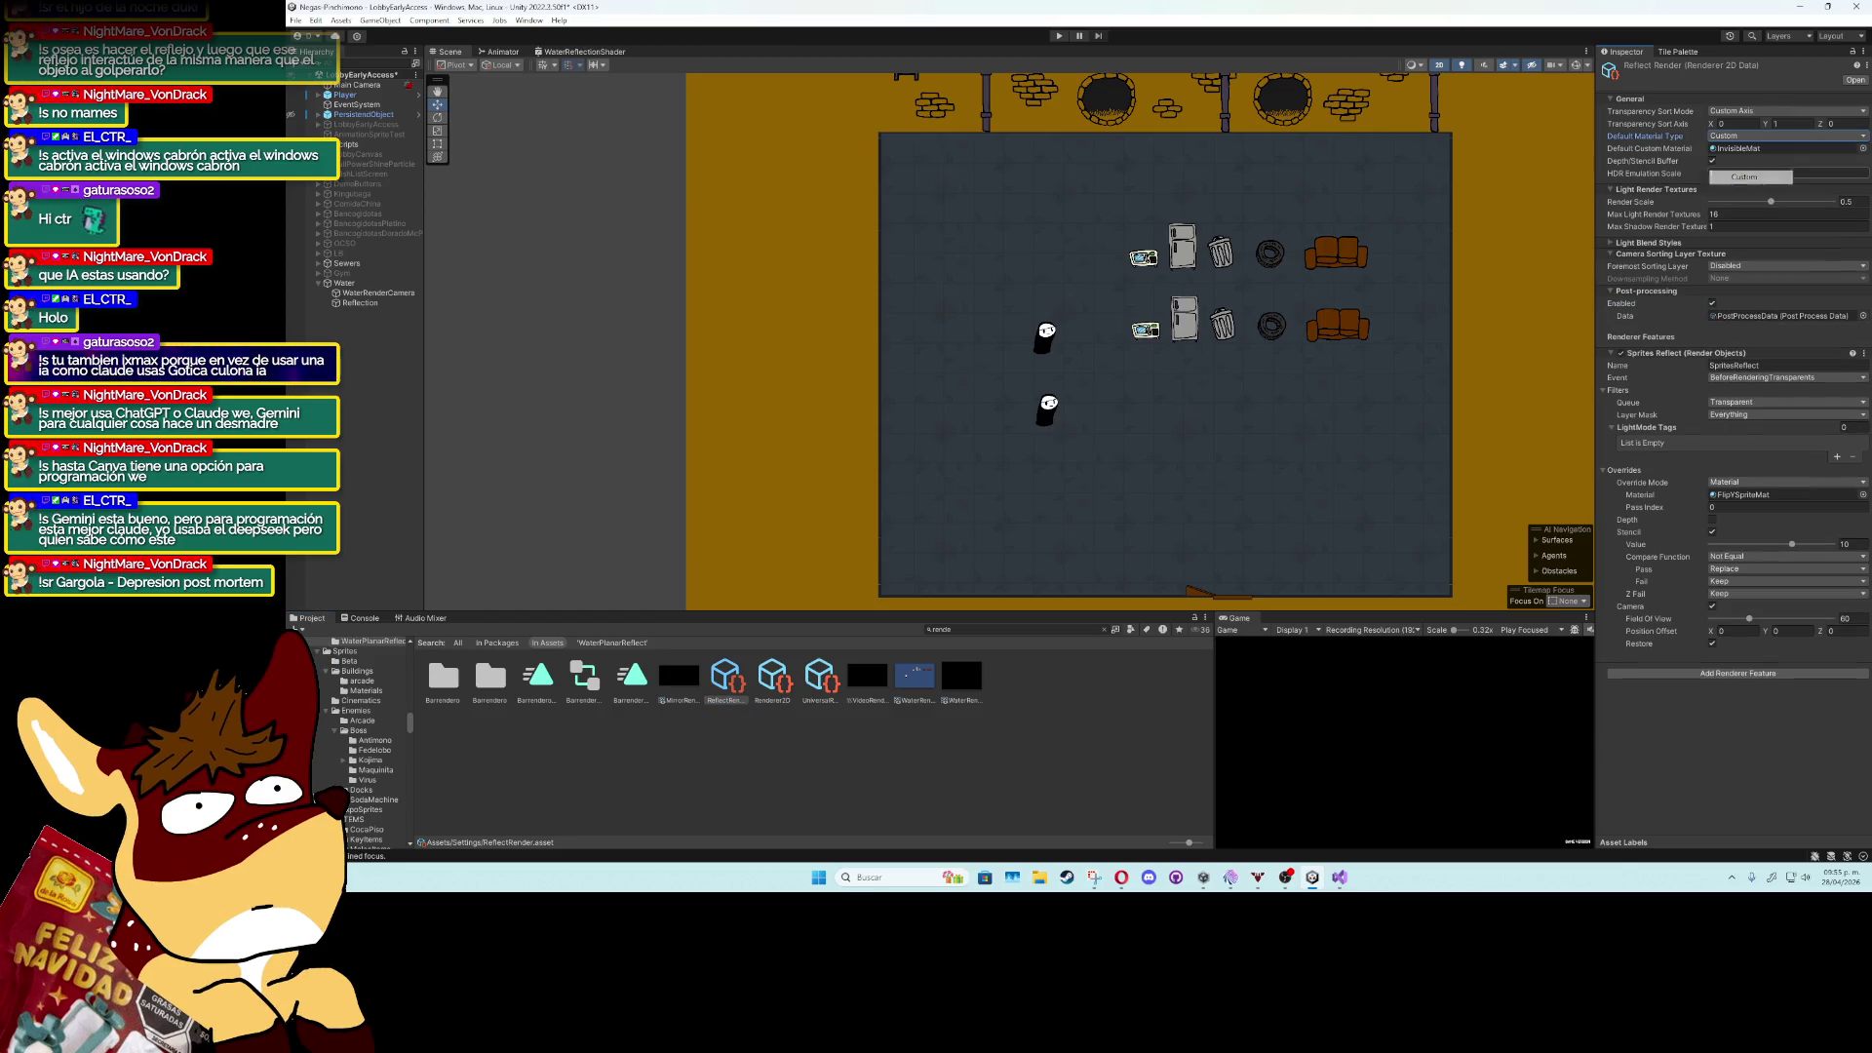
click(1862, 149)
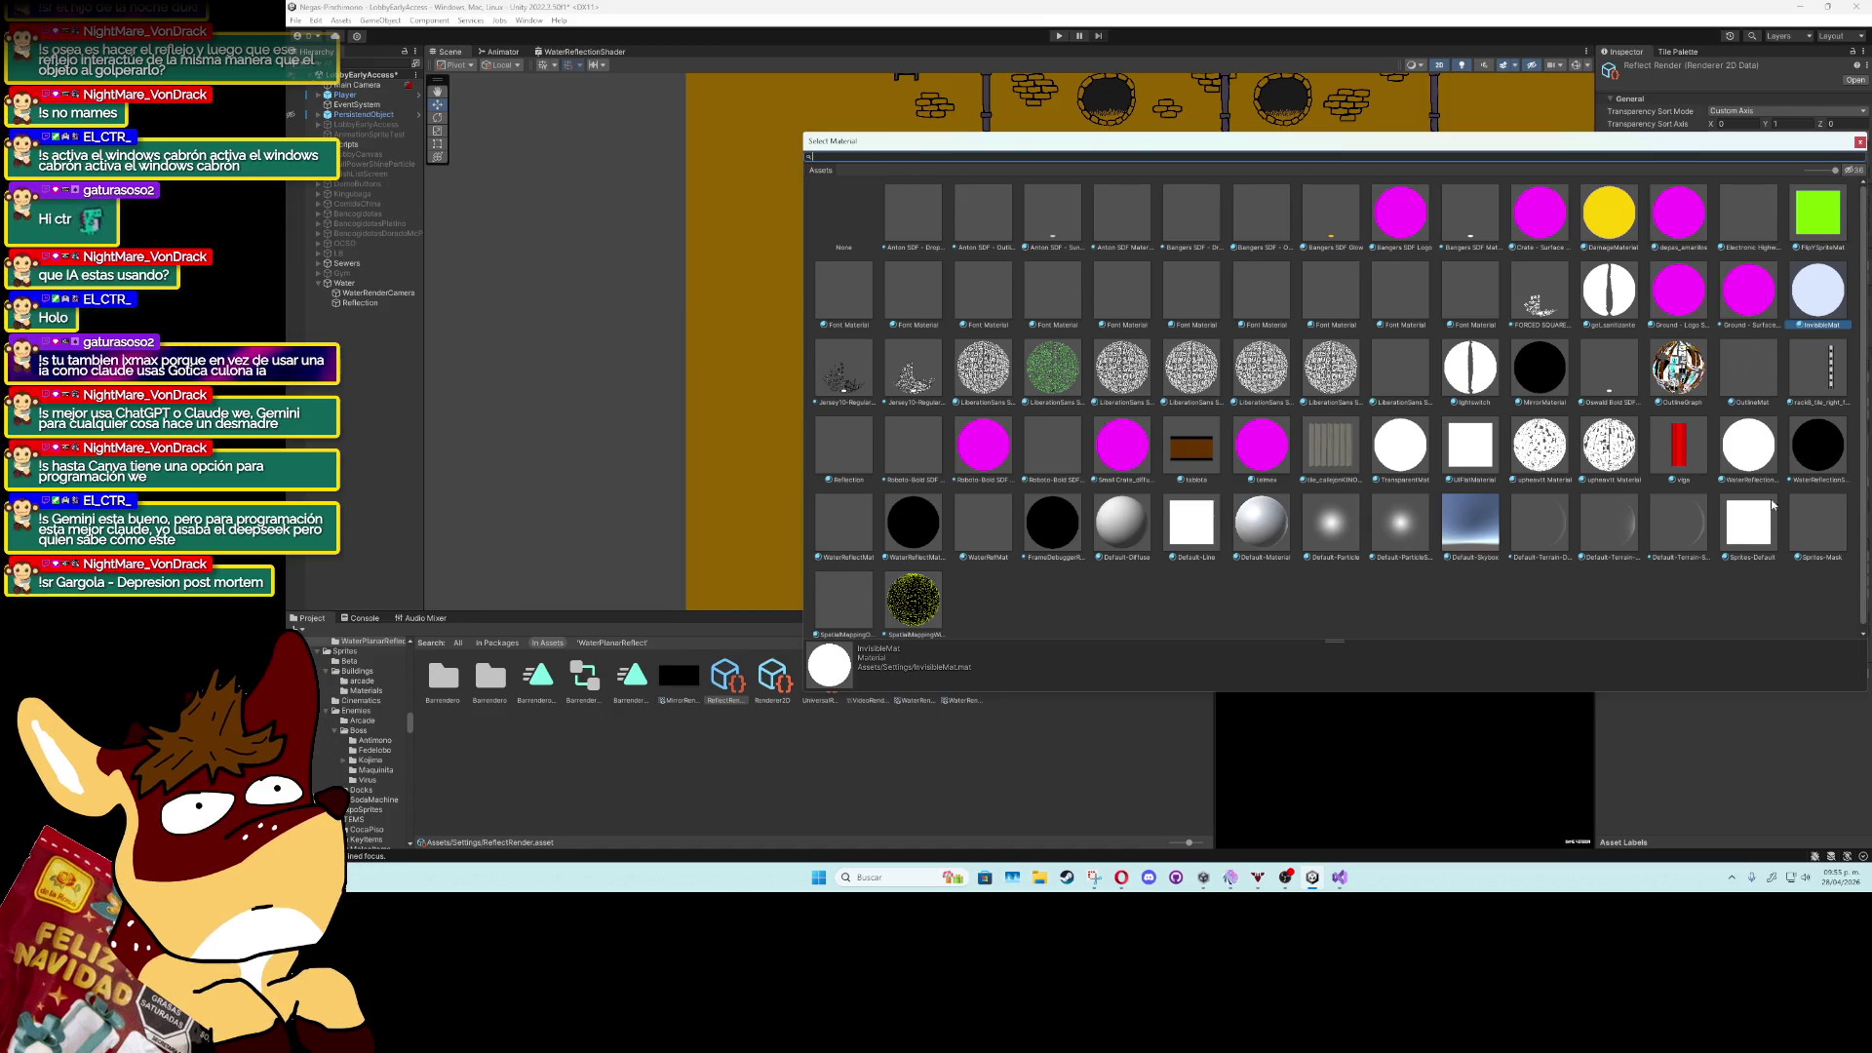
key(Return)
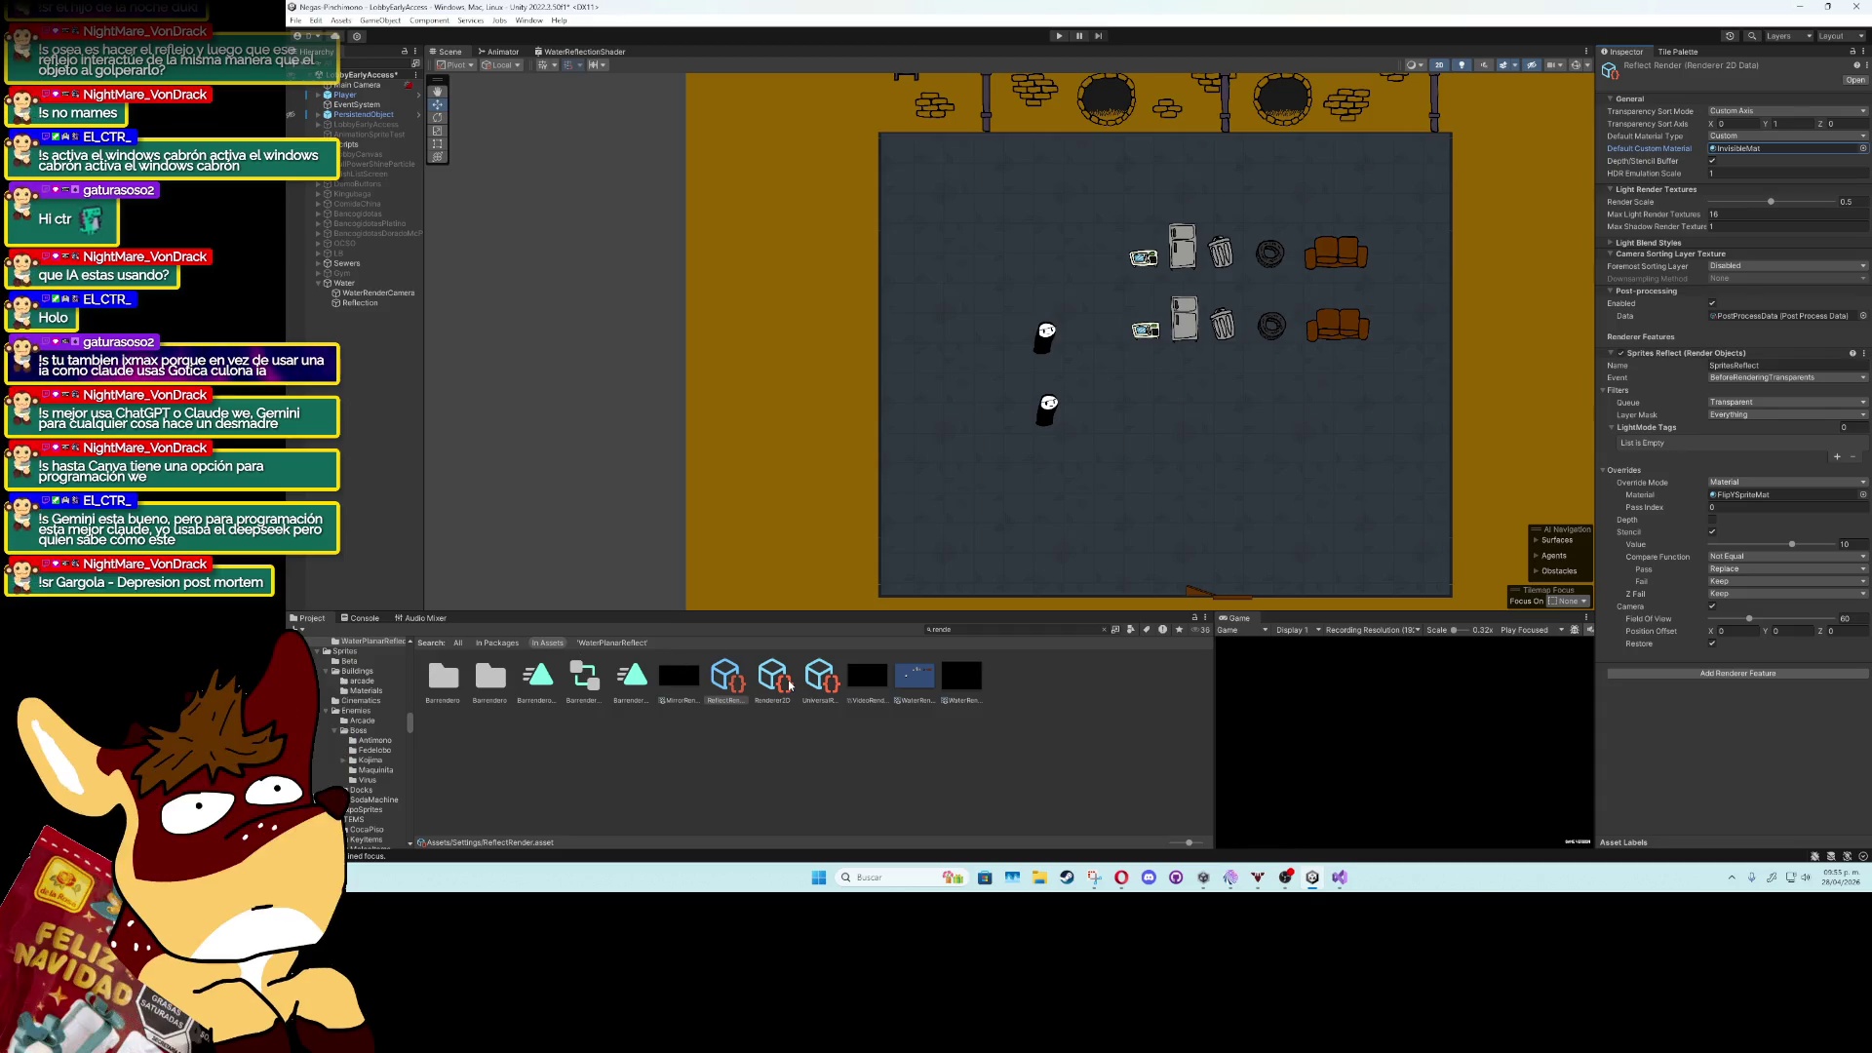
Set transparency sort mode to Orthographic and leave the foremost sorting layer Disabled.
click(1754, 111)
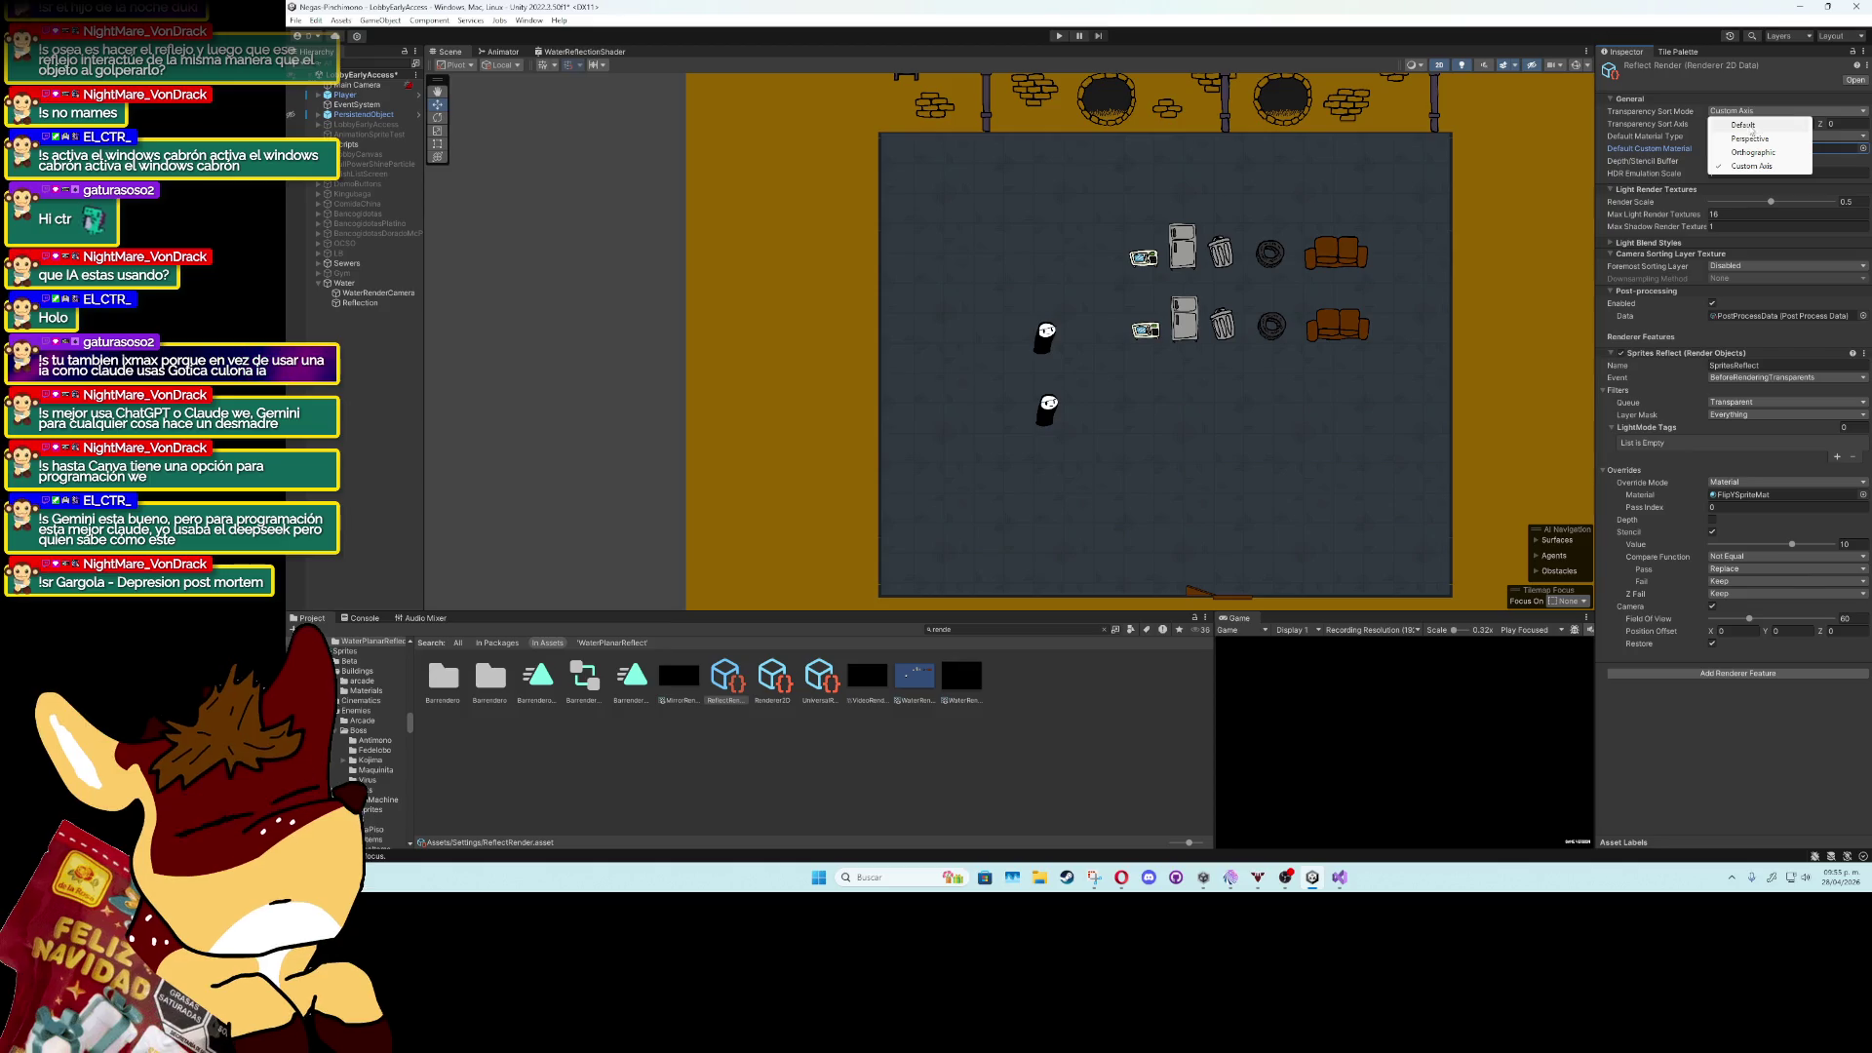
click(1752, 119)
click(1752, 118)
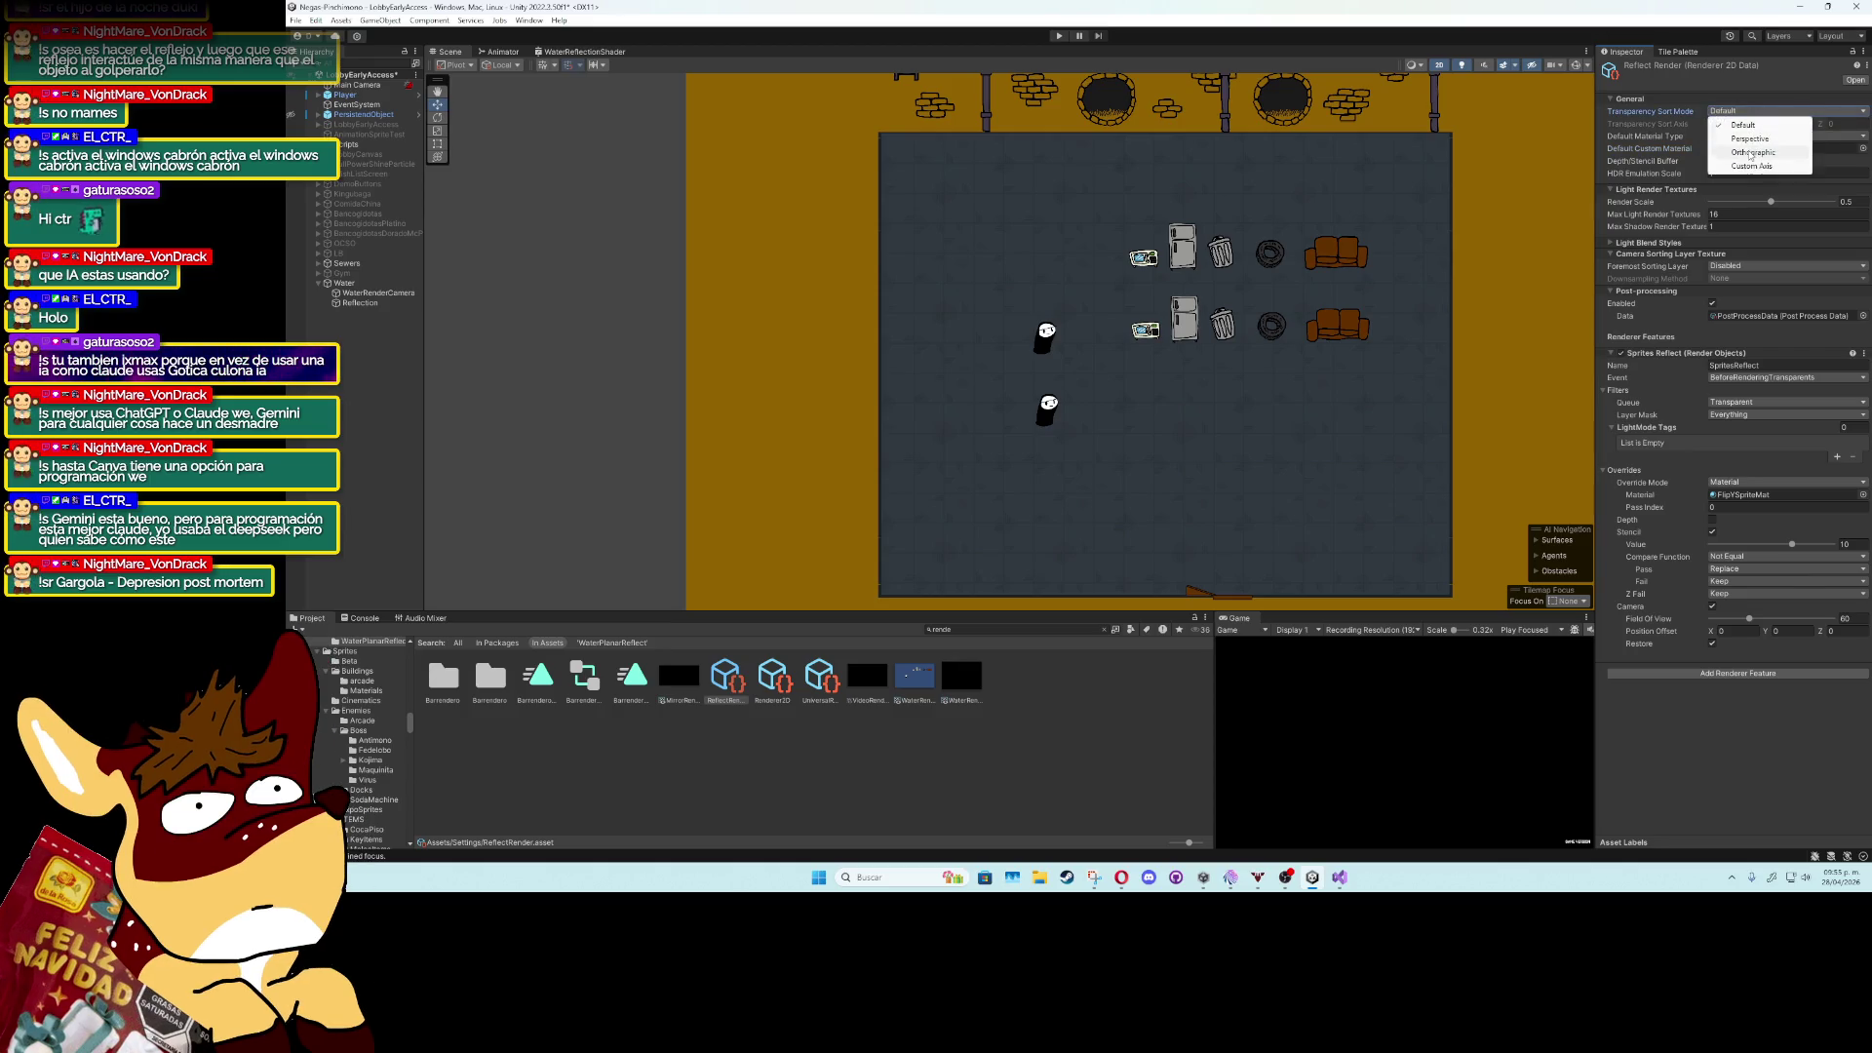
click(1744, 146)
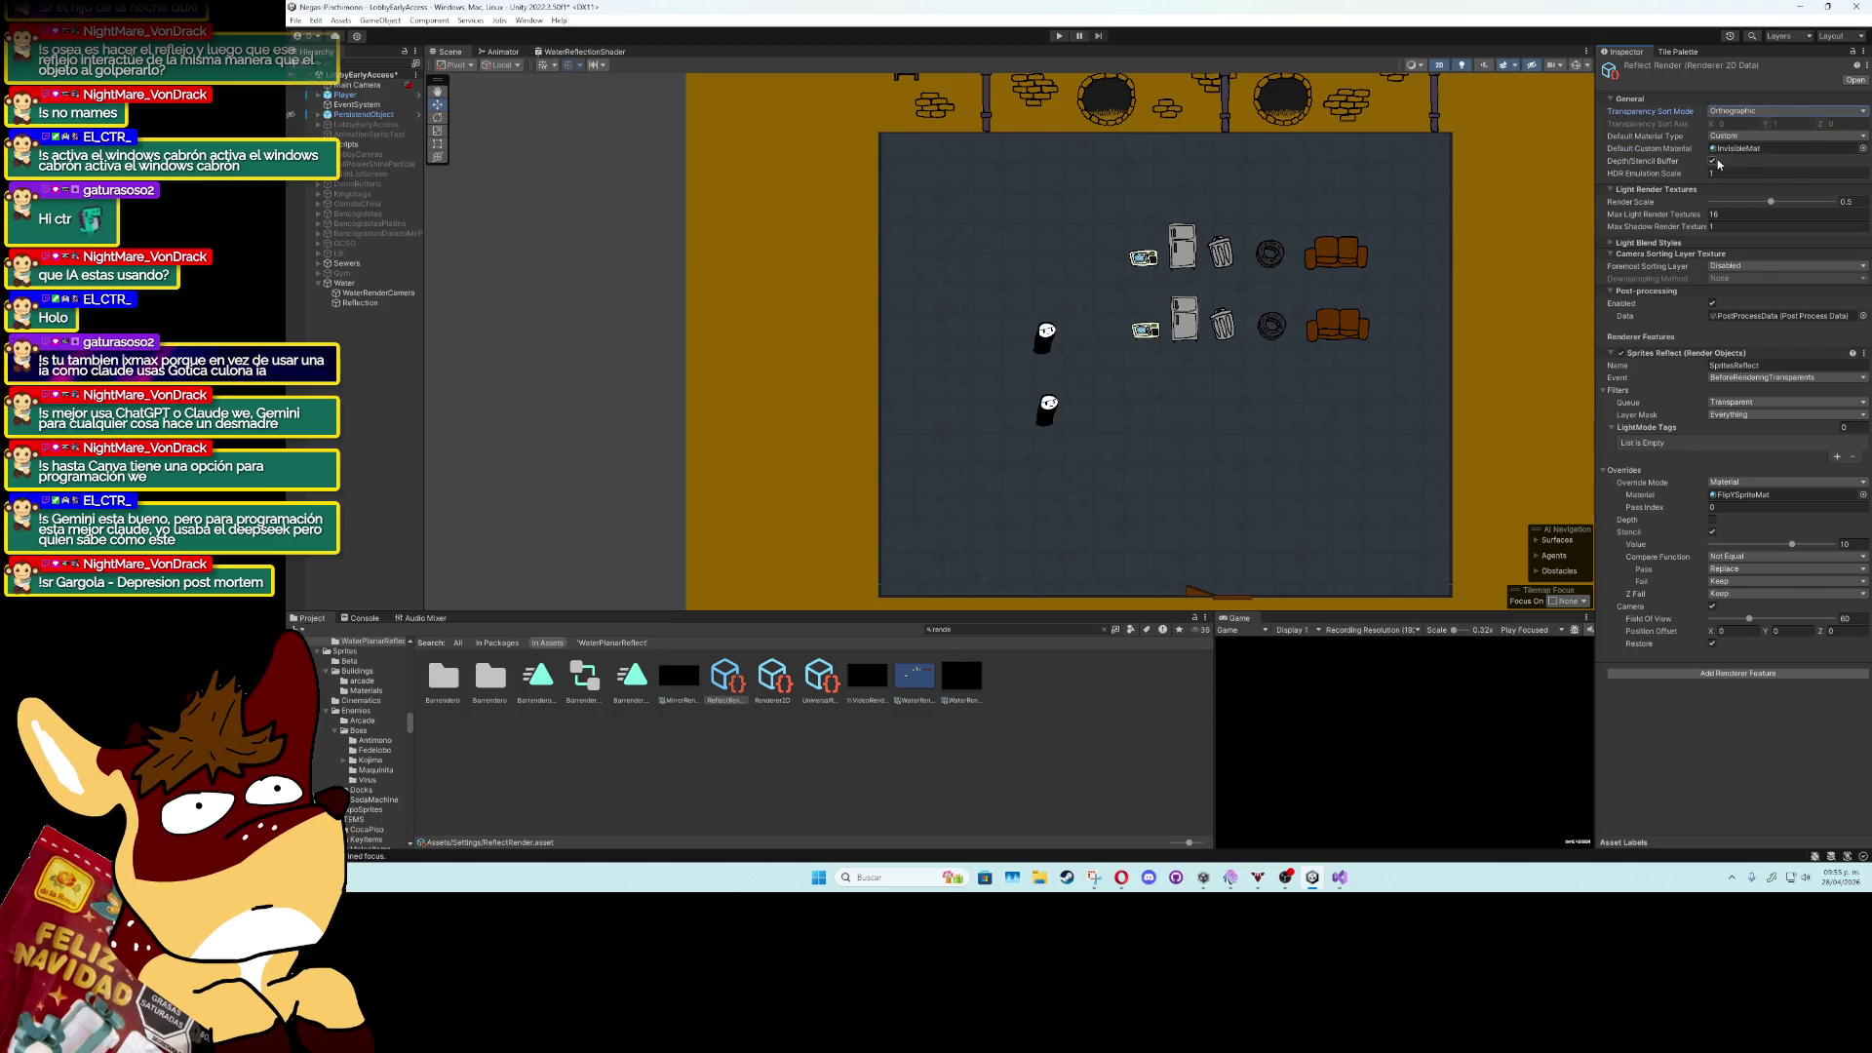
click(1733, 273)
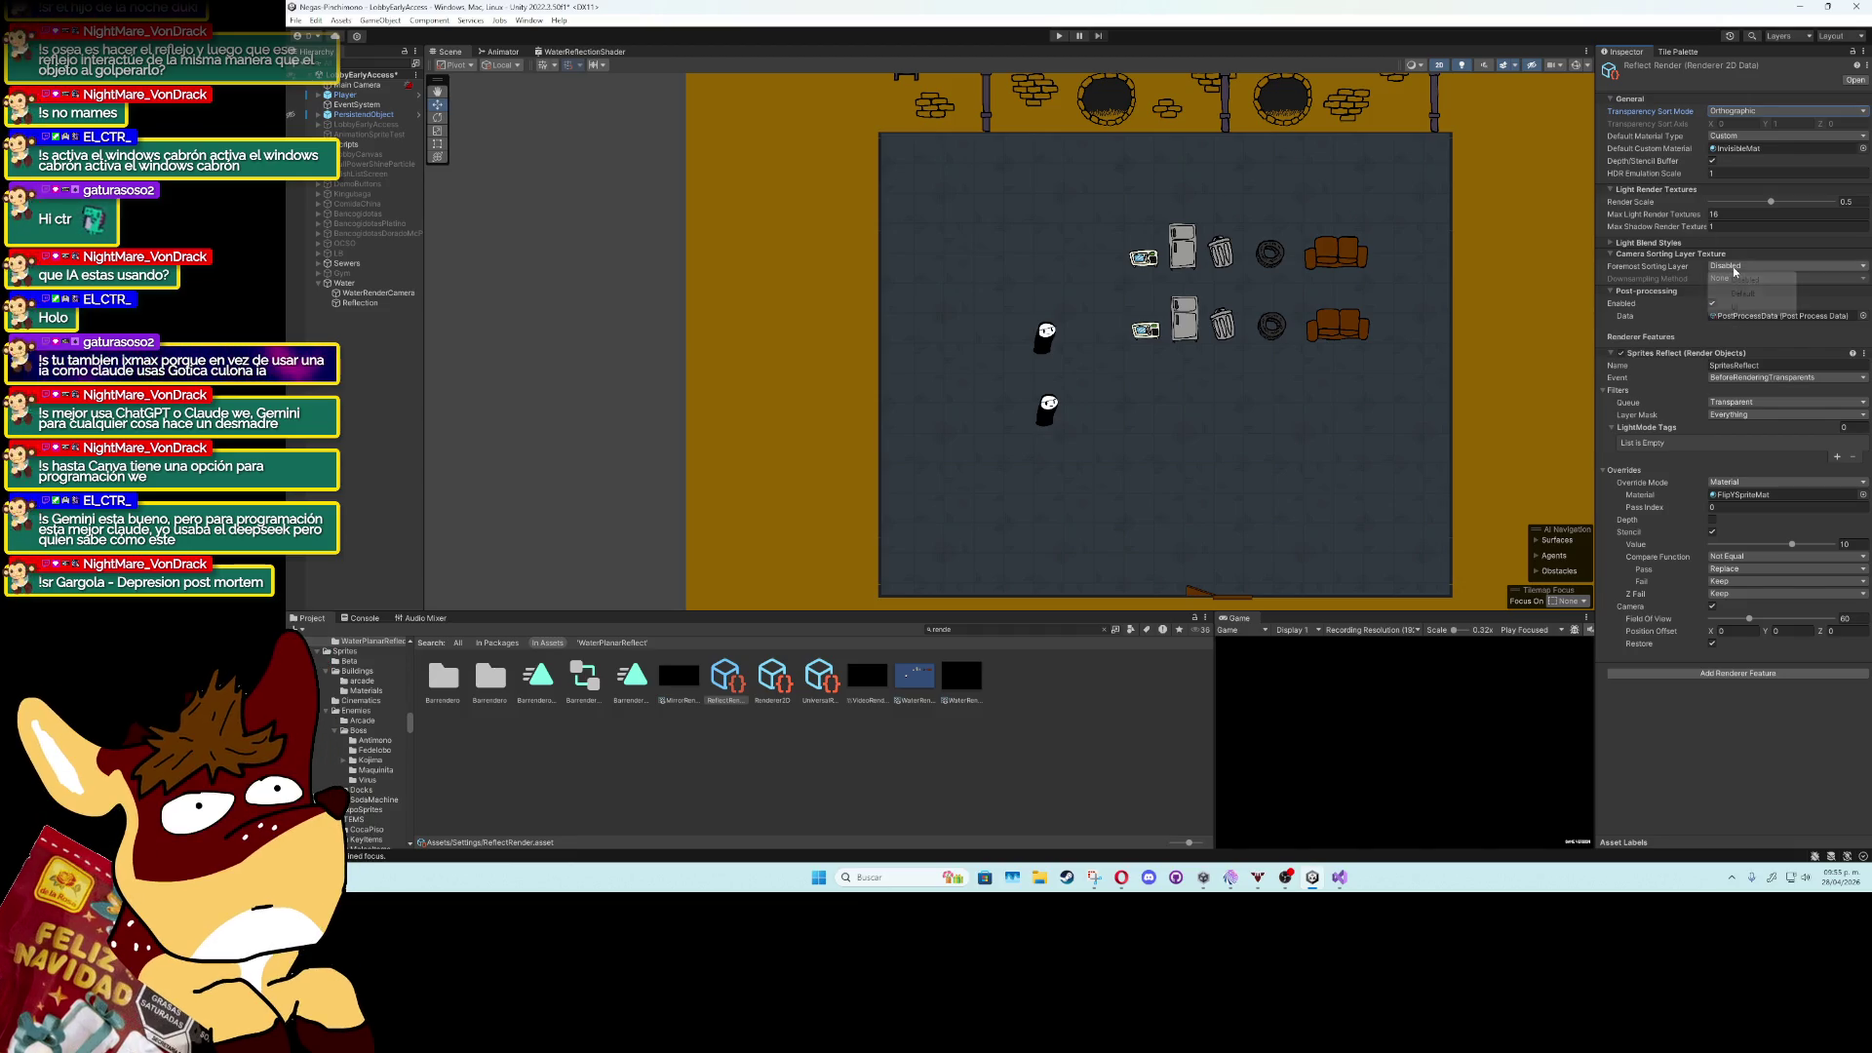
click(1750, 286)
click(1748, 268)
click(1737, 307)
click(1745, 267)
click(1745, 280)
Turn off the SpritesReflect stencil, depth and camera overrides.
click(1713, 608)
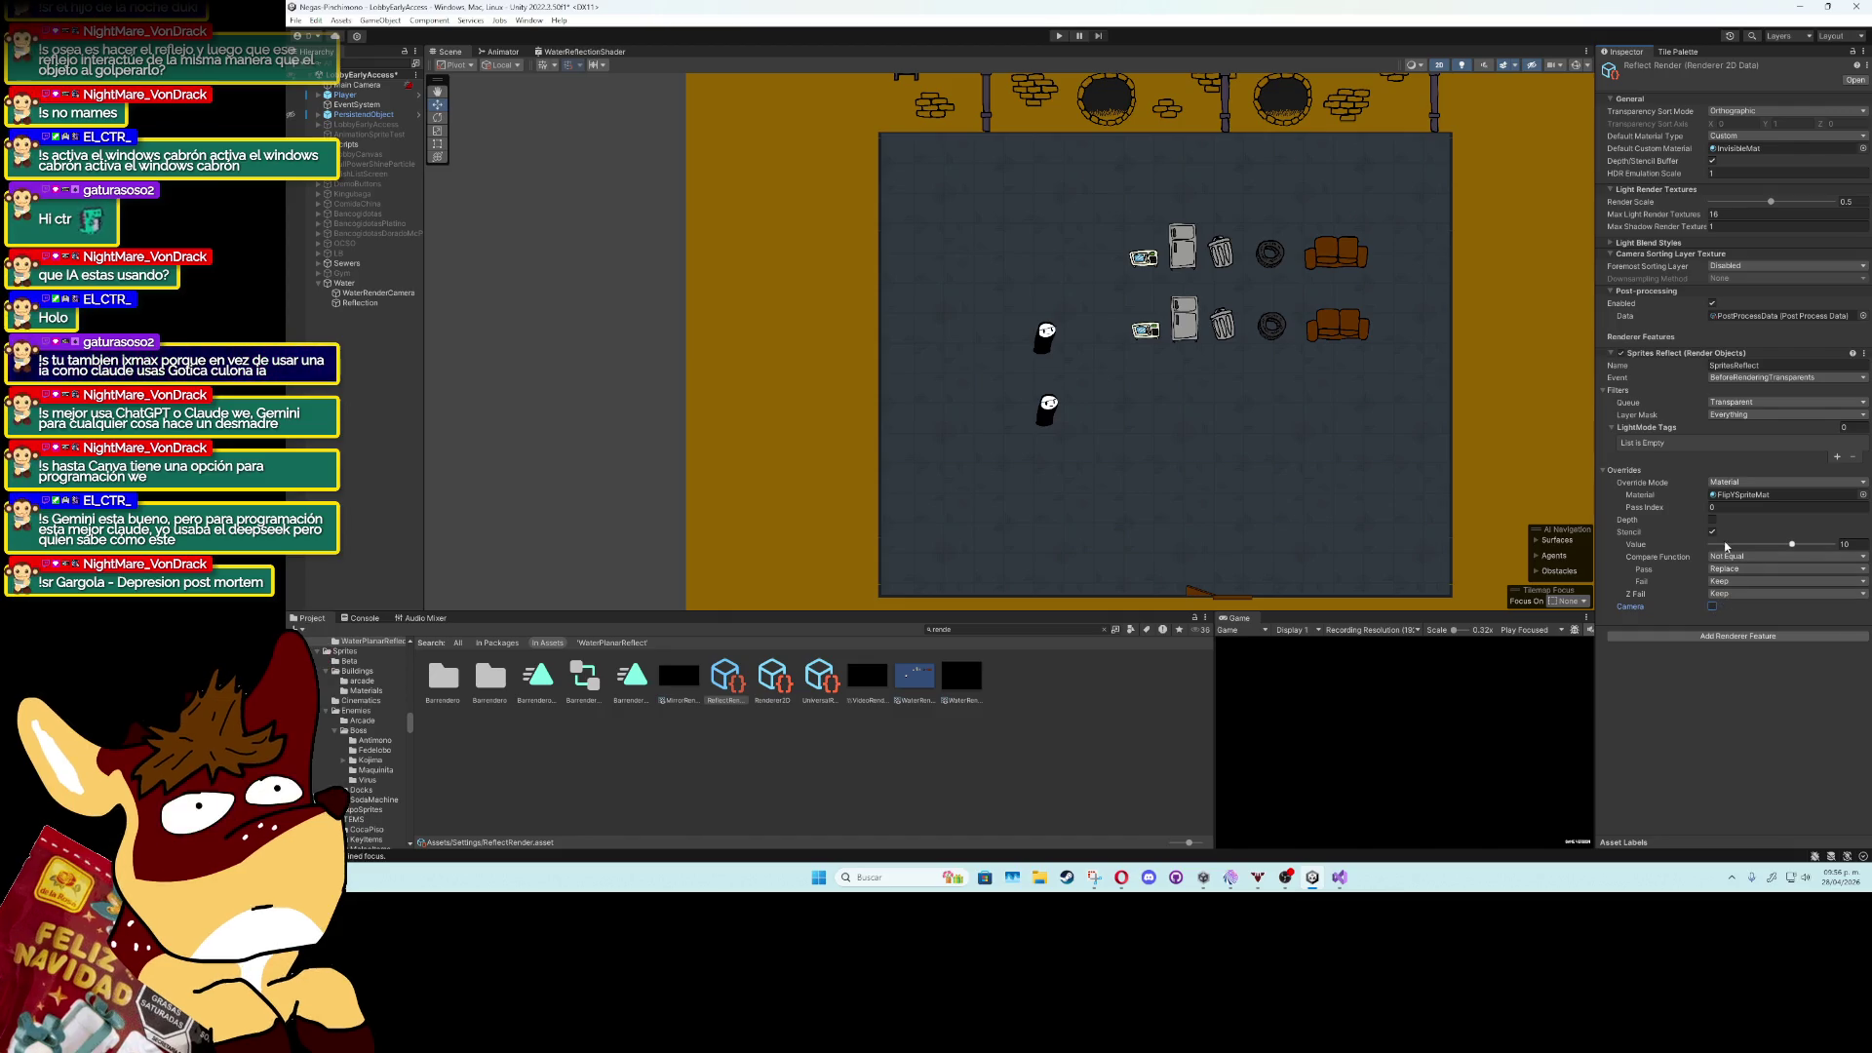
click(1713, 533)
click(1713, 521)
click(1712, 520)
click(1713, 545)
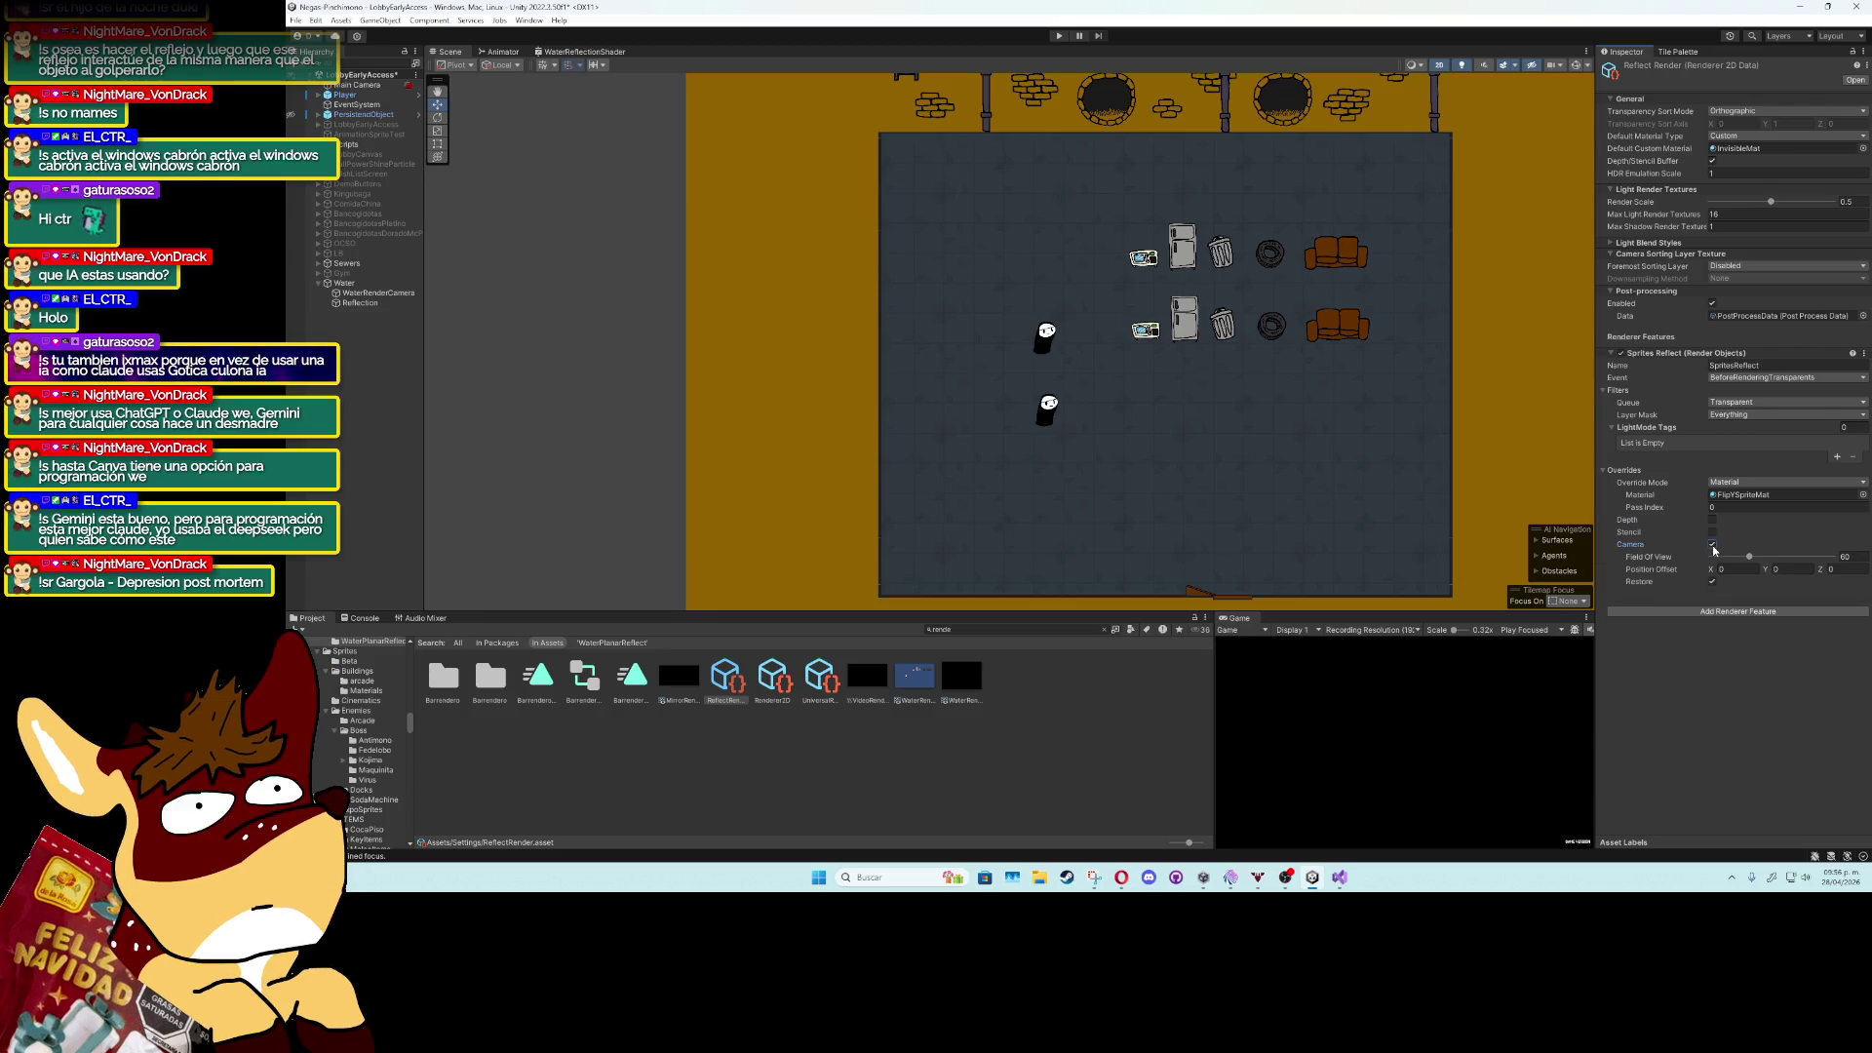
click(1713, 545)
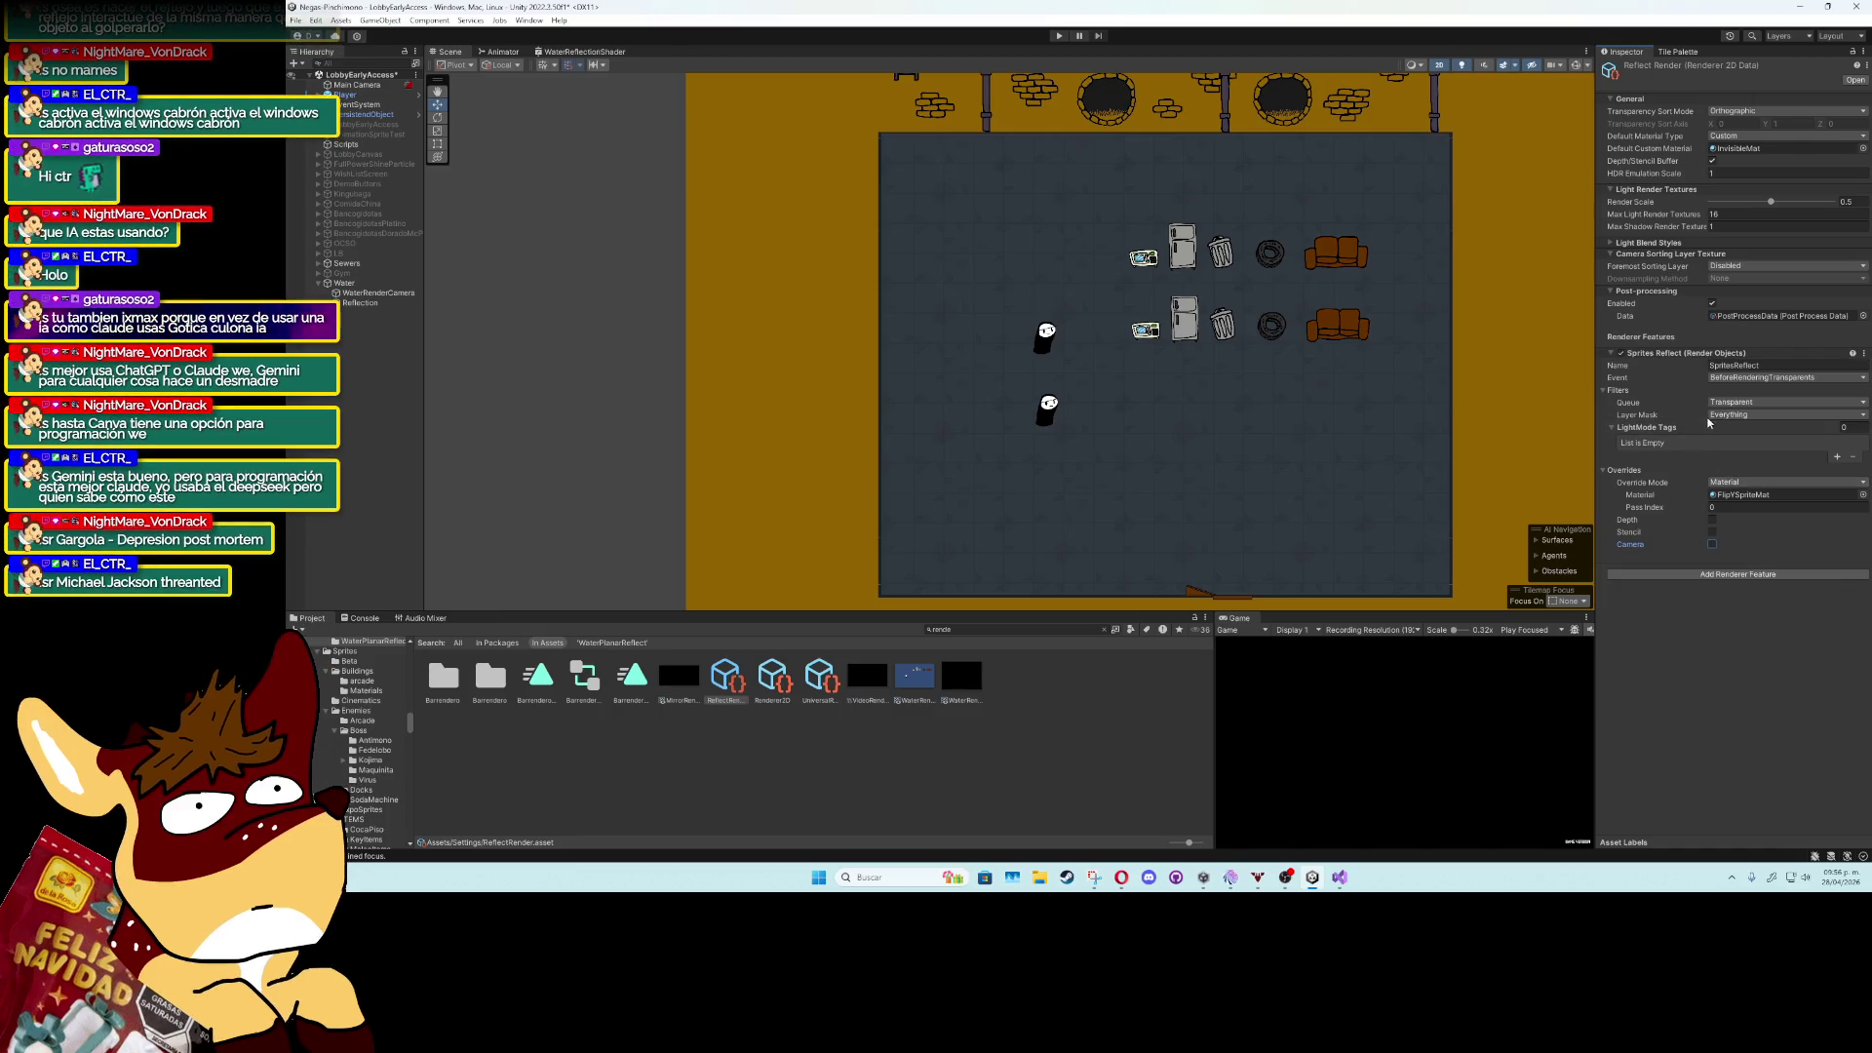
Keep the render queue at Transparent and show the Renderer2D asset's settings.
click(1735, 407)
click(1740, 416)
click(1734, 403)
click(1733, 431)
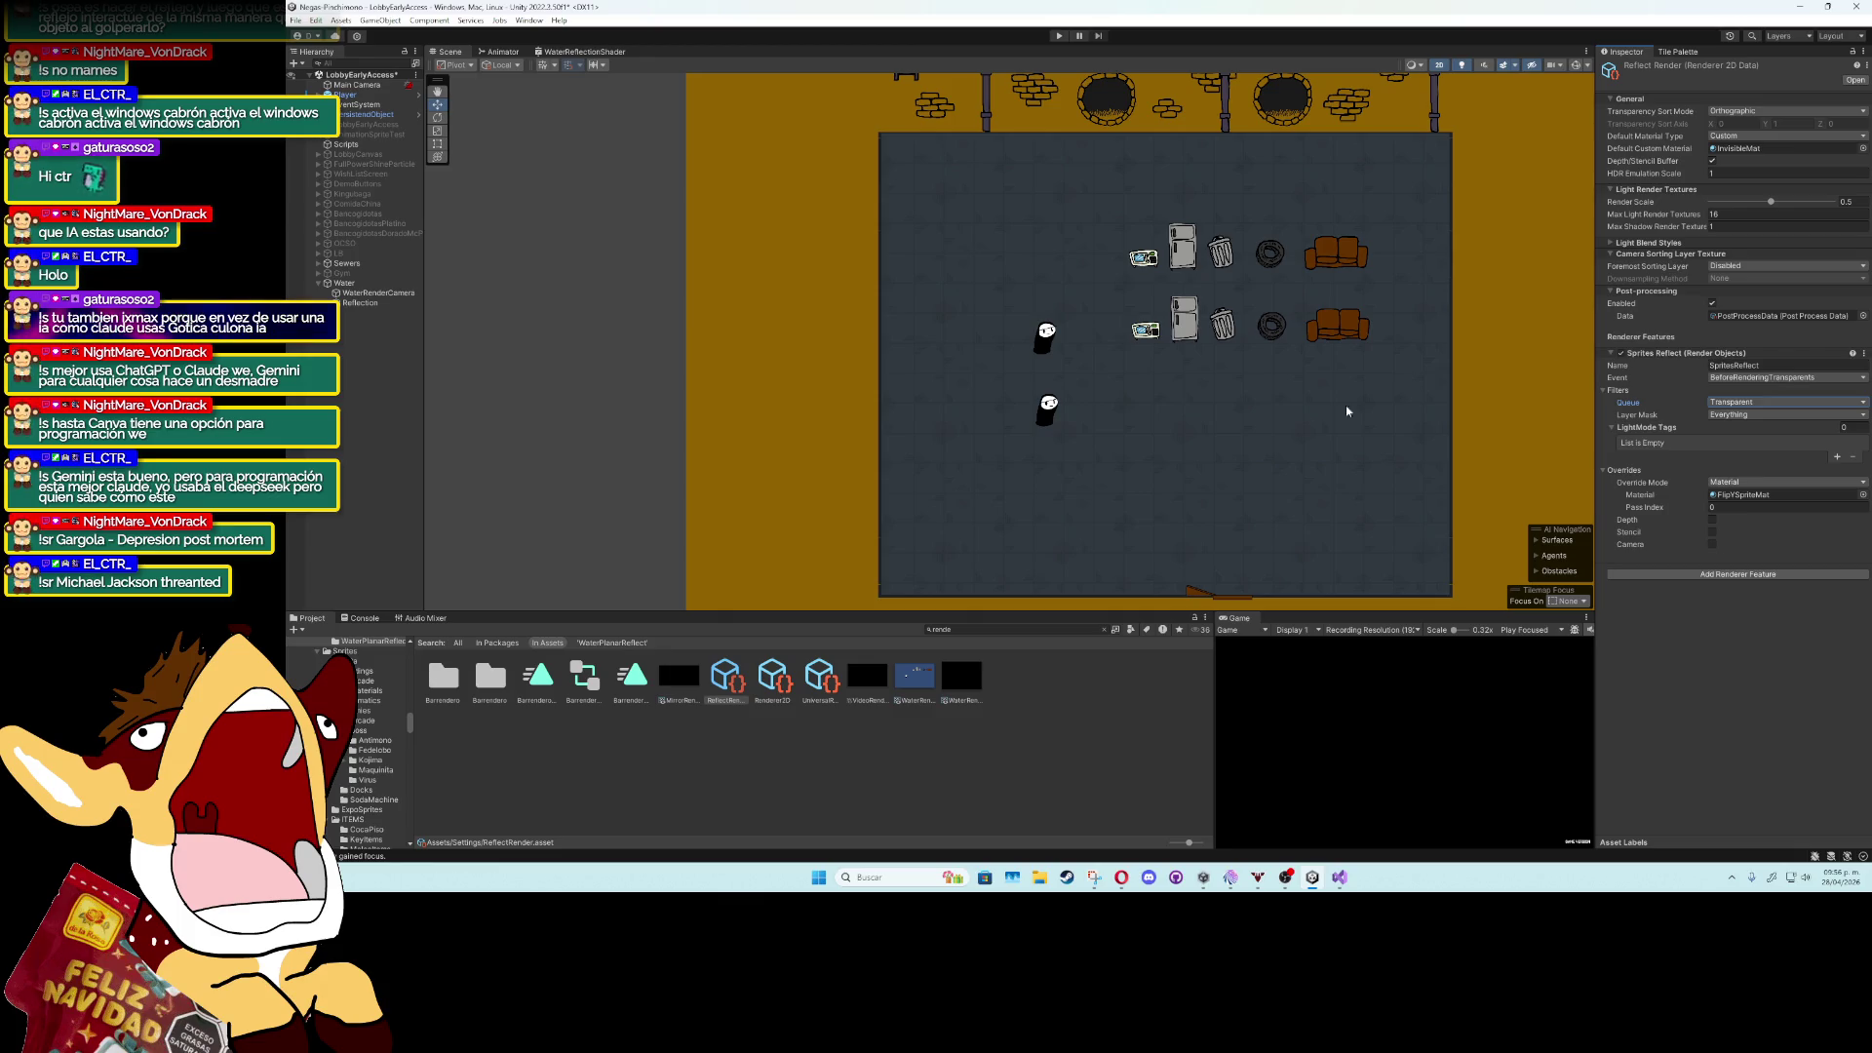
click(775, 673)
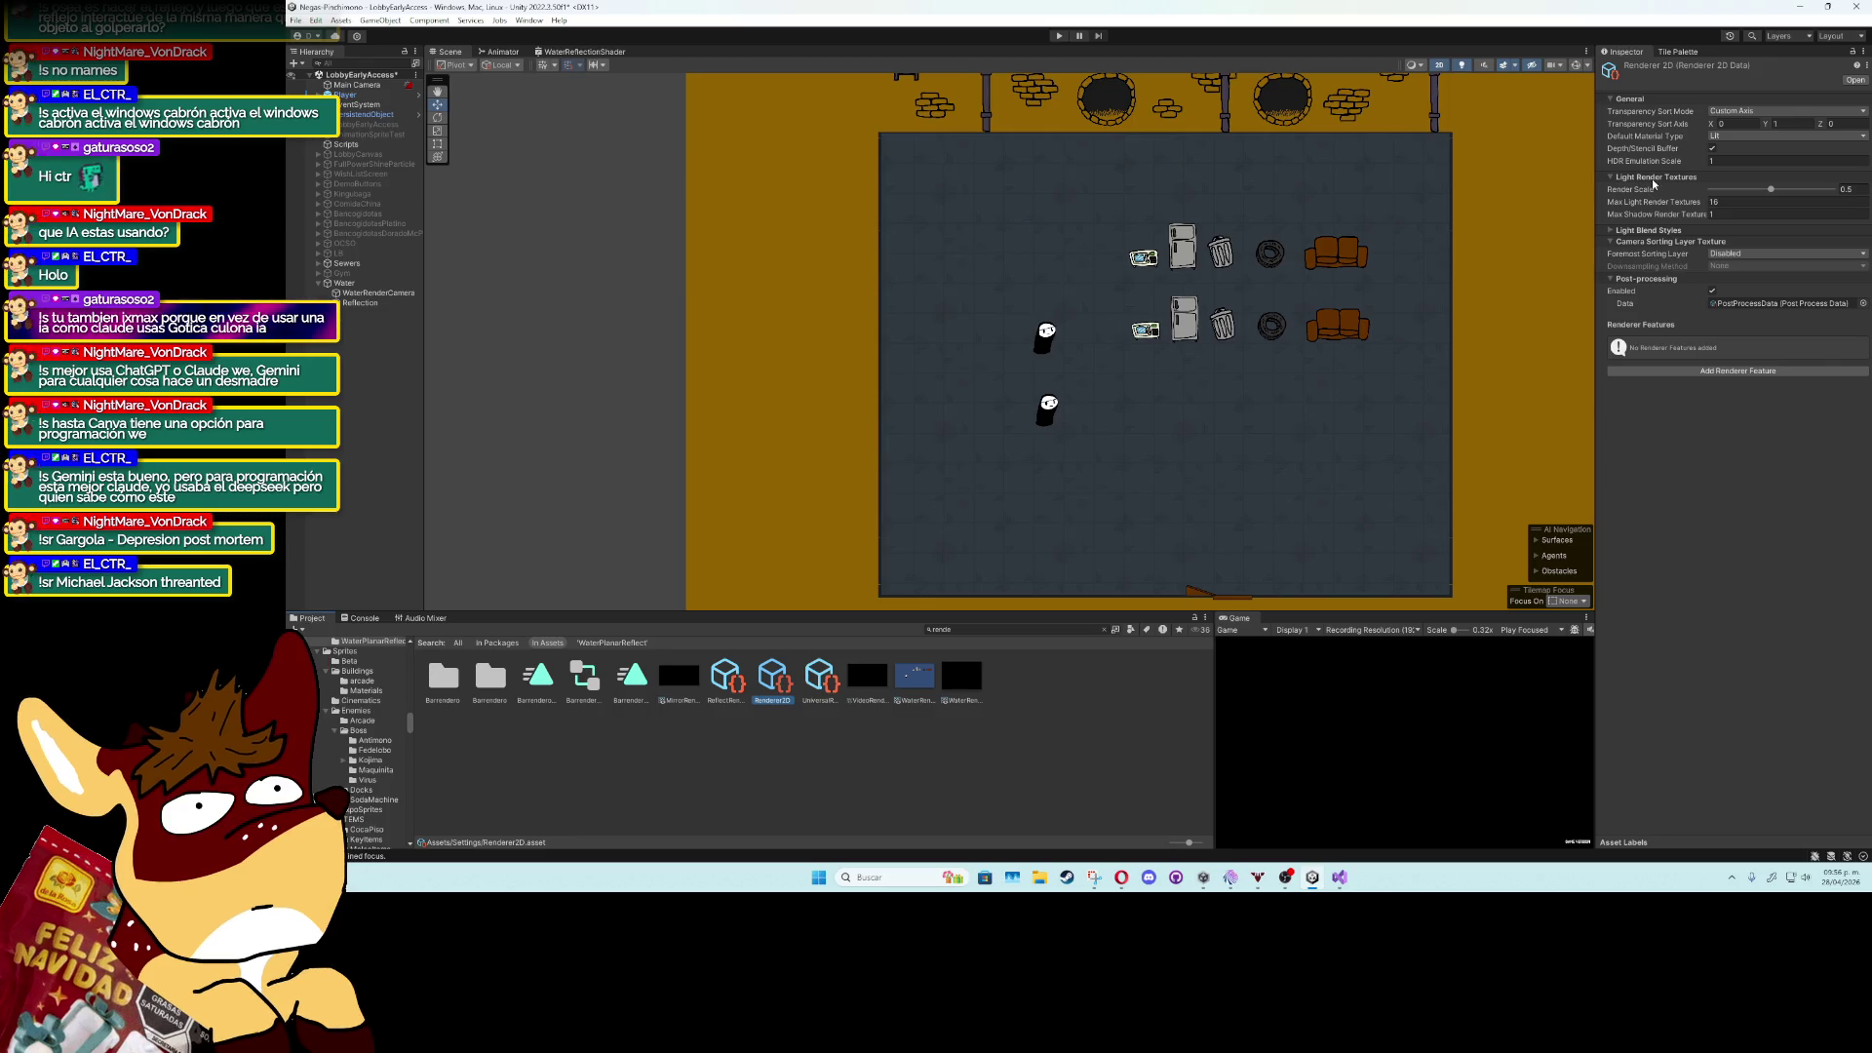
click(1732, 137)
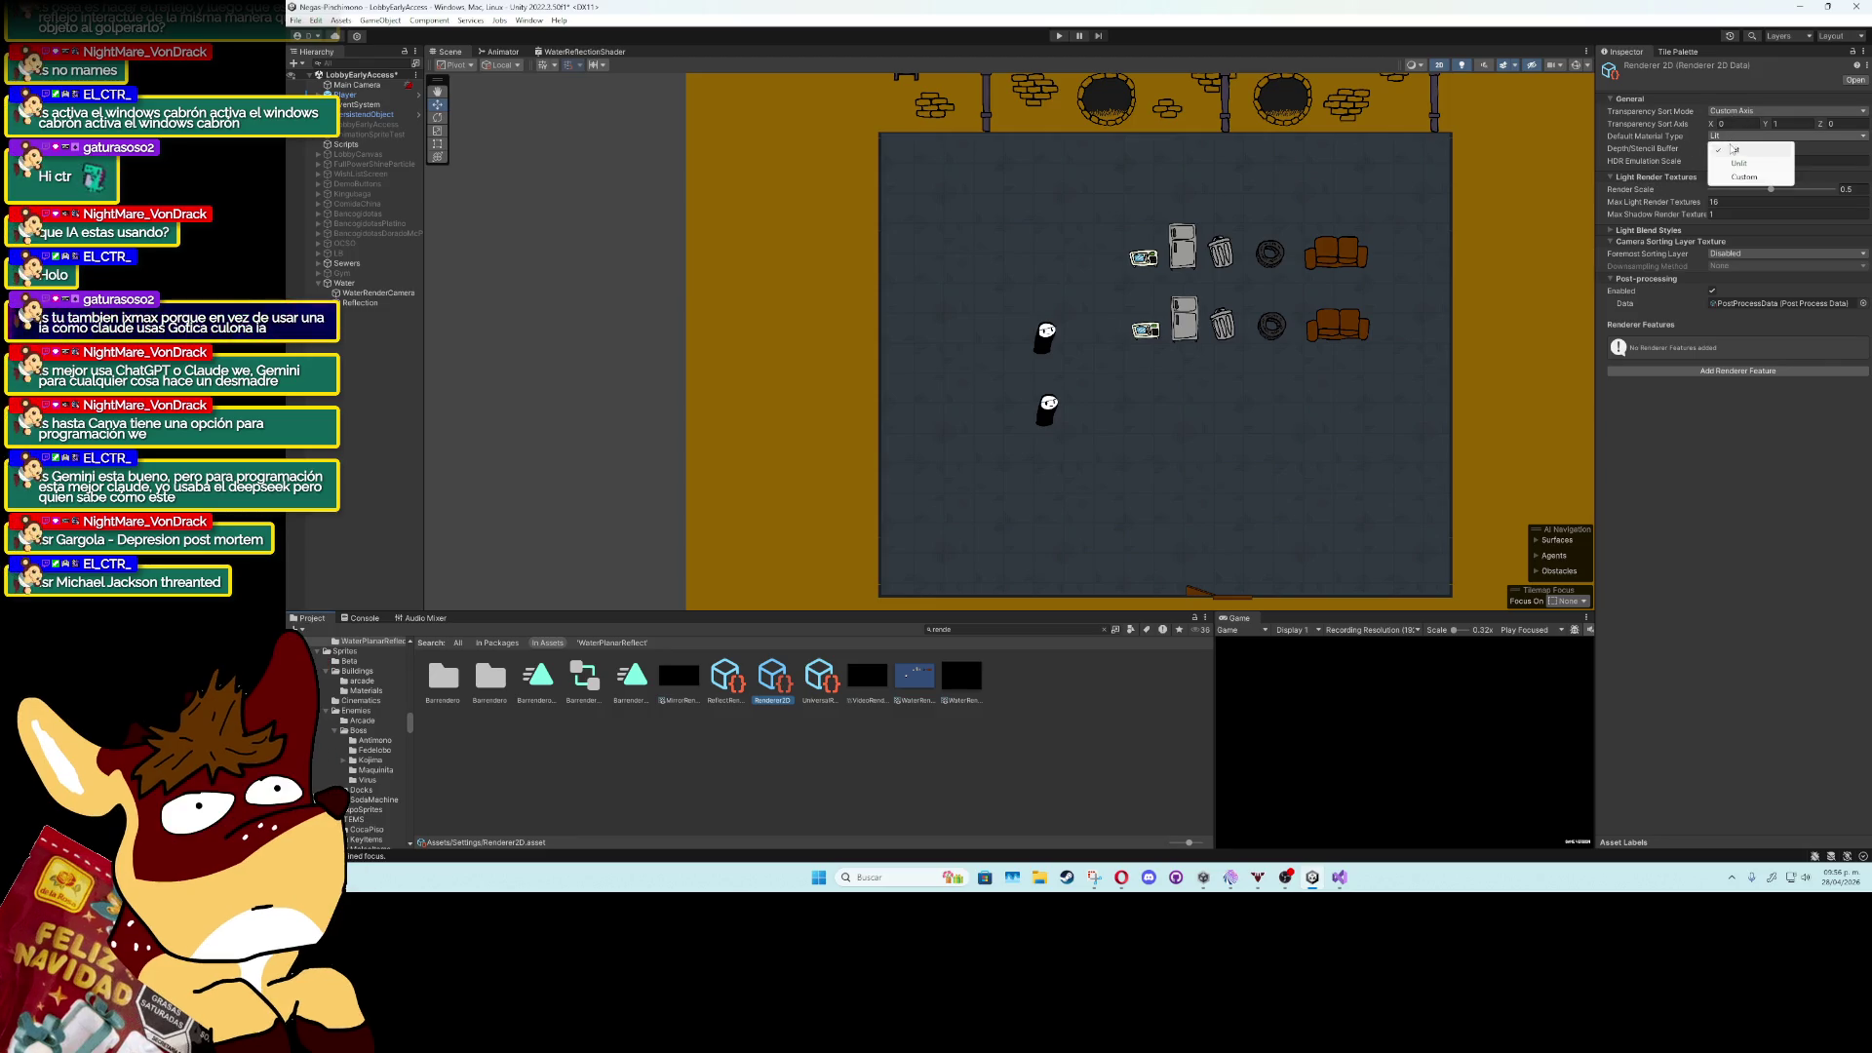
click(1738, 162)
click(1735, 137)
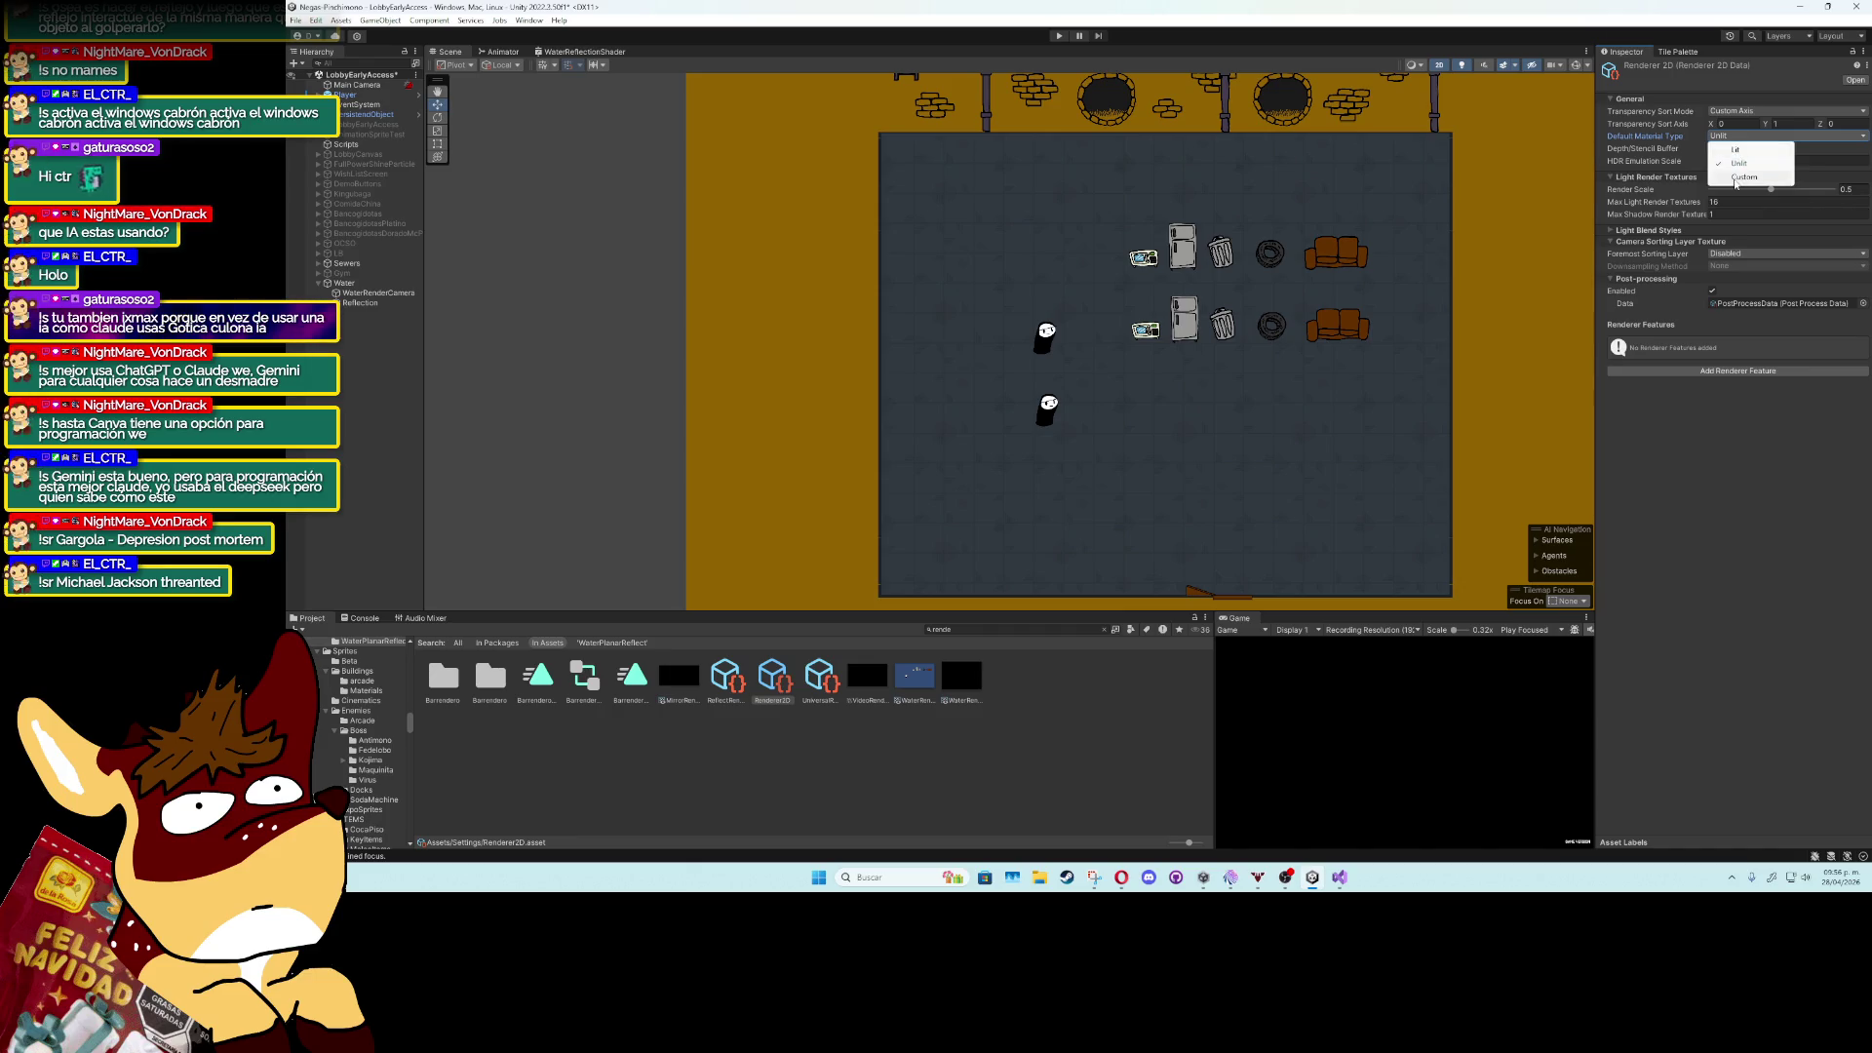
click(1741, 177)
click(1861, 150)
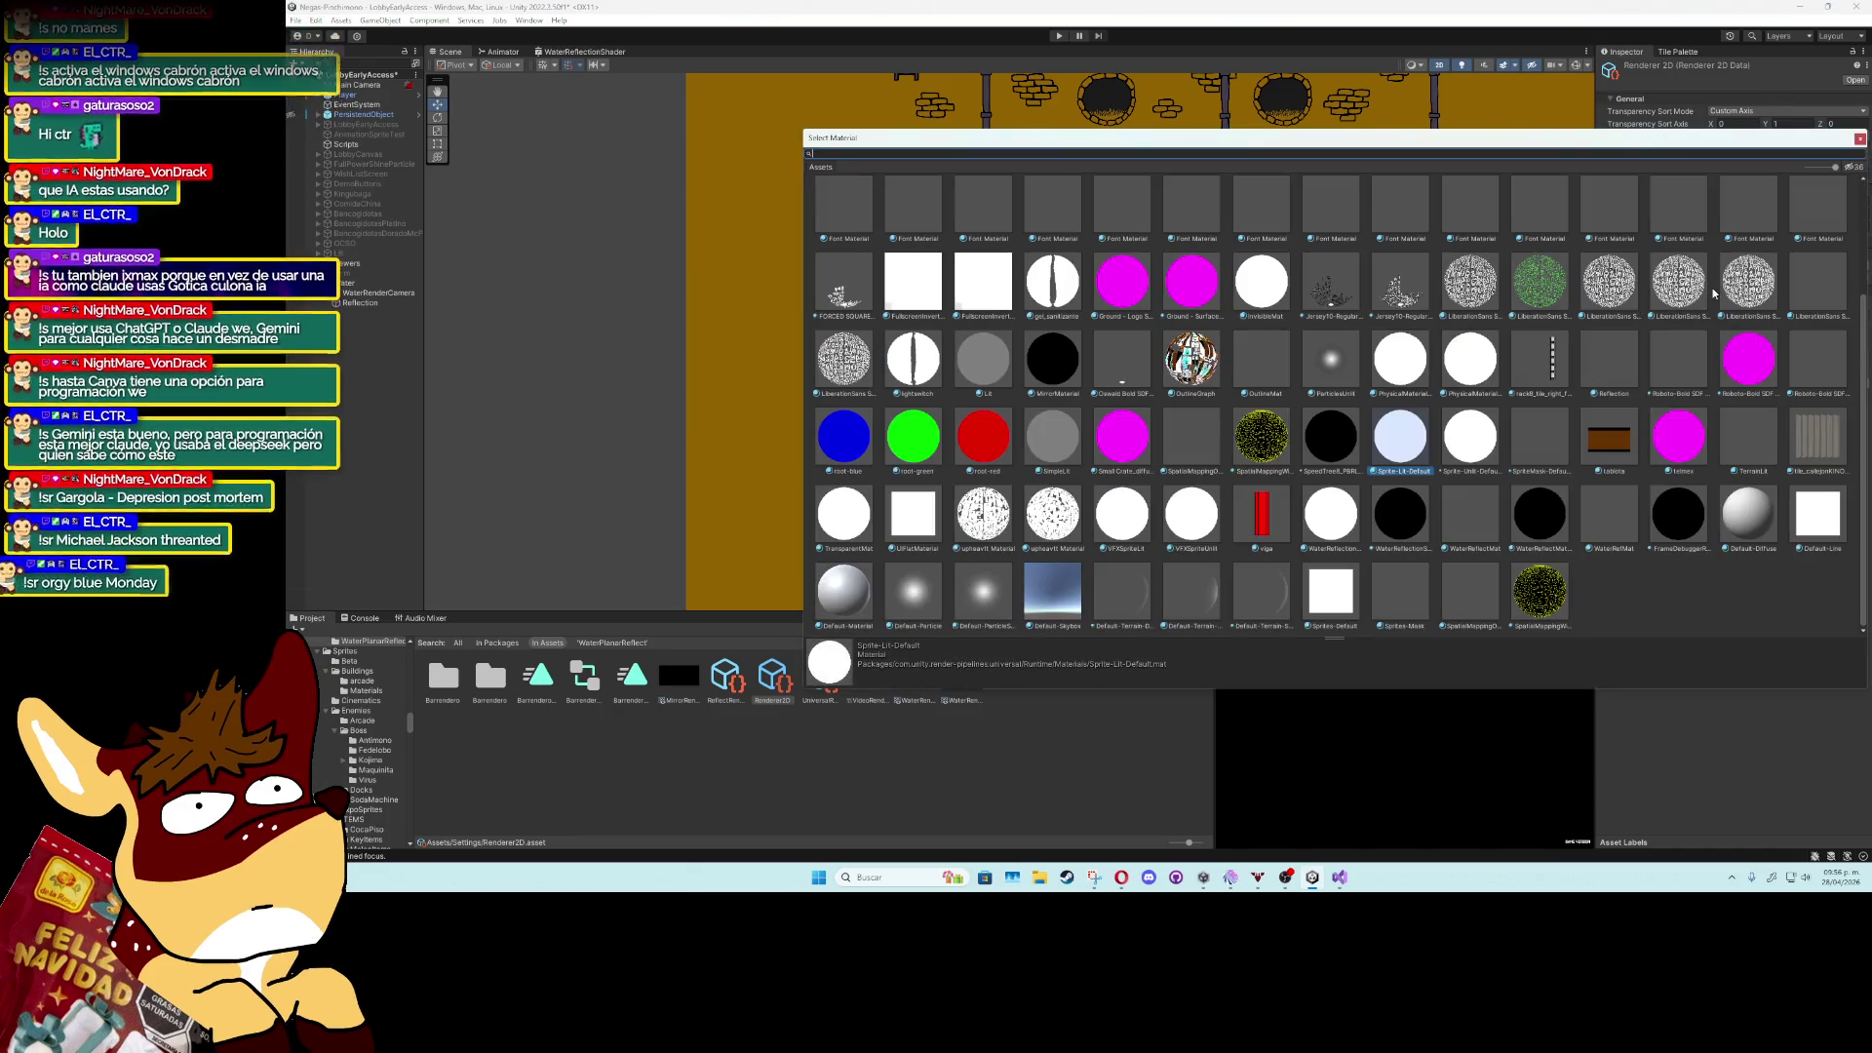
text(a)
double_click(1110, 209)
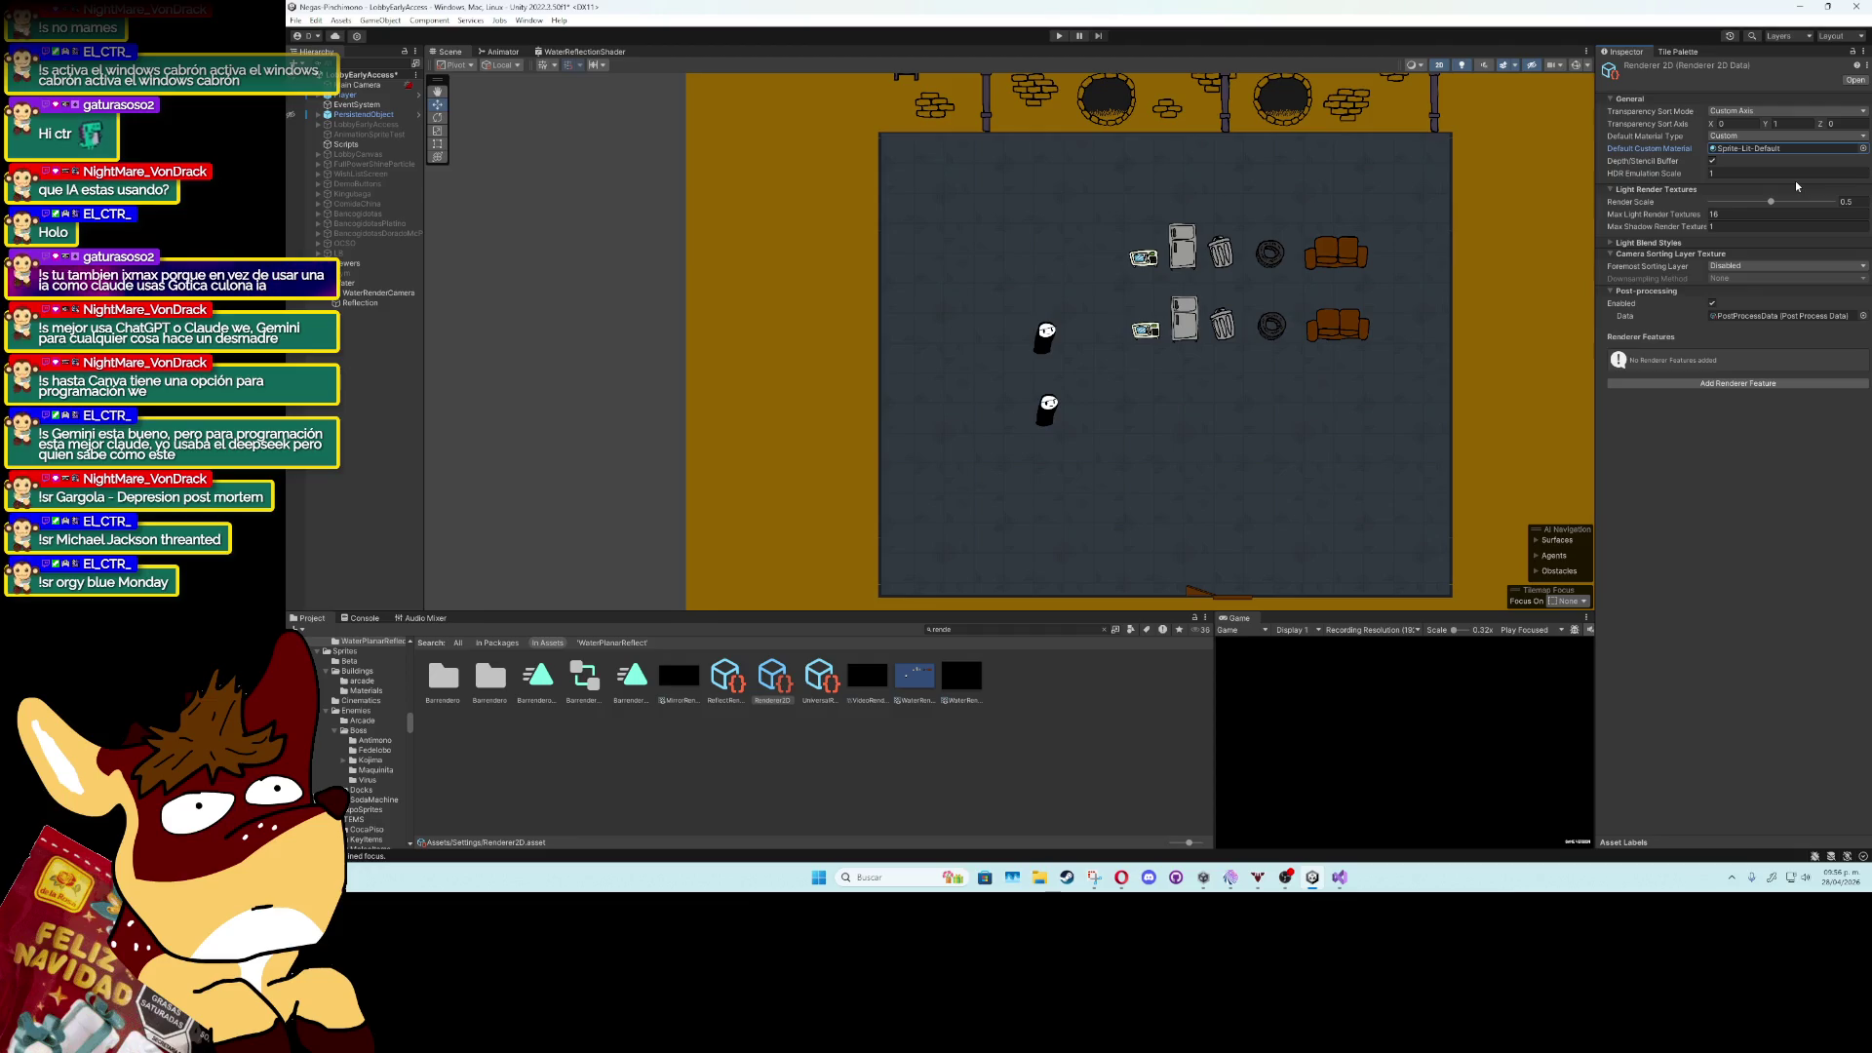
click(1781, 489)
click(1745, 135)
click(1741, 147)
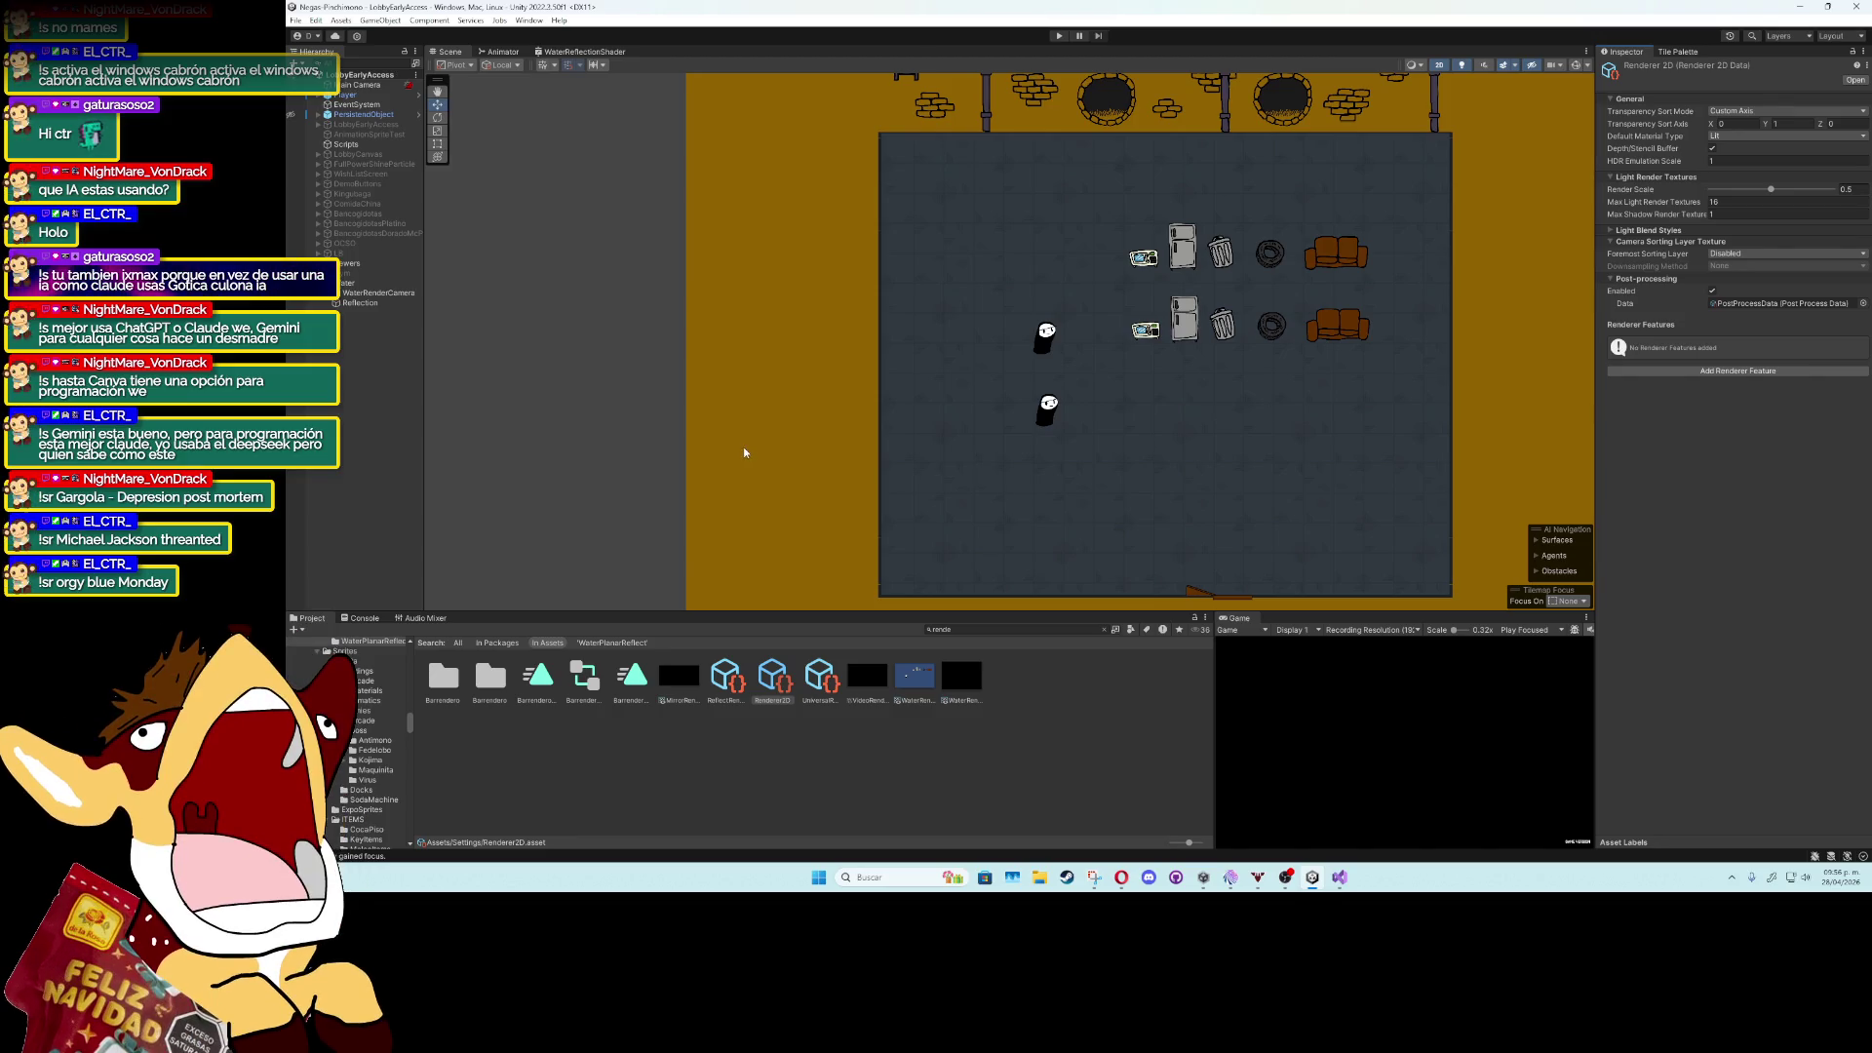
click(377, 292)
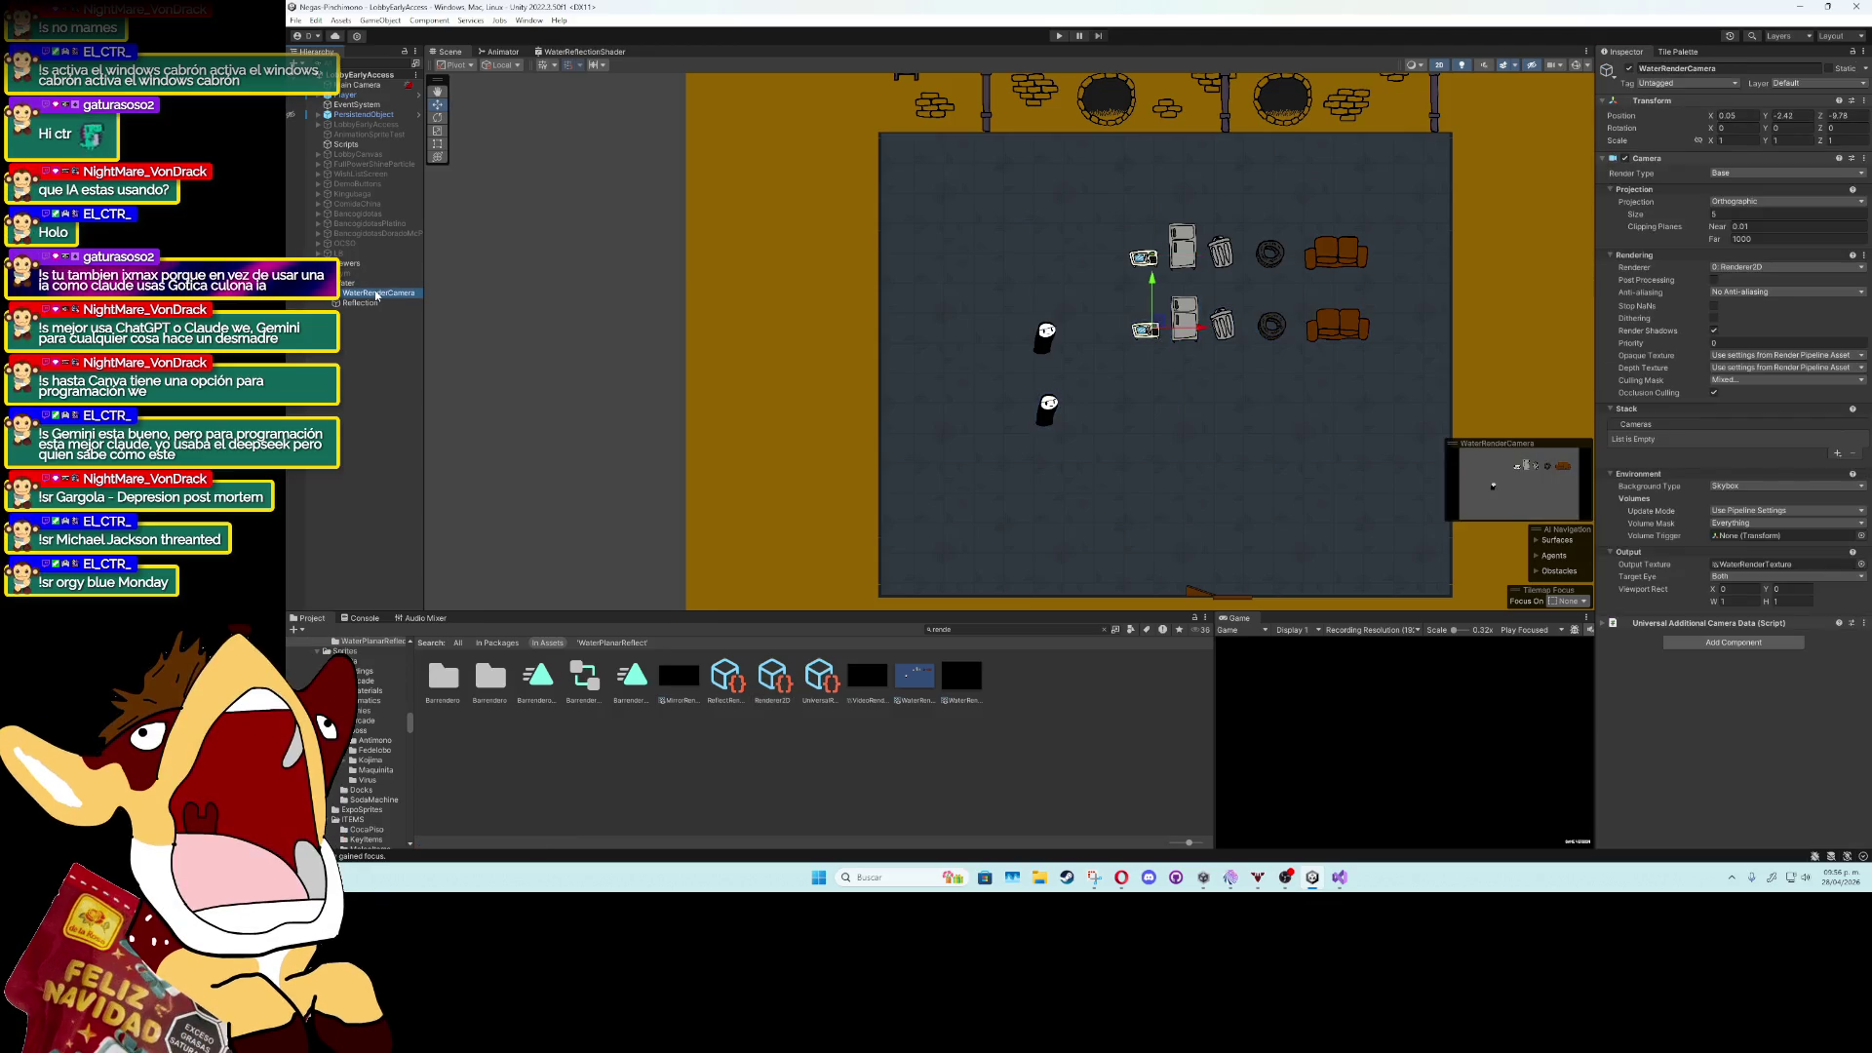
Nudge WaterRenderCamera down-right, check its WaterRenderTexture output, and keep 0: Renderer2D.
mouse_move(1155, 332)
mouse_down()
mouse_move(1150, 294)
mouse_move(1183, 343)
mouse_move(1170, 366)
mouse_move(1162, 341)
mouse_up()
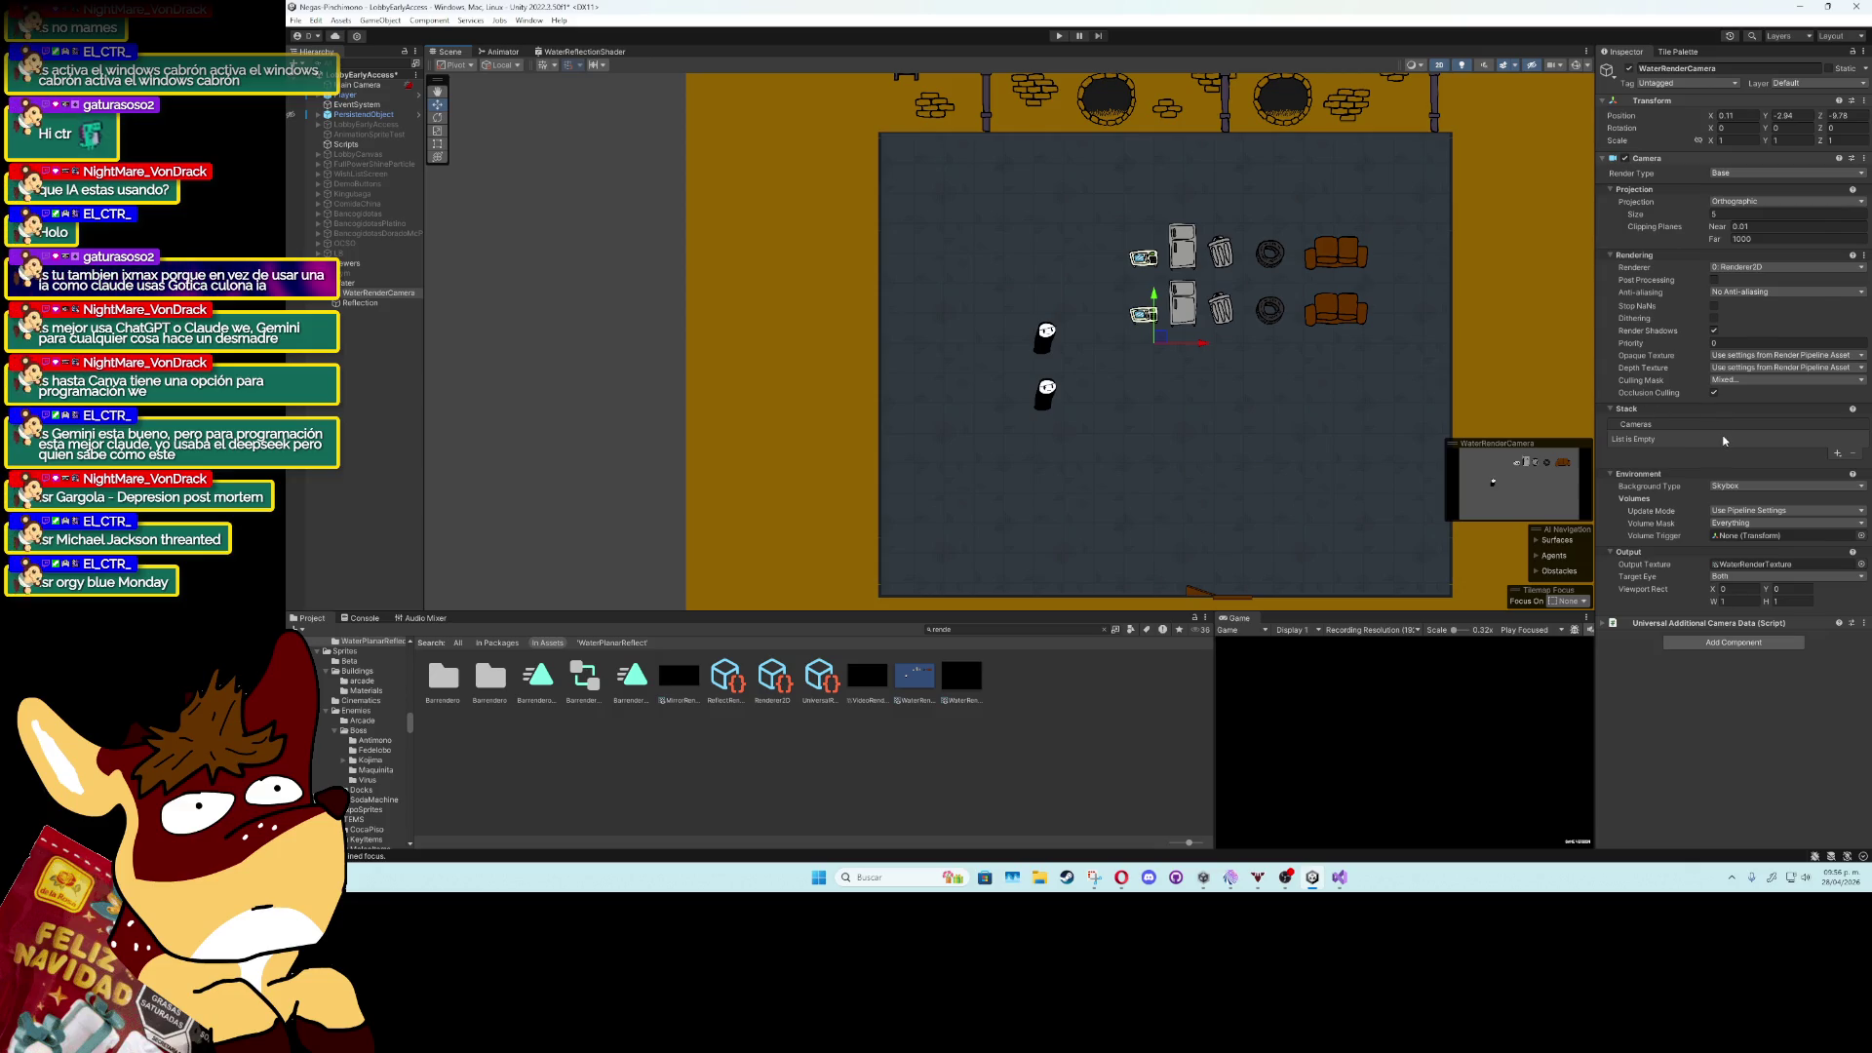
click(1747, 566)
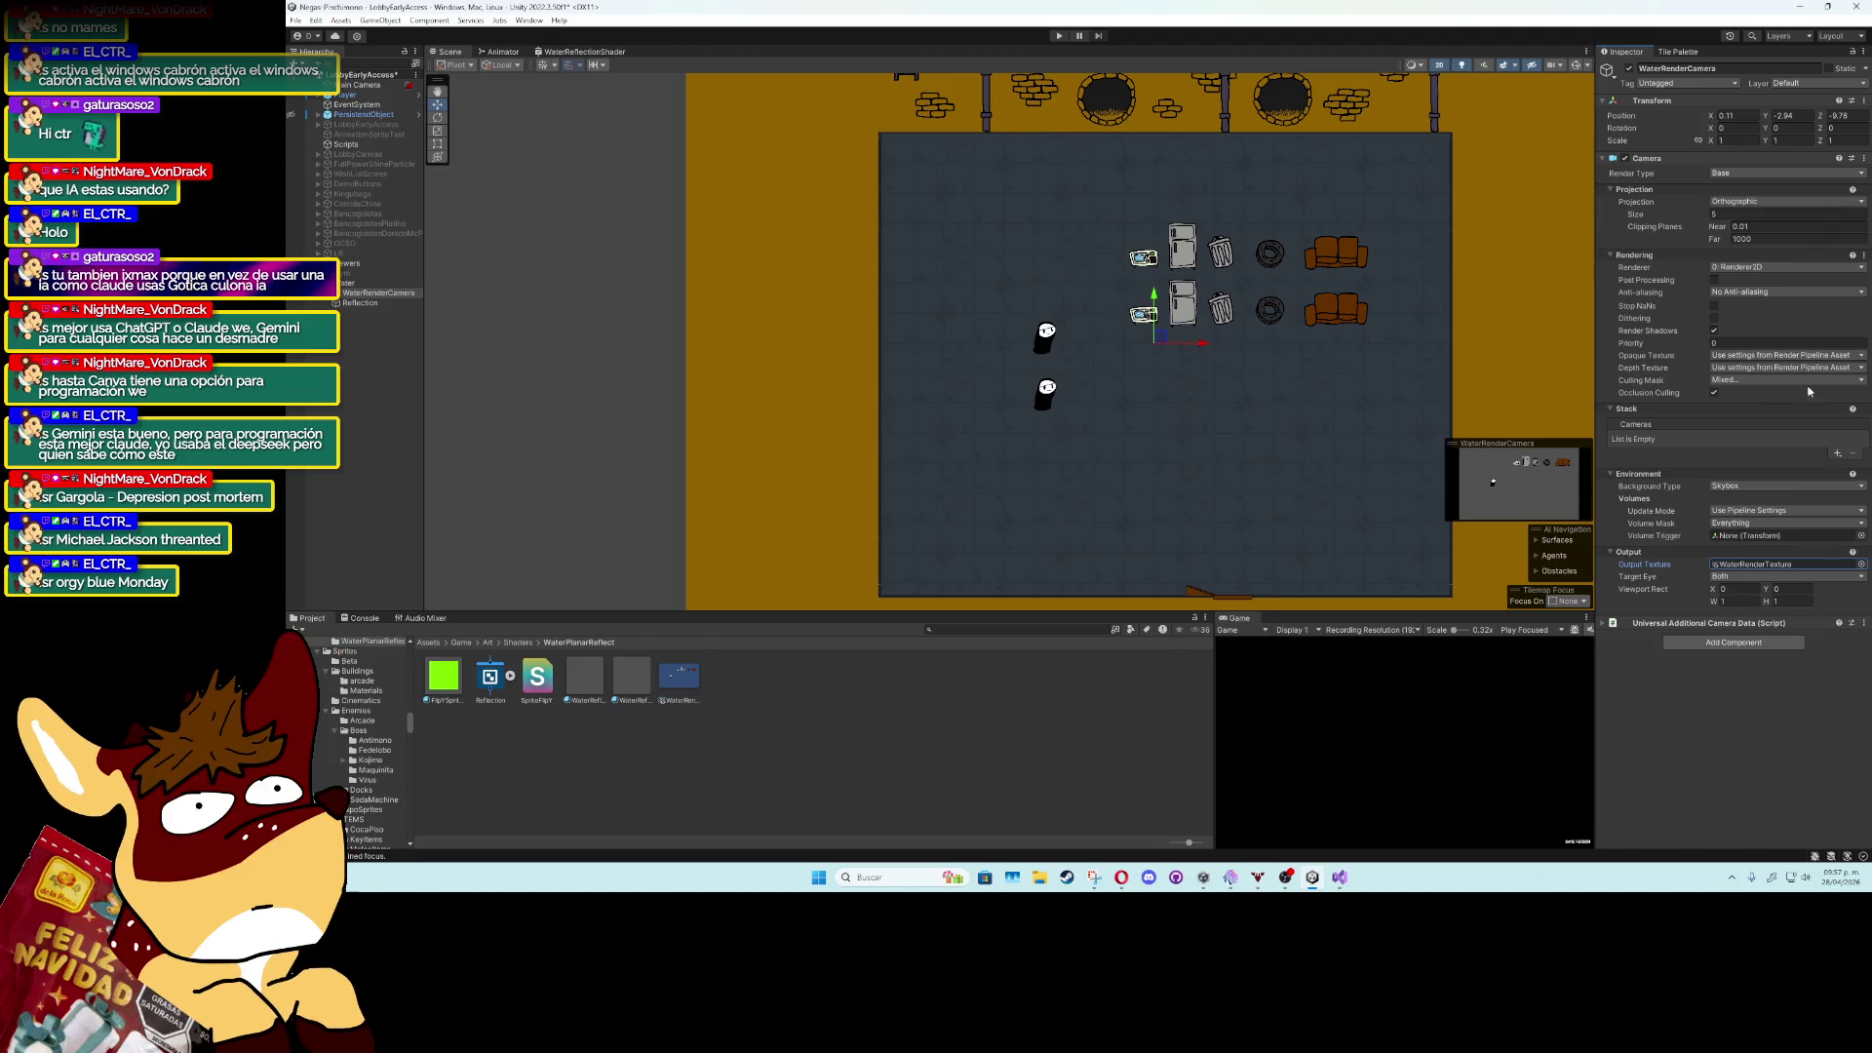
click(1763, 269)
click(1761, 280)
click(1760, 267)
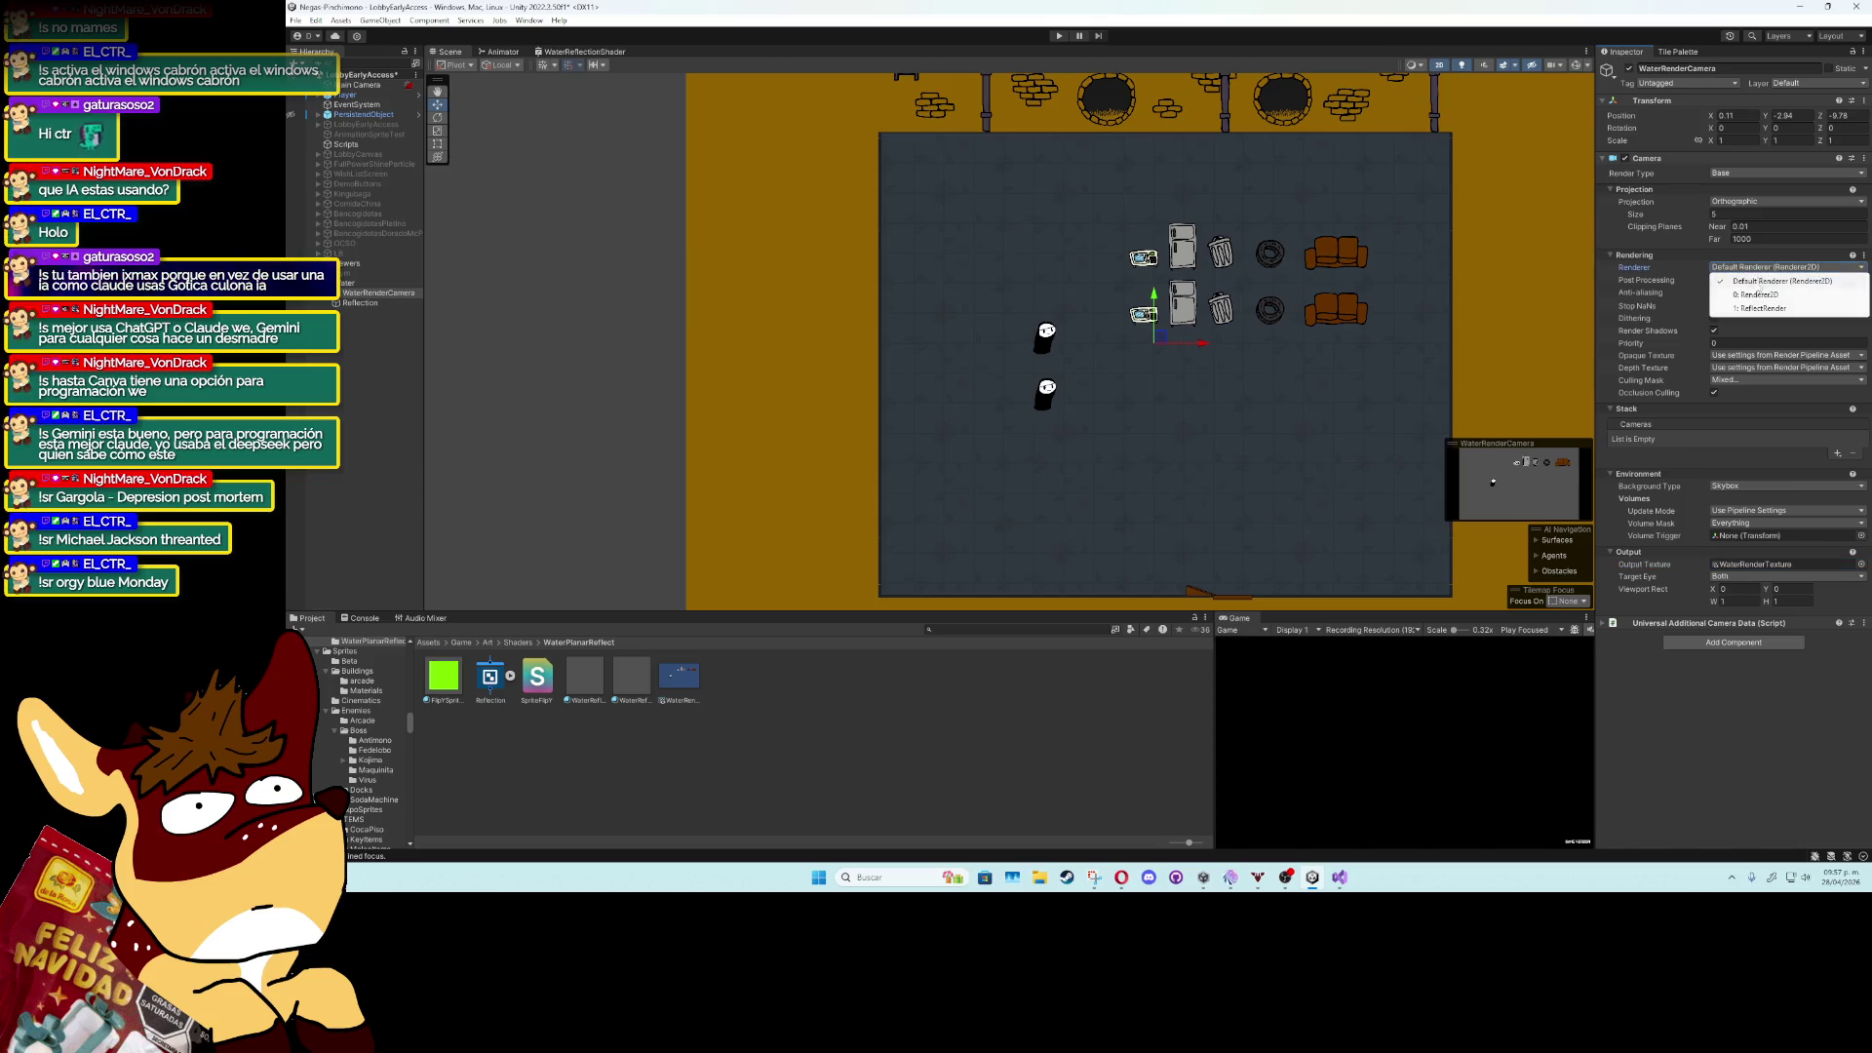
click(1758, 295)
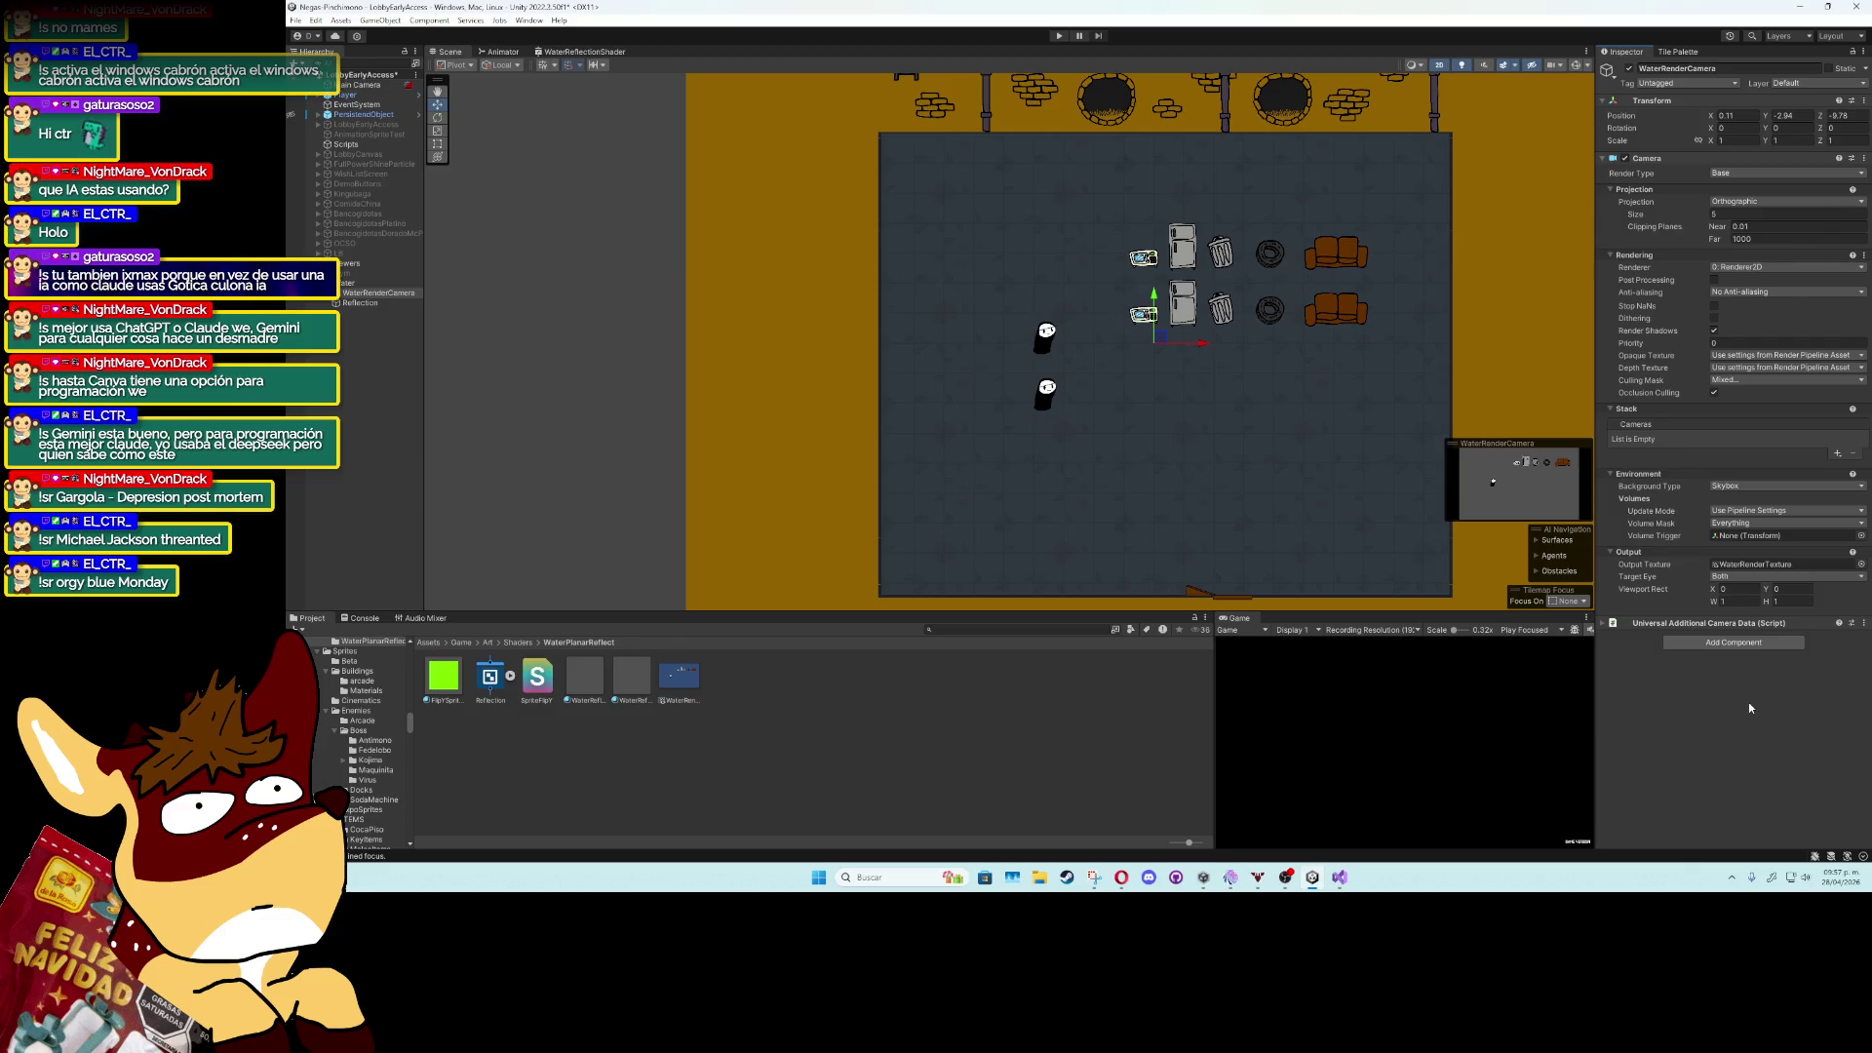
click(1714, 280)
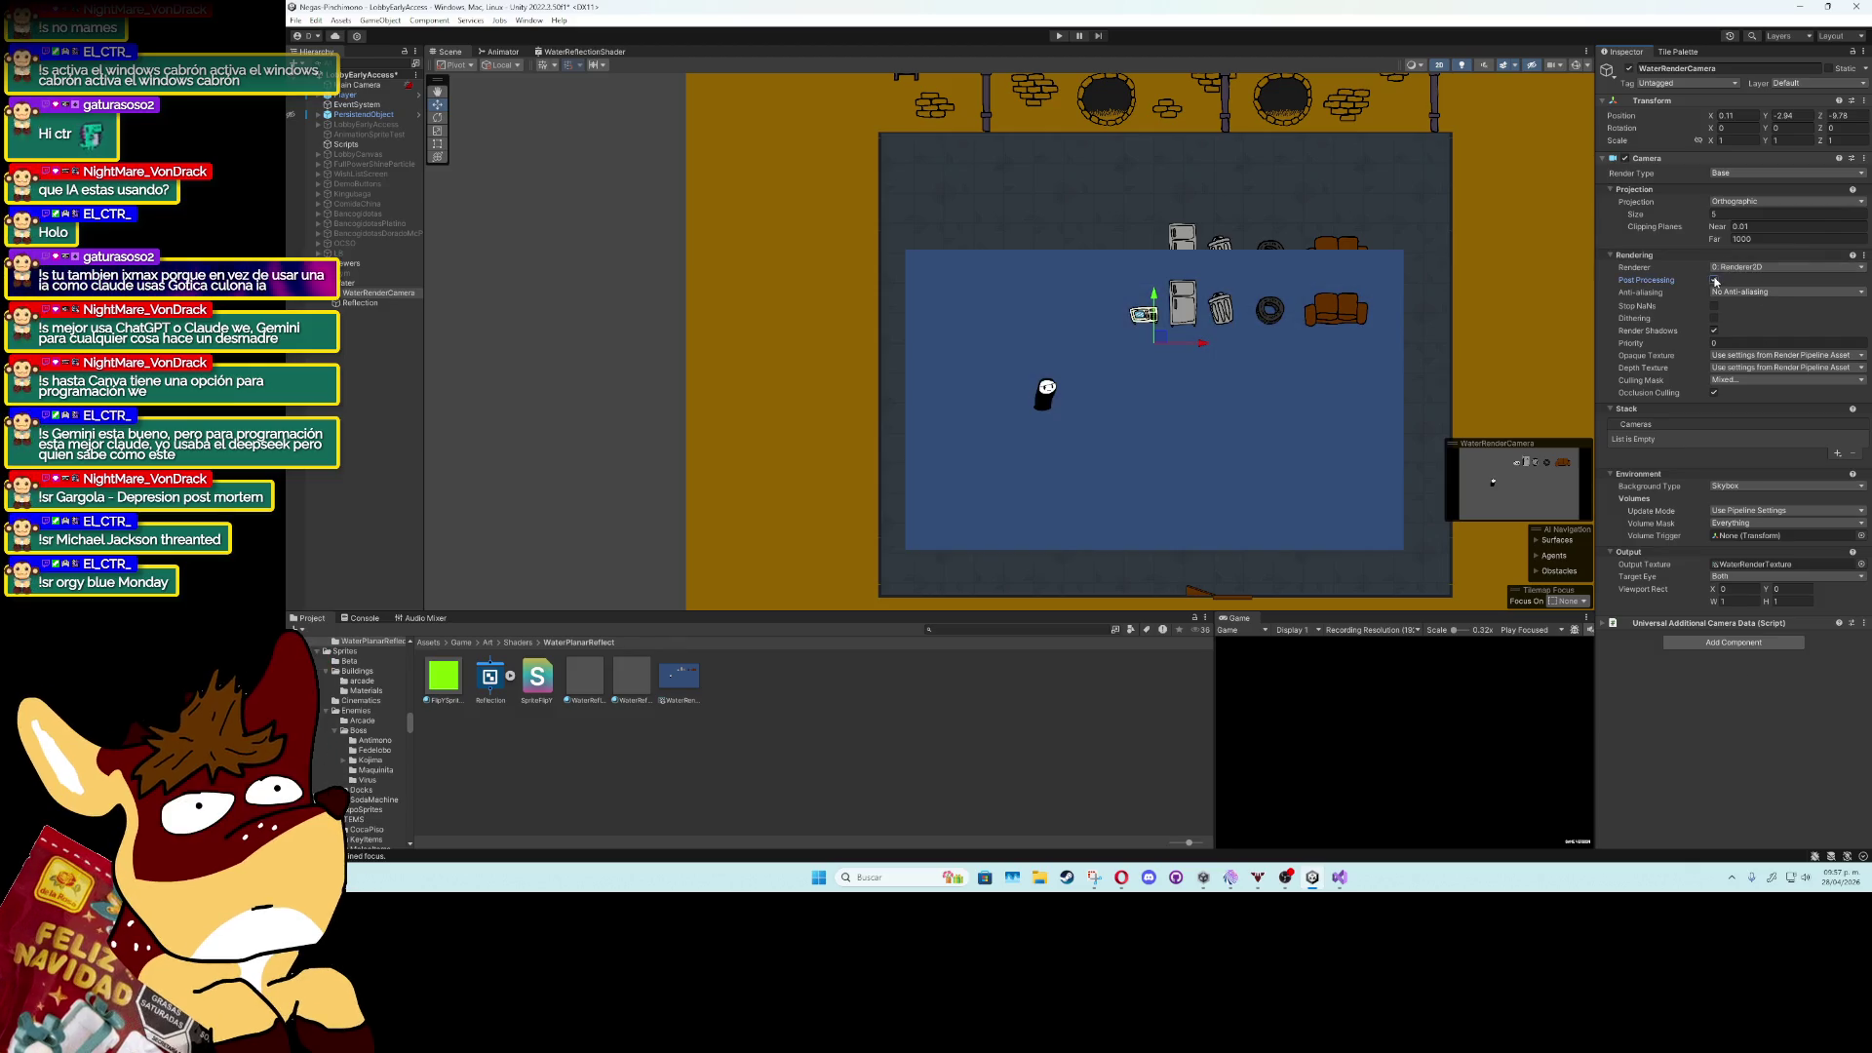
mouse_move(1158, 339)
mouse_down()
mouse_move(1186, 396)
mouse_move(1155, 436)
mouse_move(1175, 341)
mouse_move(1249, 360)
mouse_move(1182, 371)
mouse_move(1183, 346)
mouse_up()
key(ctrl+z)
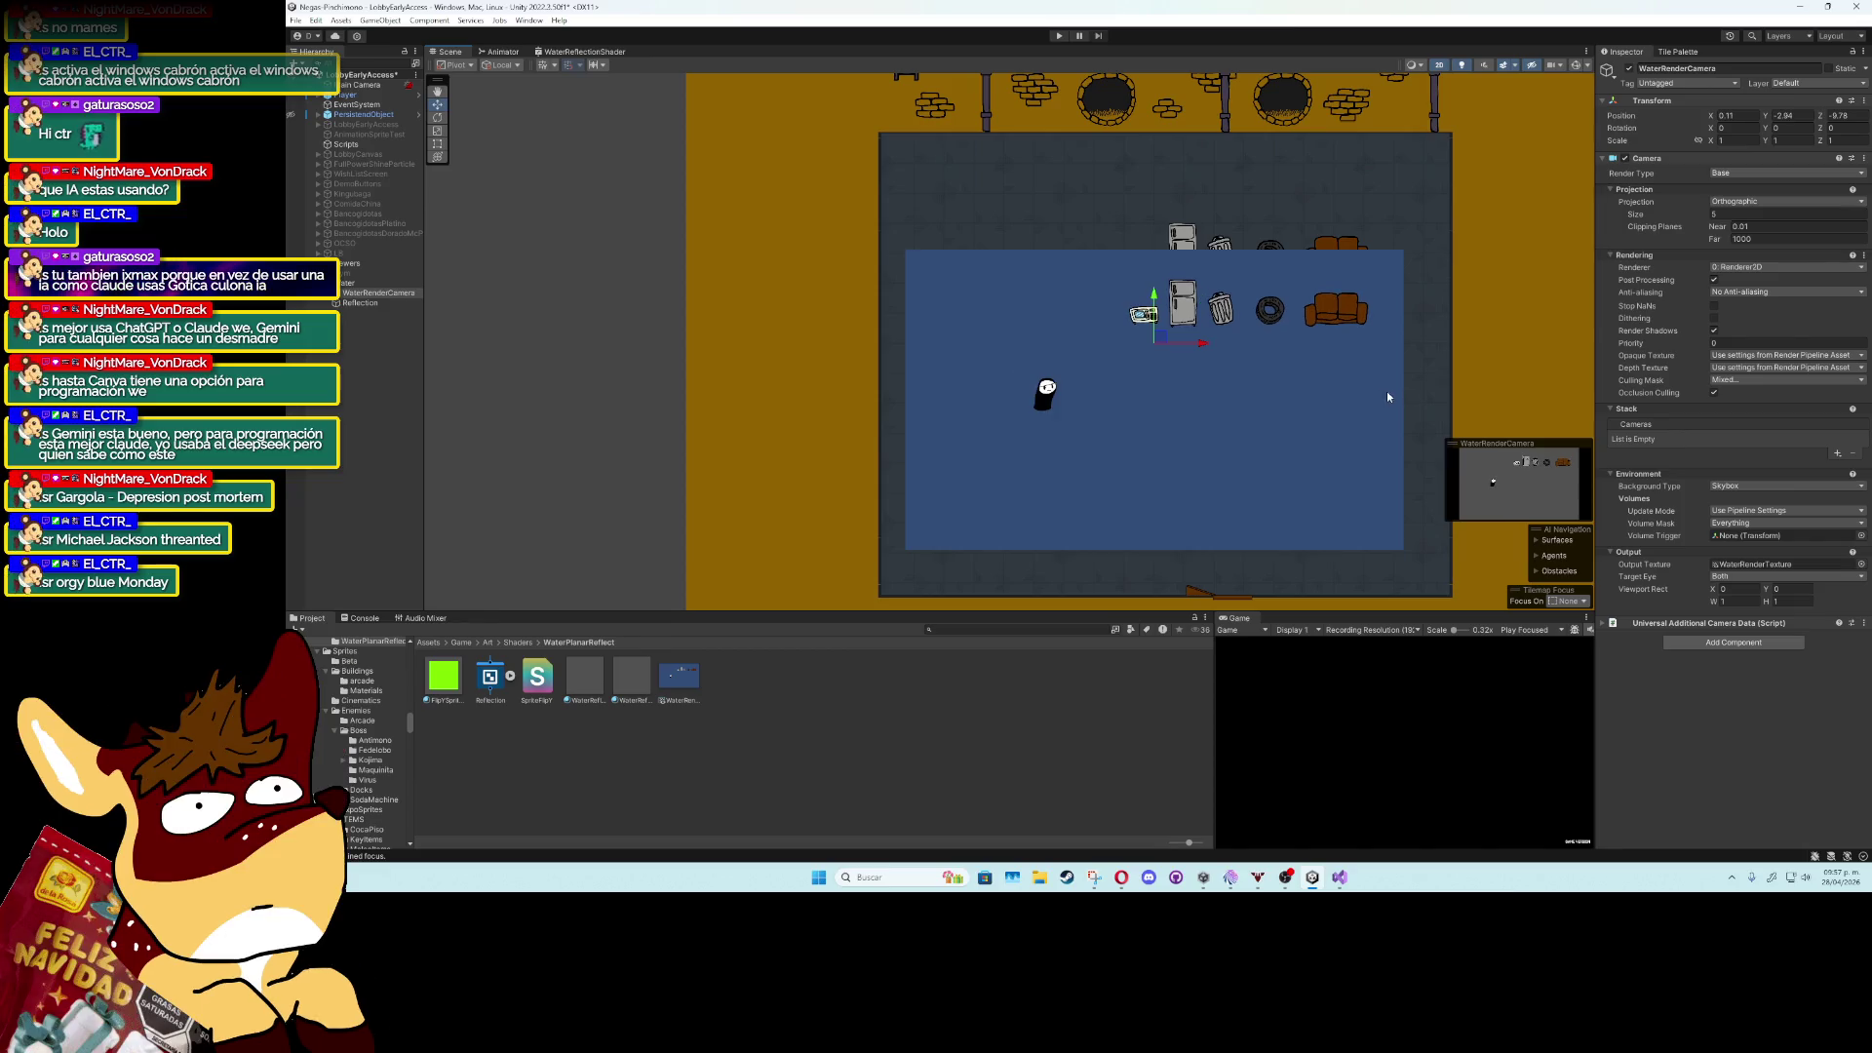
click(1713, 280)
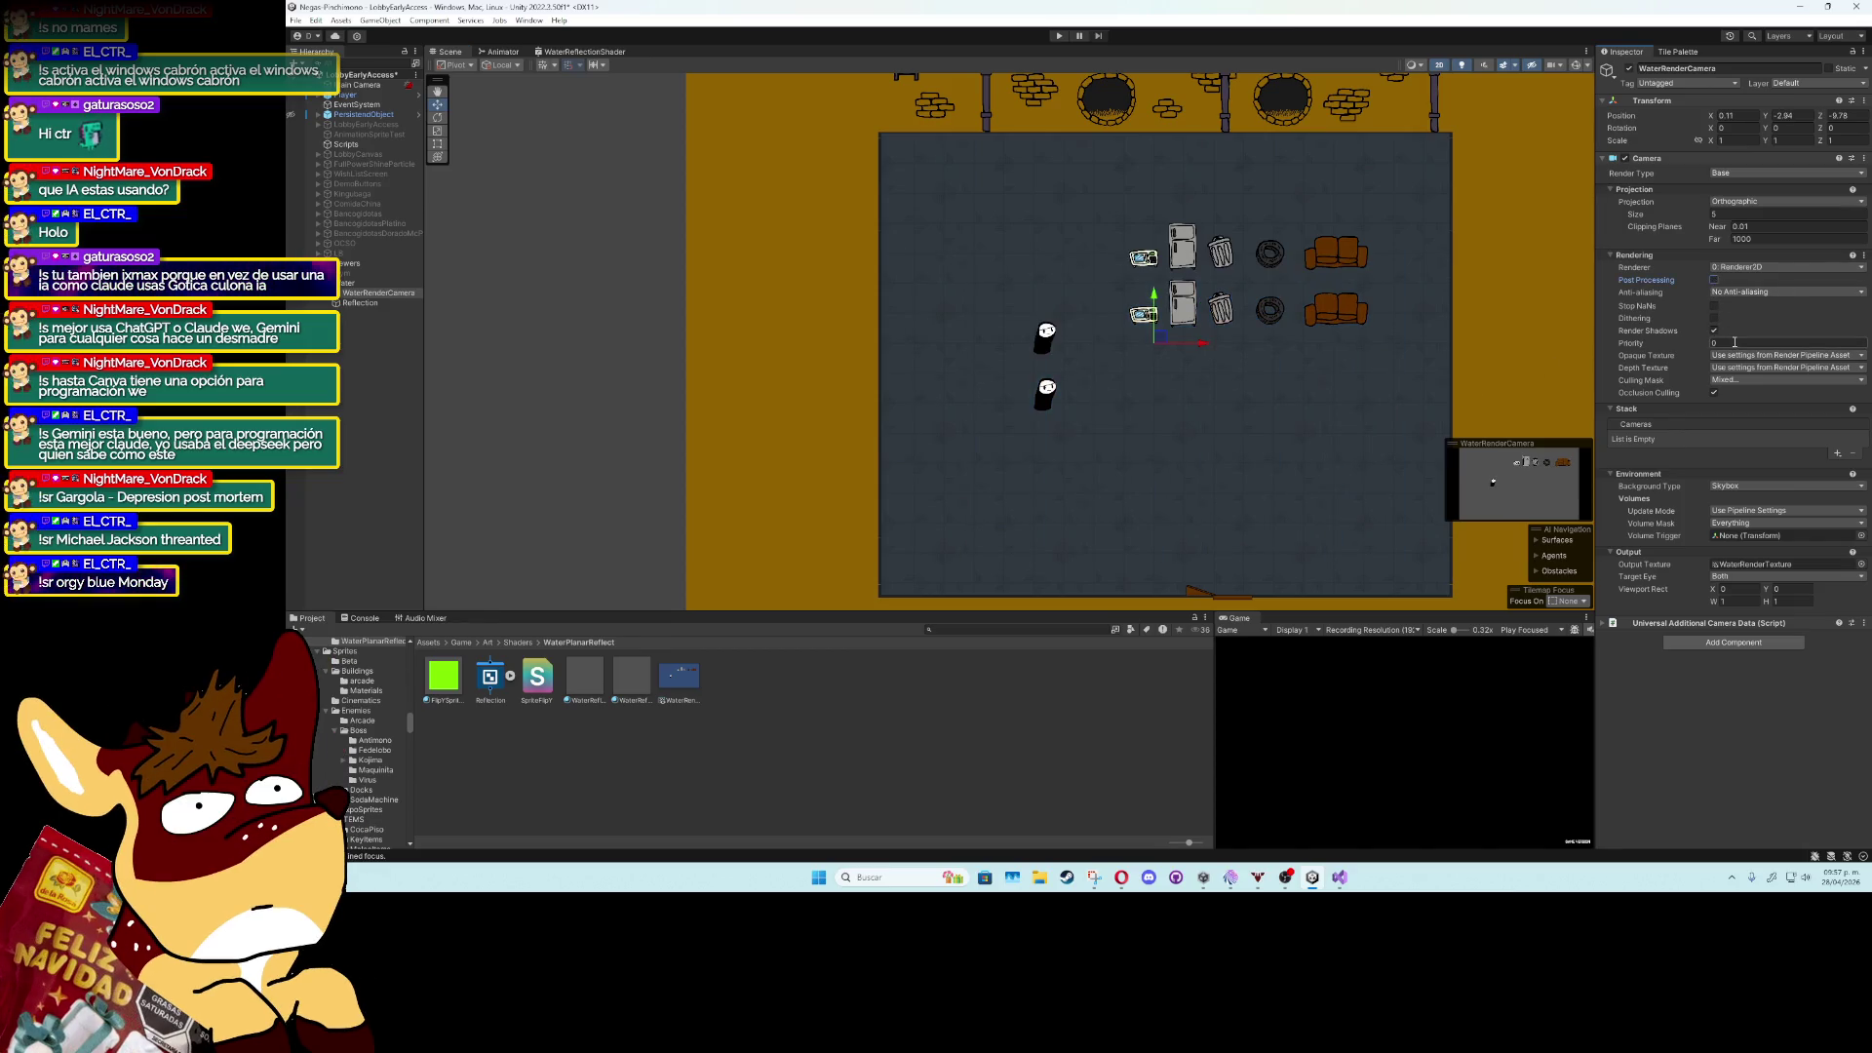
click(1714, 319)
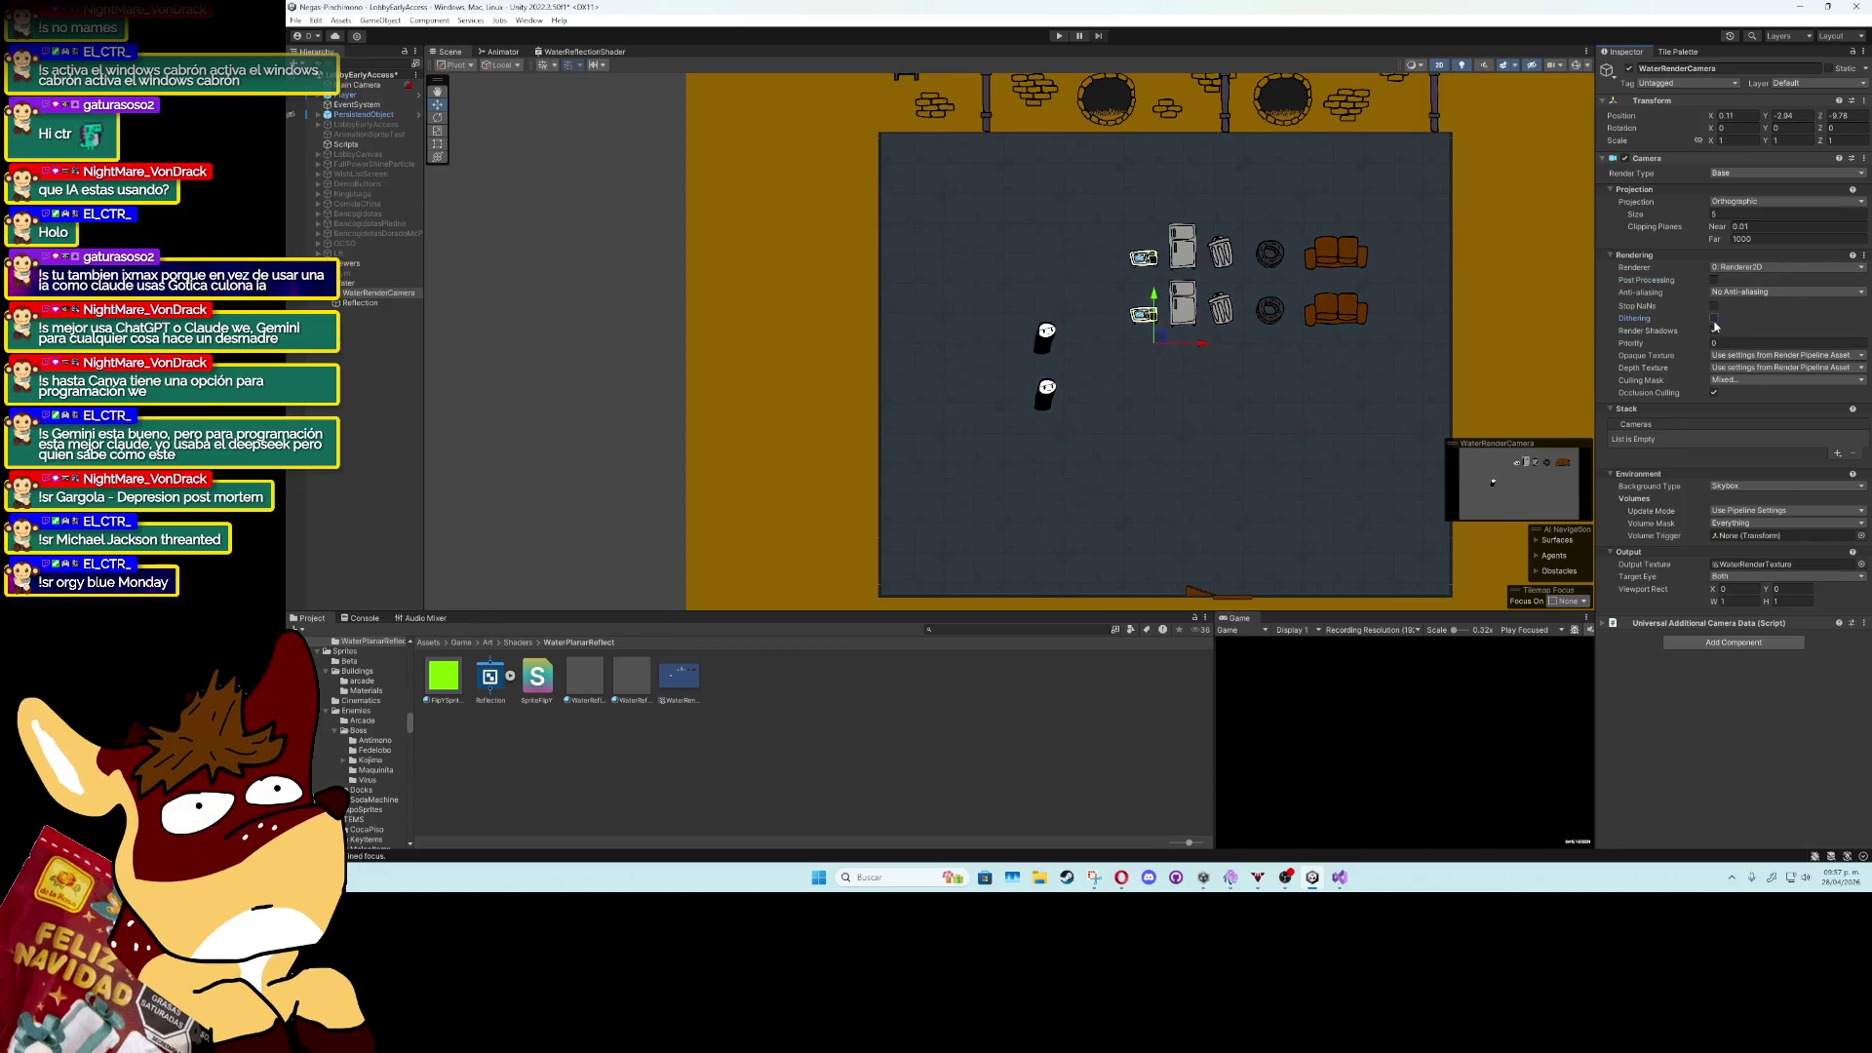
click(1731, 379)
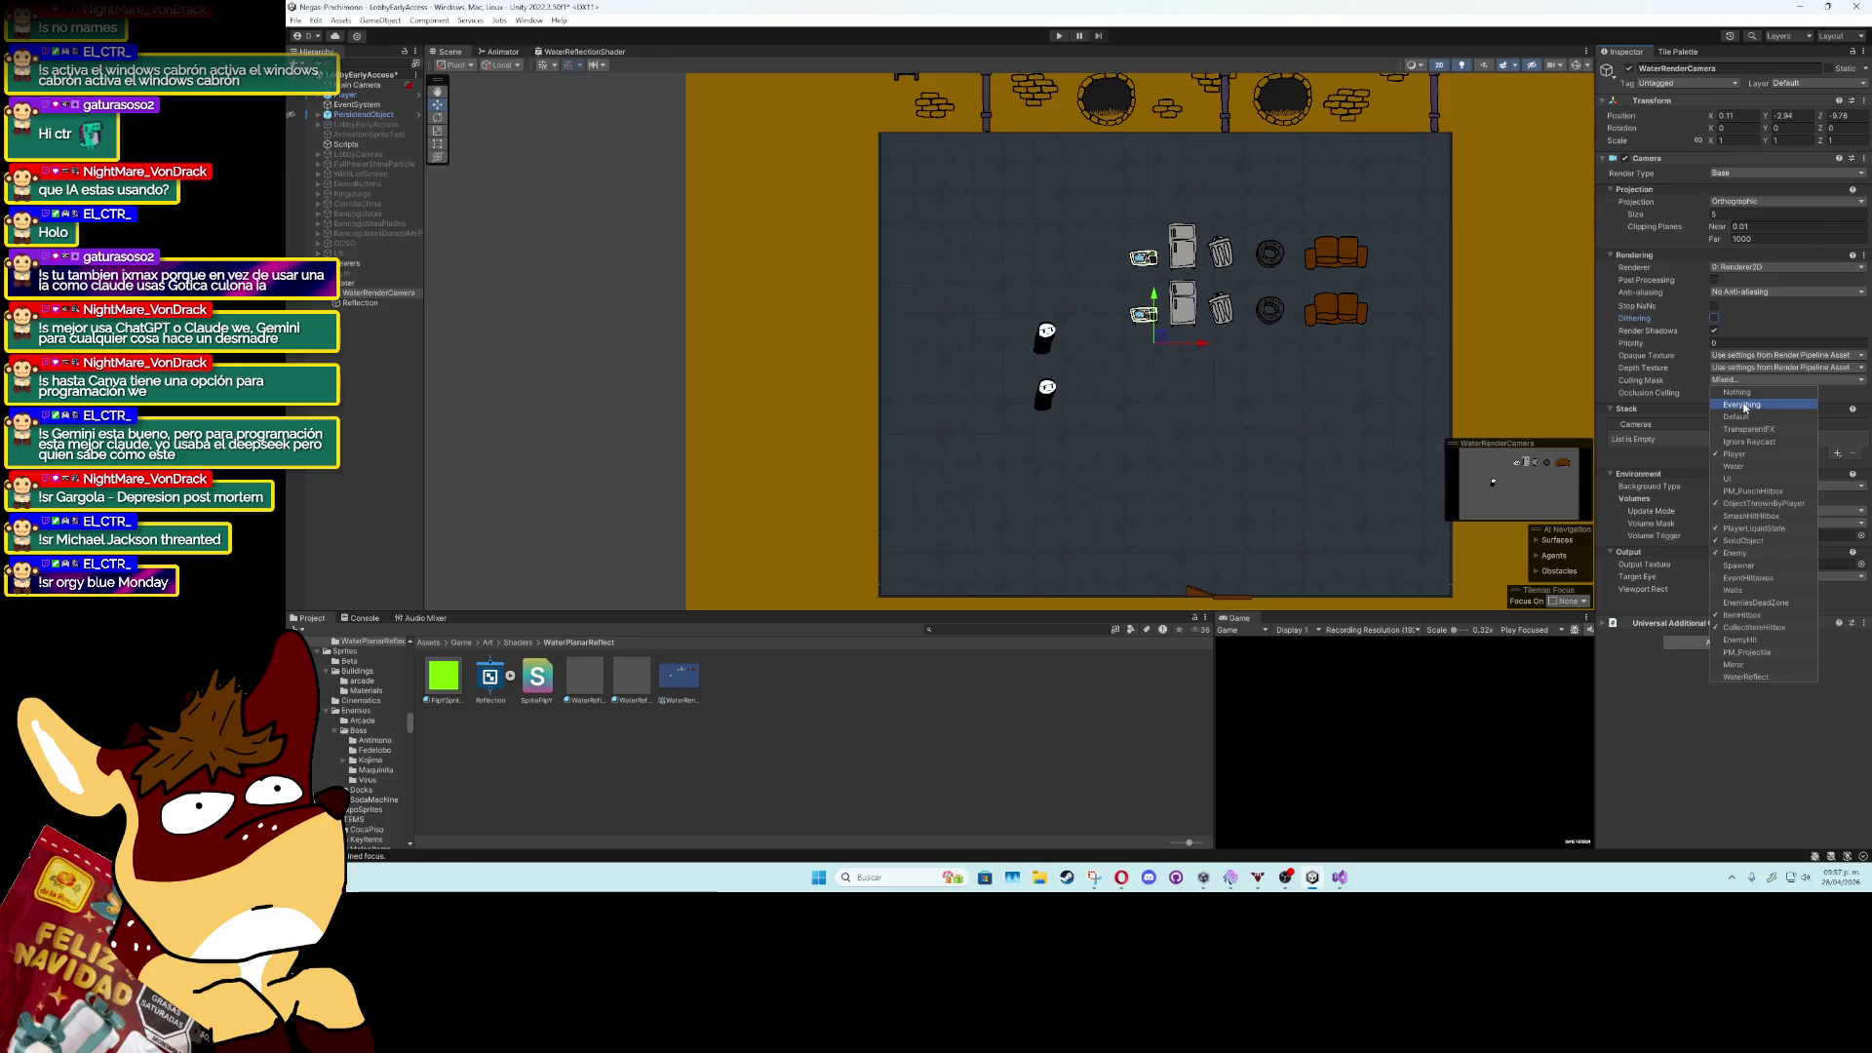
click(1745, 402)
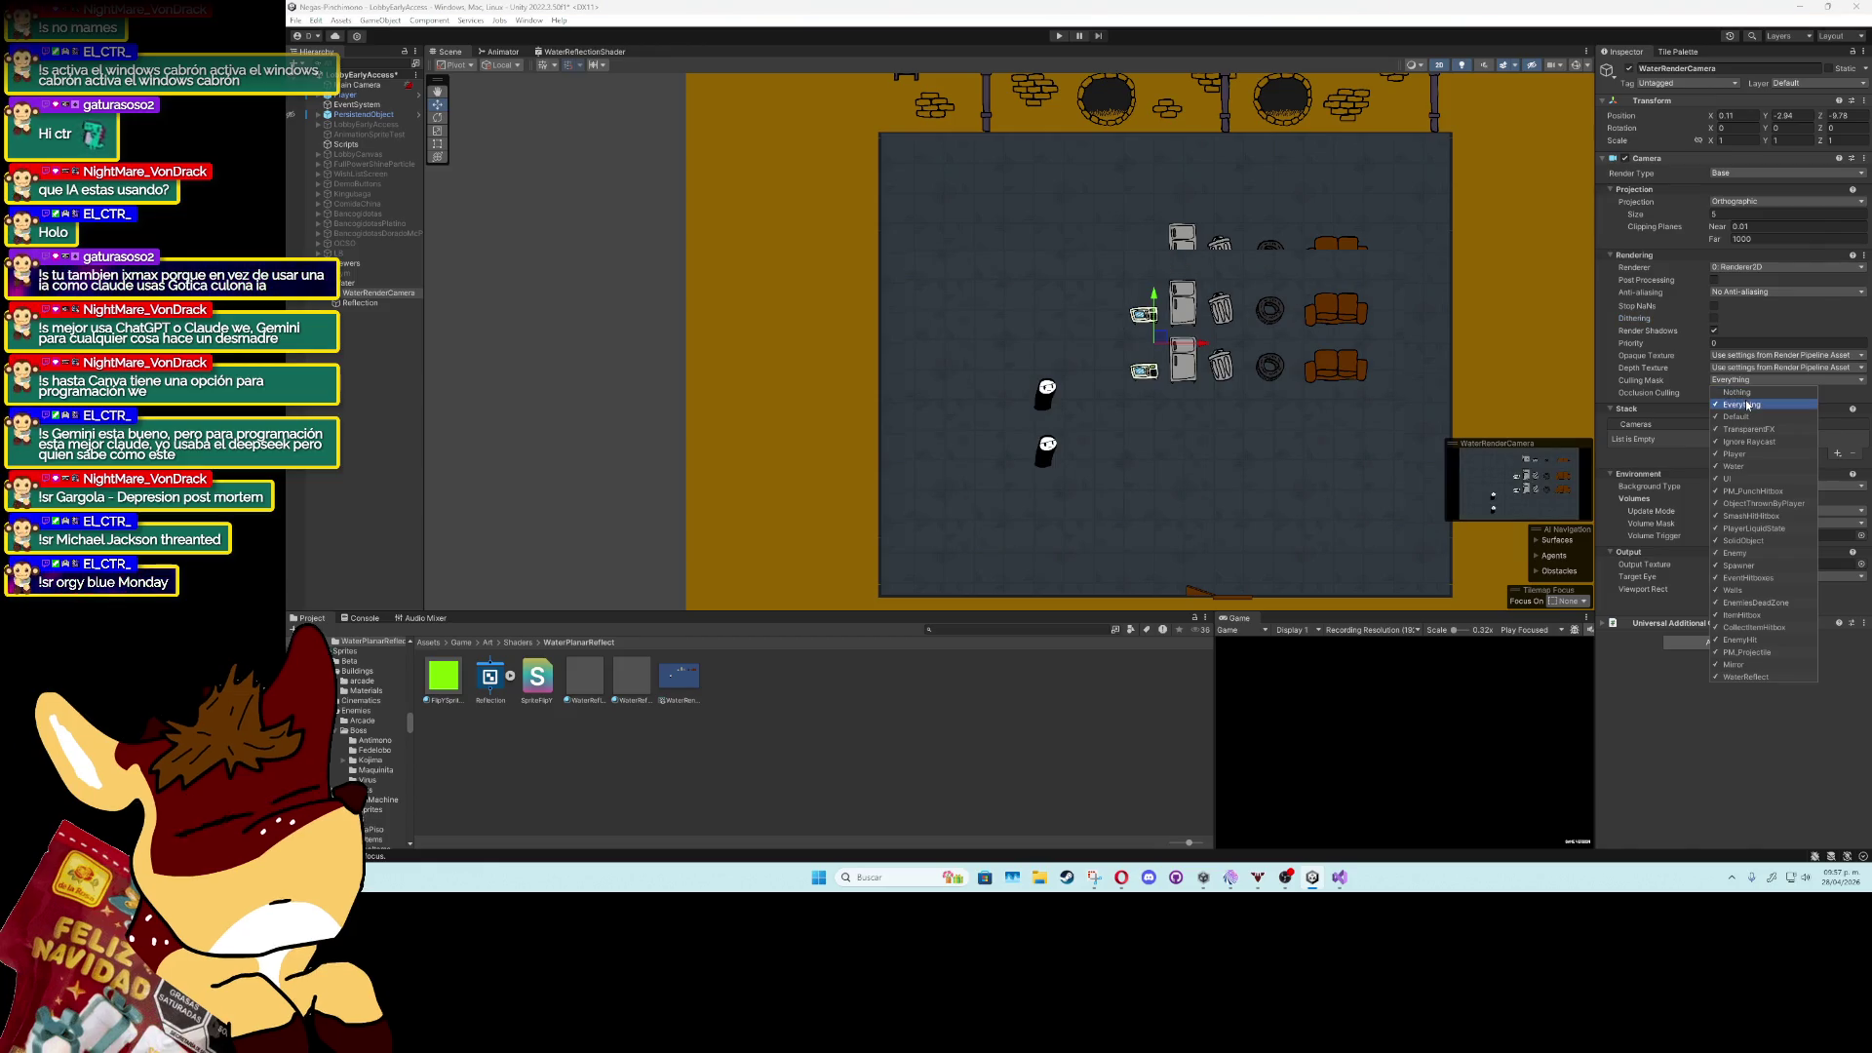
mouse_move(1157, 346)
mouse_down()
mouse_move(1170, 325)
mouse_move(1173, 380)
mouse_move(1139, 363)
mouse_move(1216, 335)
mouse_move(1241, 412)
mouse_move(1121, 387)
mouse_move(1196, 398)
mouse_move(1156, 348)
mouse_up()
click(1733, 380)
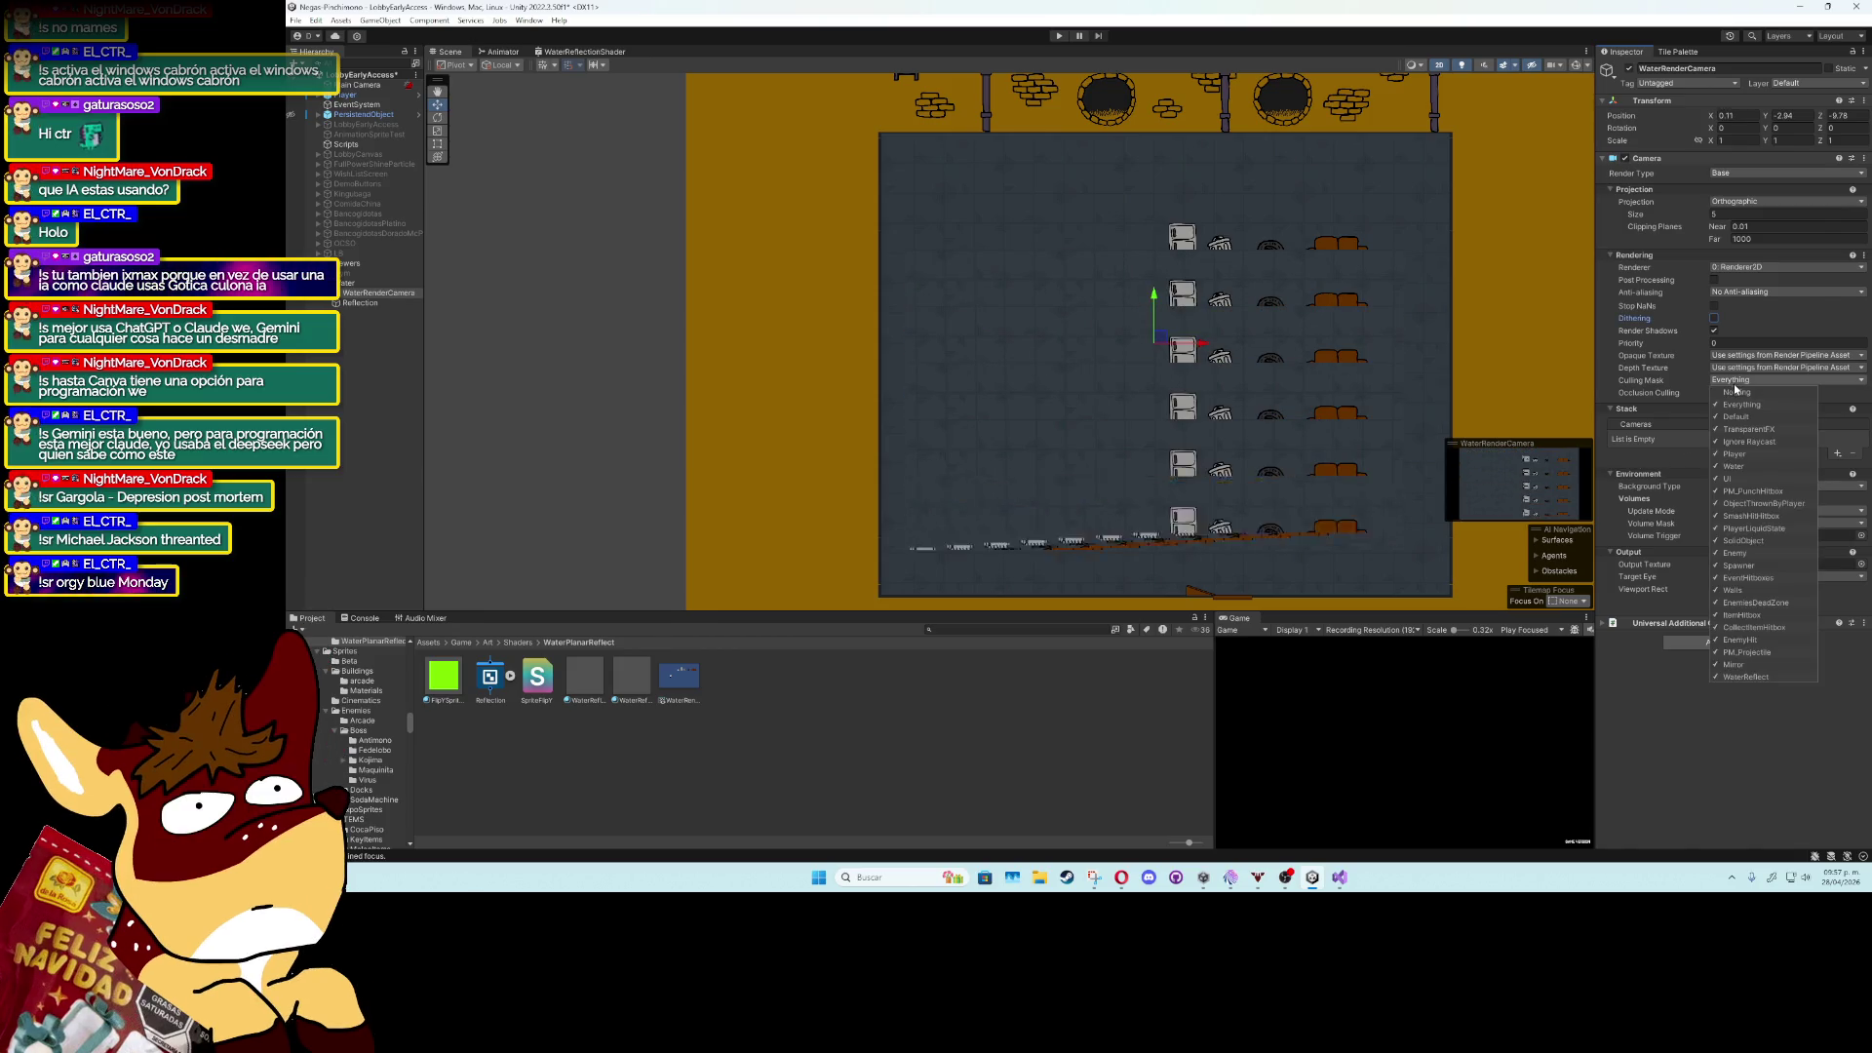
click(1725, 466)
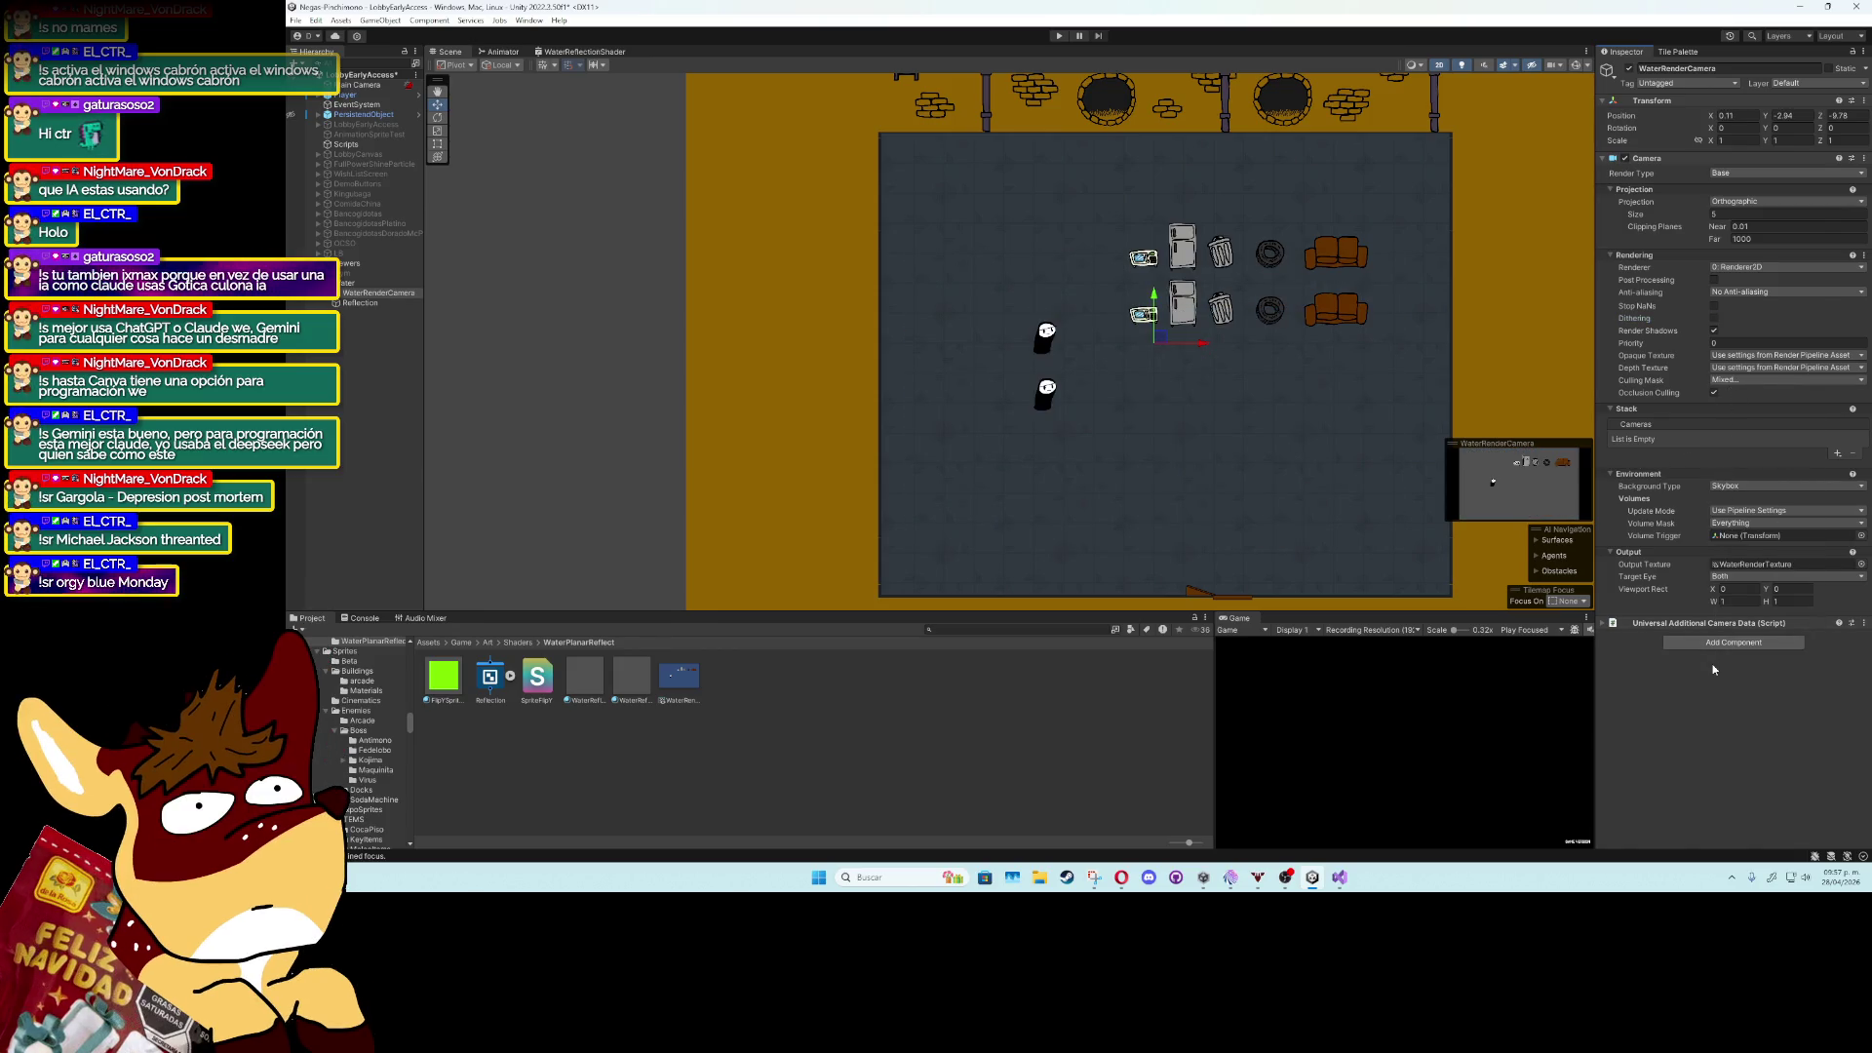
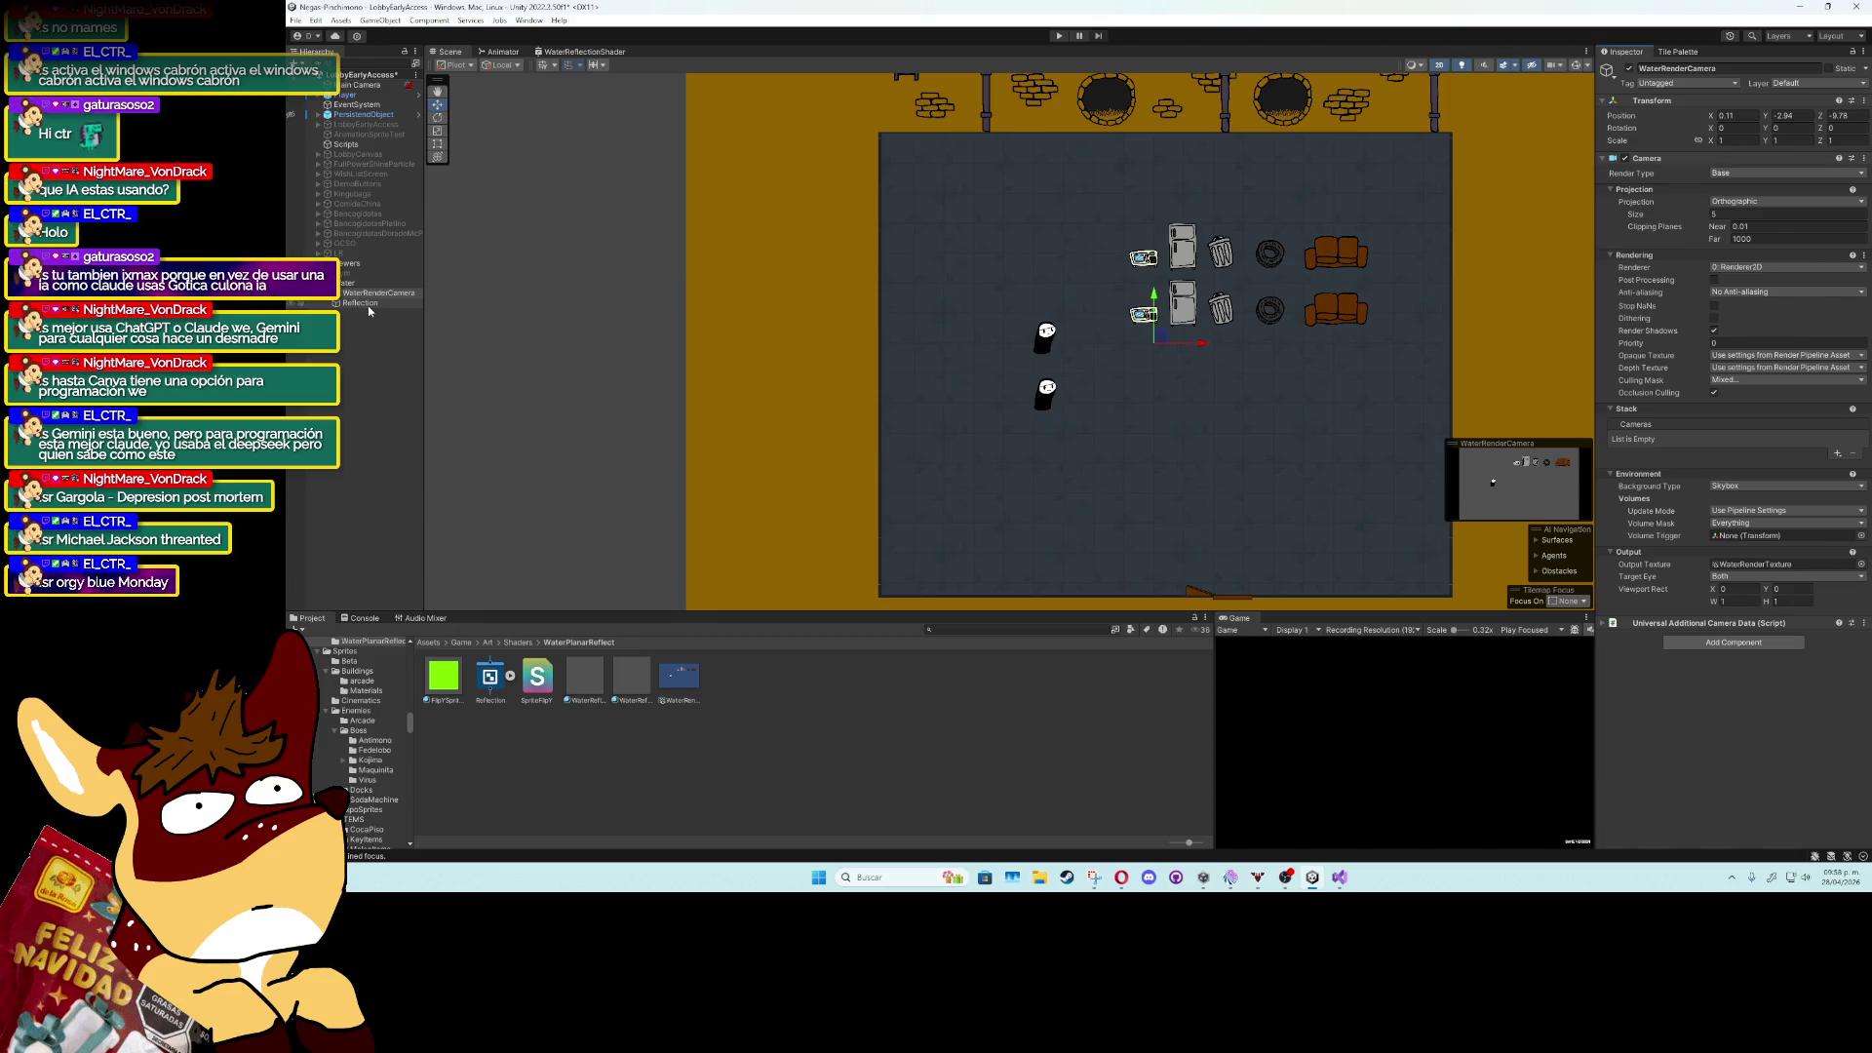
Select the Reflection quad, then find 'render' in the Project and open the ReflectRender asset.
click(368, 306)
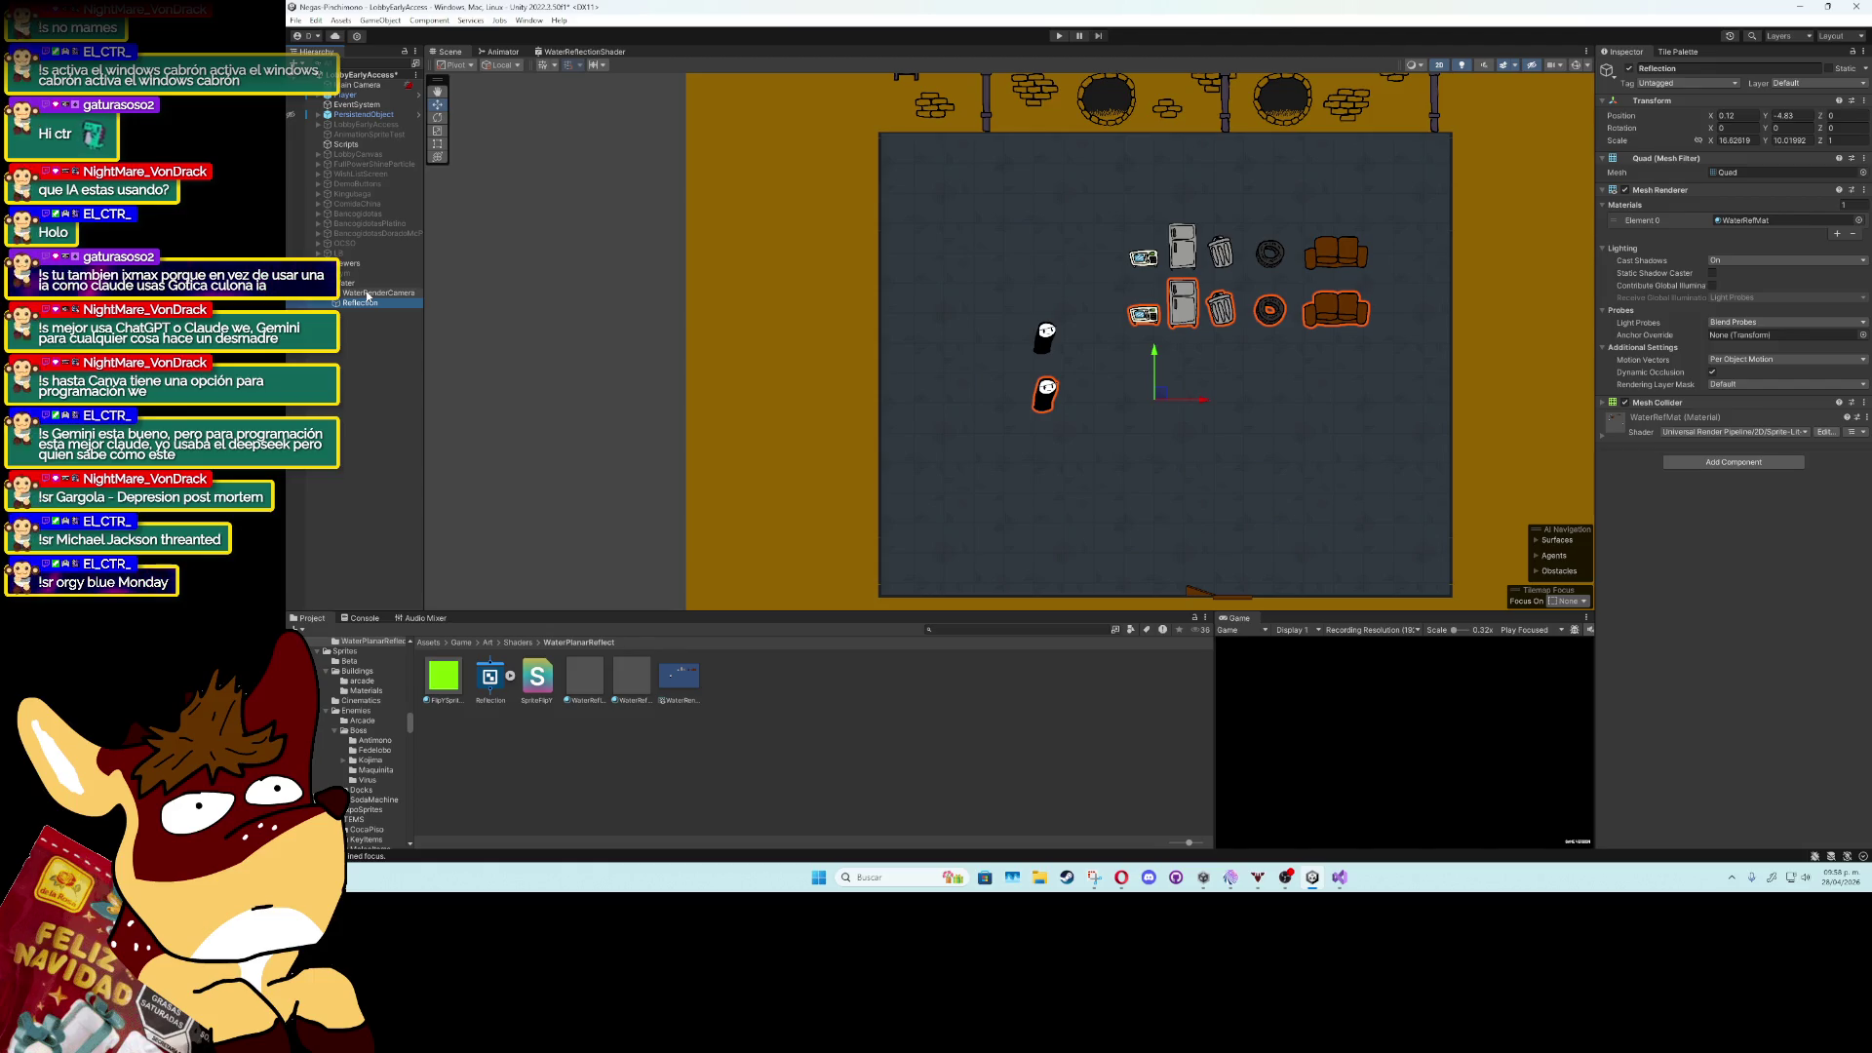
click(934, 629)
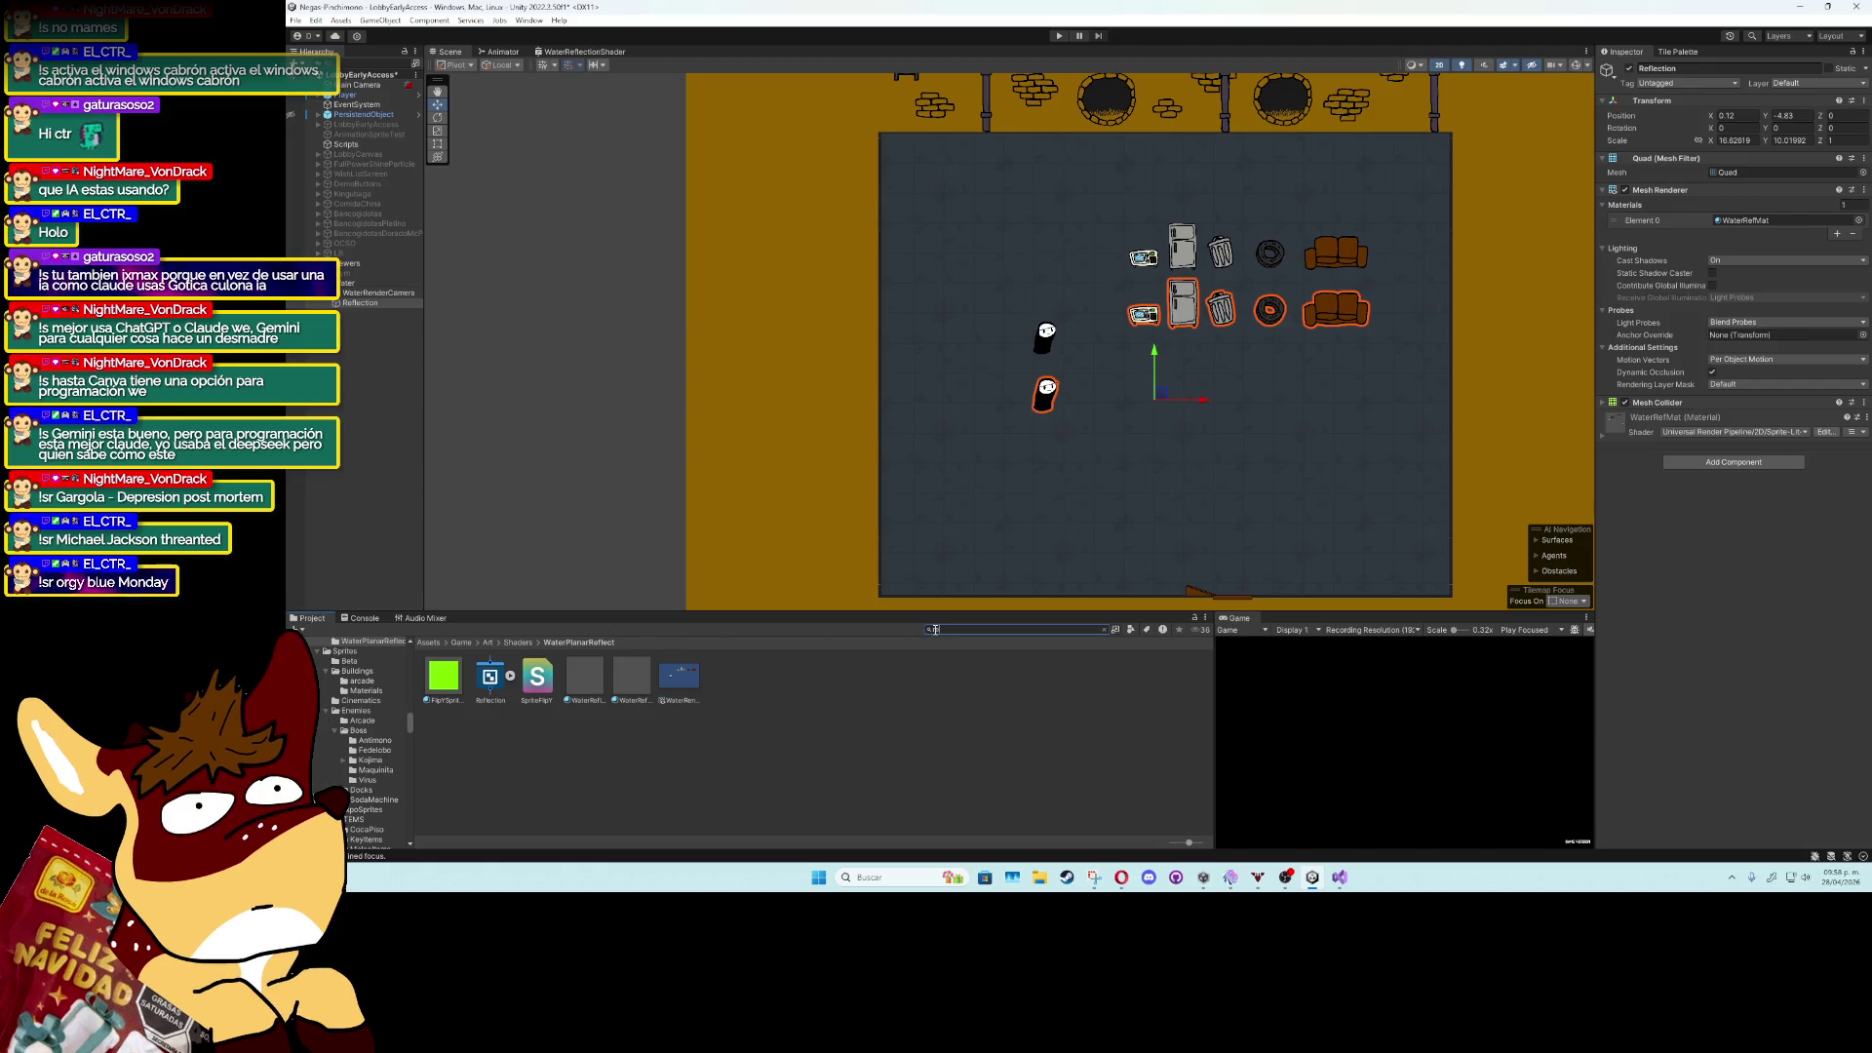
text(render)
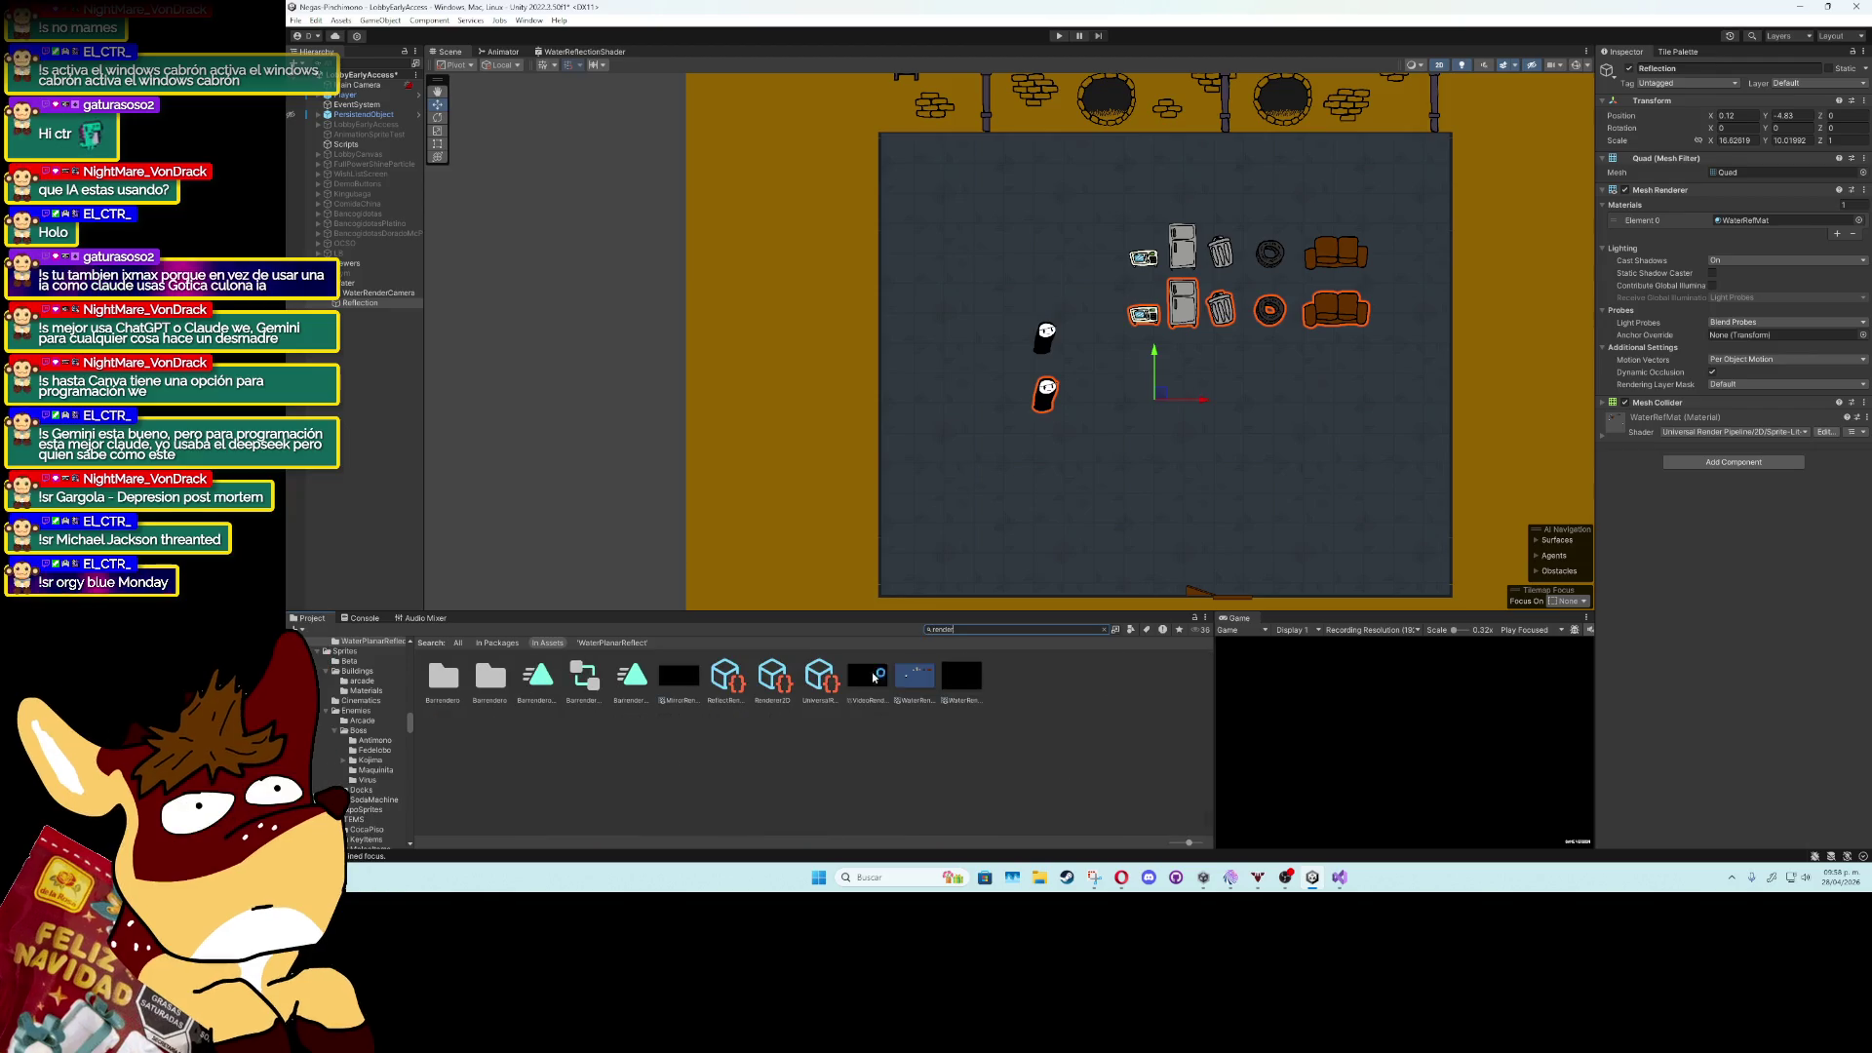
click(724, 687)
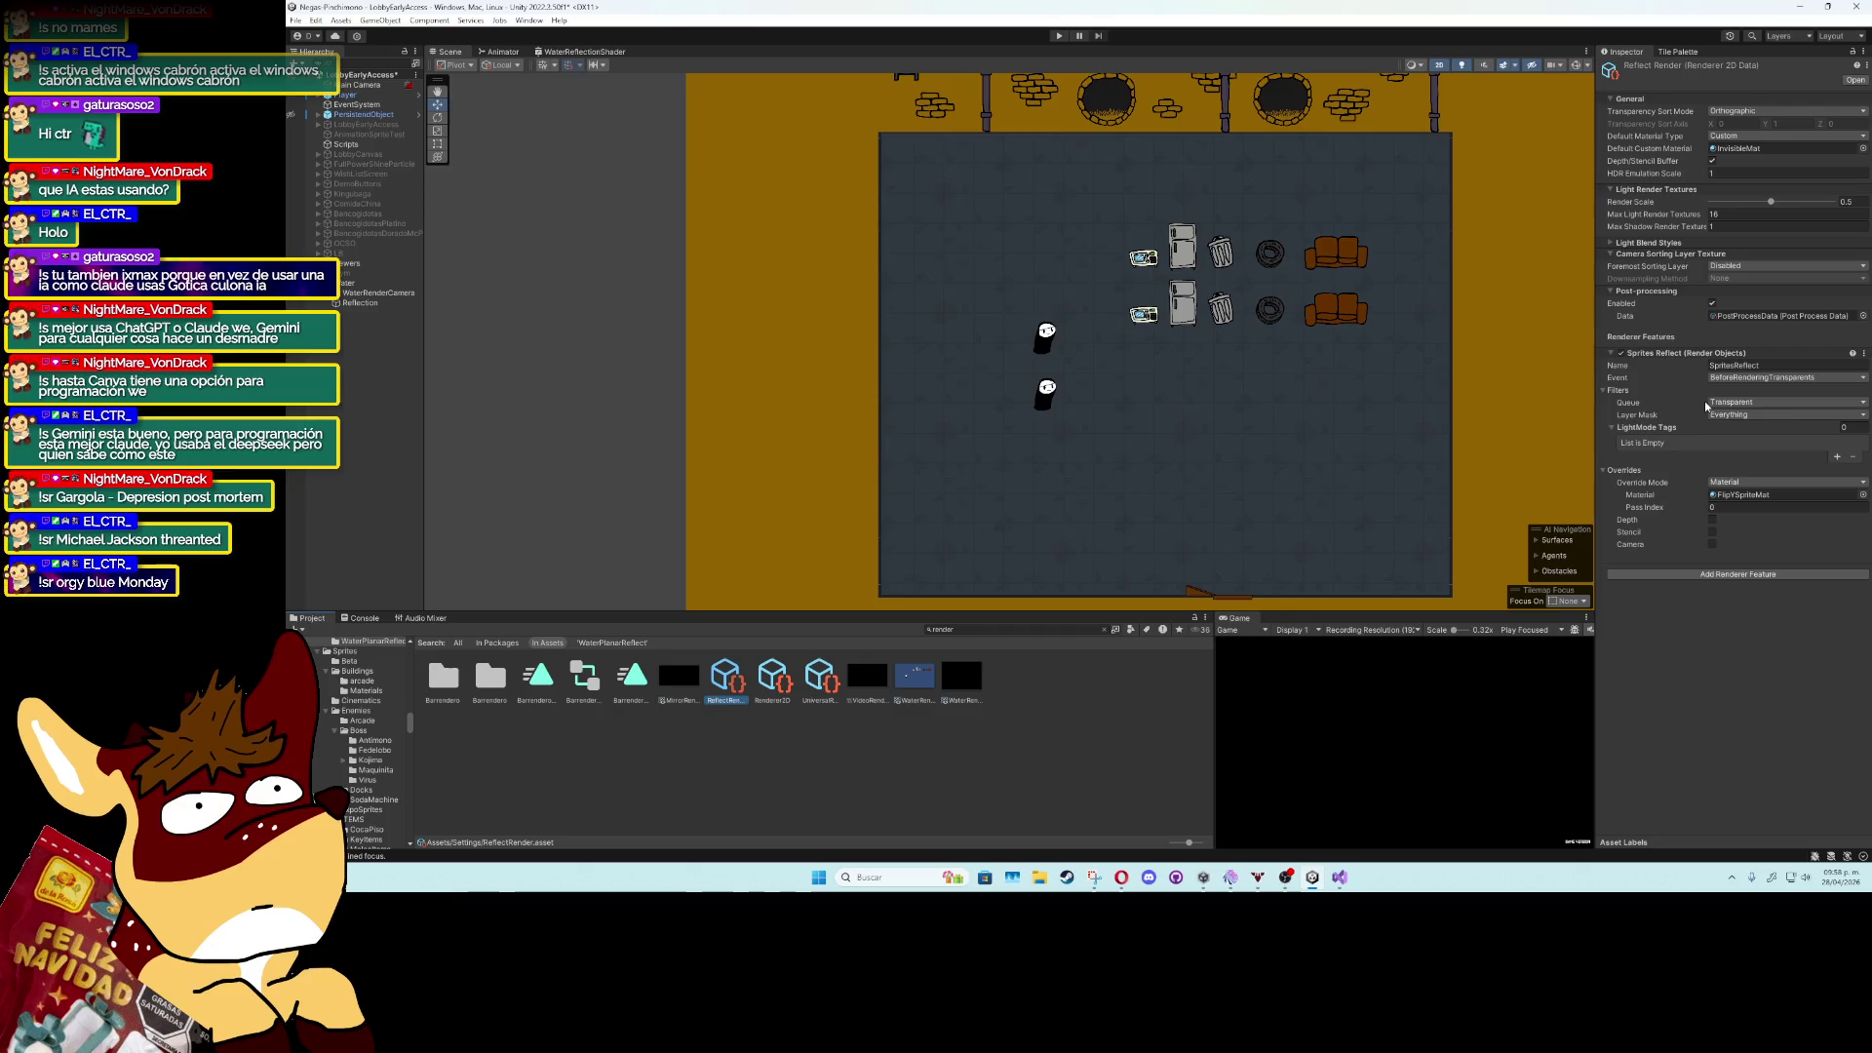
Set ReflectRender to Lit Default Material Type and Custom Axis sorting, then select WaterRenderCamera.
click(1740, 135)
click(1745, 149)
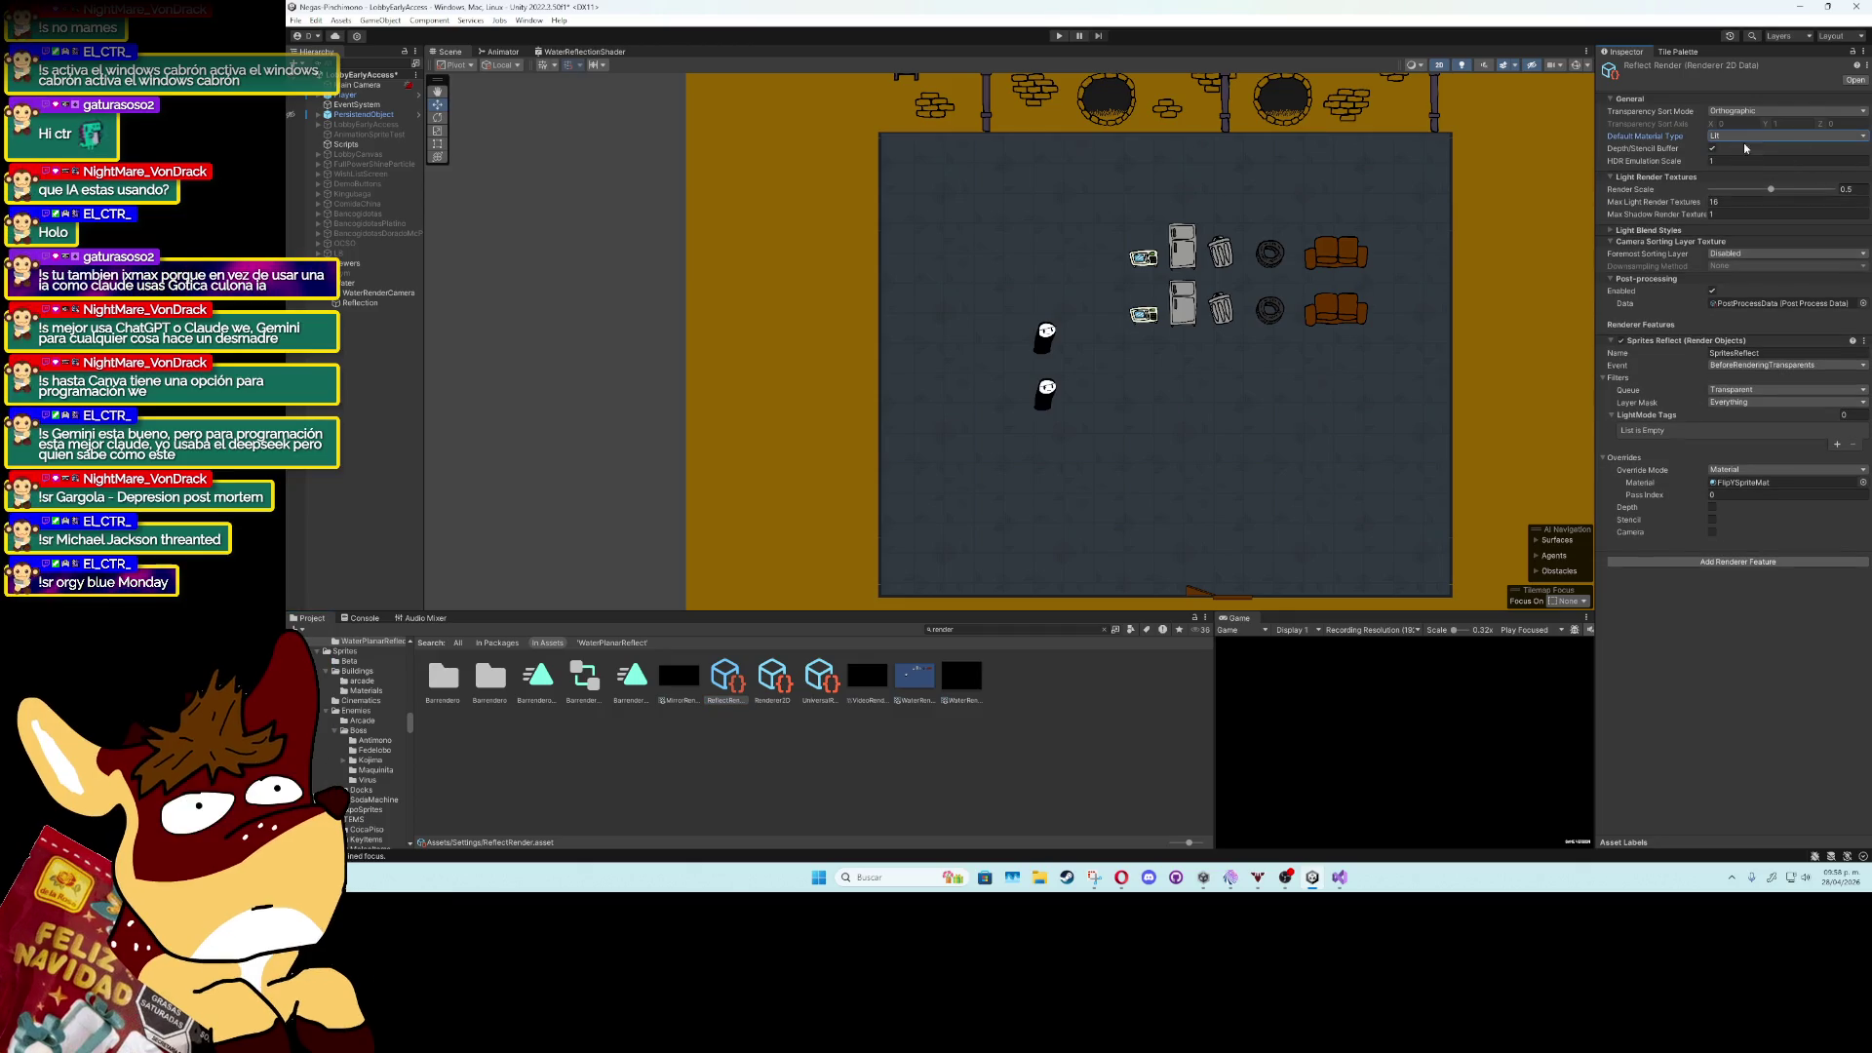
click(1744, 112)
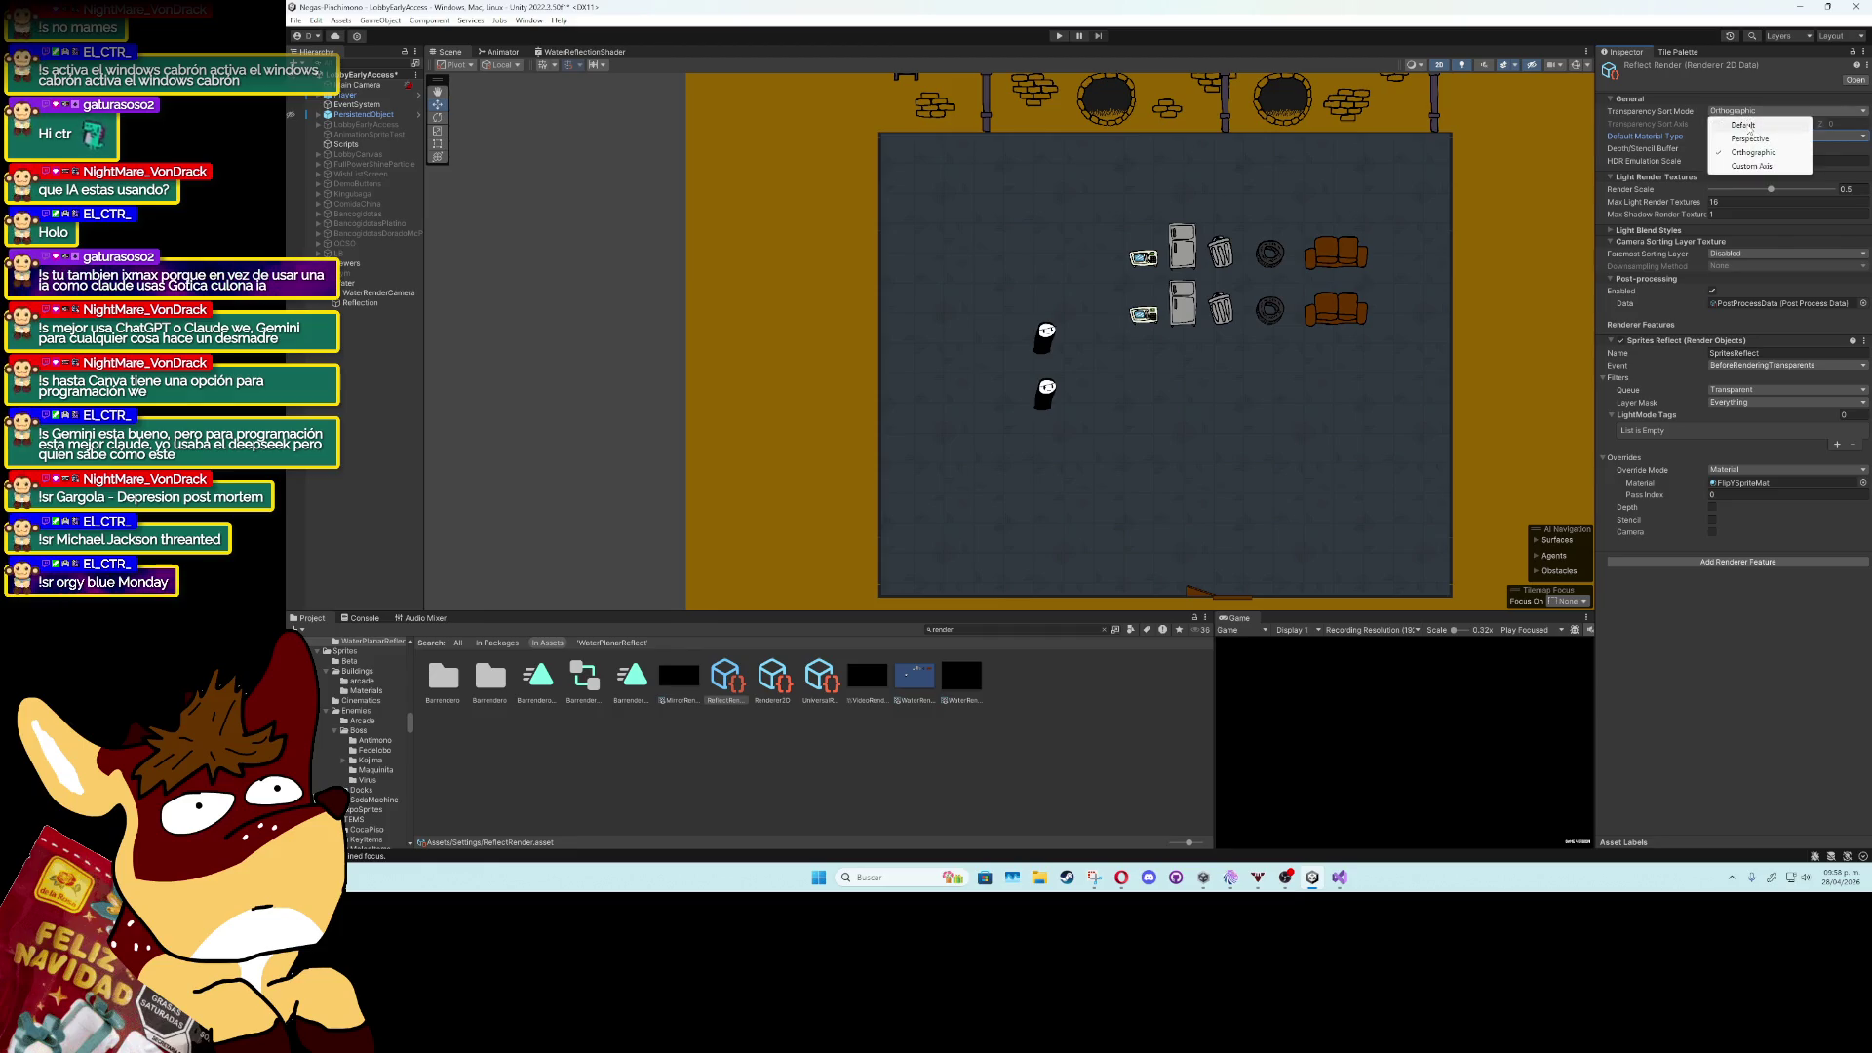
click(1752, 165)
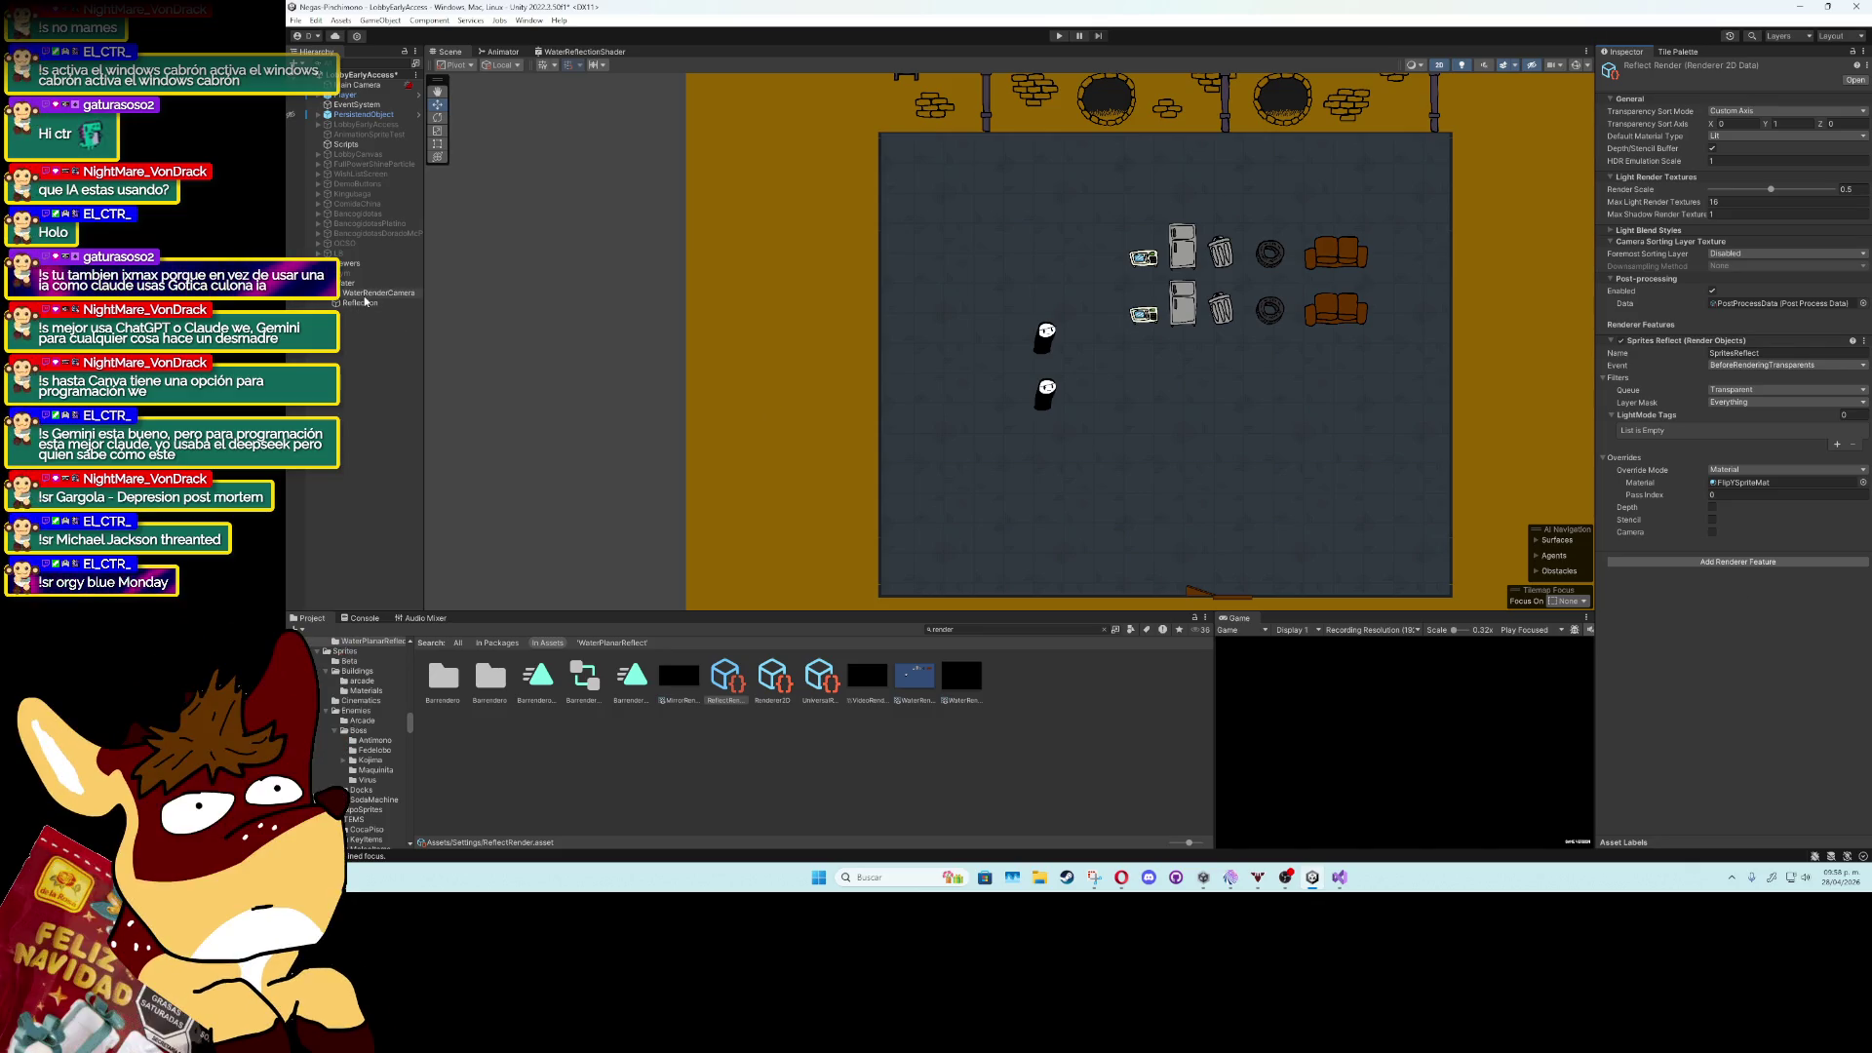
click(365, 297)
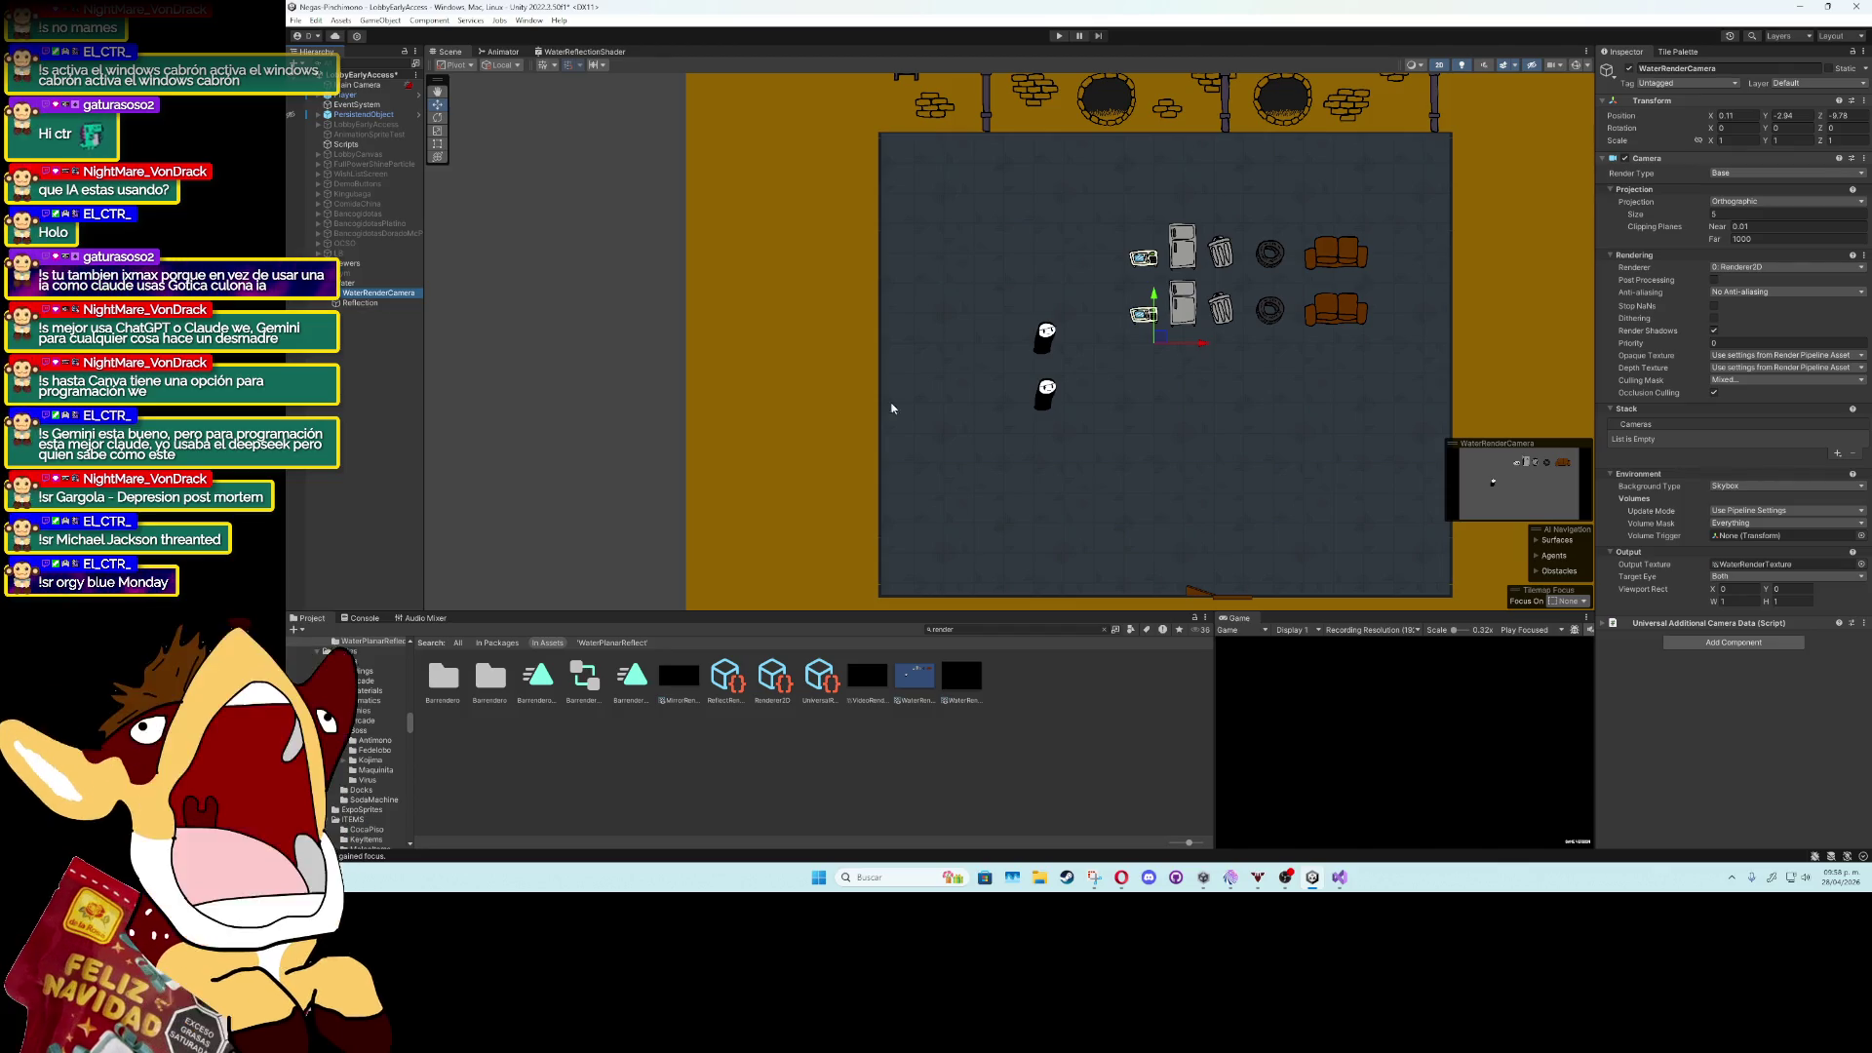
Try a Solid Color background on WaterRenderCamera, then return it to Skybox.
click(1717, 486)
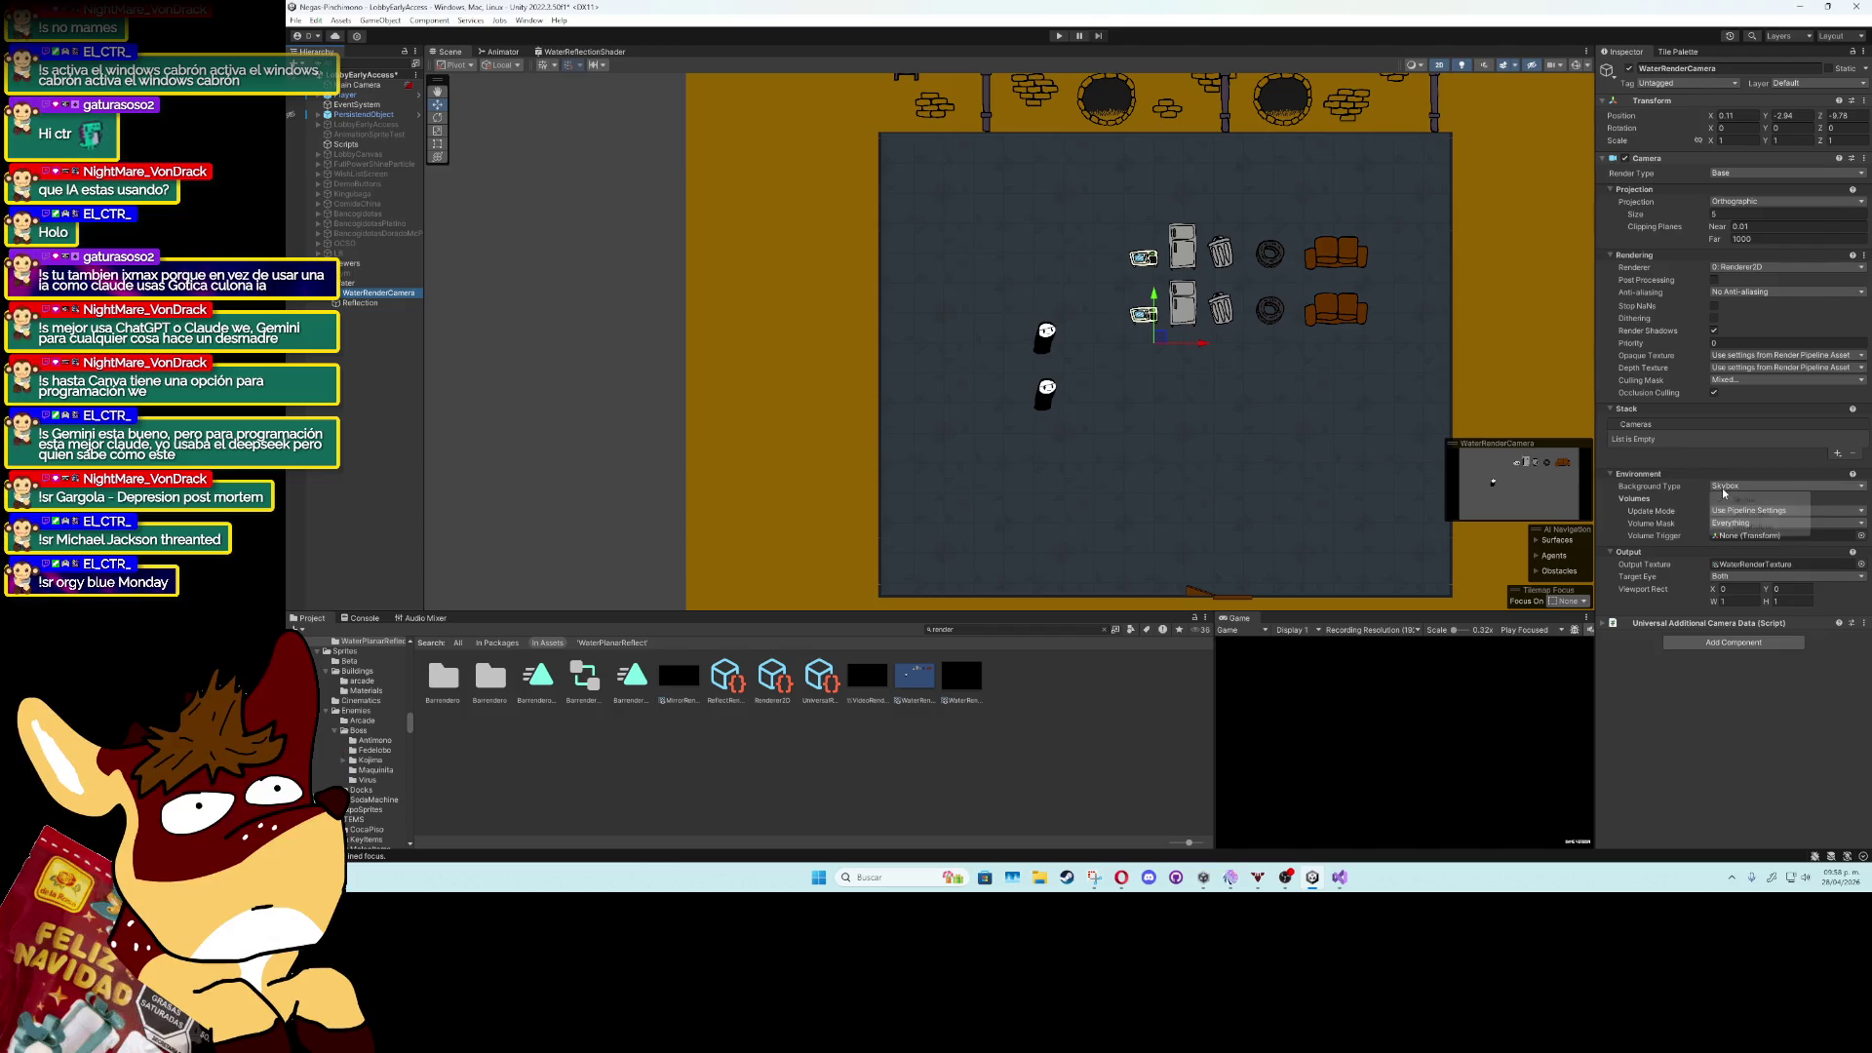
click(1720, 499)
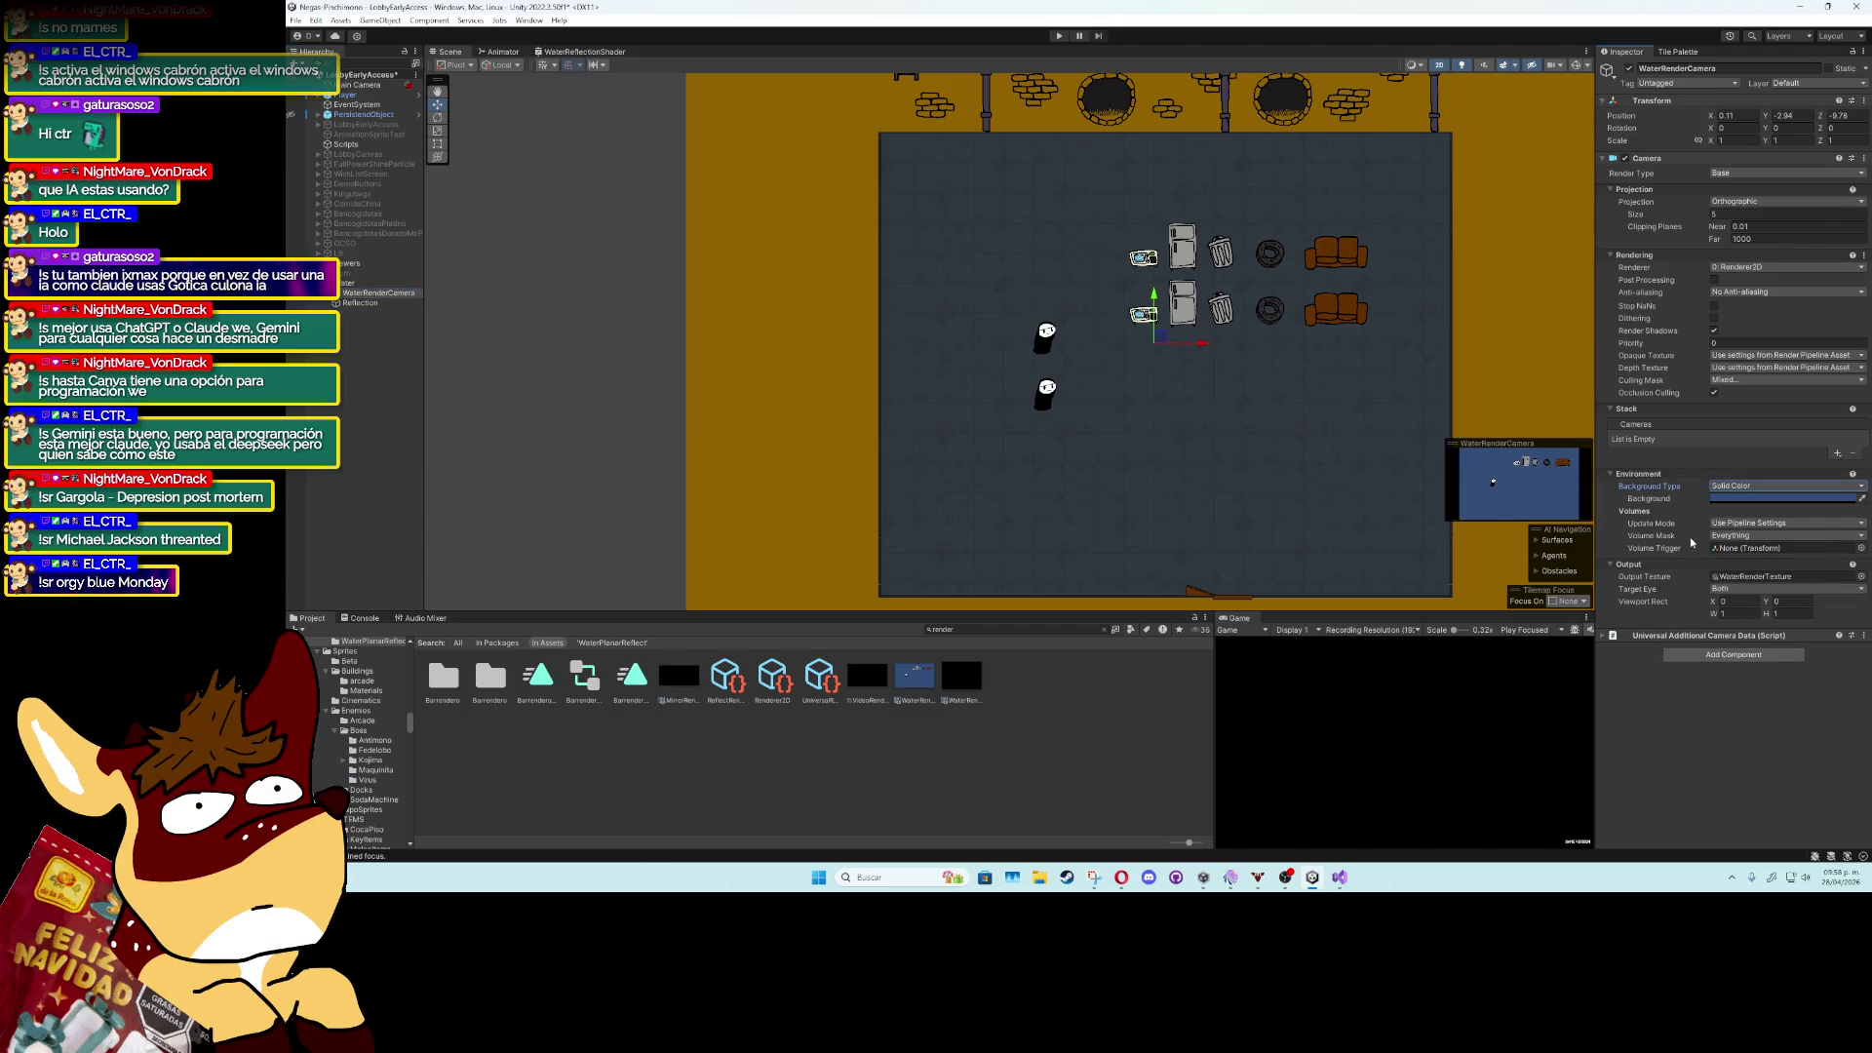
click(1720, 485)
click(1730, 494)
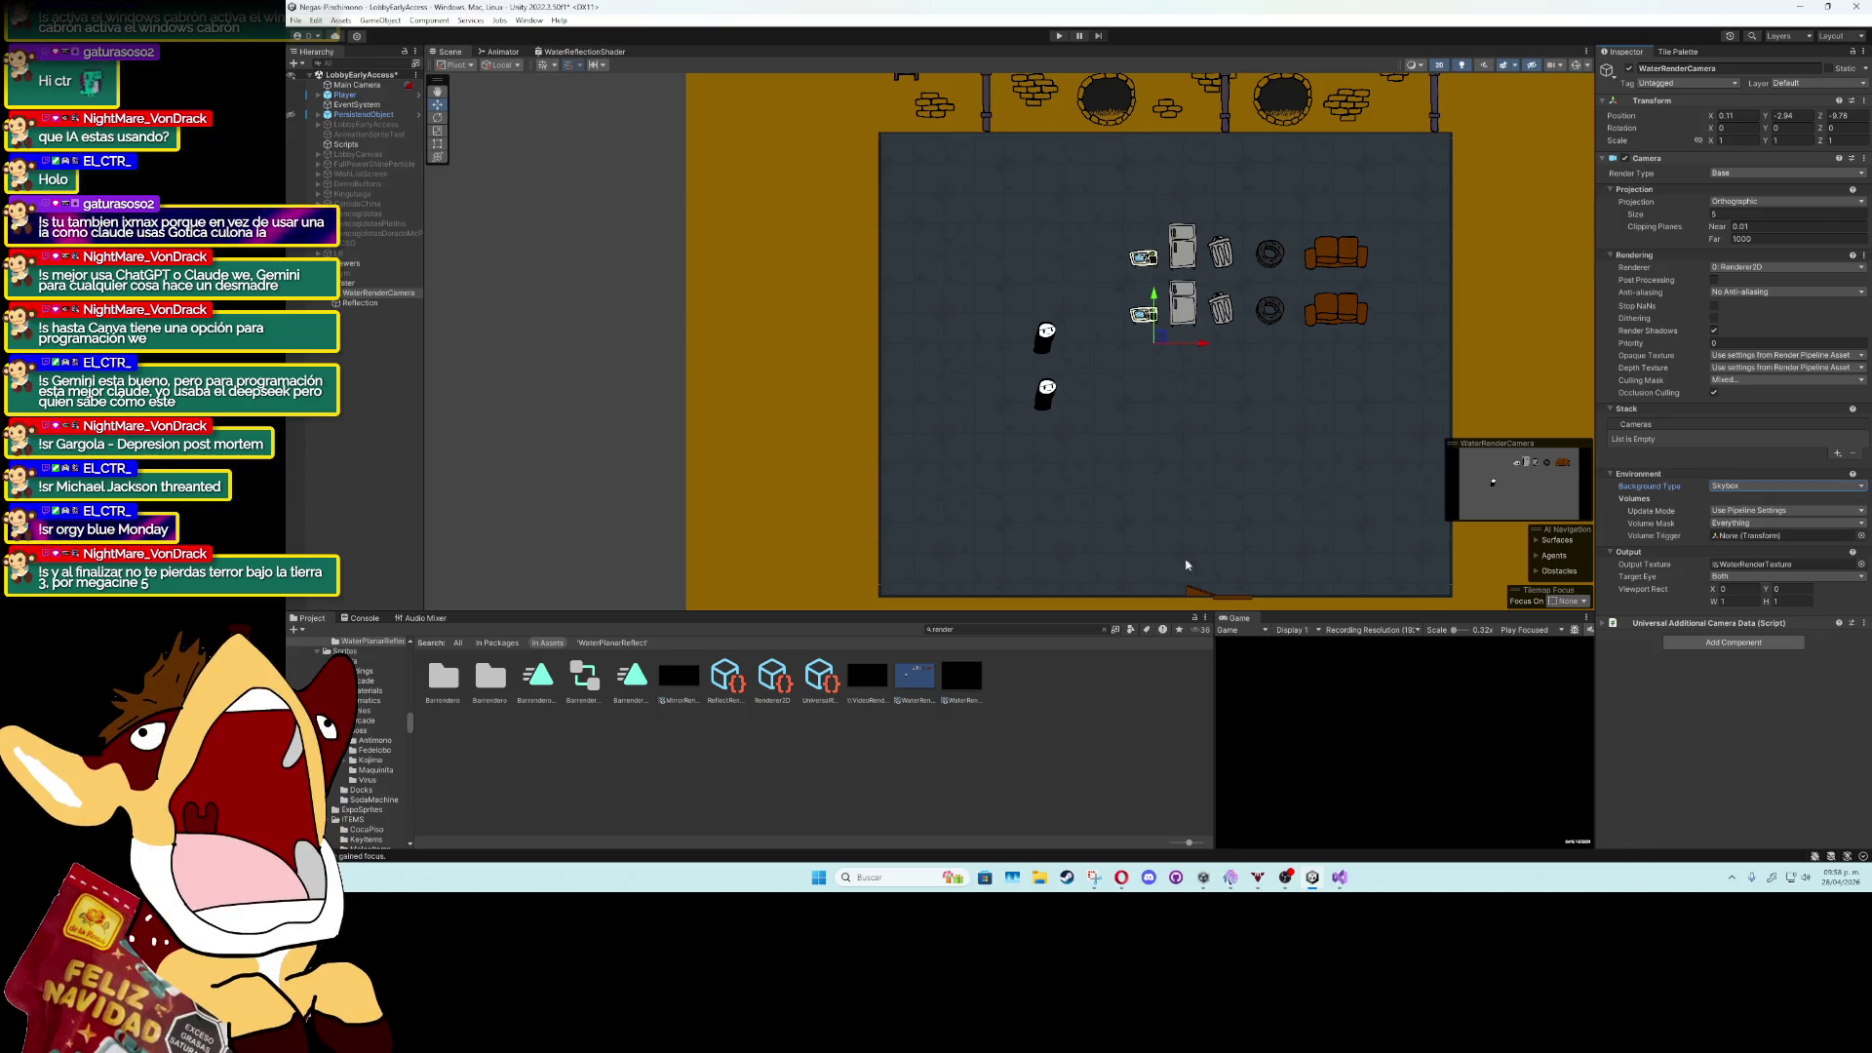
Set the Reflection quad's Cast Shadows to Off, then bring the ReflectRender asset back up.
click(395, 304)
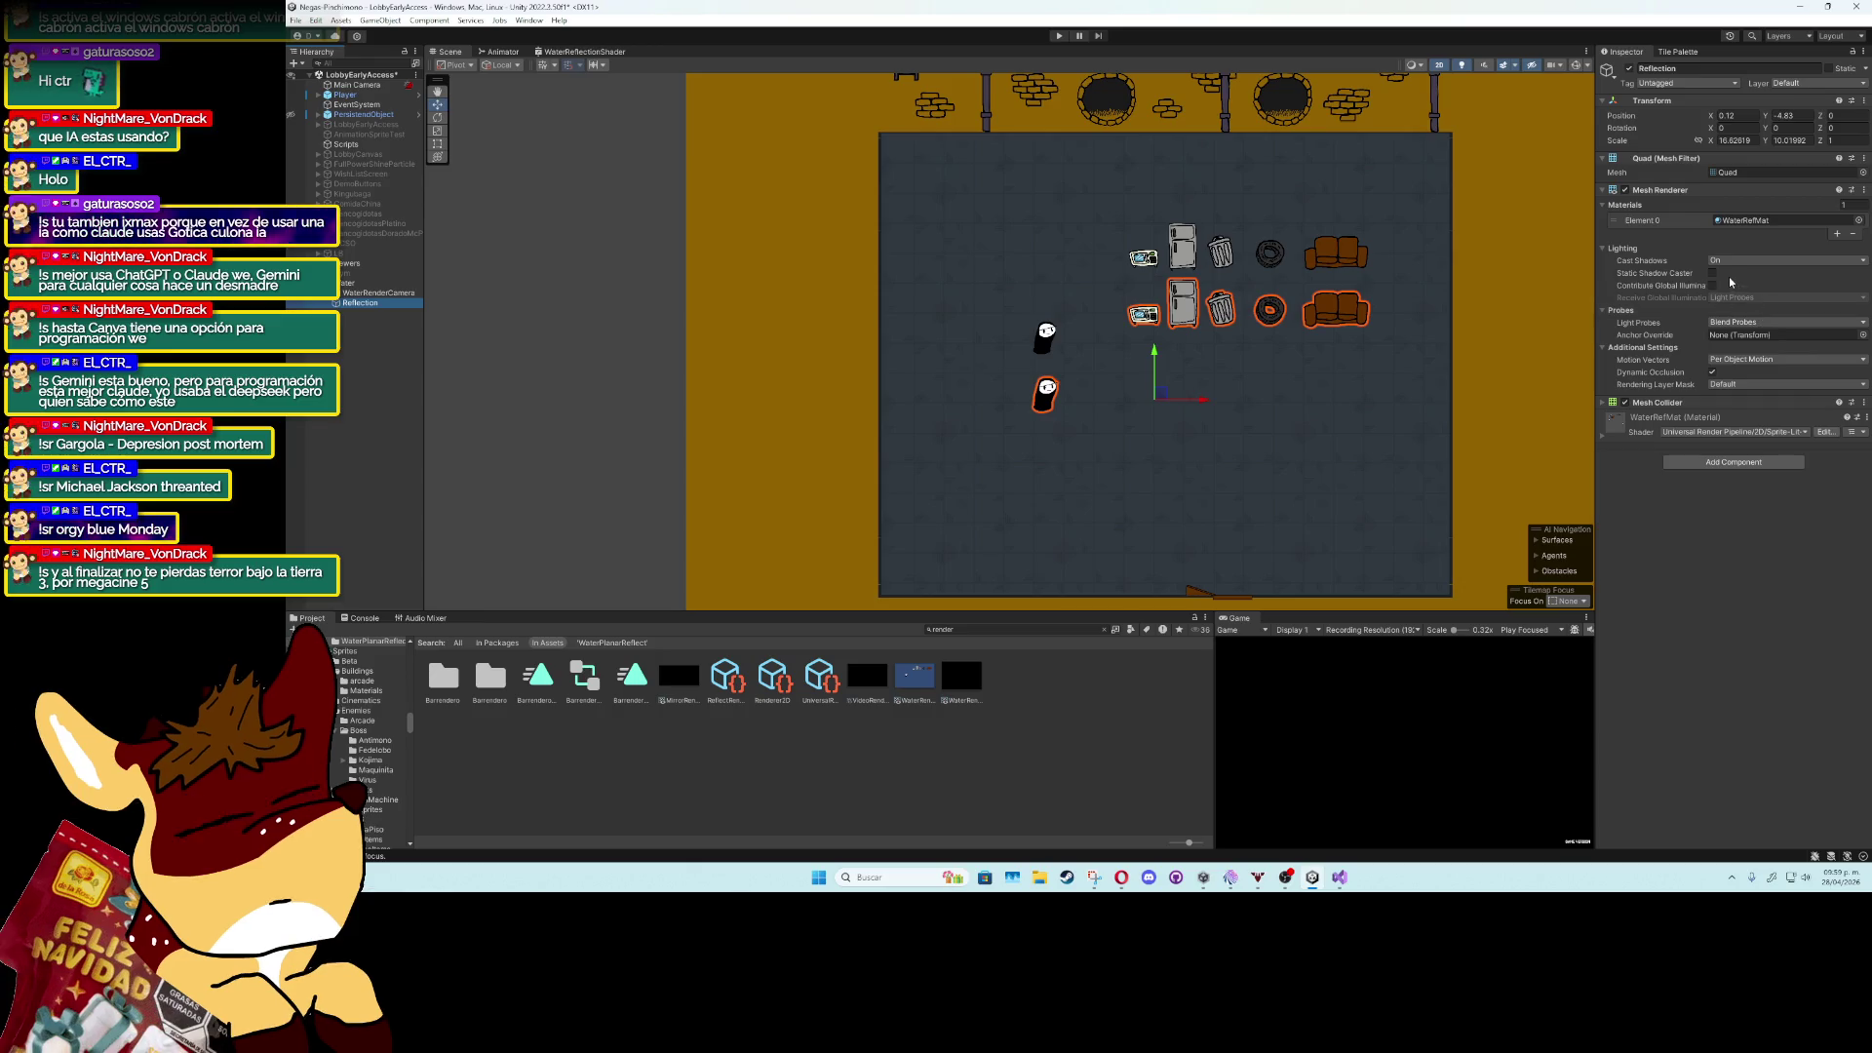
click(1731, 265)
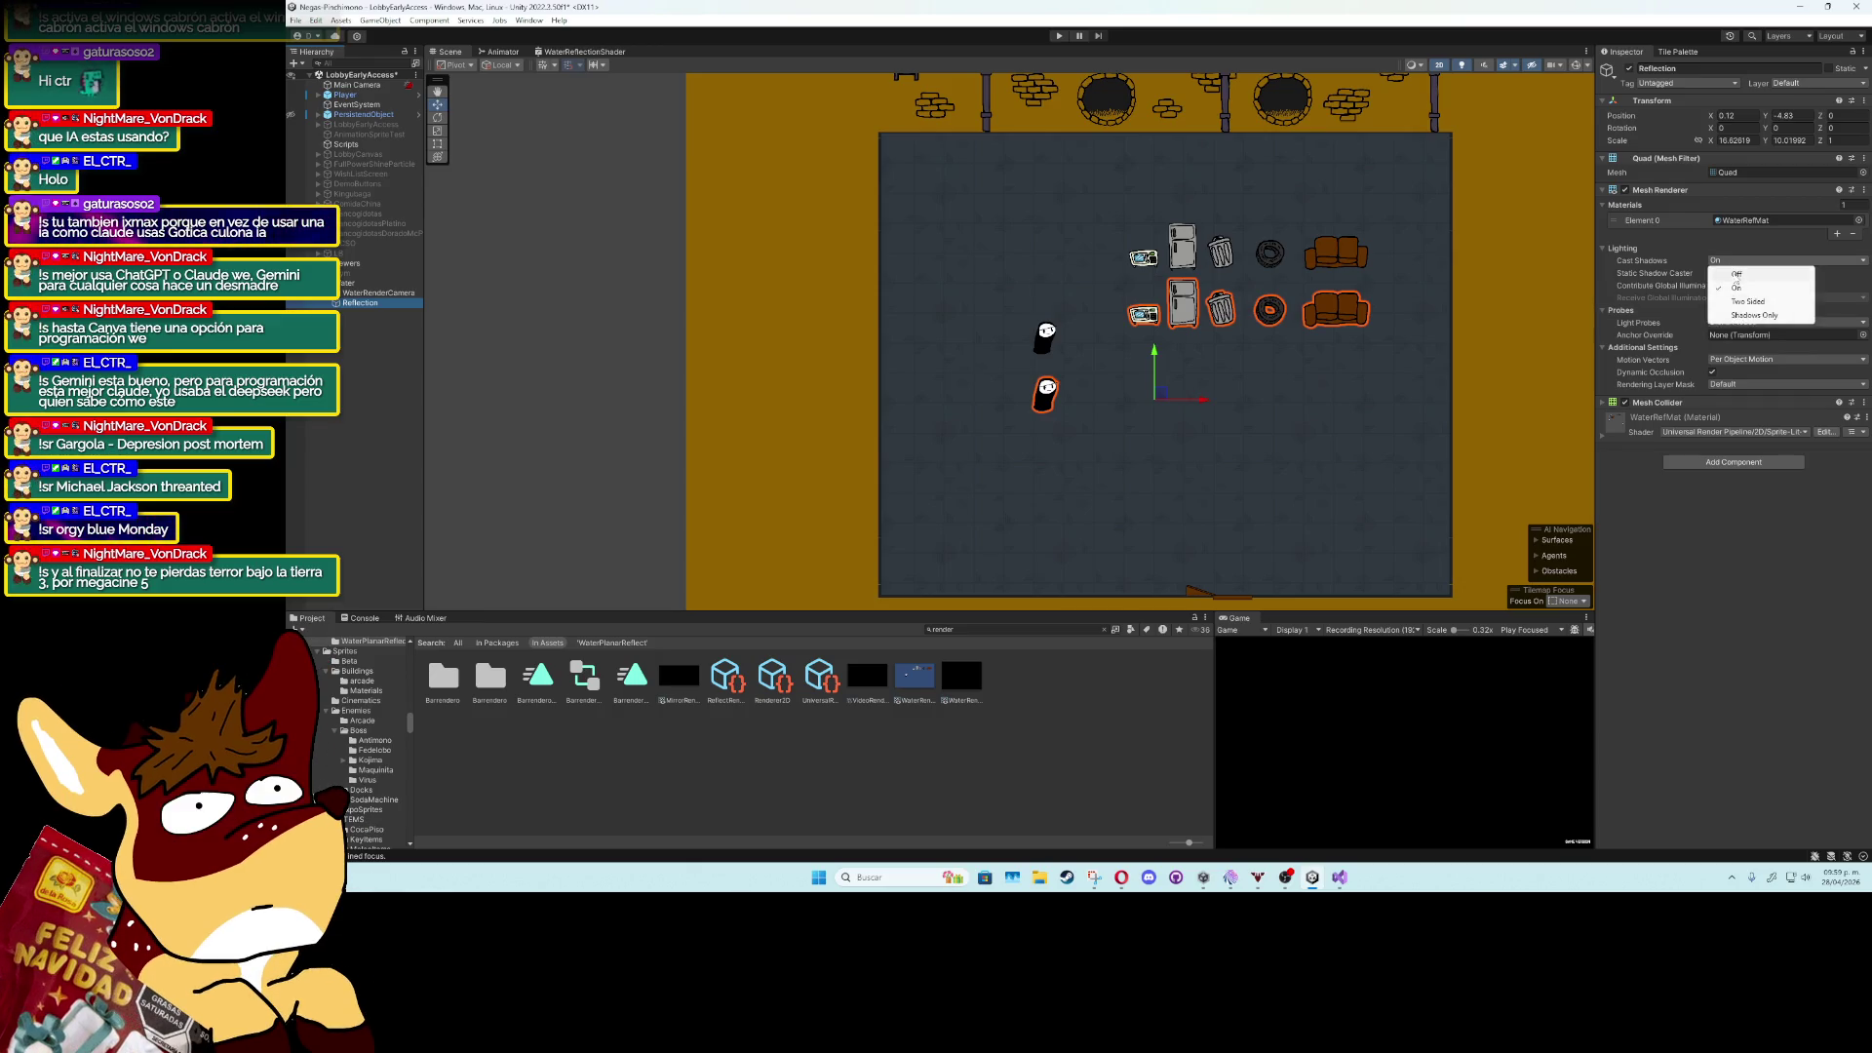
click(1734, 274)
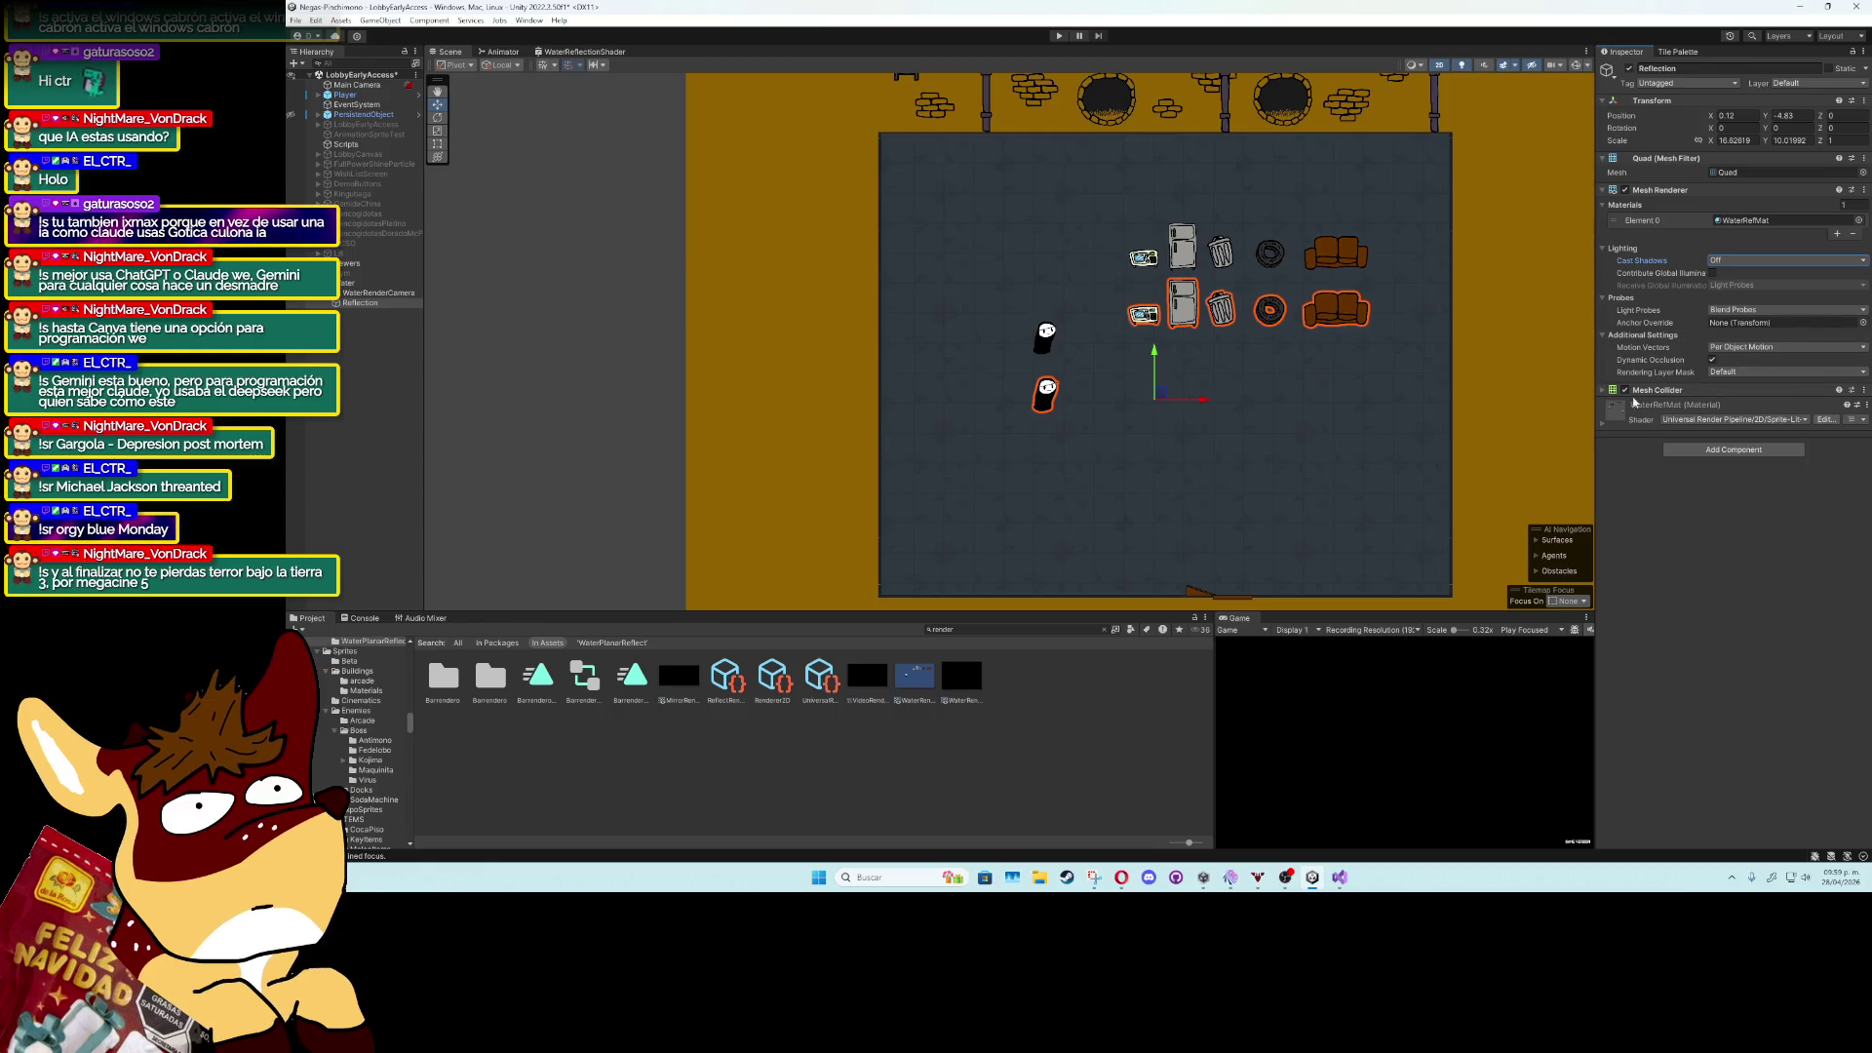
click(355, 293)
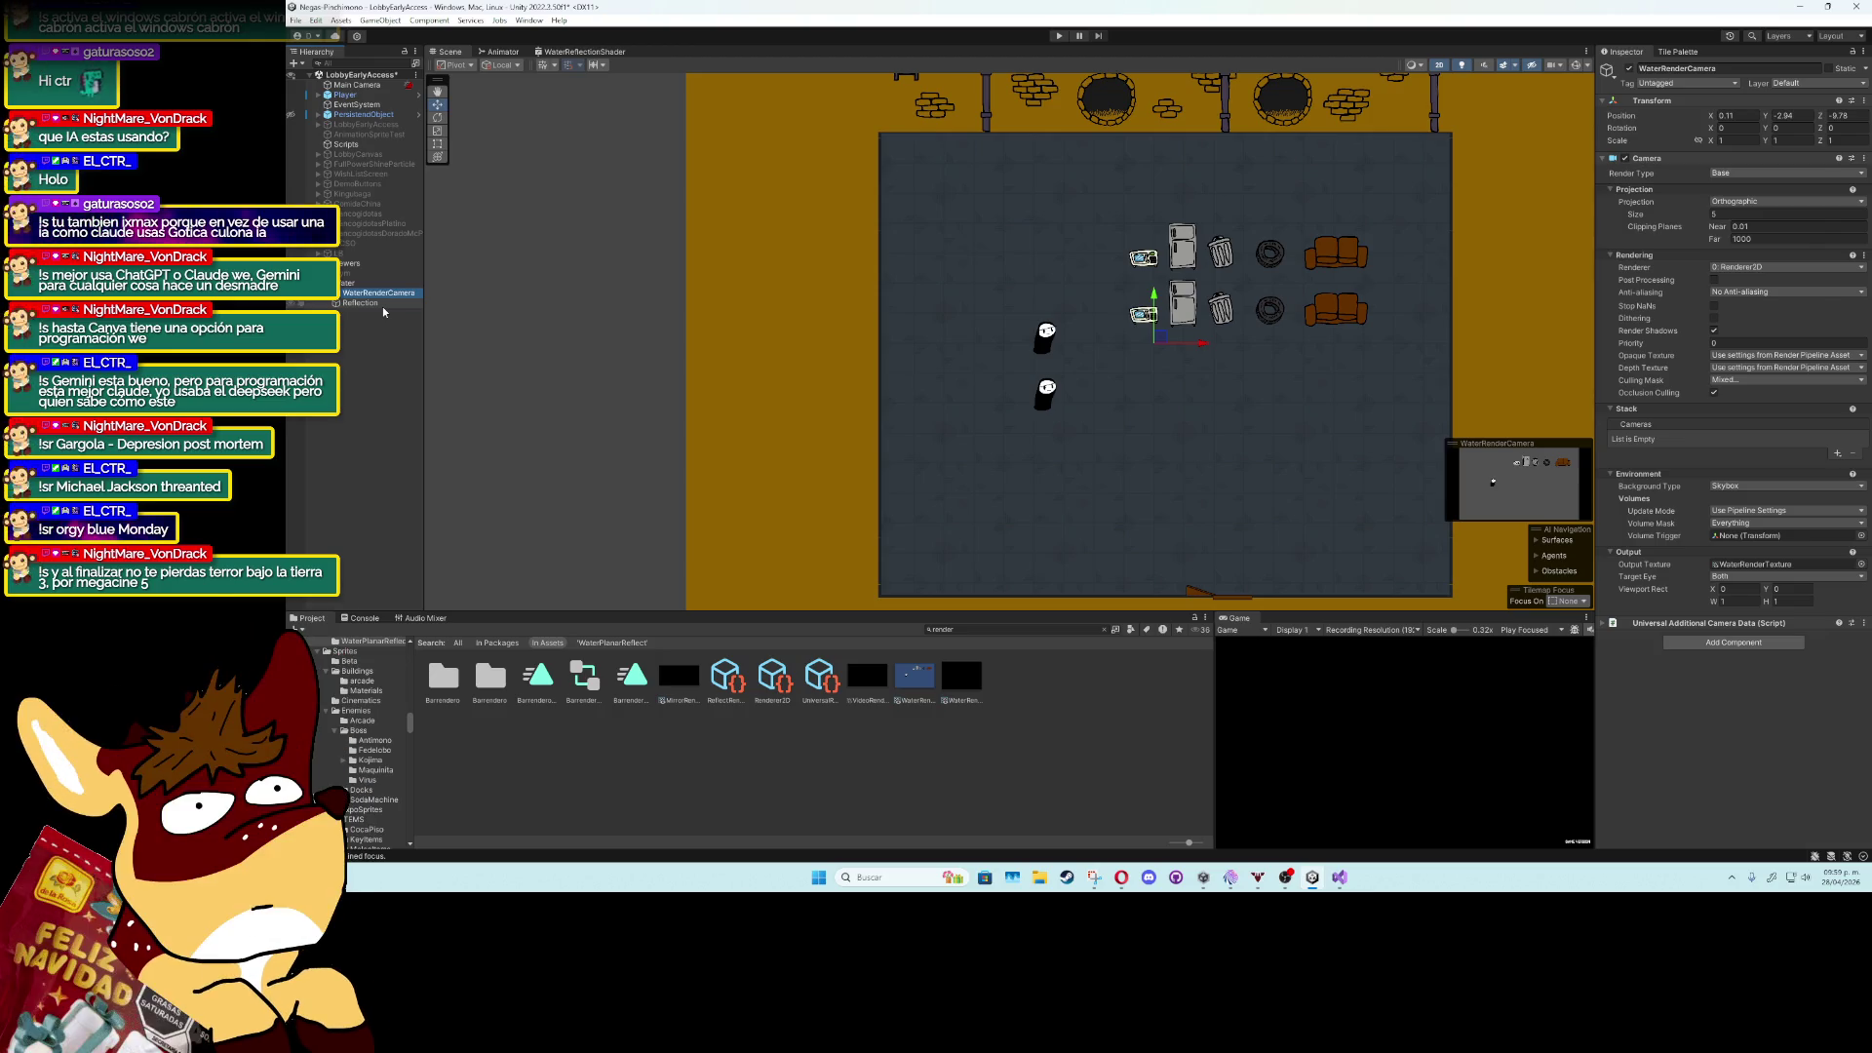
click(729, 678)
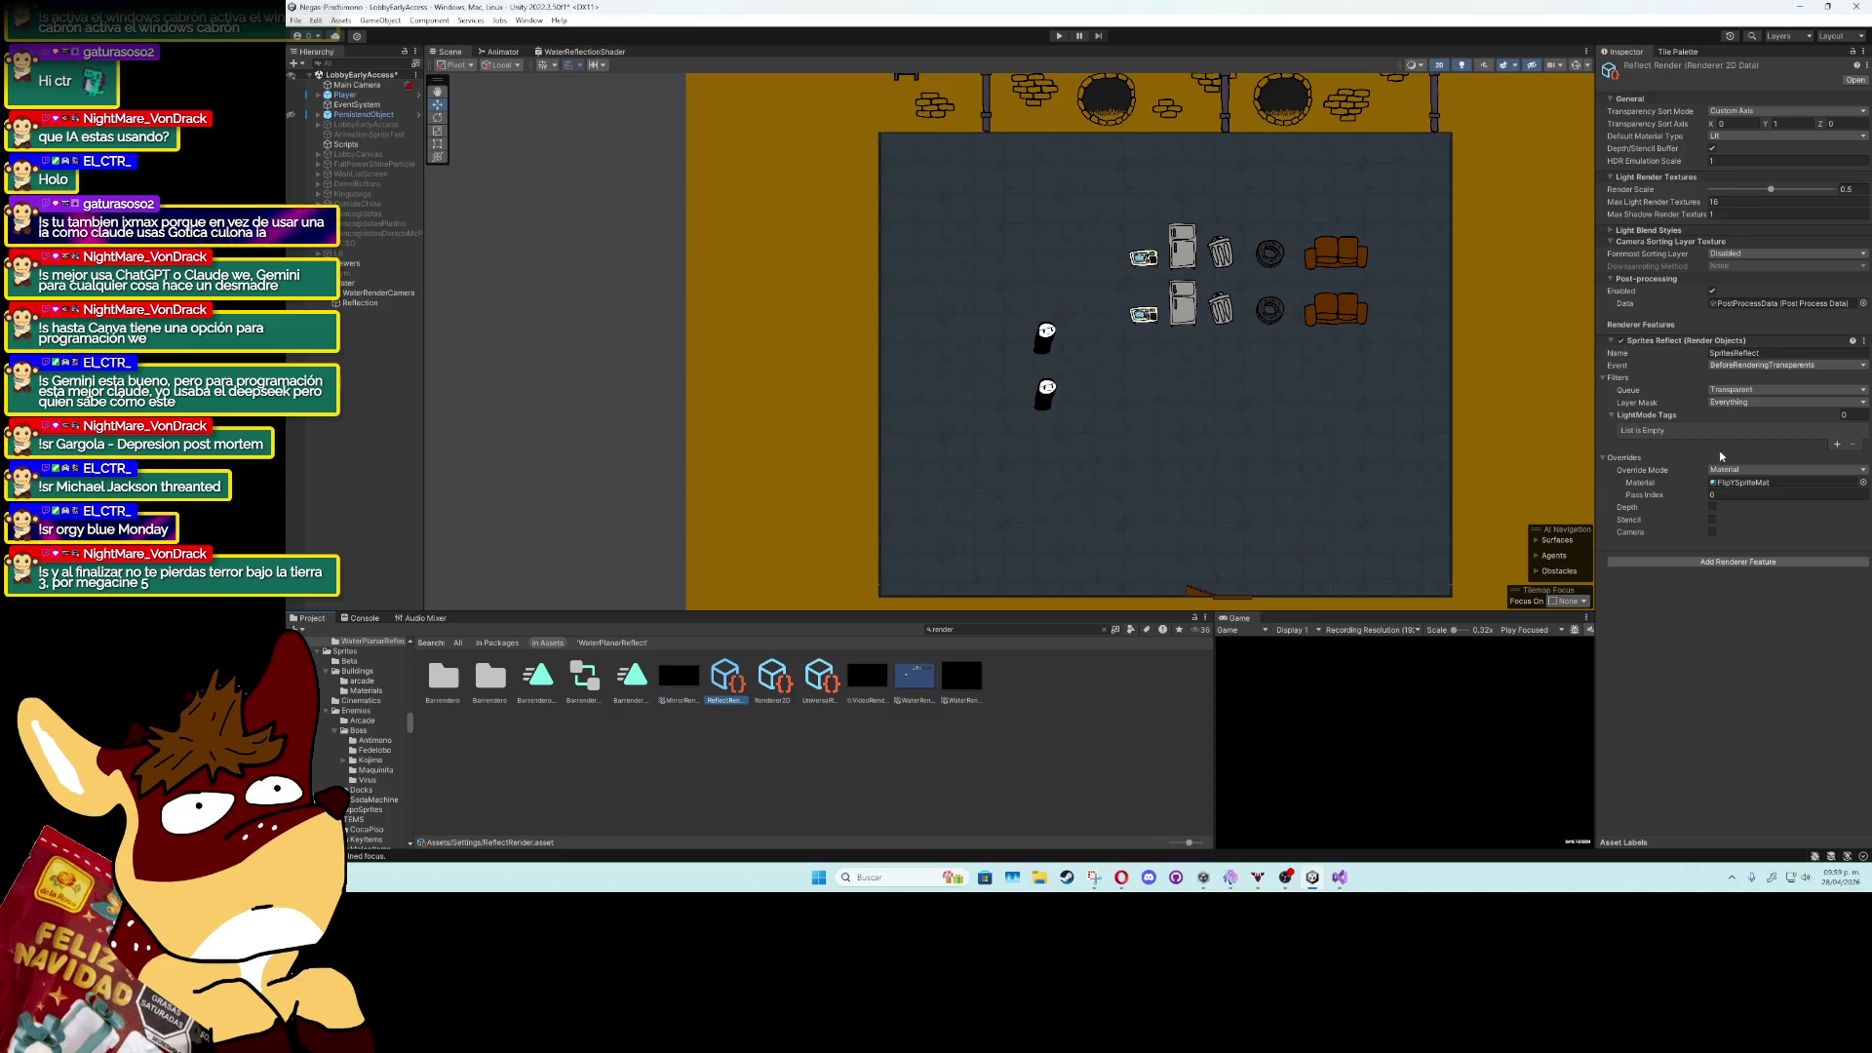
Toggle ReflectRender's Camera and Depth overrides on and back off.
click(1712, 527)
click(1713, 528)
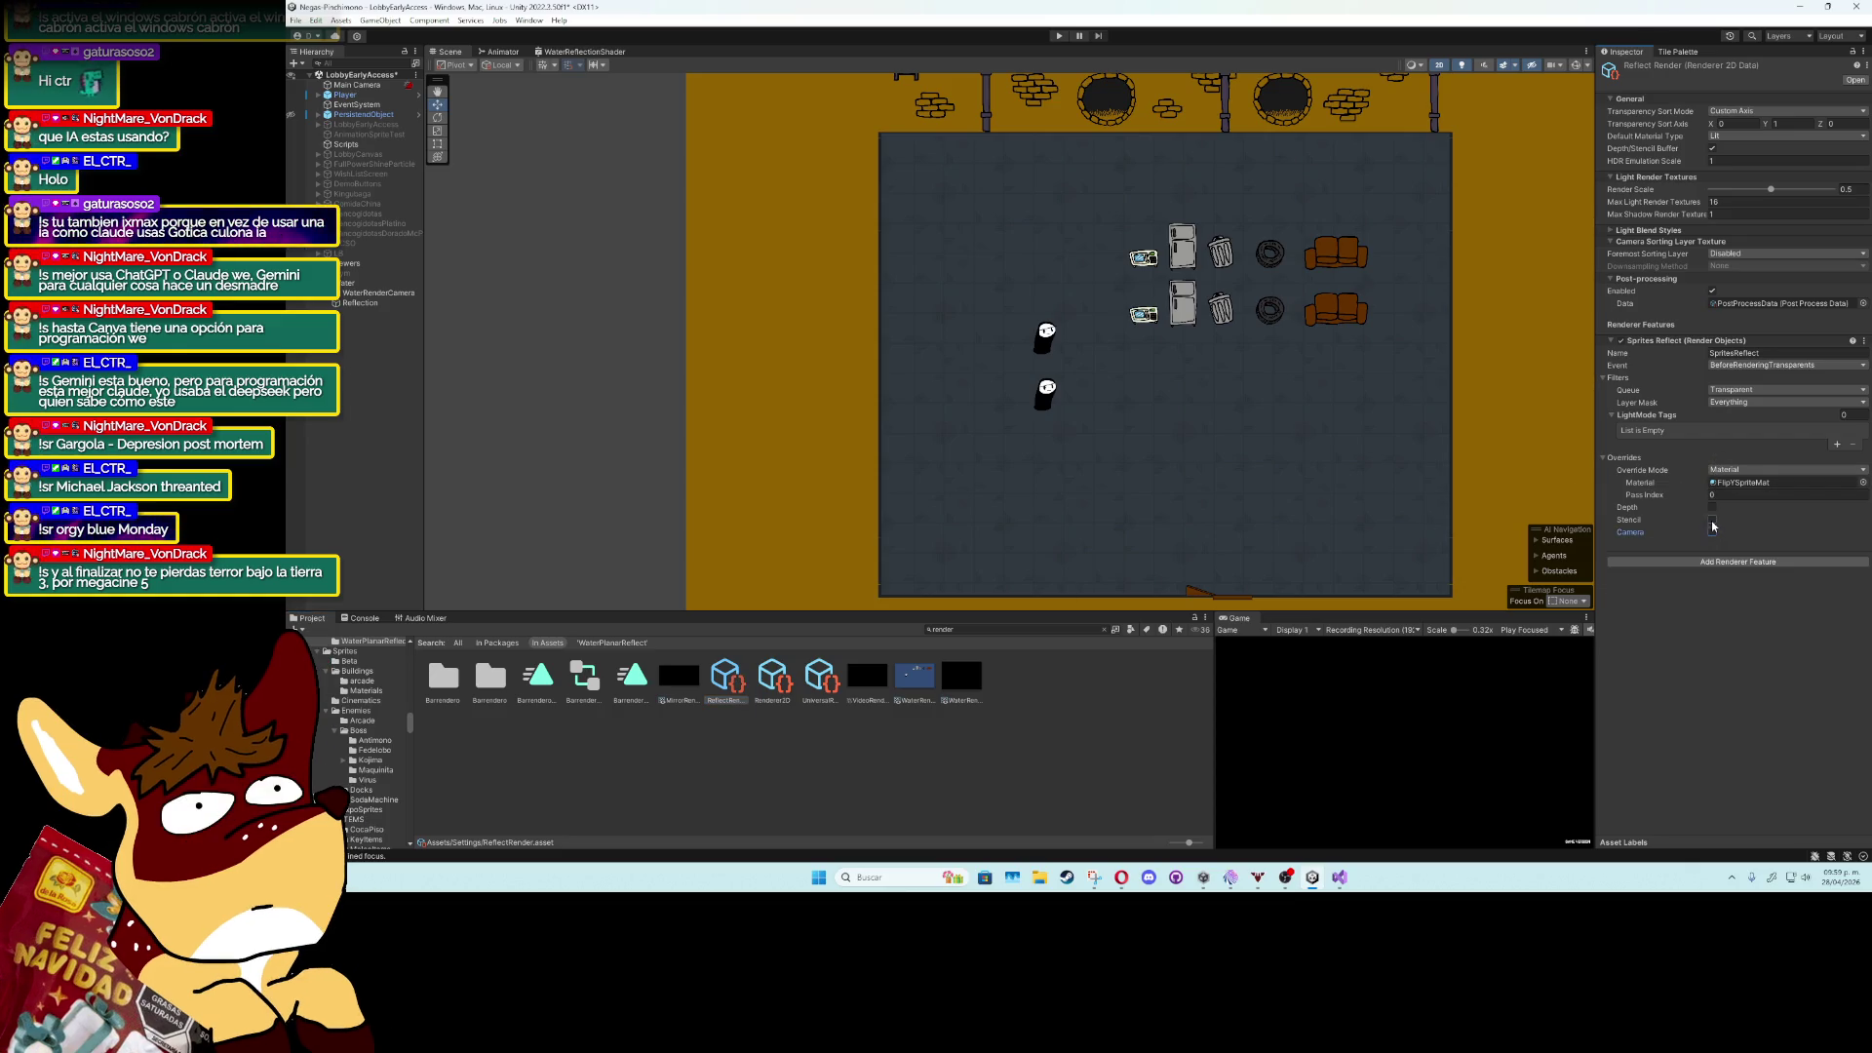
click(1713, 509)
click(1713, 508)
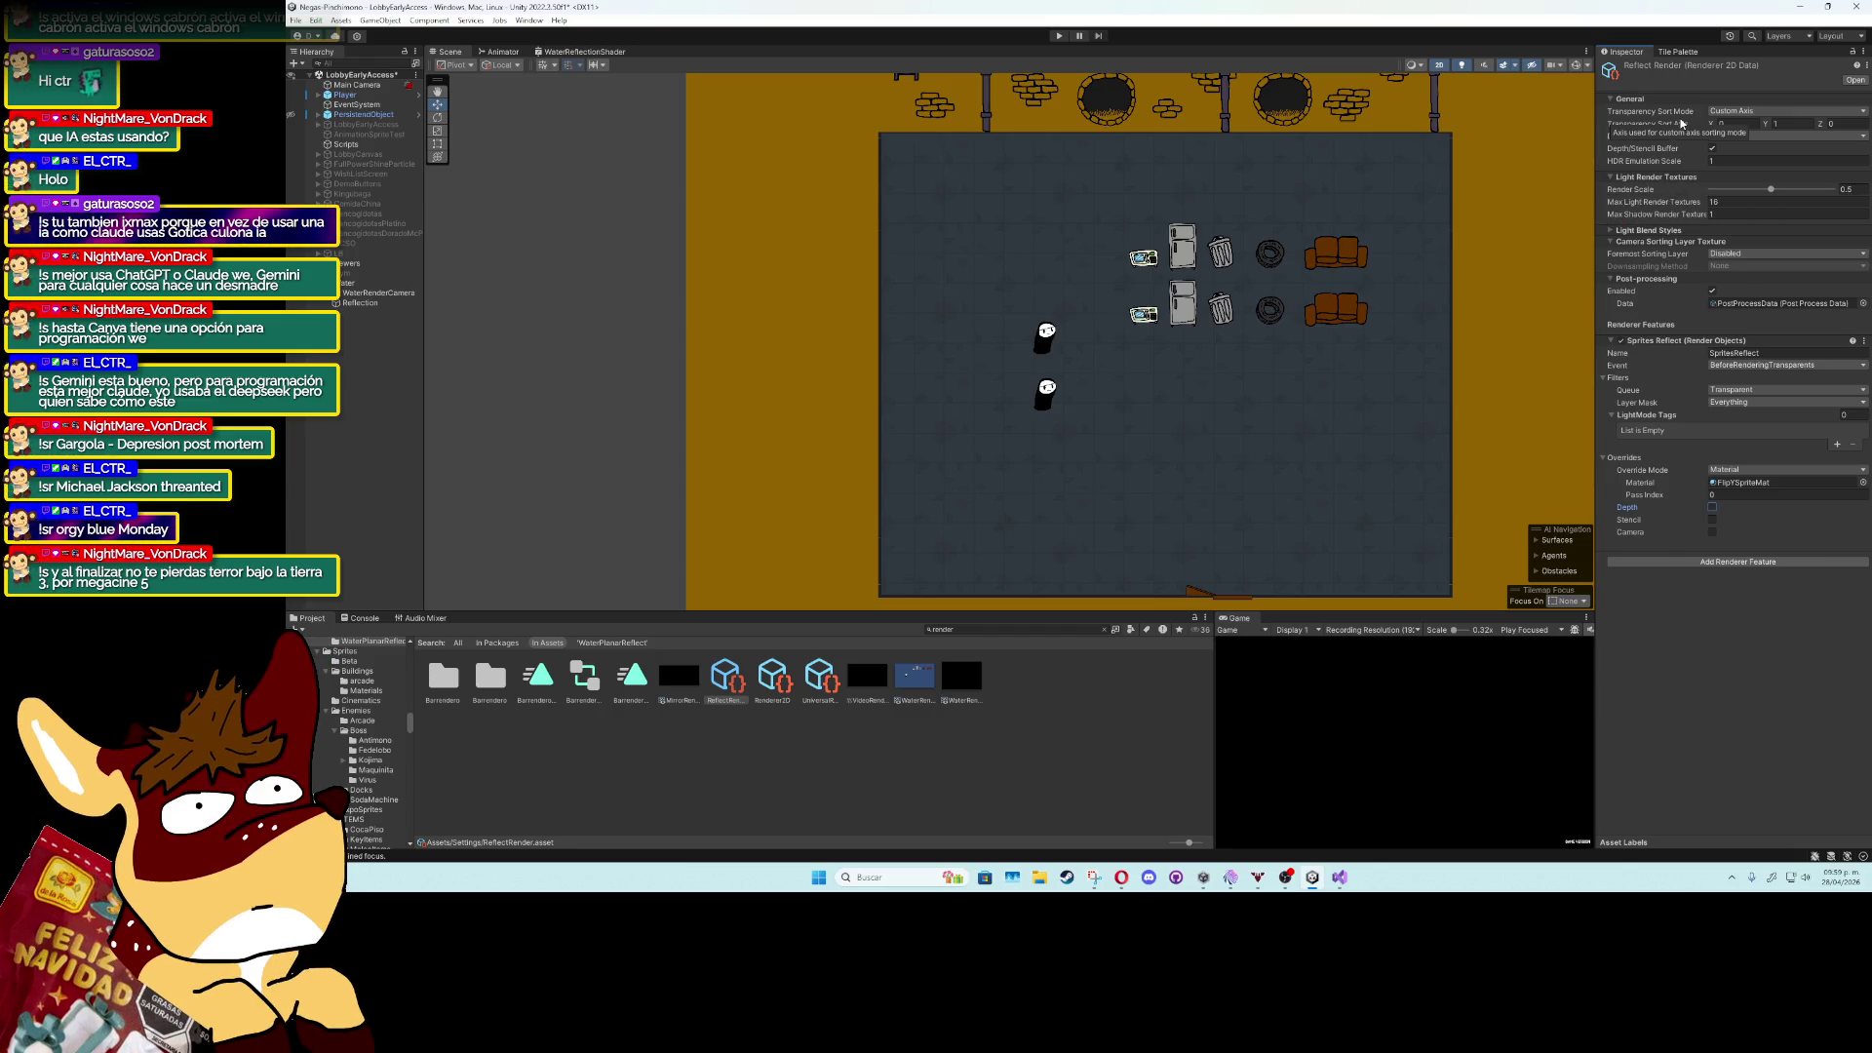
Drag WaterRenderCamera lower in the scene, recentre the view, and select the Reflection quad.
click(399, 303)
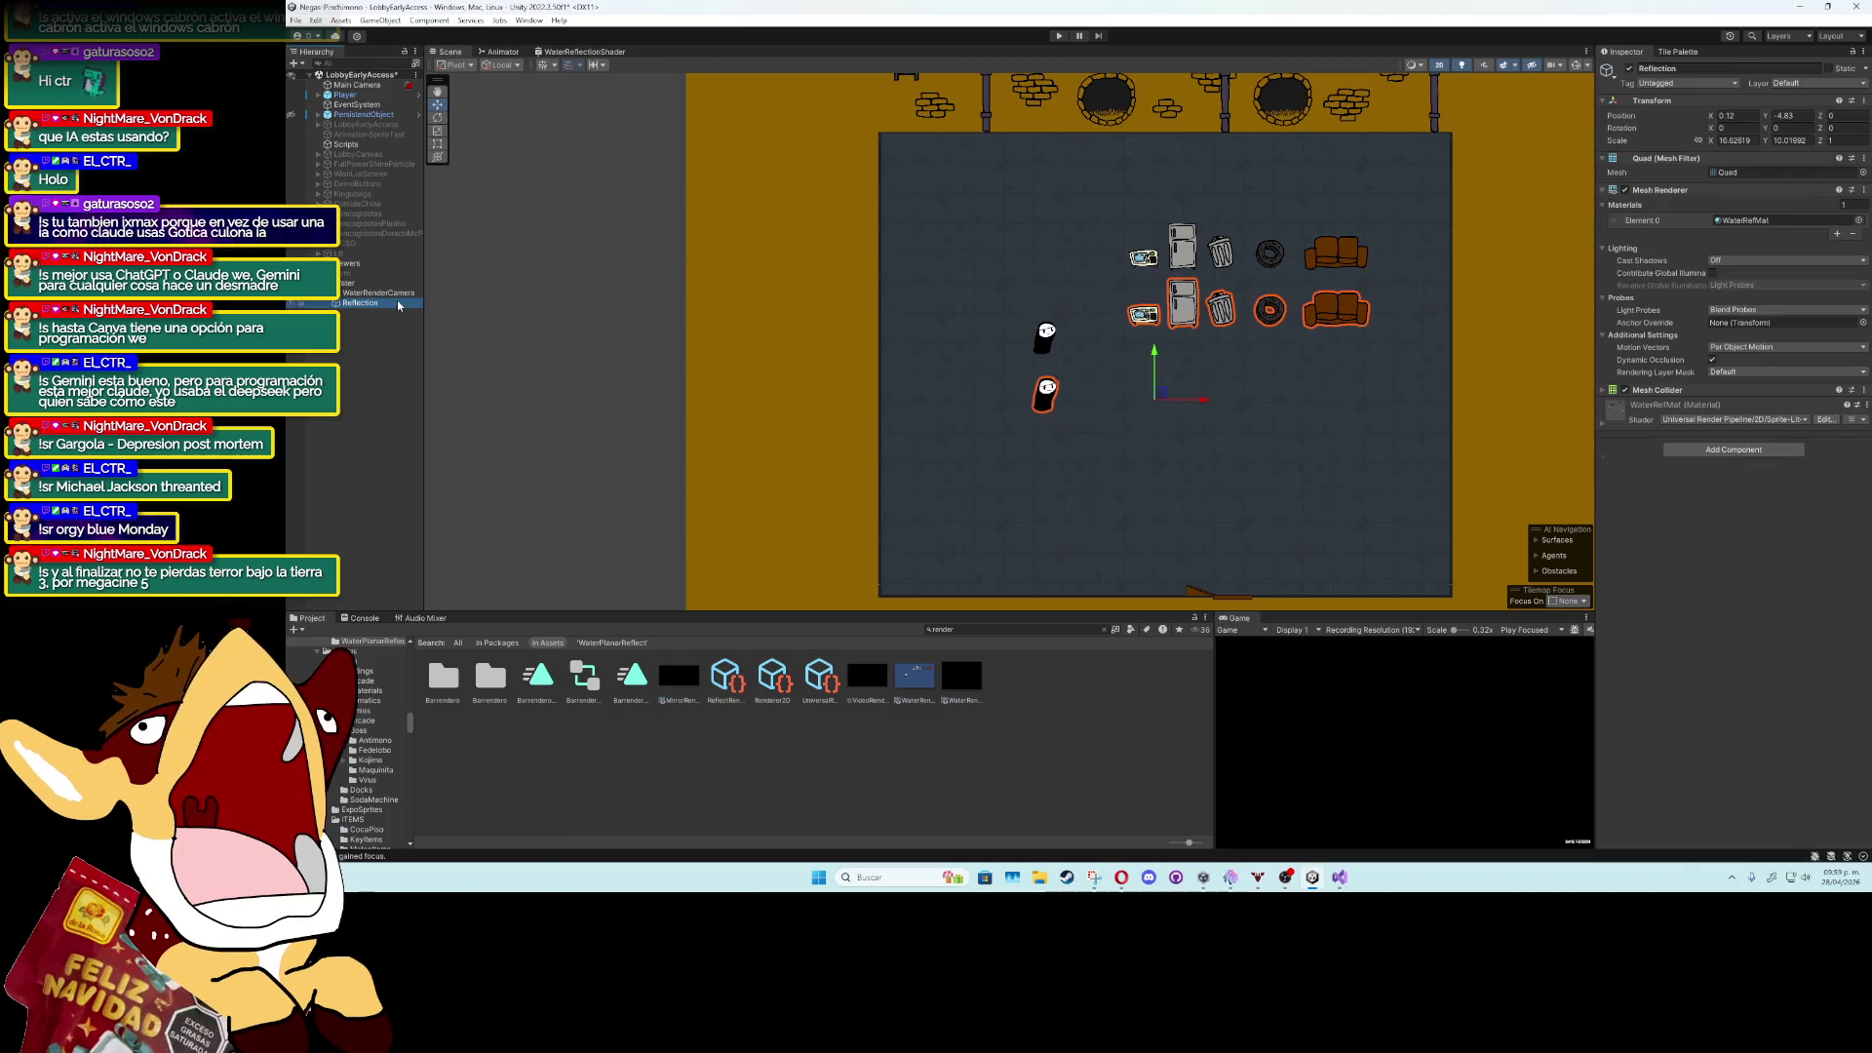
click(388, 292)
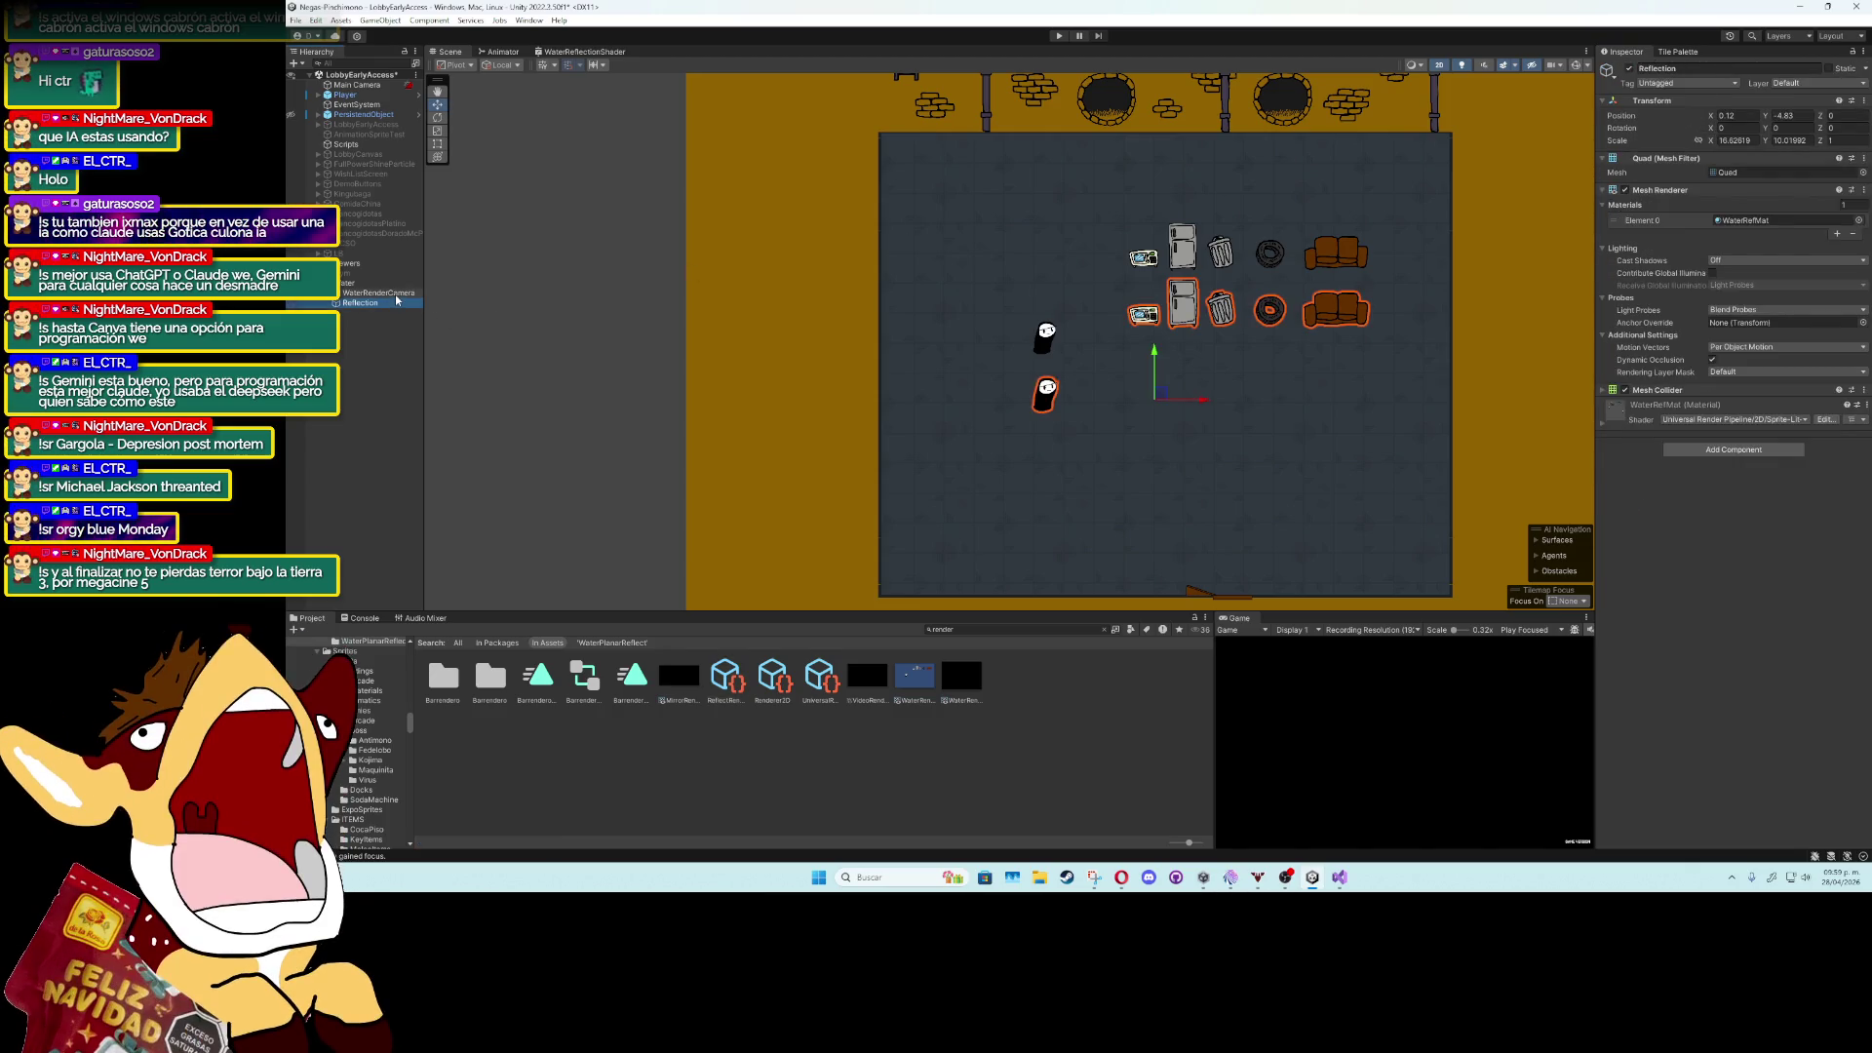
drag(1157, 336, 1159, 397)
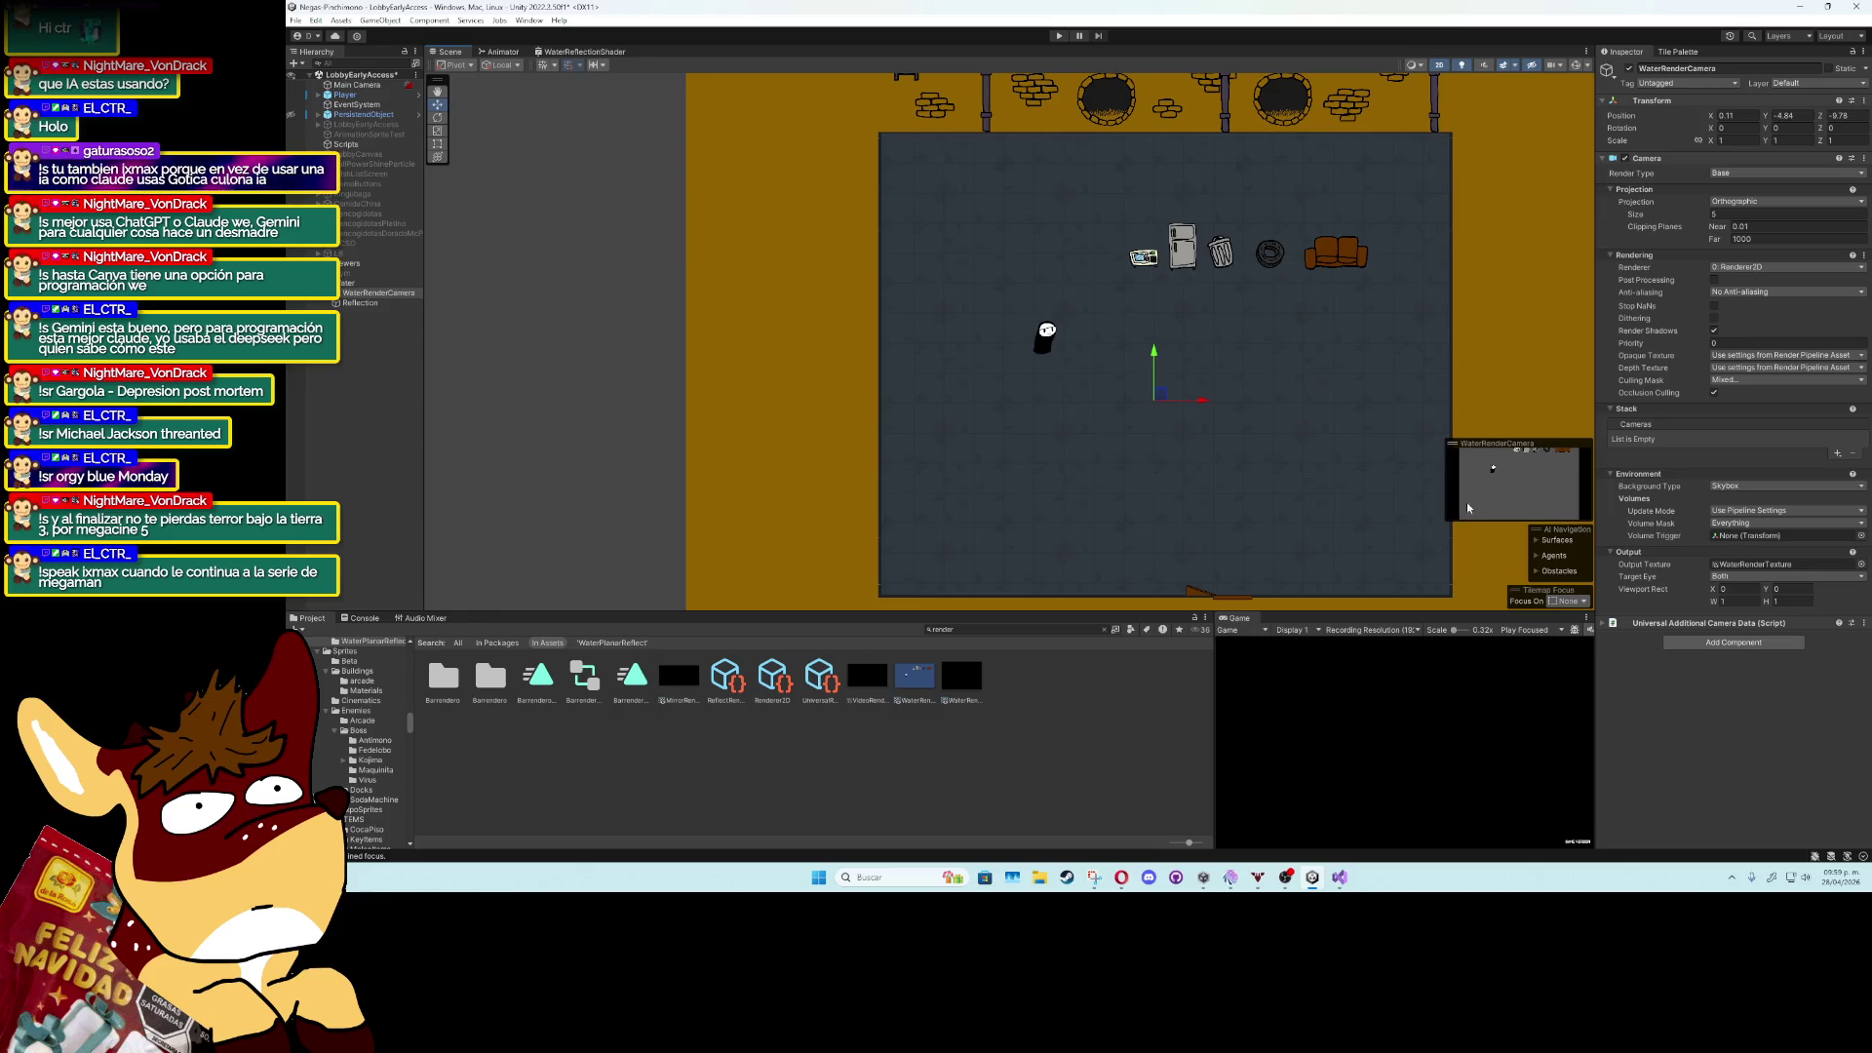
scroll(1392, 474, up, 2)
drag(1259, 486, 1303, 449)
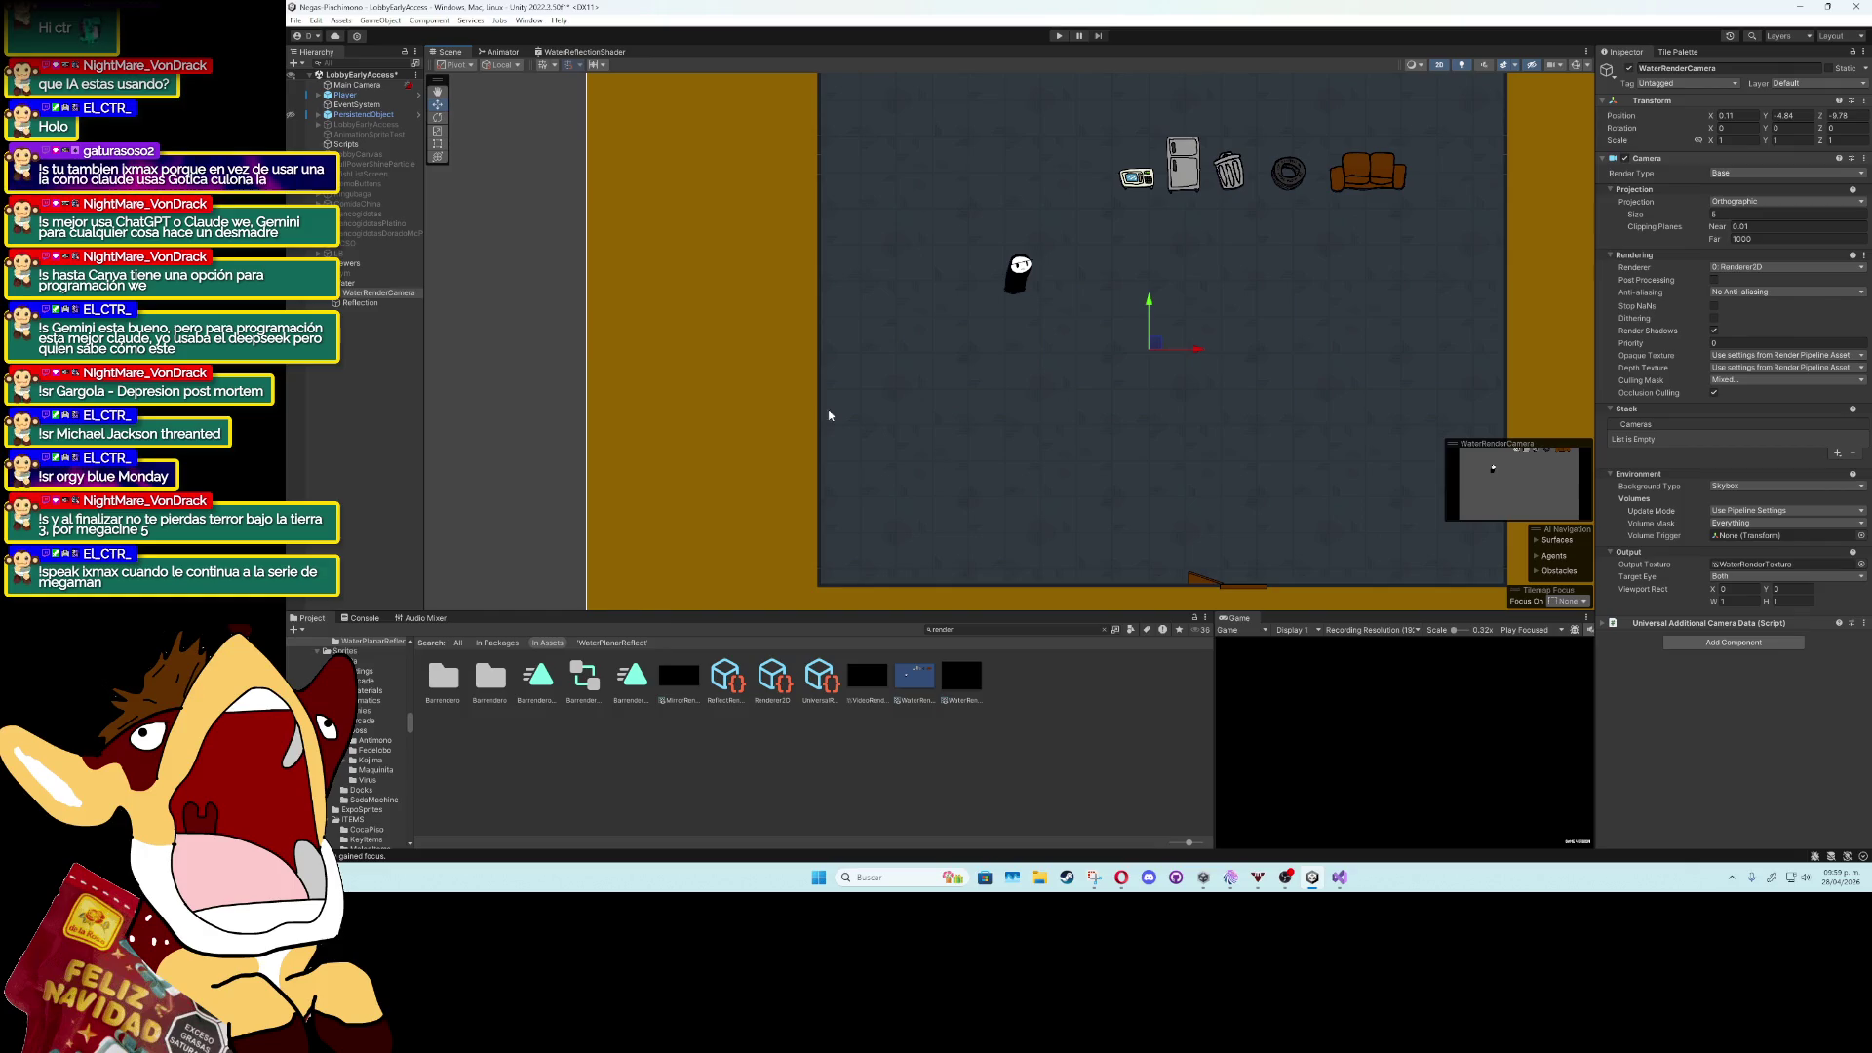
click(360, 303)
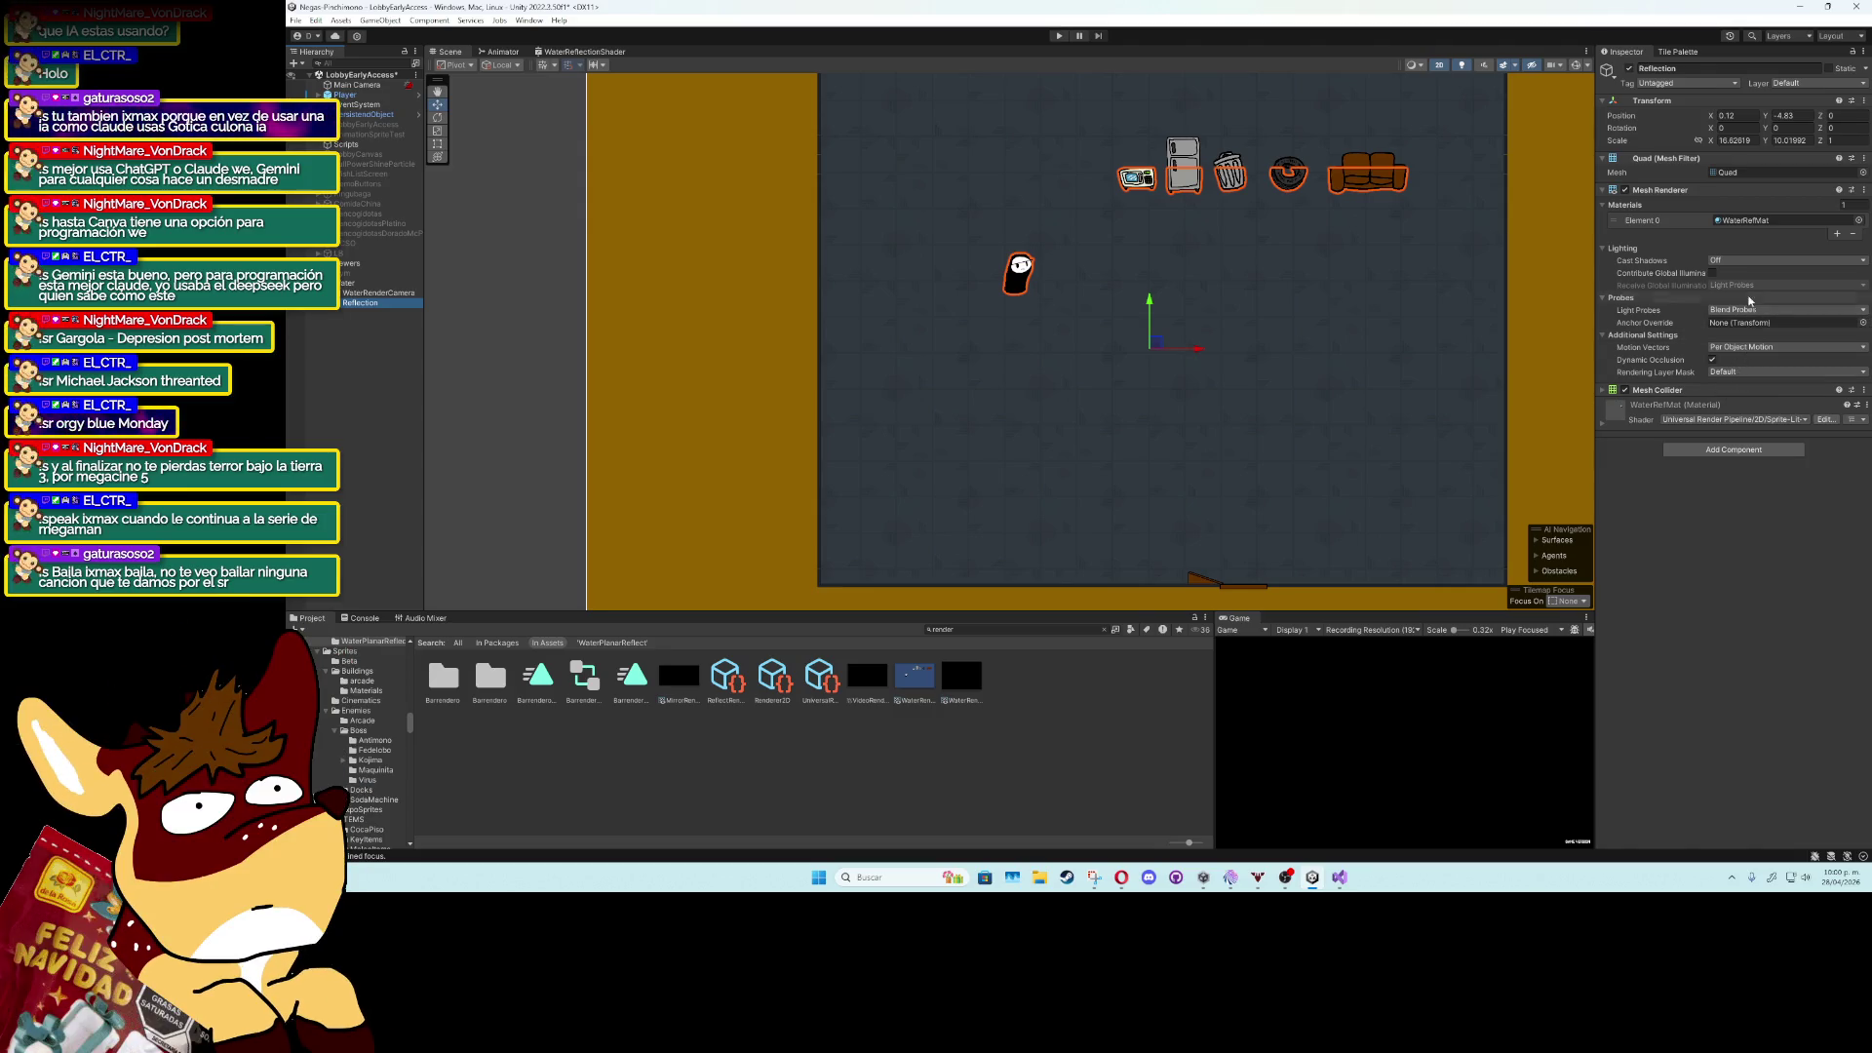
click(1763, 220)
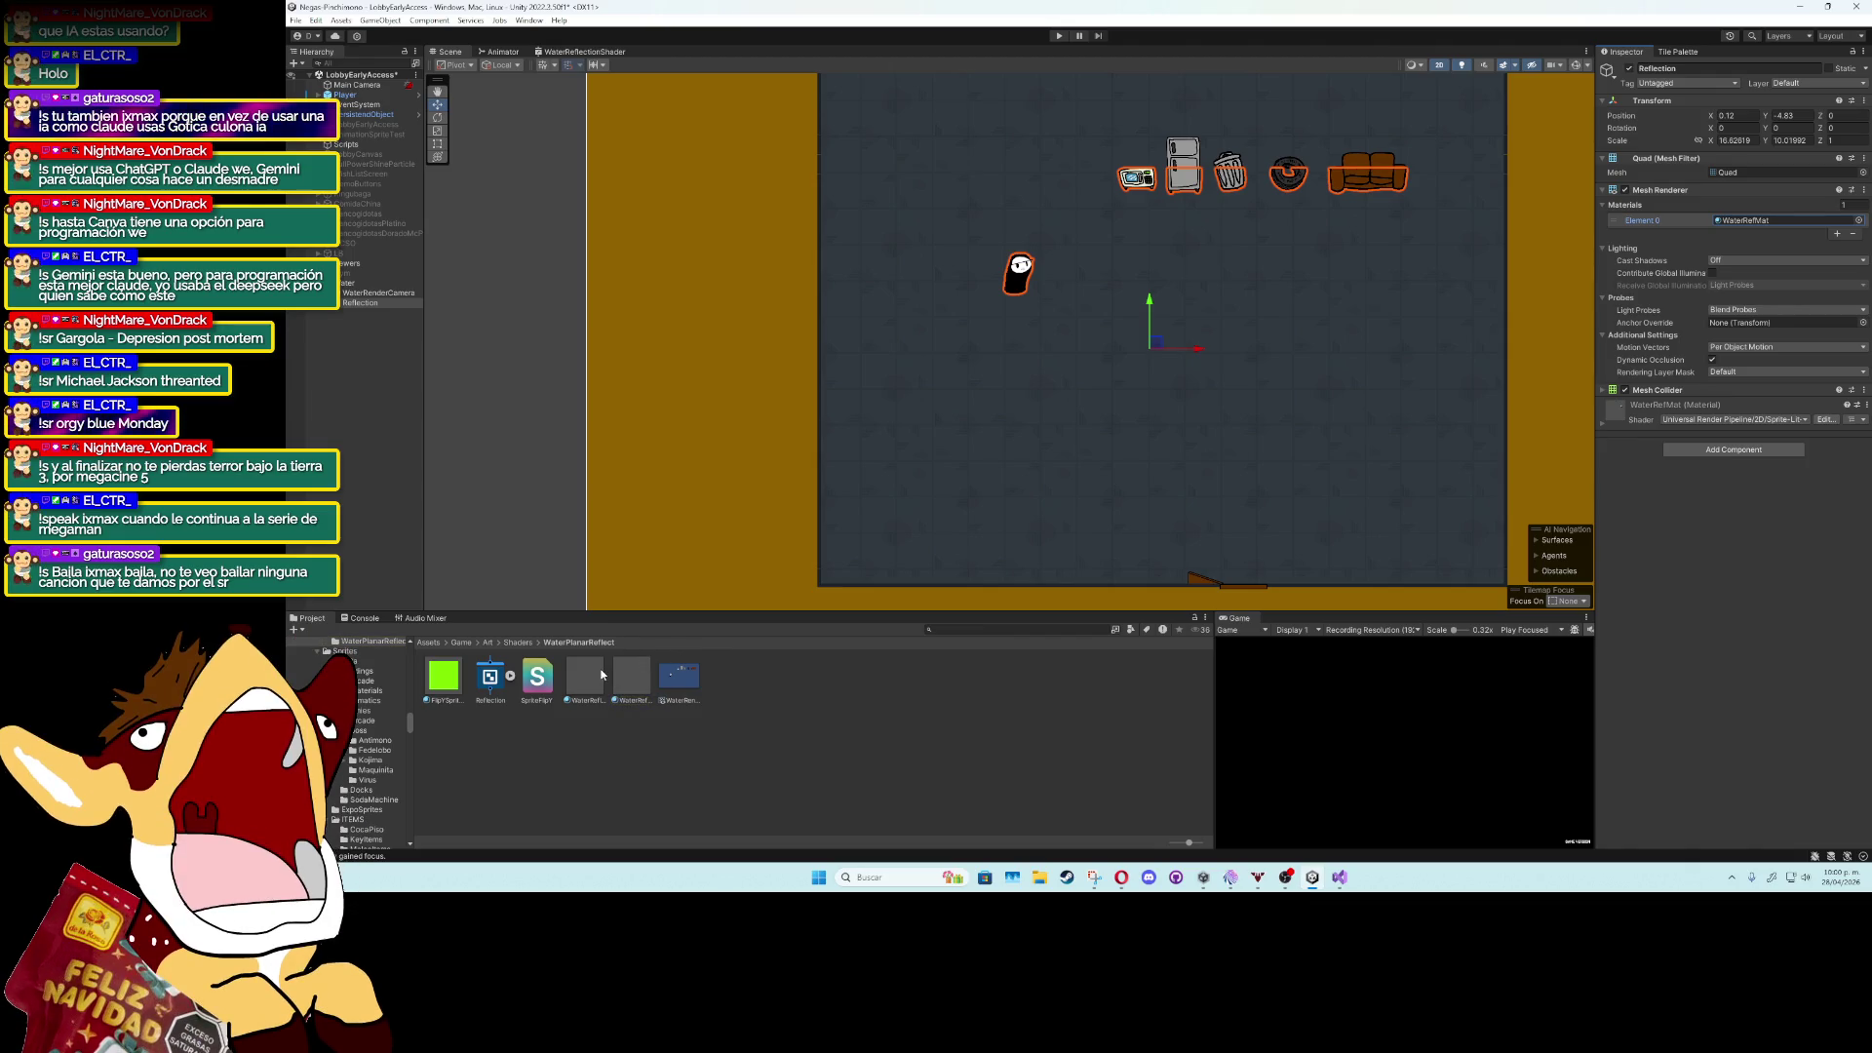
drag(597, 669, 1732, 223)
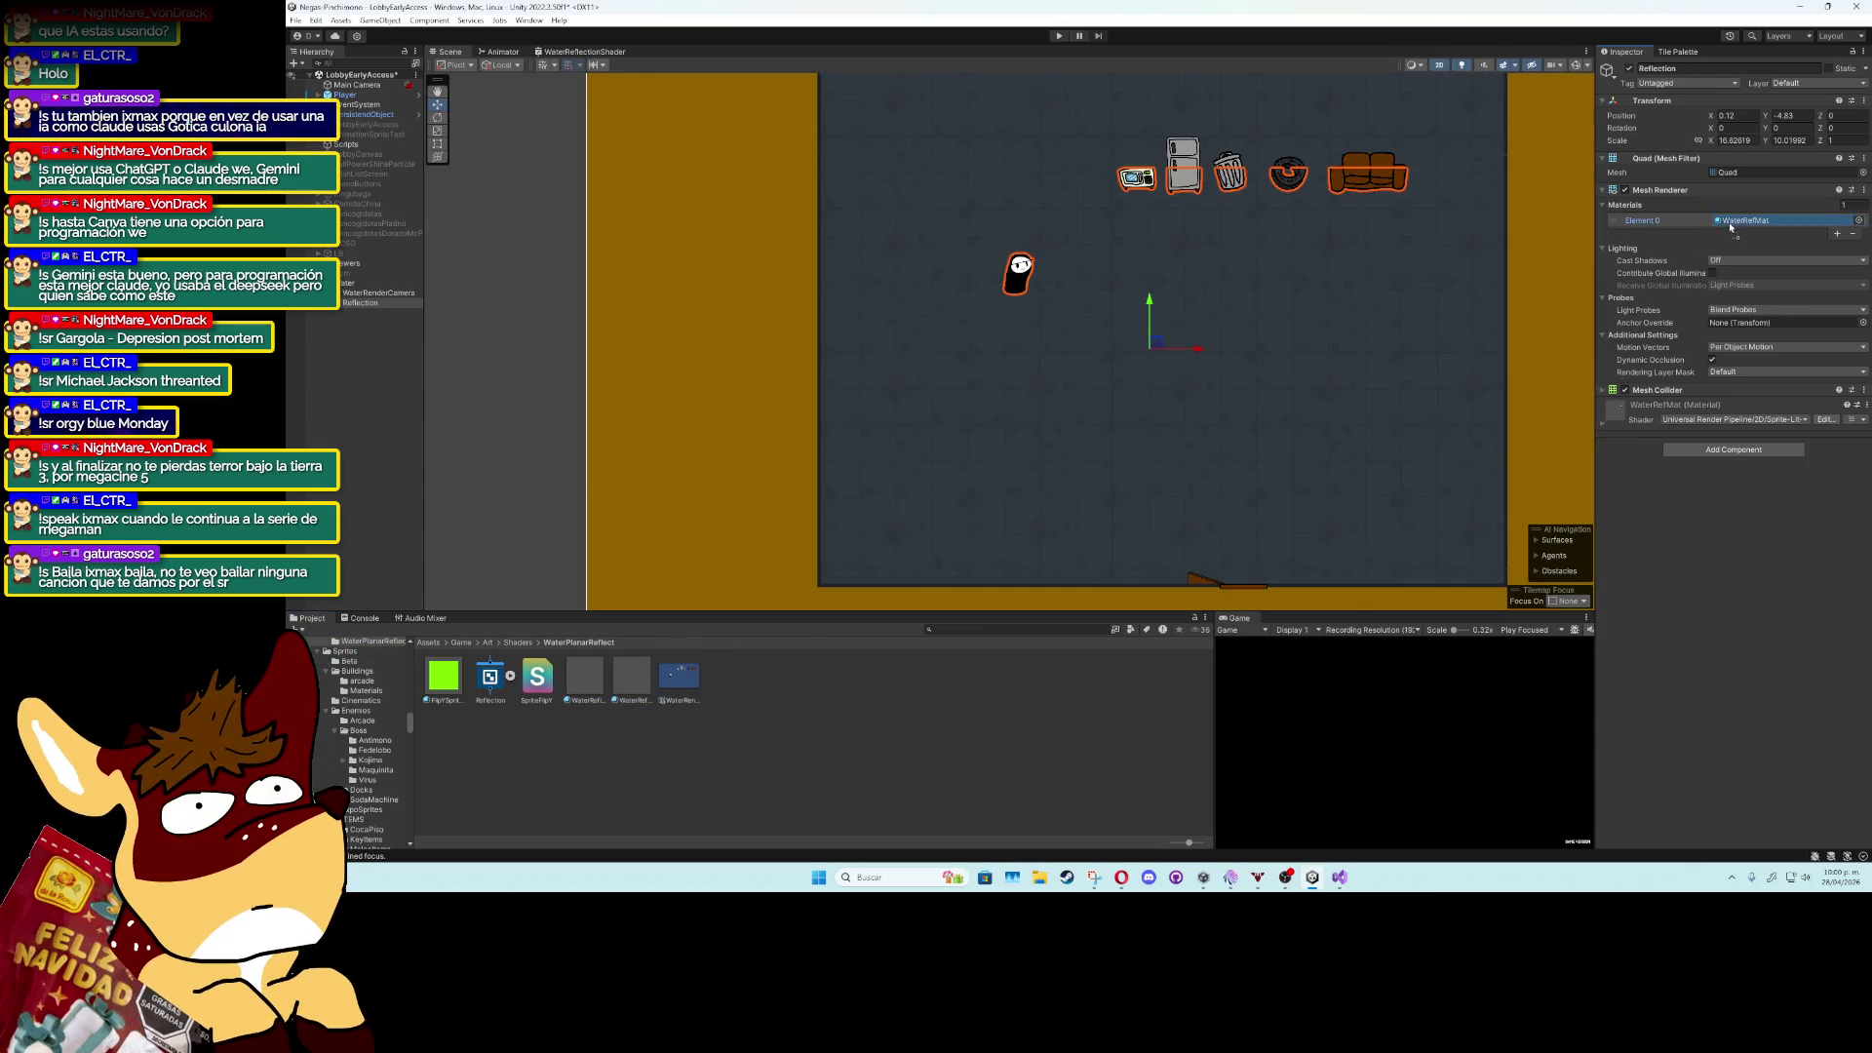
mouse_move(1157, 351)
mouse_down()
mouse_move(1339, 389)
mouse_move(1175, 297)
mouse_move(1112, 426)
mouse_move(1181, 495)
mouse_up()
key(ctrl+z)
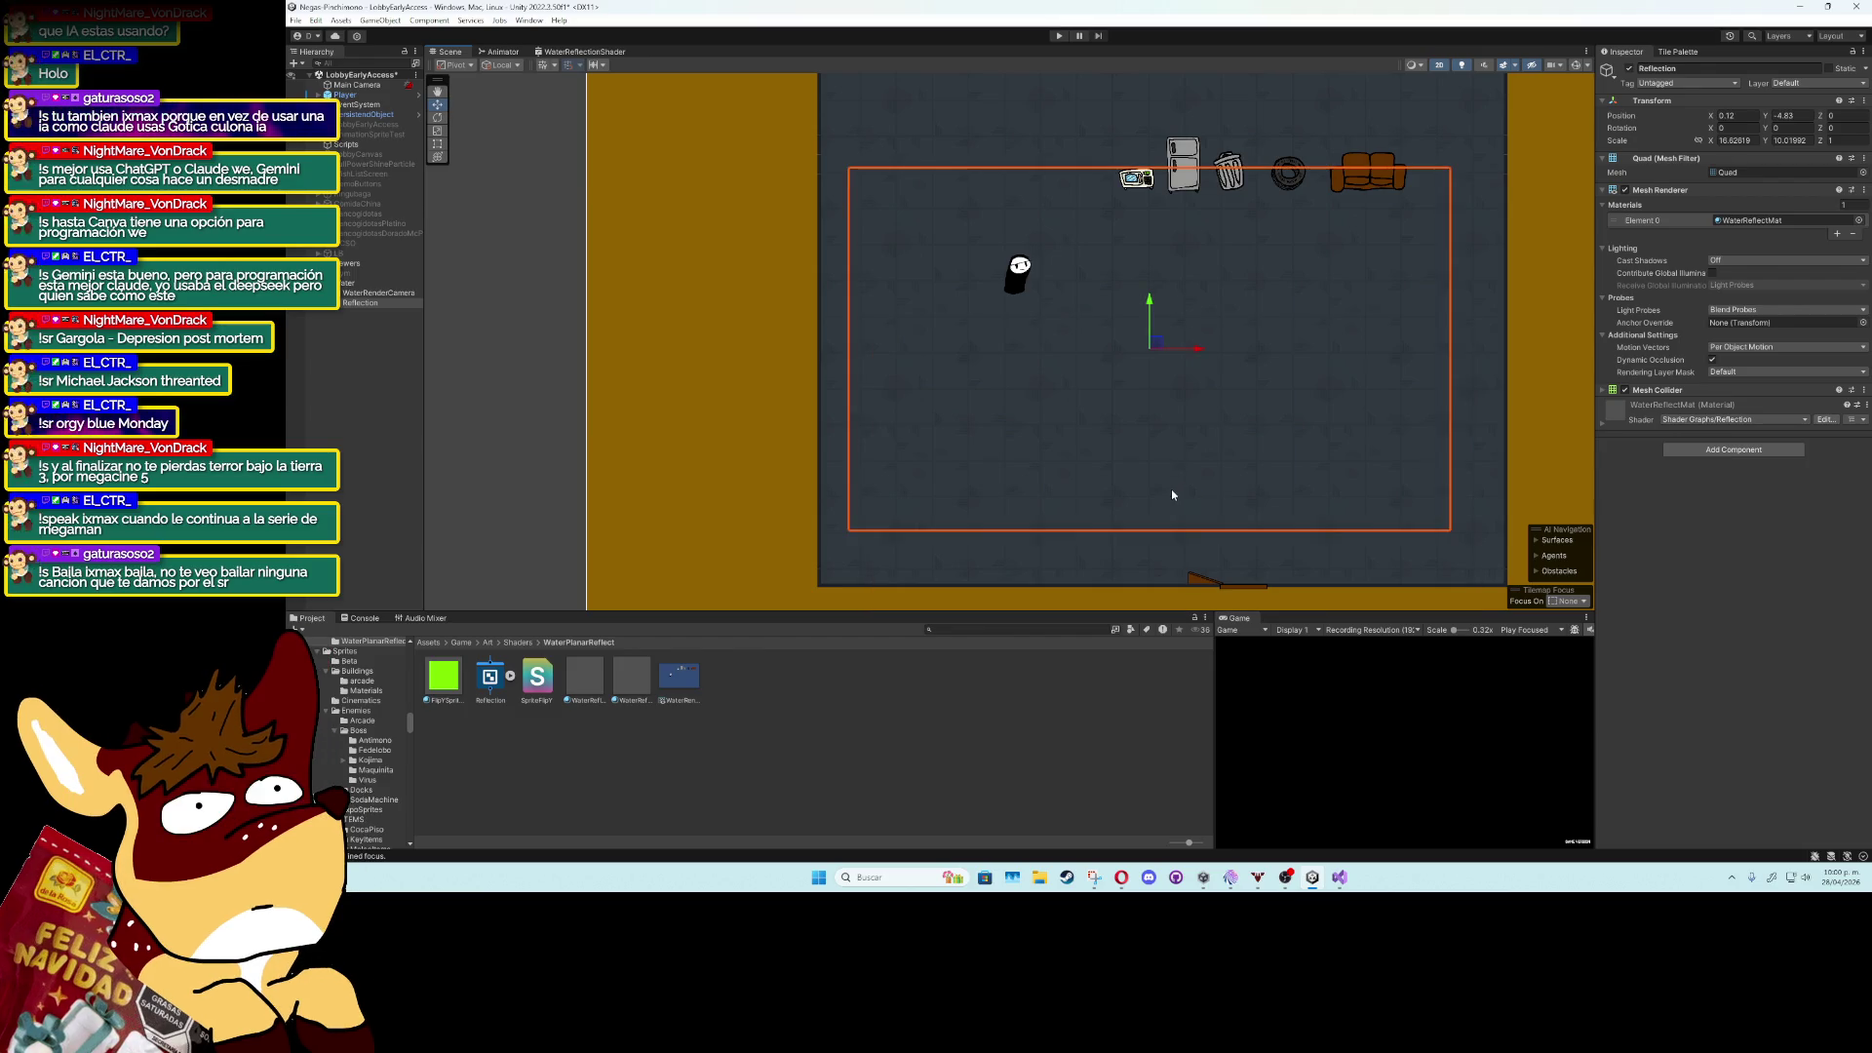
key(ctrl+z)
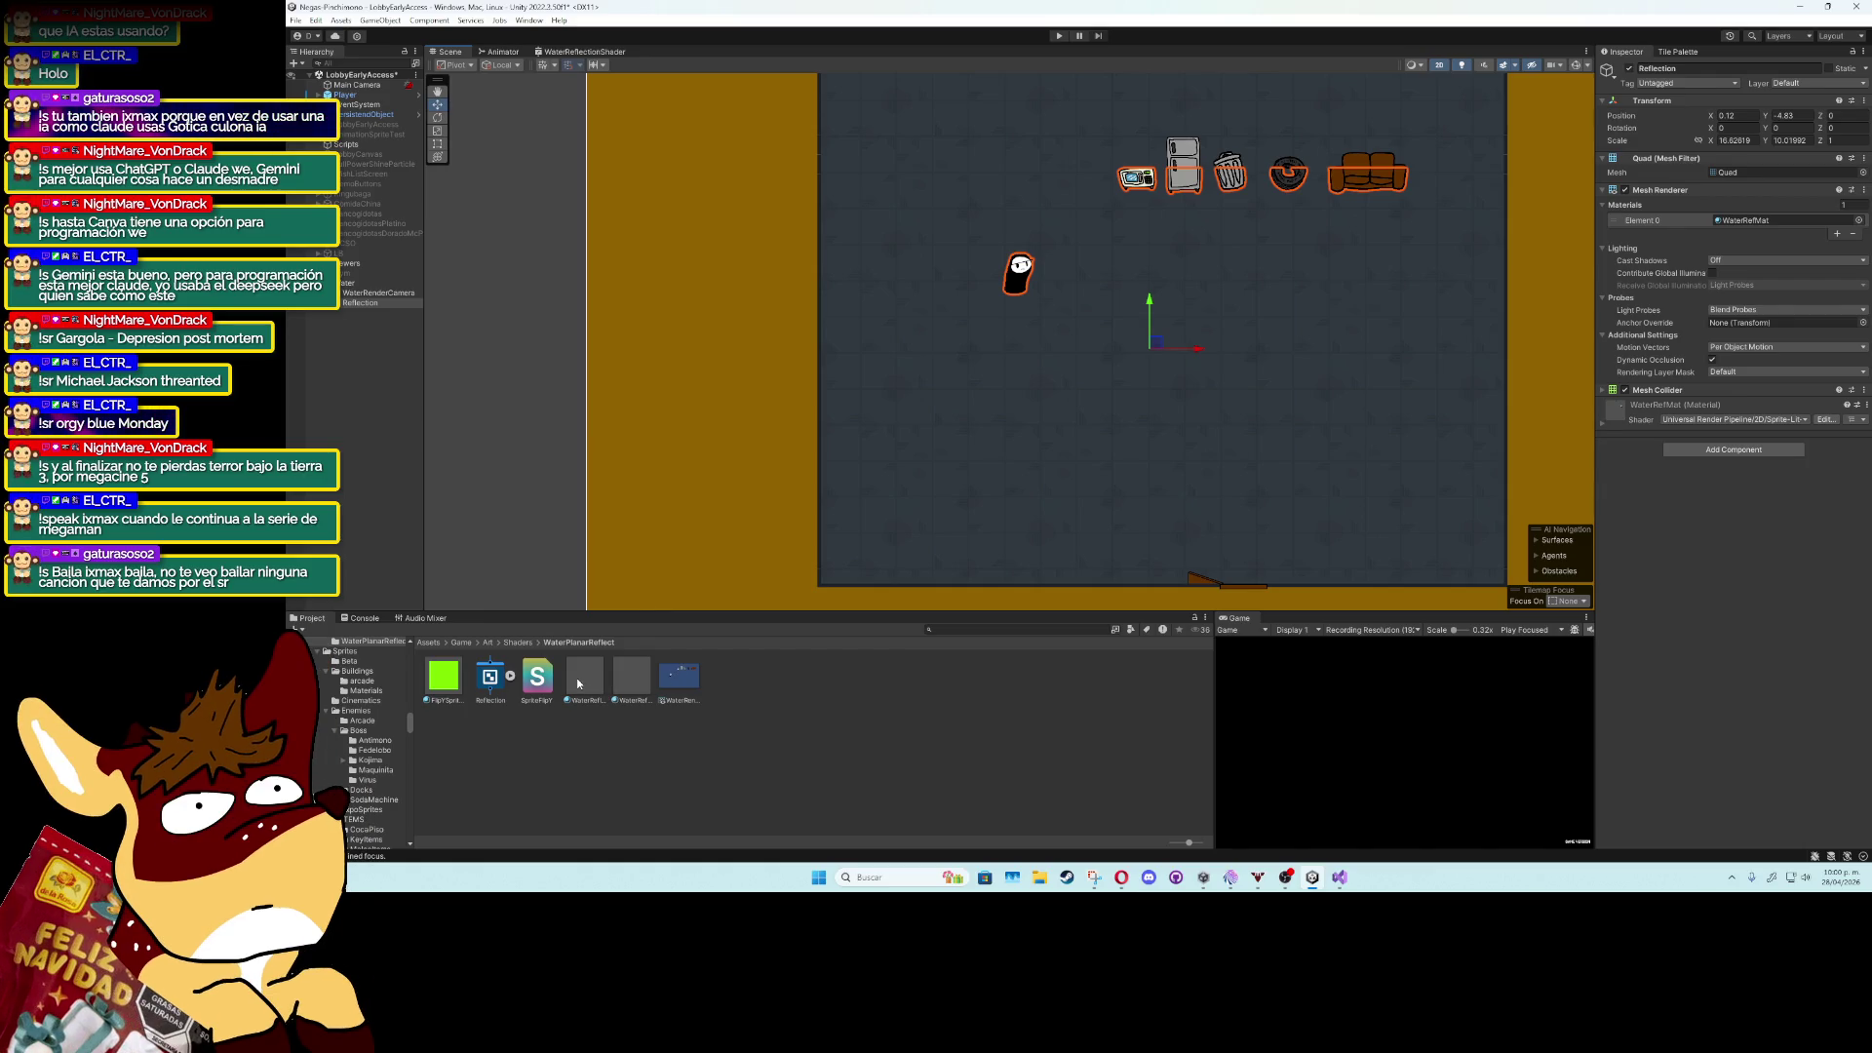
click(356, 294)
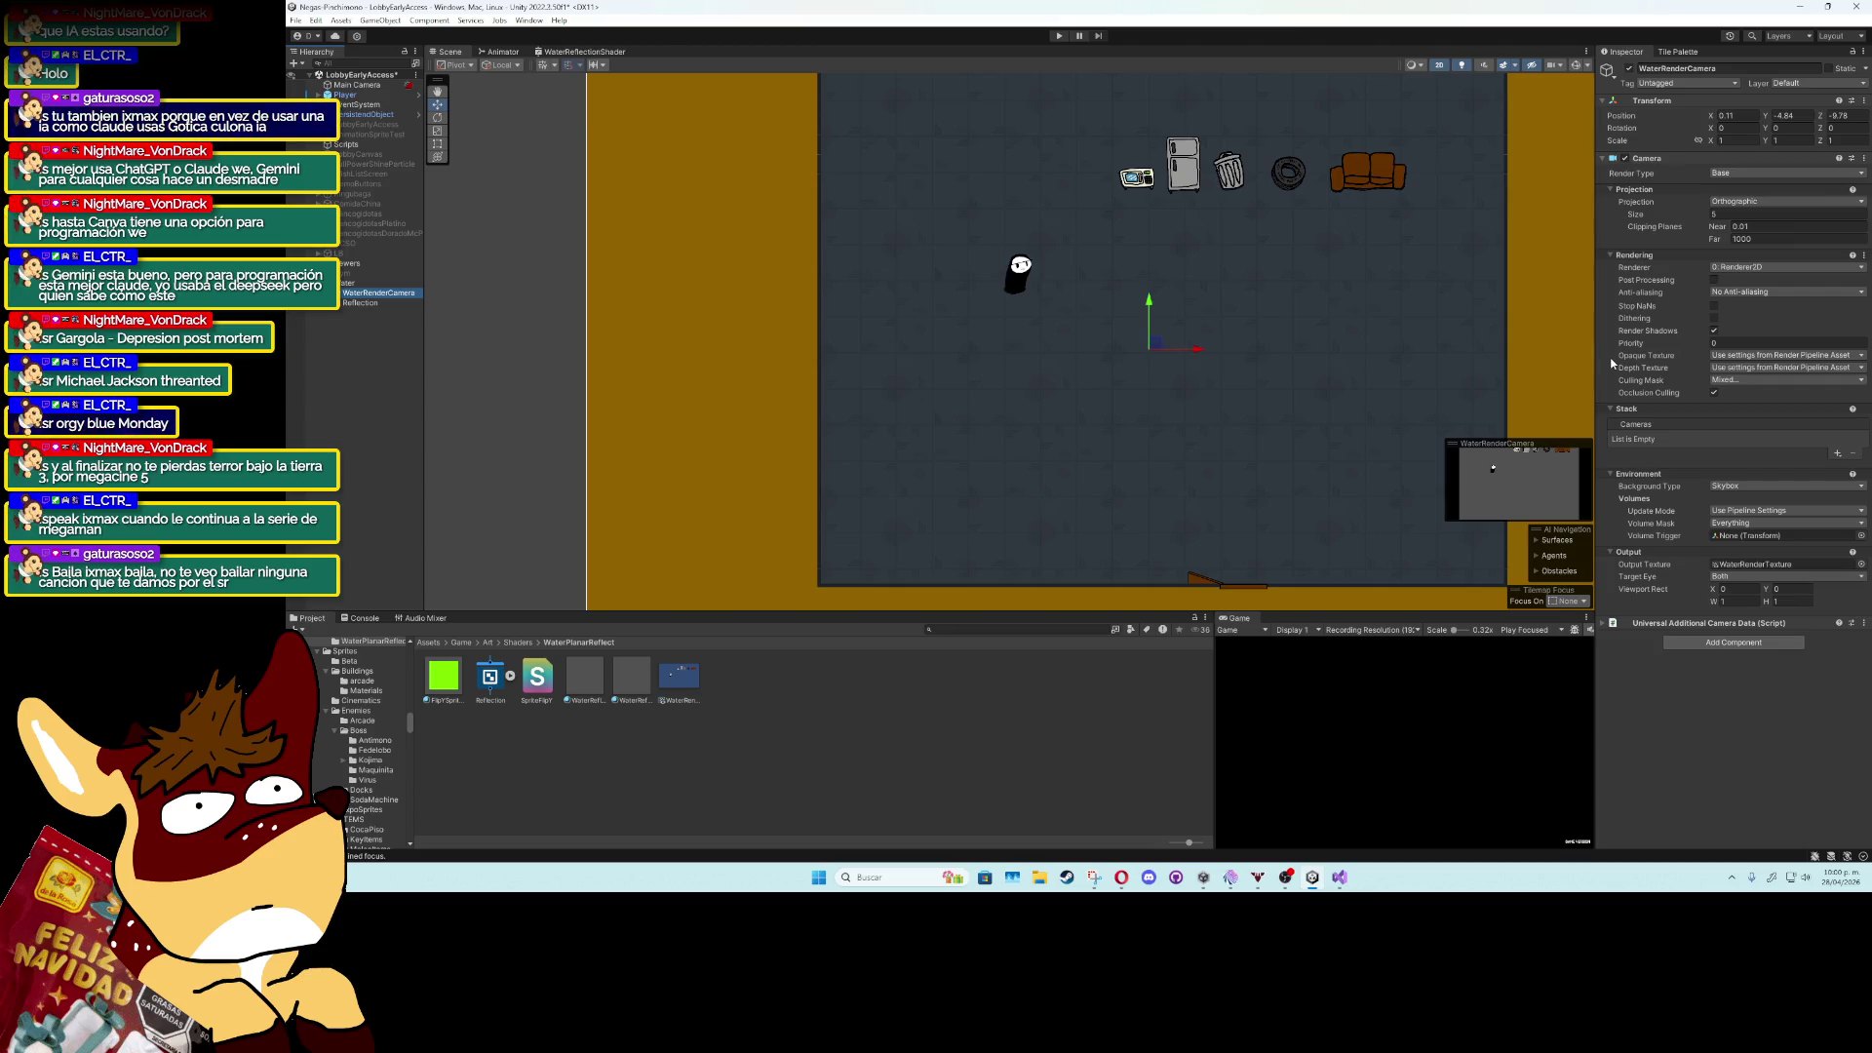
Set WaterRenderCamera's Renderer to ReflectRender, then try moving the prop row and undo it.
click(1752, 276)
click(1749, 313)
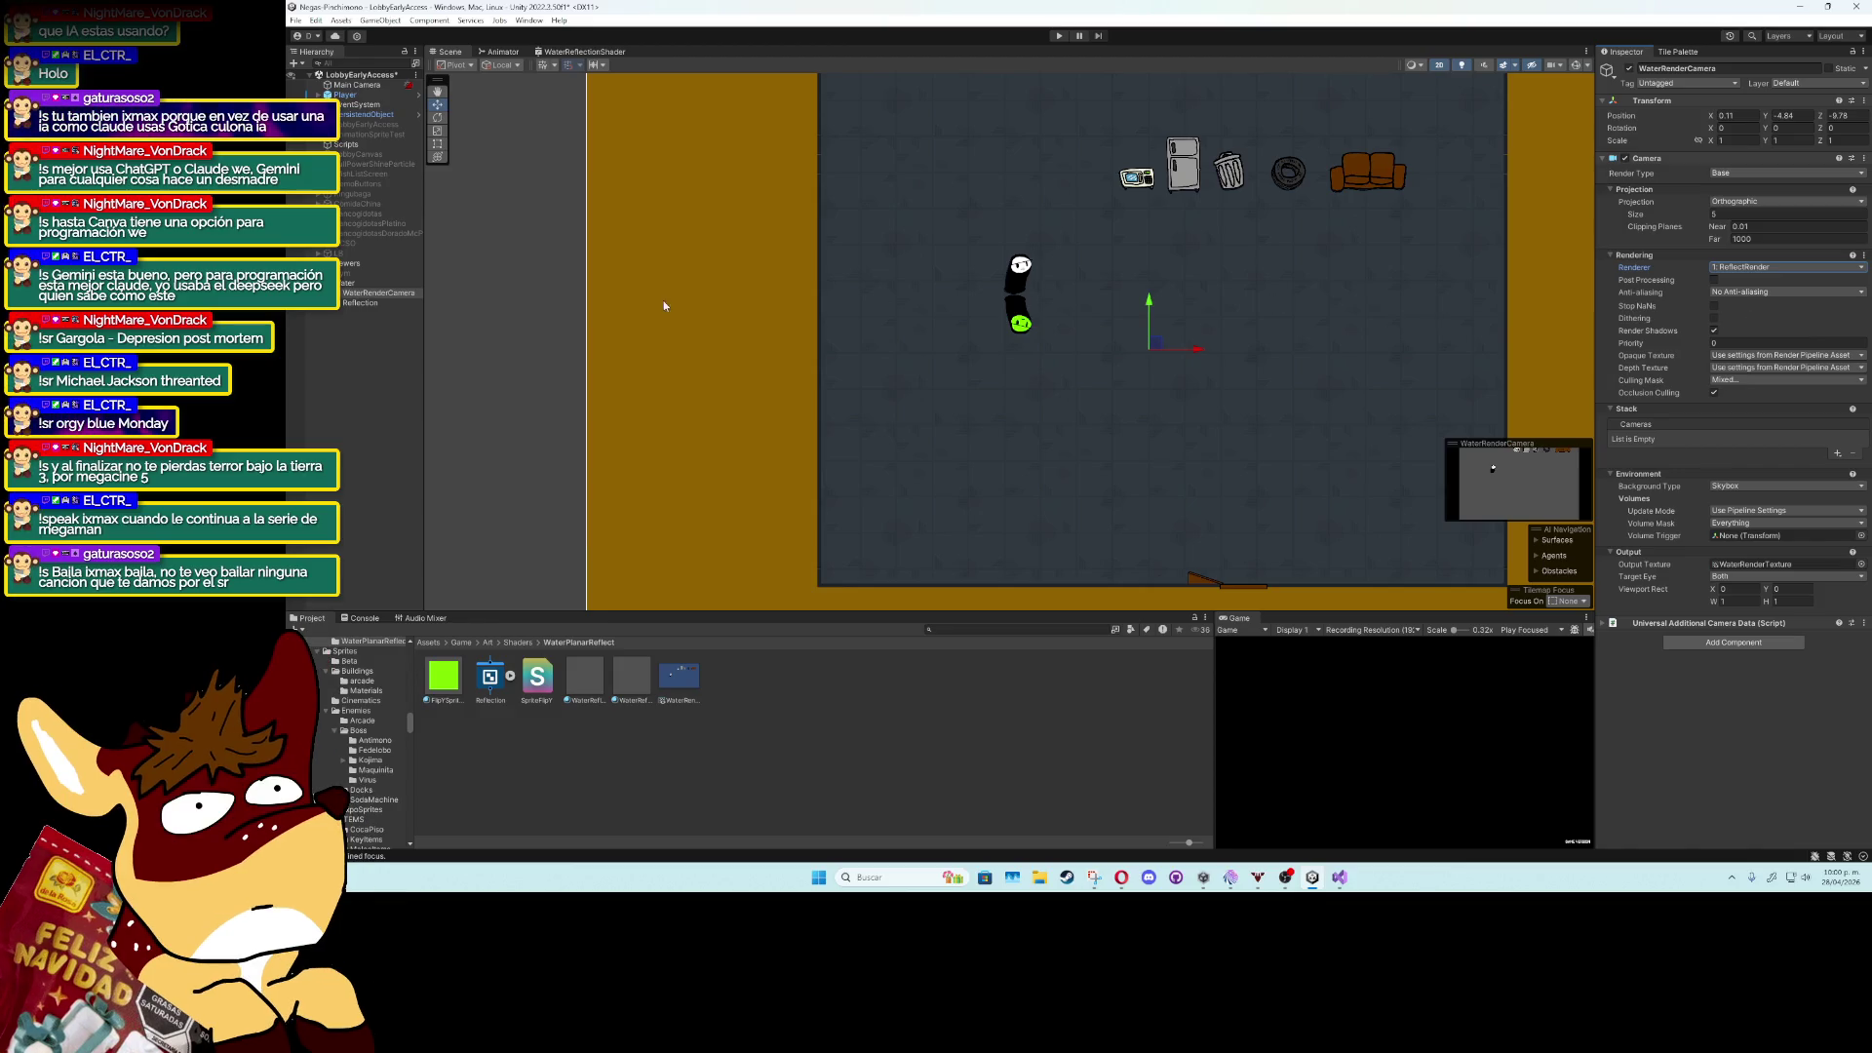
click(319, 263)
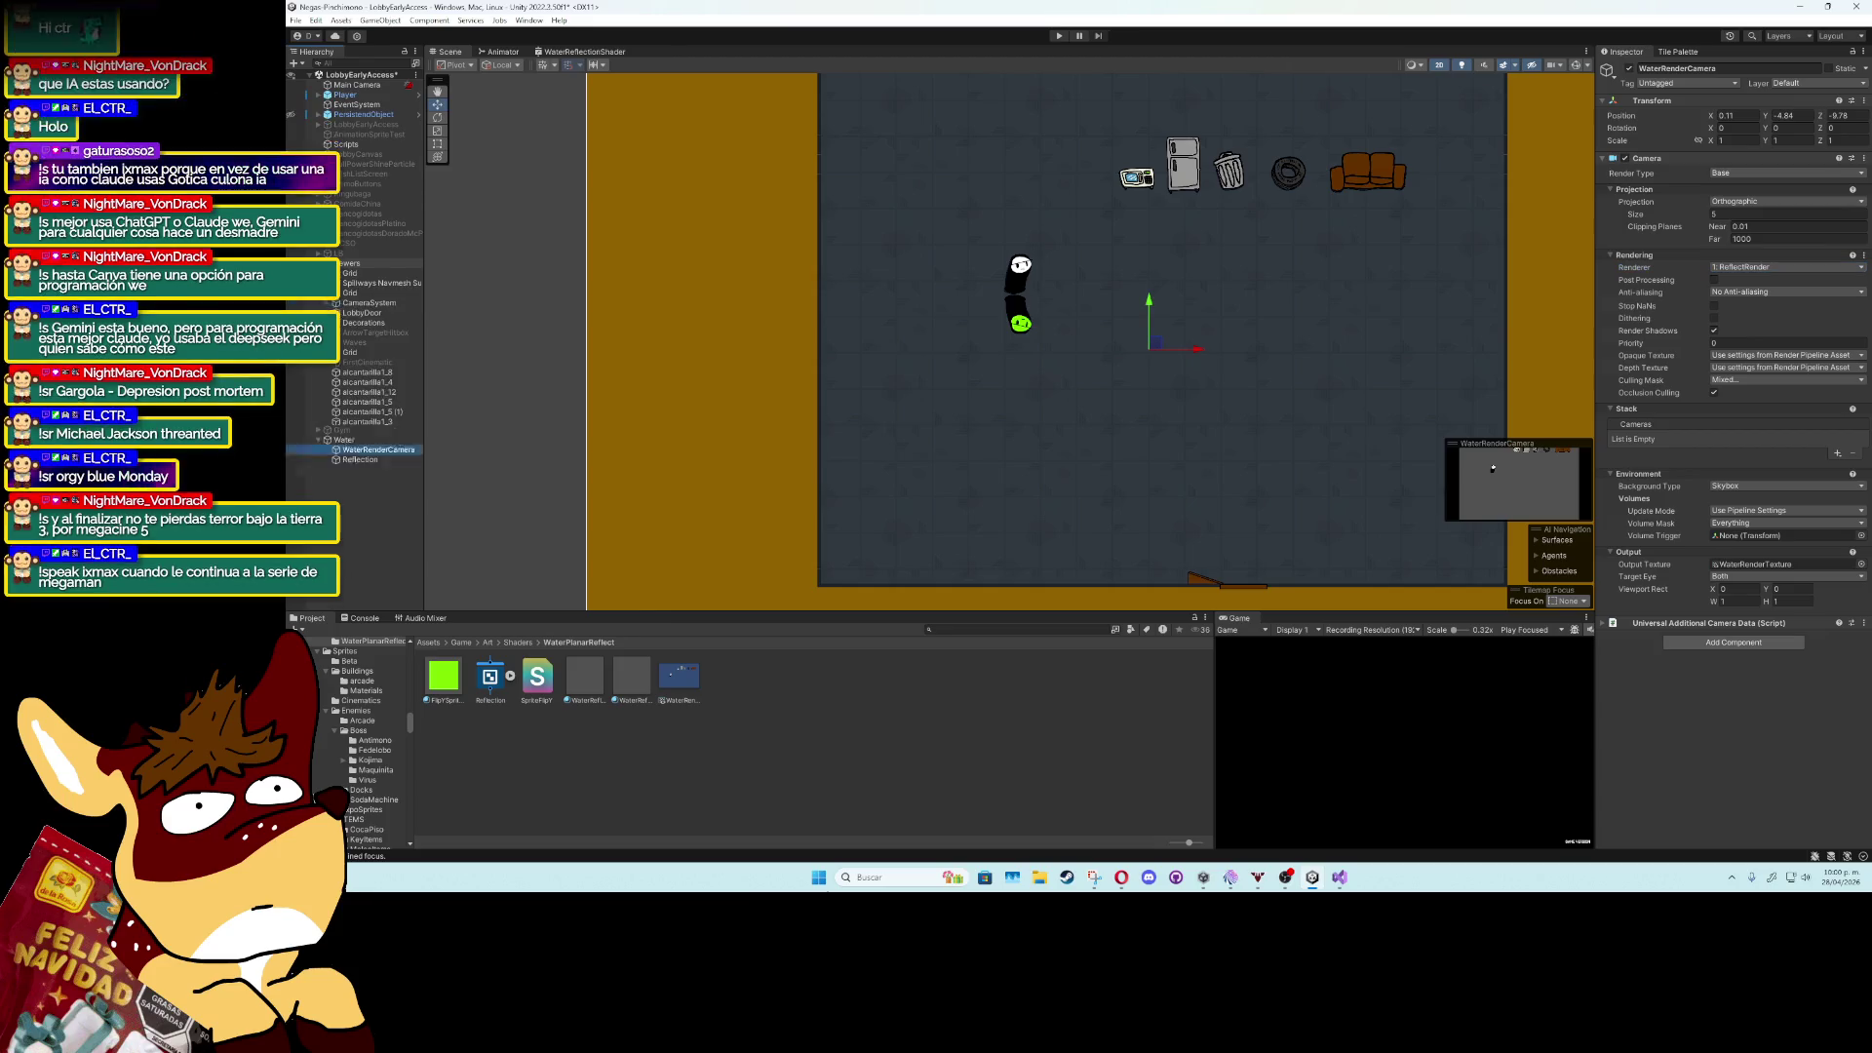
click(354, 490)
shift+click(386, 531)
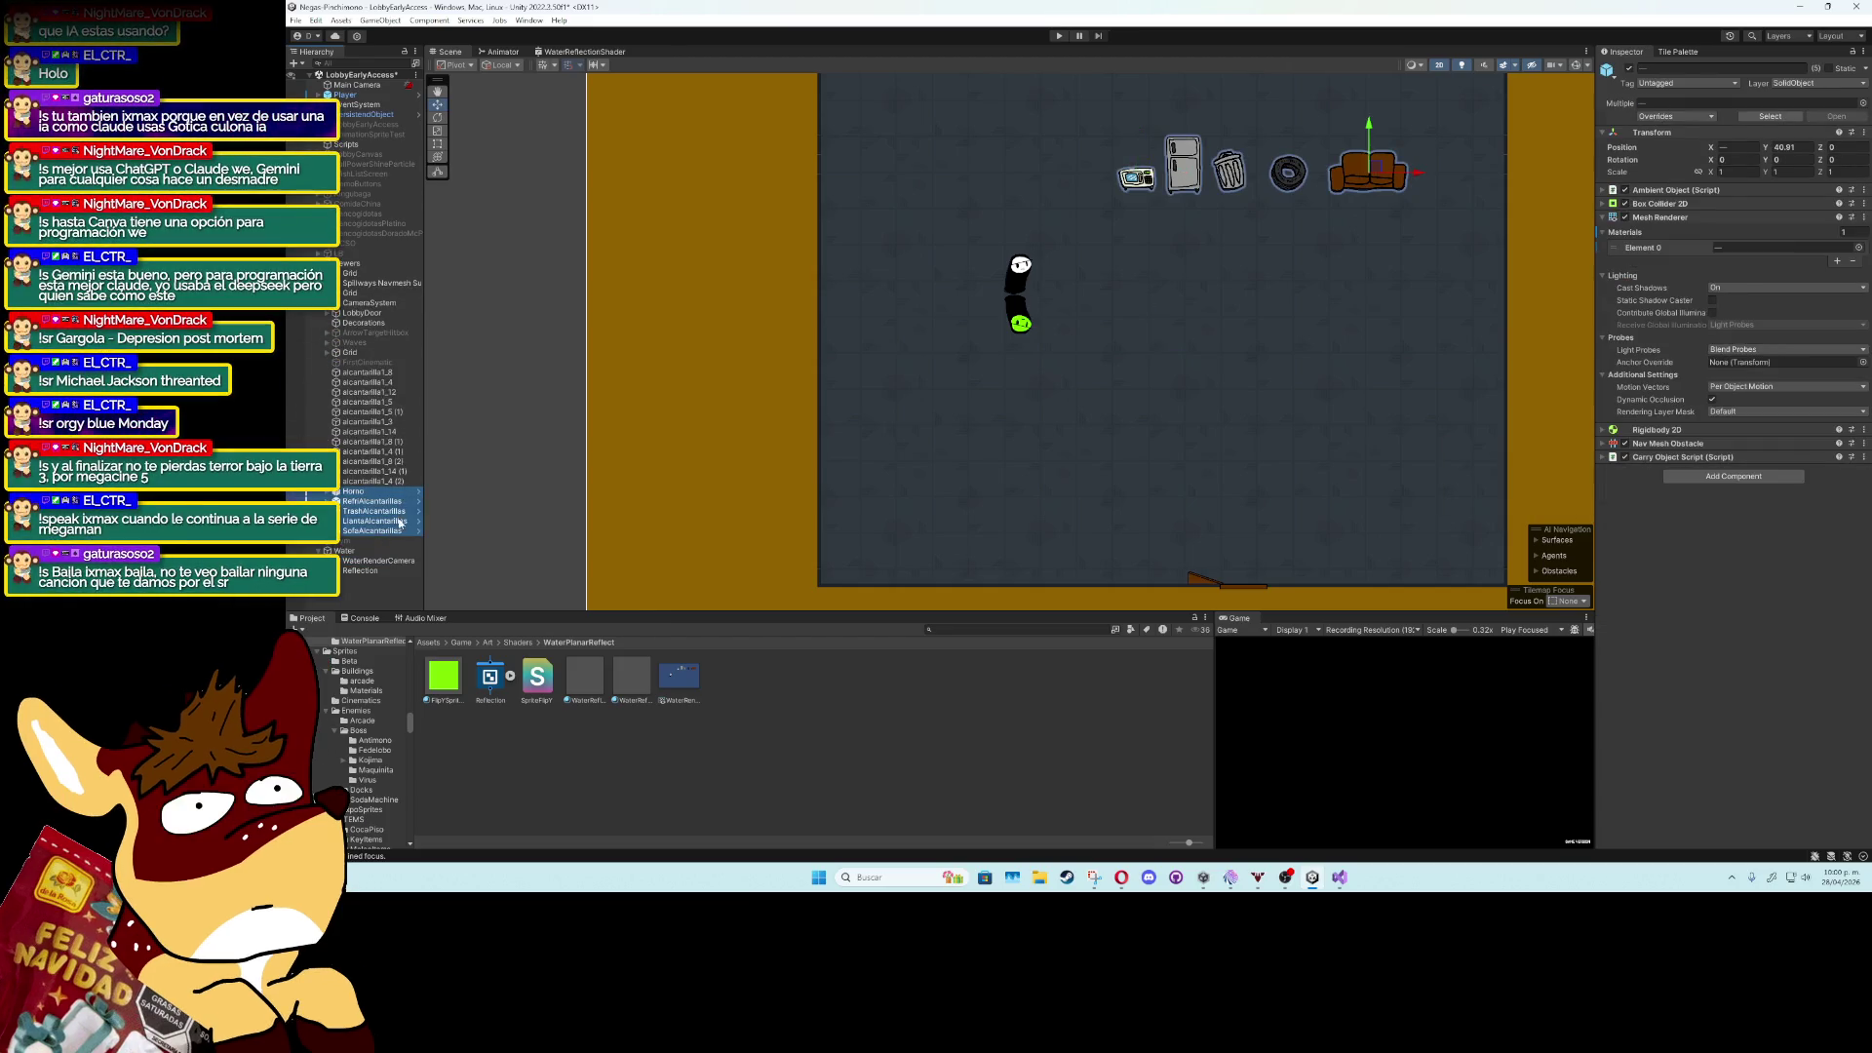
mouse_move(1372, 127)
mouse_down()
mouse_move(1369, 265)
mouse_move(1245, 281)
mouse_move(1272, 283)
mouse_move(1232, 226)
mouse_up()
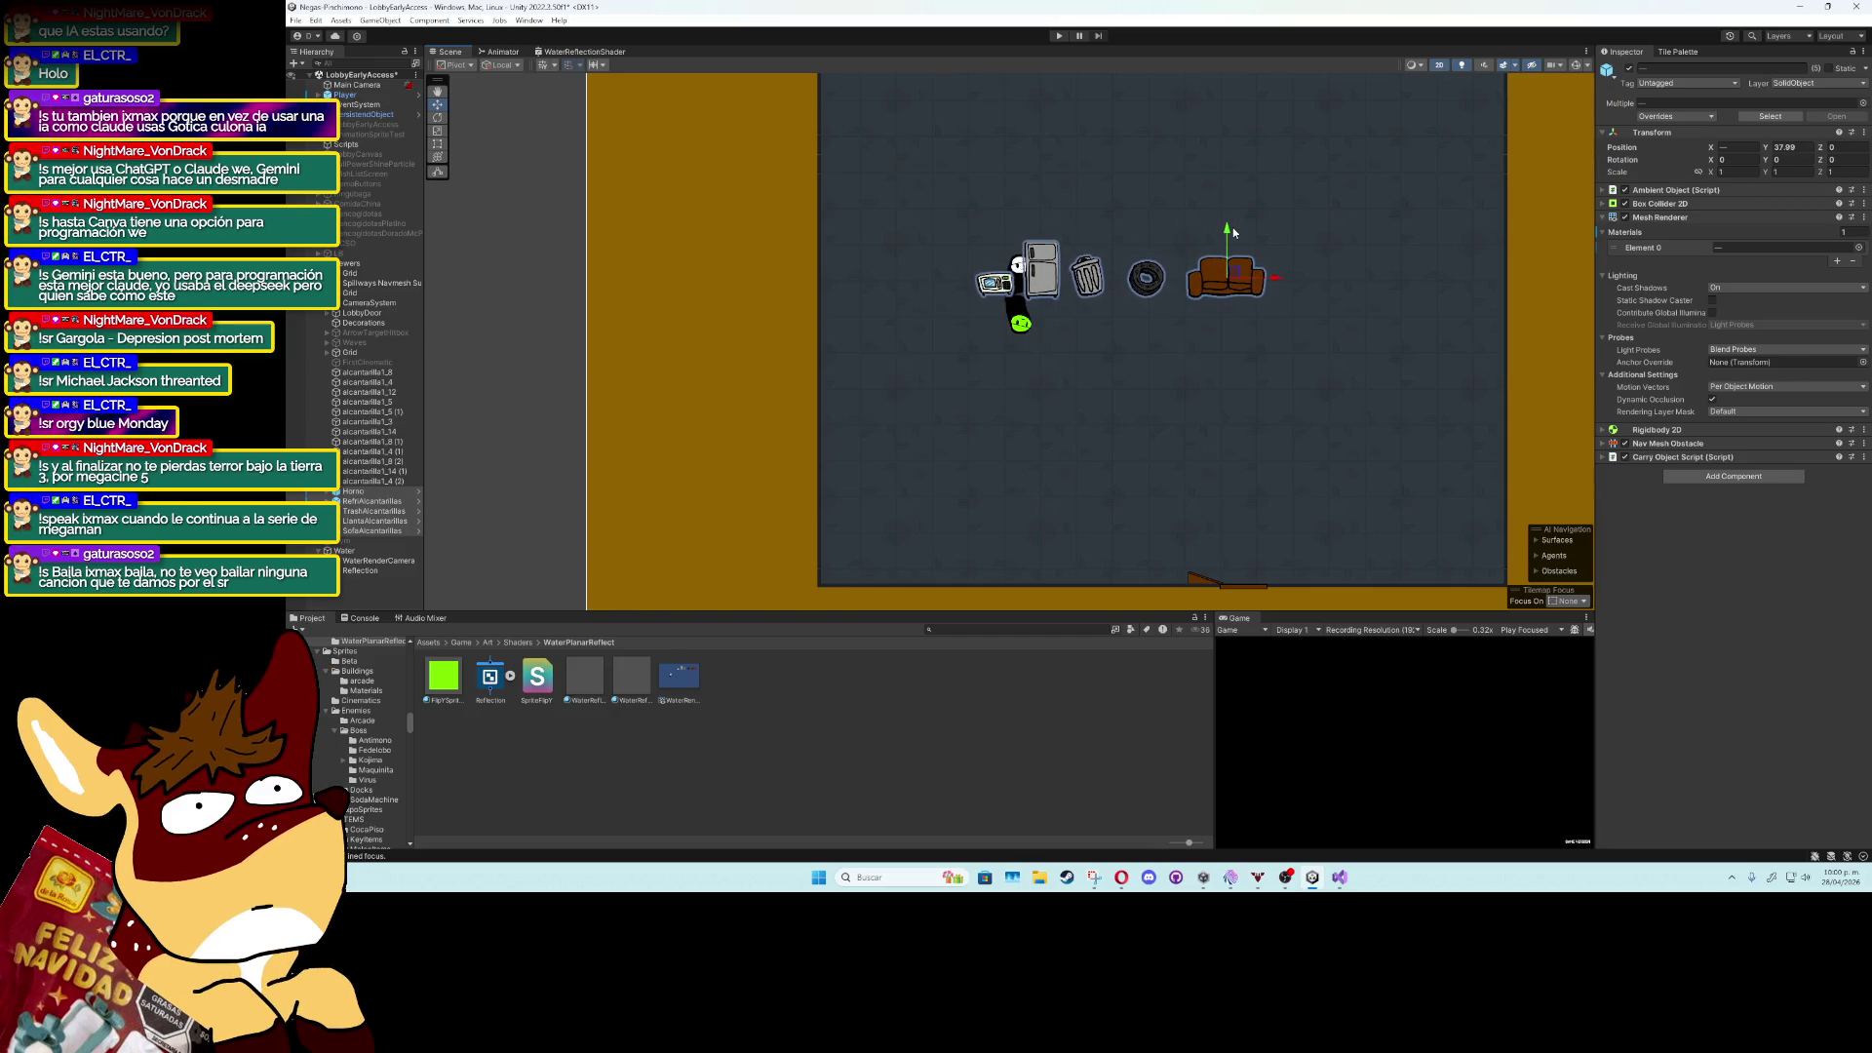
key(ctrl+z)
key(ctrl+z)
key(ctrl+z)
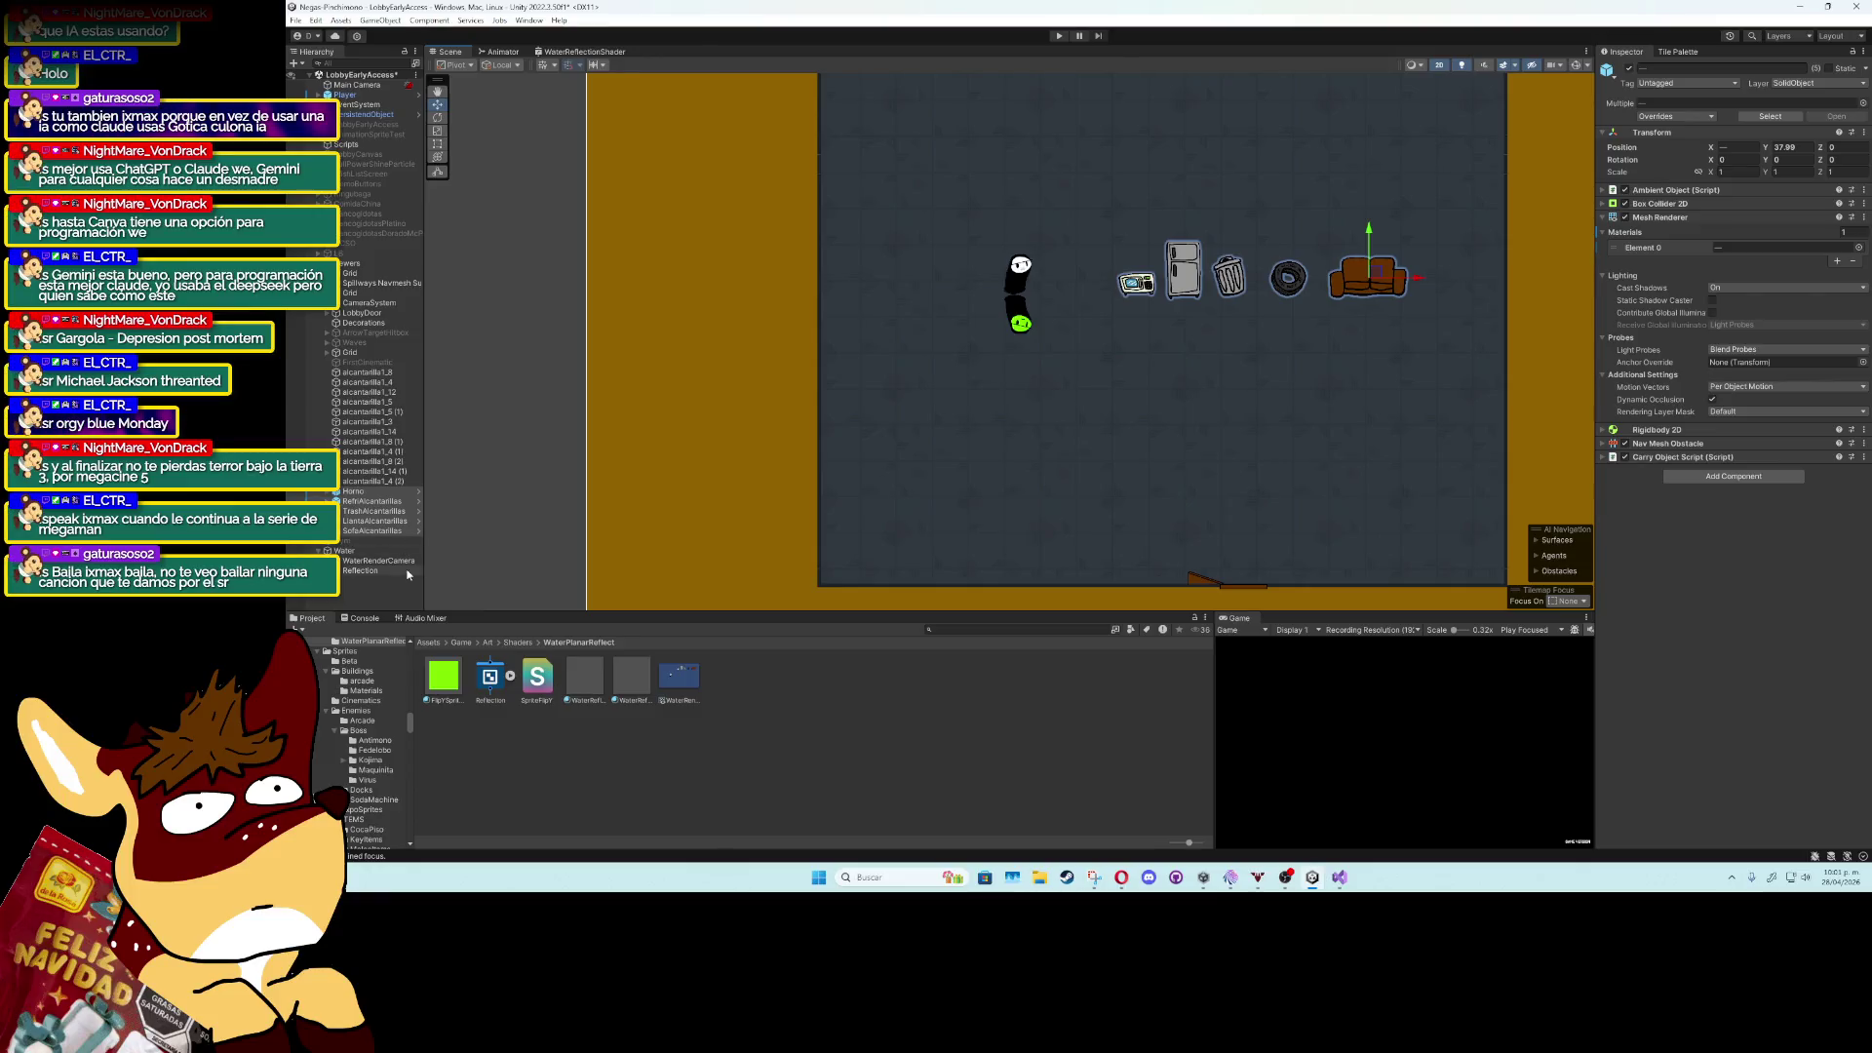
click(383, 552)
click(385, 574)
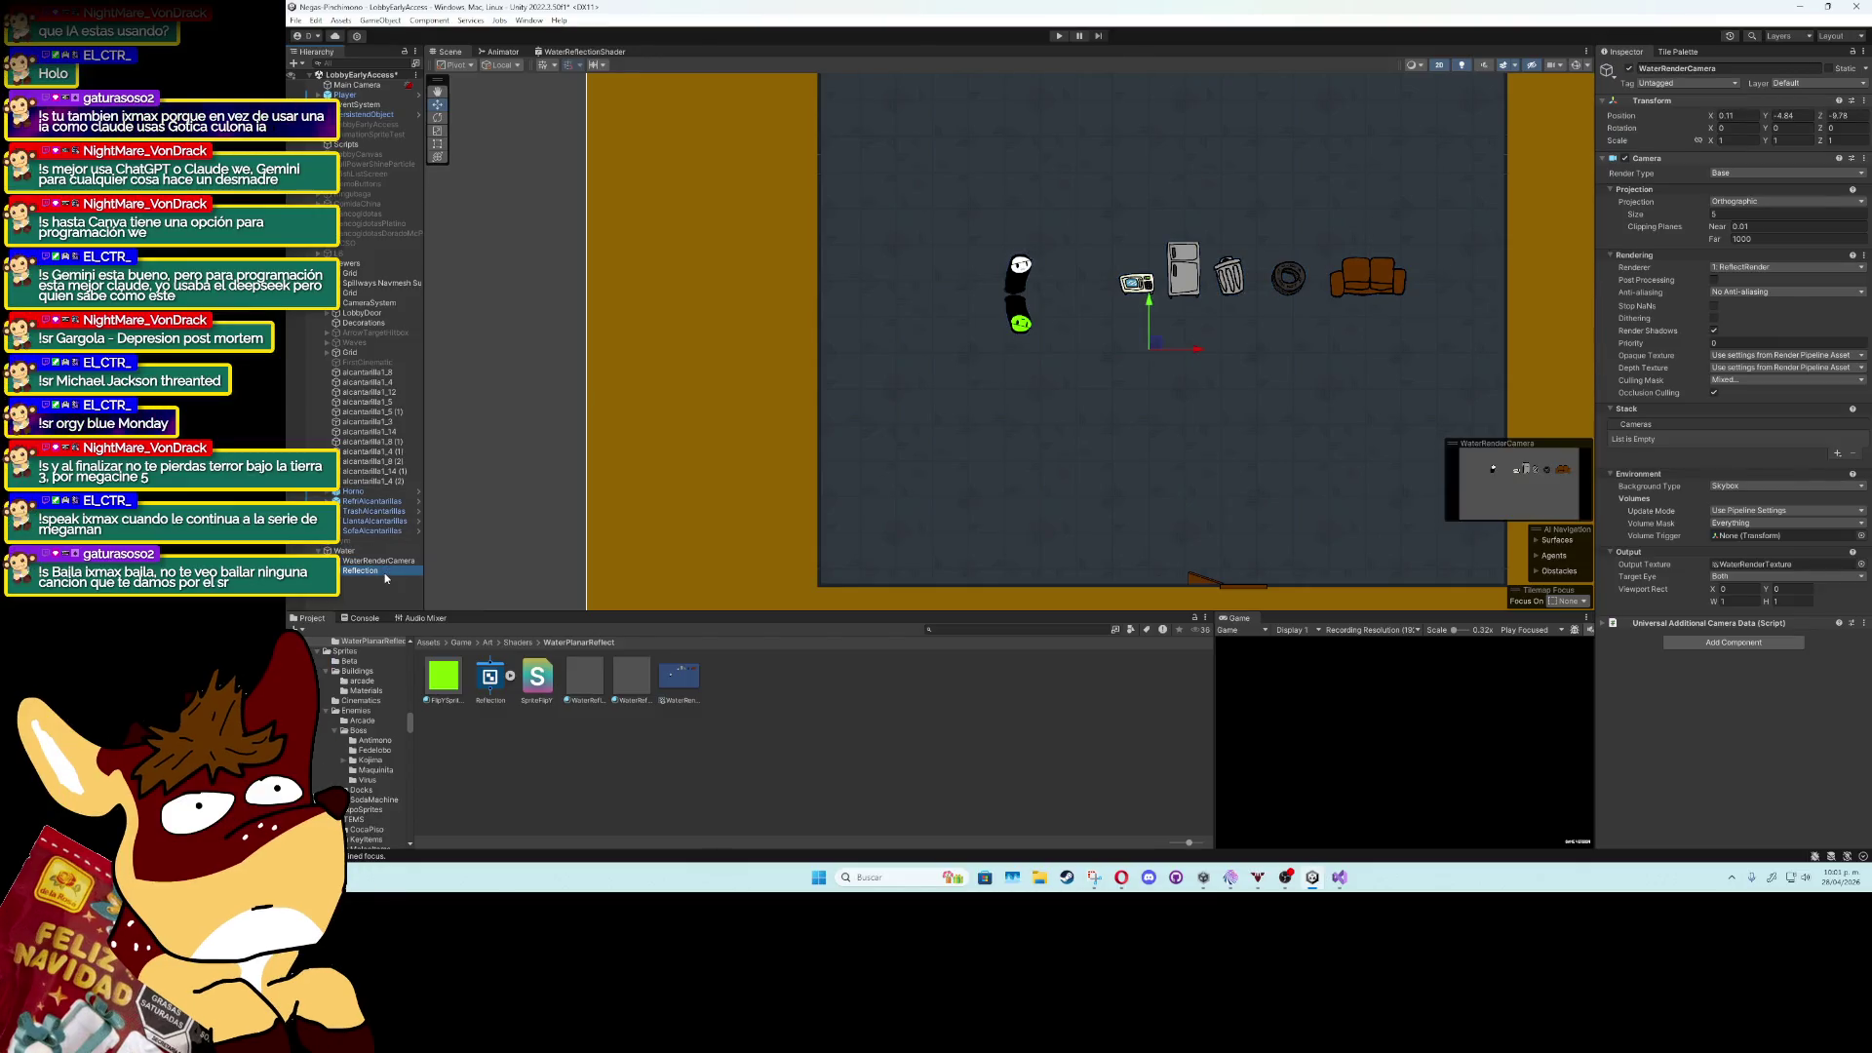
Open ReflectRender via a 'rend' search and raise Render Scale, Max Light Render Textures and Pass Index.
click(953, 630)
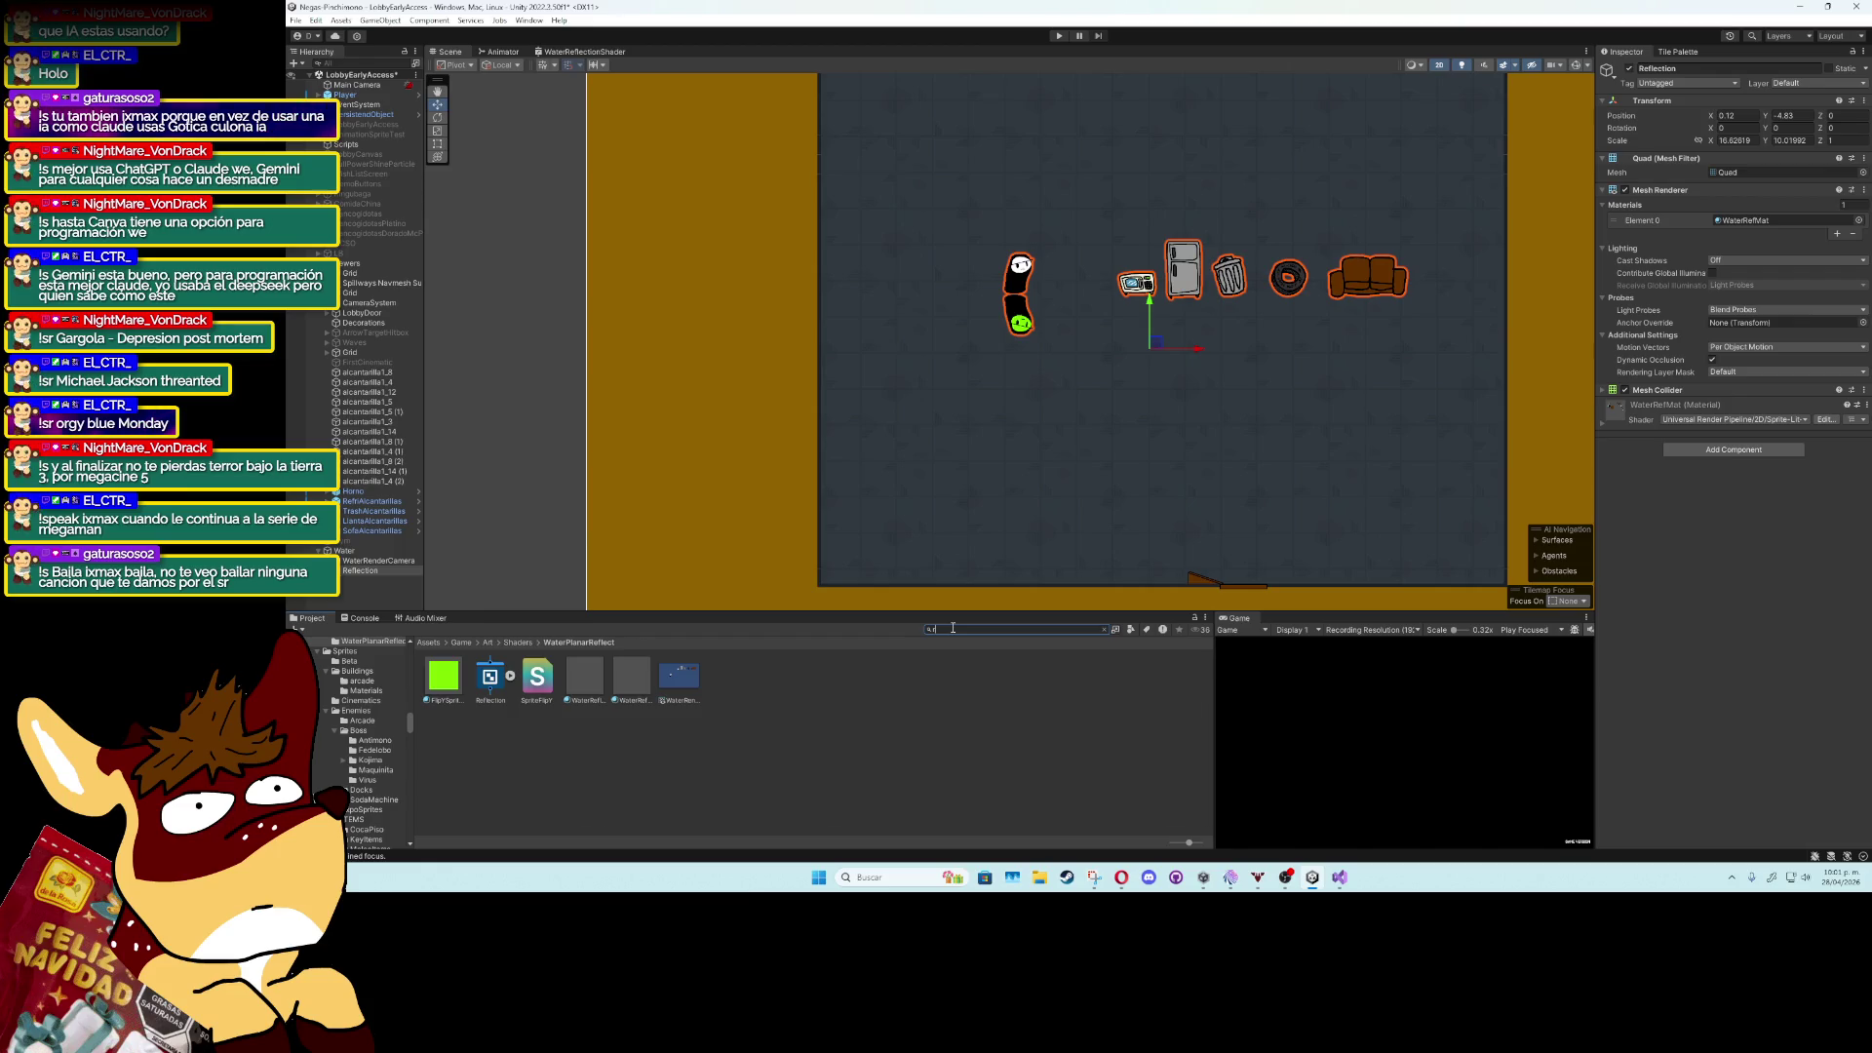
text(rend)
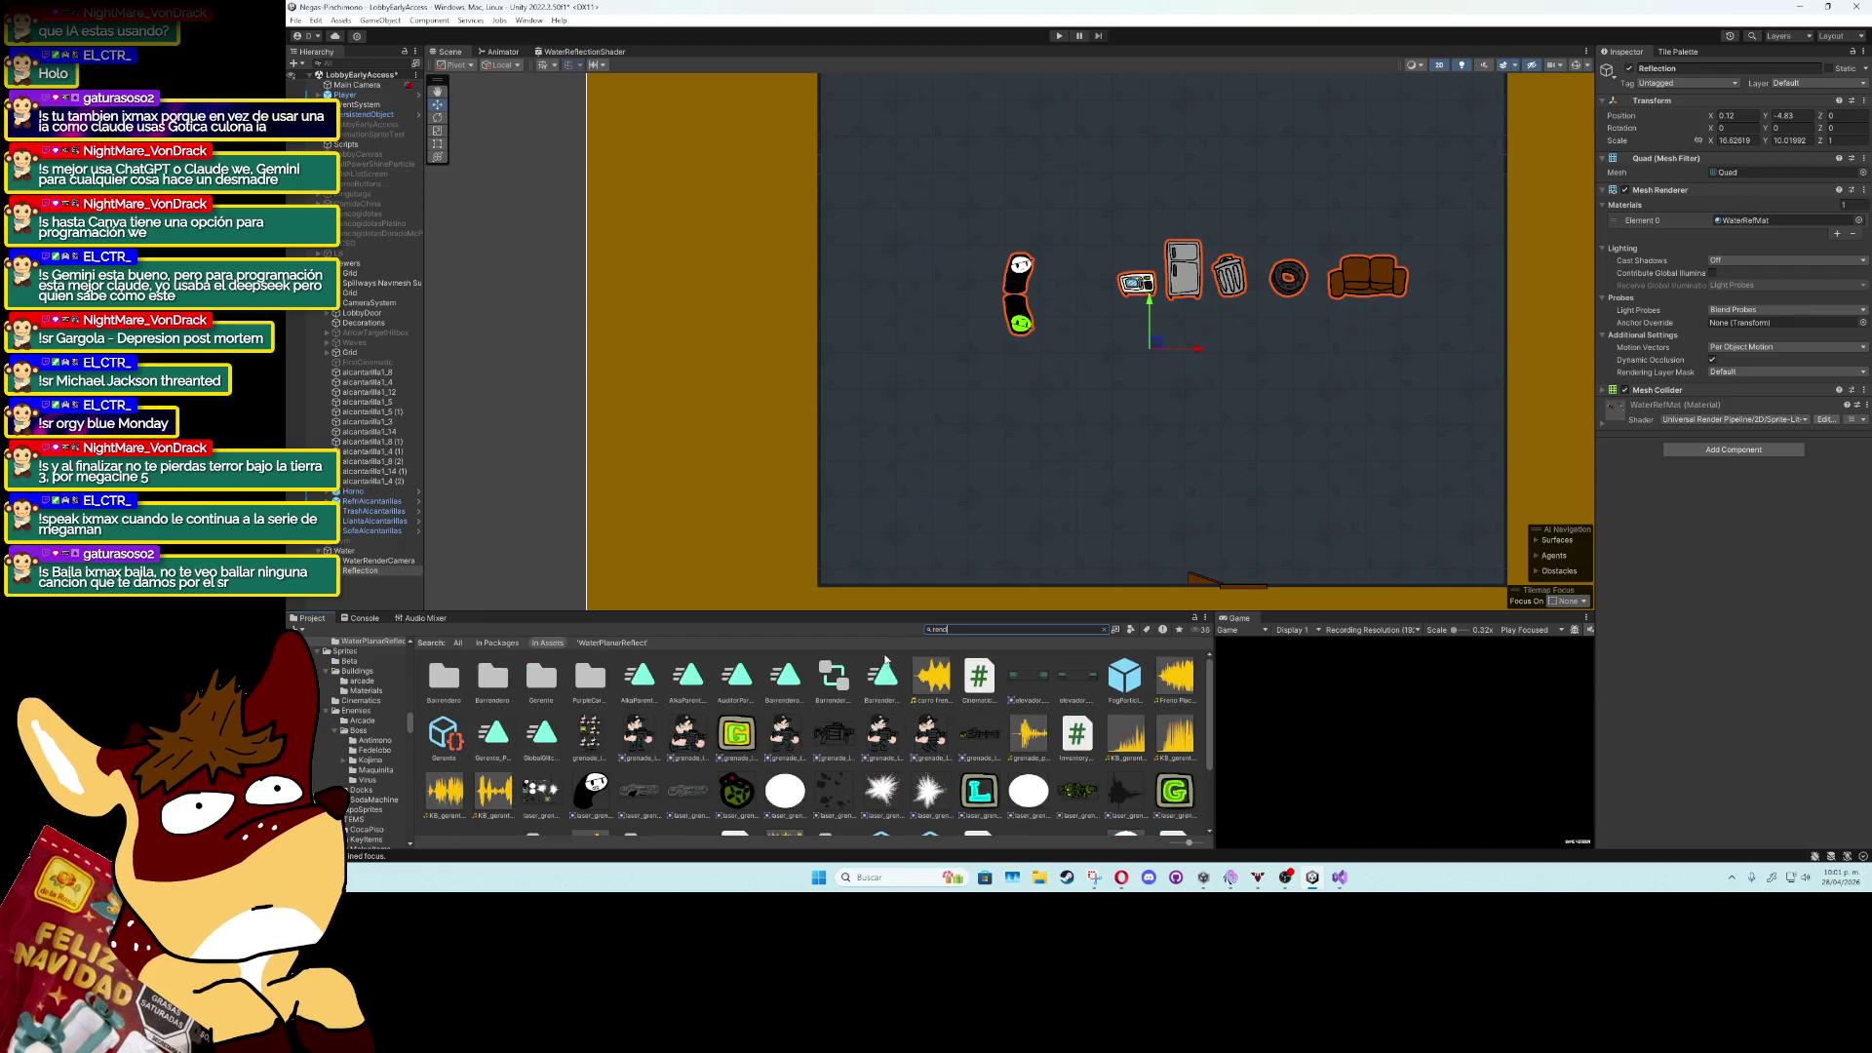
click(773, 678)
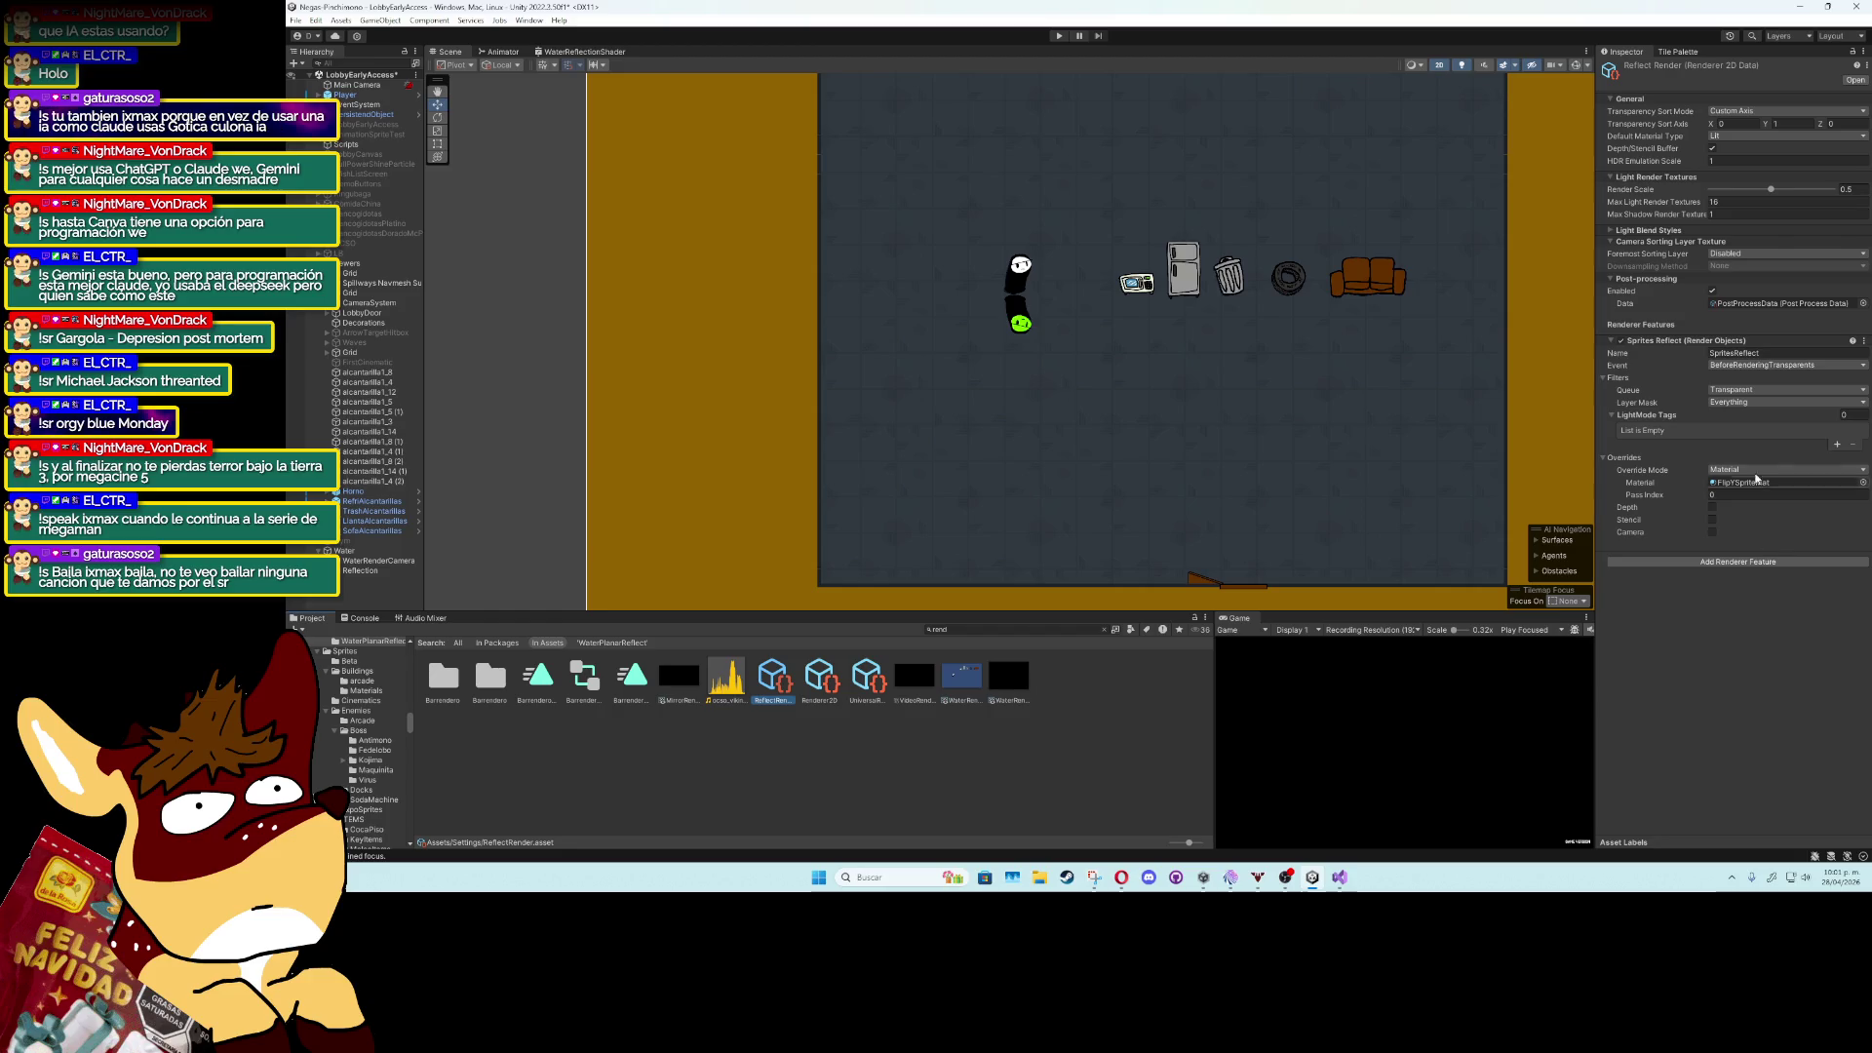
click(1770, 190)
mouse_move(1770, 192)
mouse_down()
mouse_move(1714, 191)
mouse_move(1845, 193)
mouse_up()
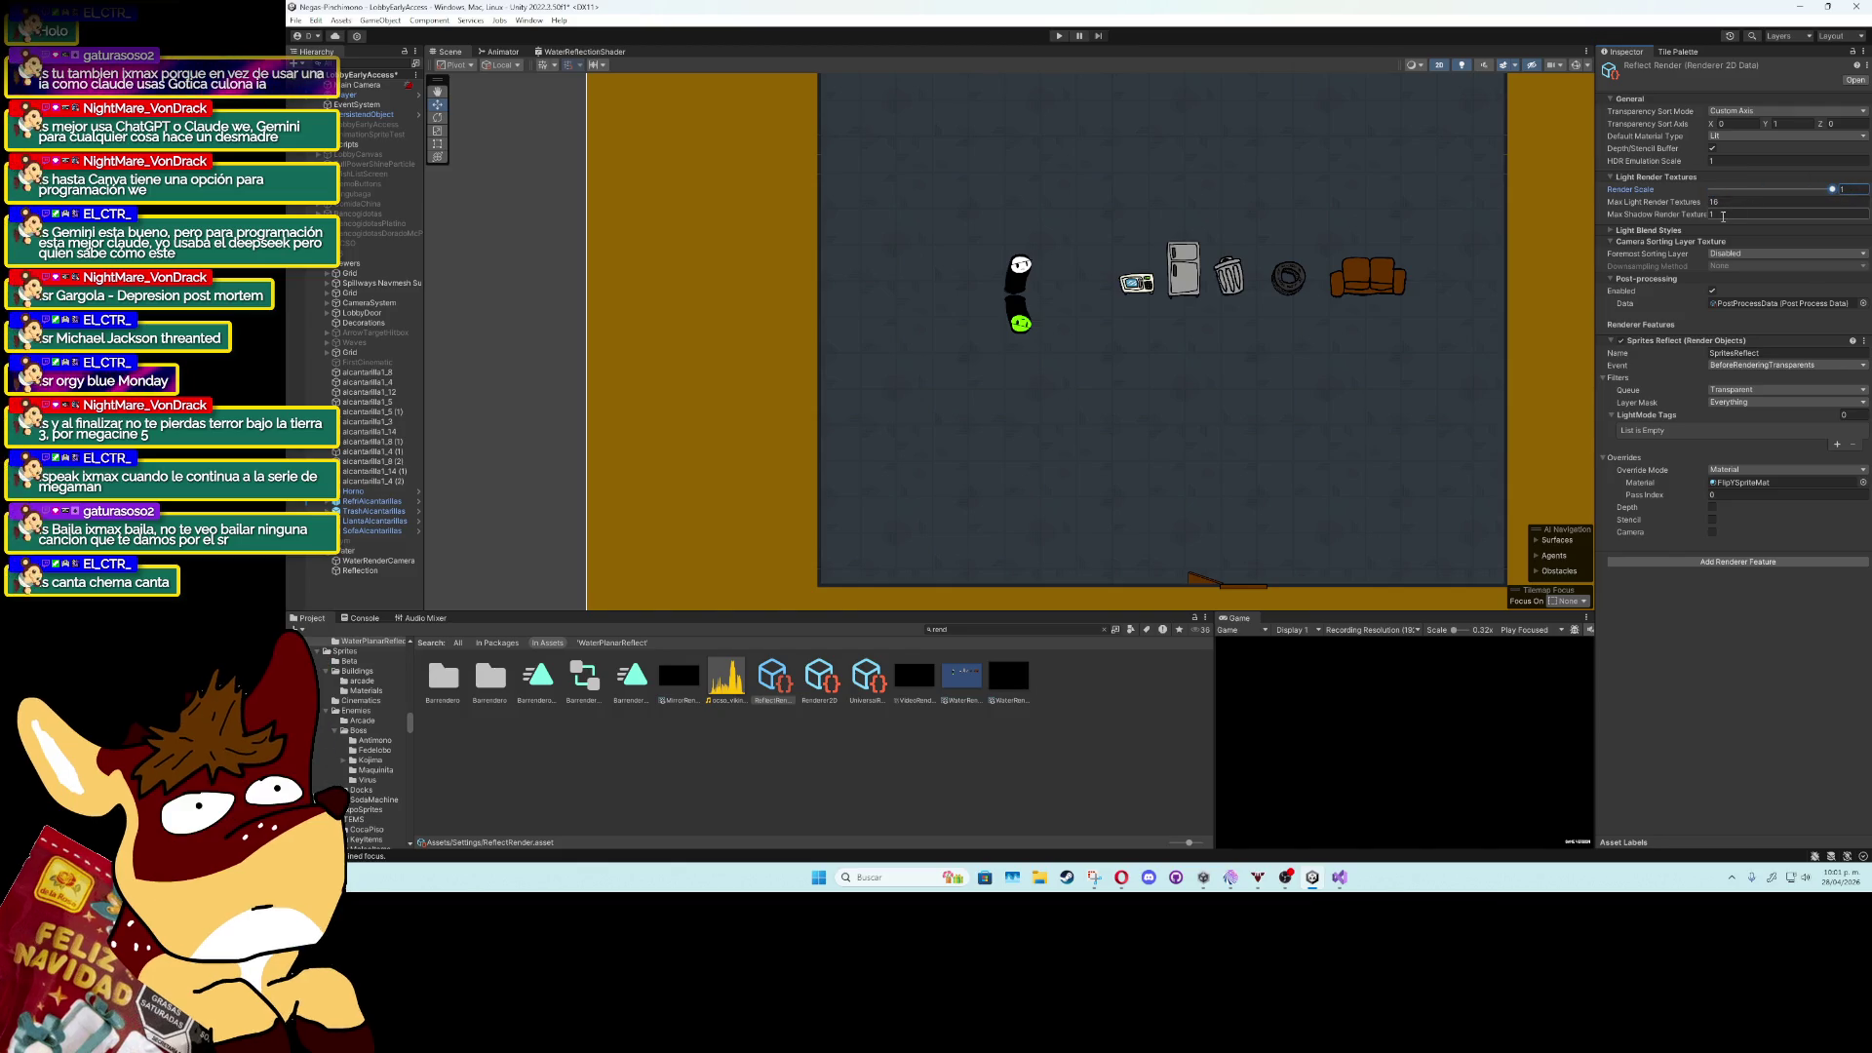
mouse_move(1694, 205)
mouse_down()
mouse_move(1758, 207)
mouse_move(1765, 166)
mouse_up()
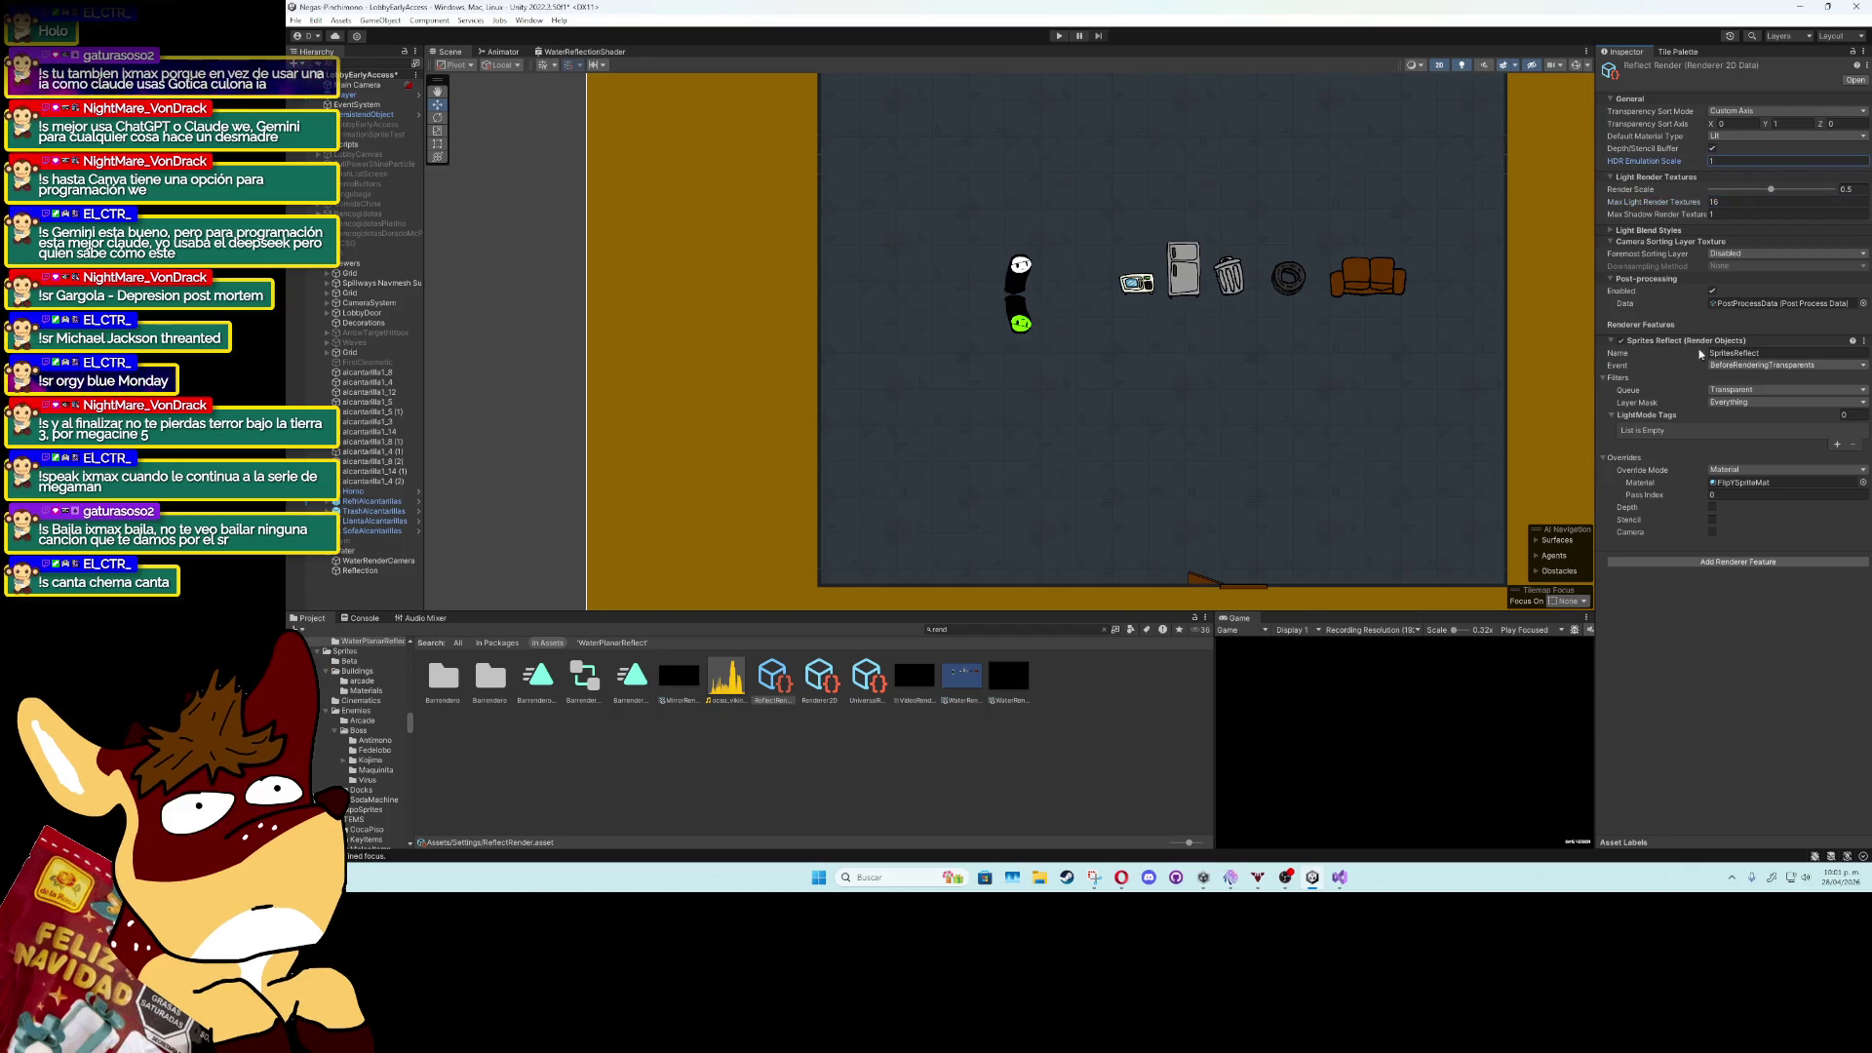
mouse_move(1700, 499)
mouse_down()
mouse_move(1769, 499)
mouse_move(1734, 490)
mouse_up()
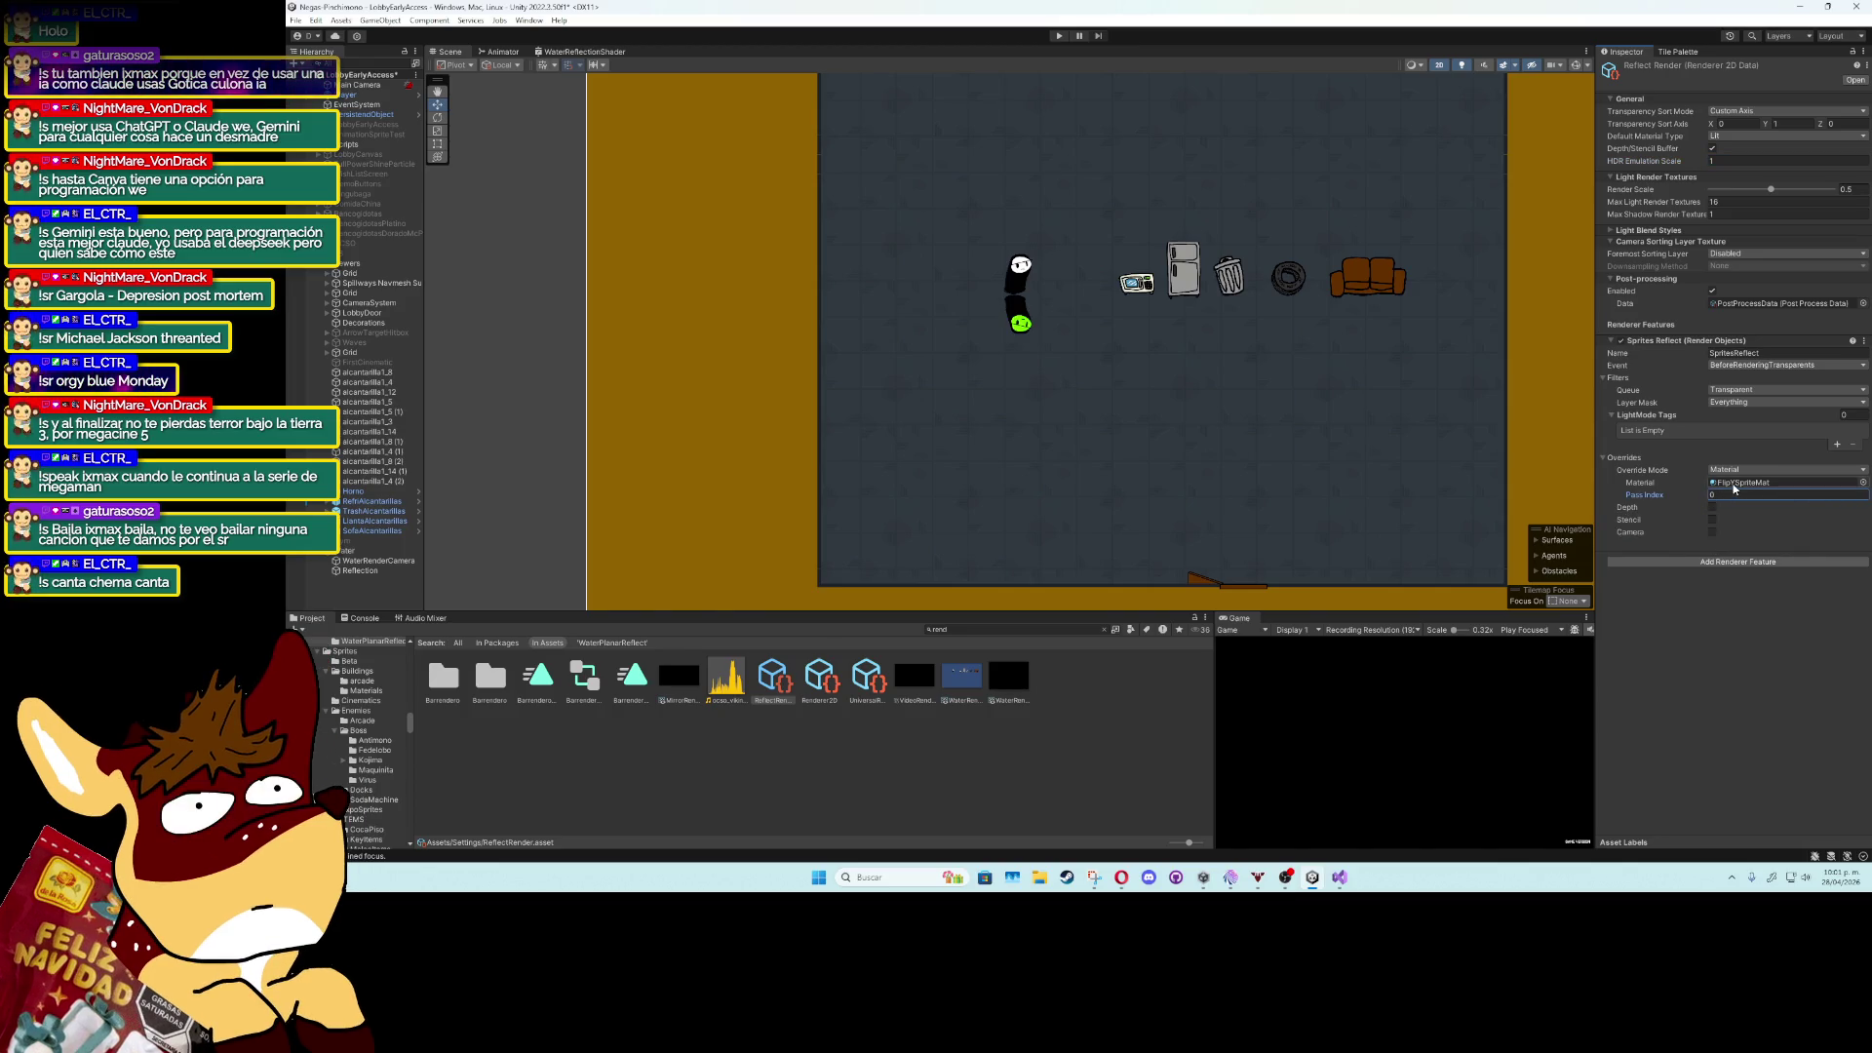
Try other Override Mode options, leave it on Material, and enable the Stencil override.
click(1759, 471)
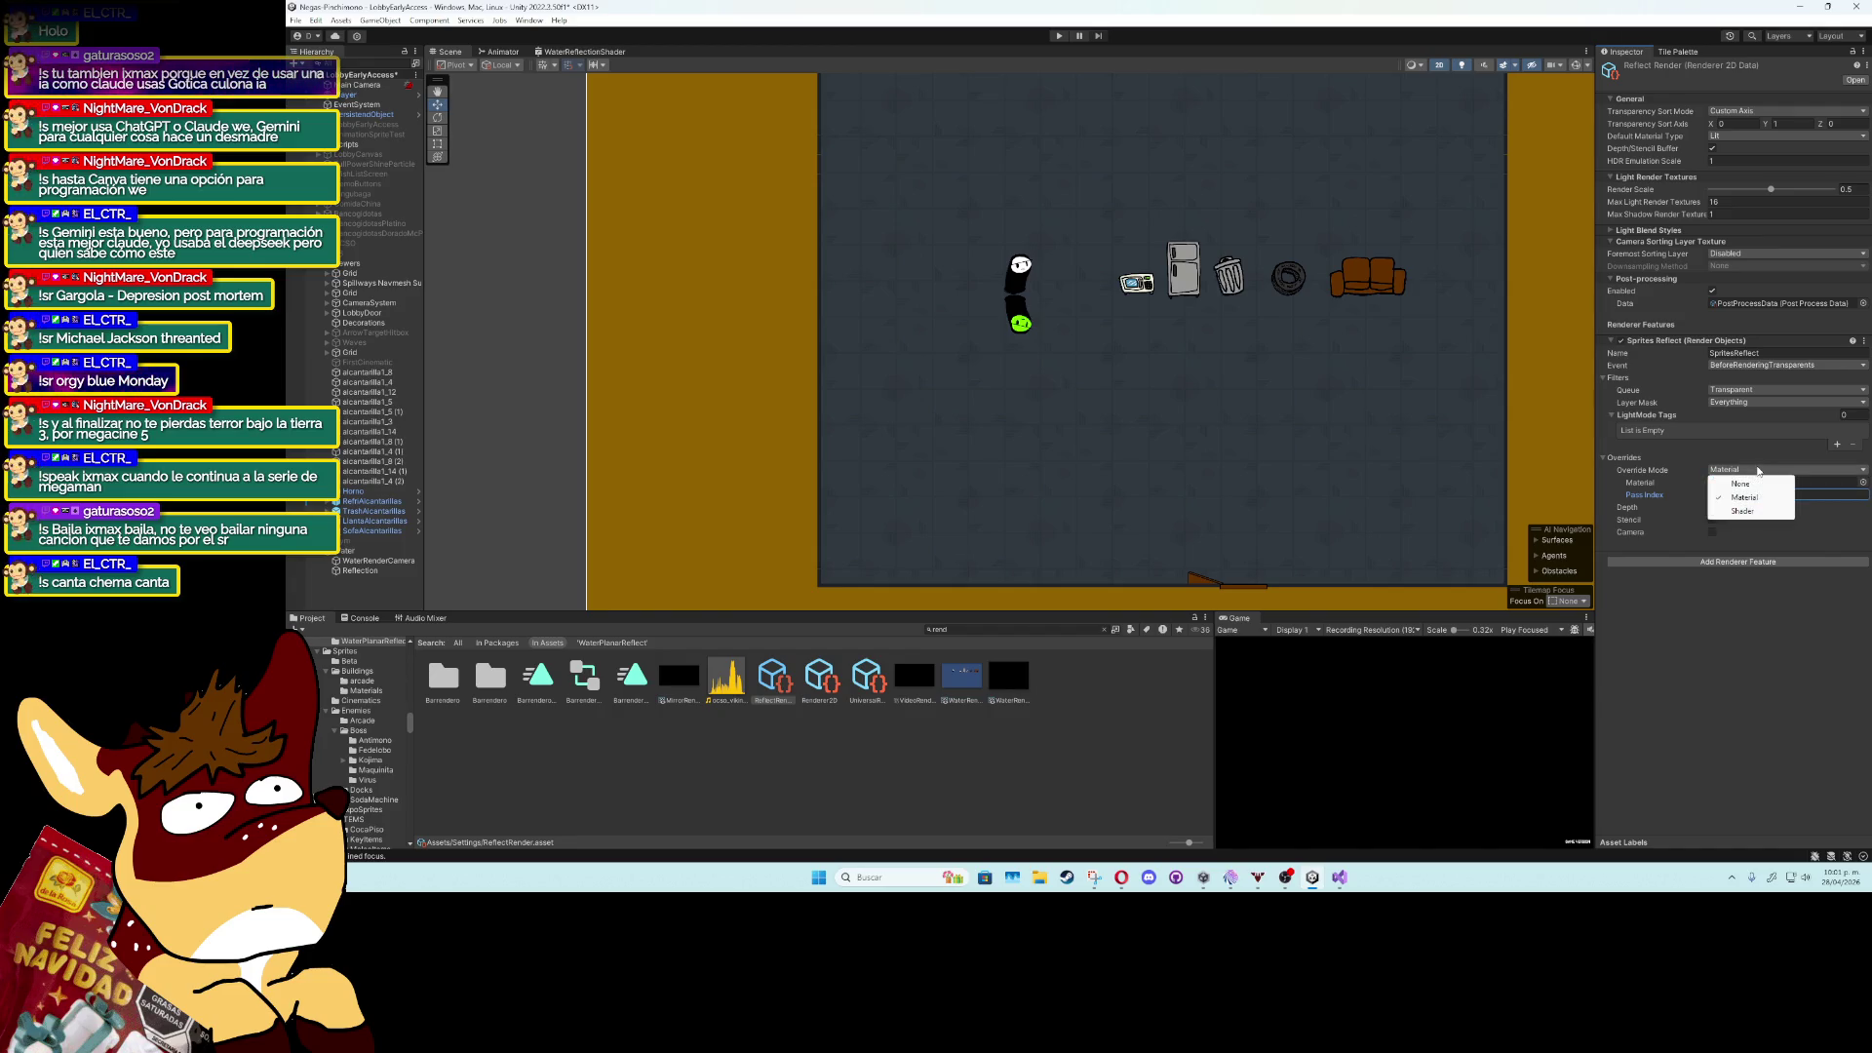
click(1741, 483)
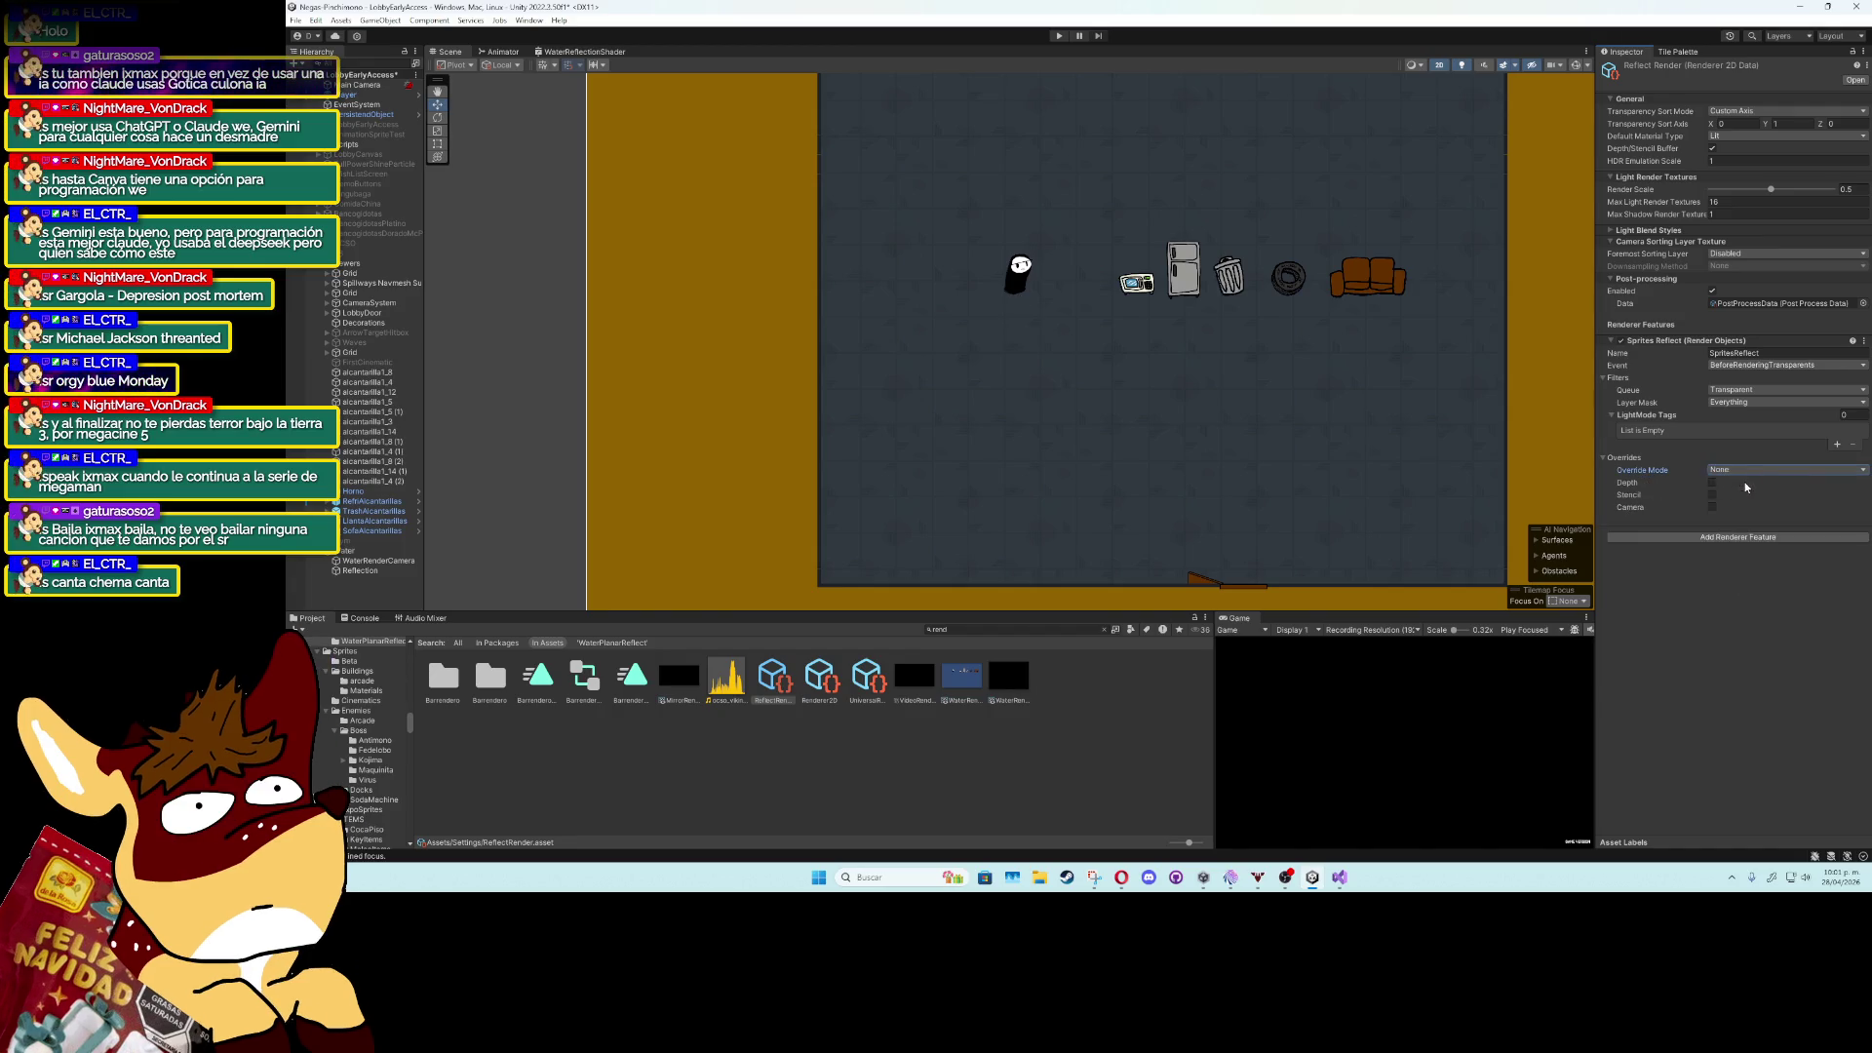
click(1744, 497)
click(1745, 470)
click(1742, 508)
click(1745, 470)
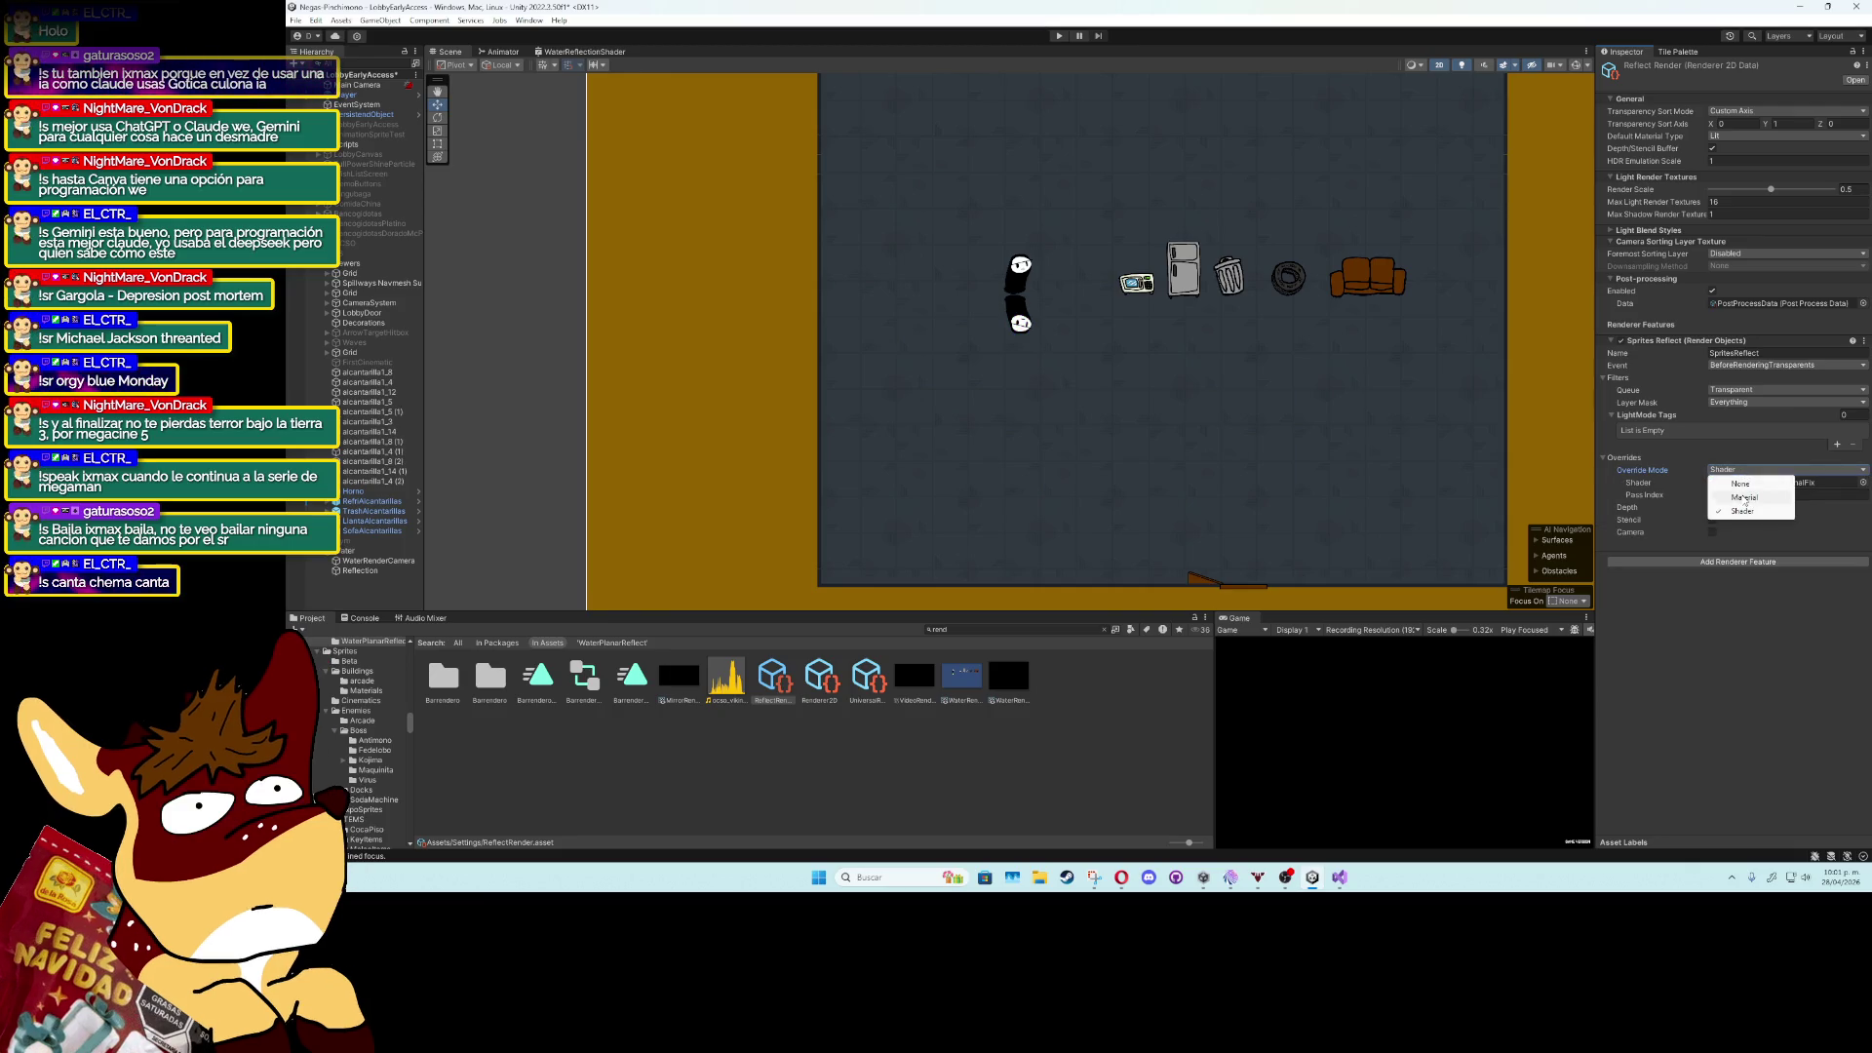
click(1745, 498)
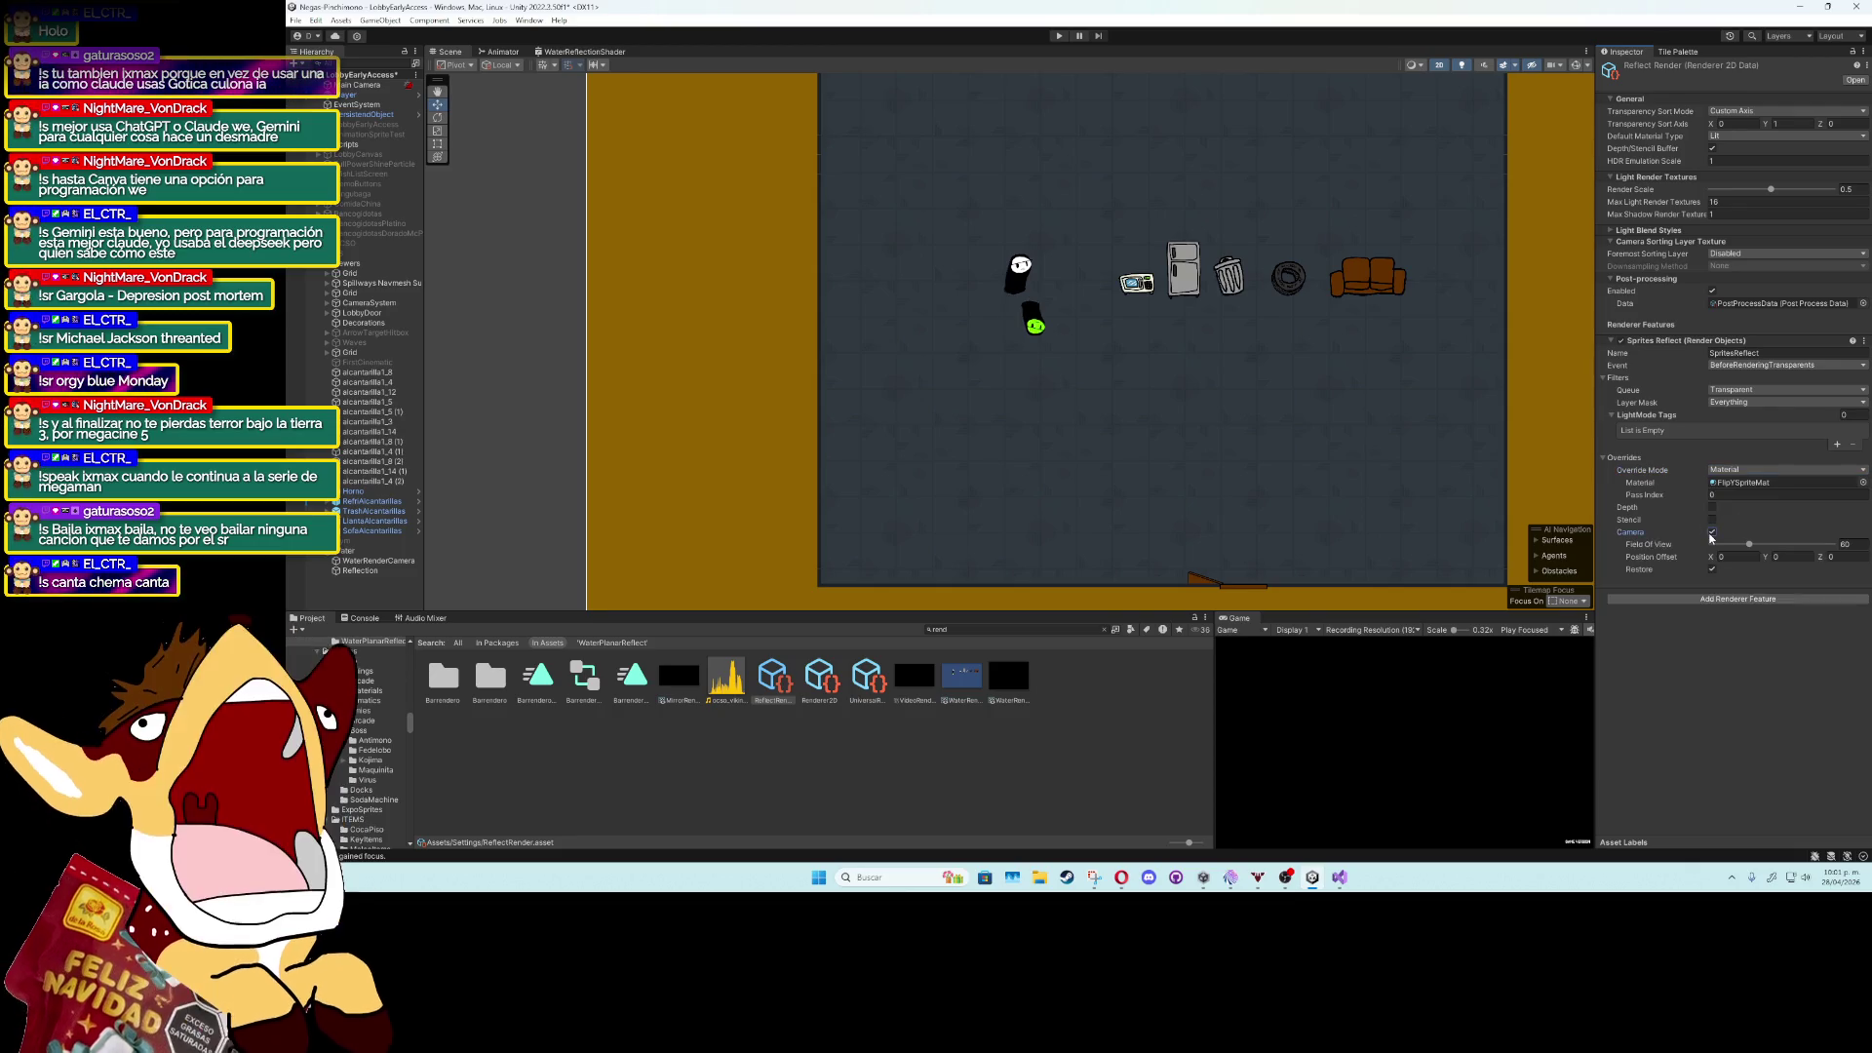
click(1712, 521)
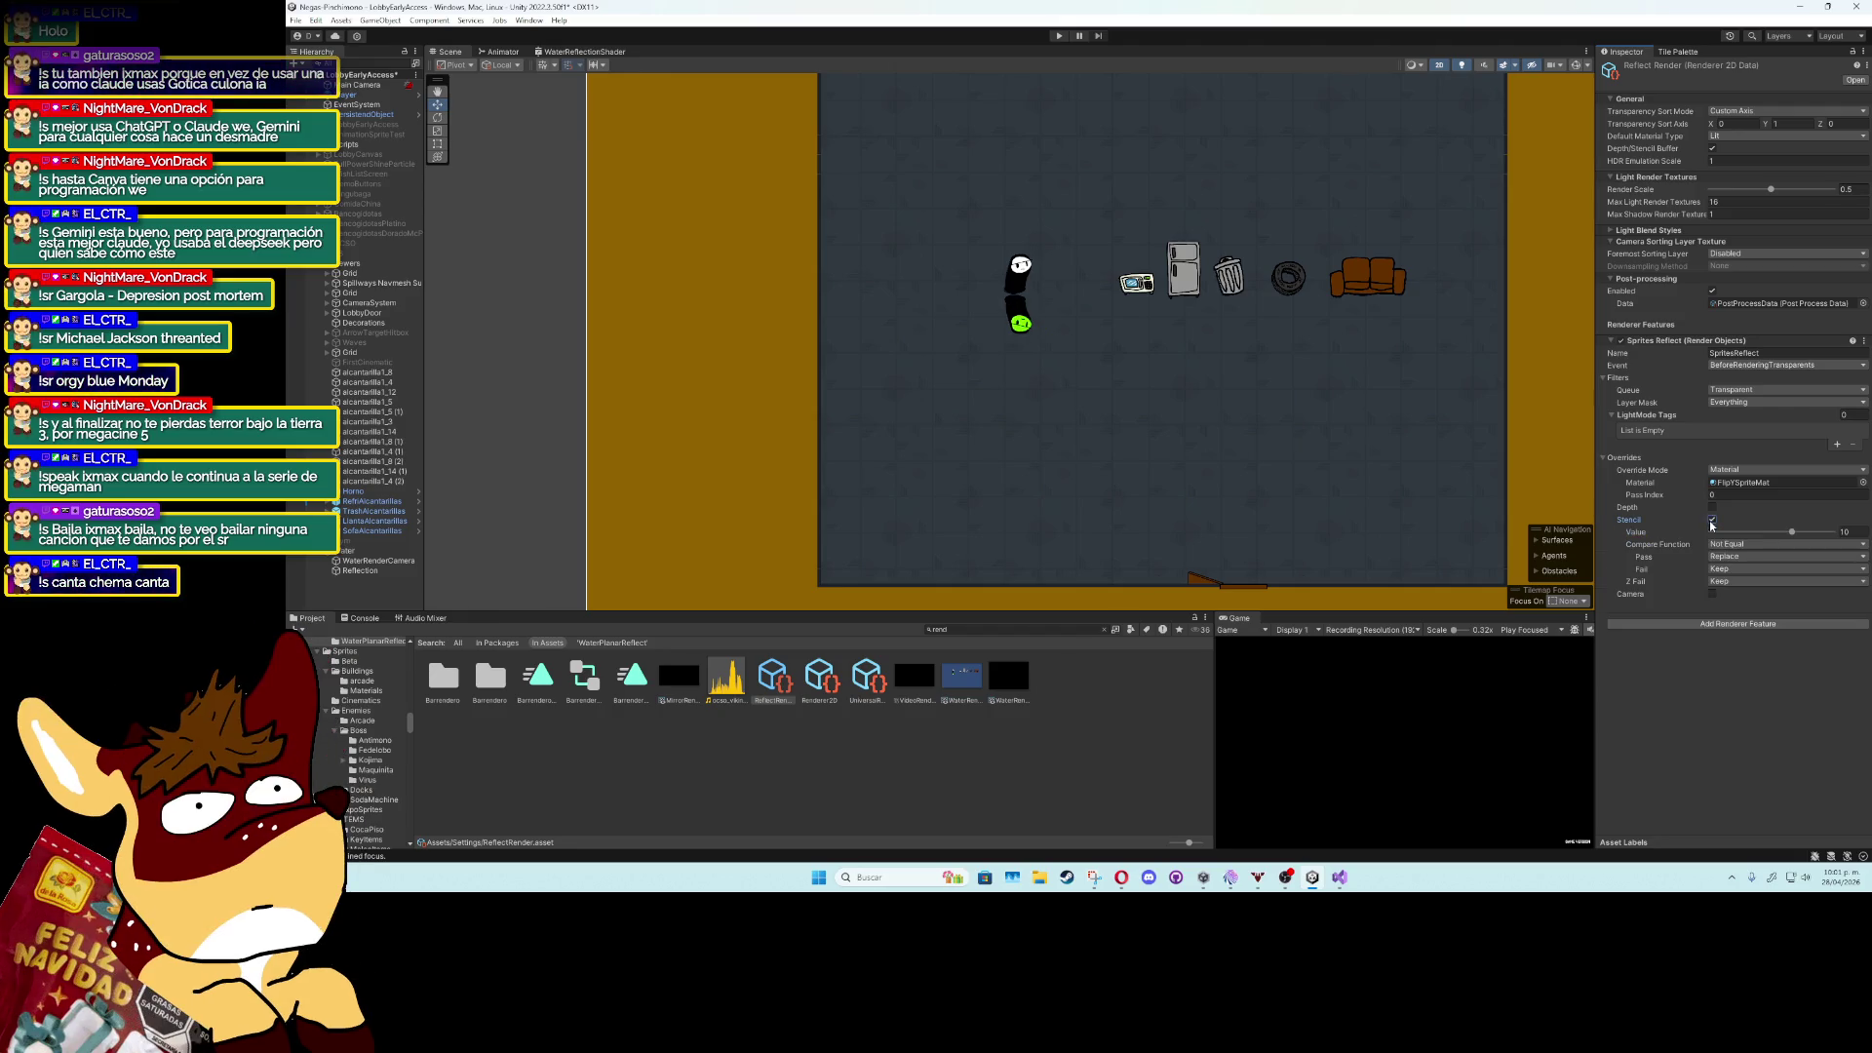
Set stencil Value to 0, adjust Compare Function and Z Fail to Replace, then disable Stencil.
mouse_move(1723, 534)
mouse_down()
mouse_move(1679, 537)
mouse_move(1829, 542)
mouse_up()
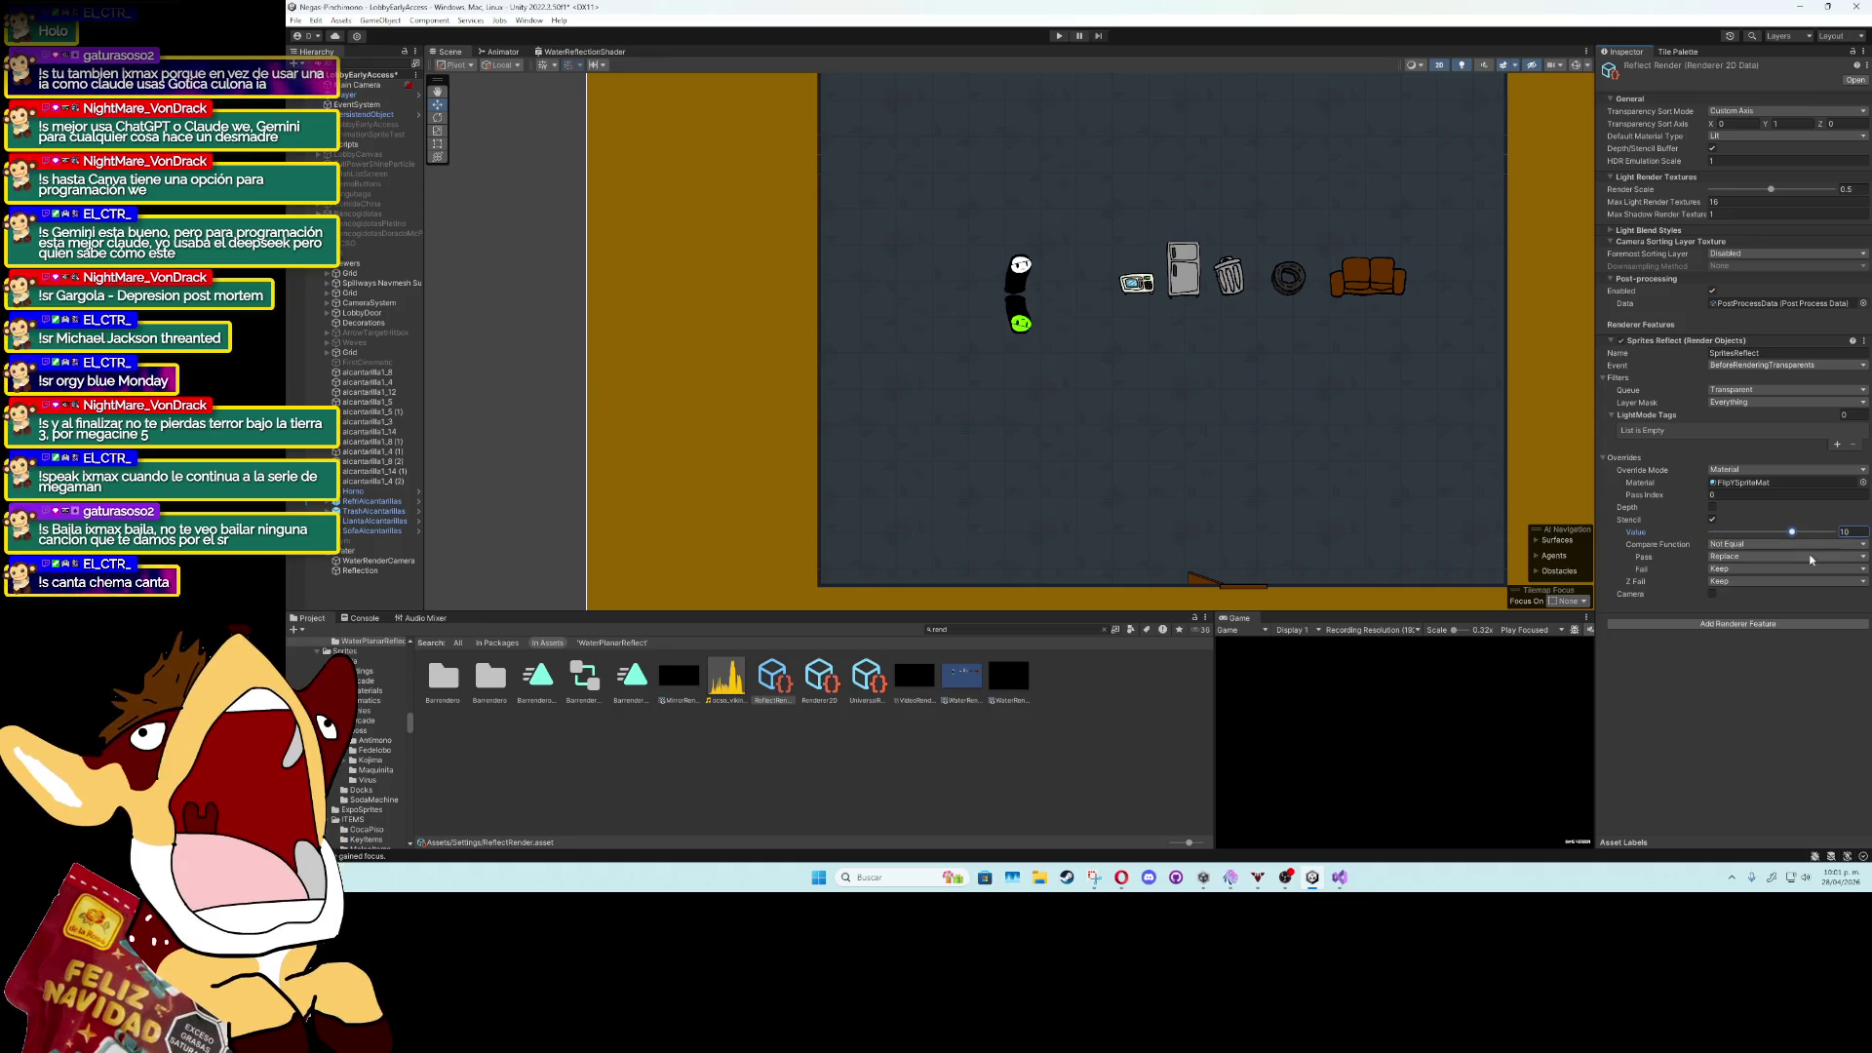
click(1713, 520)
click(1712, 520)
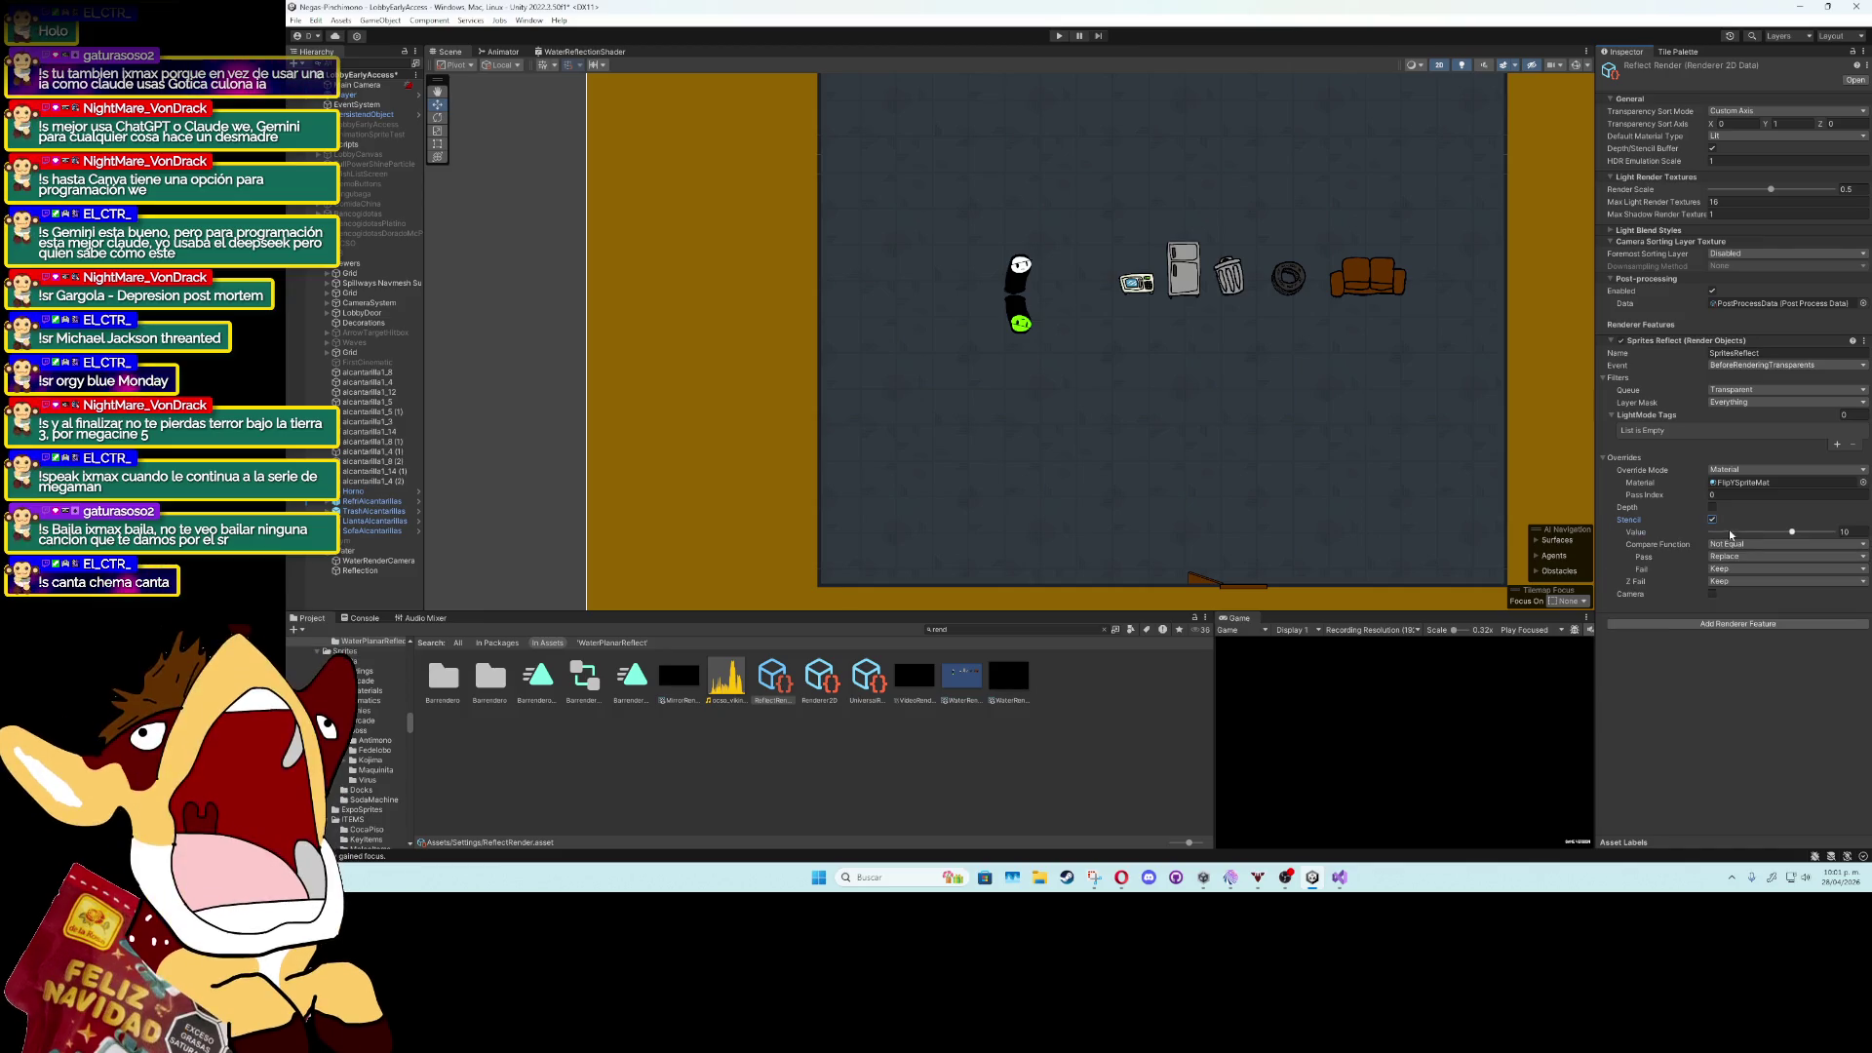
click(1745, 544)
click(1749, 557)
click(1749, 557)
click(1741, 566)
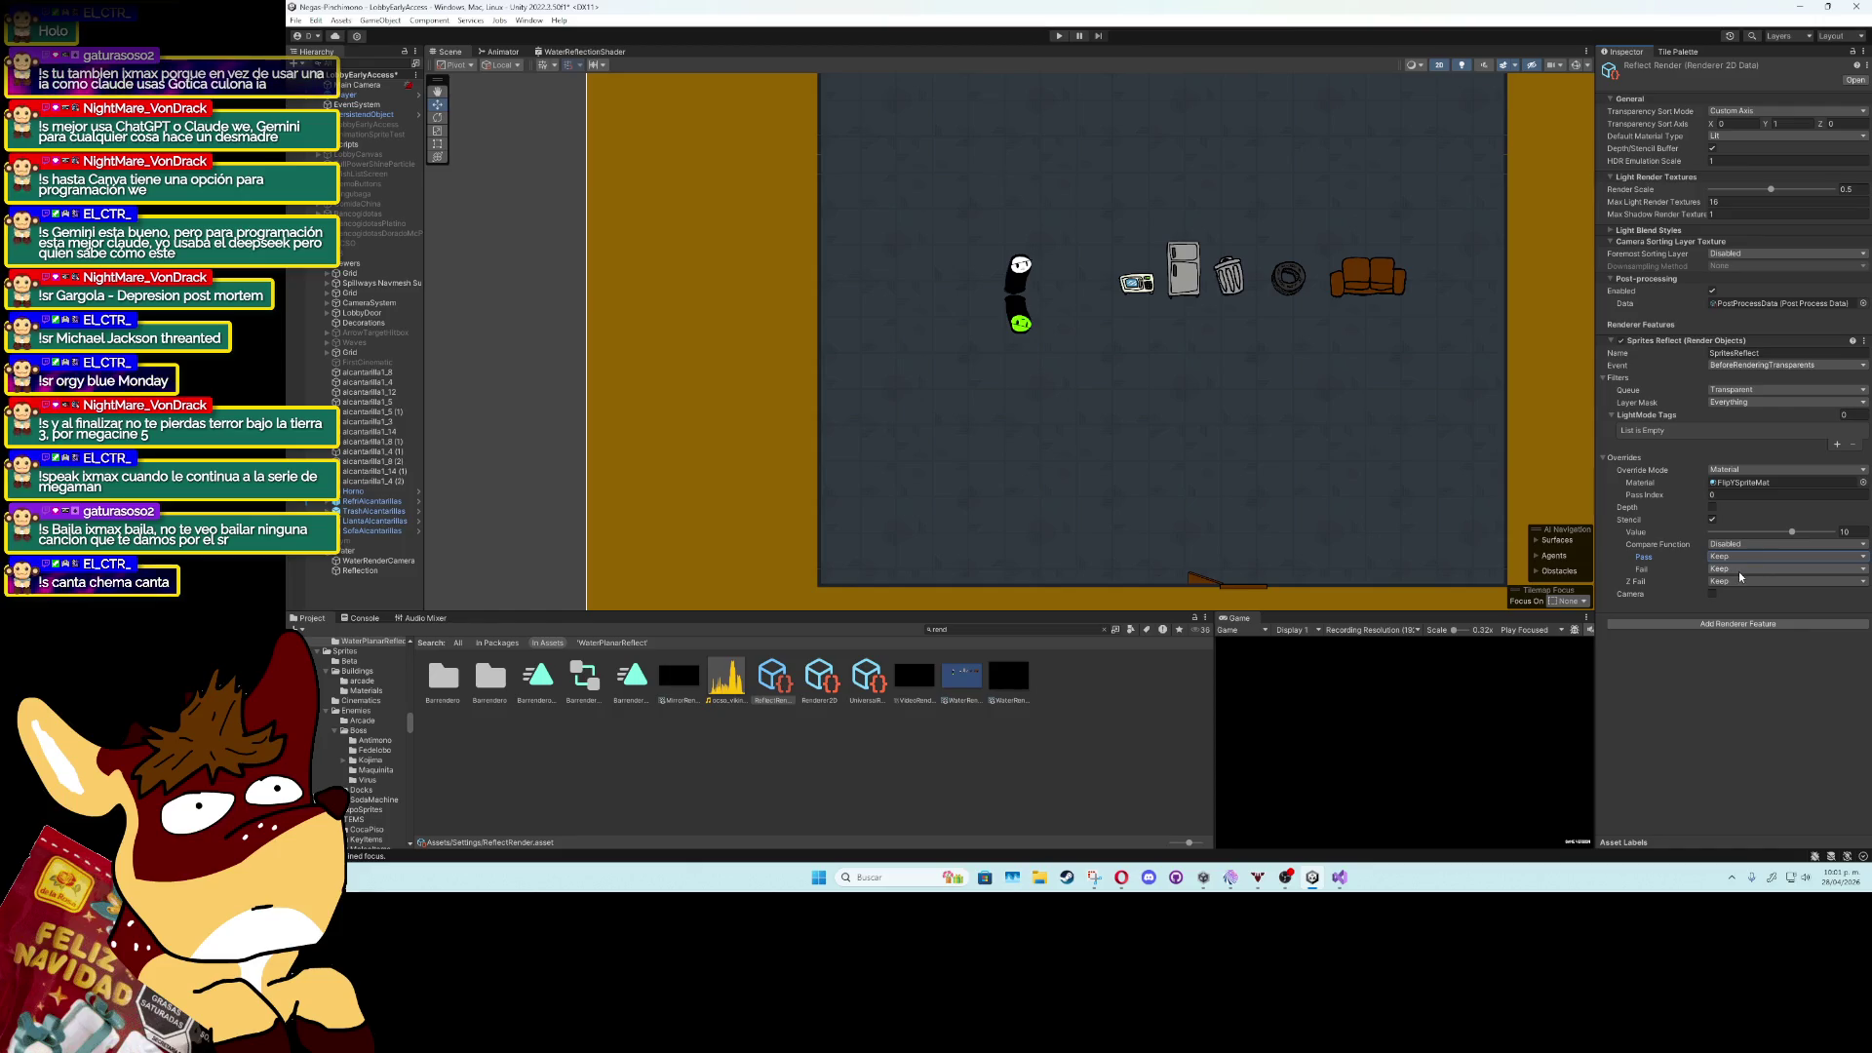
click(1738, 583)
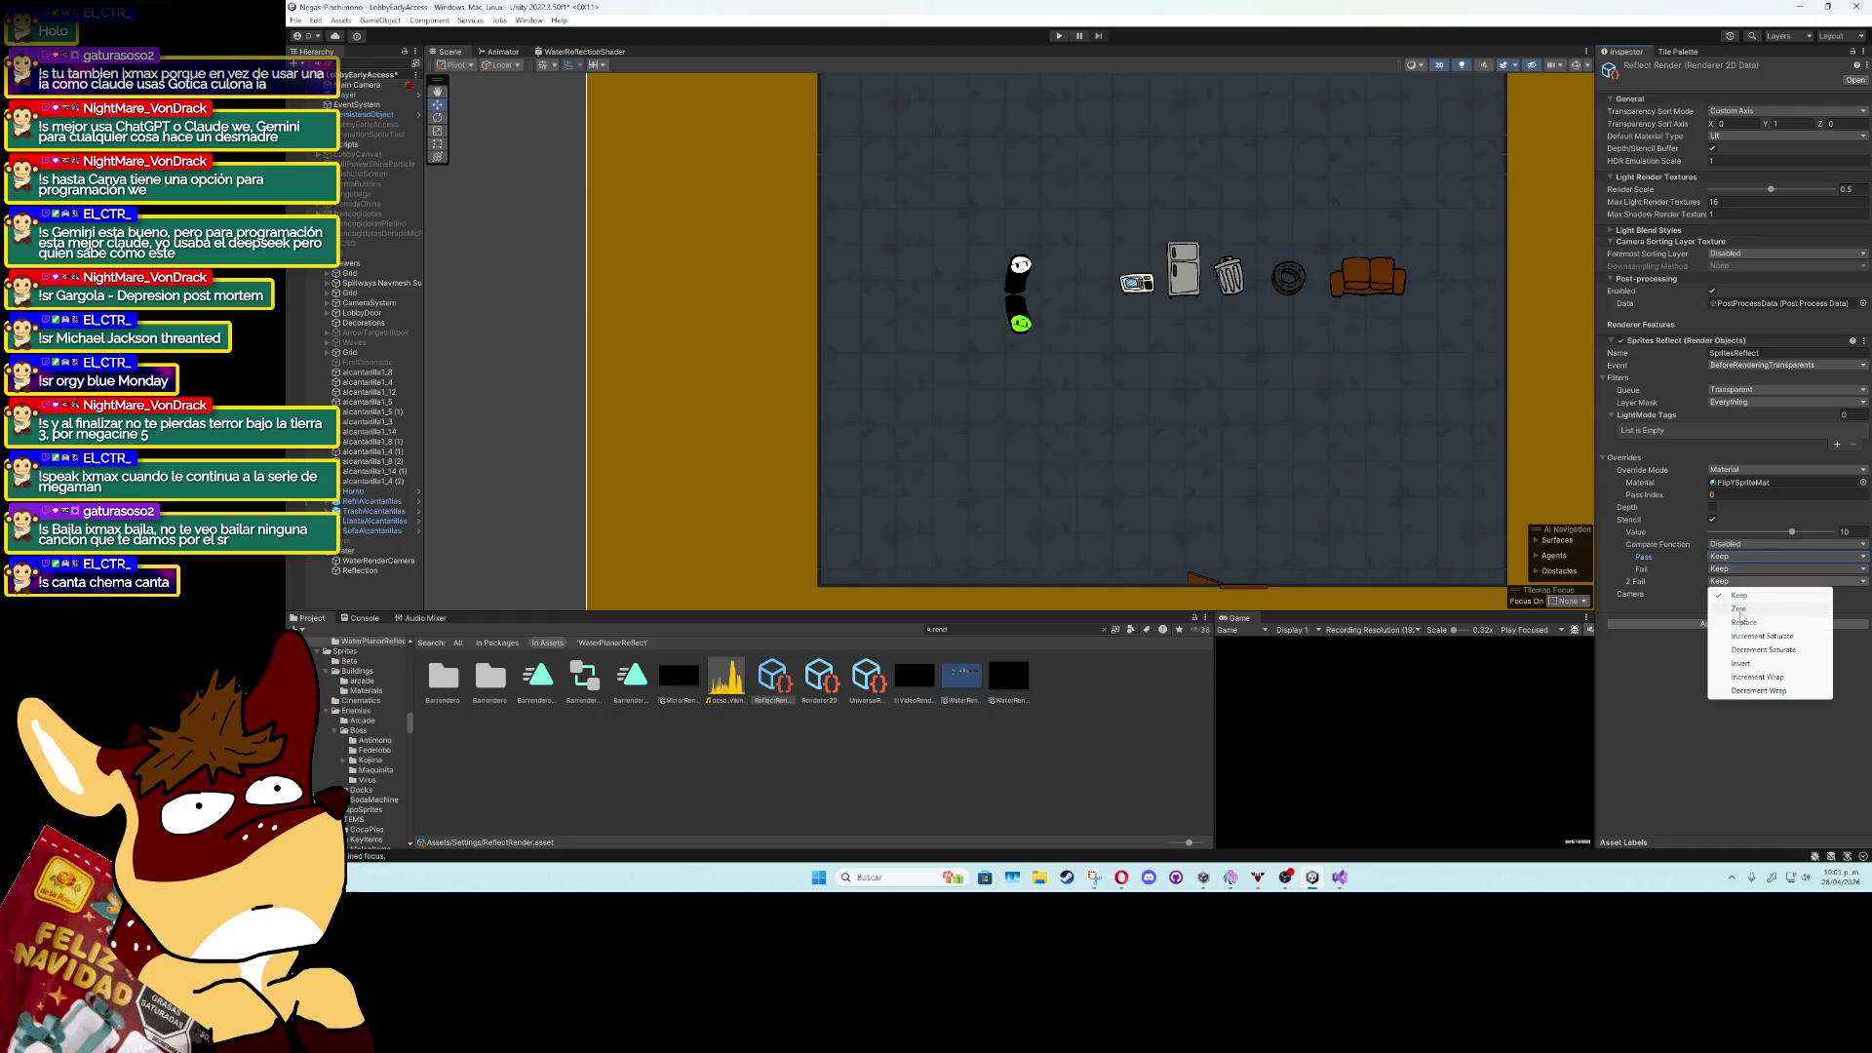
click(1749, 627)
click(1713, 522)
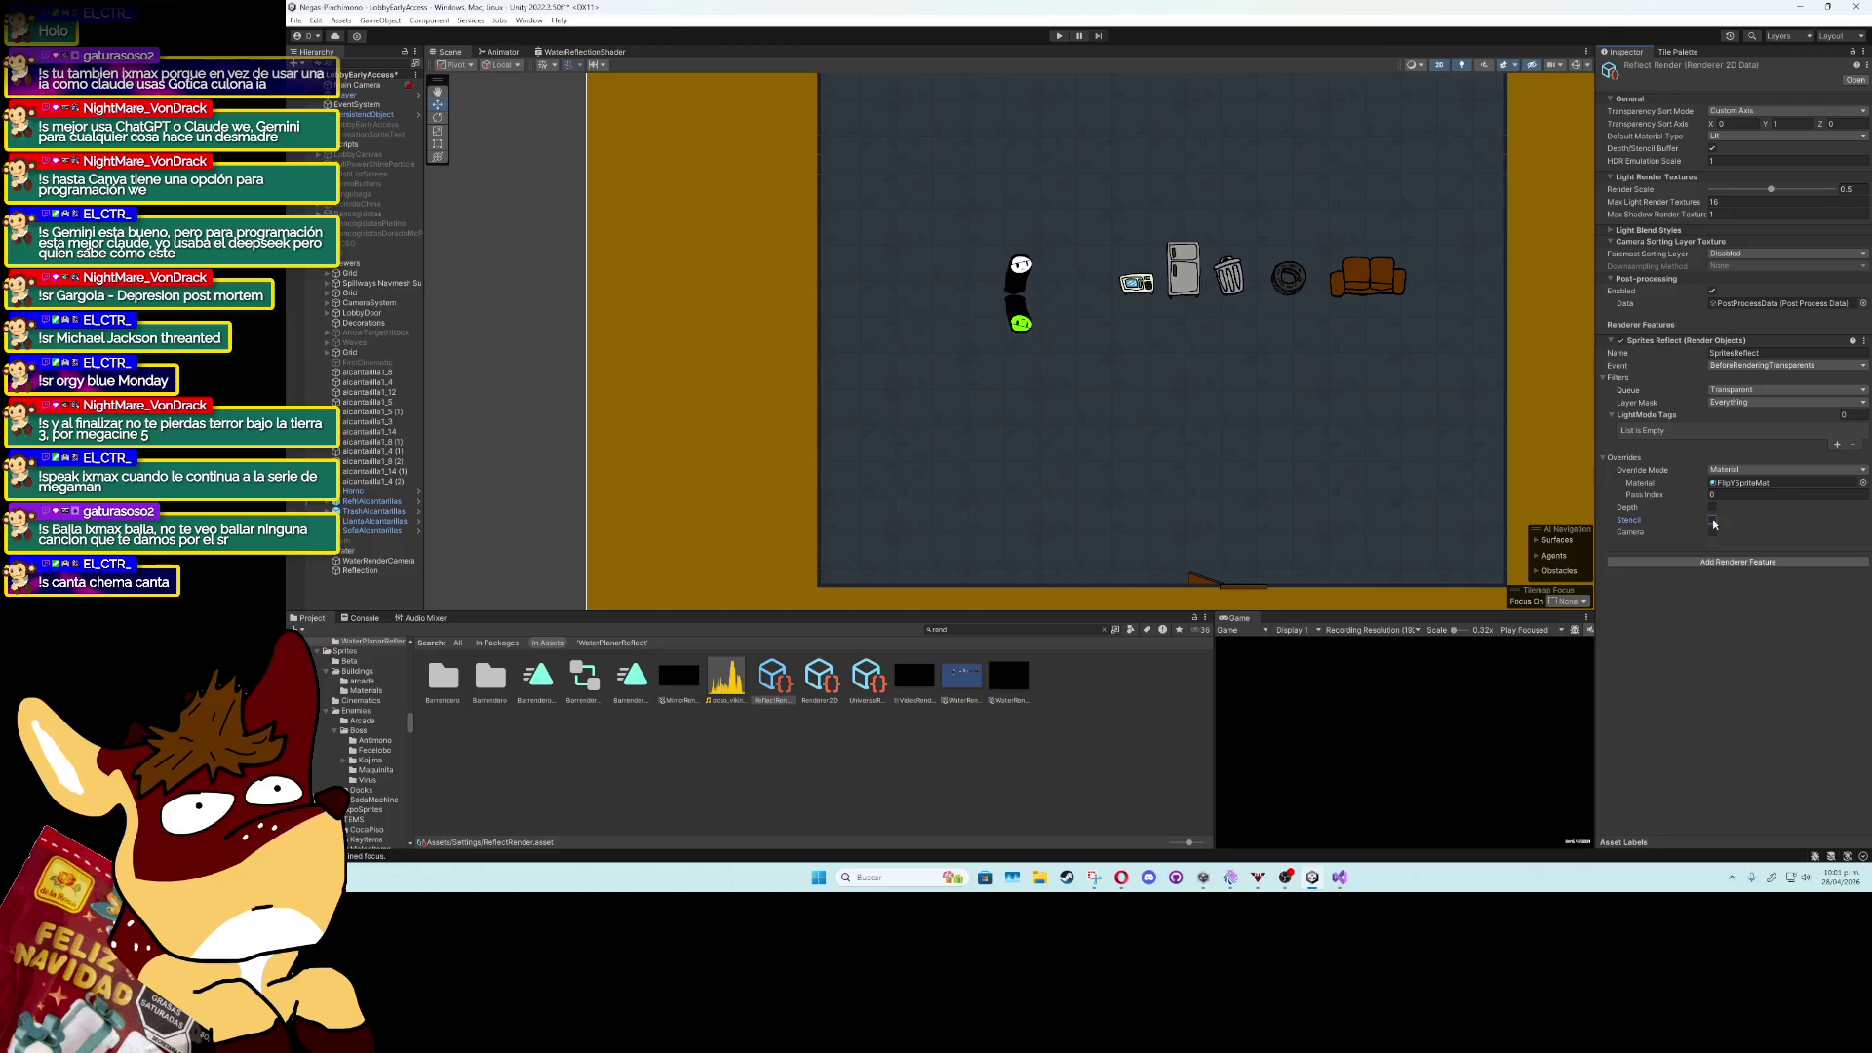
Enable the Depth override, keep Depth Test at Less Equal, then disable it again.
click(1713, 508)
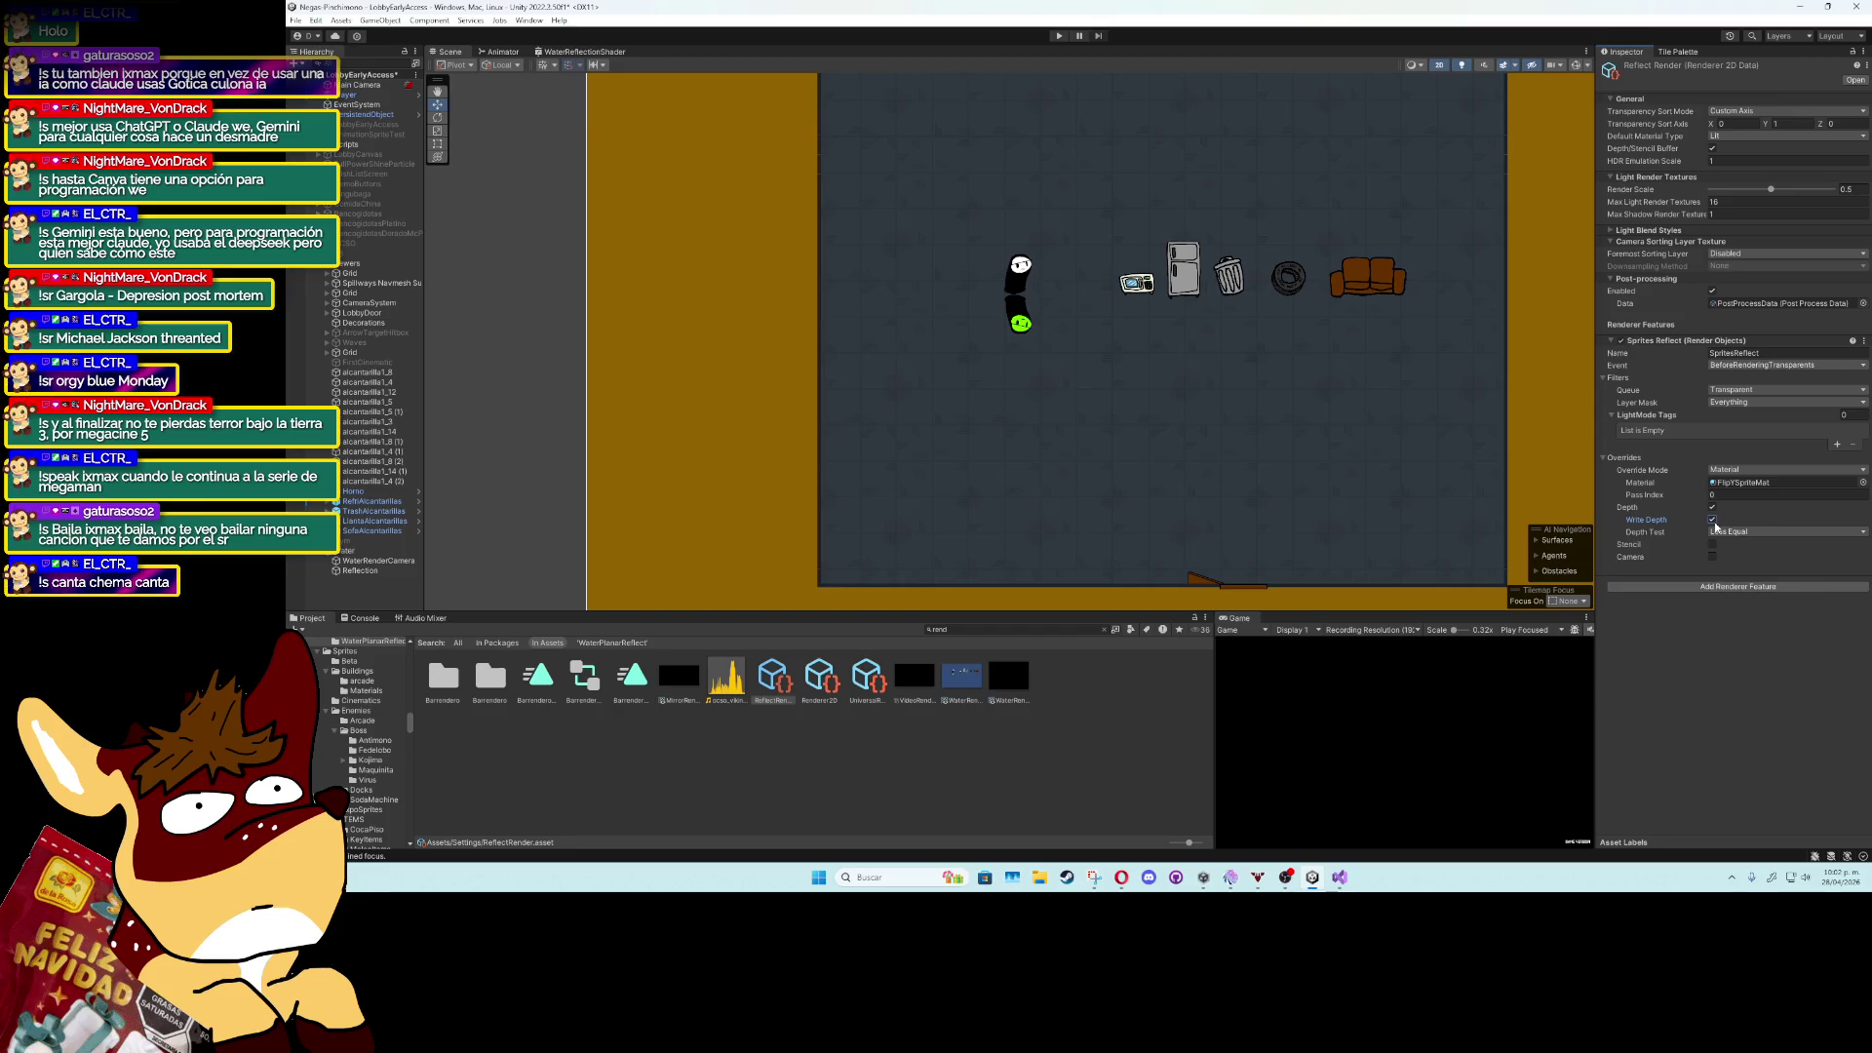
click(1720, 531)
click(1722, 552)
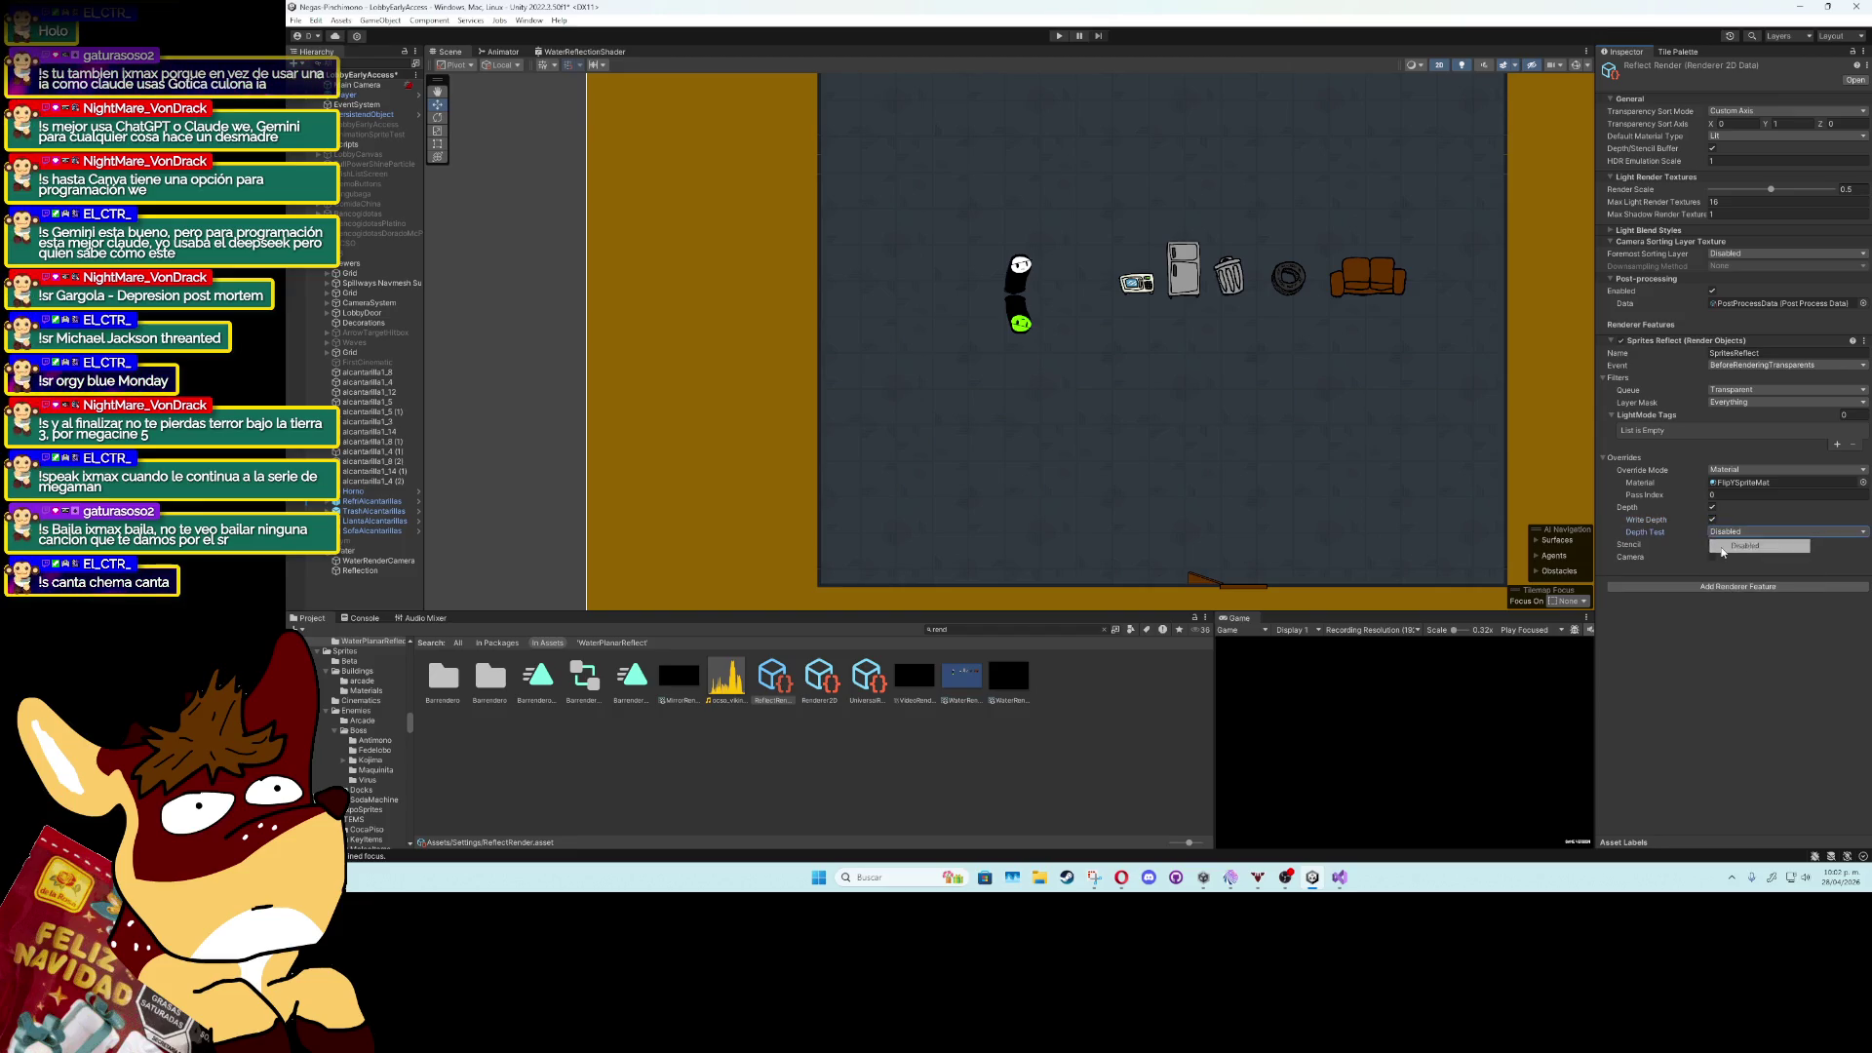
click(1713, 508)
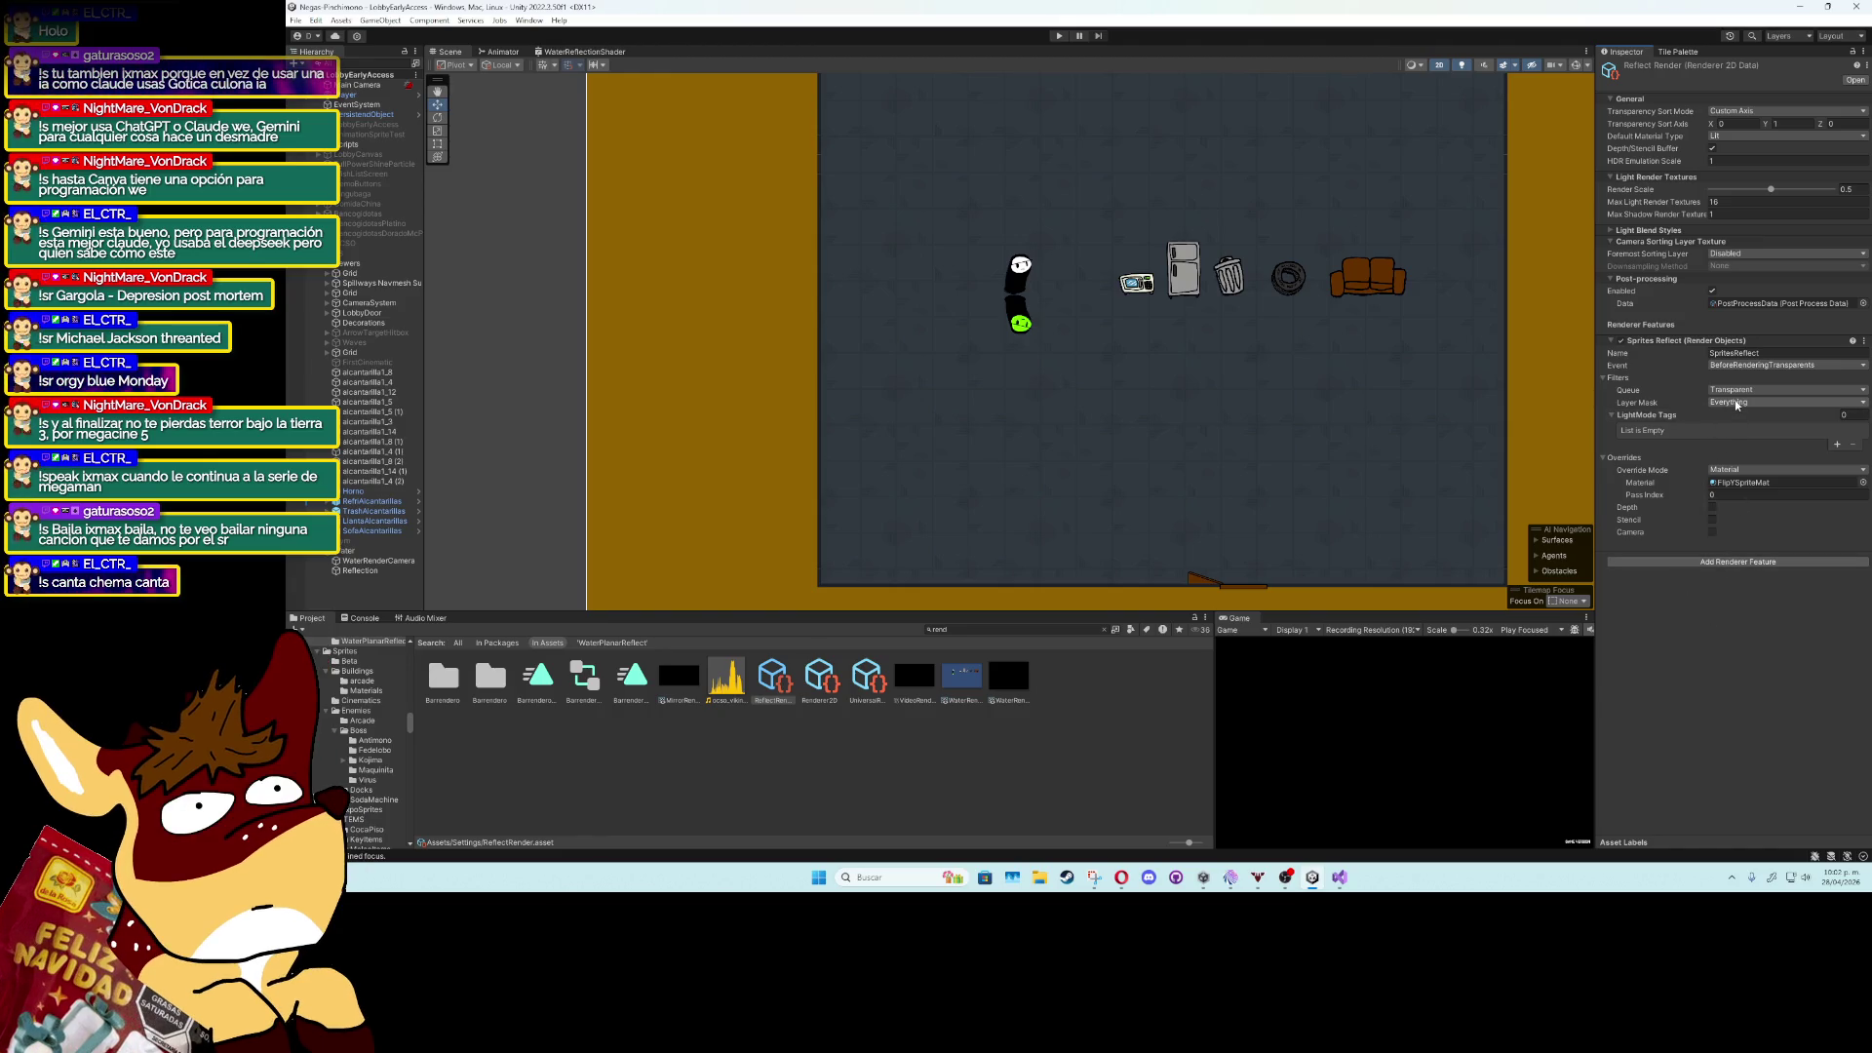
Keep the layer mask at Everything and try the Opaque render queue before returning to Transparent.
click(1736, 404)
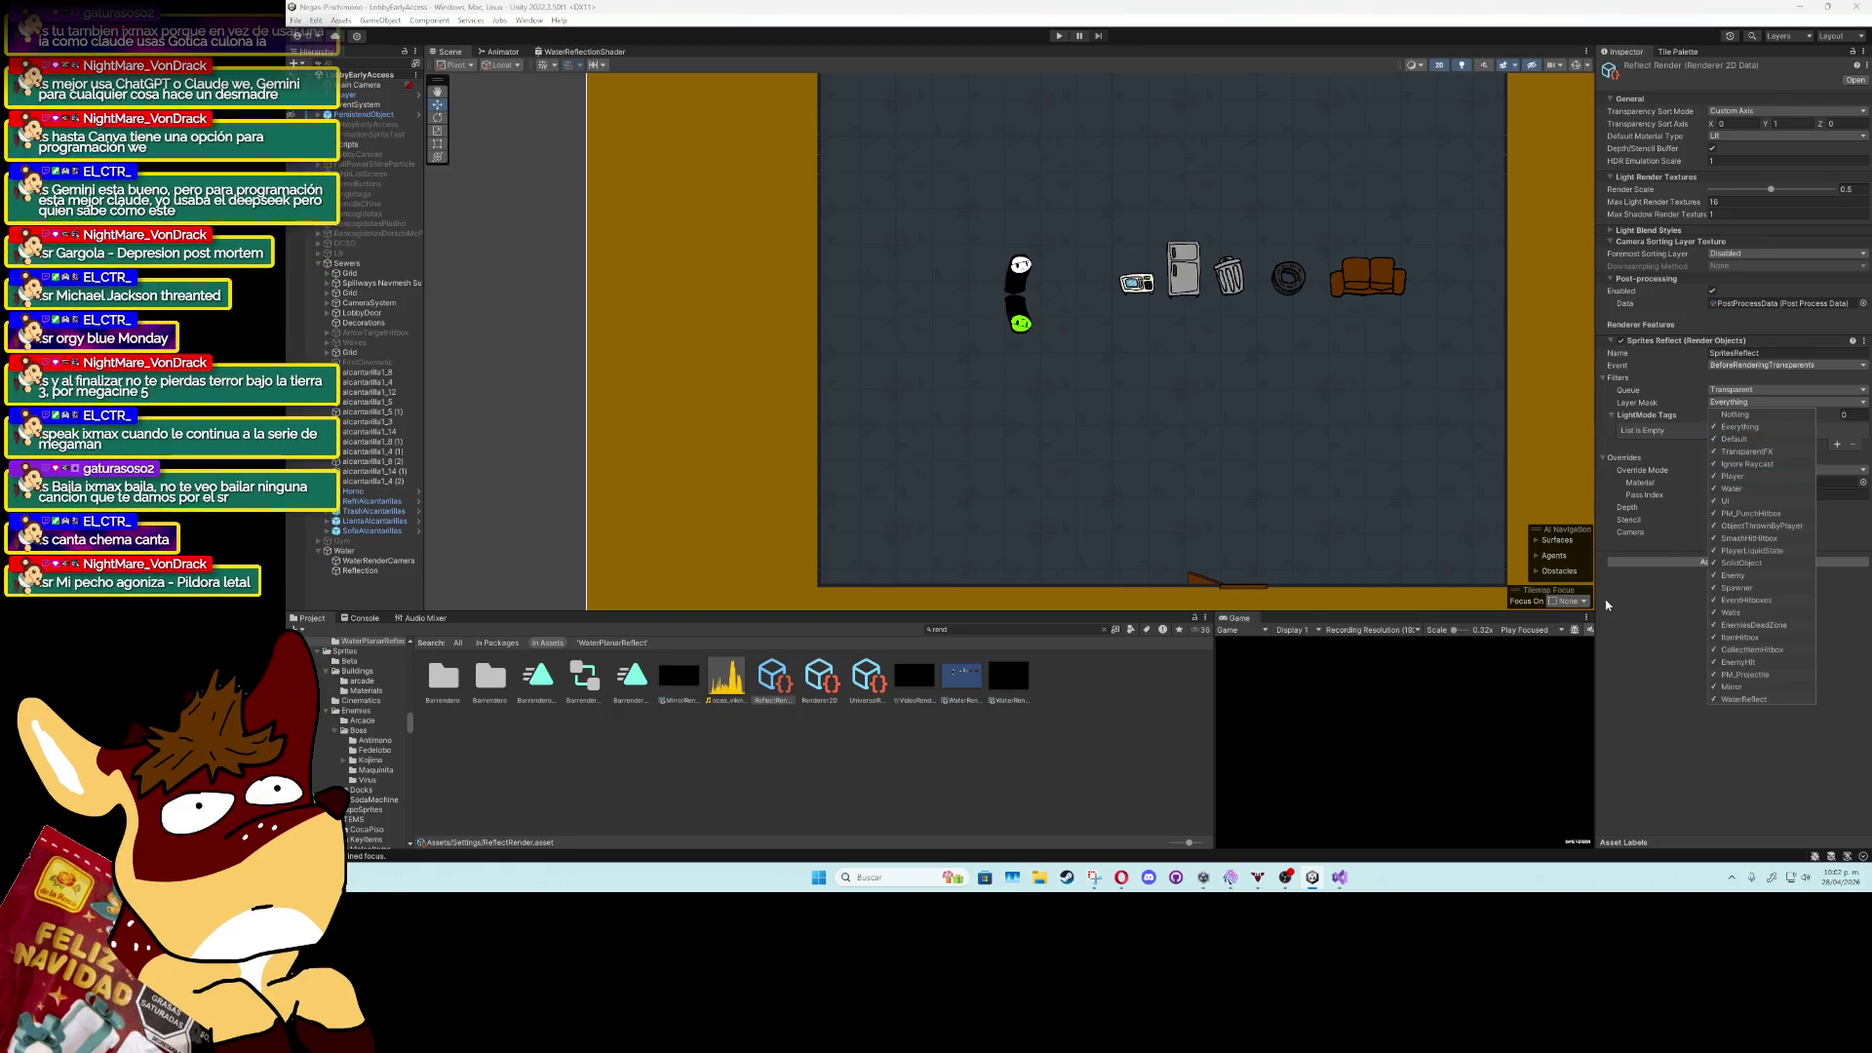
click(1640, 626)
click(1755, 388)
click(1763, 402)
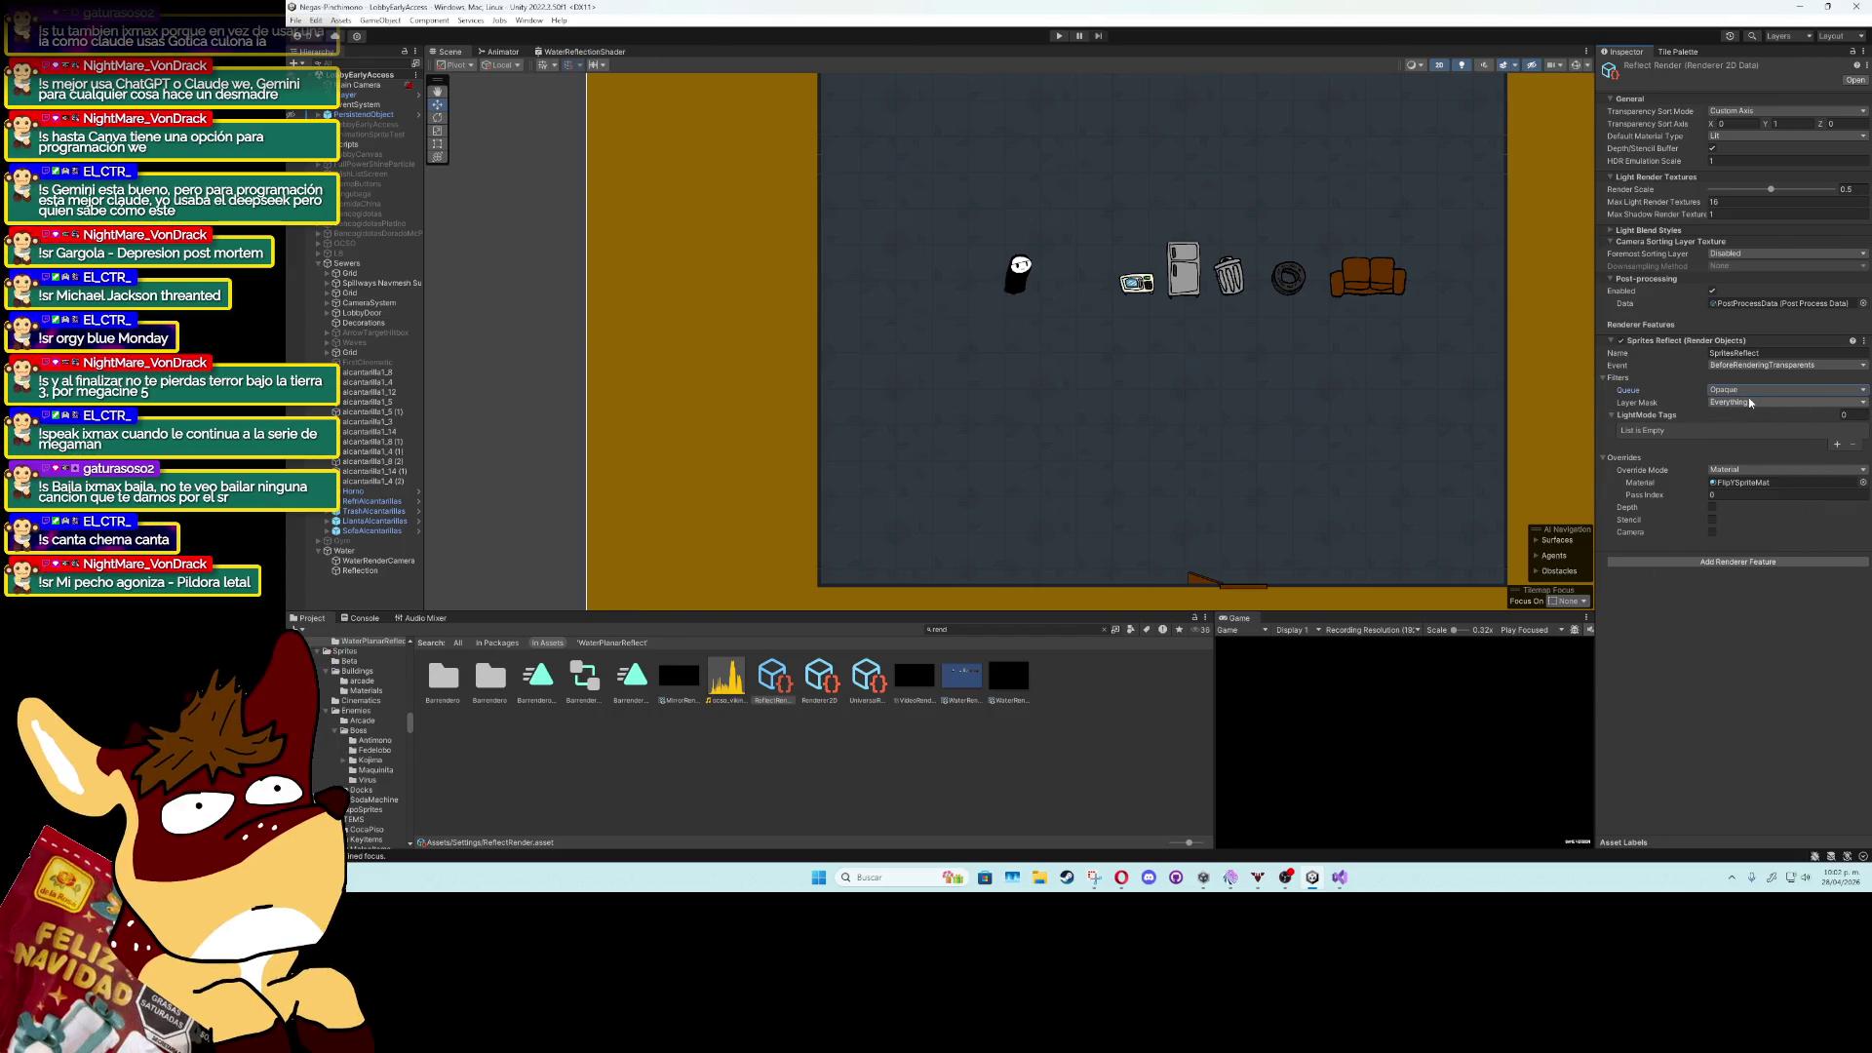
click(1733, 416)
click(1743, 389)
click(1743, 400)
Try AfterRenderingTransparents and BeforeRenderingPrePasses as the event, settling on BeforeRenderingTransparents.
click(1753, 367)
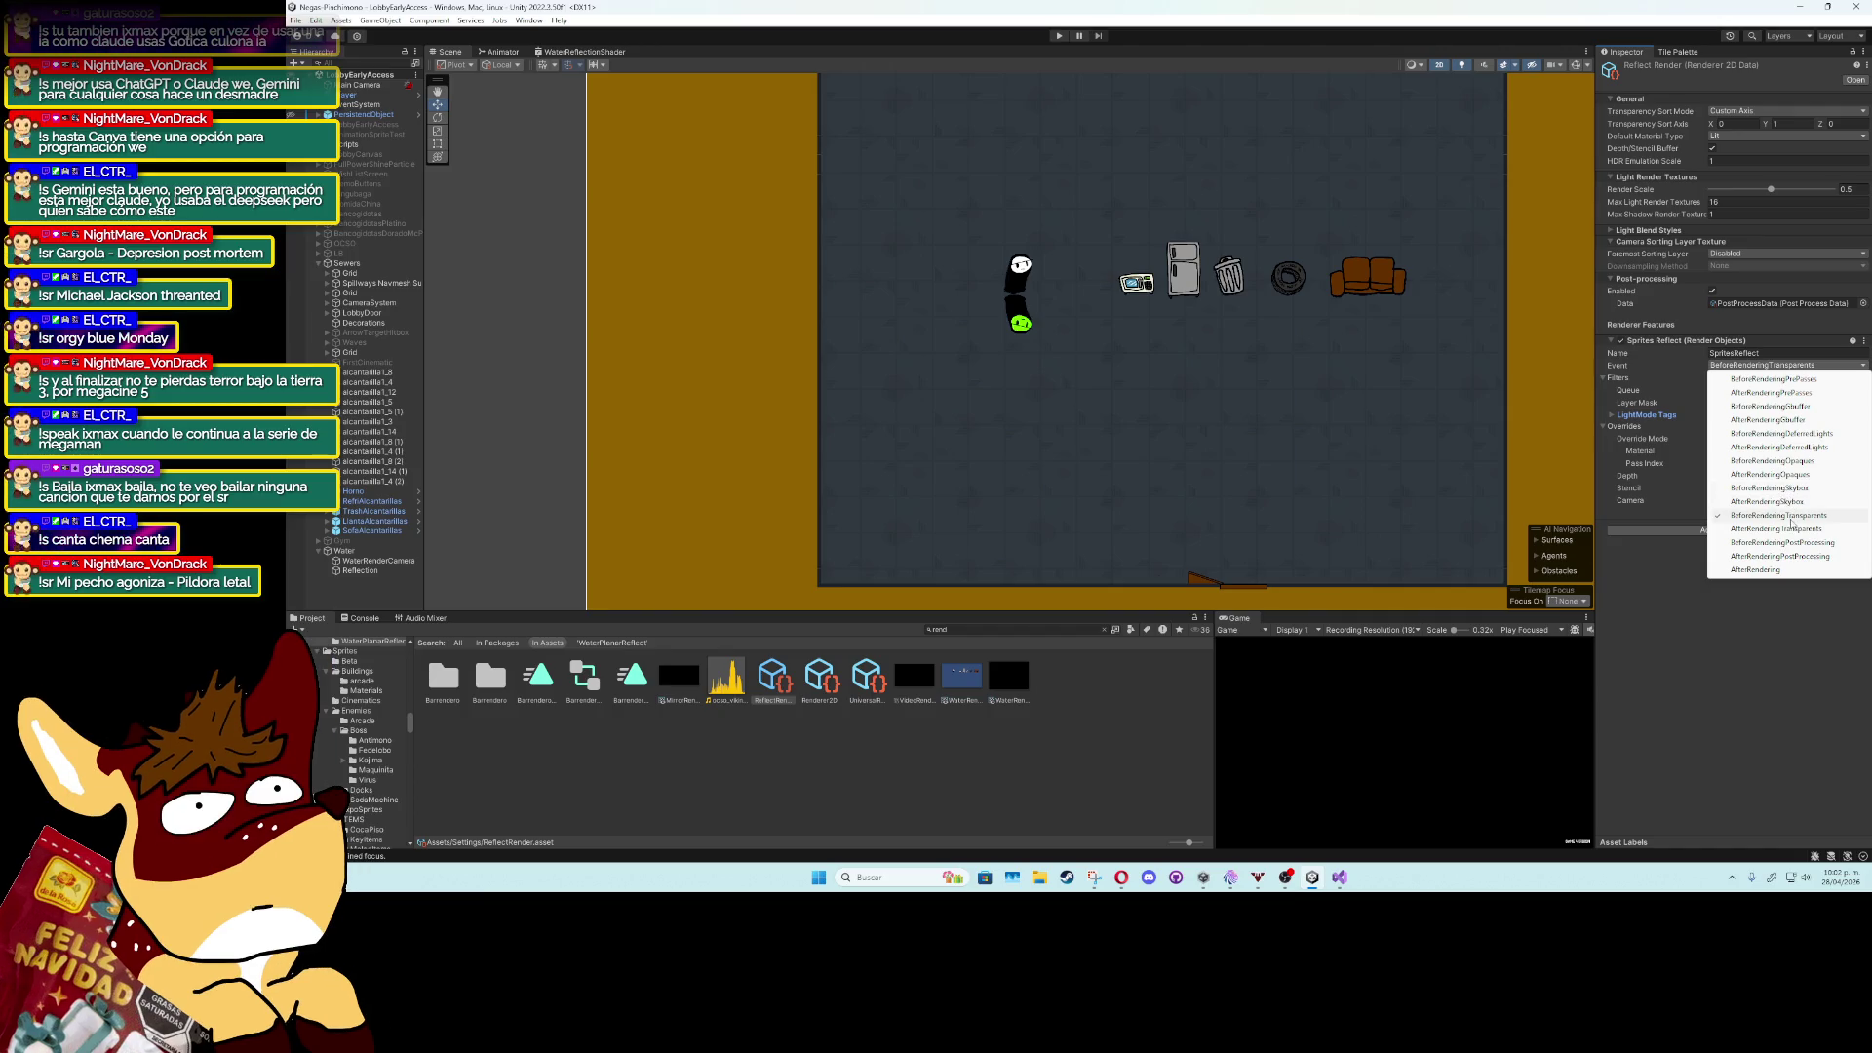
click(1791, 528)
click(1777, 367)
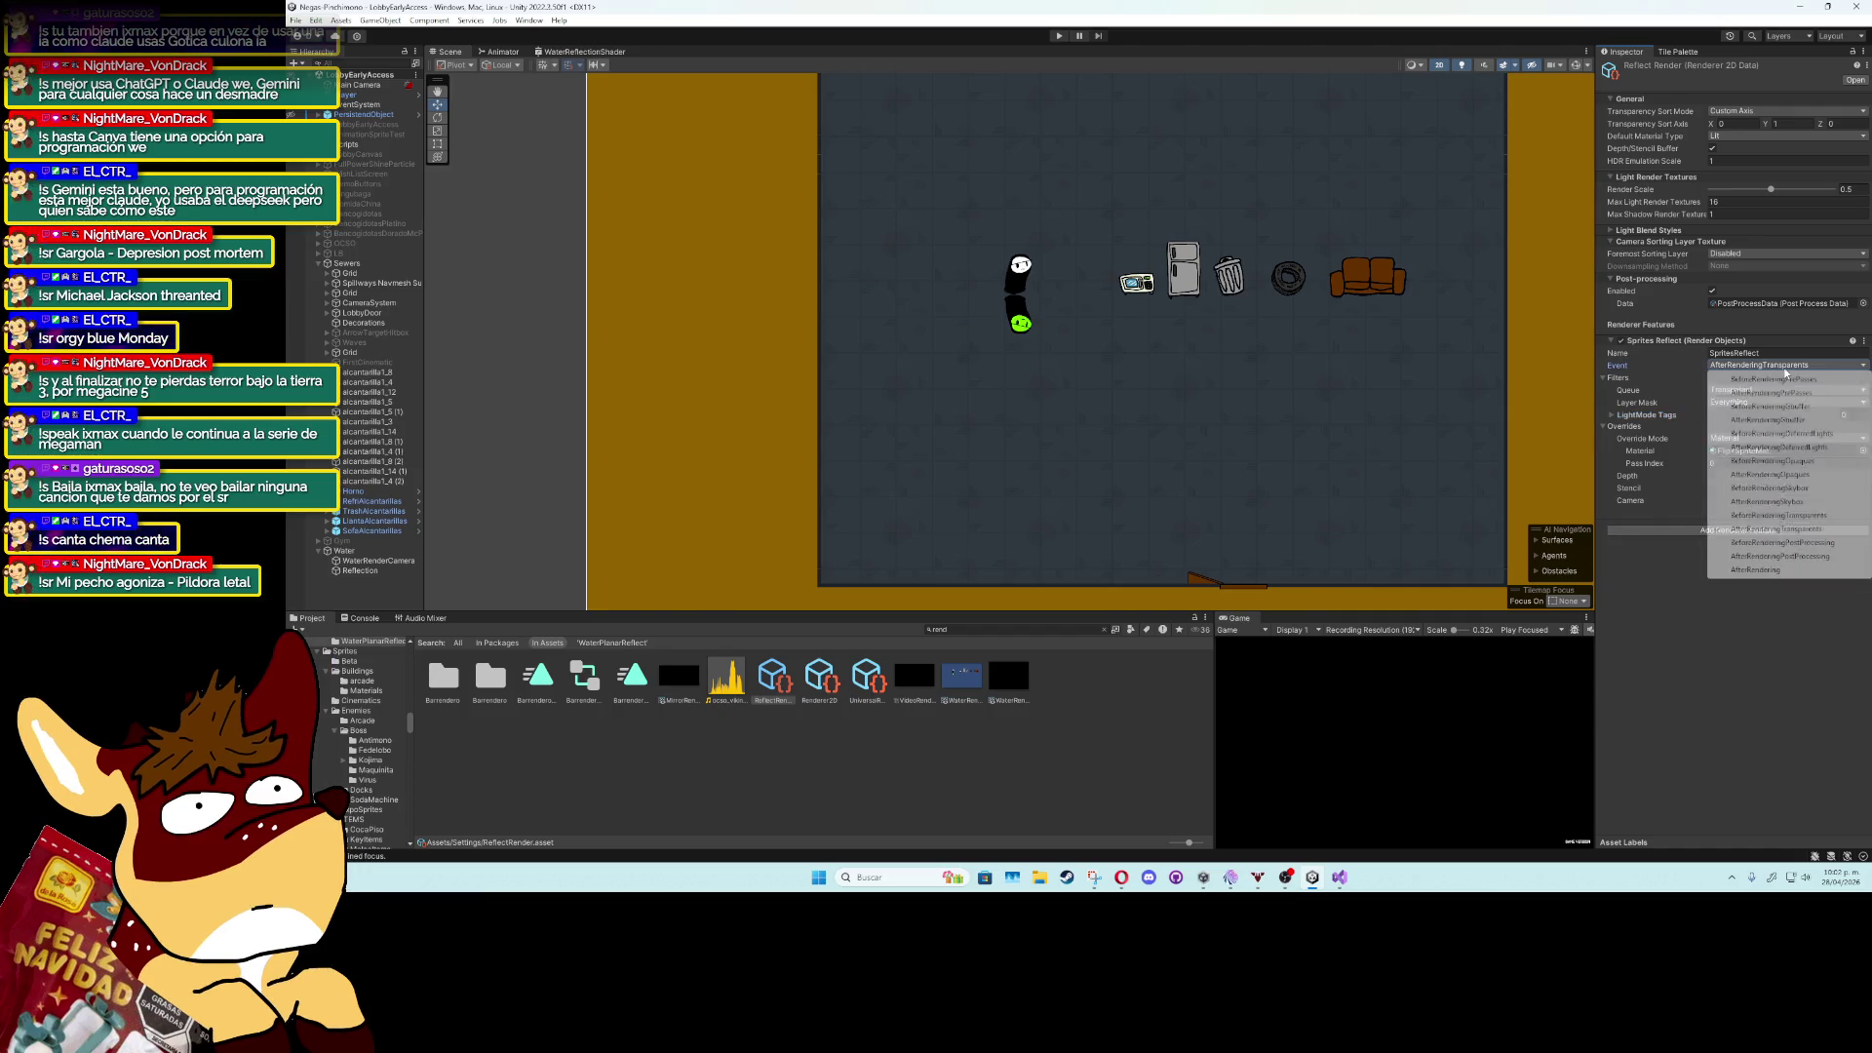
click(1778, 378)
click(1778, 366)
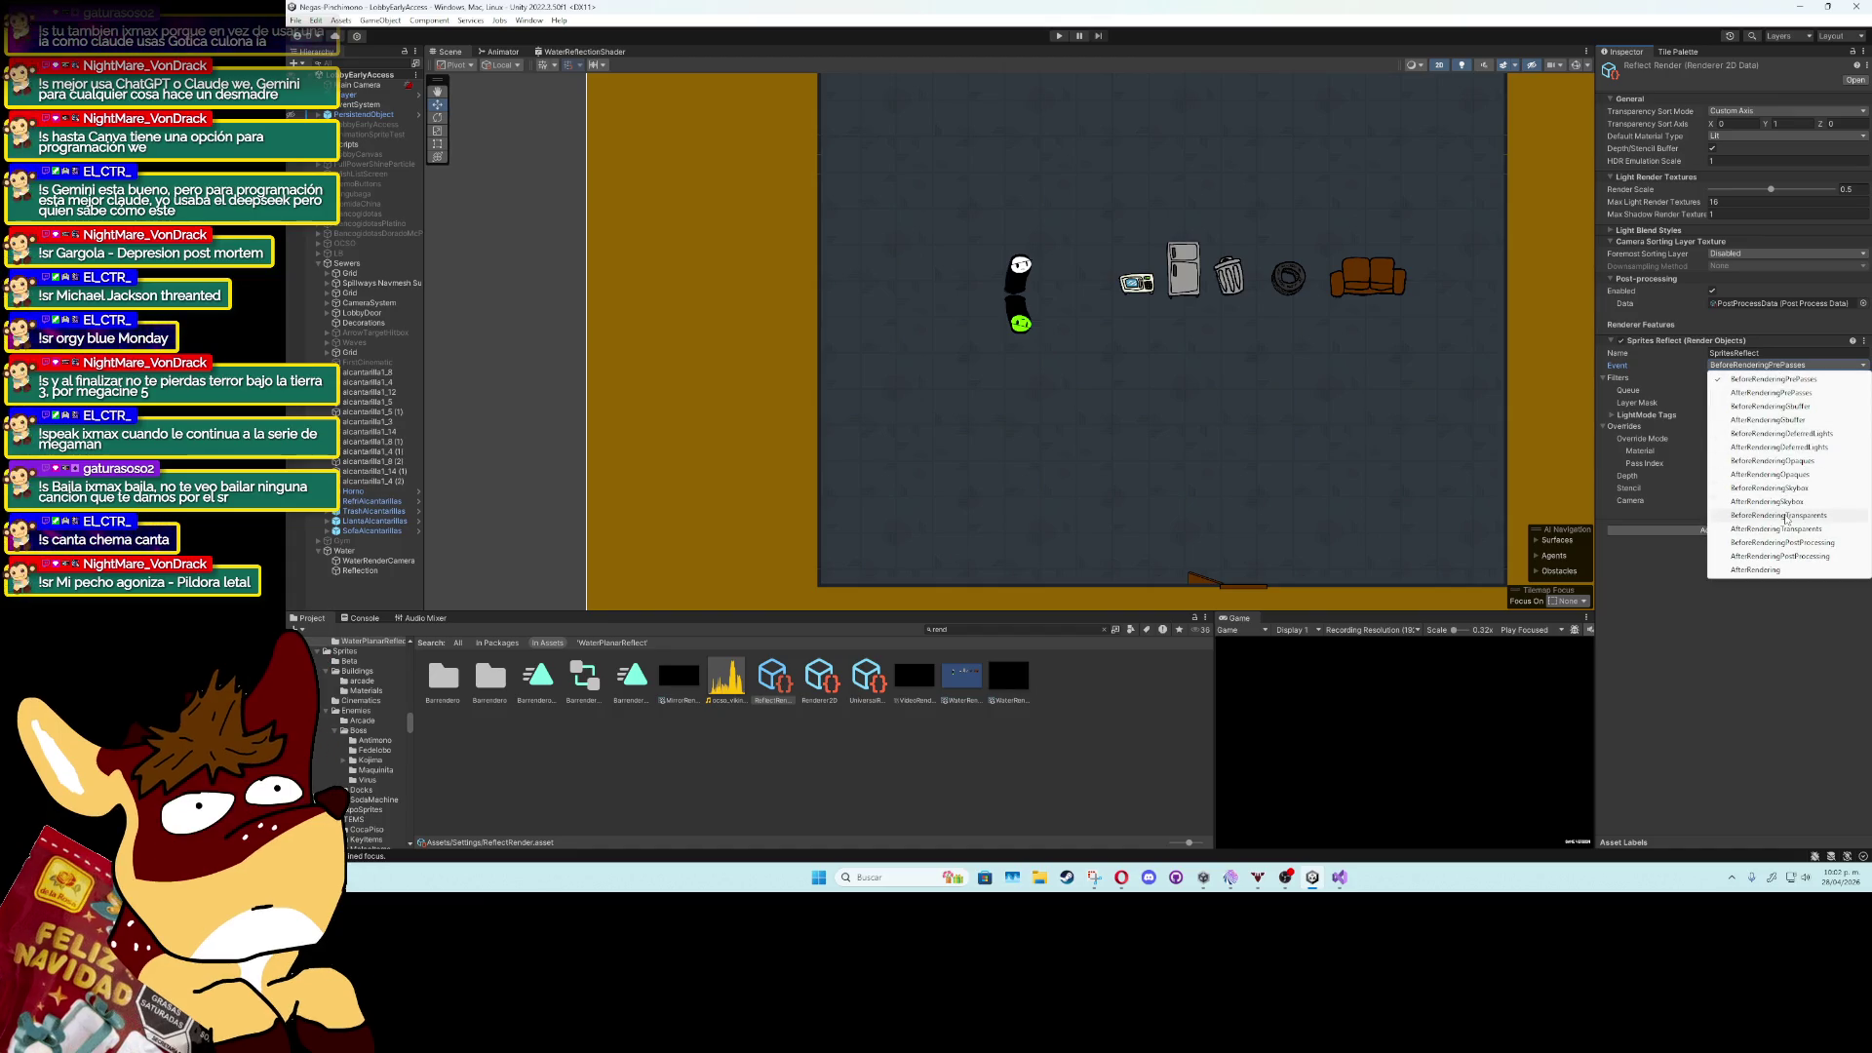
click(1787, 517)
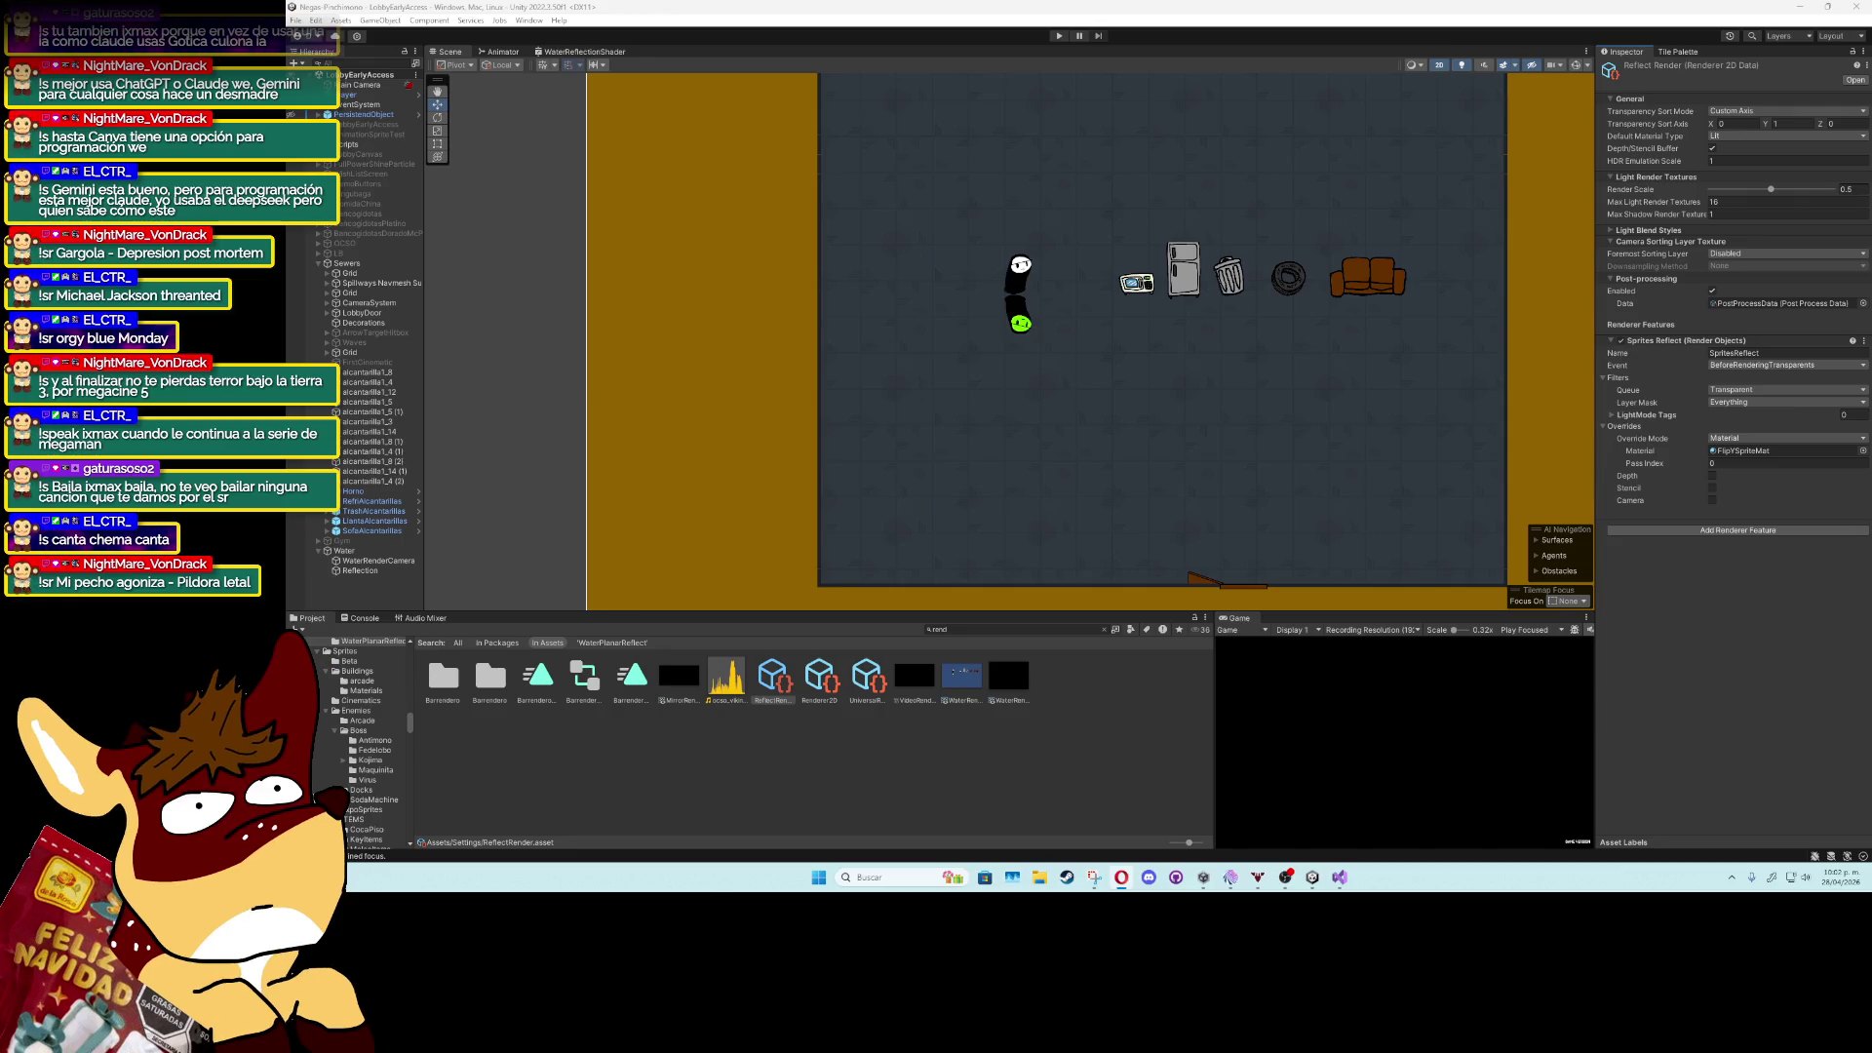
Search 'amon' in the Project and drag the GenomeAmongos prefab into the room.
click(960, 627)
text(amo)
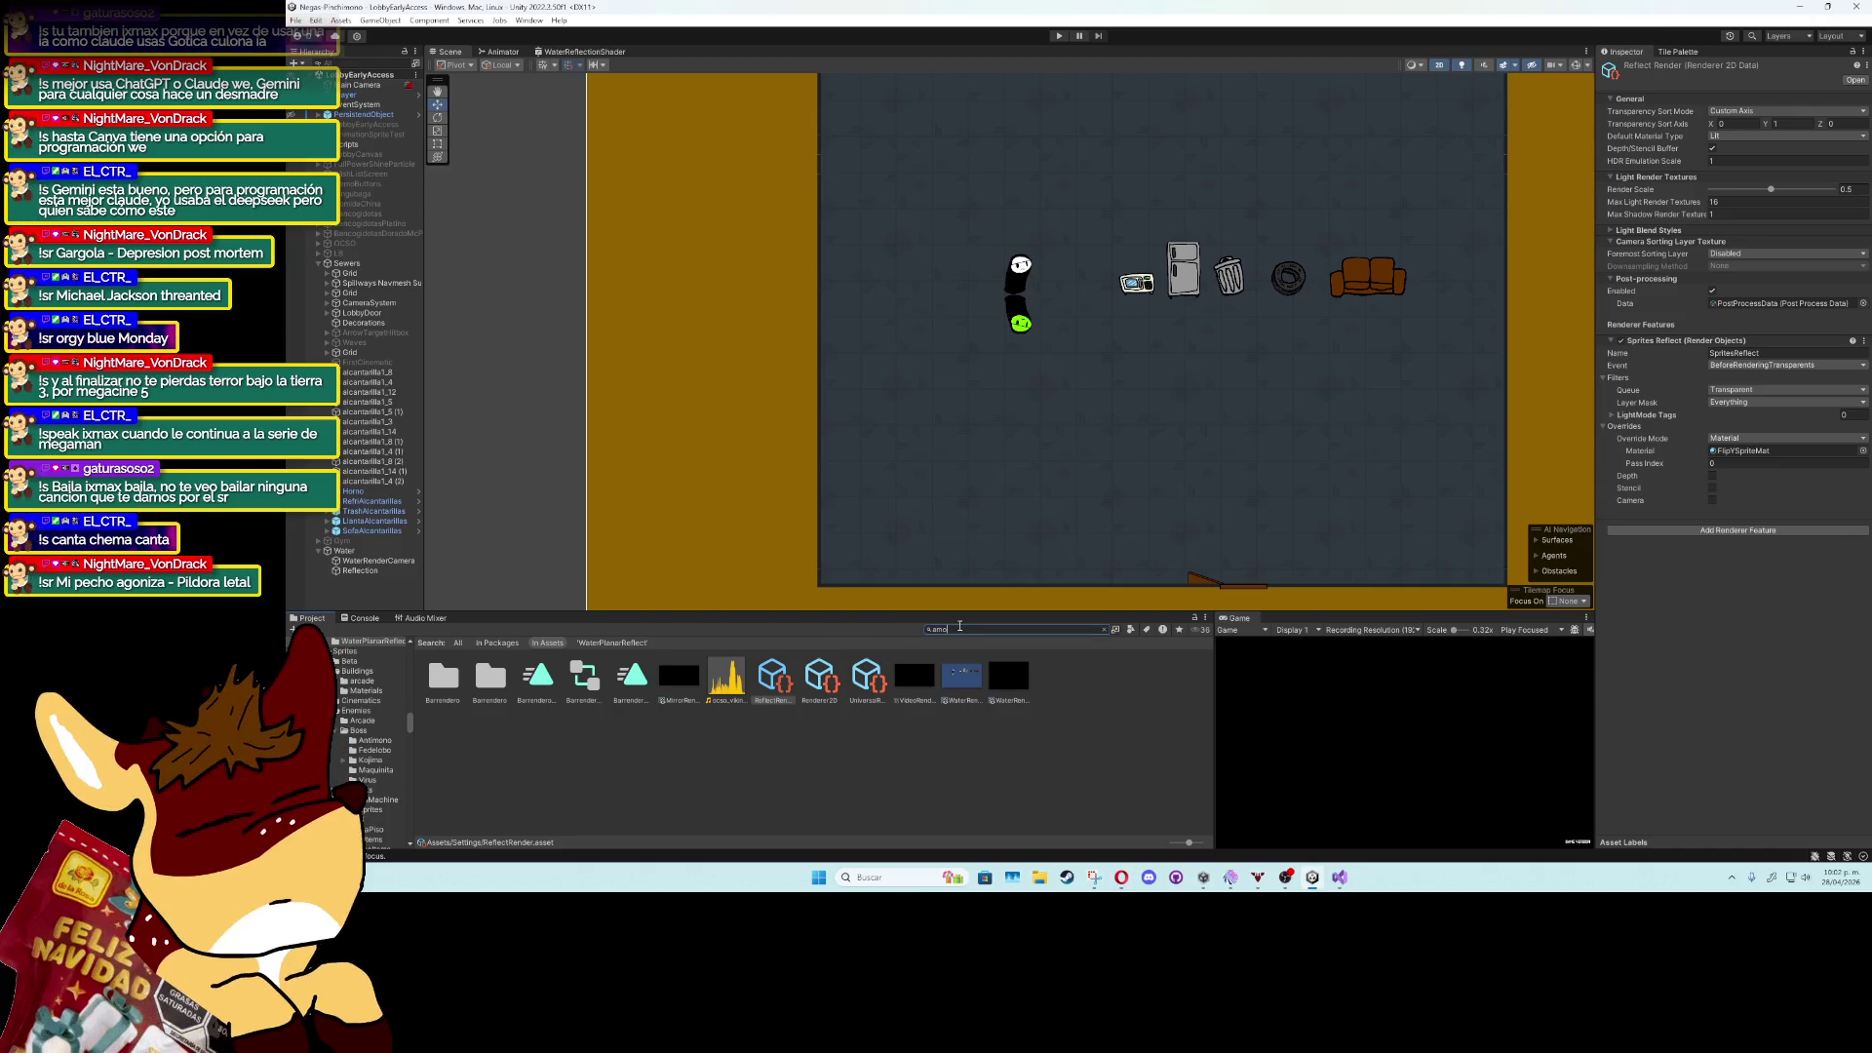
text(n)
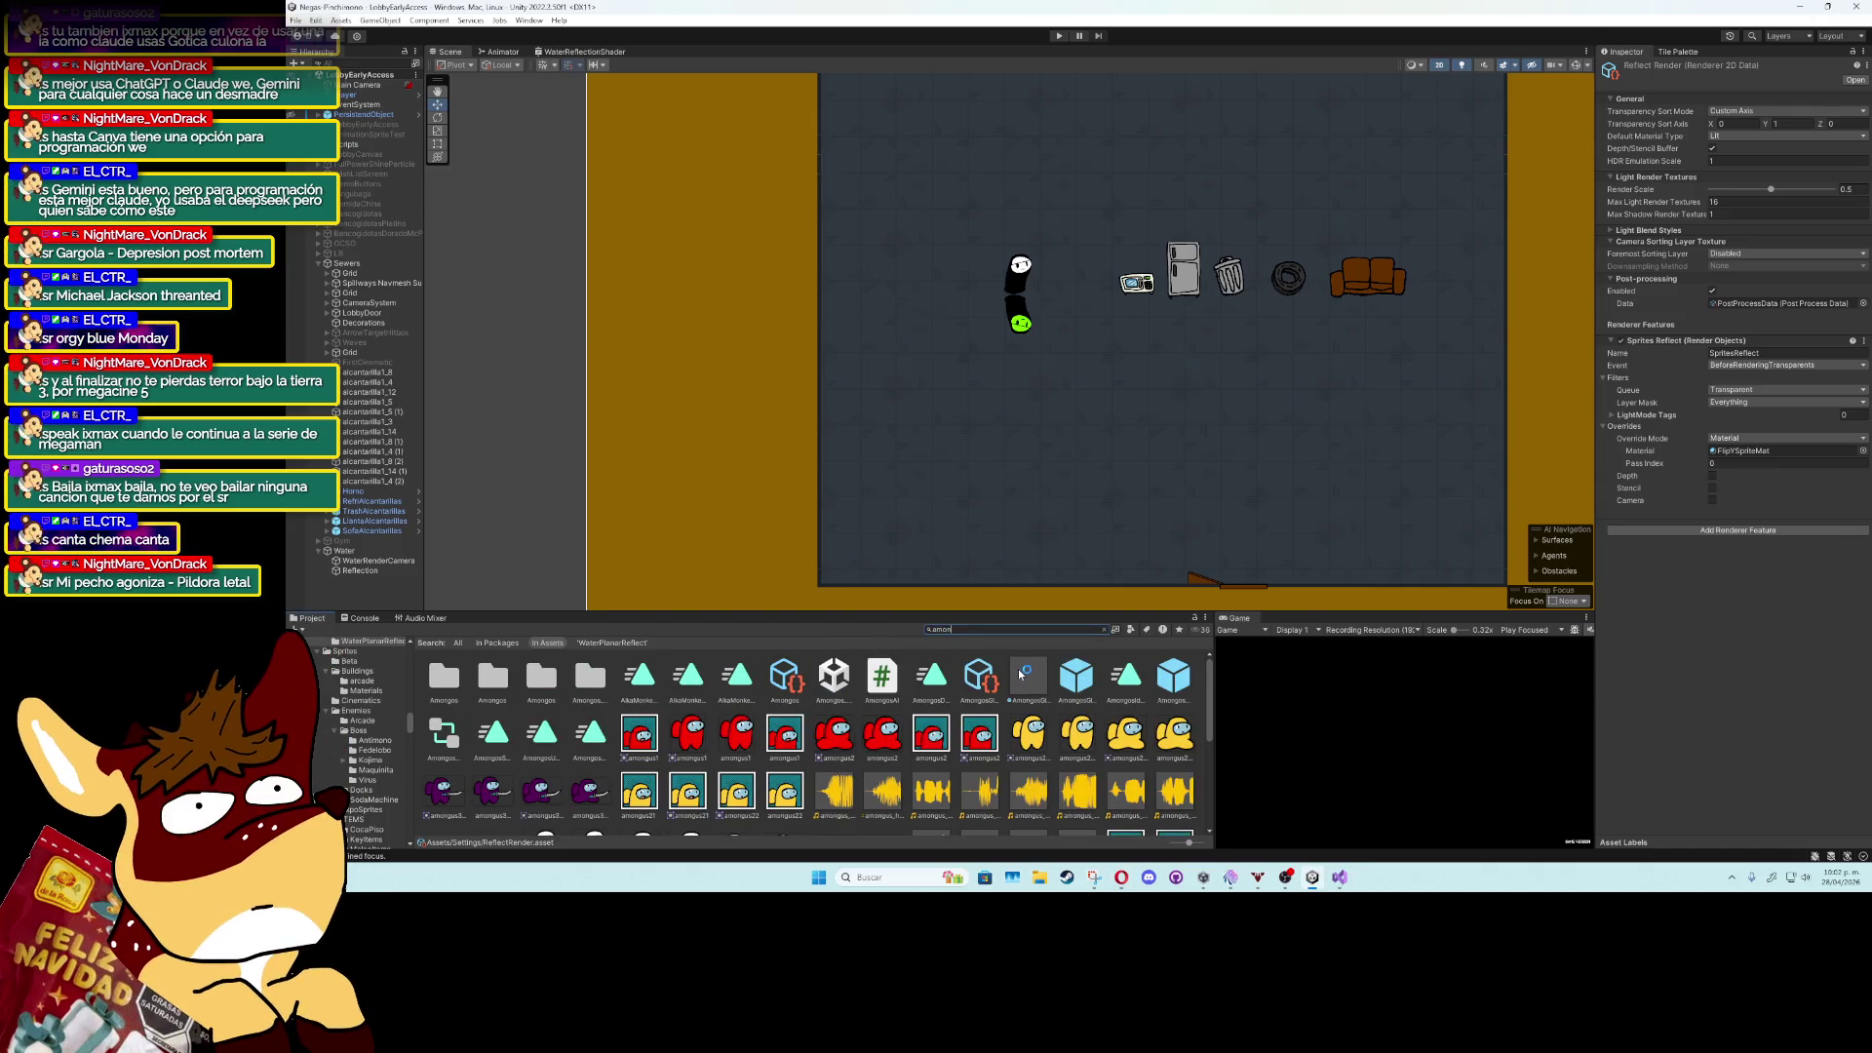
scroll(992, 723, down, 3)
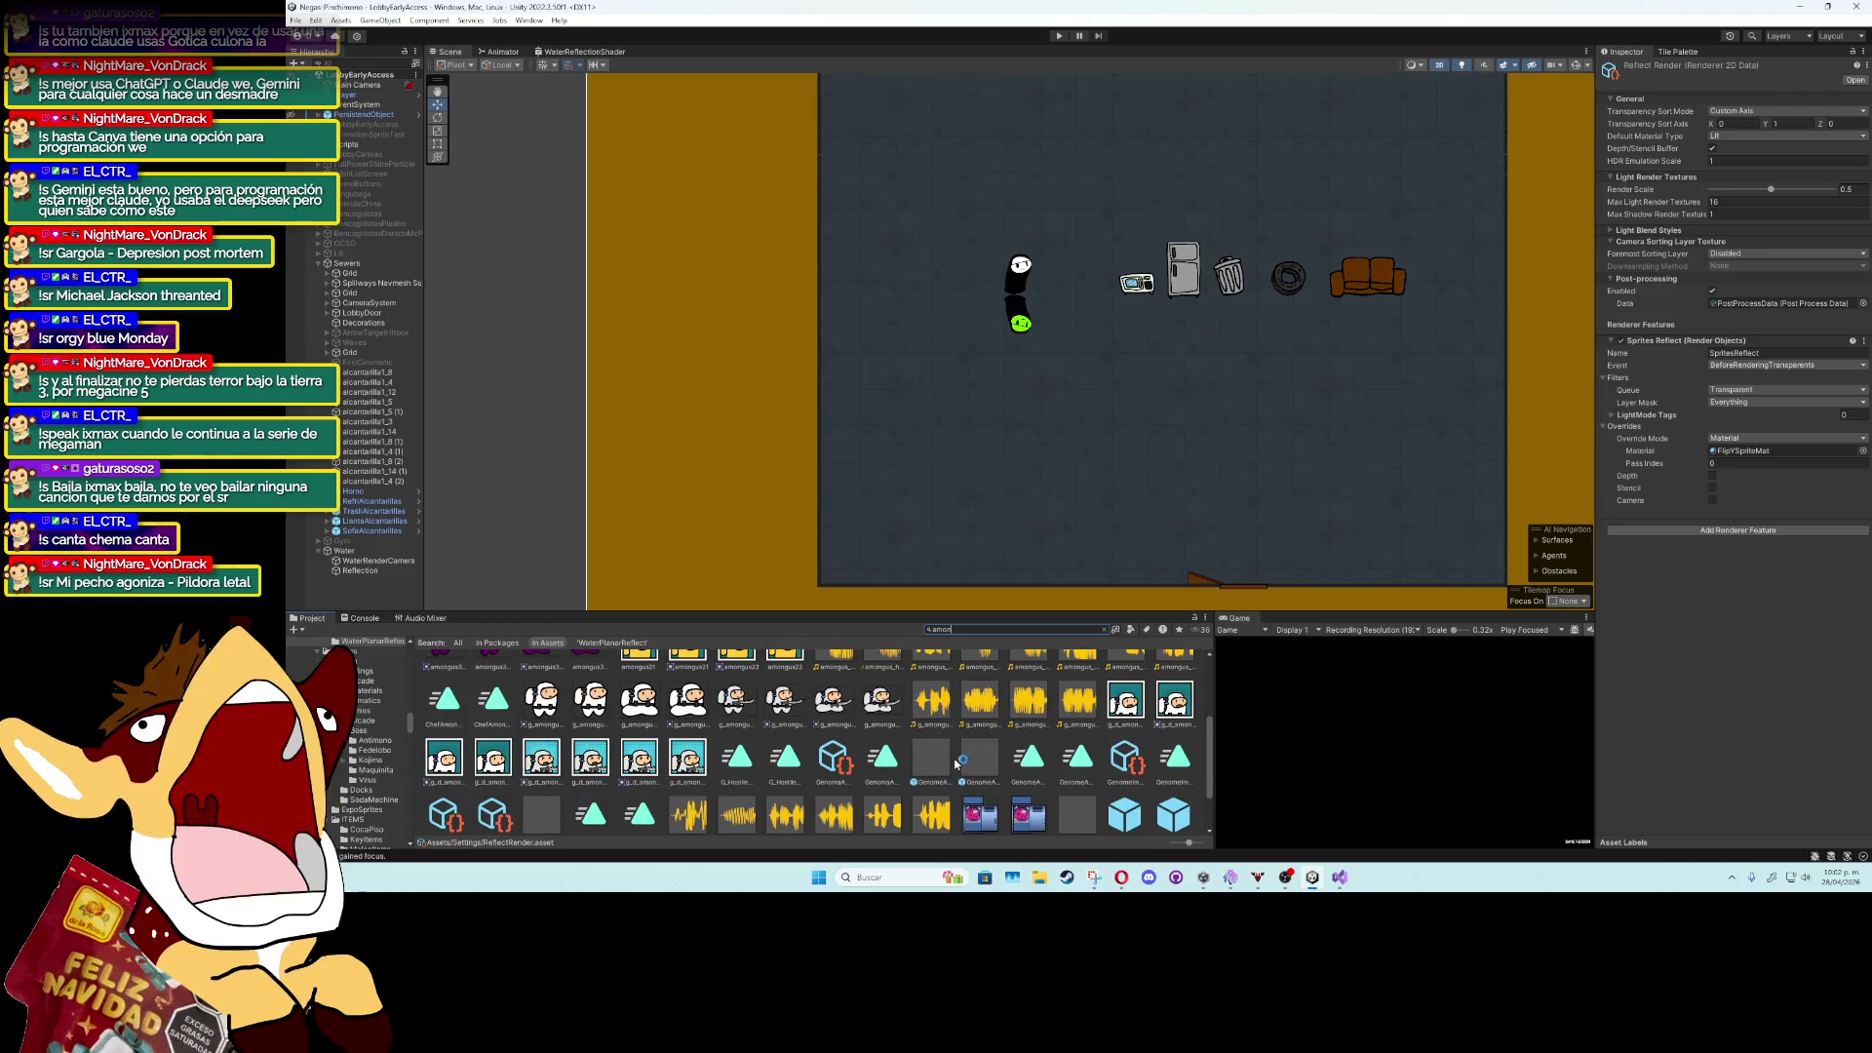
click(944, 762)
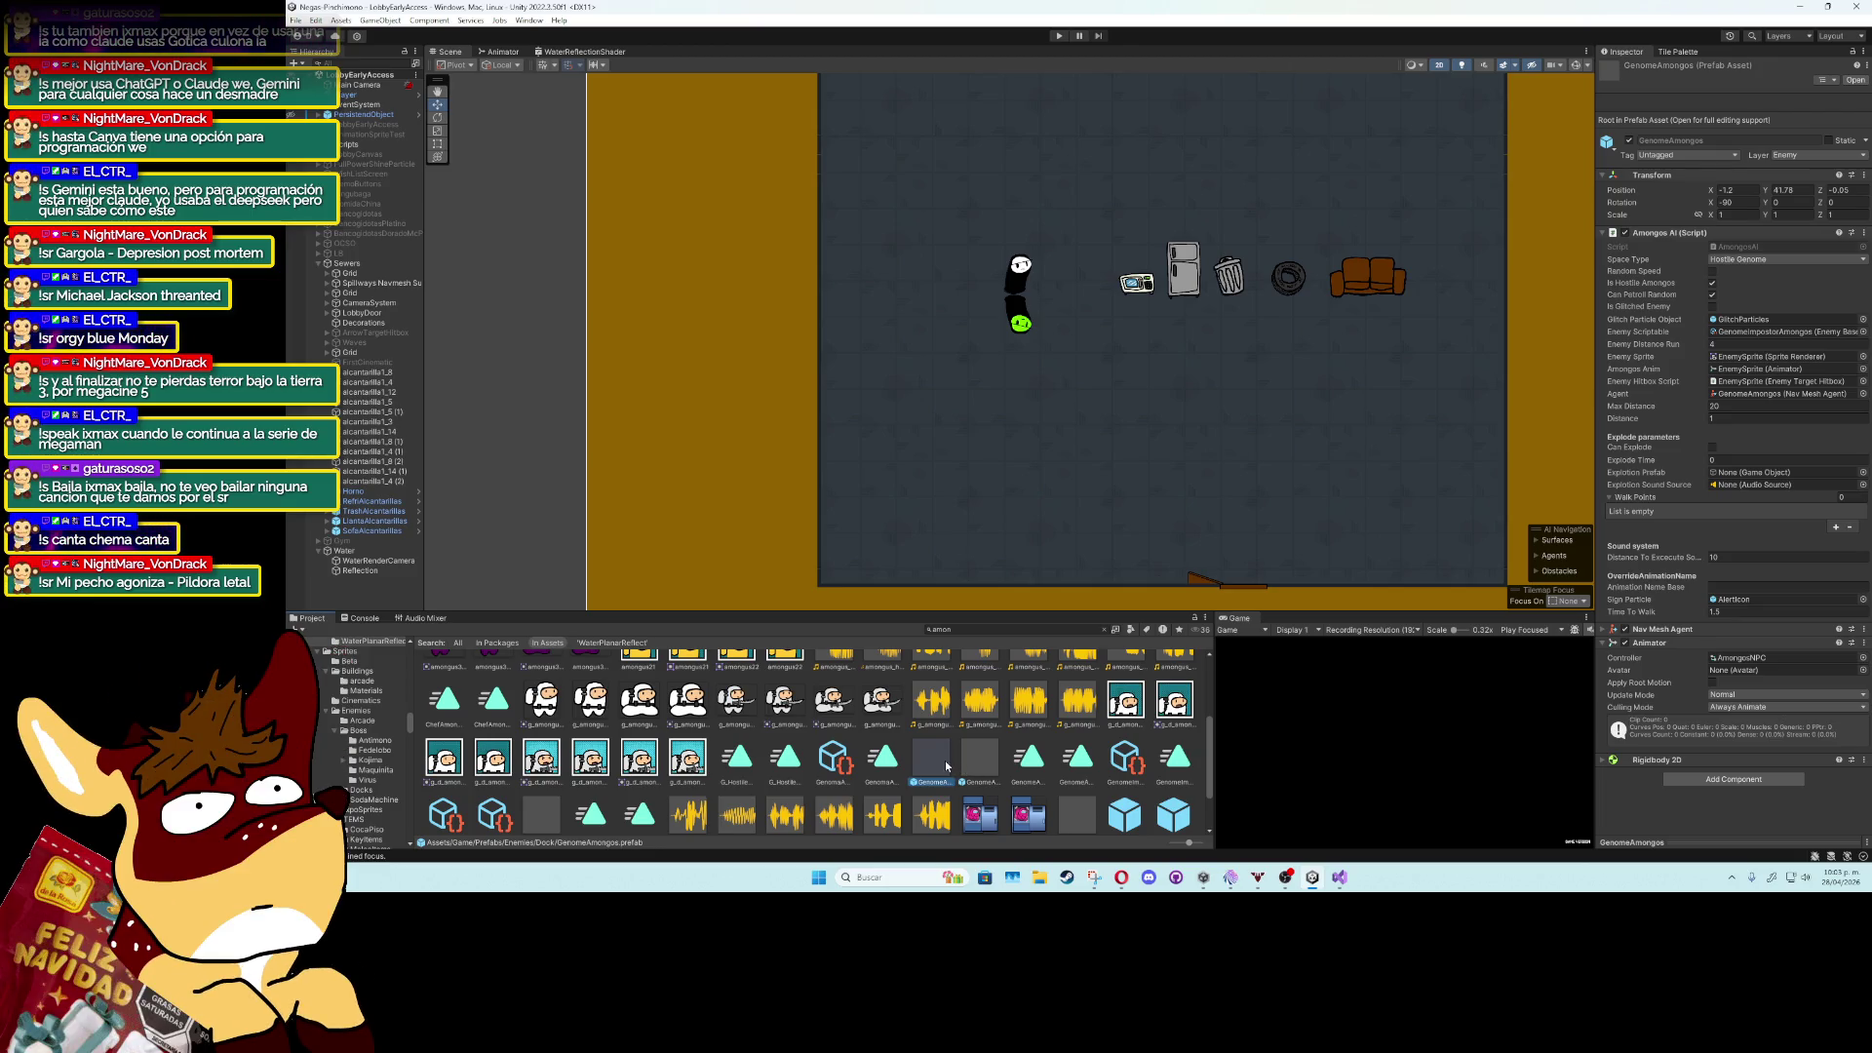
mouse_move(944, 763)
mouse_down()
mouse_move(1151, 390)
mouse_move(1216, 338)
mouse_up()
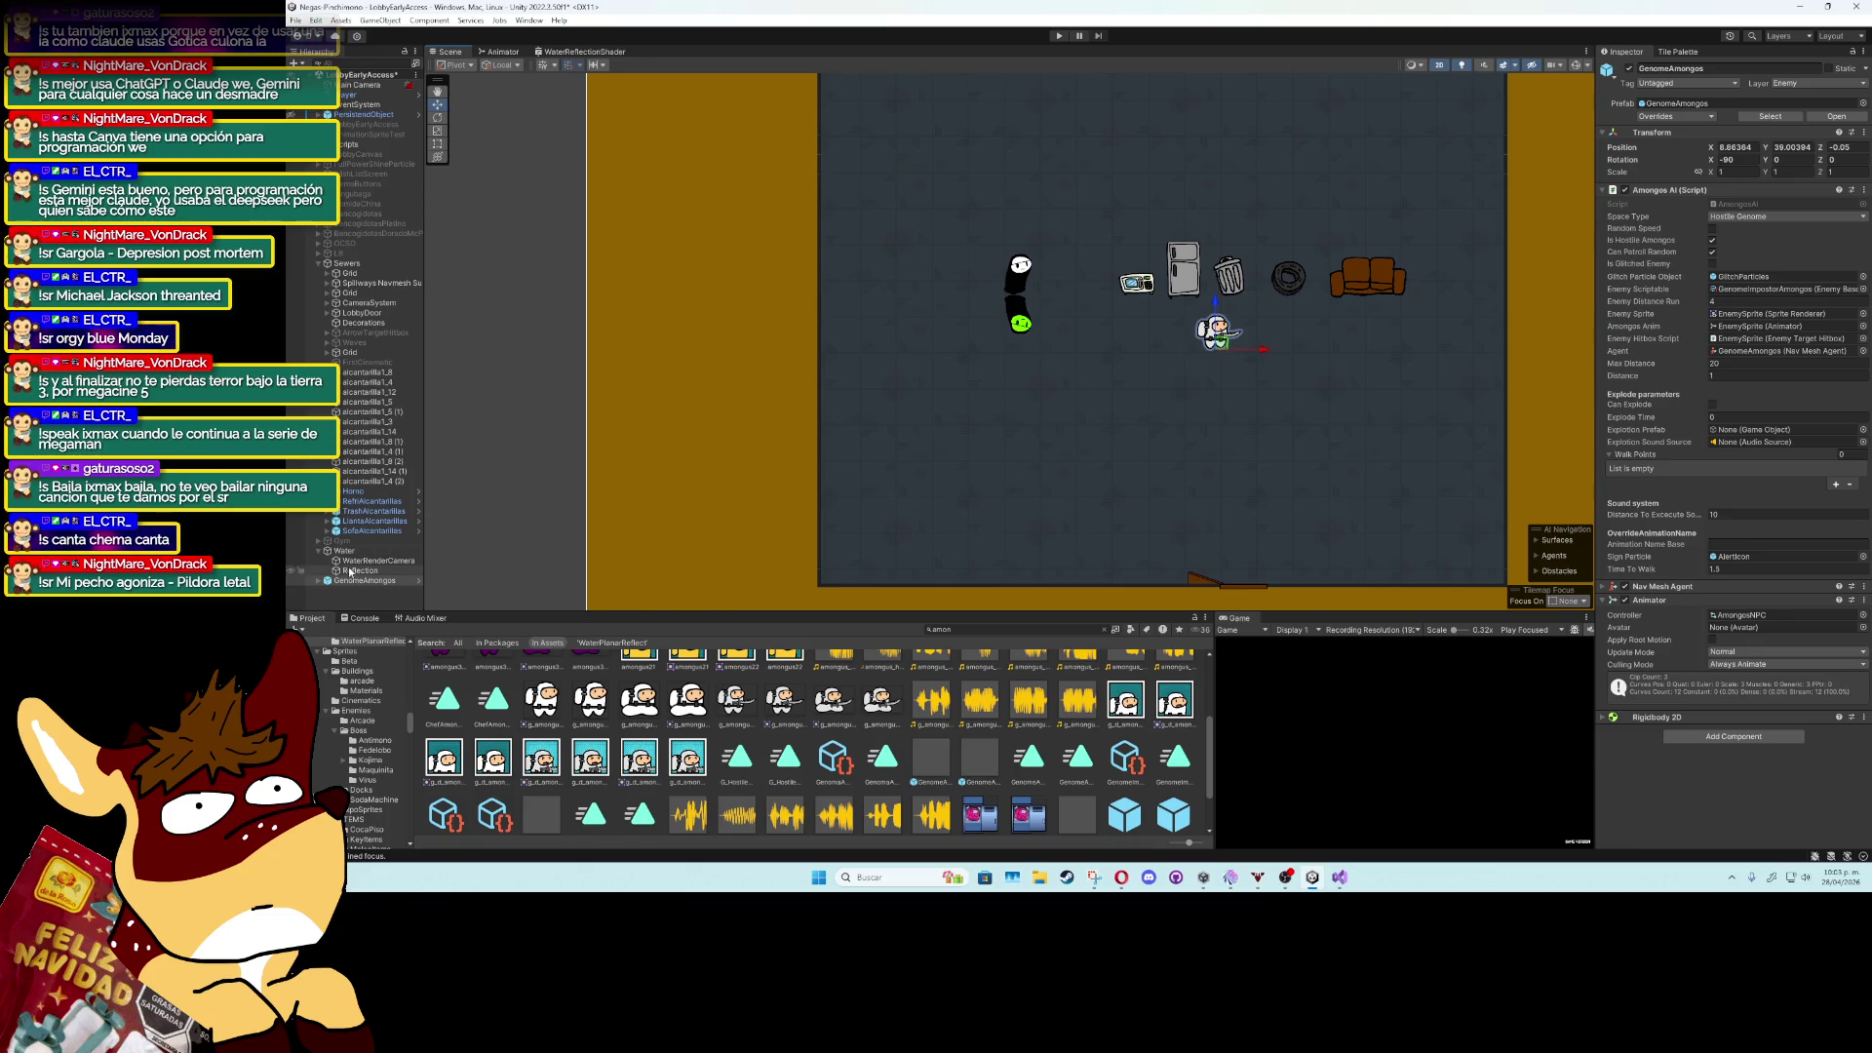
Put the EnemySprite child on the Enemy layer, after briefly trying and undoing WaterReflect.
click(319, 582)
click(338, 592)
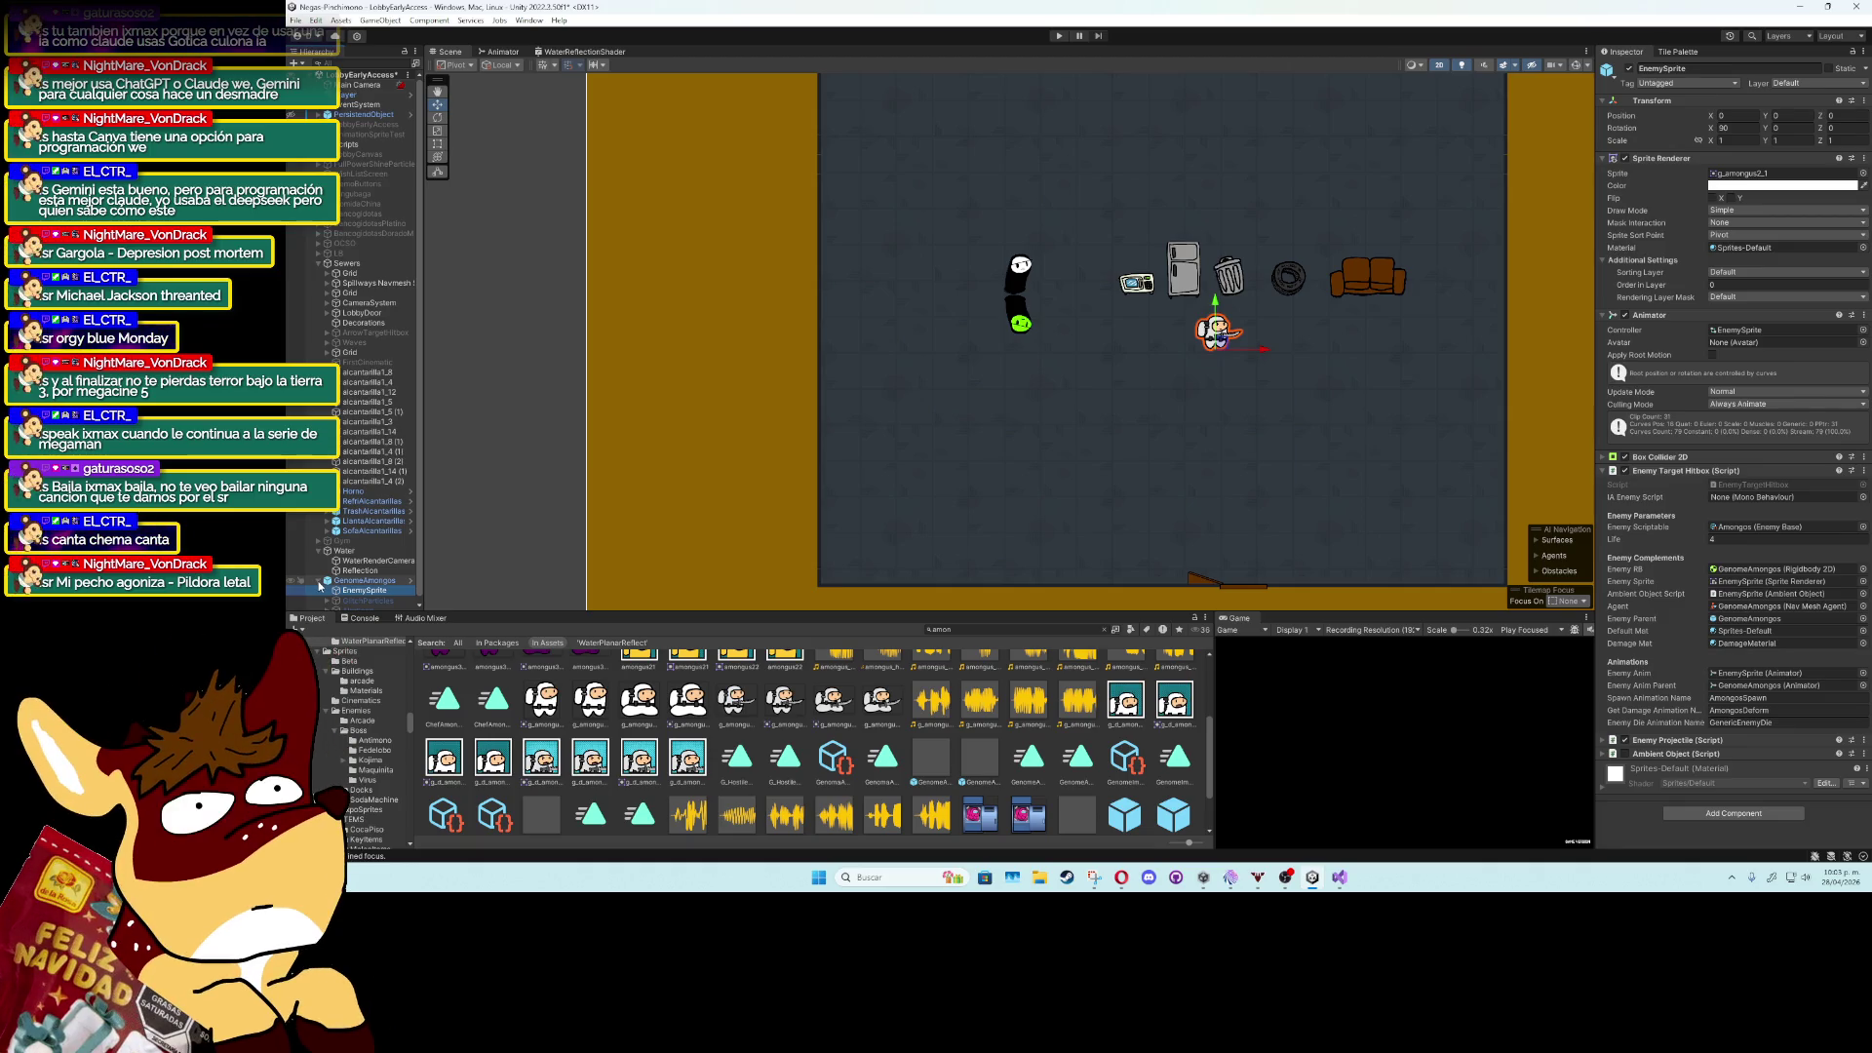
click(1804, 83)
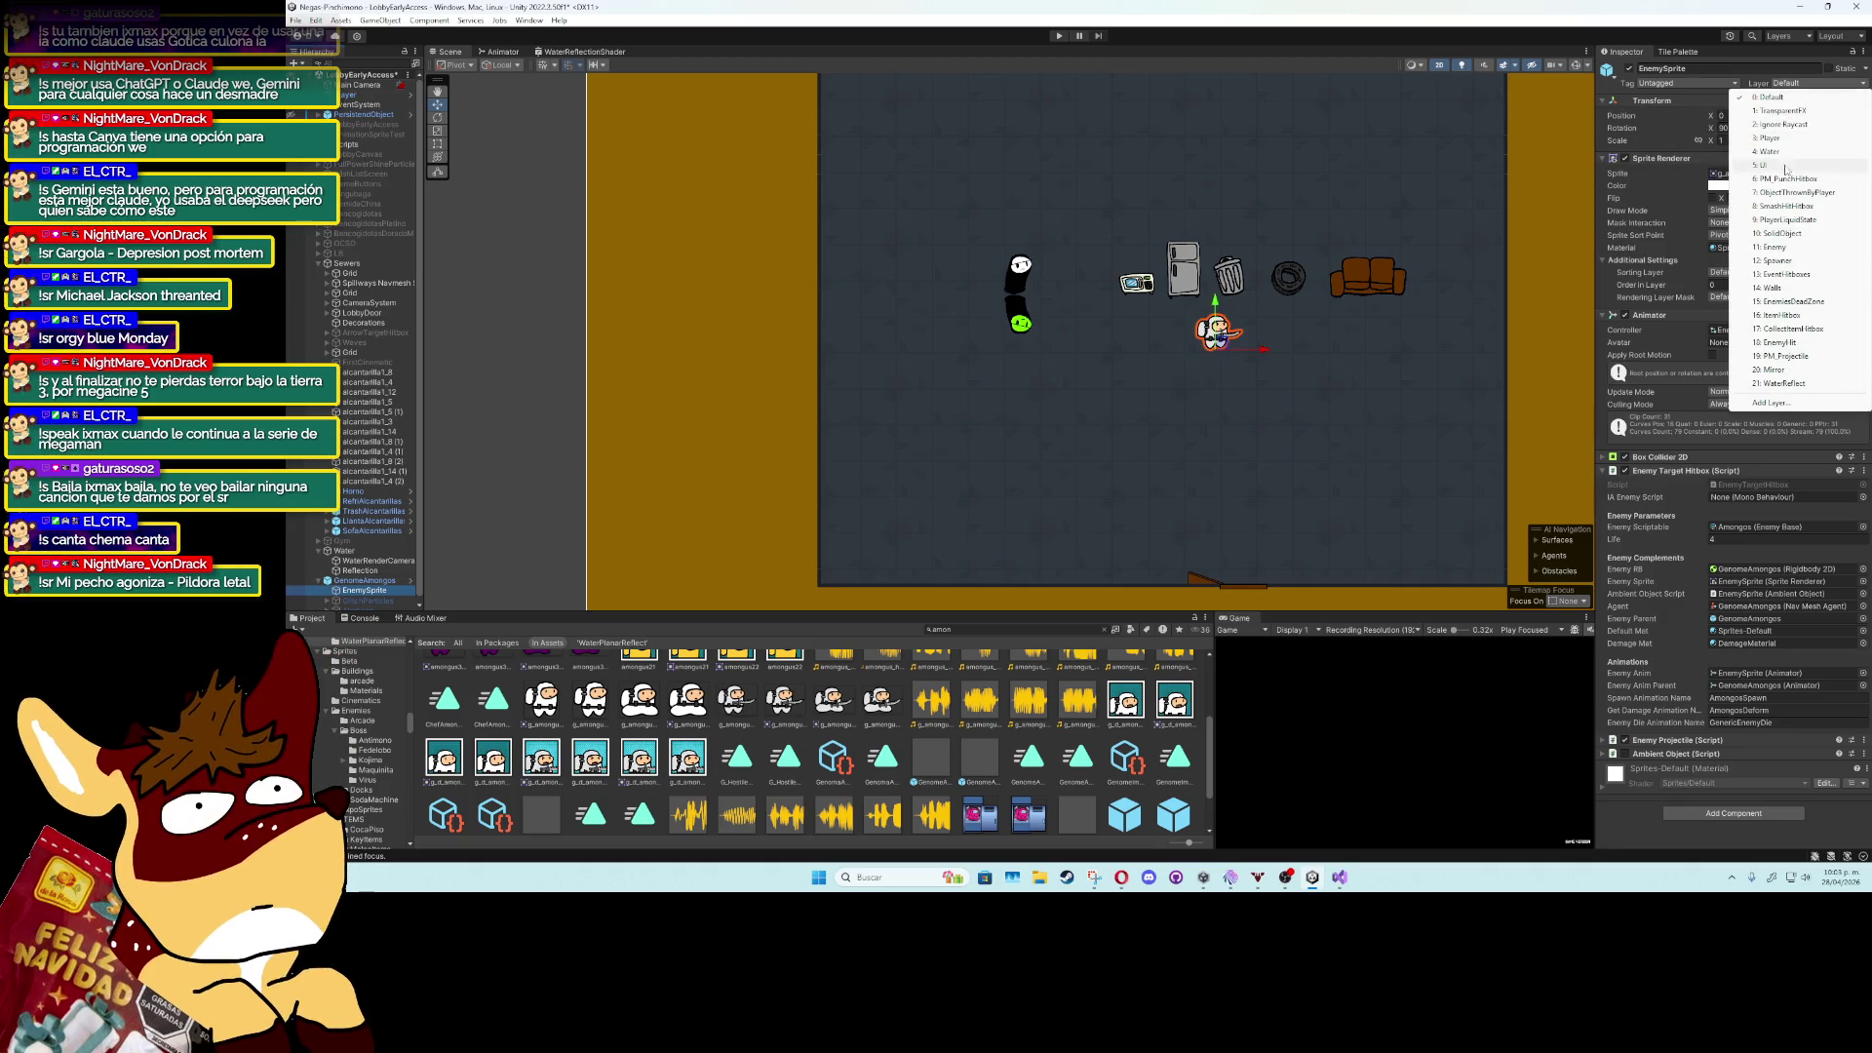
click(1774, 247)
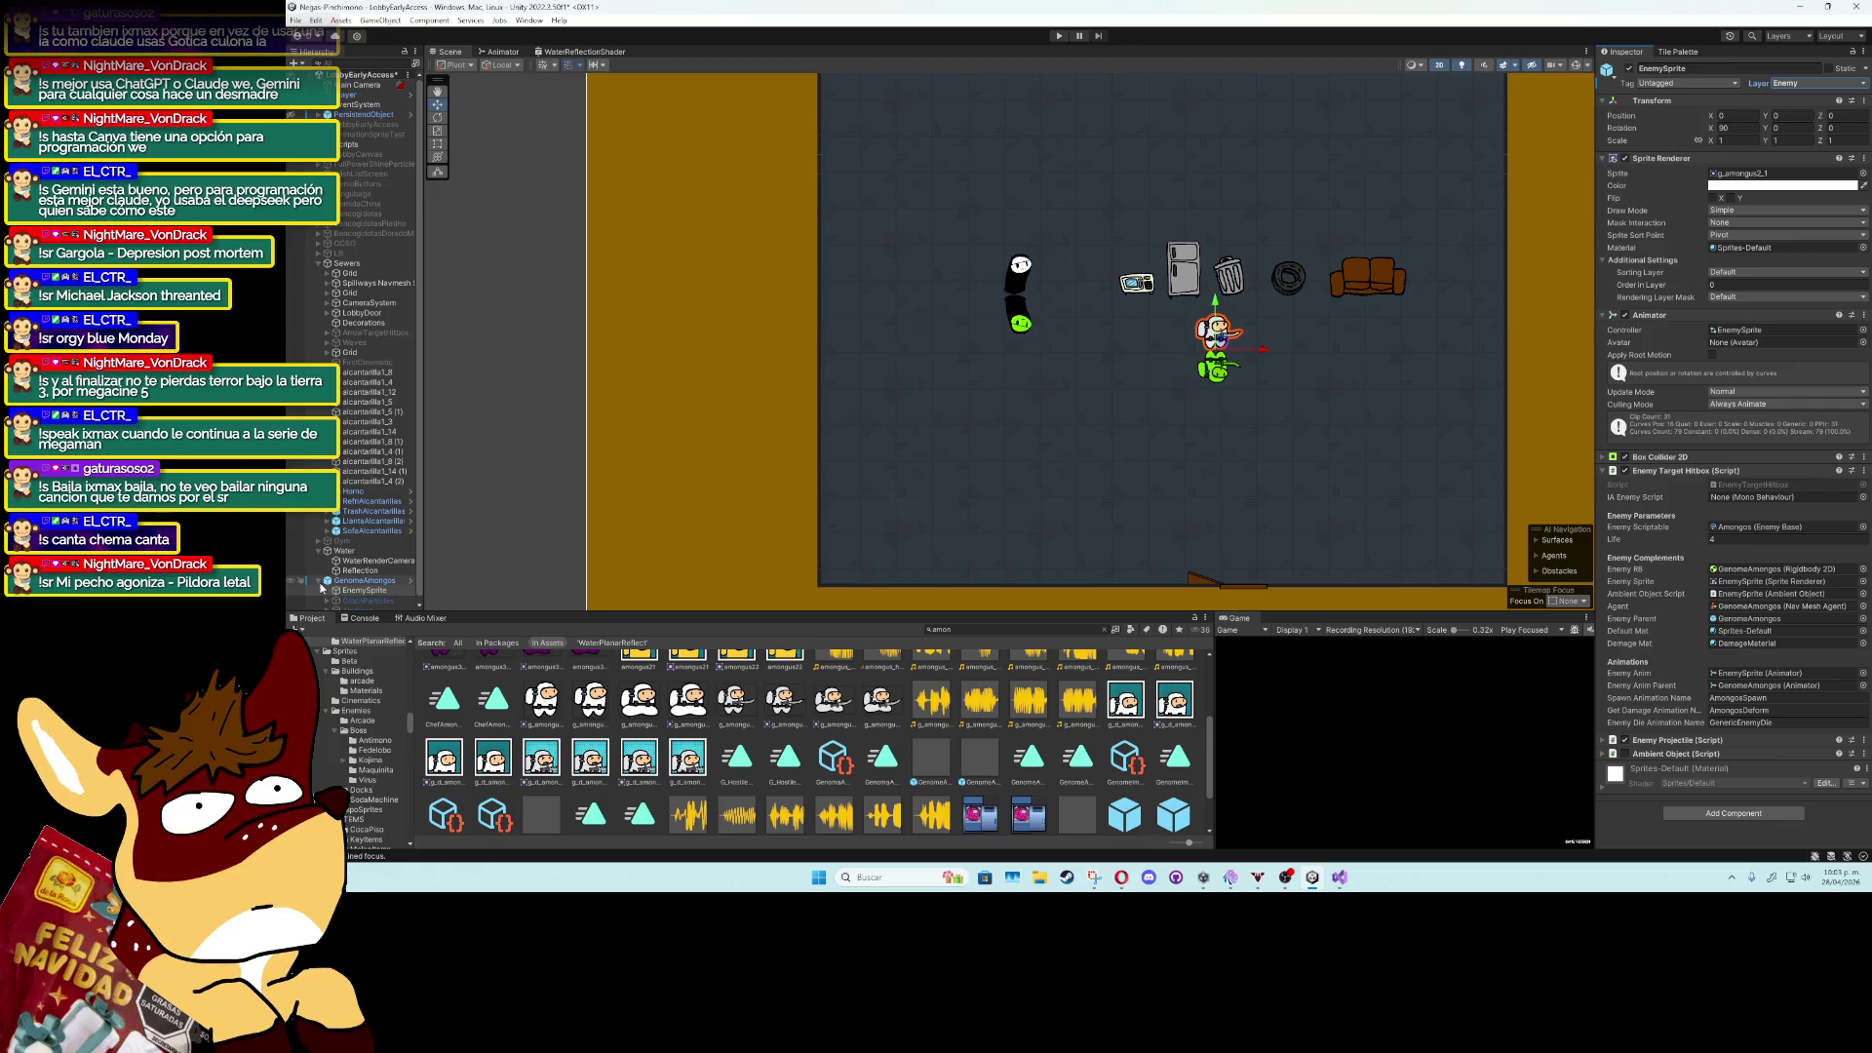
click(1811, 82)
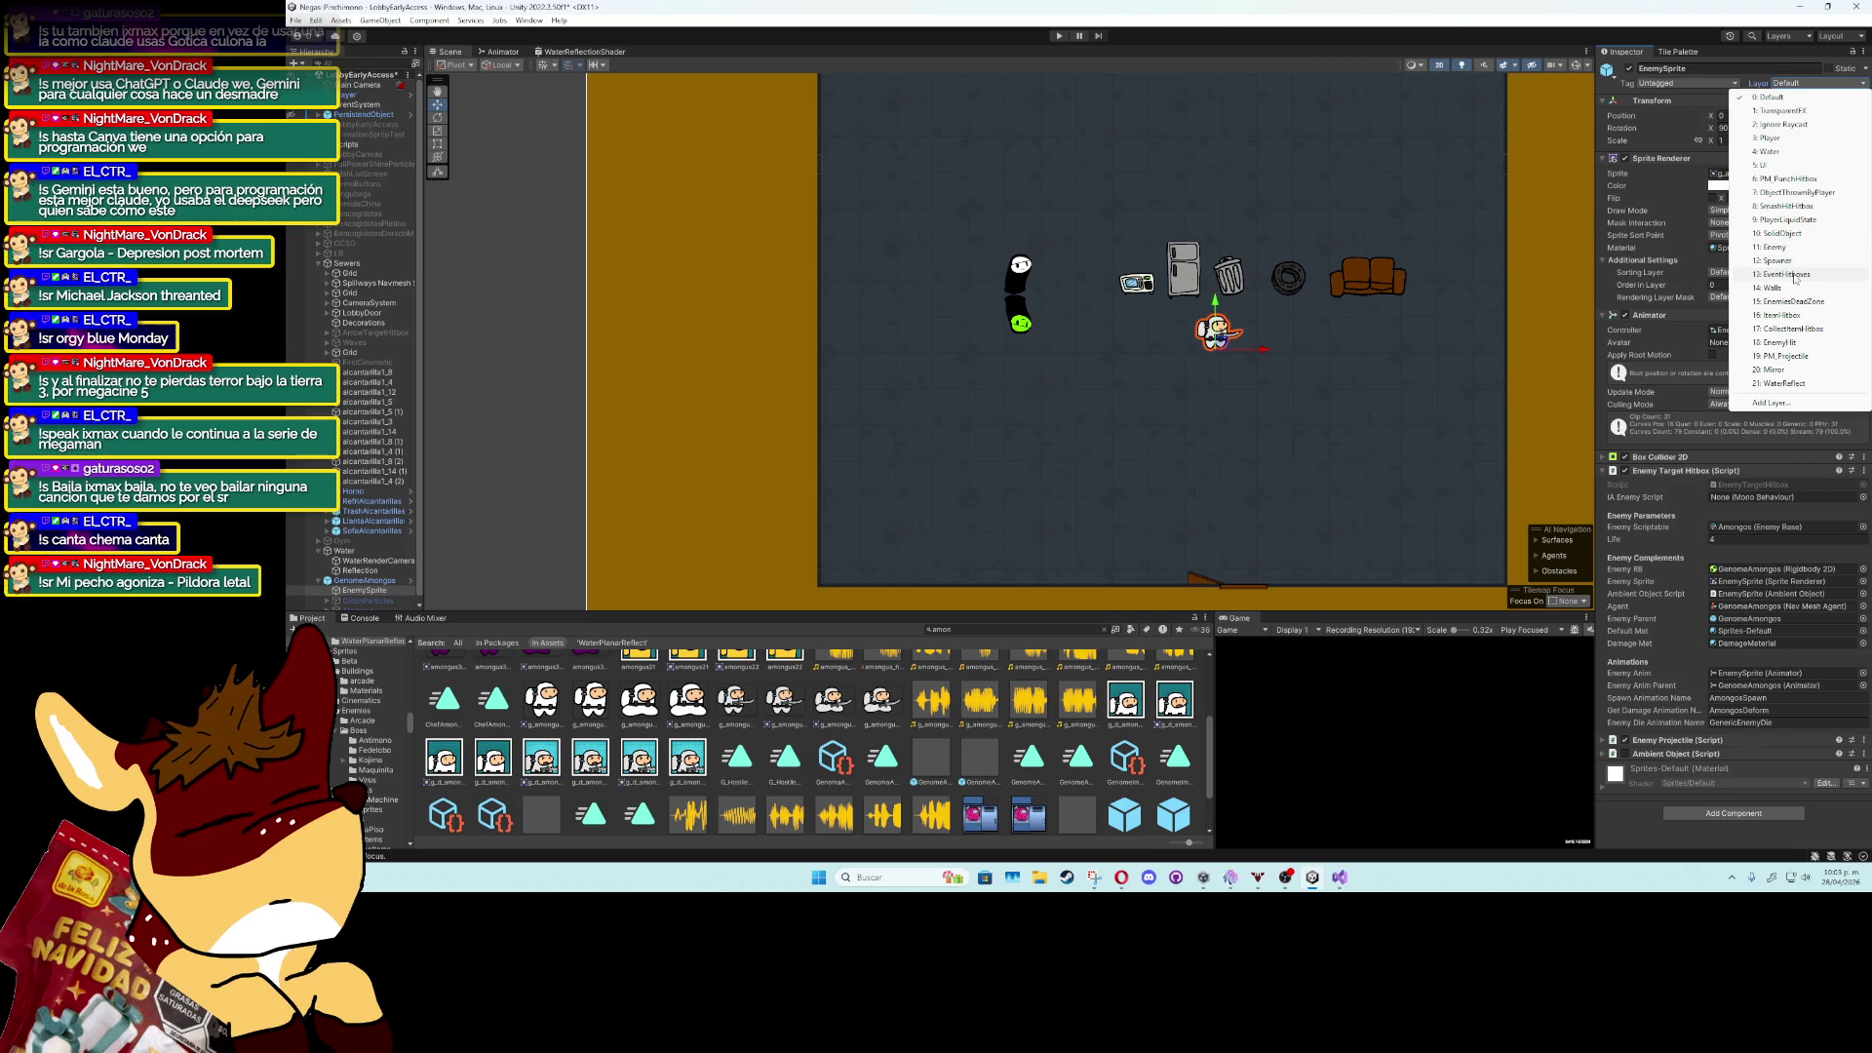
click(1792, 383)
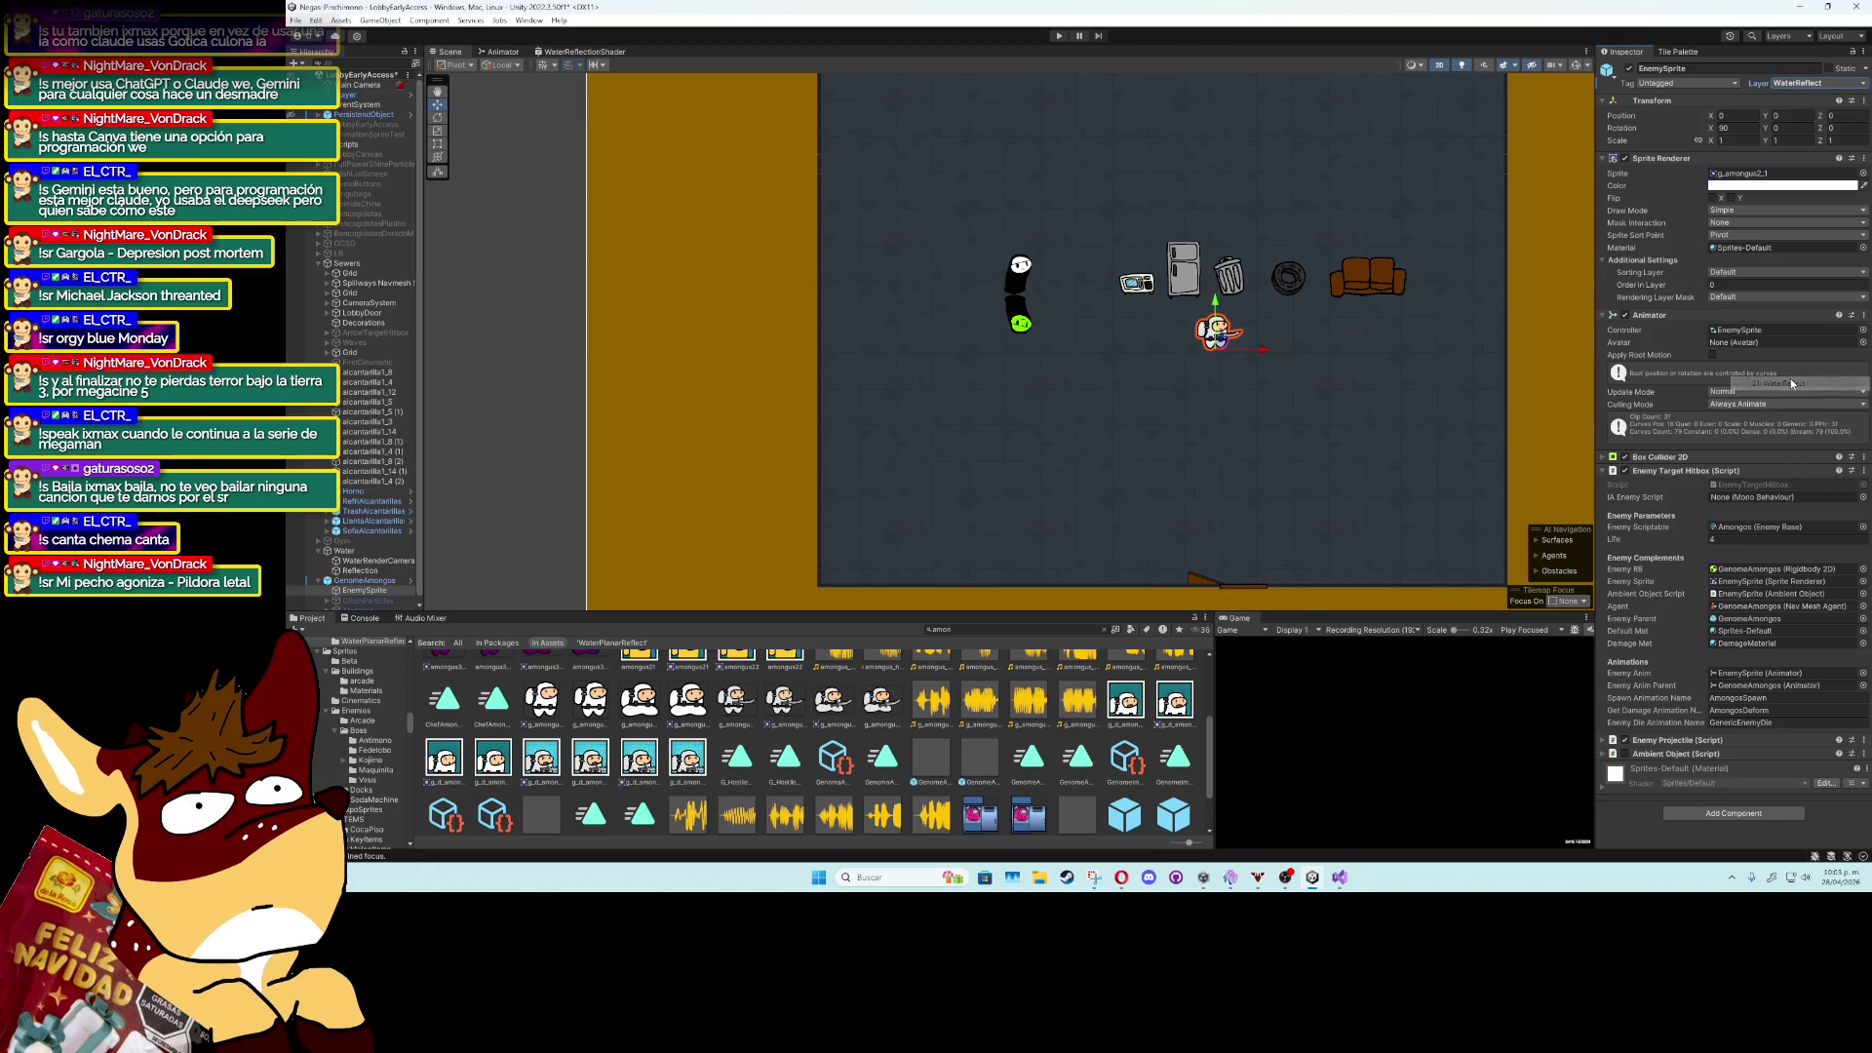
key(ctrl+z)
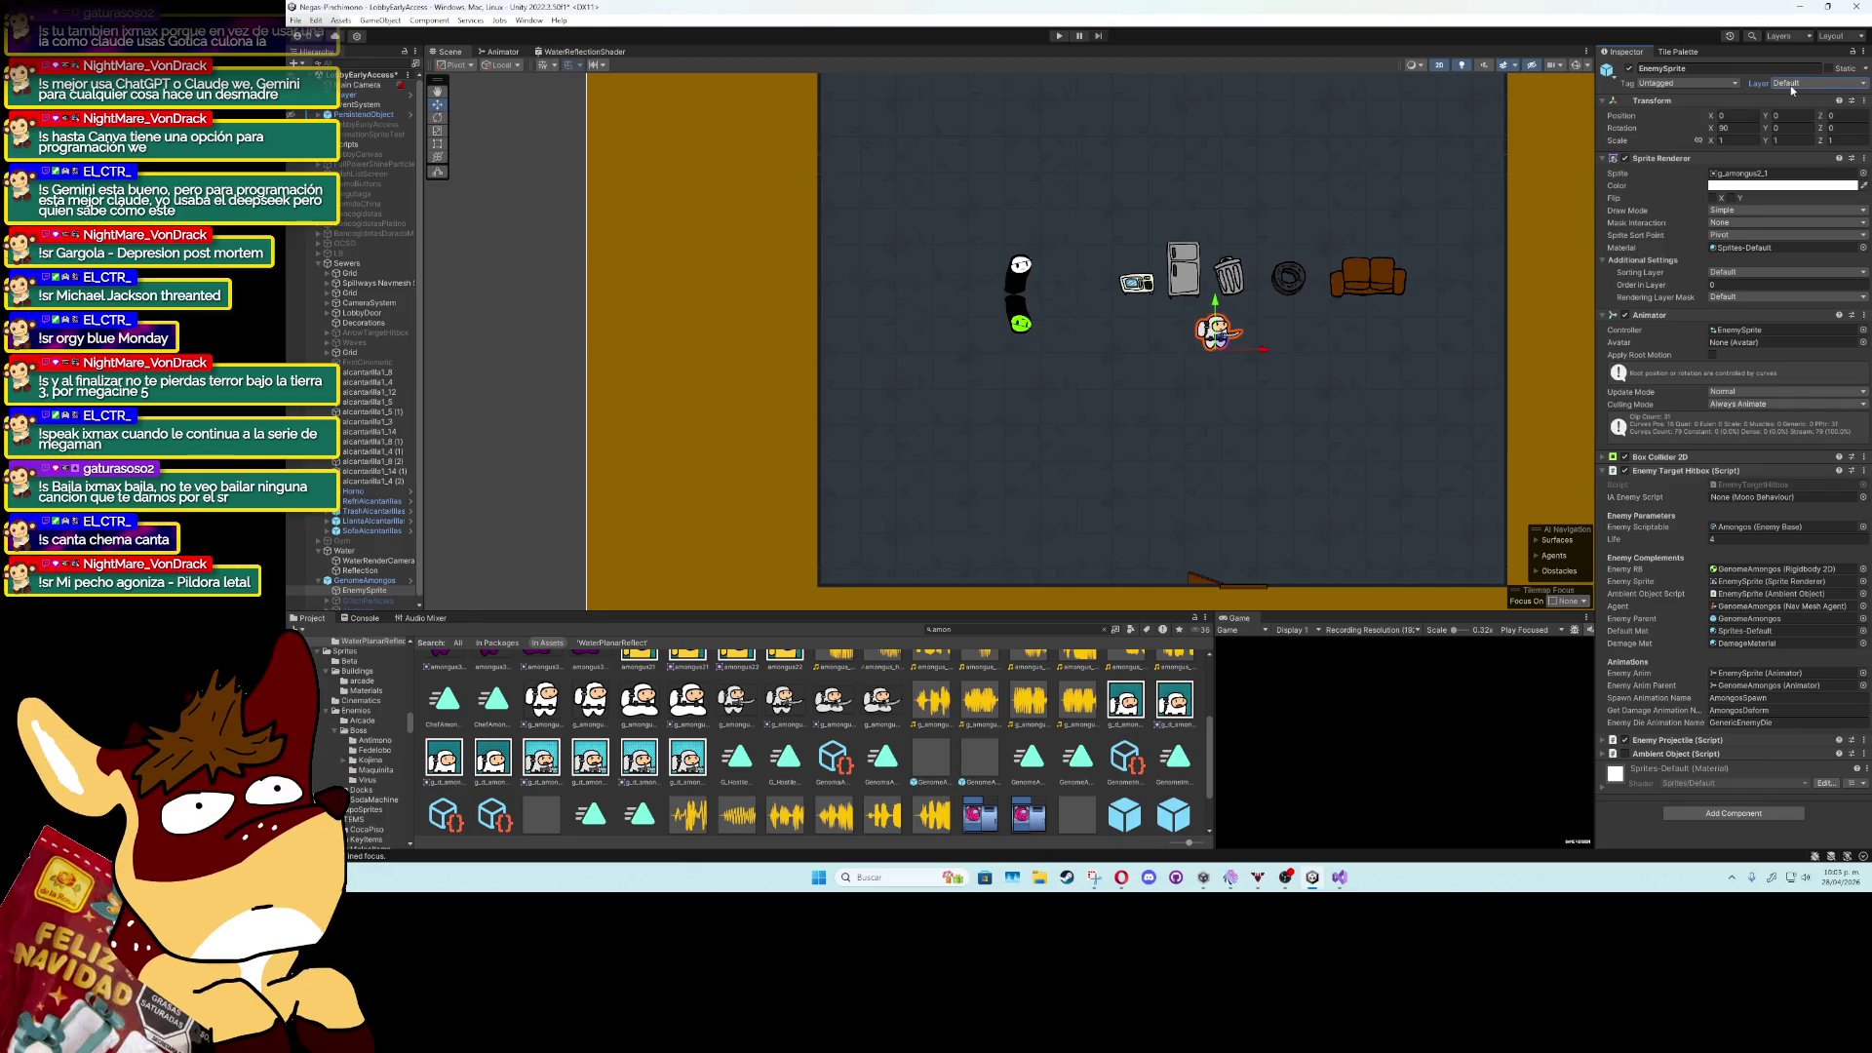
click(1804, 84)
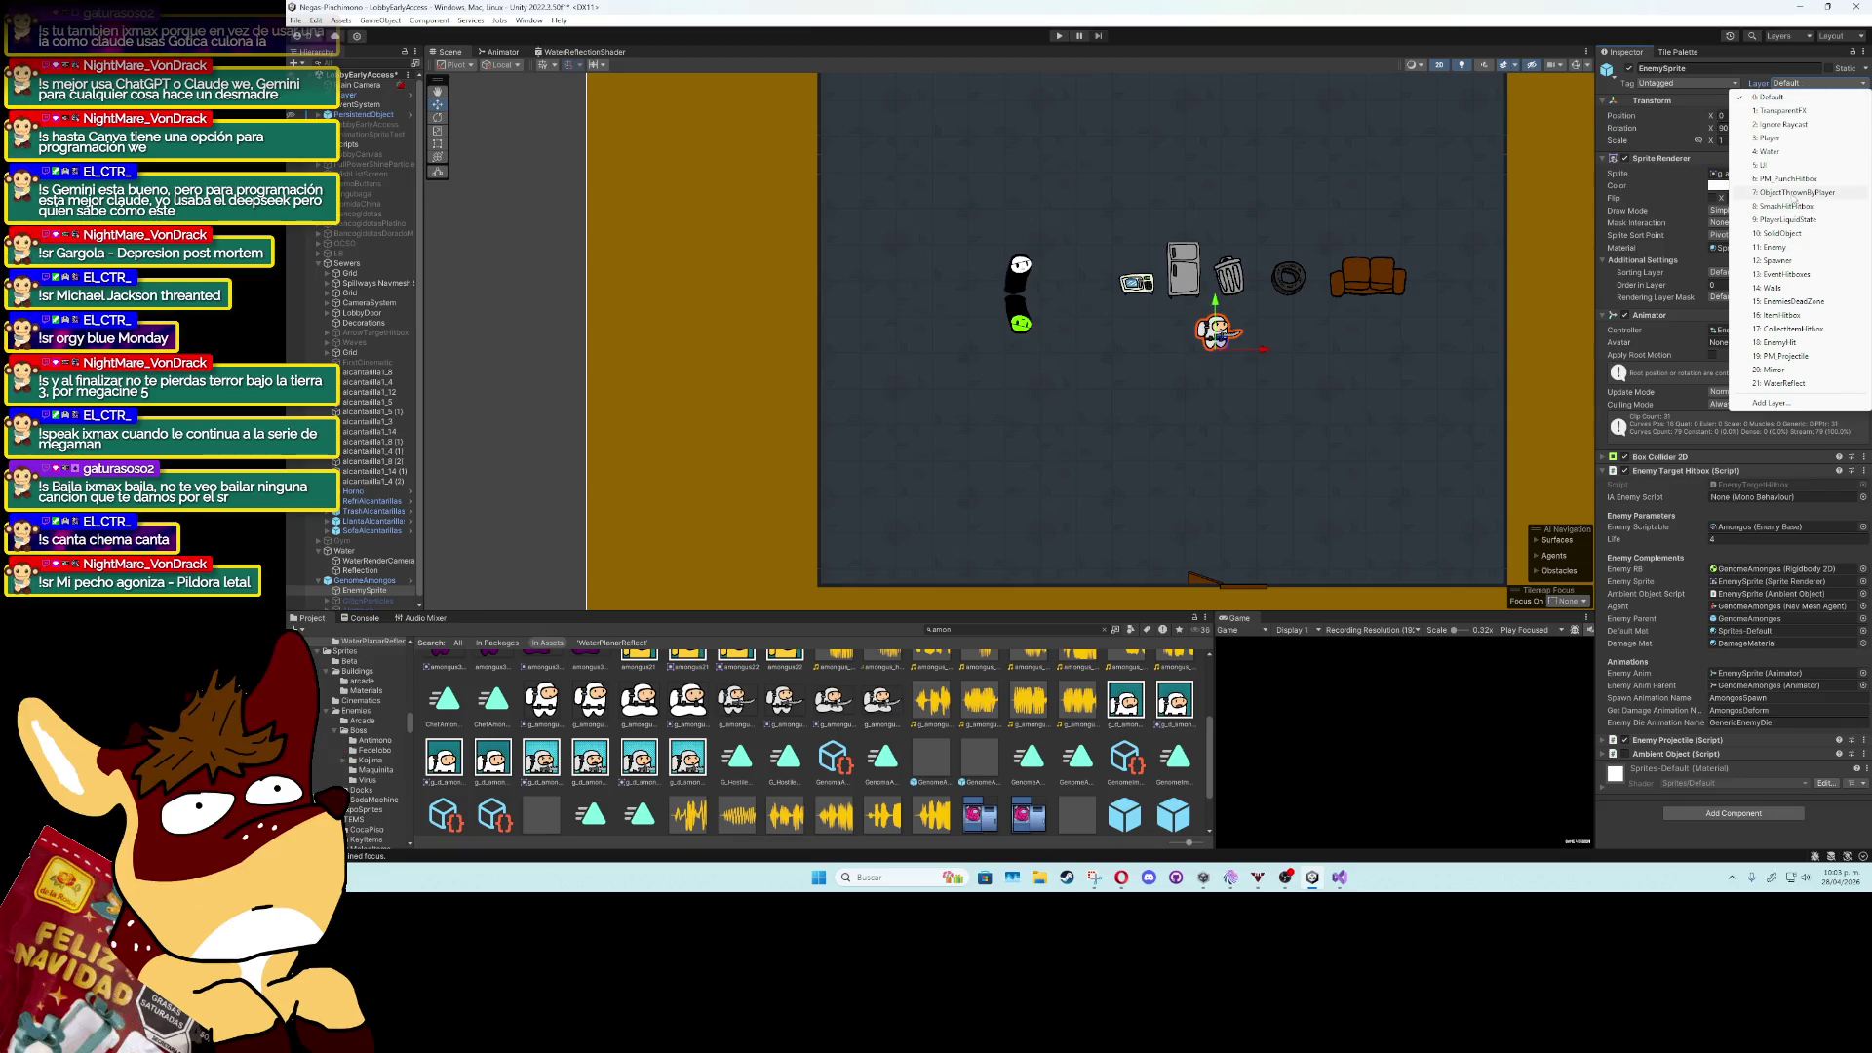
click(1785, 248)
Play-test the enemy, stop, then select the Object sprite and open its Layer list.
click(1067, 36)
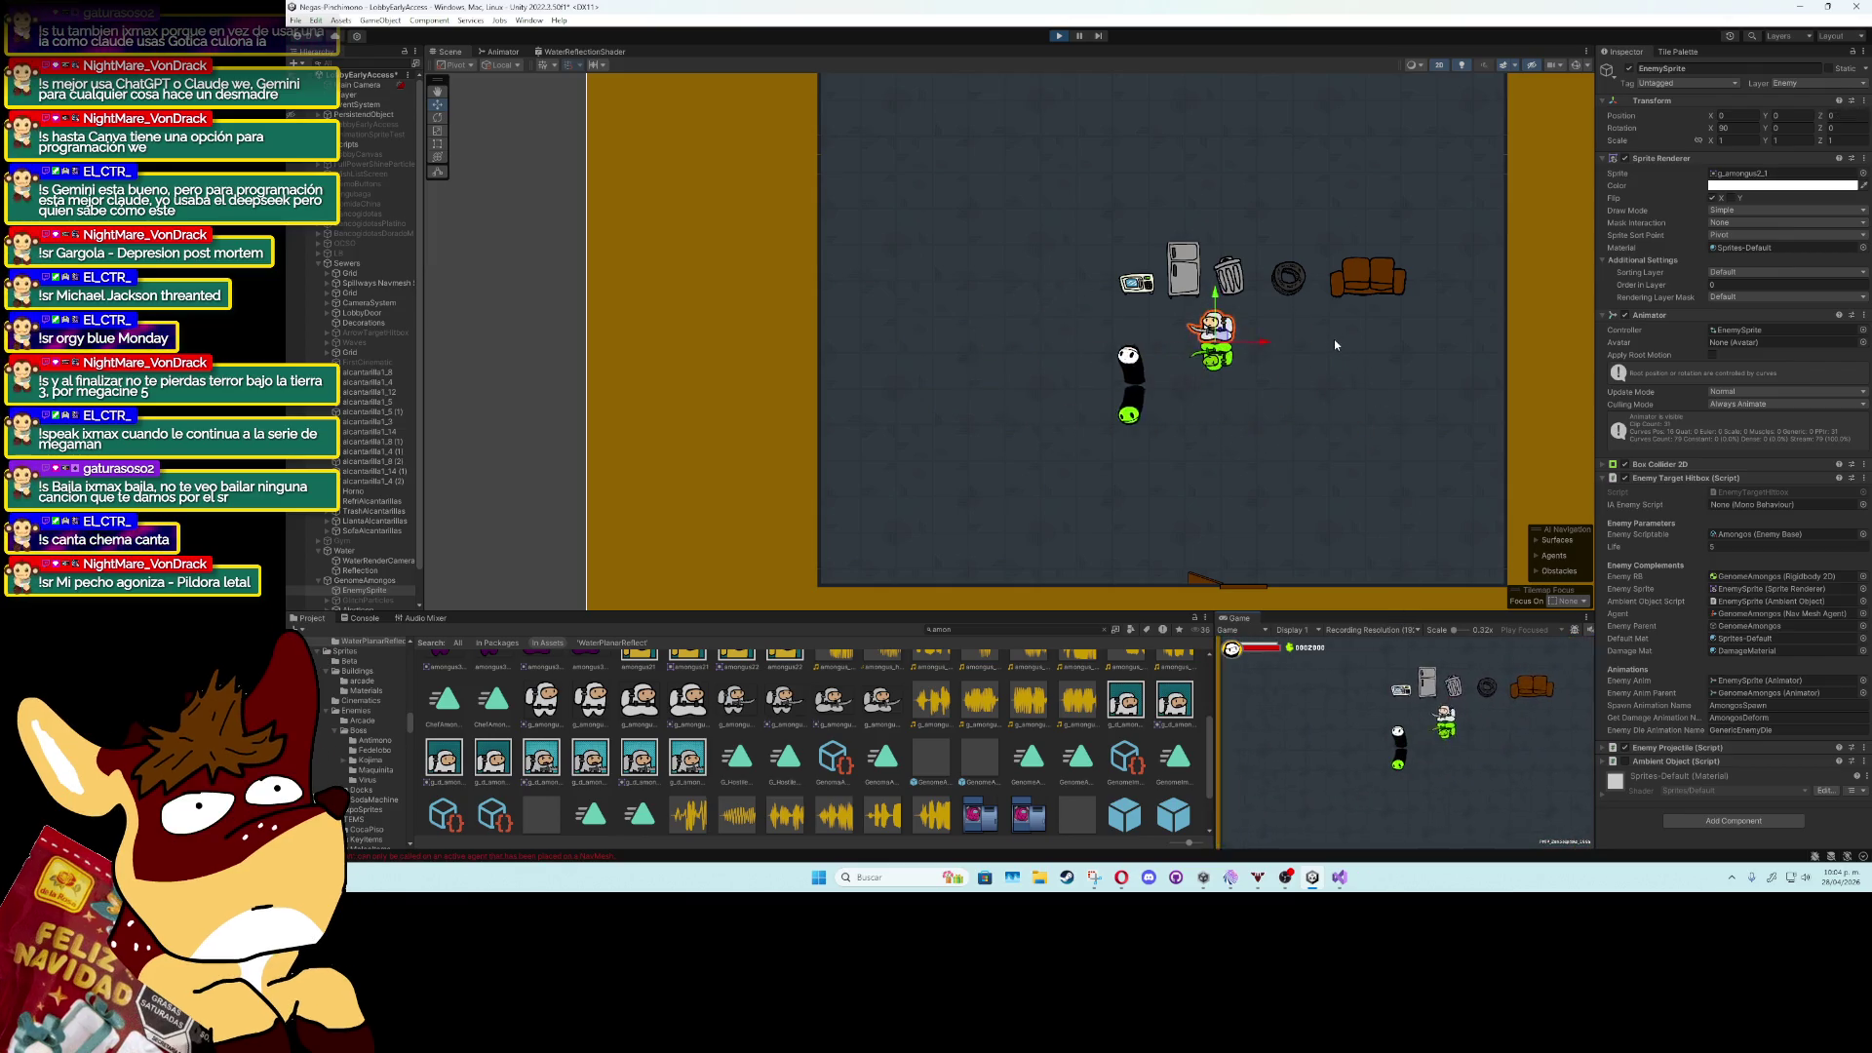
click(1063, 37)
click(1139, 283)
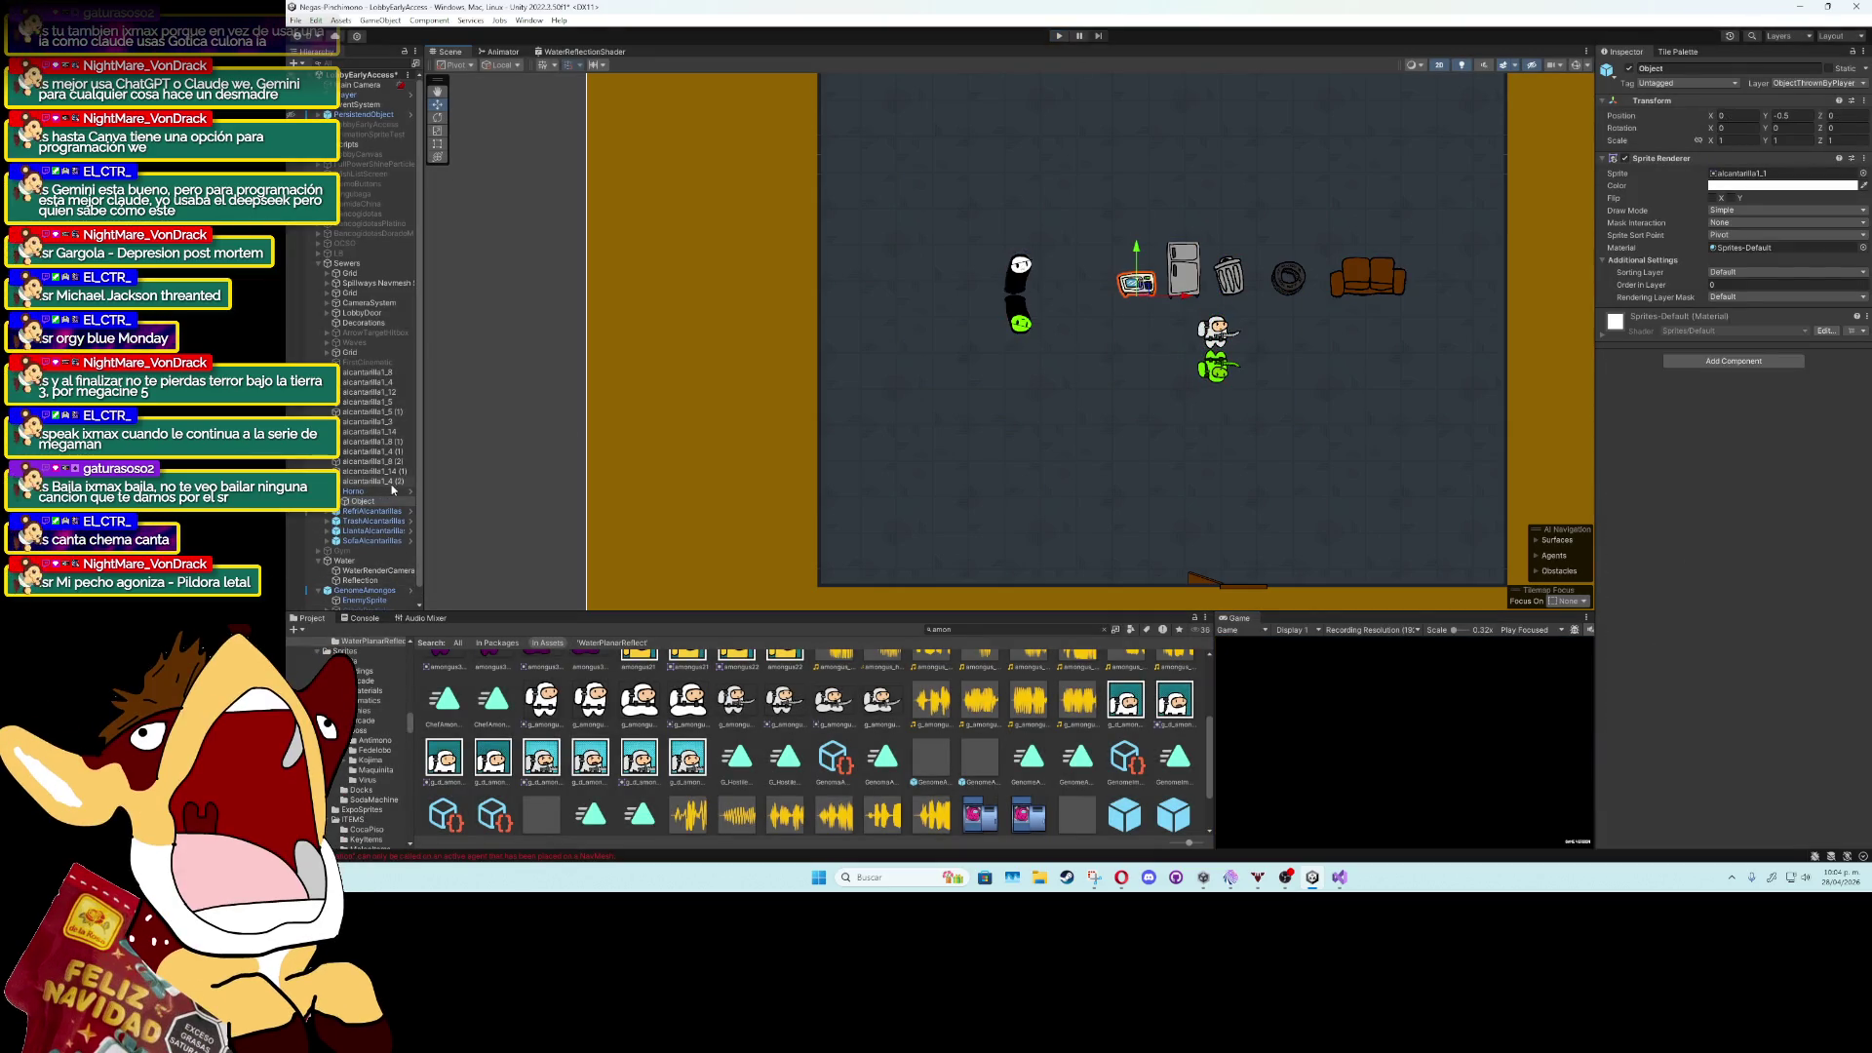
click(1798, 83)
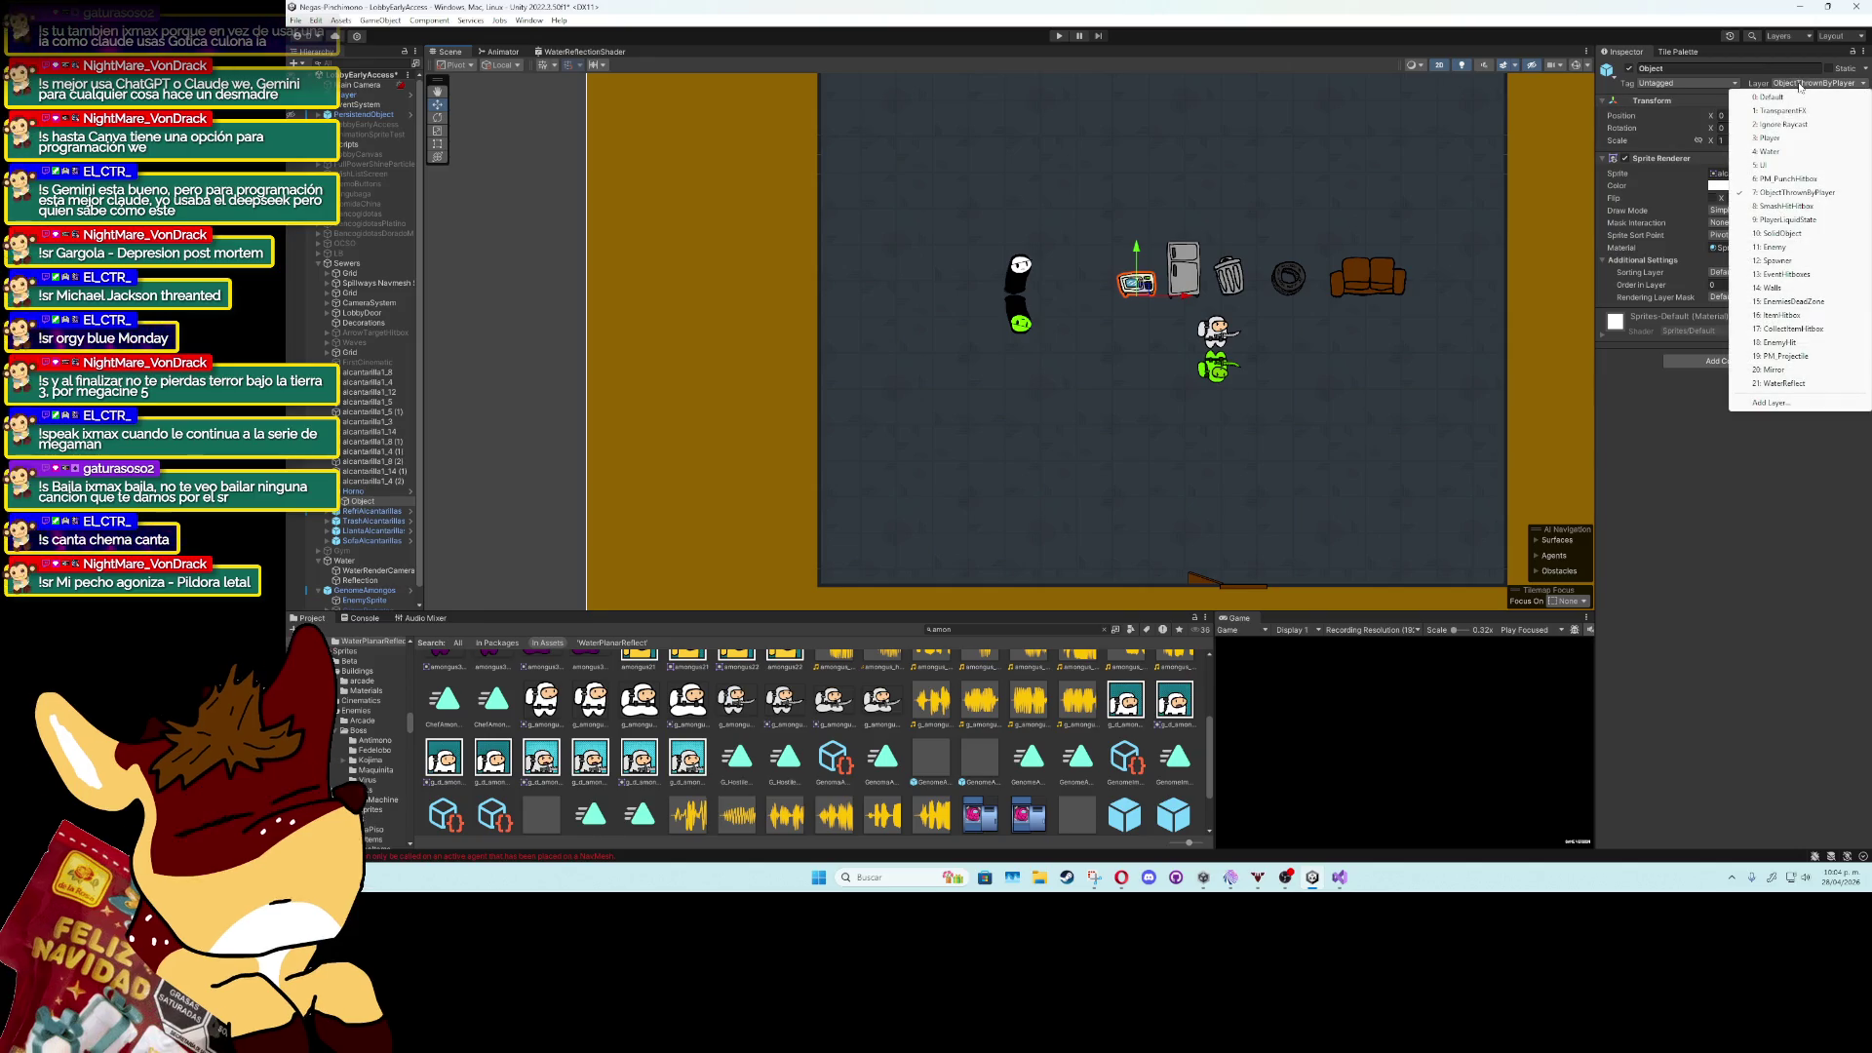
Put the Object sprite on the Enemy layer and nudge the Horno oven lower.
click(1775, 246)
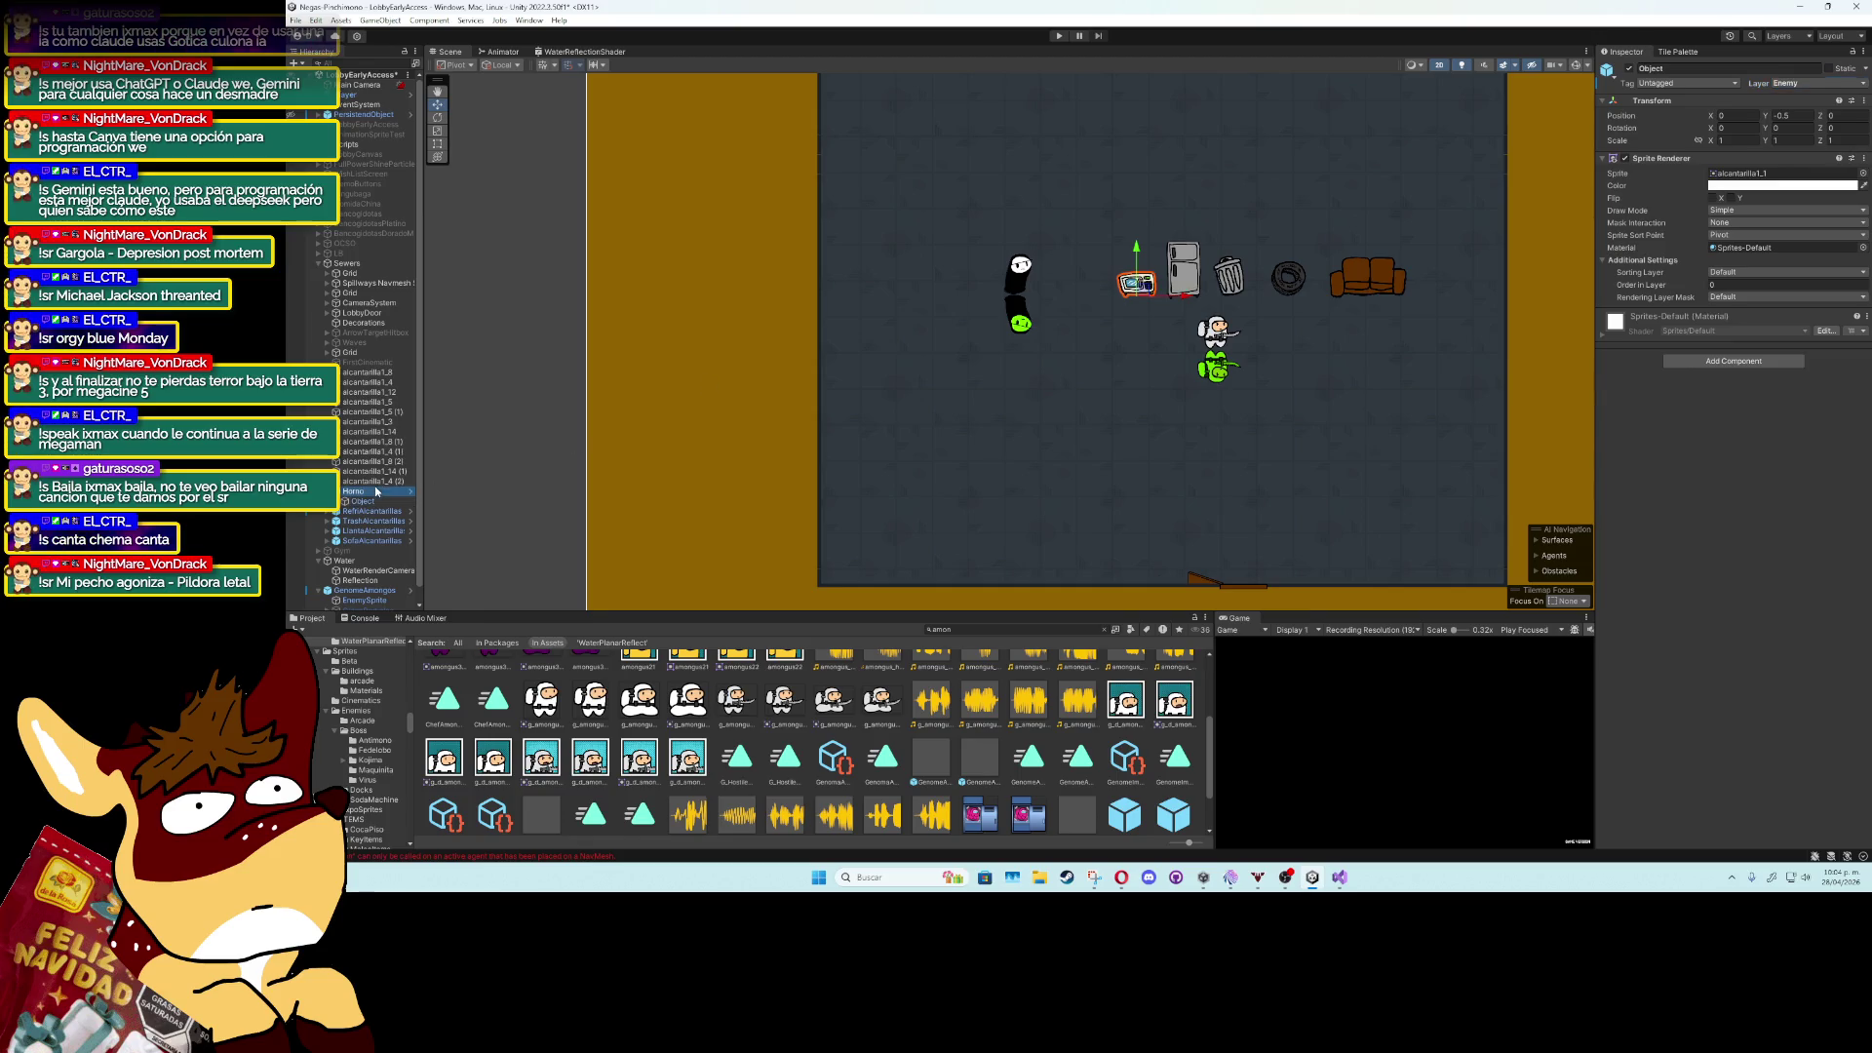
click(1136, 283)
mouse_move(1128, 282)
mouse_down()
mouse_move(1128, 371)
mouse_move(1054, 520)
mouse_move(1130, 448)
mouse_move(1131, 312)
mouse_move(1039, 283)
mouse_move(1170, 273)
mouse_move(1115, 273)
mouse_move(1126, 254)
mouse_move(1115, 293)
mouse_move(1065, 284)
mouse_move(1151, 255)
mouse_move(1149, 290)
mouse_up()
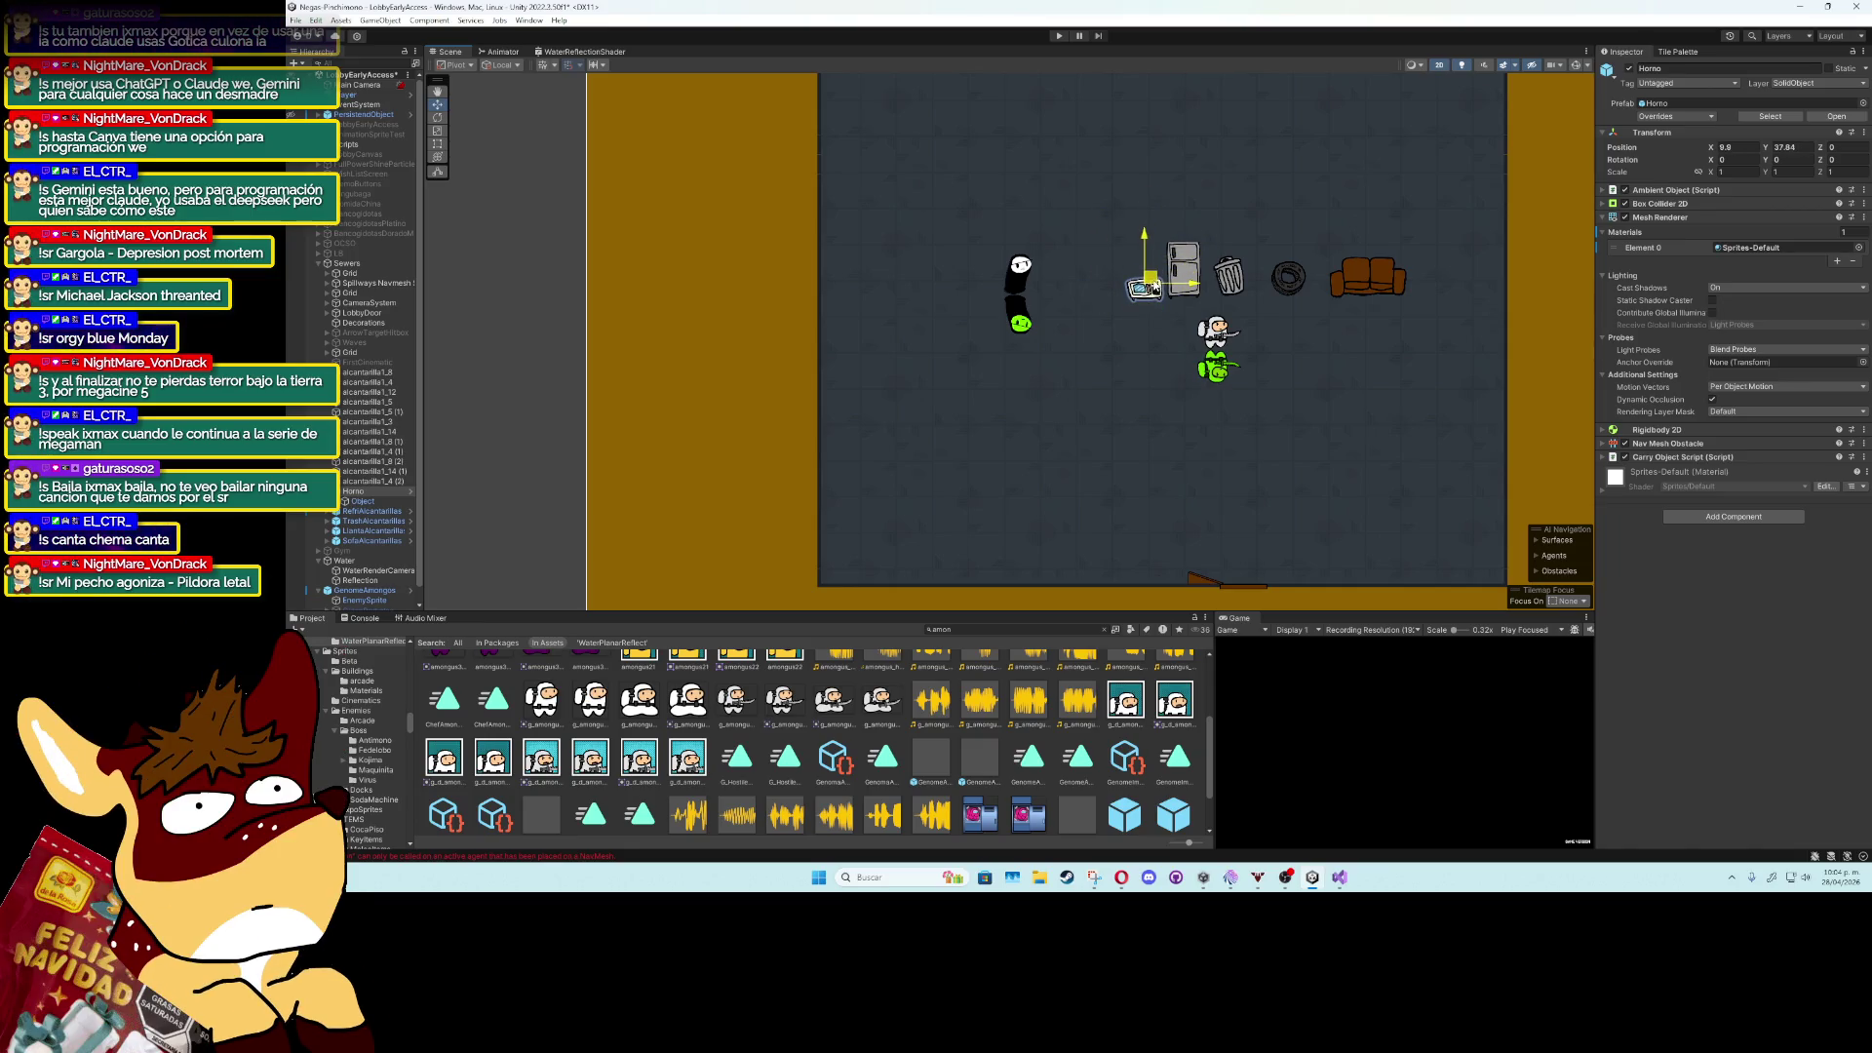
click(1149, 282)
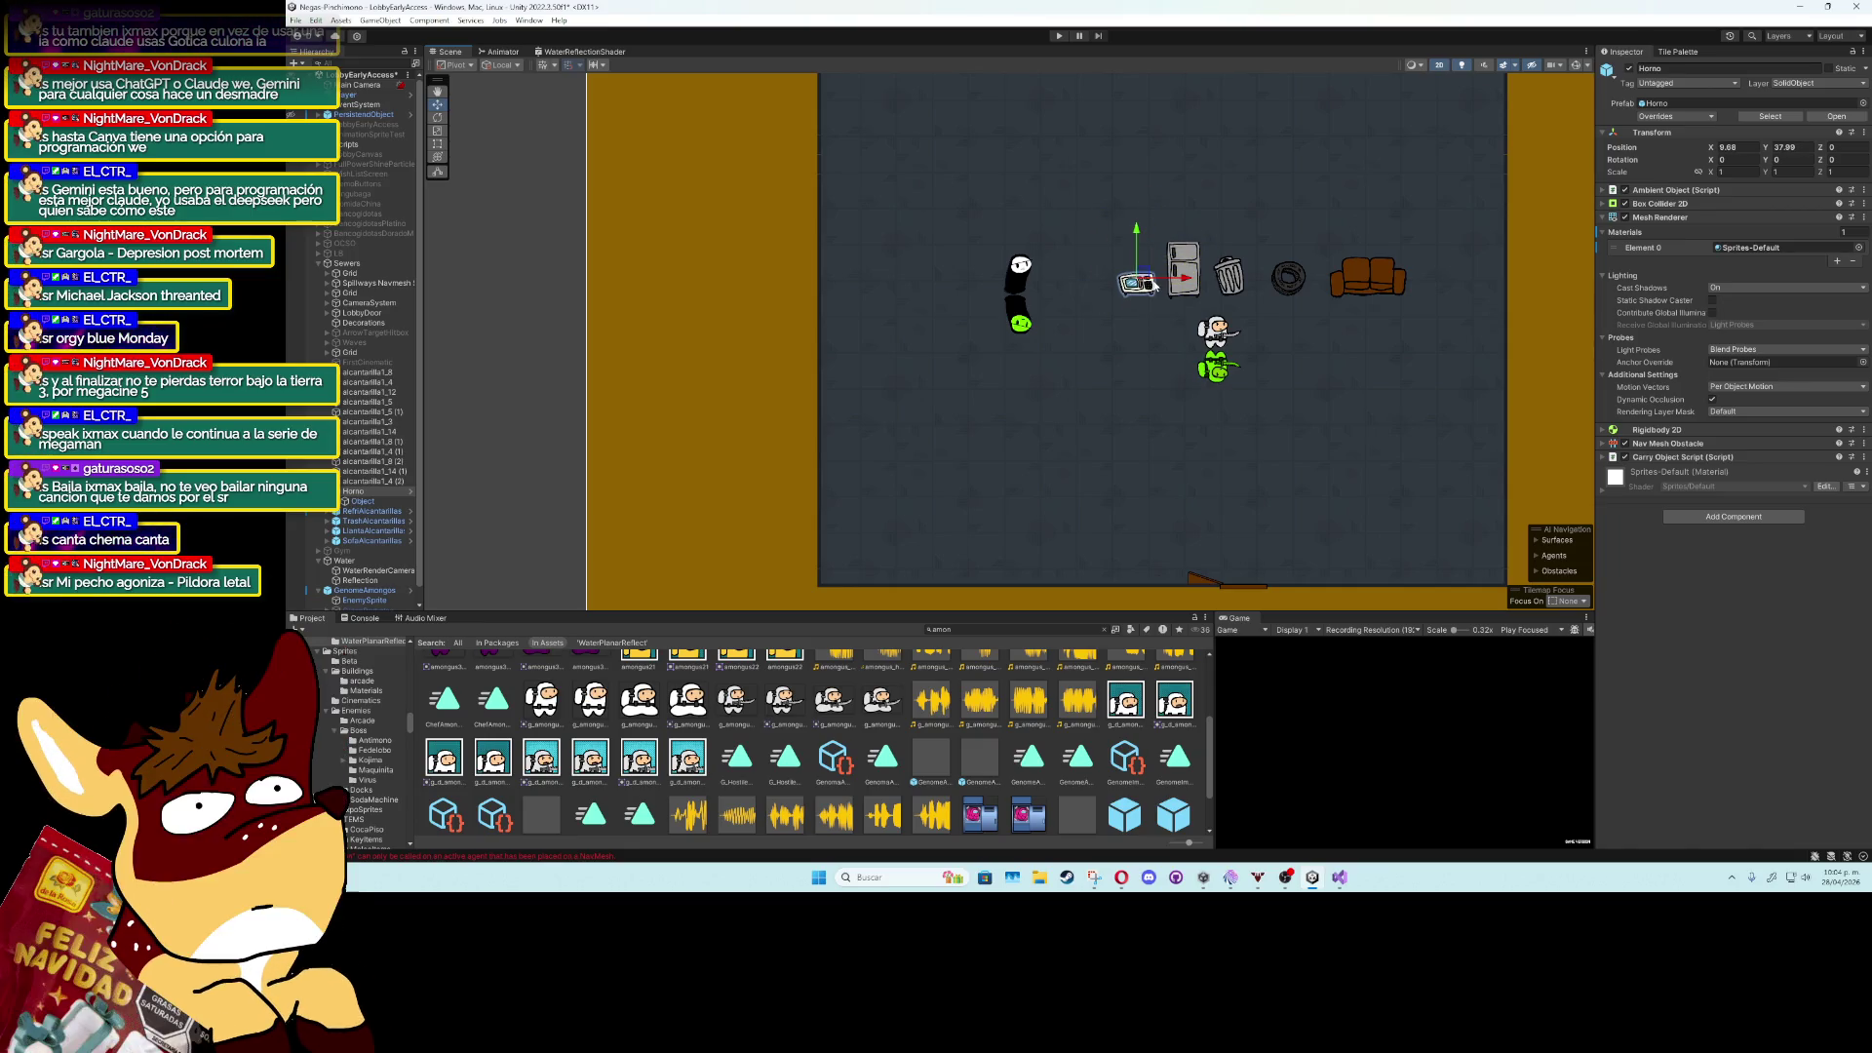
Place Horno beside the fridge at X 9.32, Y 37.84 and orbit the scene in 3D.
click(356, 491)
mouse_move(1139, 277)
mouse_down()
mouse_move(1104, 347)
mouse_move(1017, 411)
mouse_move(990, 380)
mouse_move(994, 281)
mouse_move(990, 388)
mouse_move(989, 369)
mouse_move(1019, 386)
mouse_move(1112, 274)
mouse_up()
mouse_move(1113, 369)
mouse_down()
mouse_move(1139, 283)
mouse_move(1114, 292)
mouse_move(1133, 282)
mouse_up()
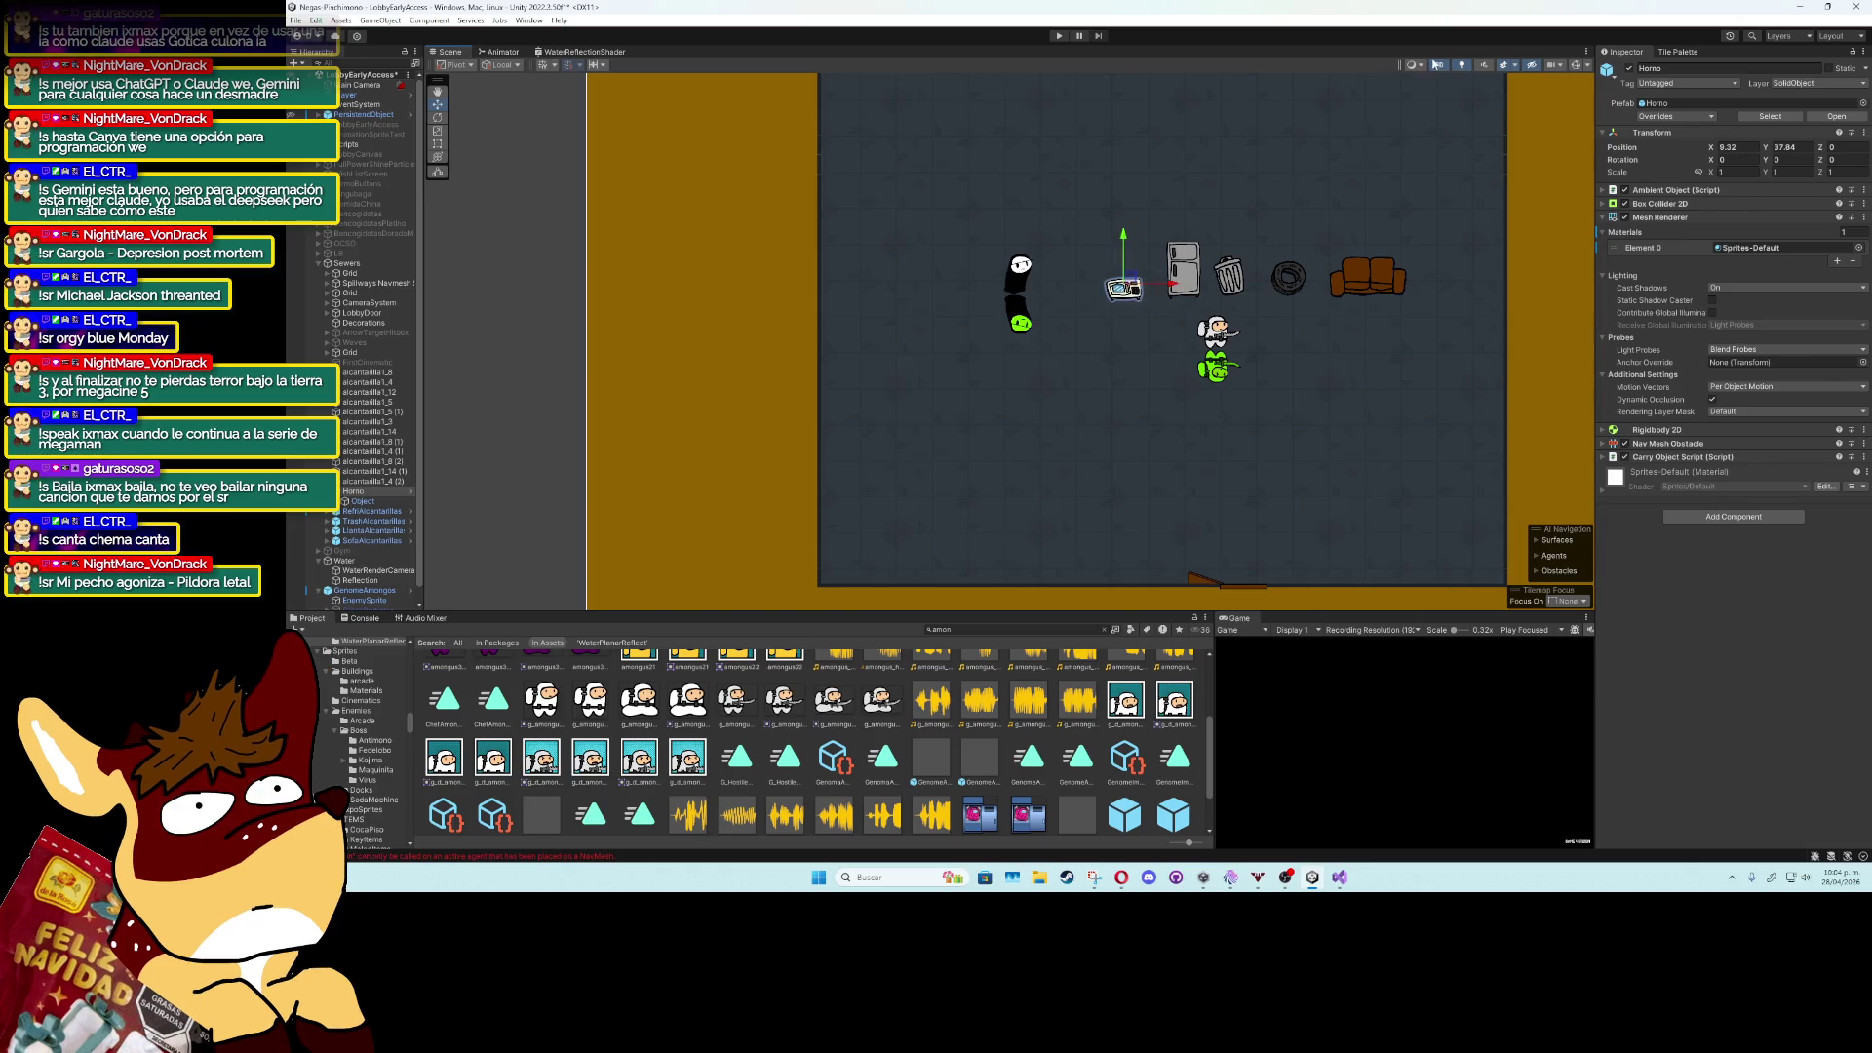
click(1436, 64)
mouse_move(1267, 292)
mouse_down()
mouse_move(1040, 326)
mouse_move(1143, 337)
mouse_up()
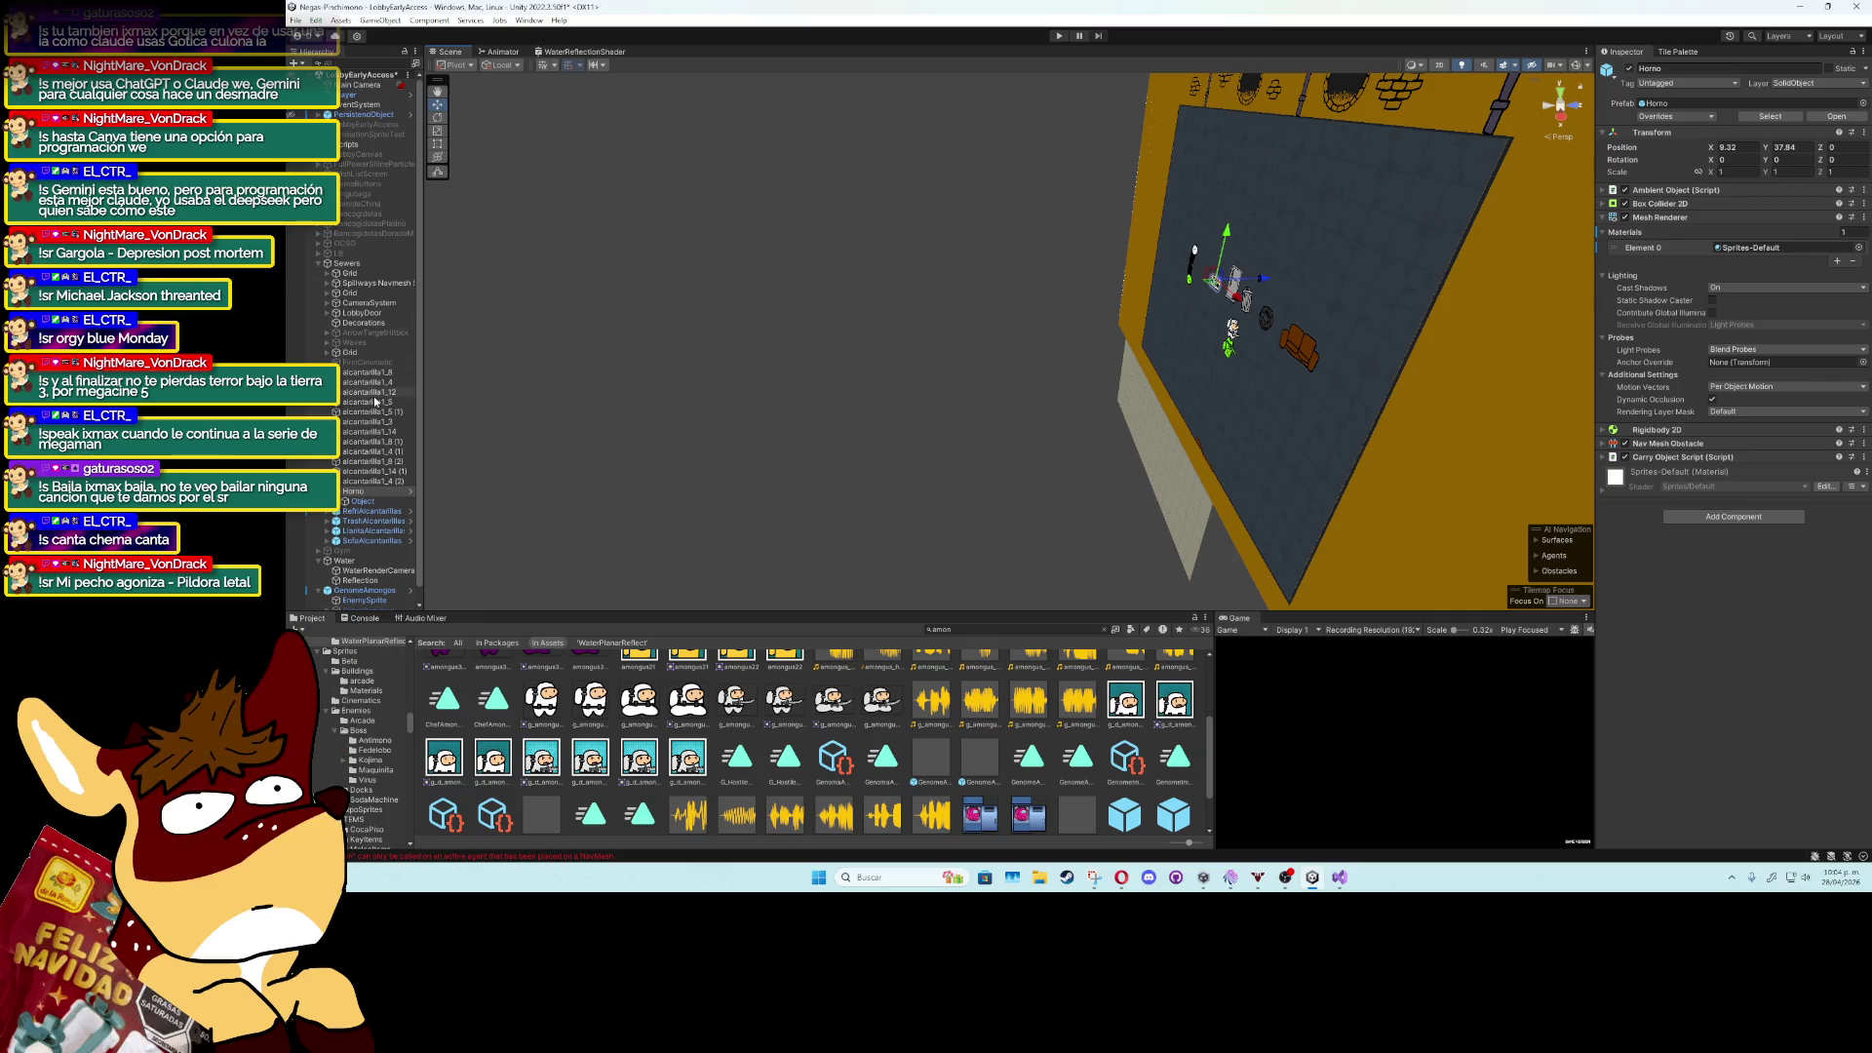
Expand CameraSystem, select its VirtualCamera, and toggle CameraSystem off and back on.
click(329, 304)
click(328, 304)
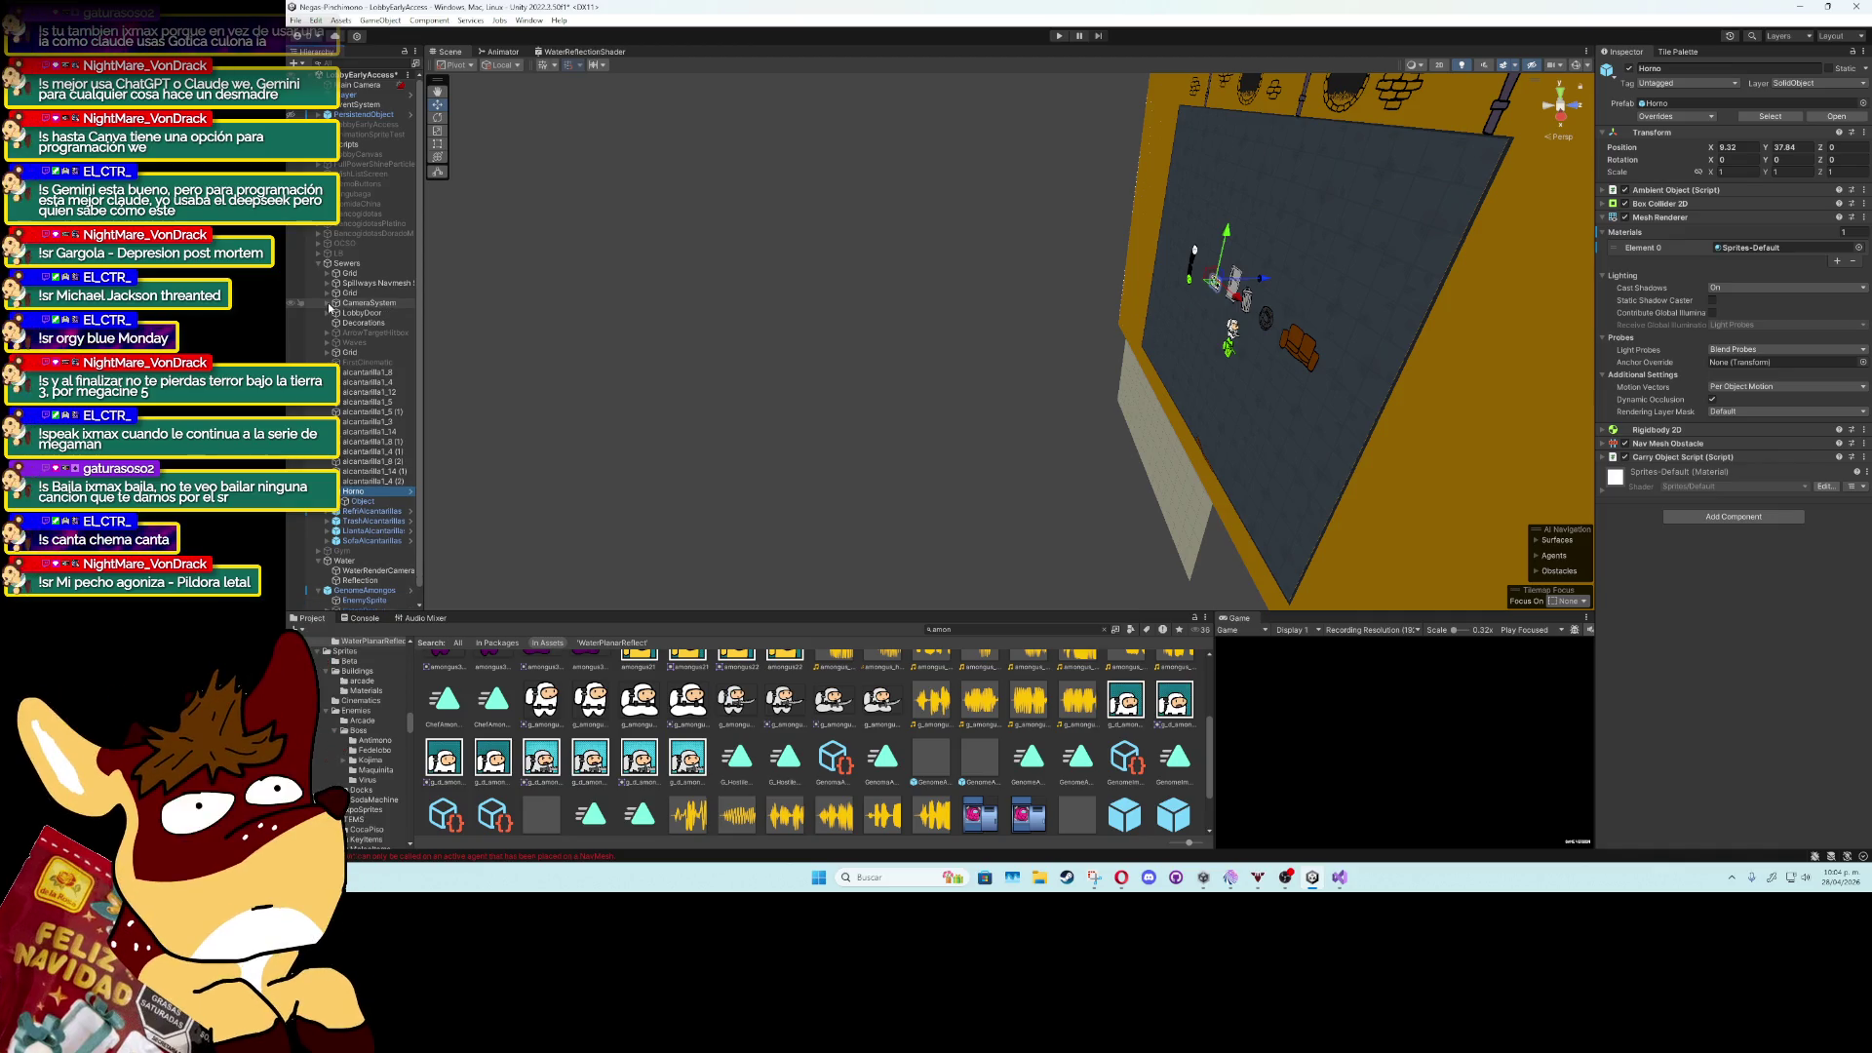
click(329, 304)
click(336, 312)
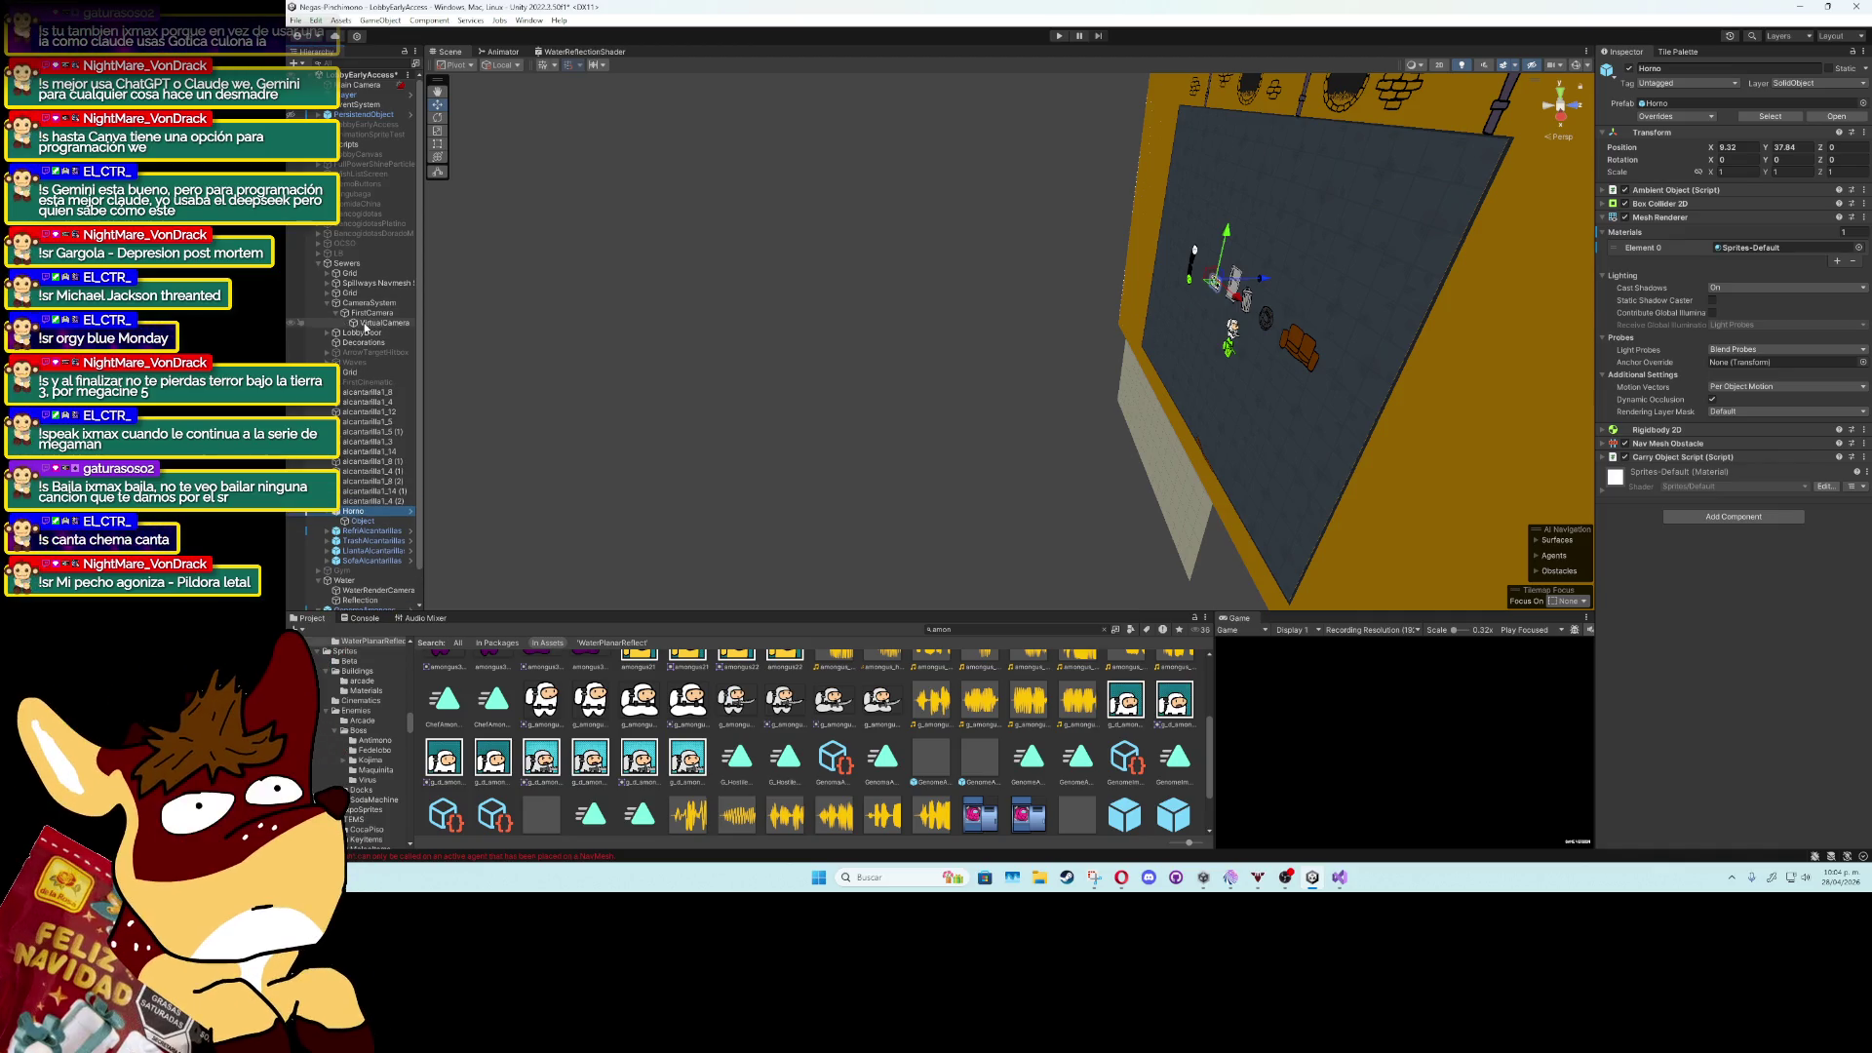
click(366, 324)
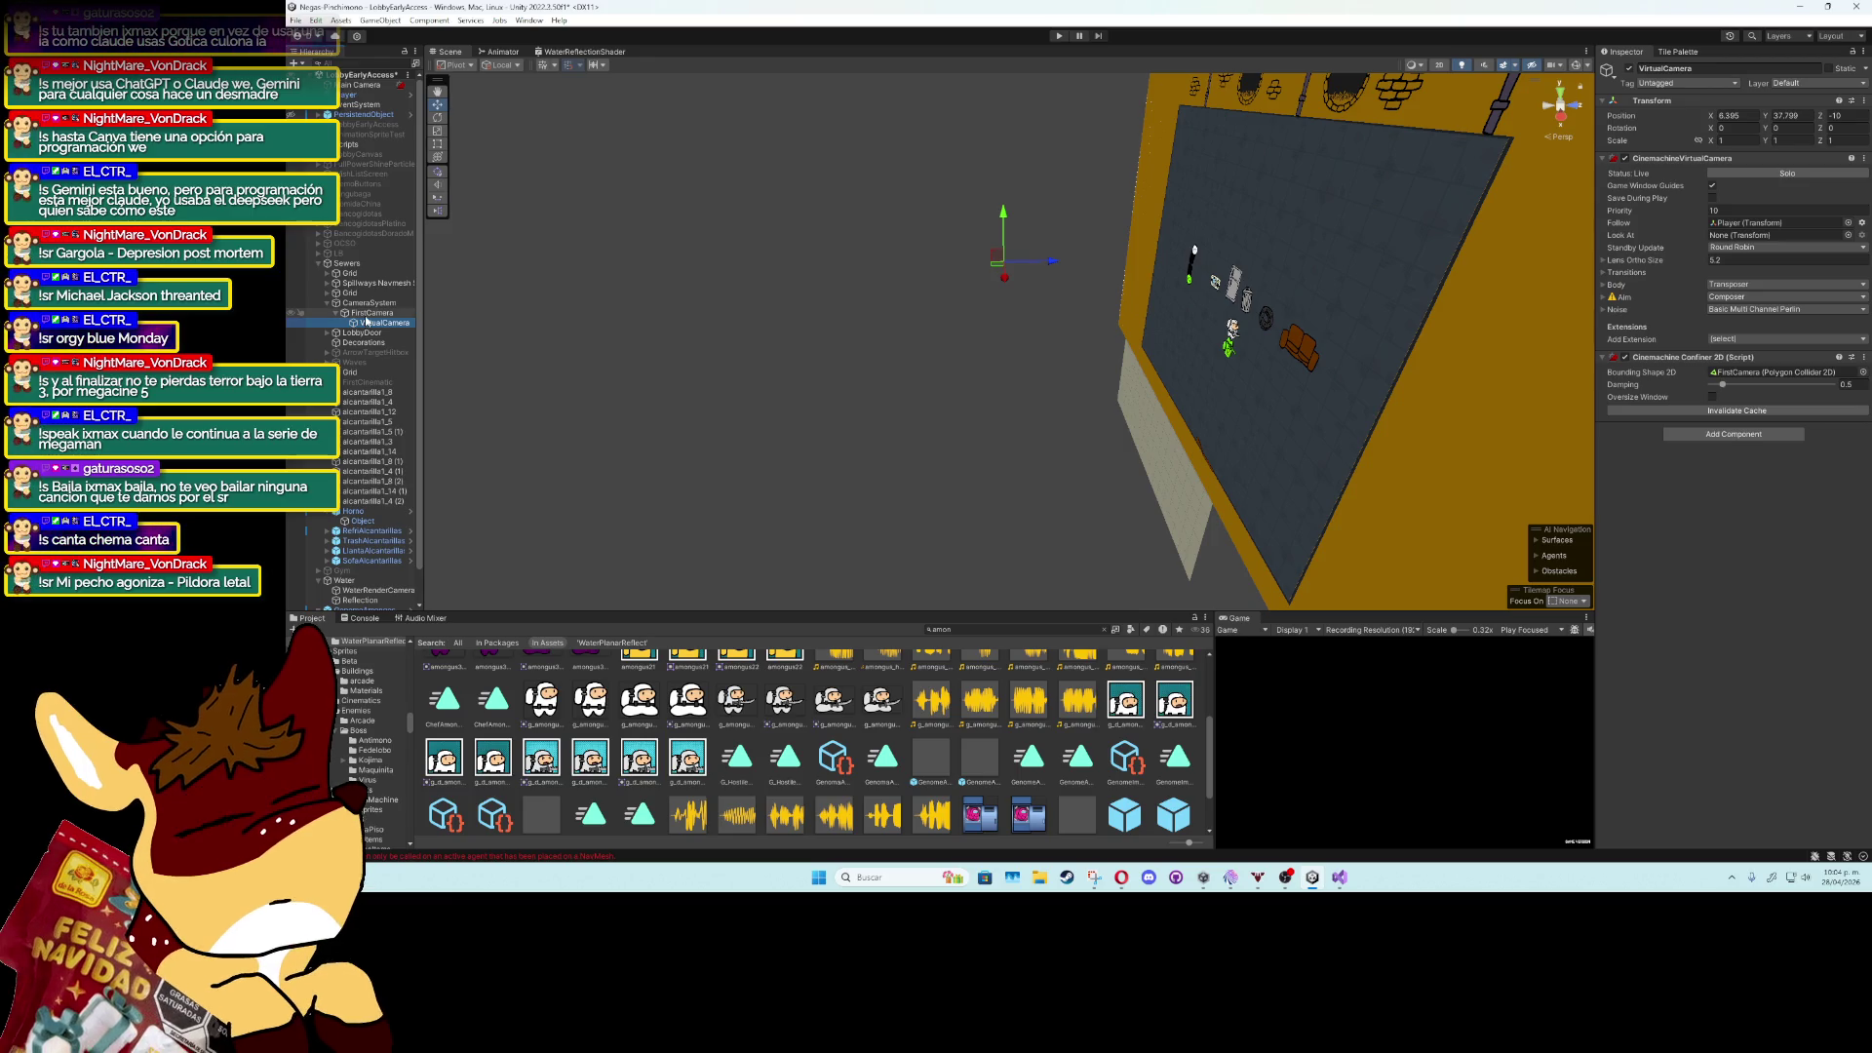
click(366, 303)
click(1630, 68)
click(1631, 69)
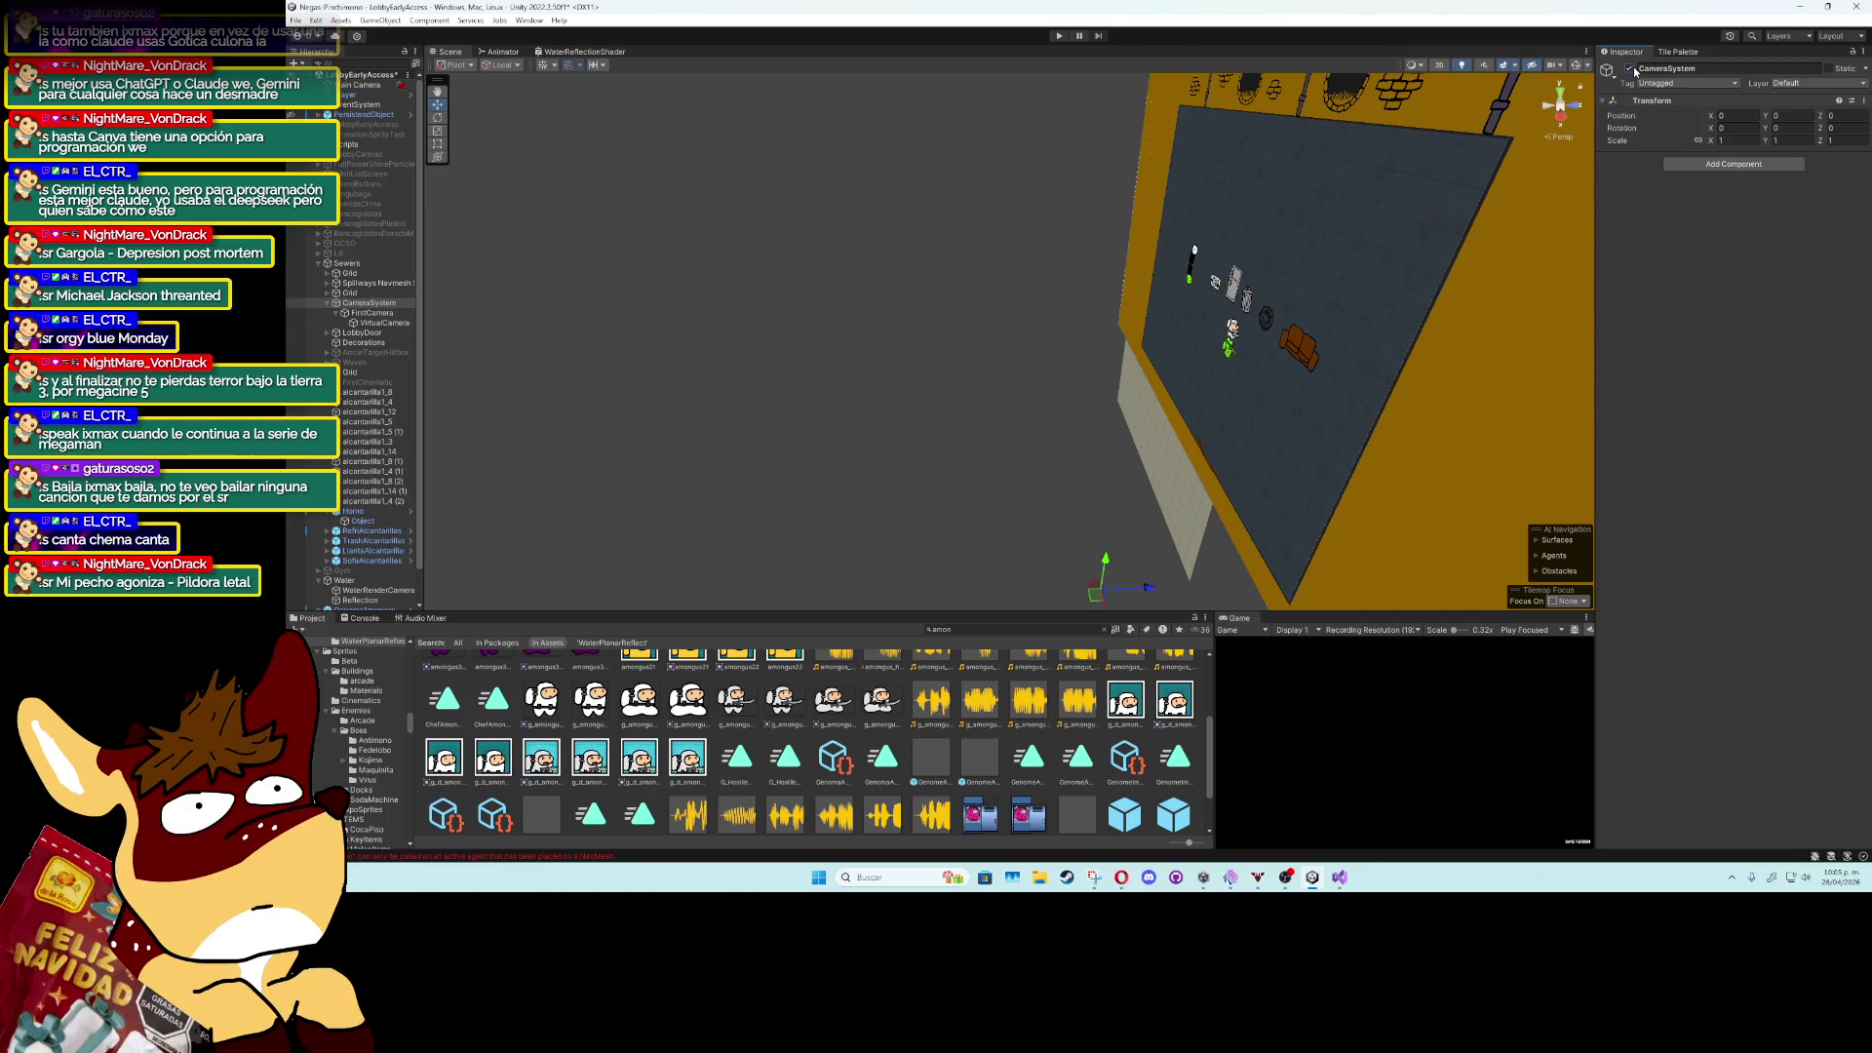
click(332, 305)
Select WaterRenderCamera, orbit to its frame, and switch the Scene view to 2D.
scroll(358, 487, down, 1)
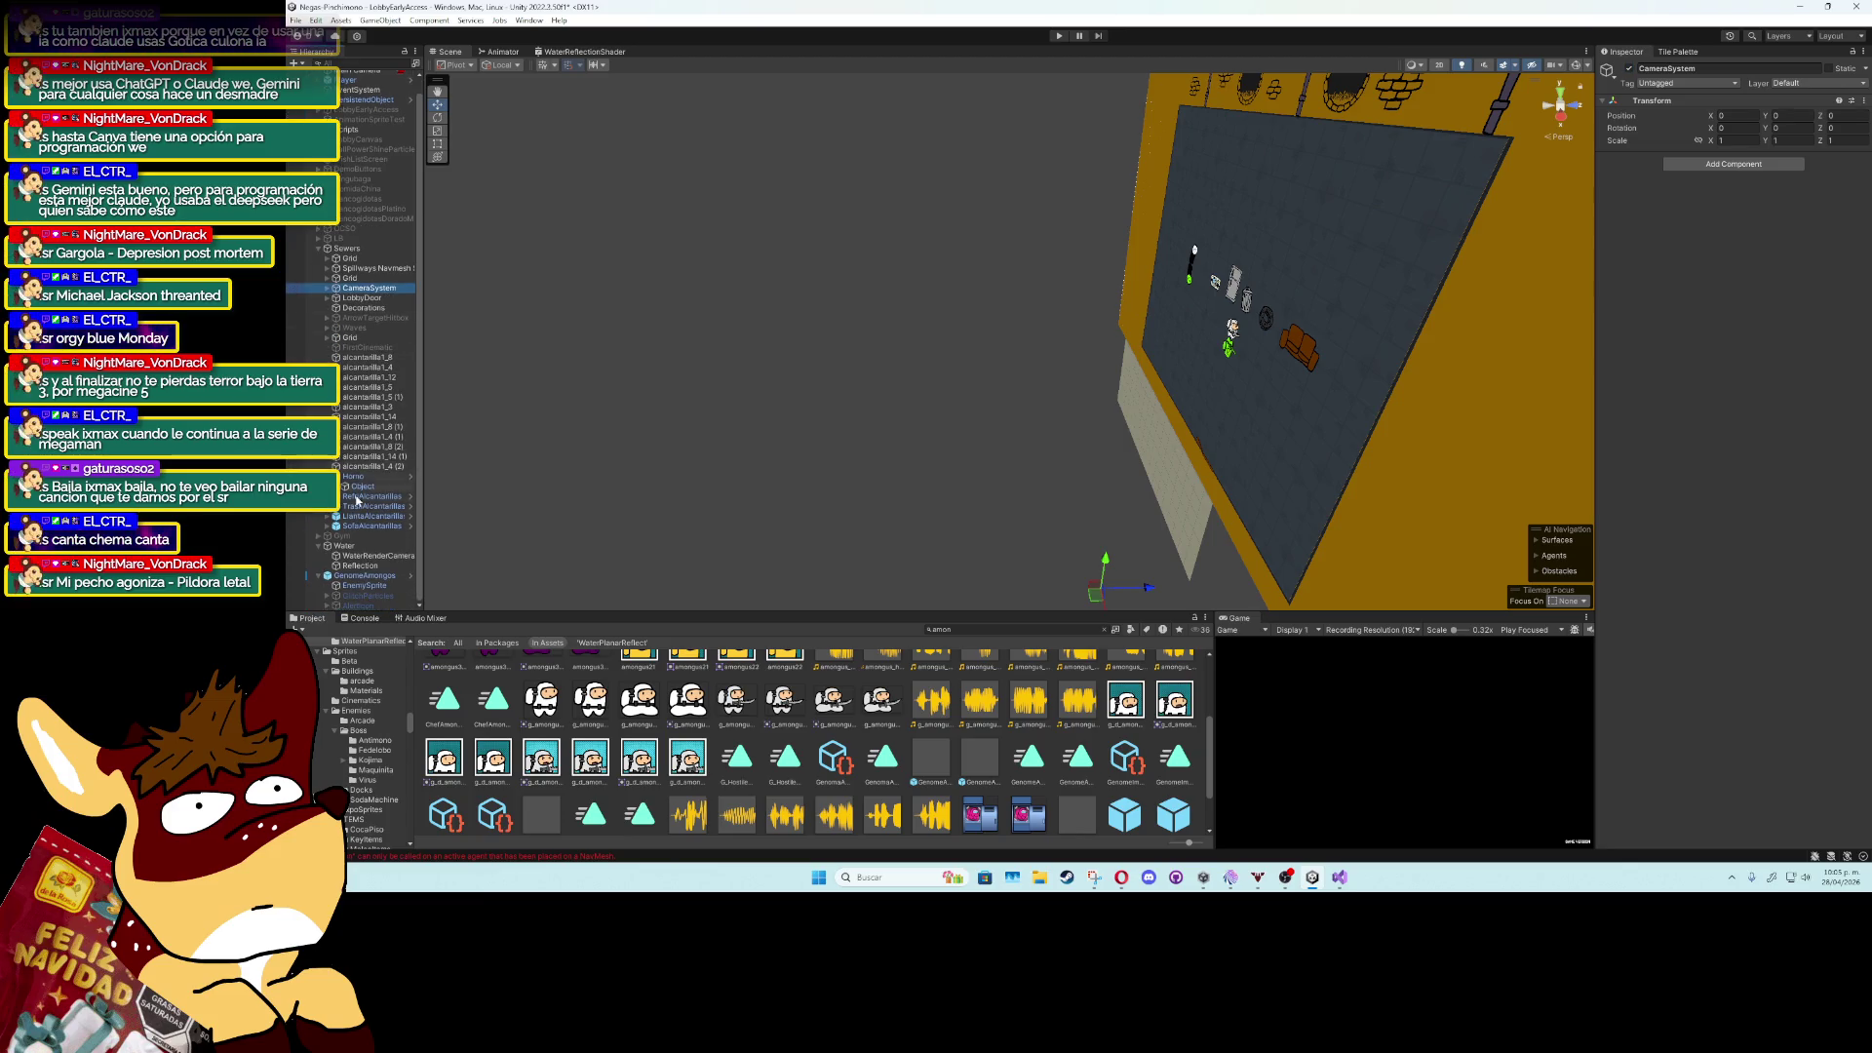
click(359, 566)
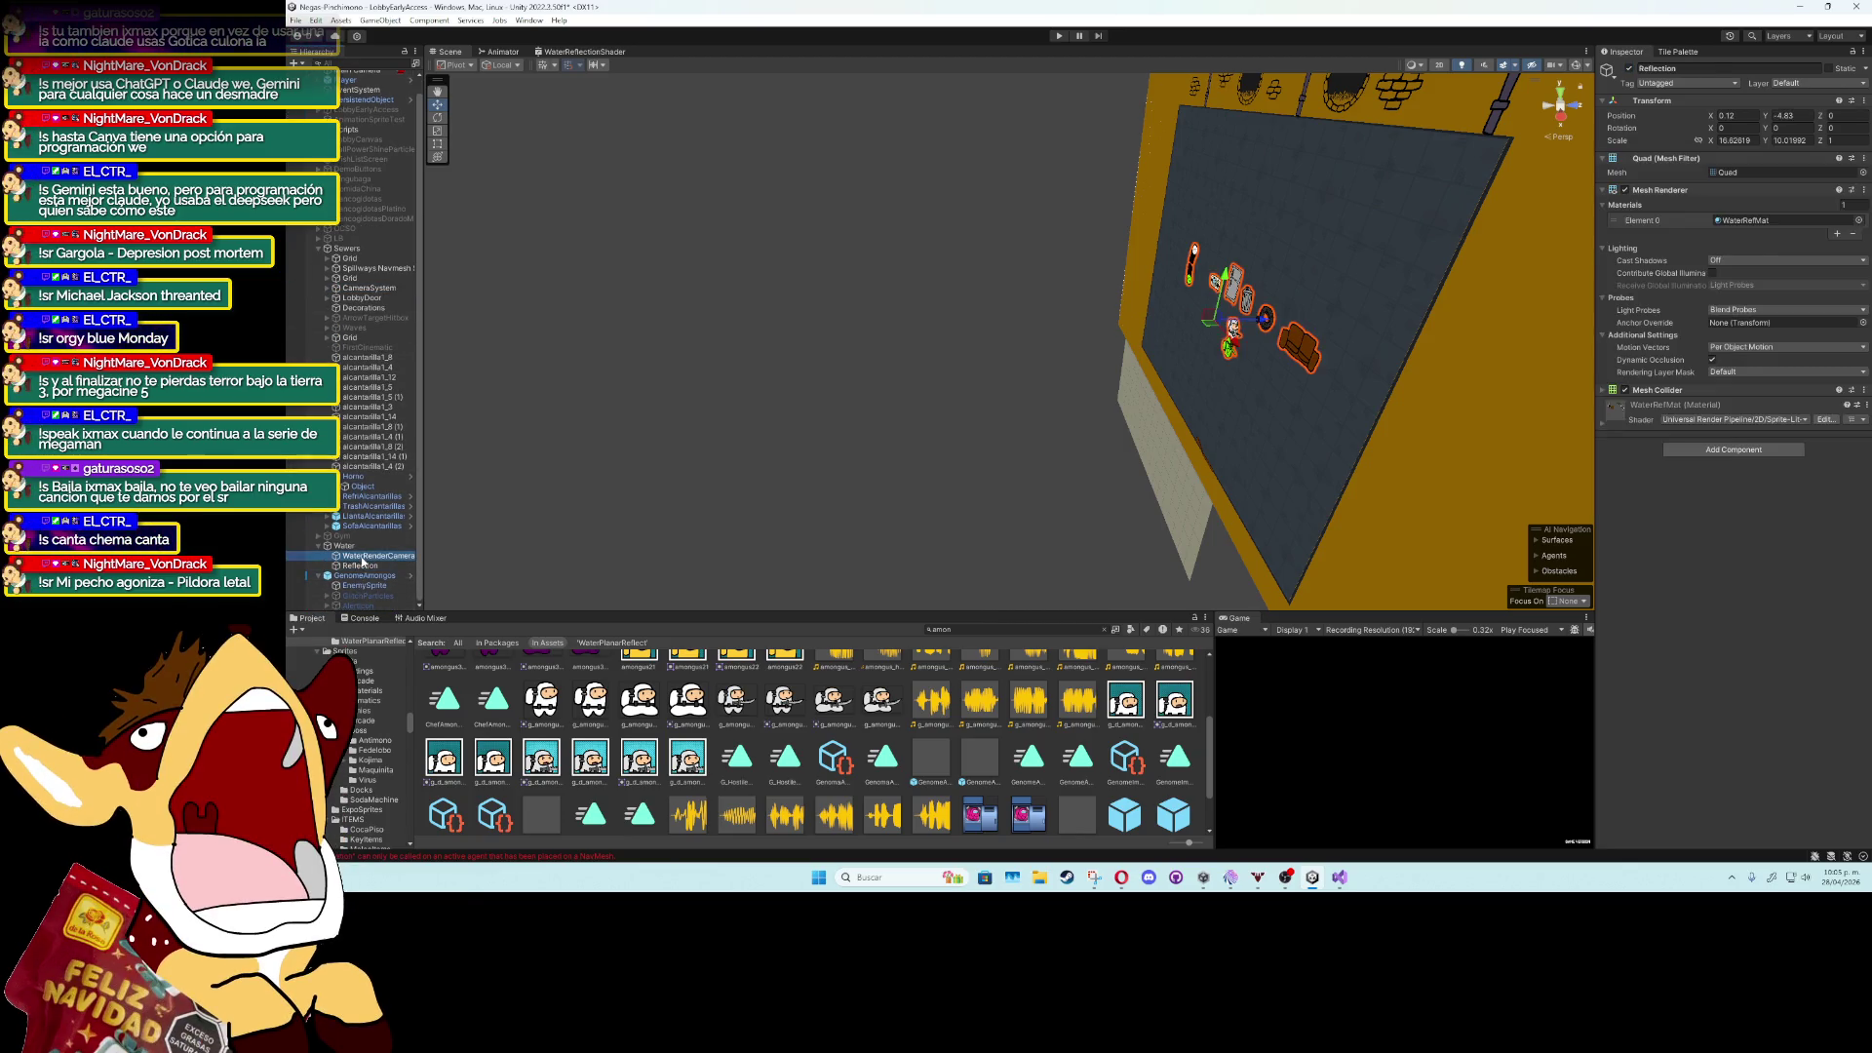
click(362, 556)
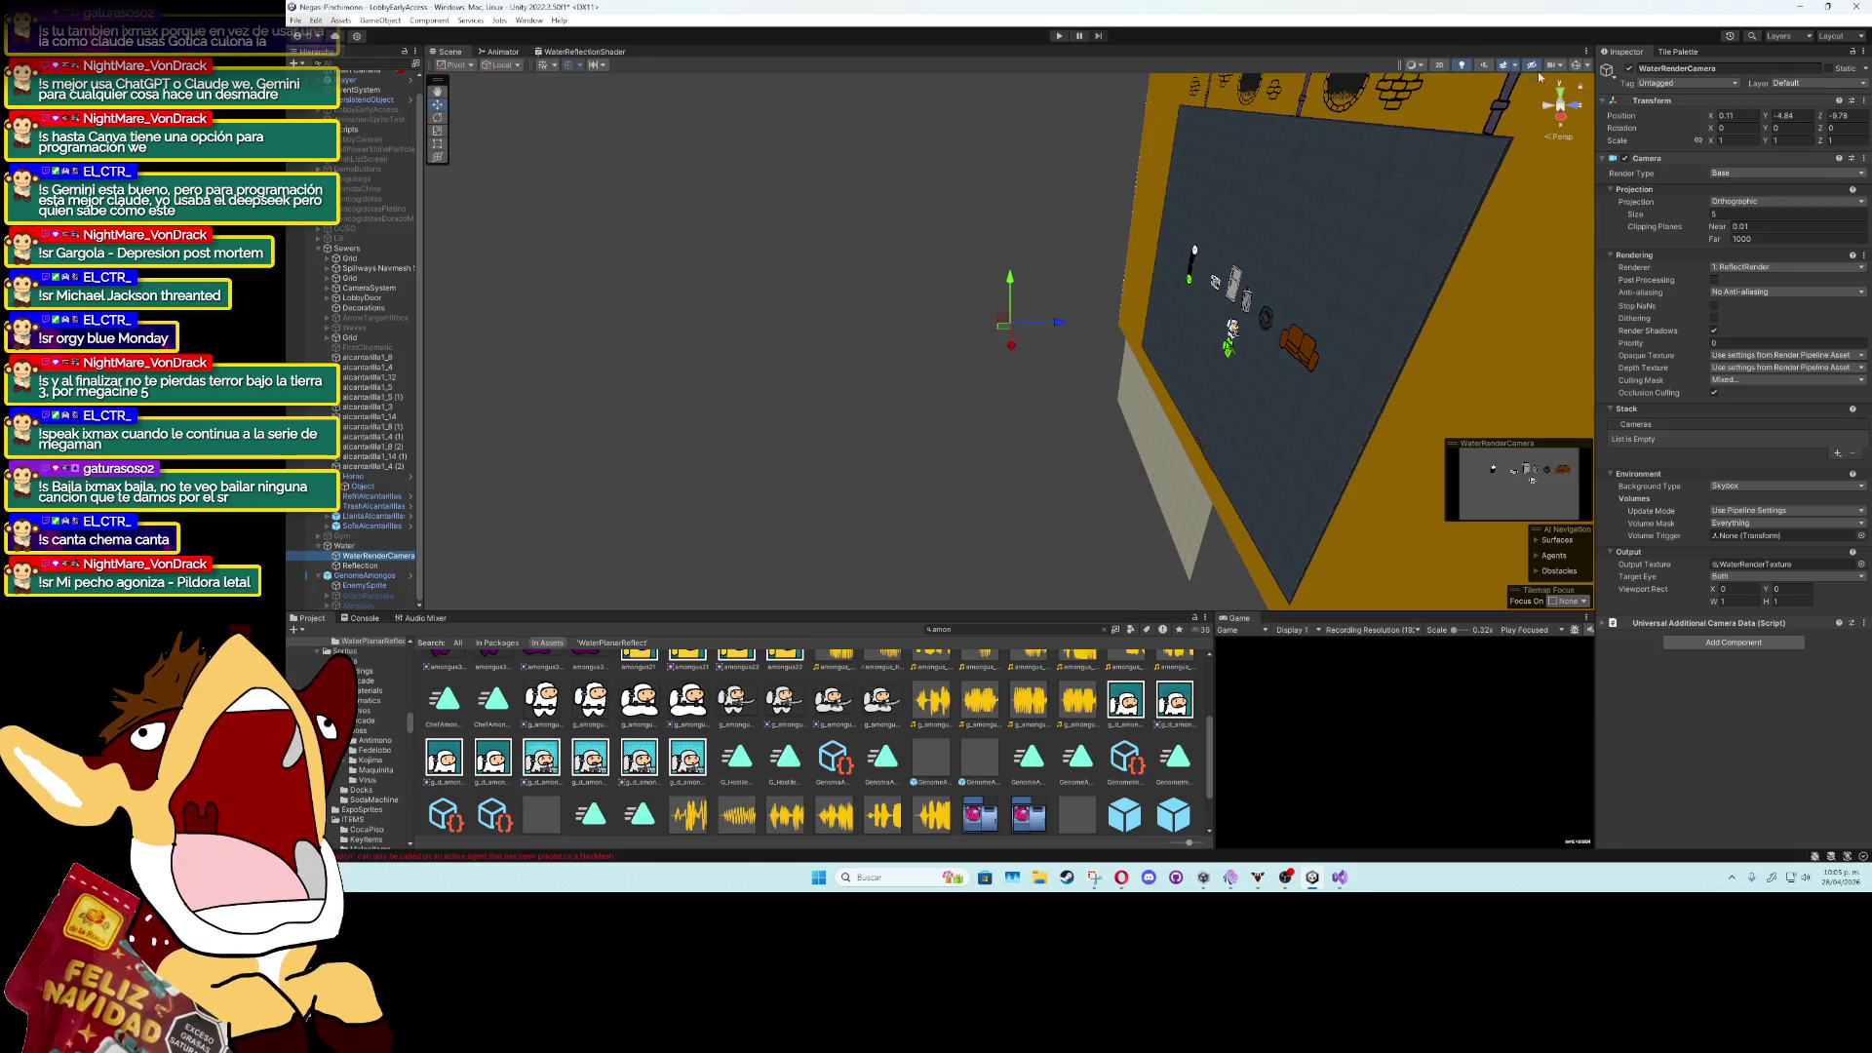
mouse_move(1264, 314)
mouse_down()
mouse_move(1072, 331)
mouse_move(1049, 411)
mouse_move(854, 377)
mouse_up()
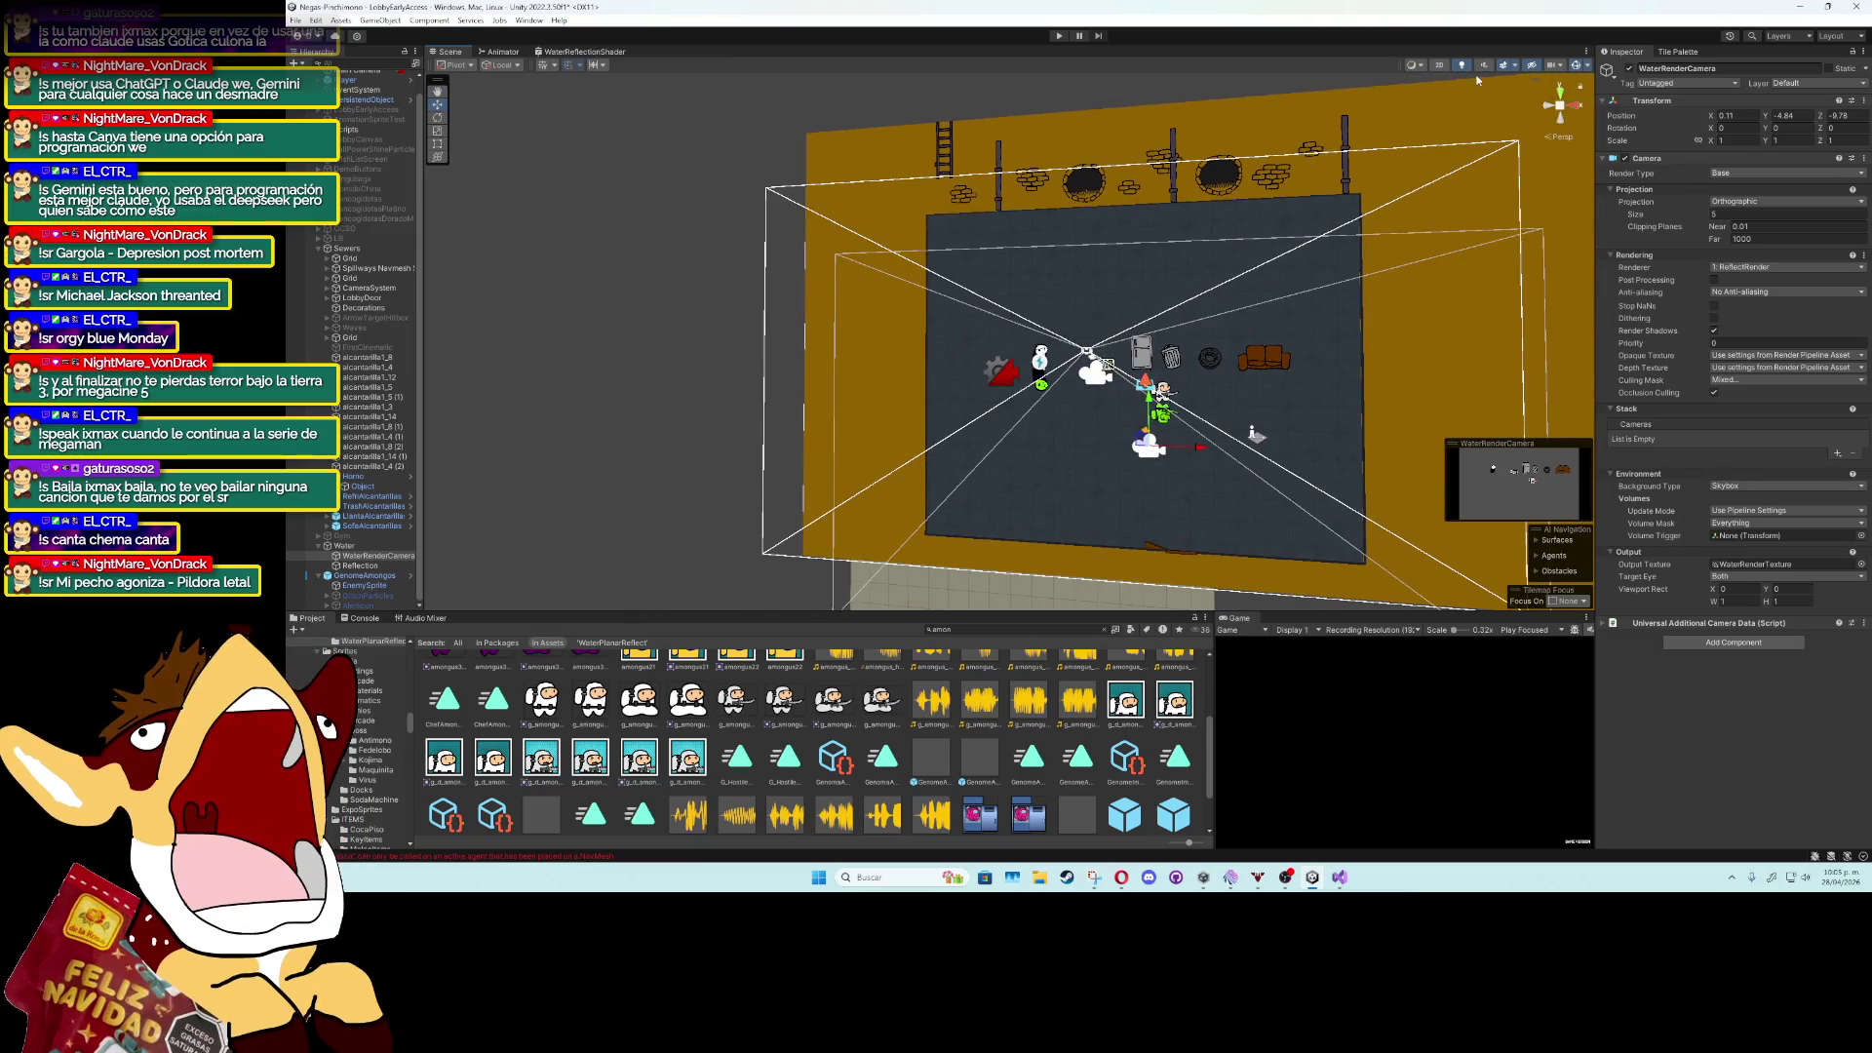
click(1442, 65)
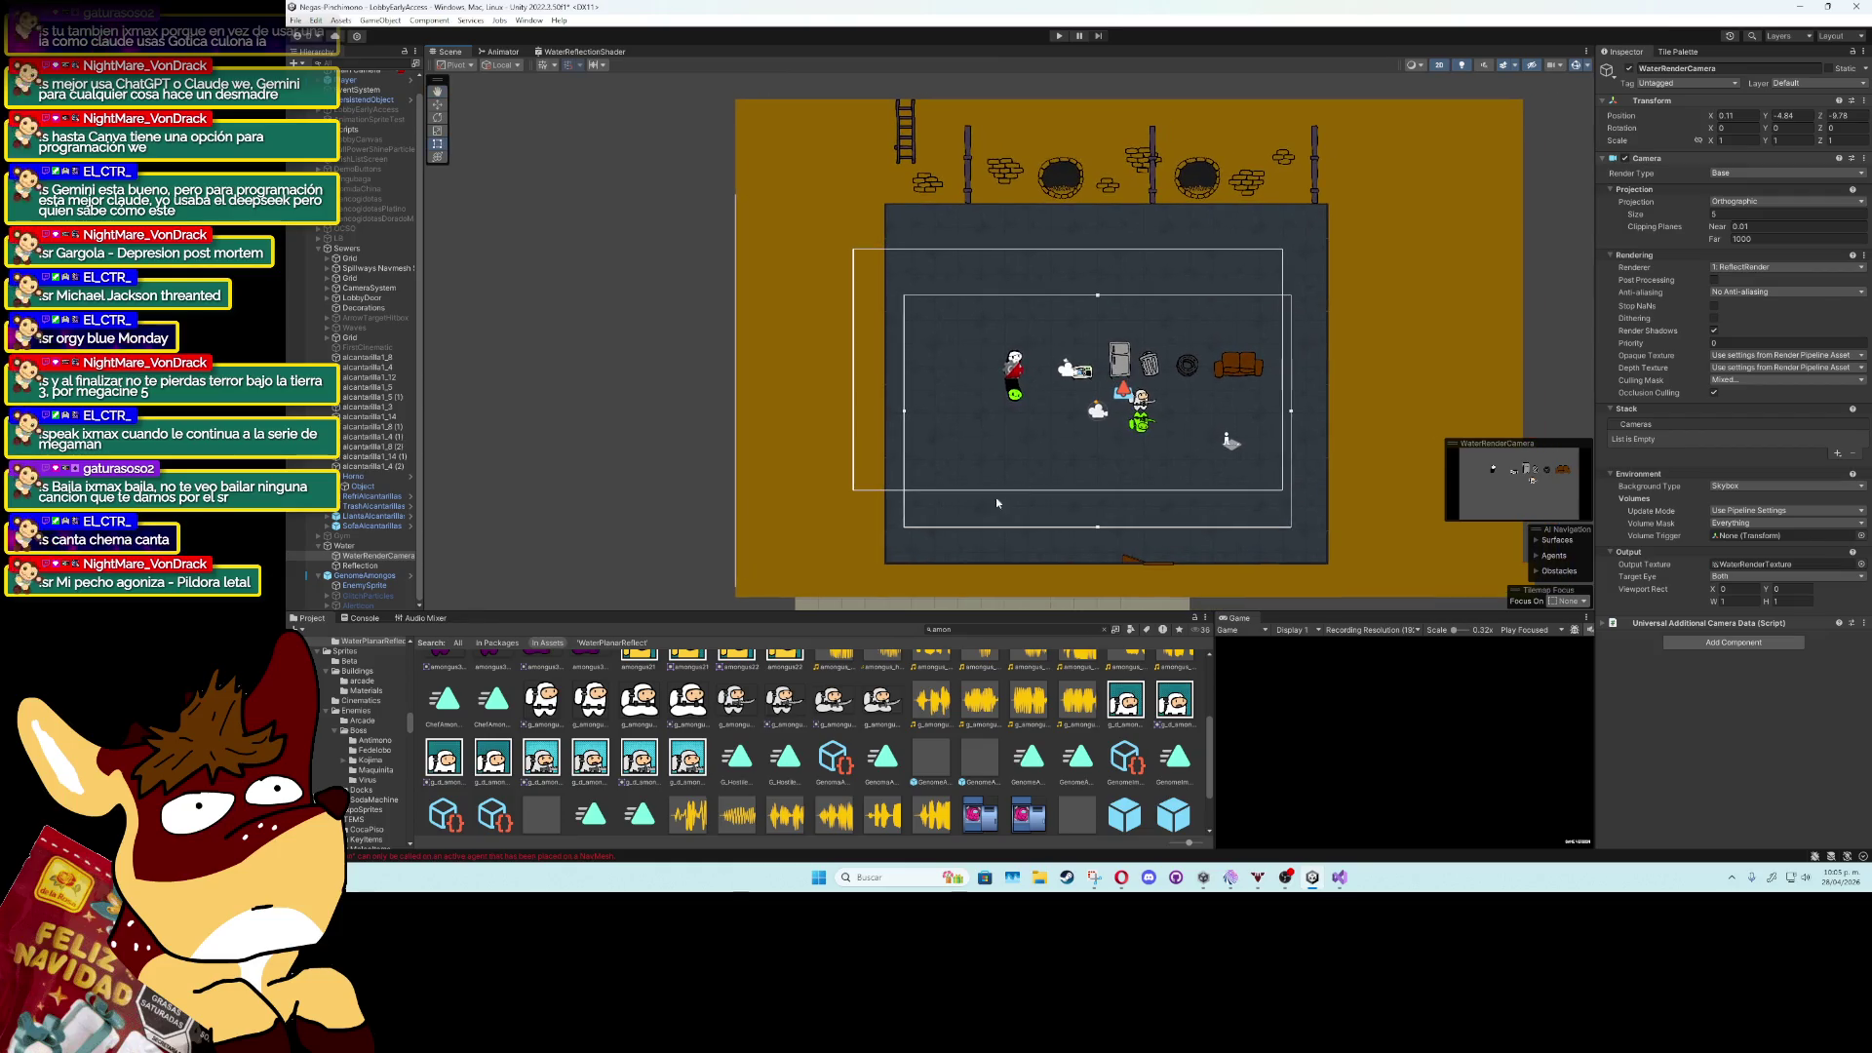
Search the Project for 'rende' and select the ReflectRender renderer asset.
click(966, 629)
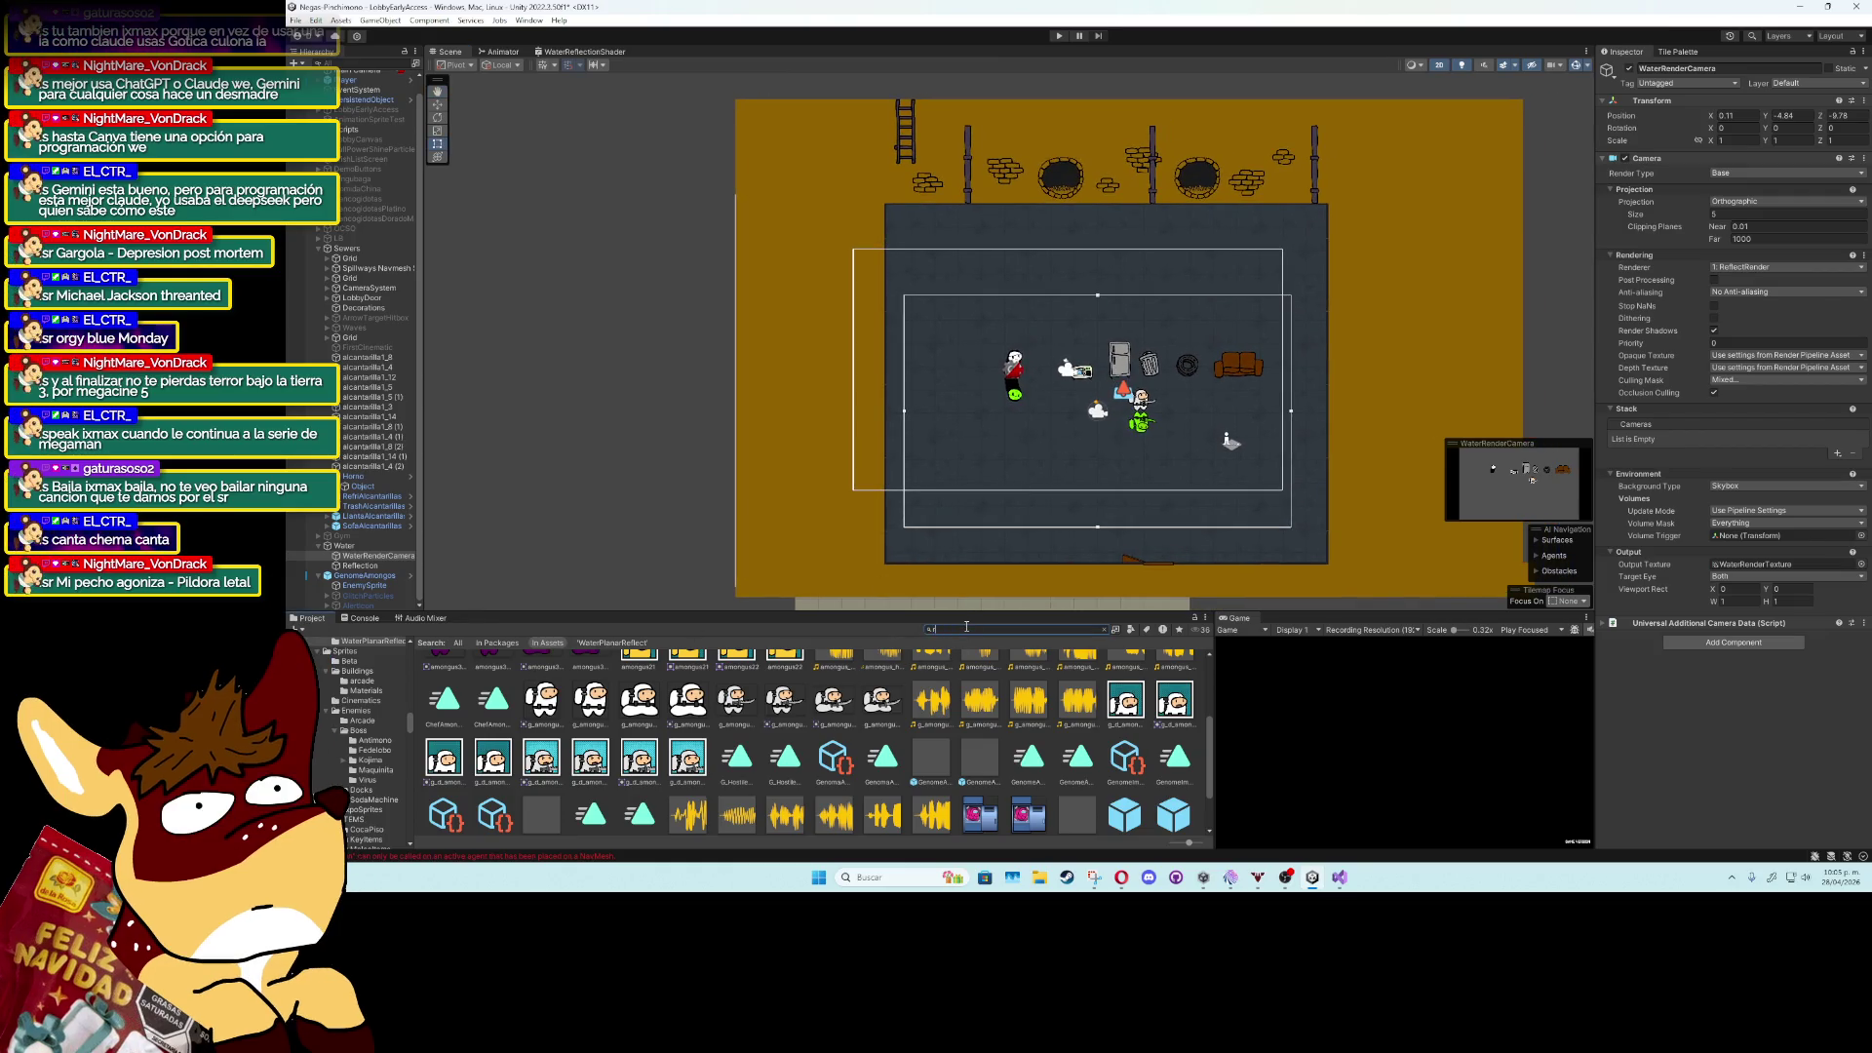
text(ende)
click(727, 676)
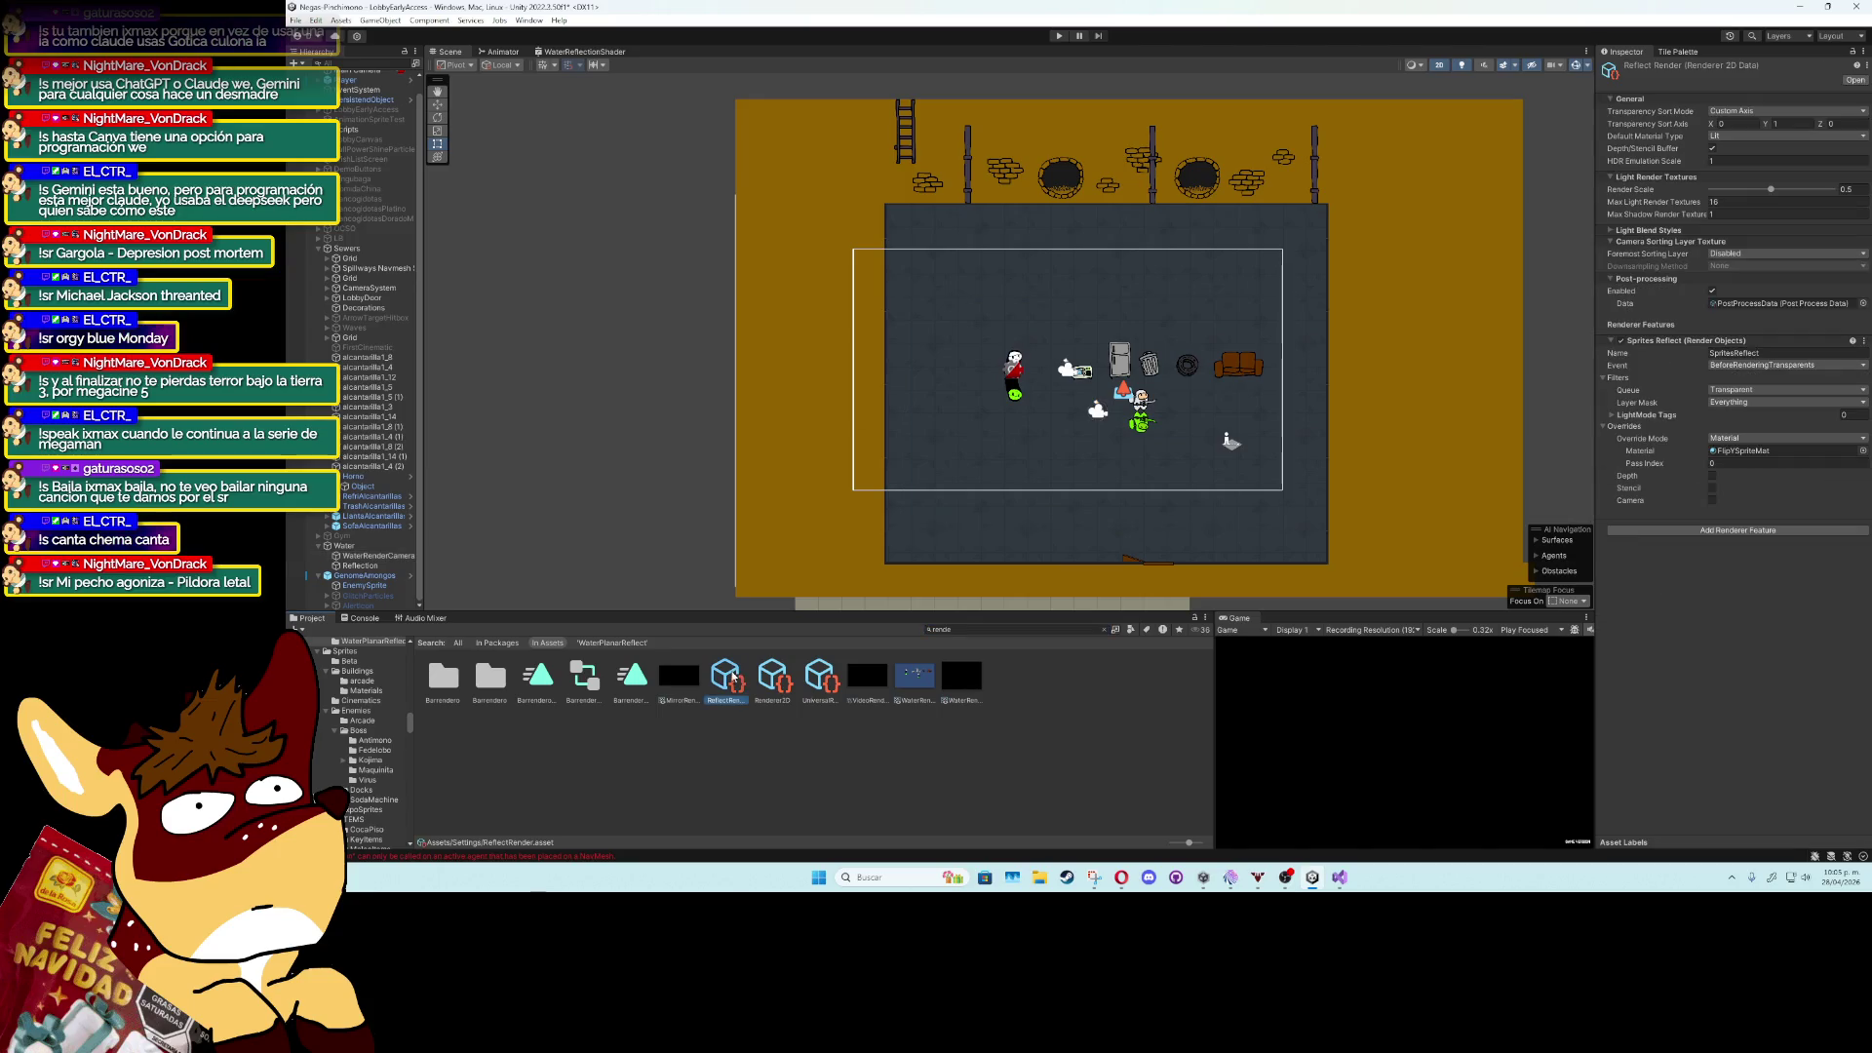
Set ReflectRender's Transparency Sort Mode to Orthographic, leaving the sorting layers unchanged.
click(1736, 111)
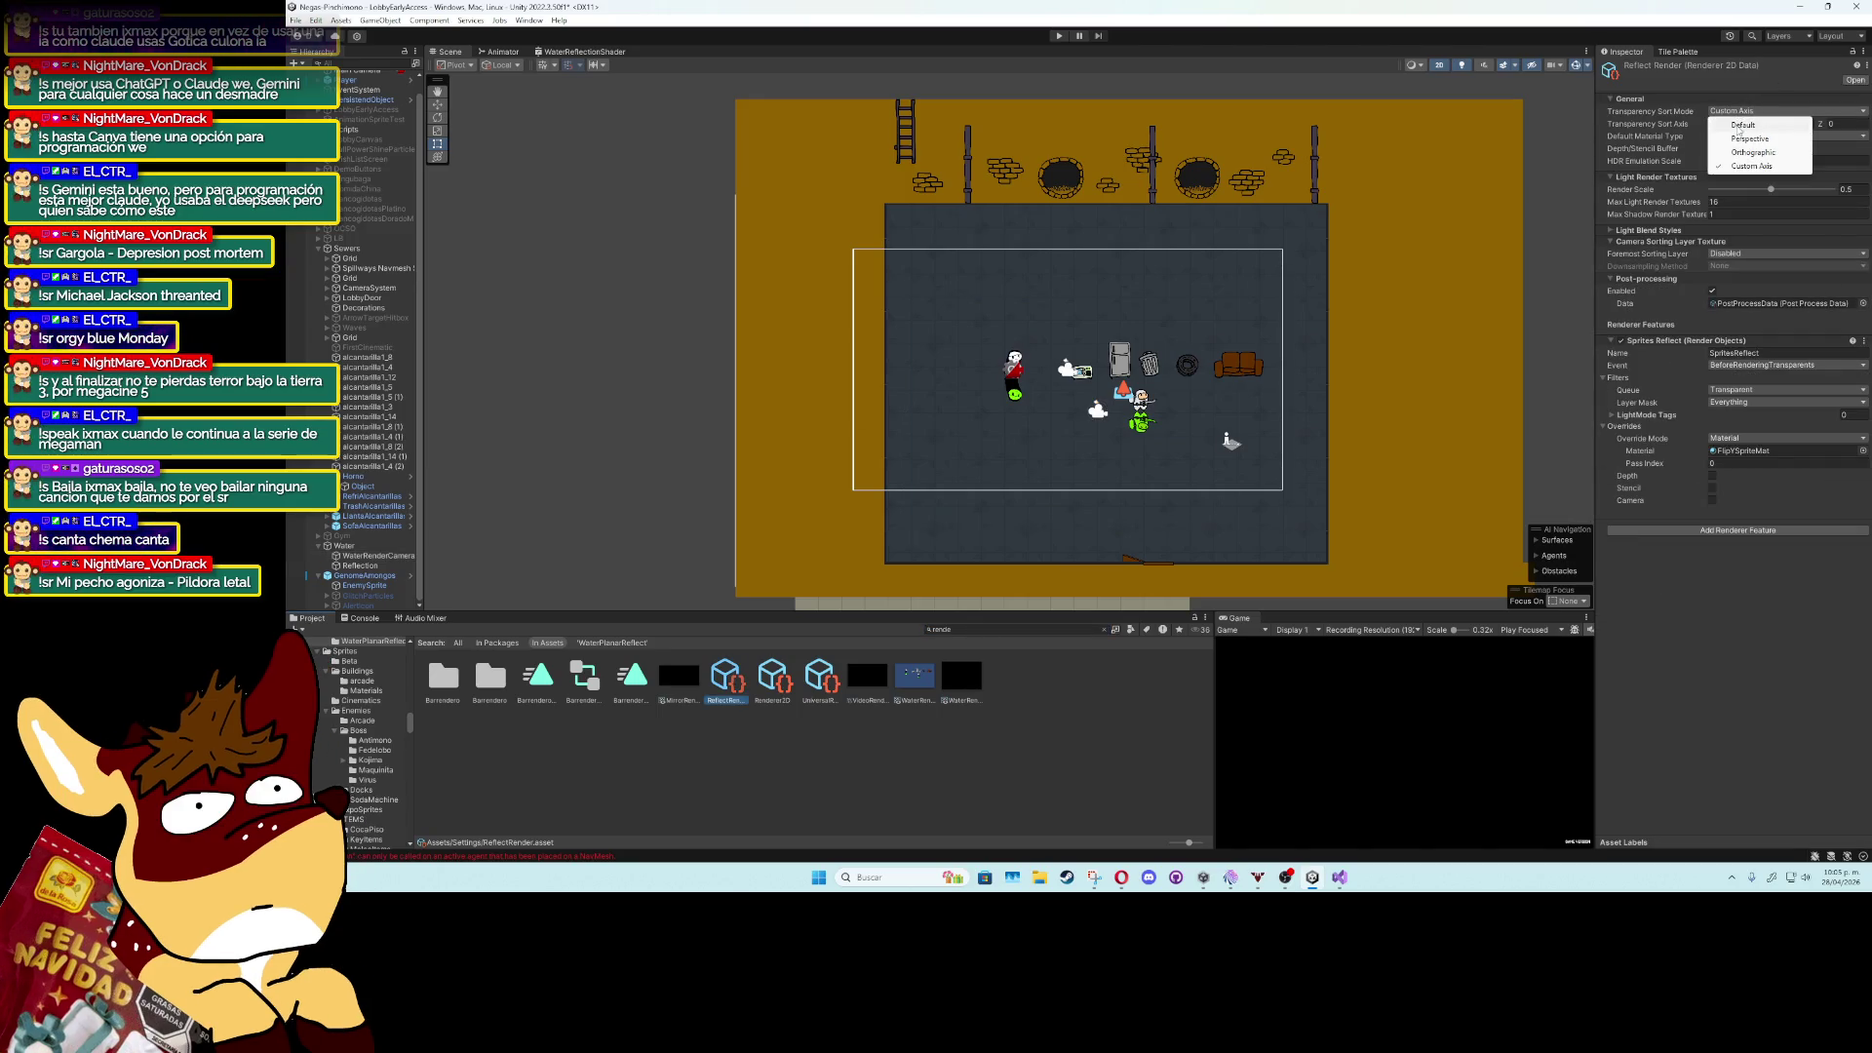
click(1753, 152)
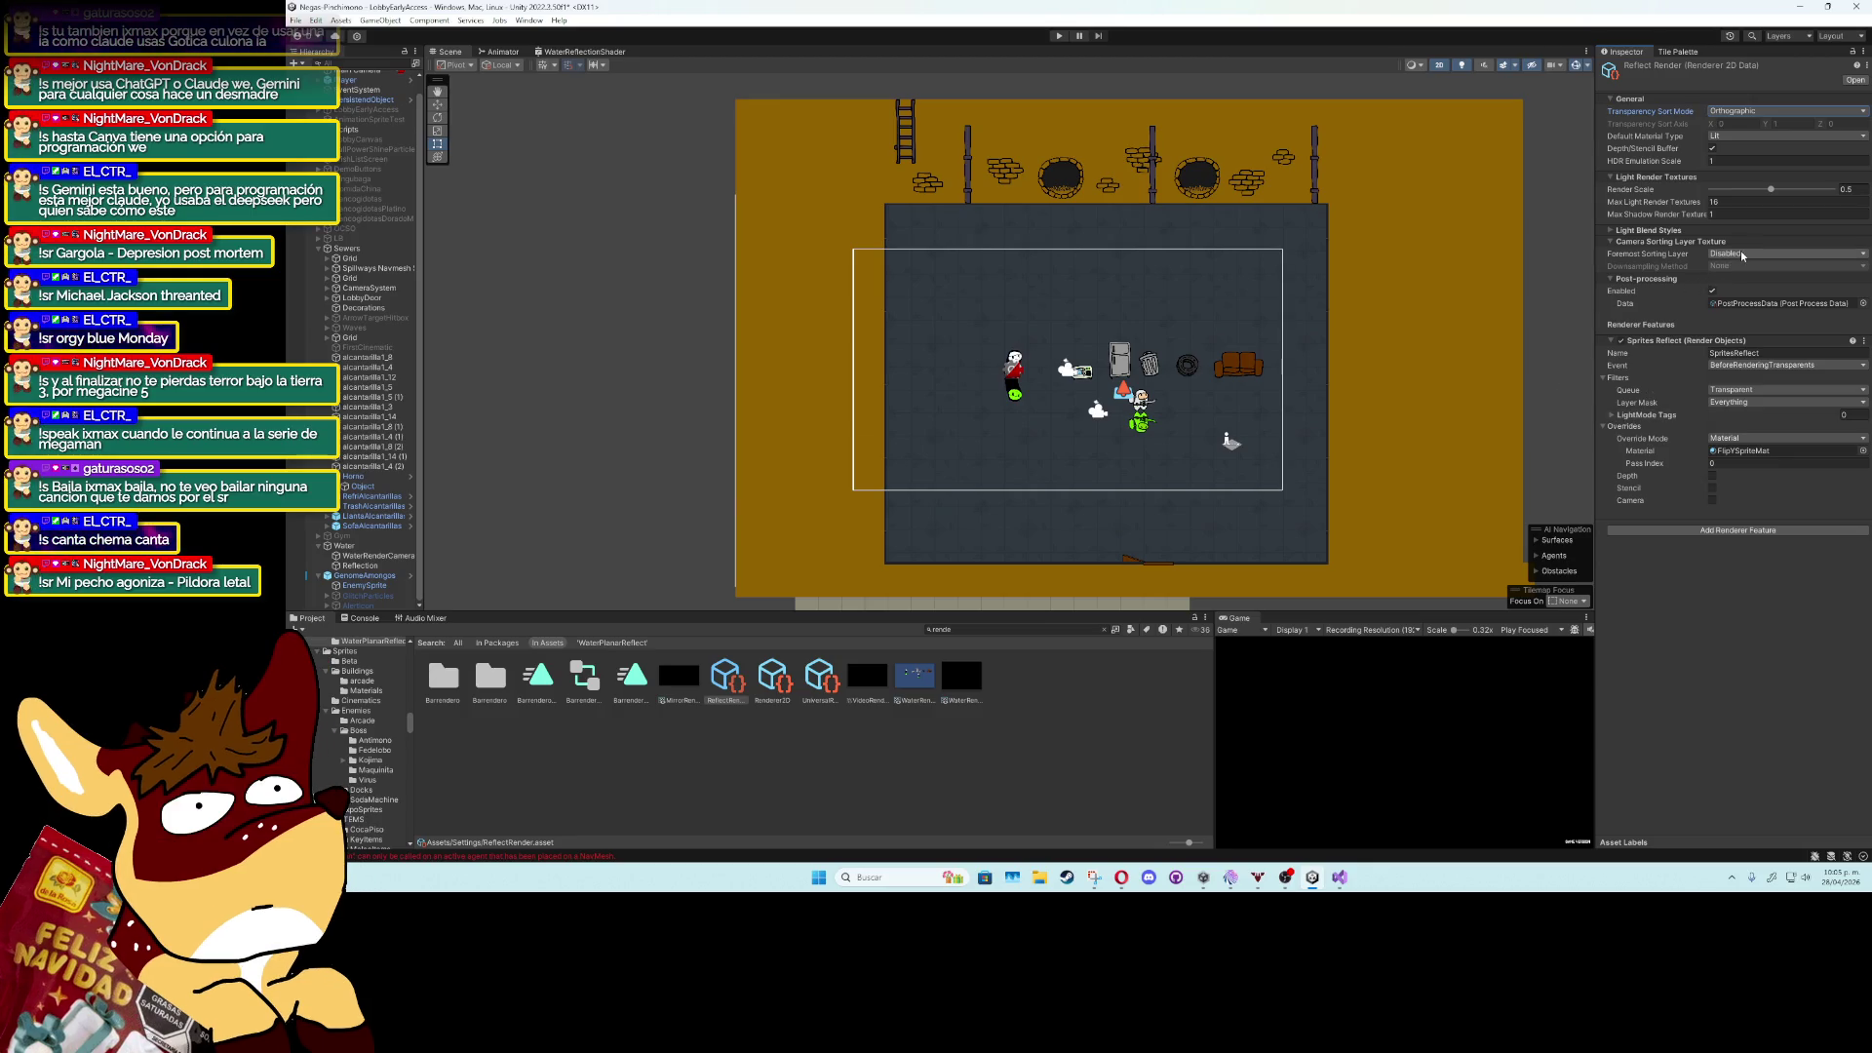
click(1743, 255)
click(1745, 267)
click(1743, 255)
click(1745, 267)
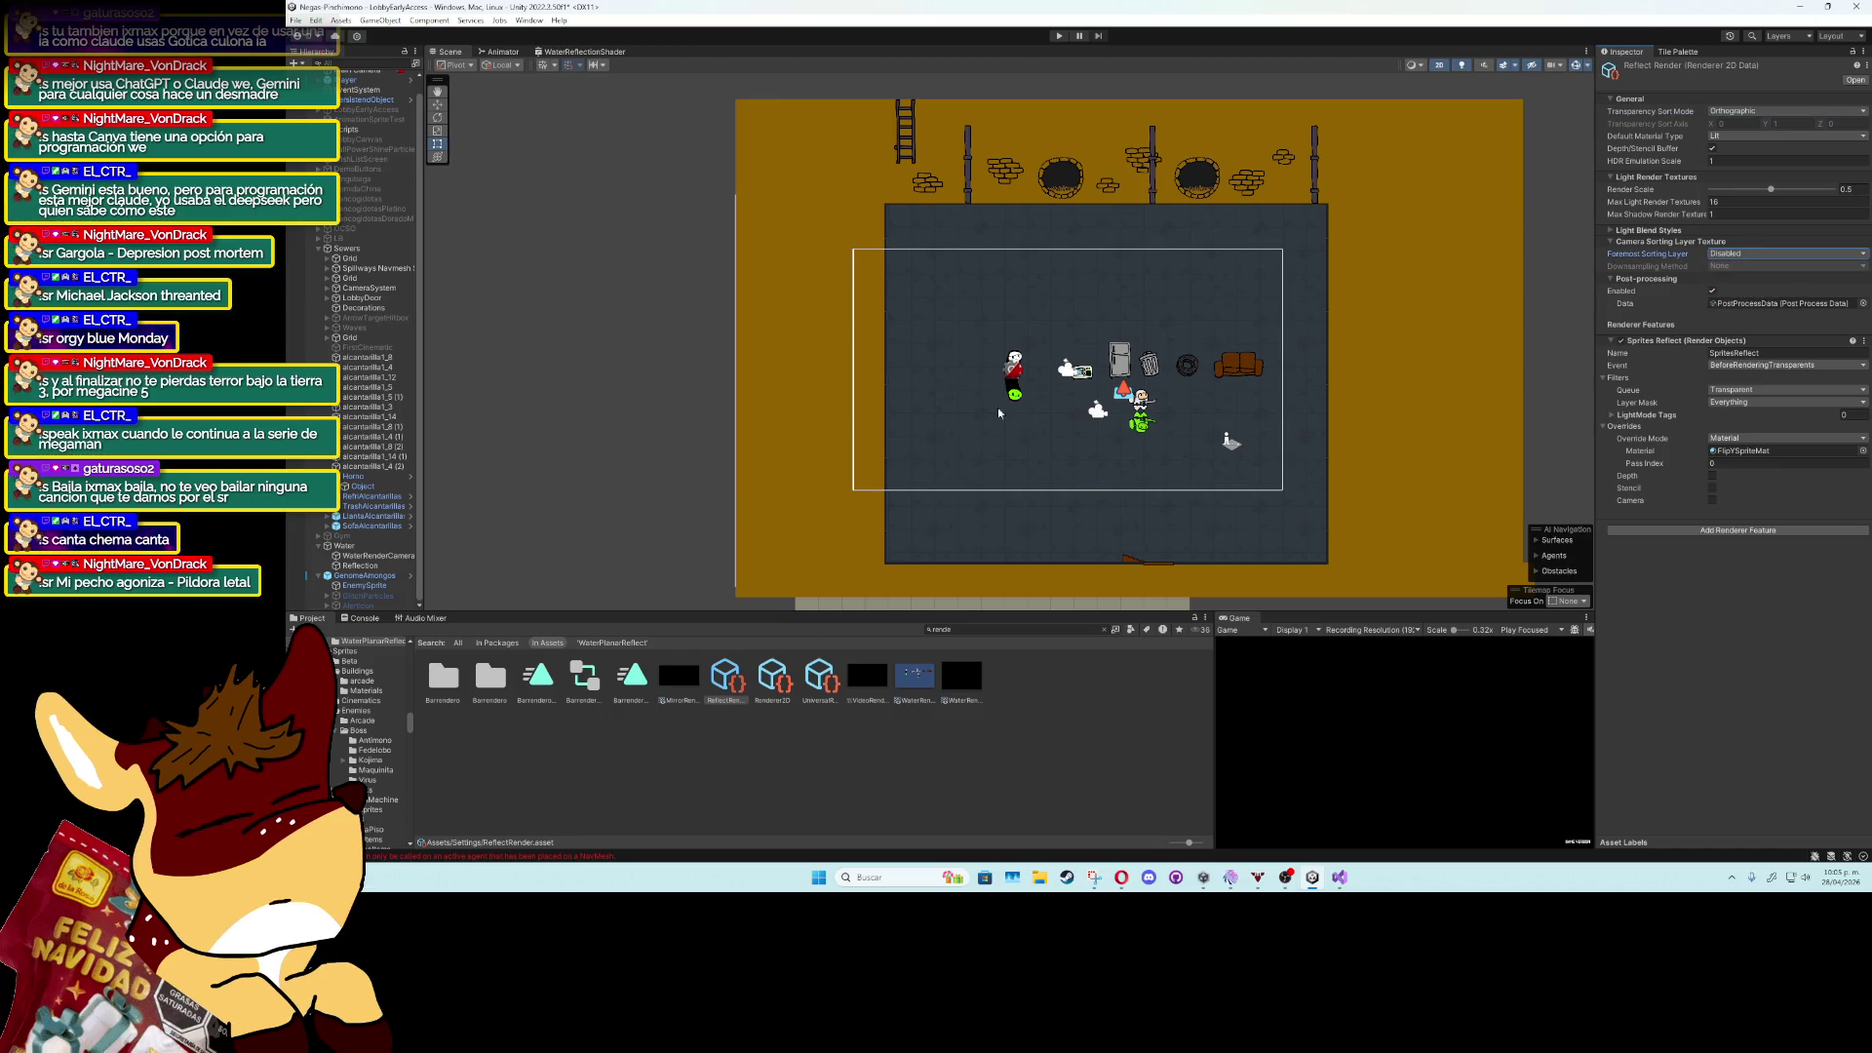
Move the fridge down and to the left with the Move tool, then enter play mode.
click(1119, 363)
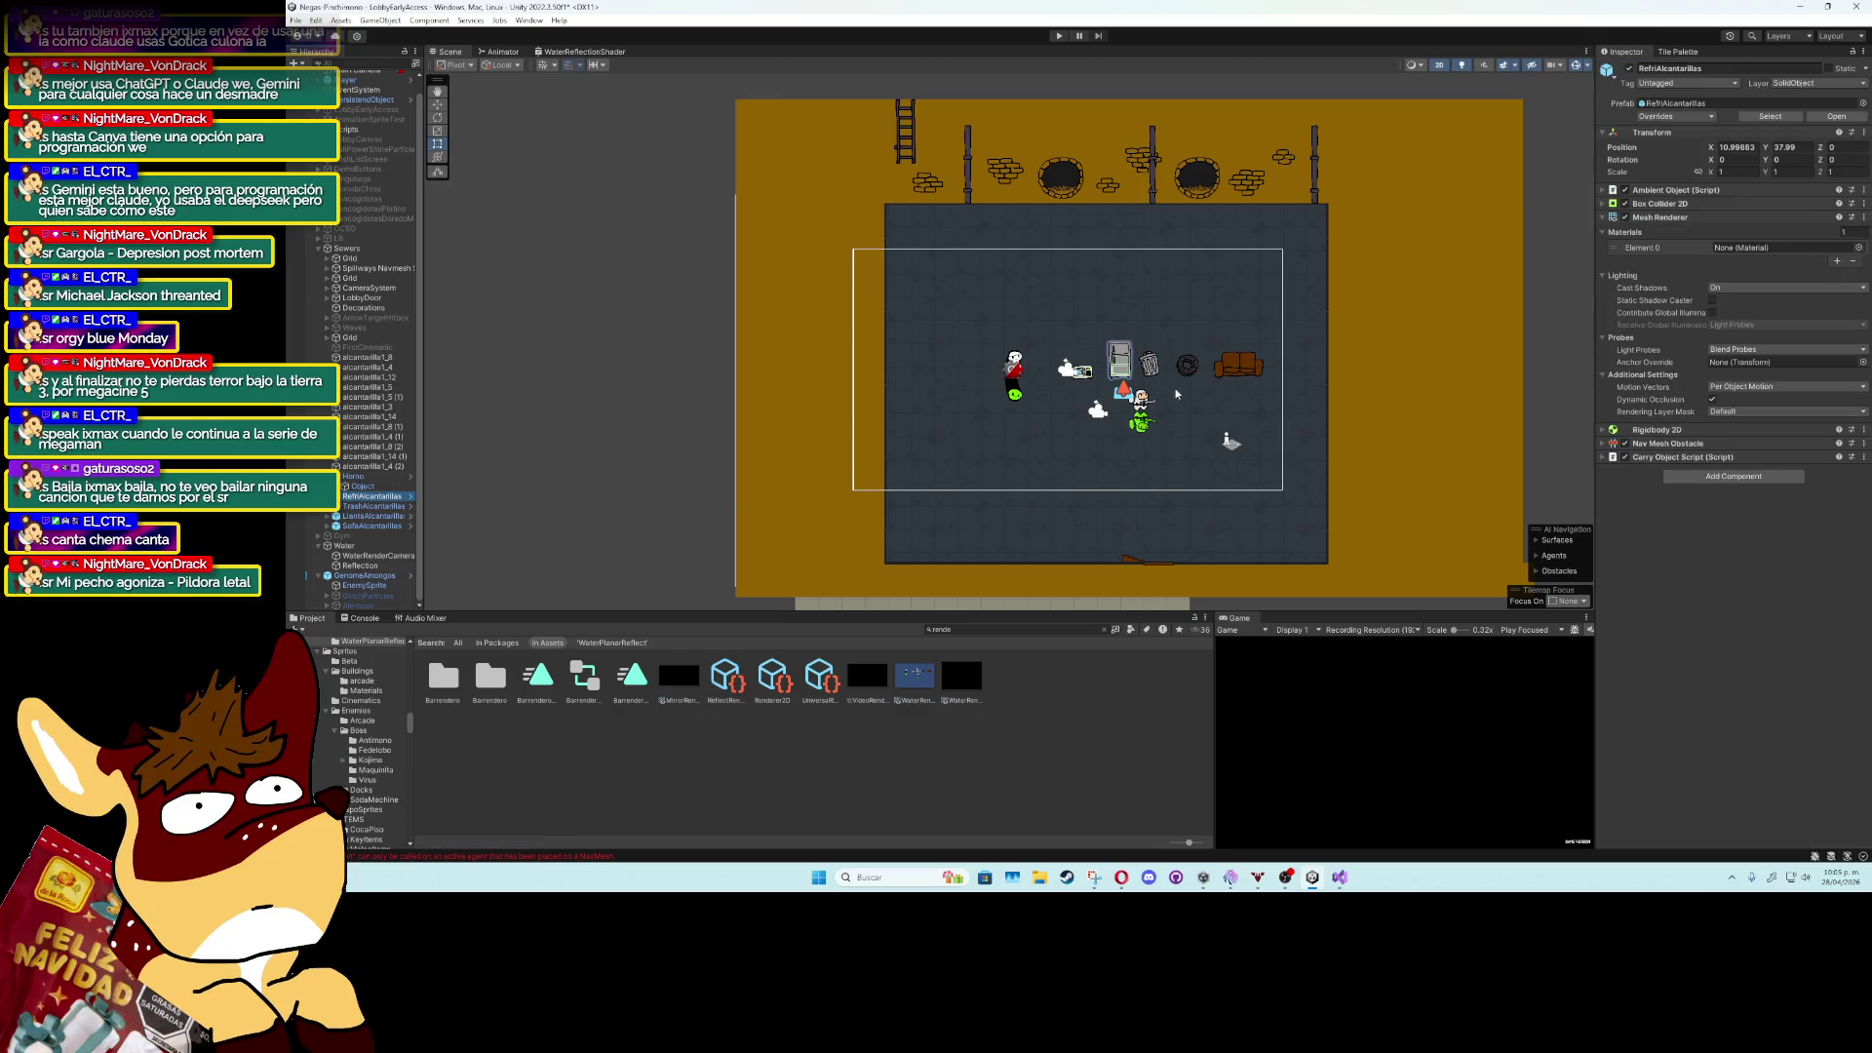
click(438, 106)
mouse_move(1121, 369)
mouse_down()
mouse_move(1094, 414)
mouse_move(1087, 388)
mouse_move(1121, 390)
mouse_move(1122, 263)
mouse_move(1075, 301)
mouse_move(962, 301)
mouse_move(912, 326)
mouse_move(933, 334)
mouse_move(931, 261)
mouse_move(941, 282)
mouse_move(1124, 283)
mouse_move(1220, 365)
mouse_move(1217, 490)
mouse_move(1219, 356)
mouse_move(983, 366)
mouse_move(970, 337)
mouse_move(989, 322)
mouse_move(1004, 337)
mouse_move(958, 449)
mouse_move(980, 424)
mouse_up()
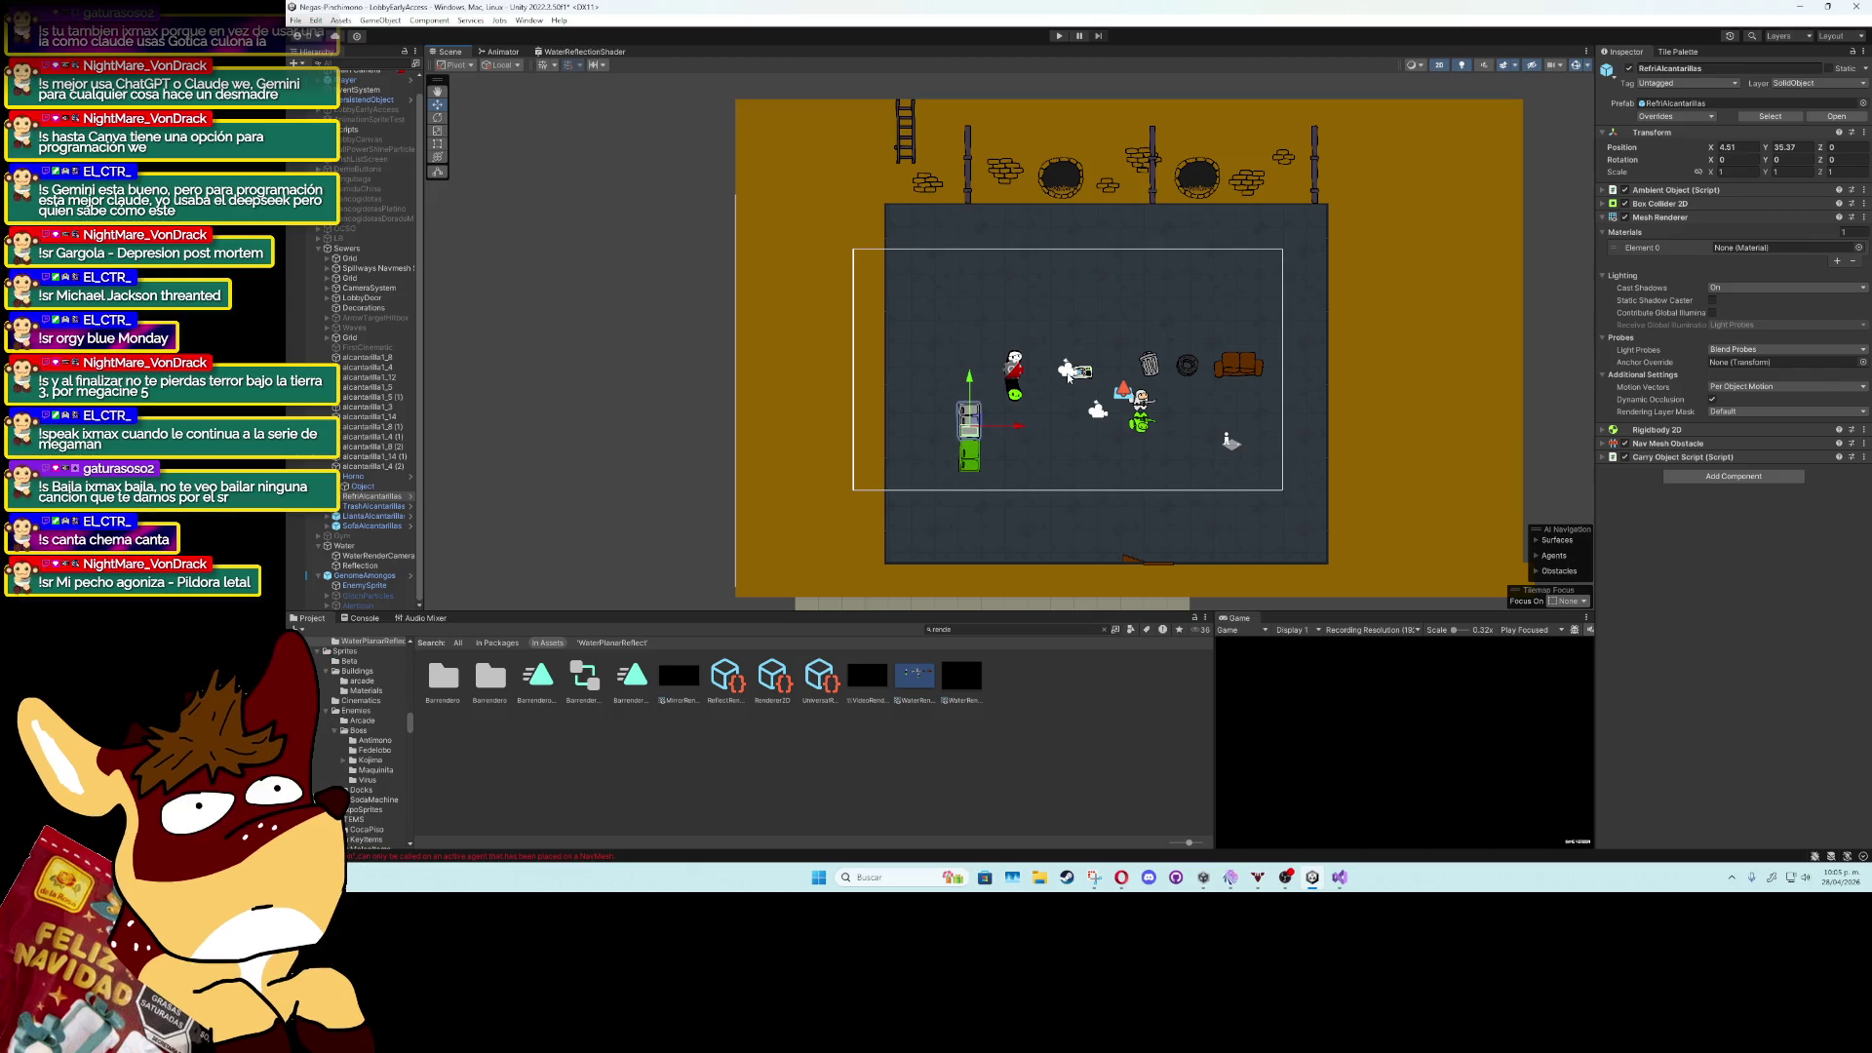
key(ctrl+p)
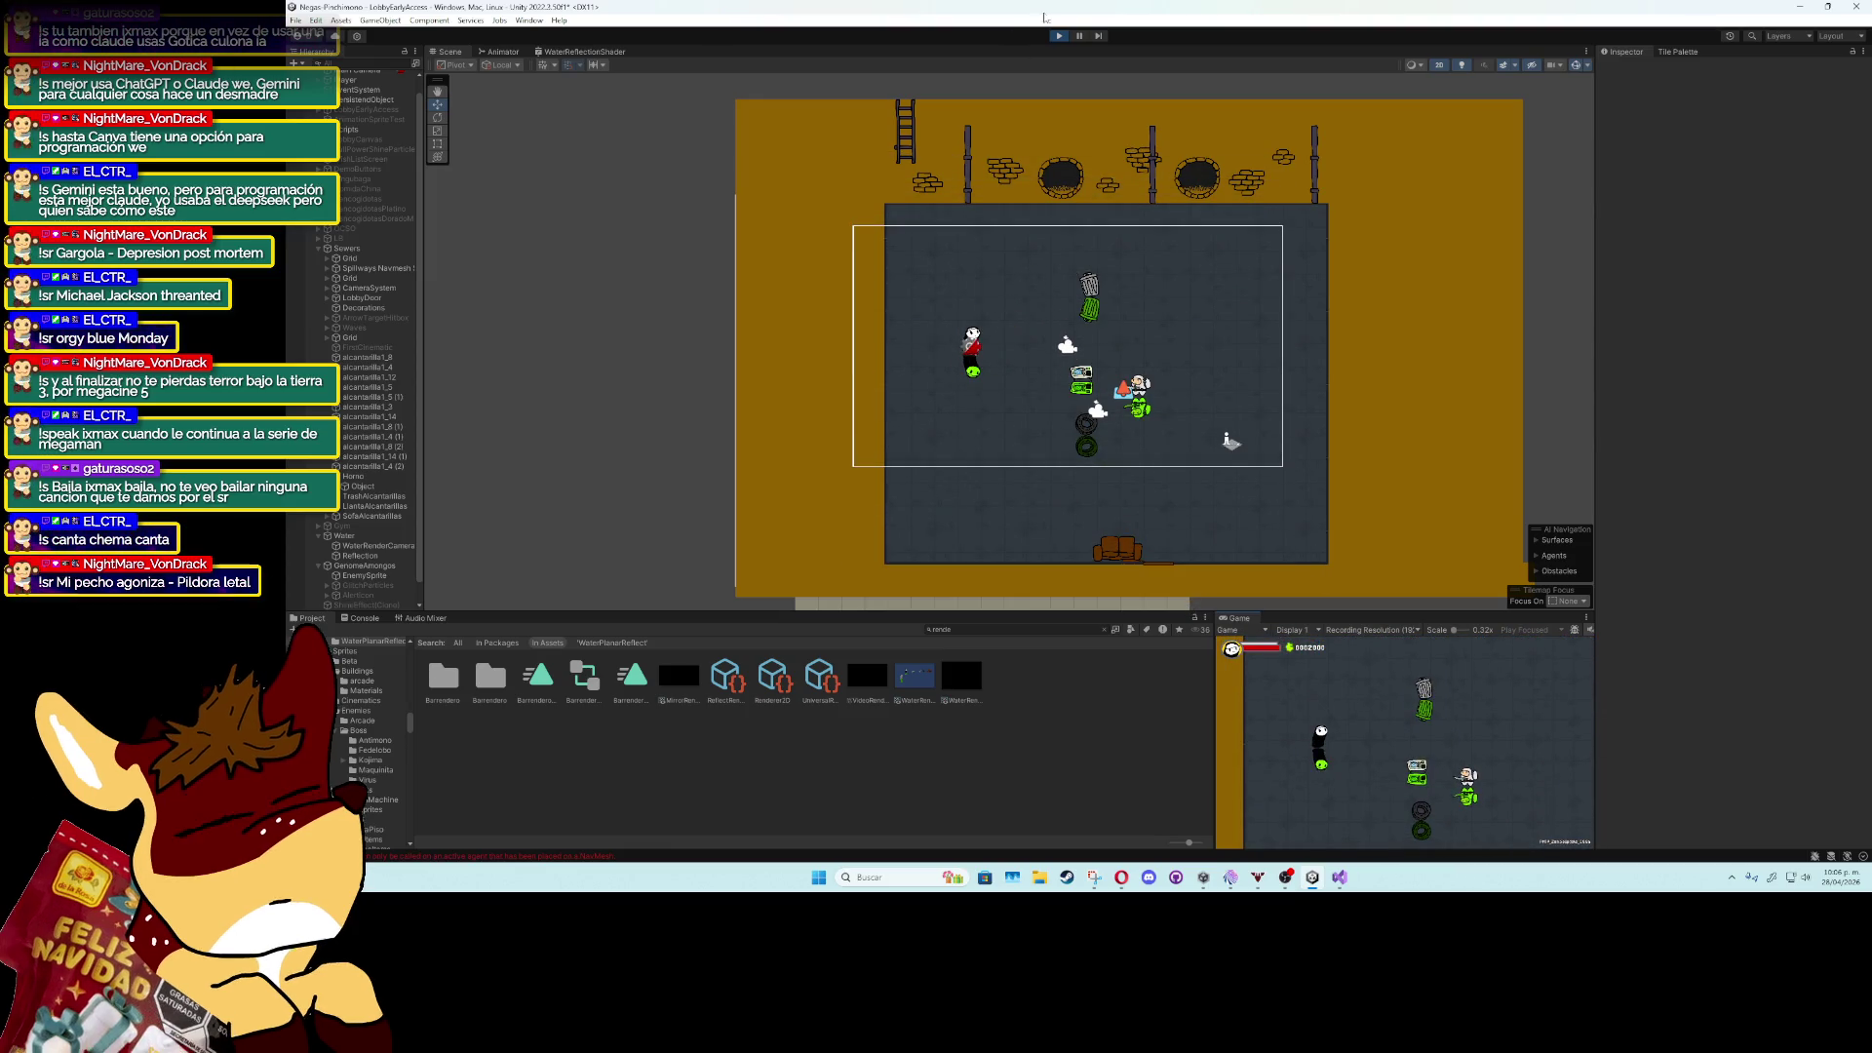
Stop play mode and select the Main Camera in the Hierarchy.
key(ctrl+p)
click(356, 86)
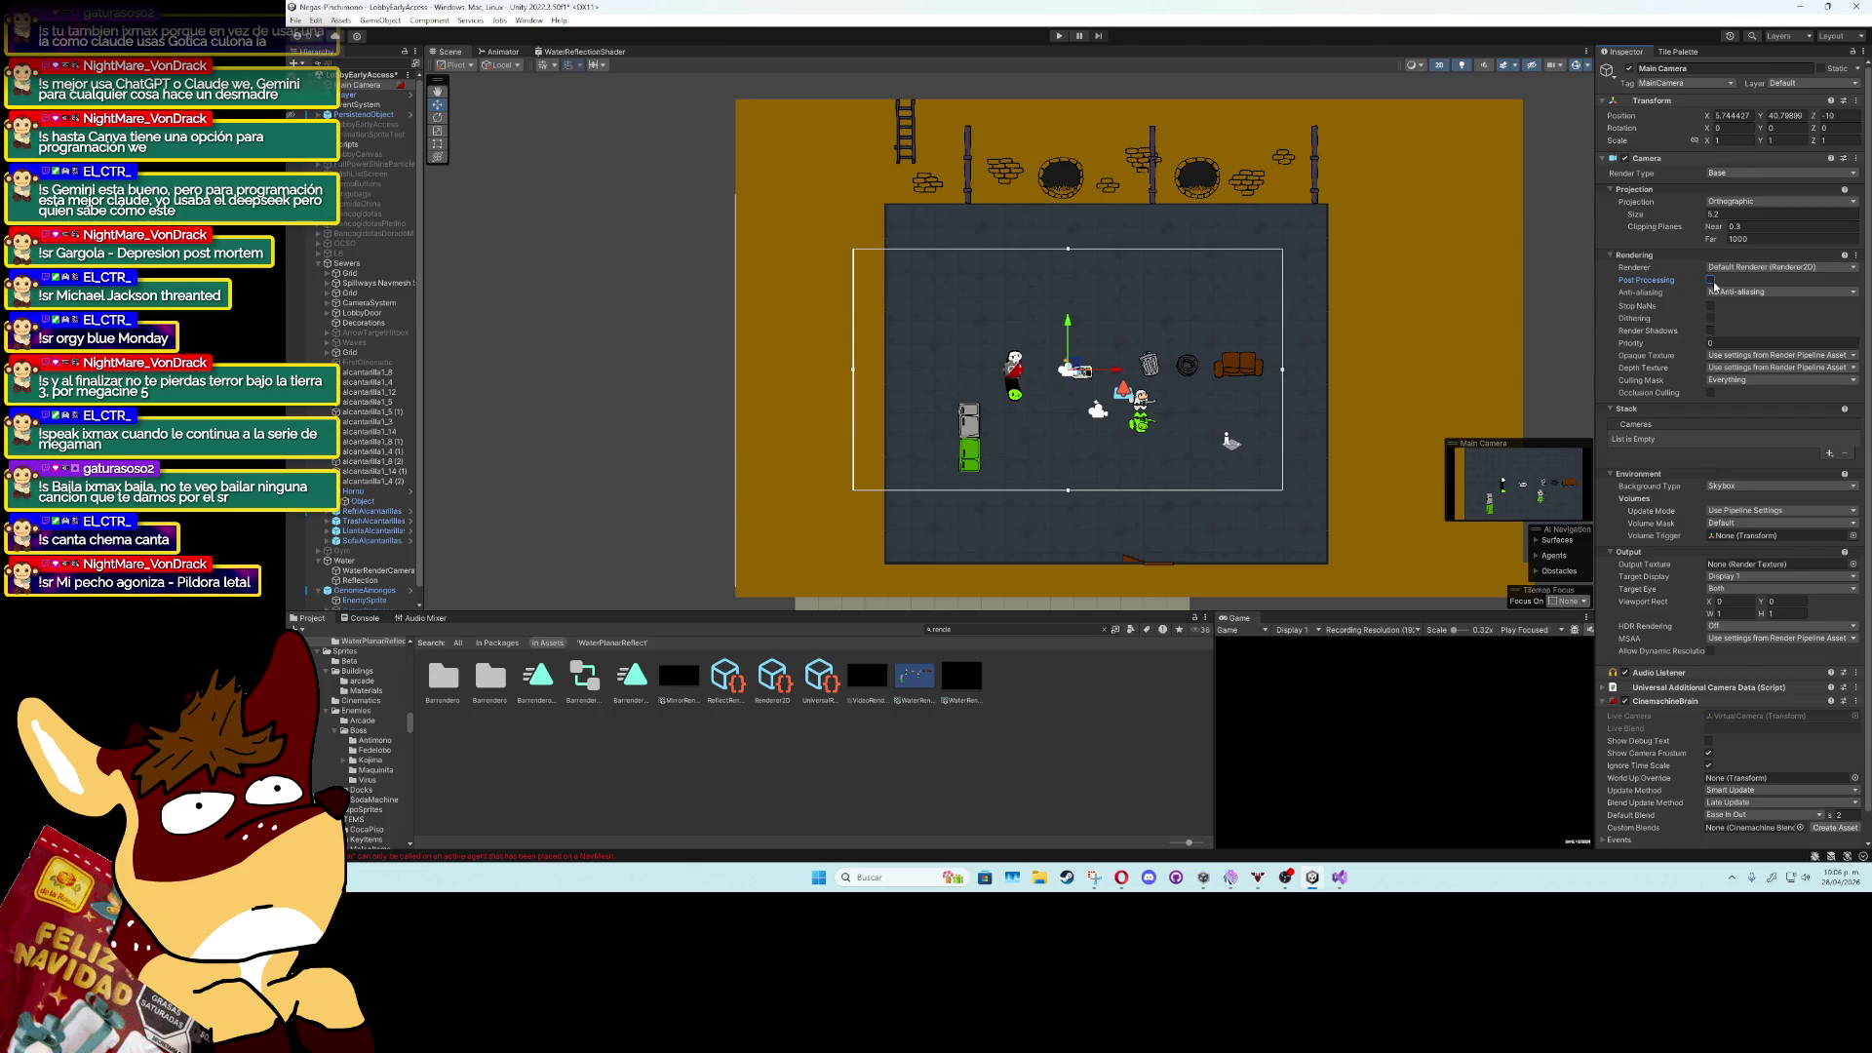
Browse the Main Camera's components and collapse the CinemachineBrain component.
scroll(1043, 379, up, 2)
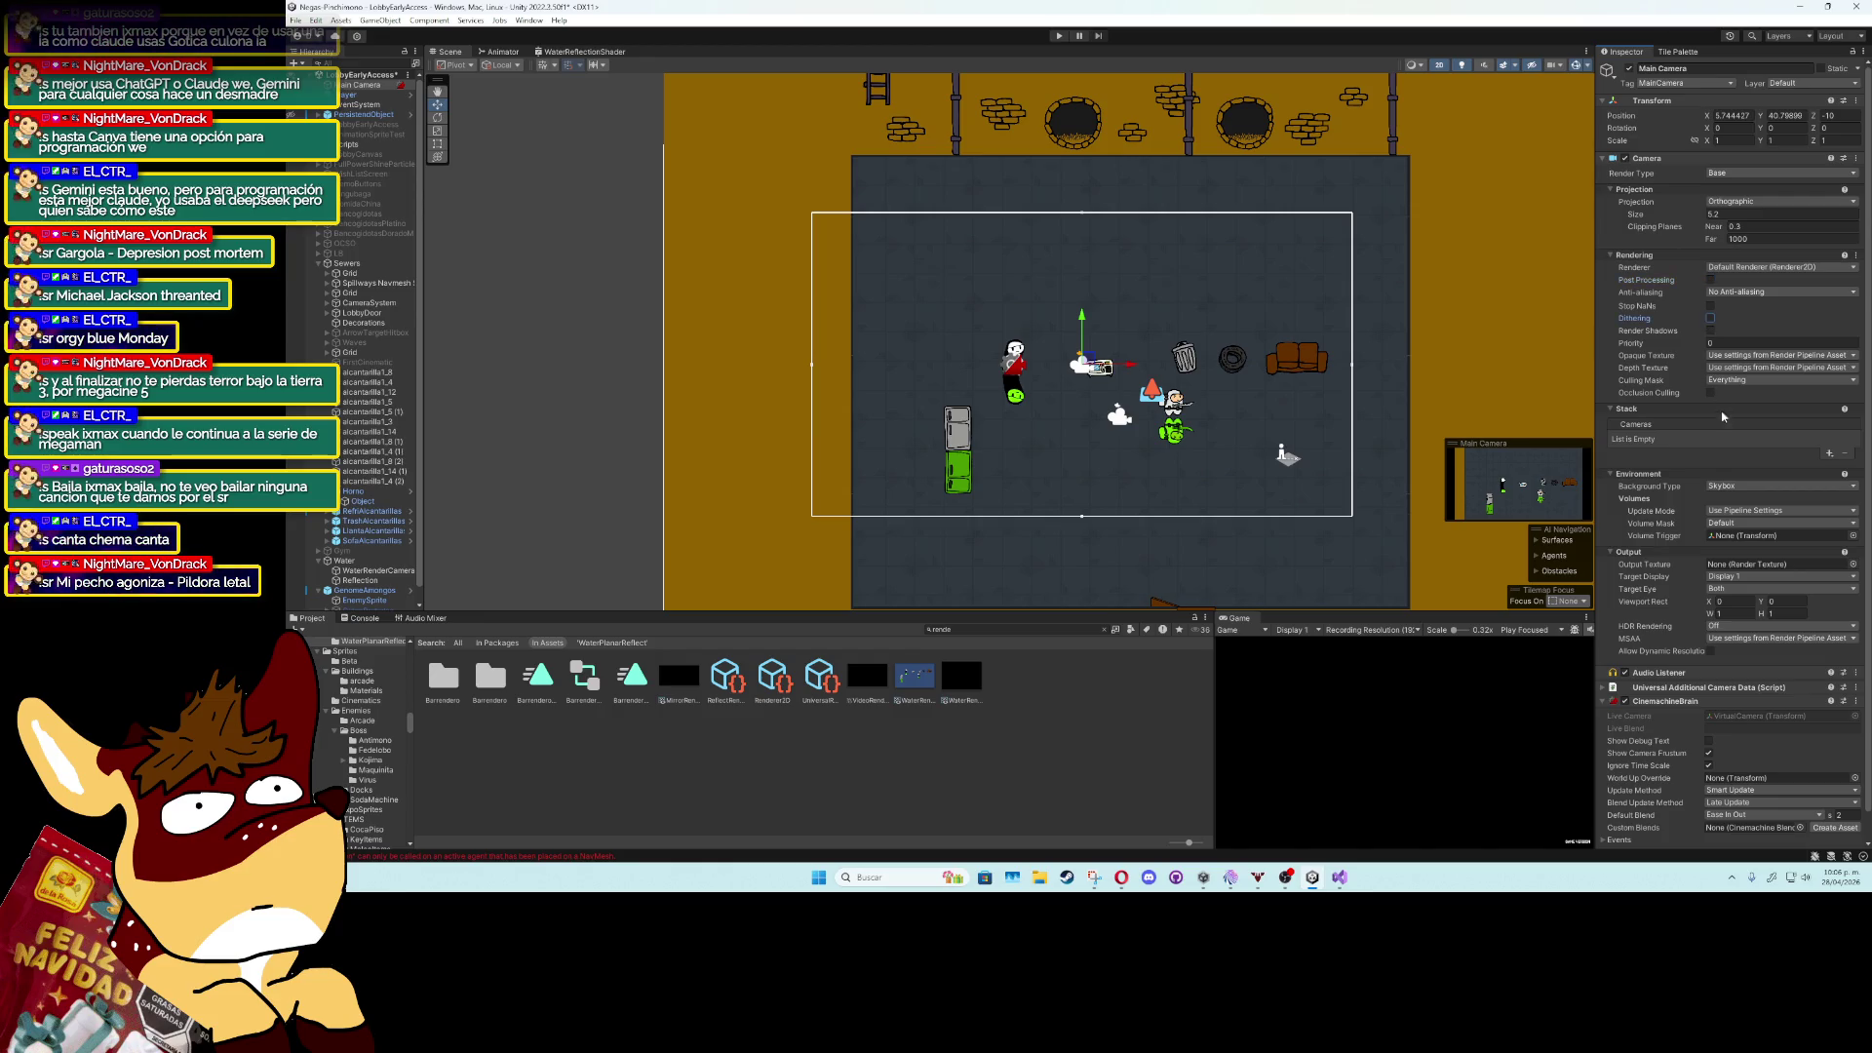
scroll(1736, 487, down, 1)
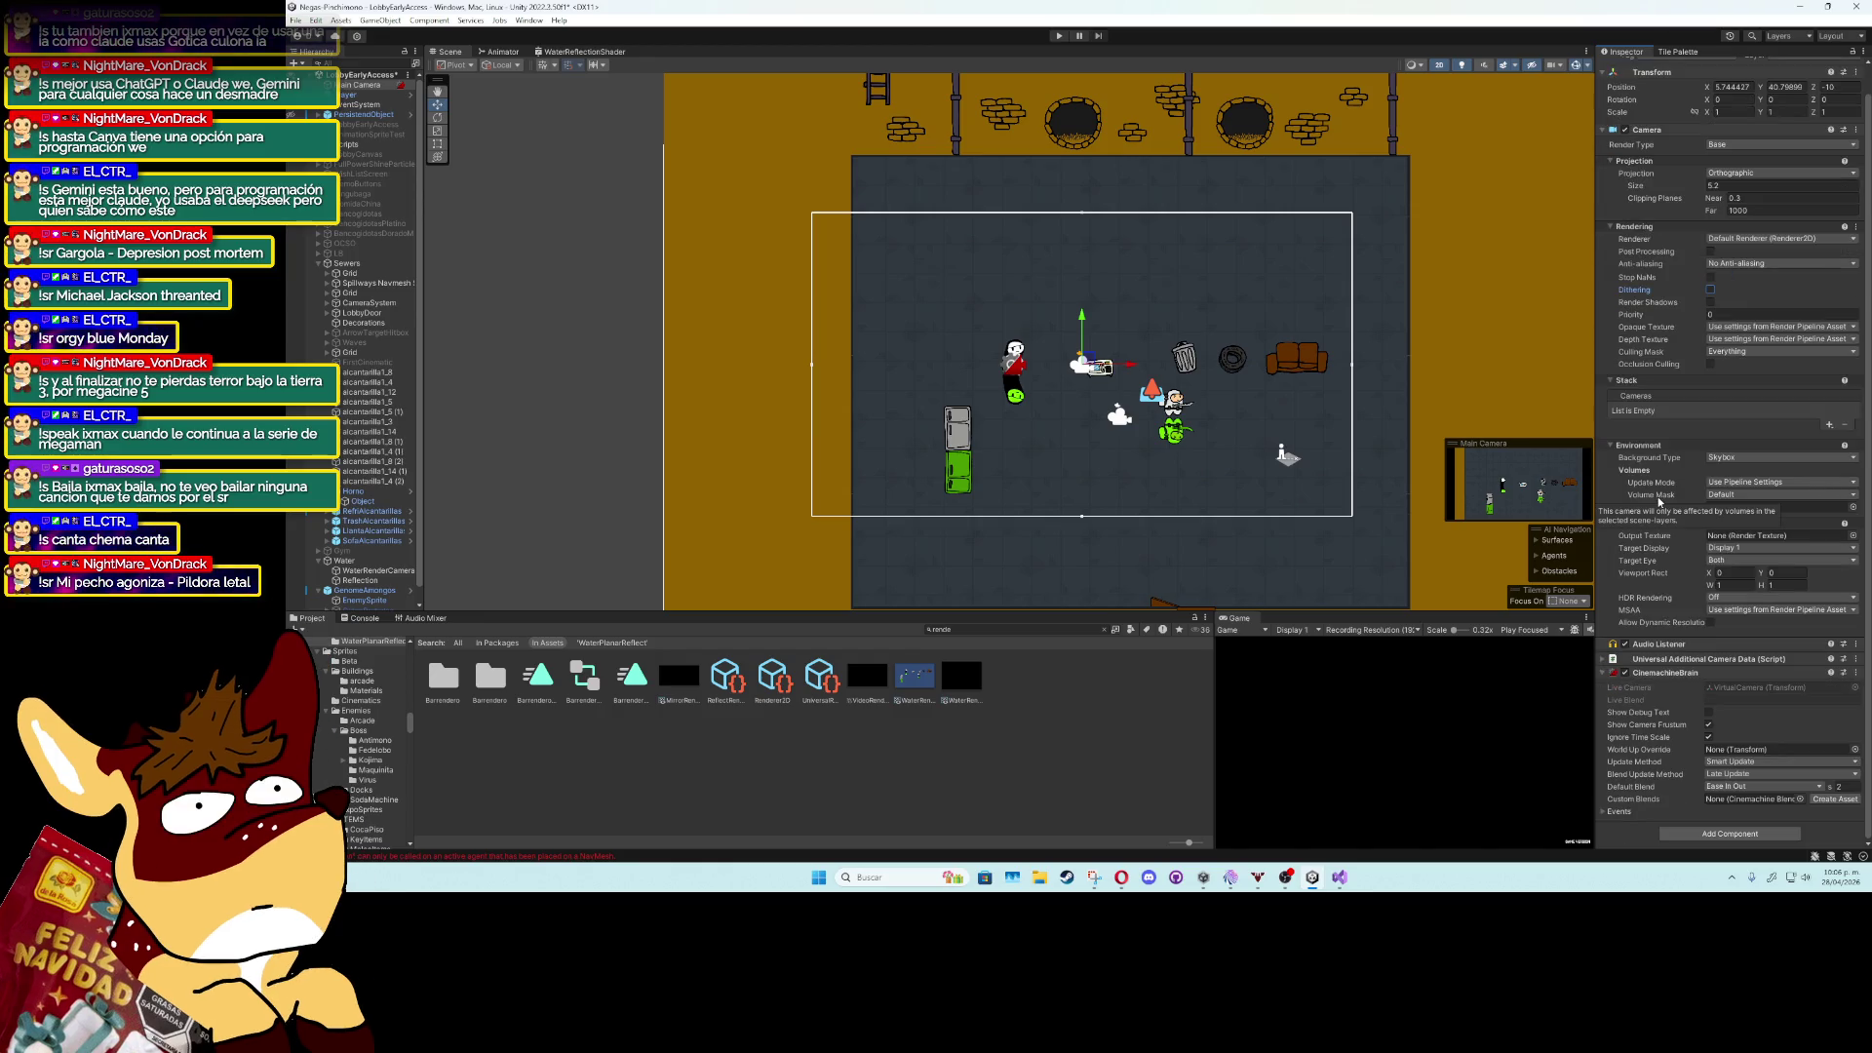
click(1742, 488)
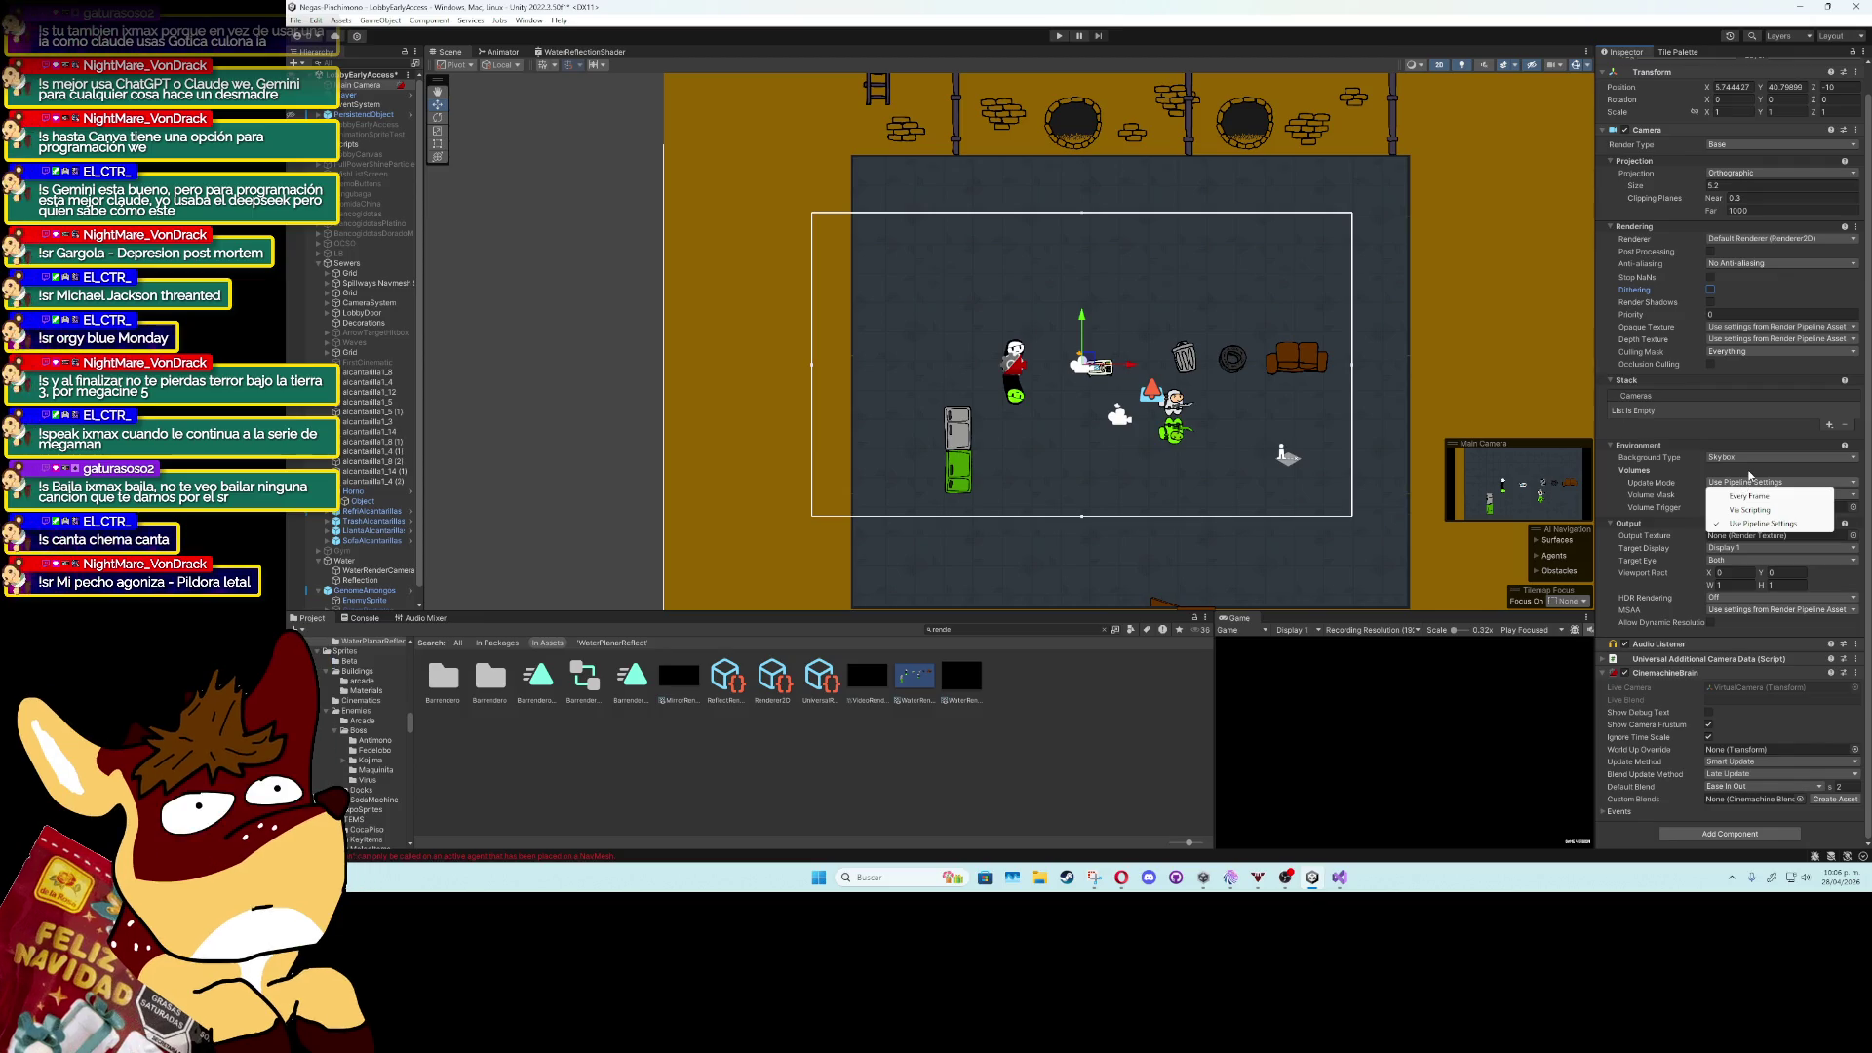
click(1750, 479)
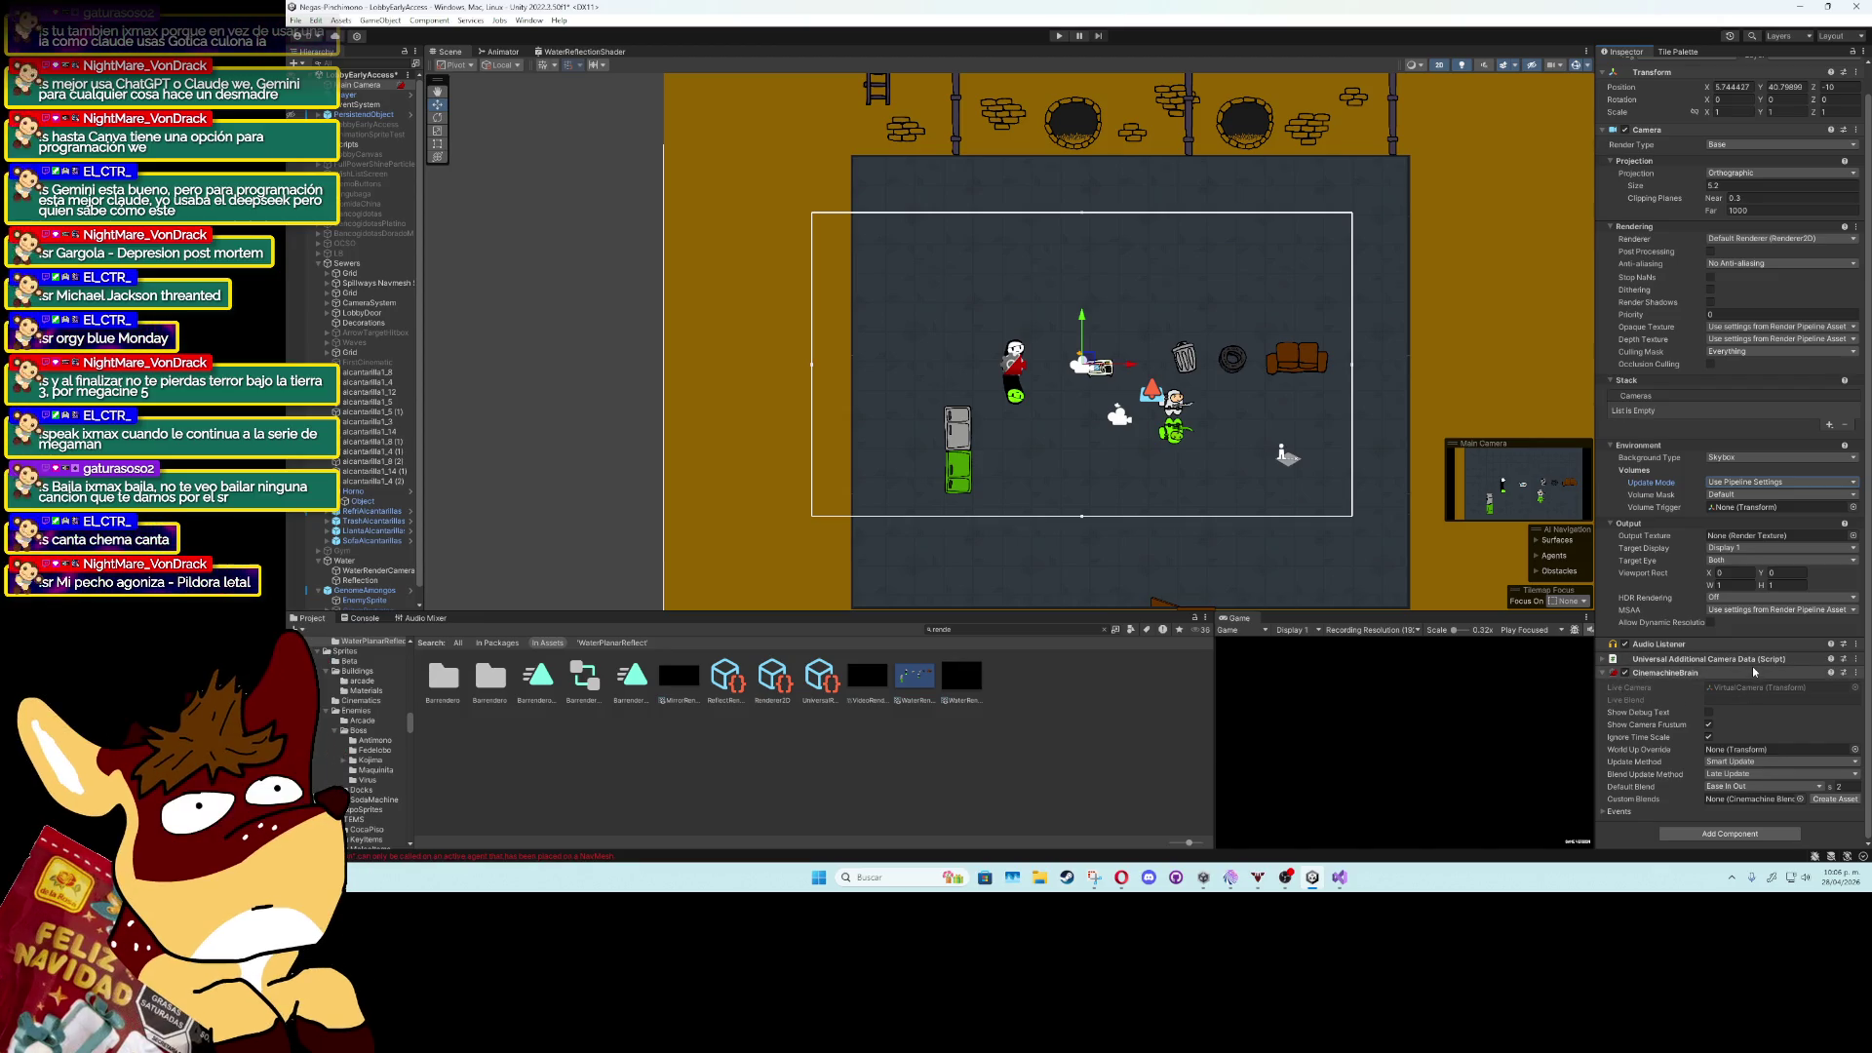
click(1750, 671)
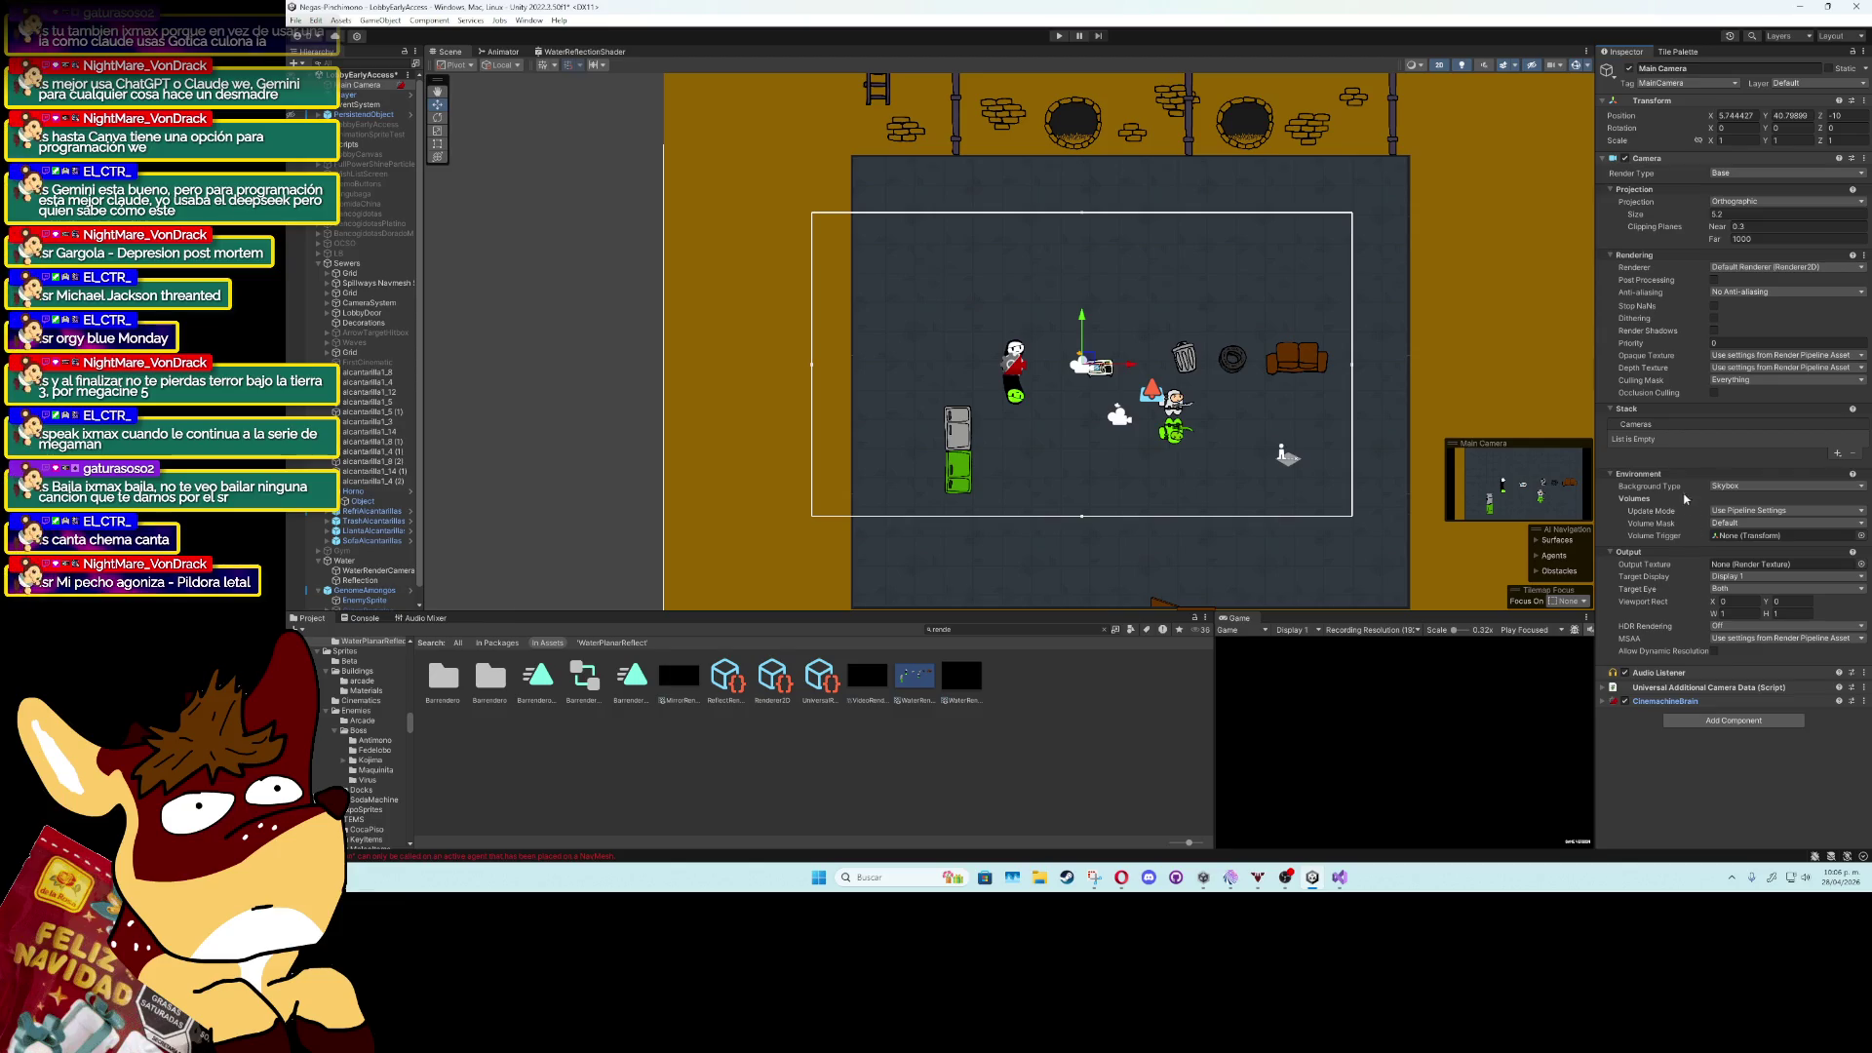
Set the Culling Mask to Nothing, restore it to Everything, then select FloorSprite.
click(1730, 381)
click(1737, 392)
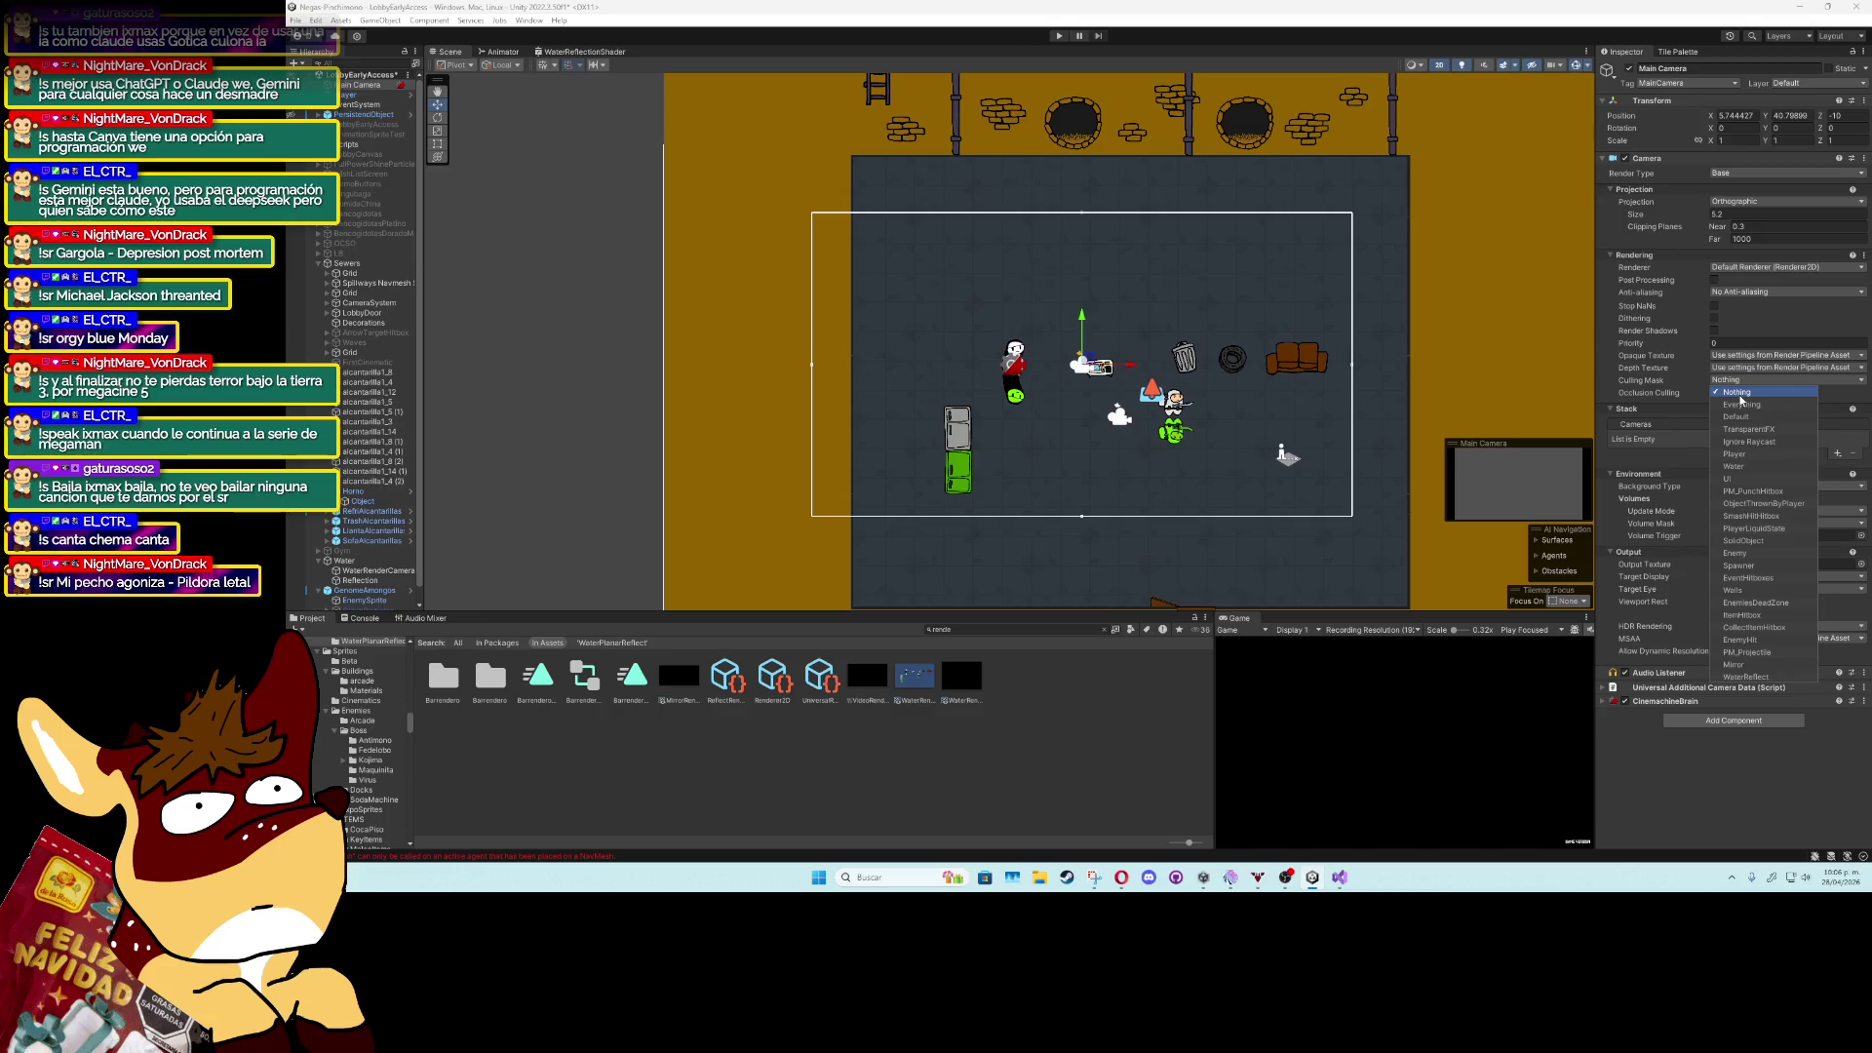
click(1741, 404)
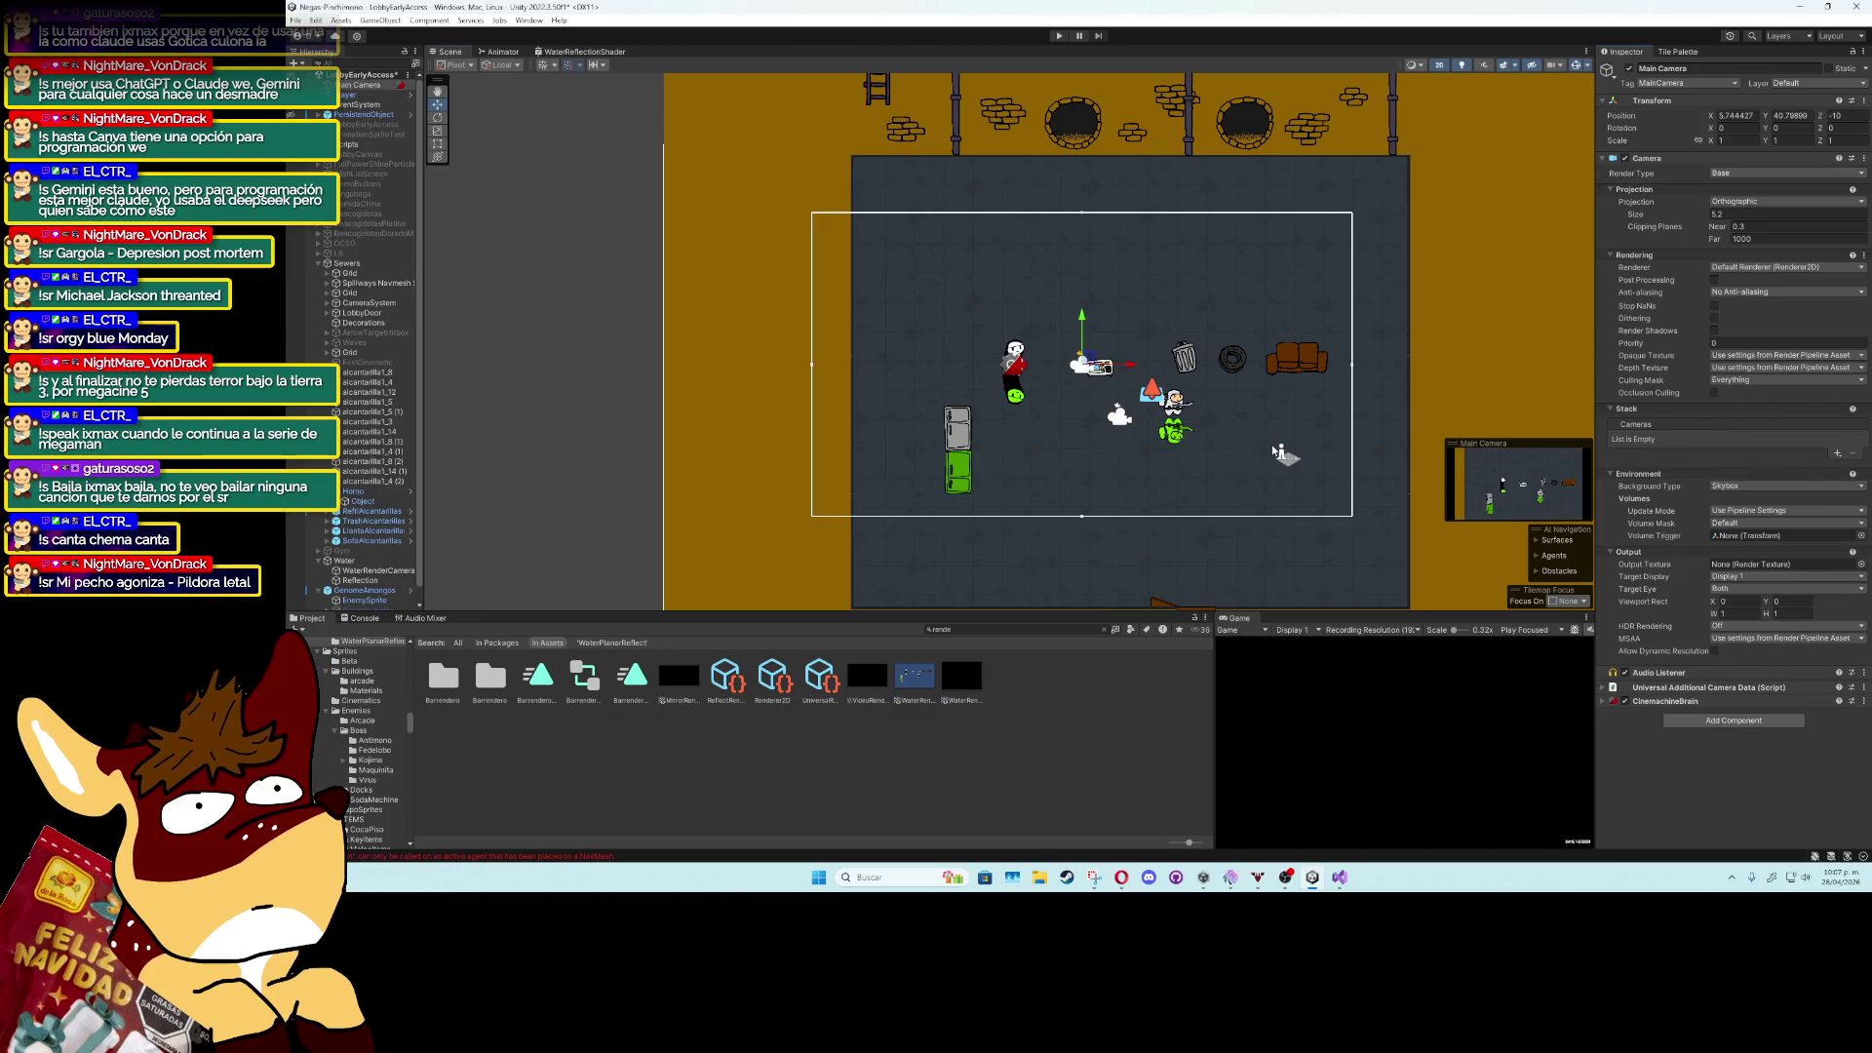
click(1014, 455)
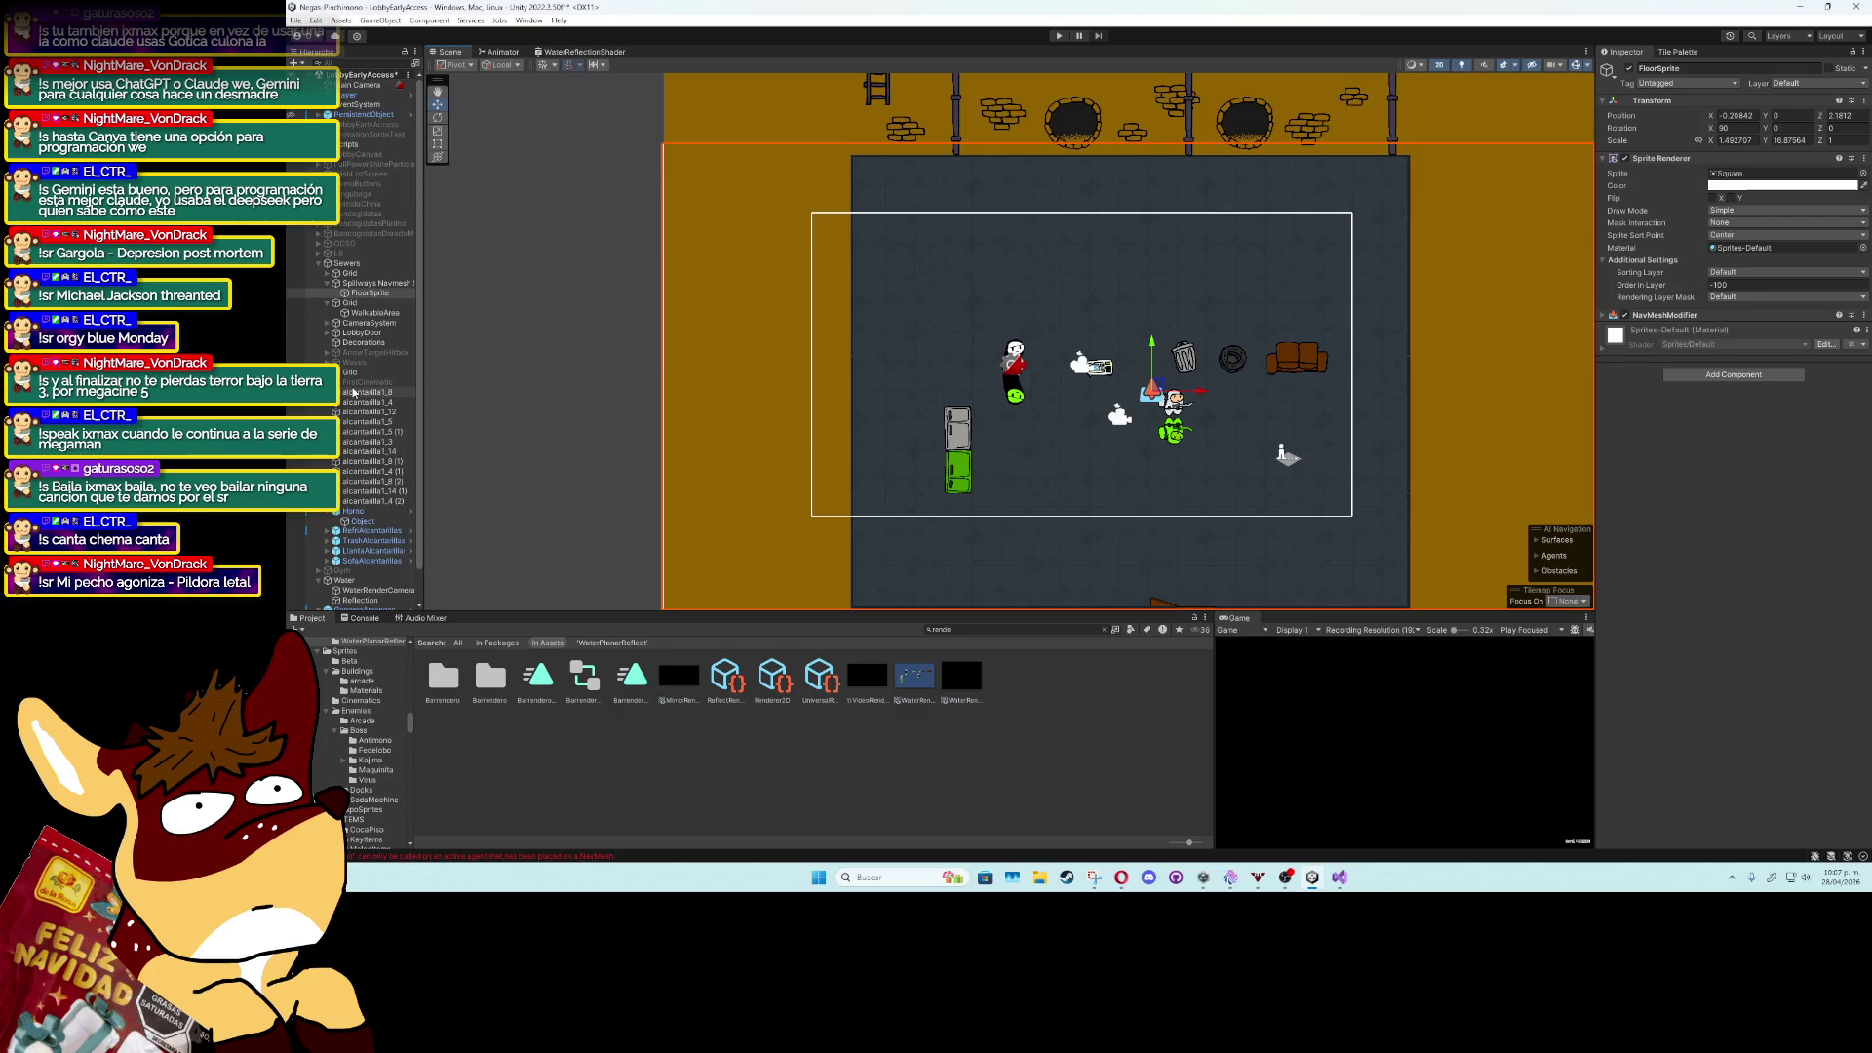
Select WaterRenderCamera and turn its Post Processing on, then back off.
scroll(354, 392, down, 2)
click(360, 566)
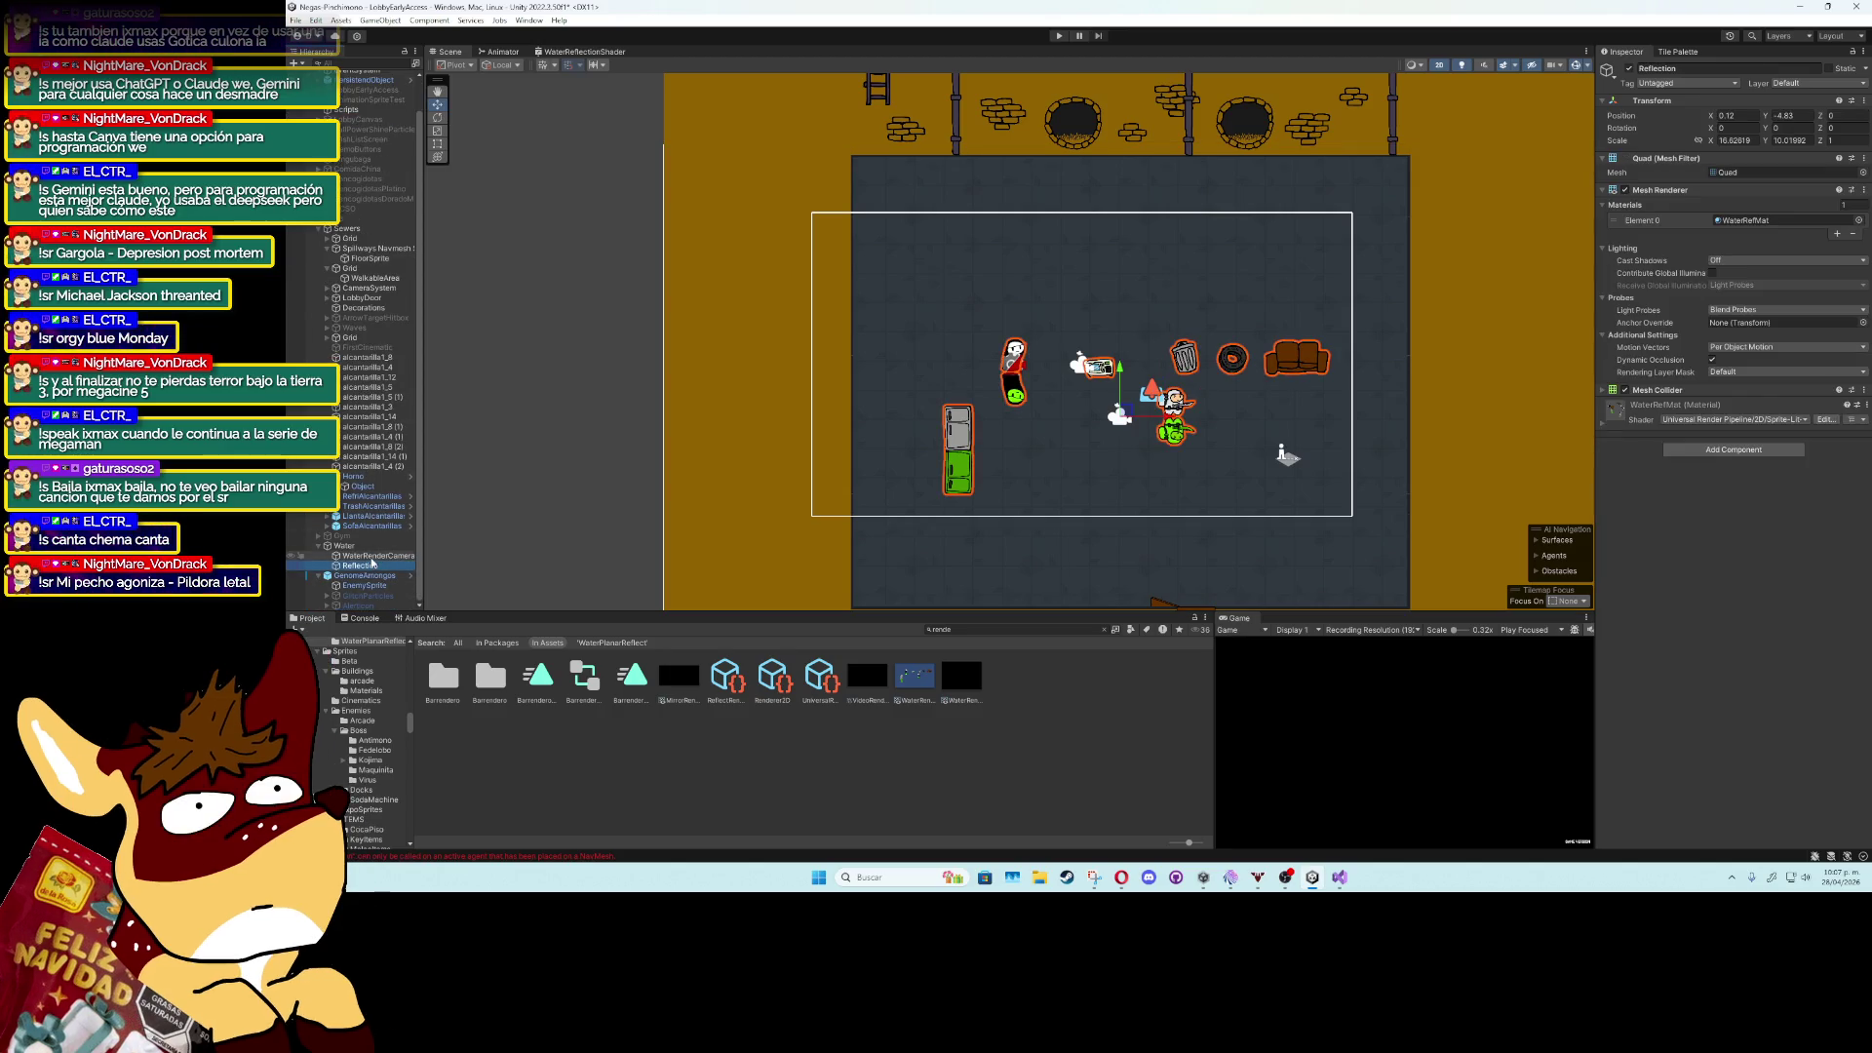
click(371, 556)
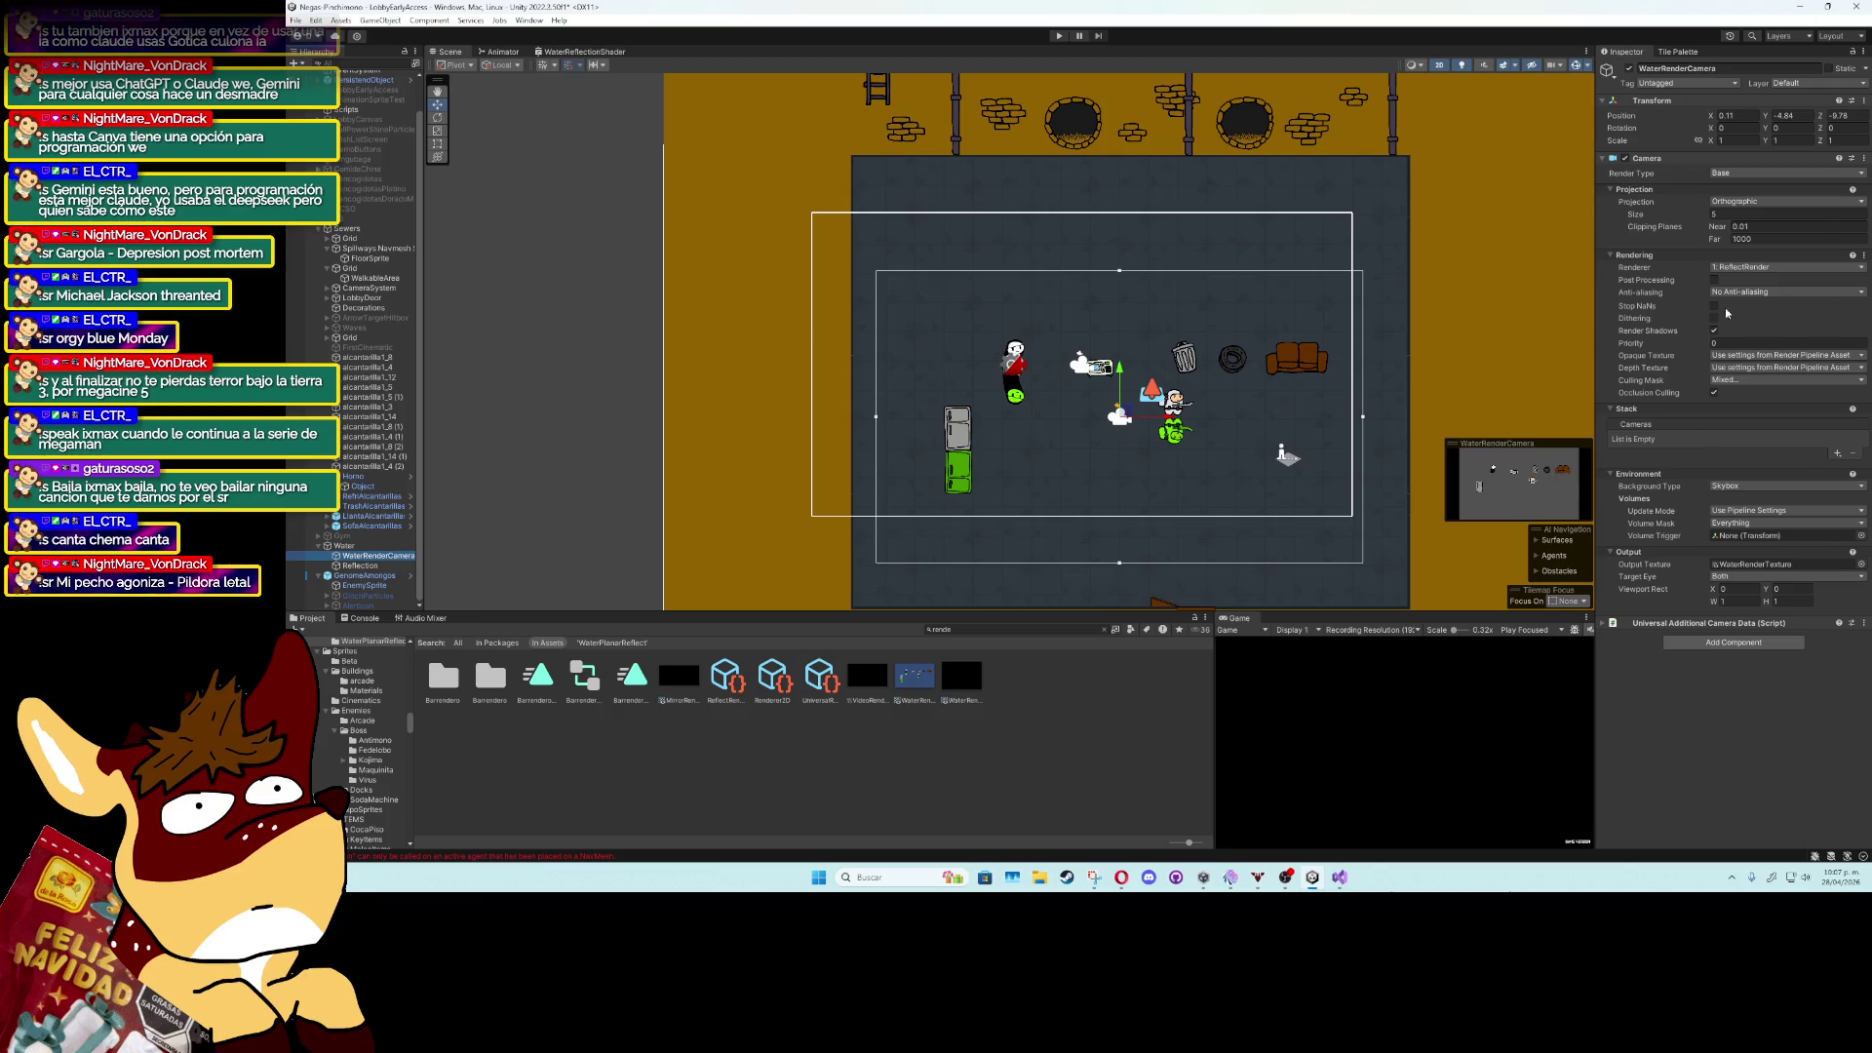
click(1714, 280)
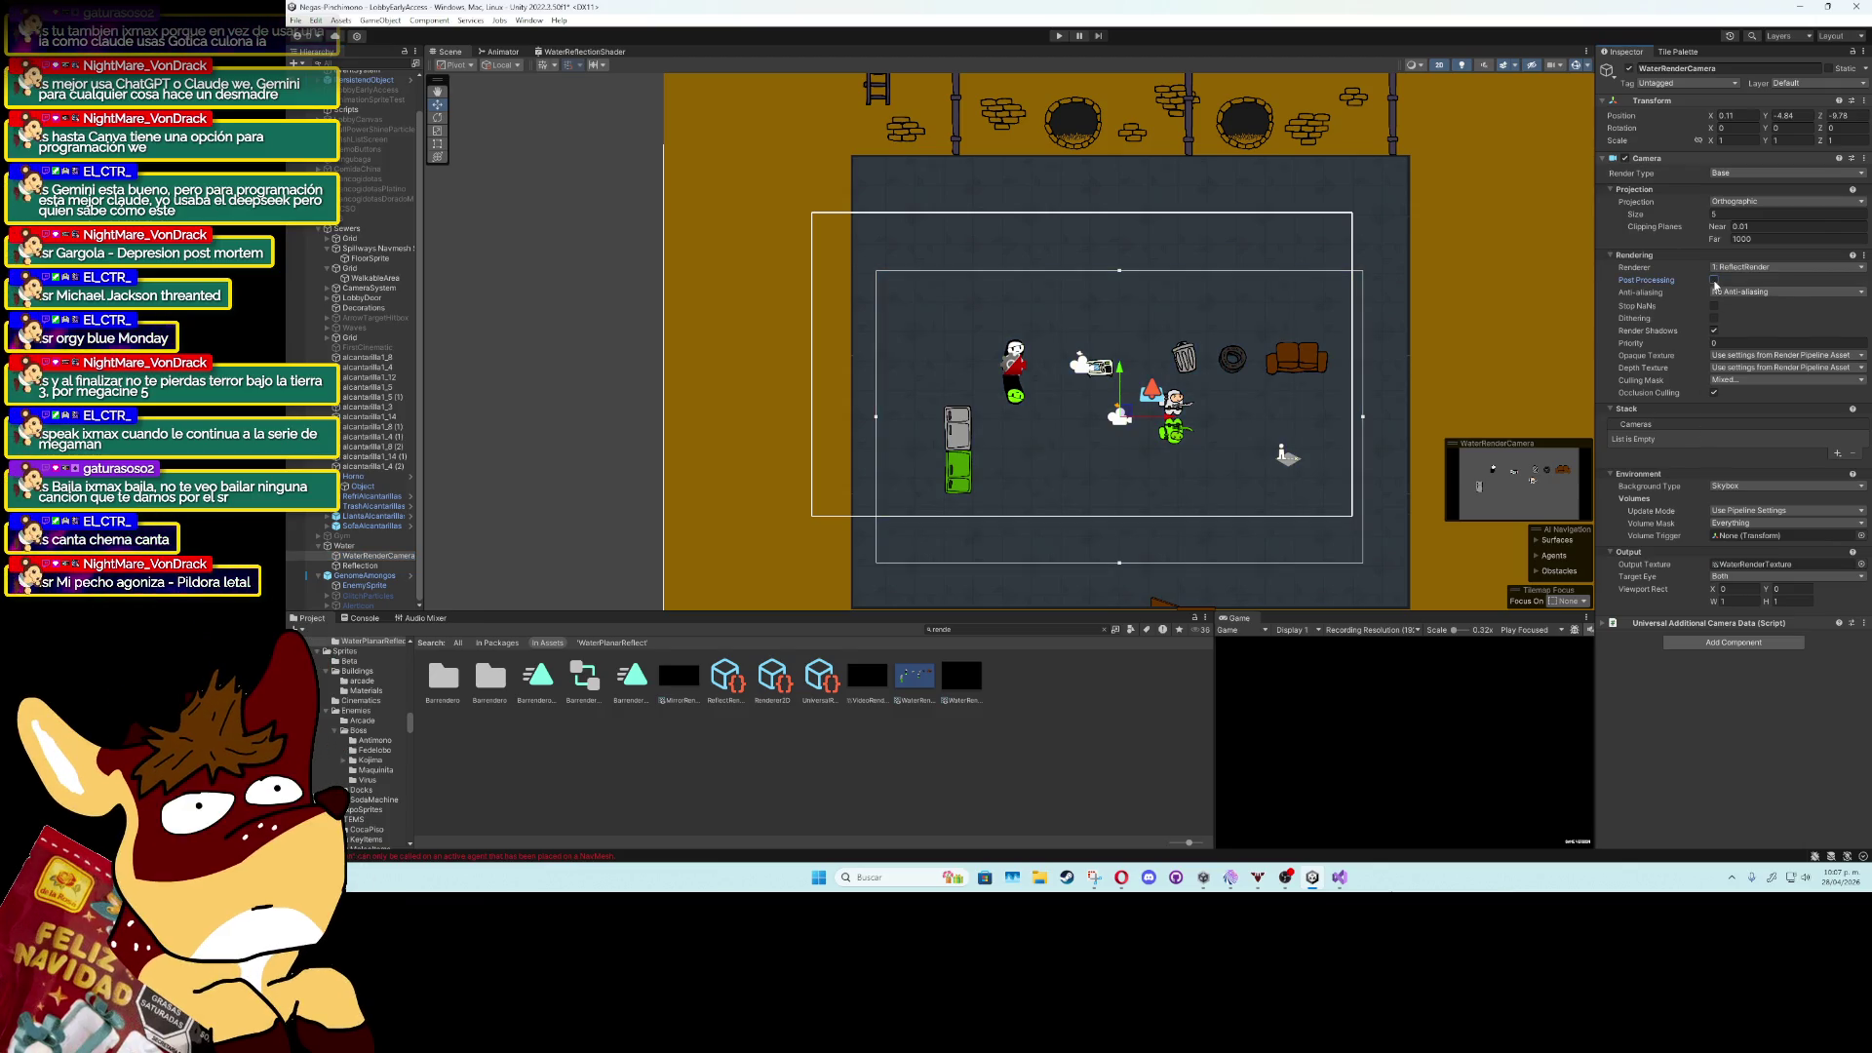
click(1714, 281)
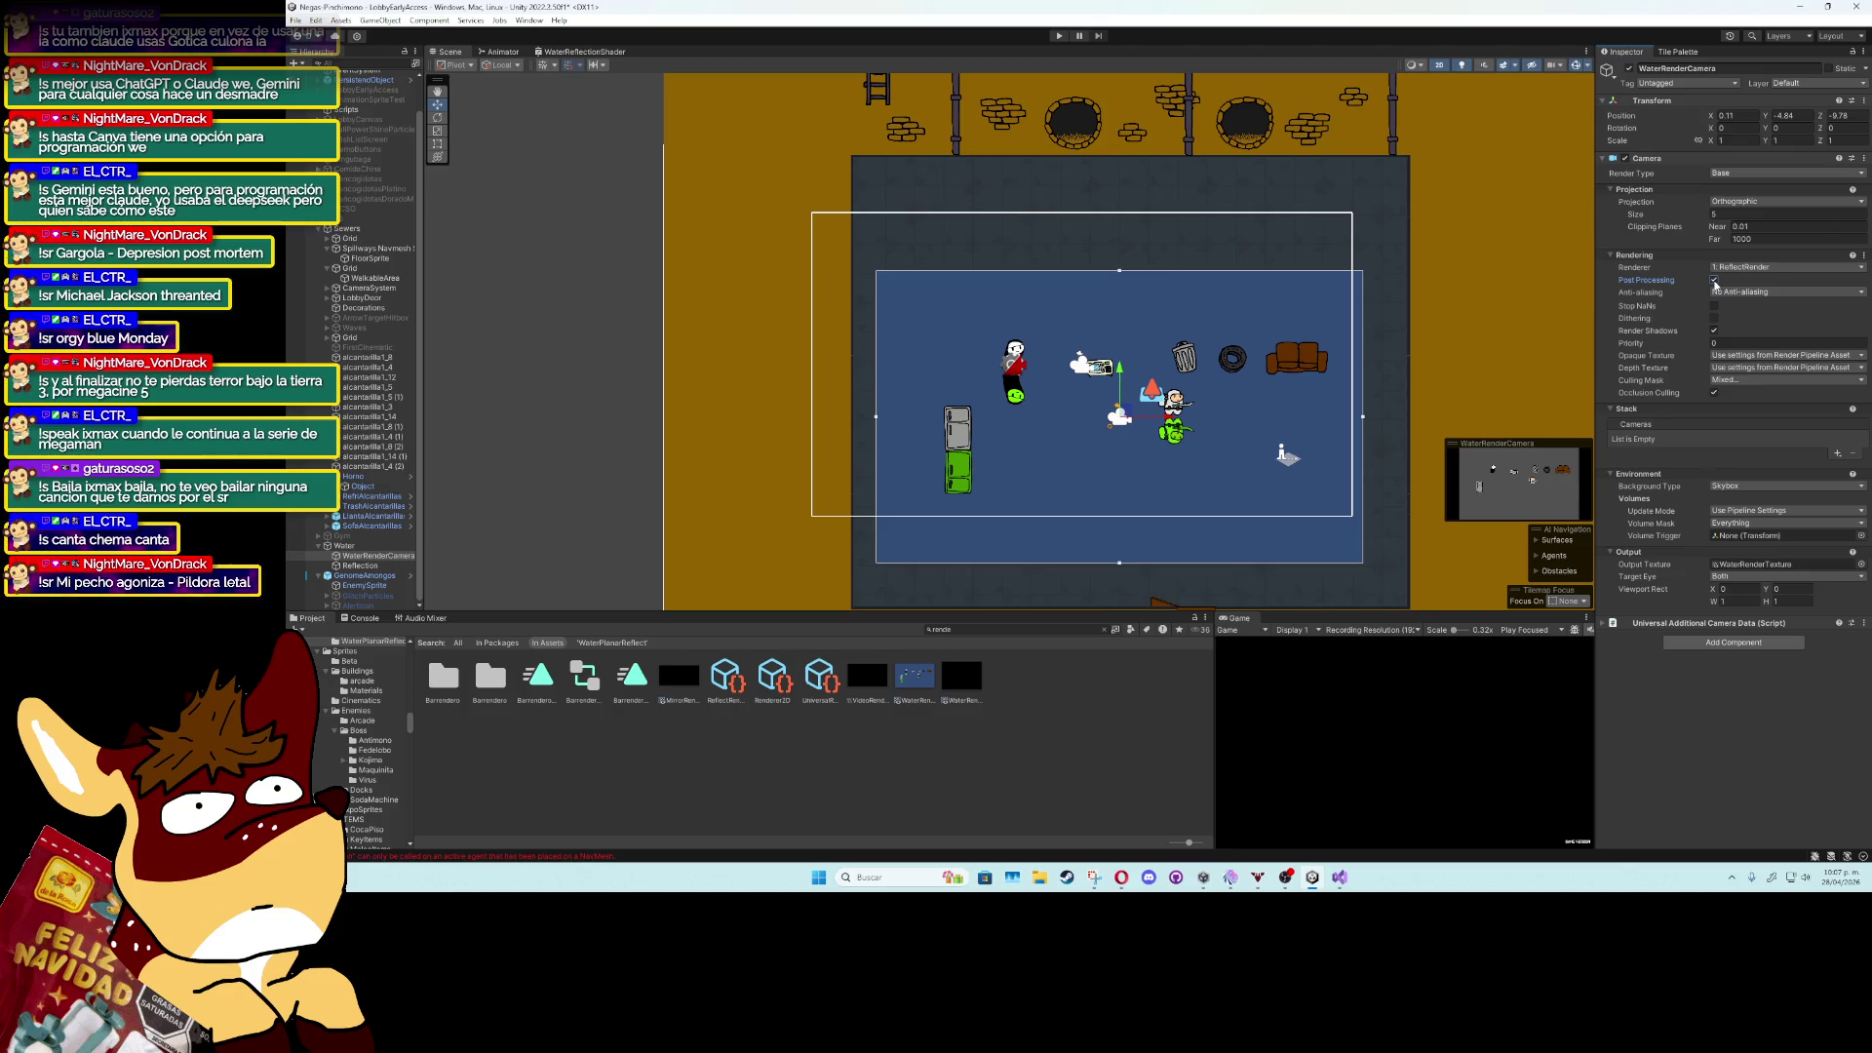
click(1713, 281)
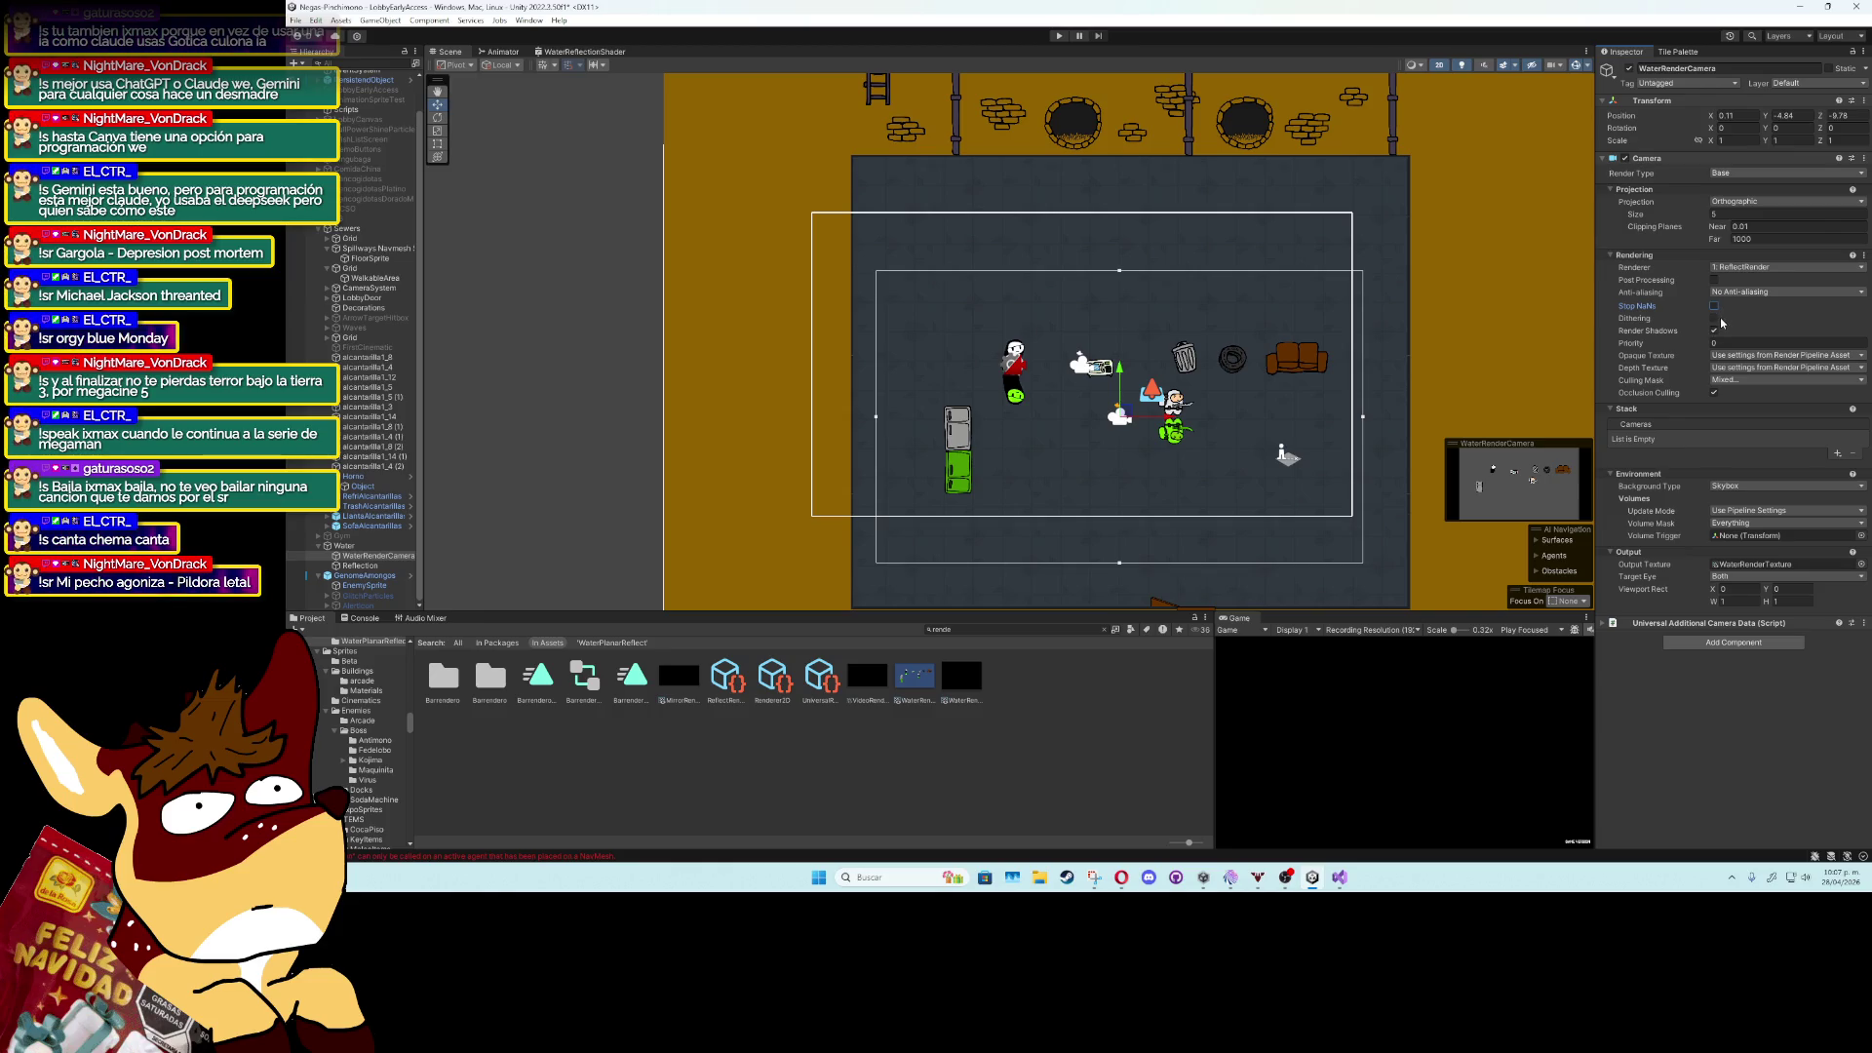
click(1715, 331)
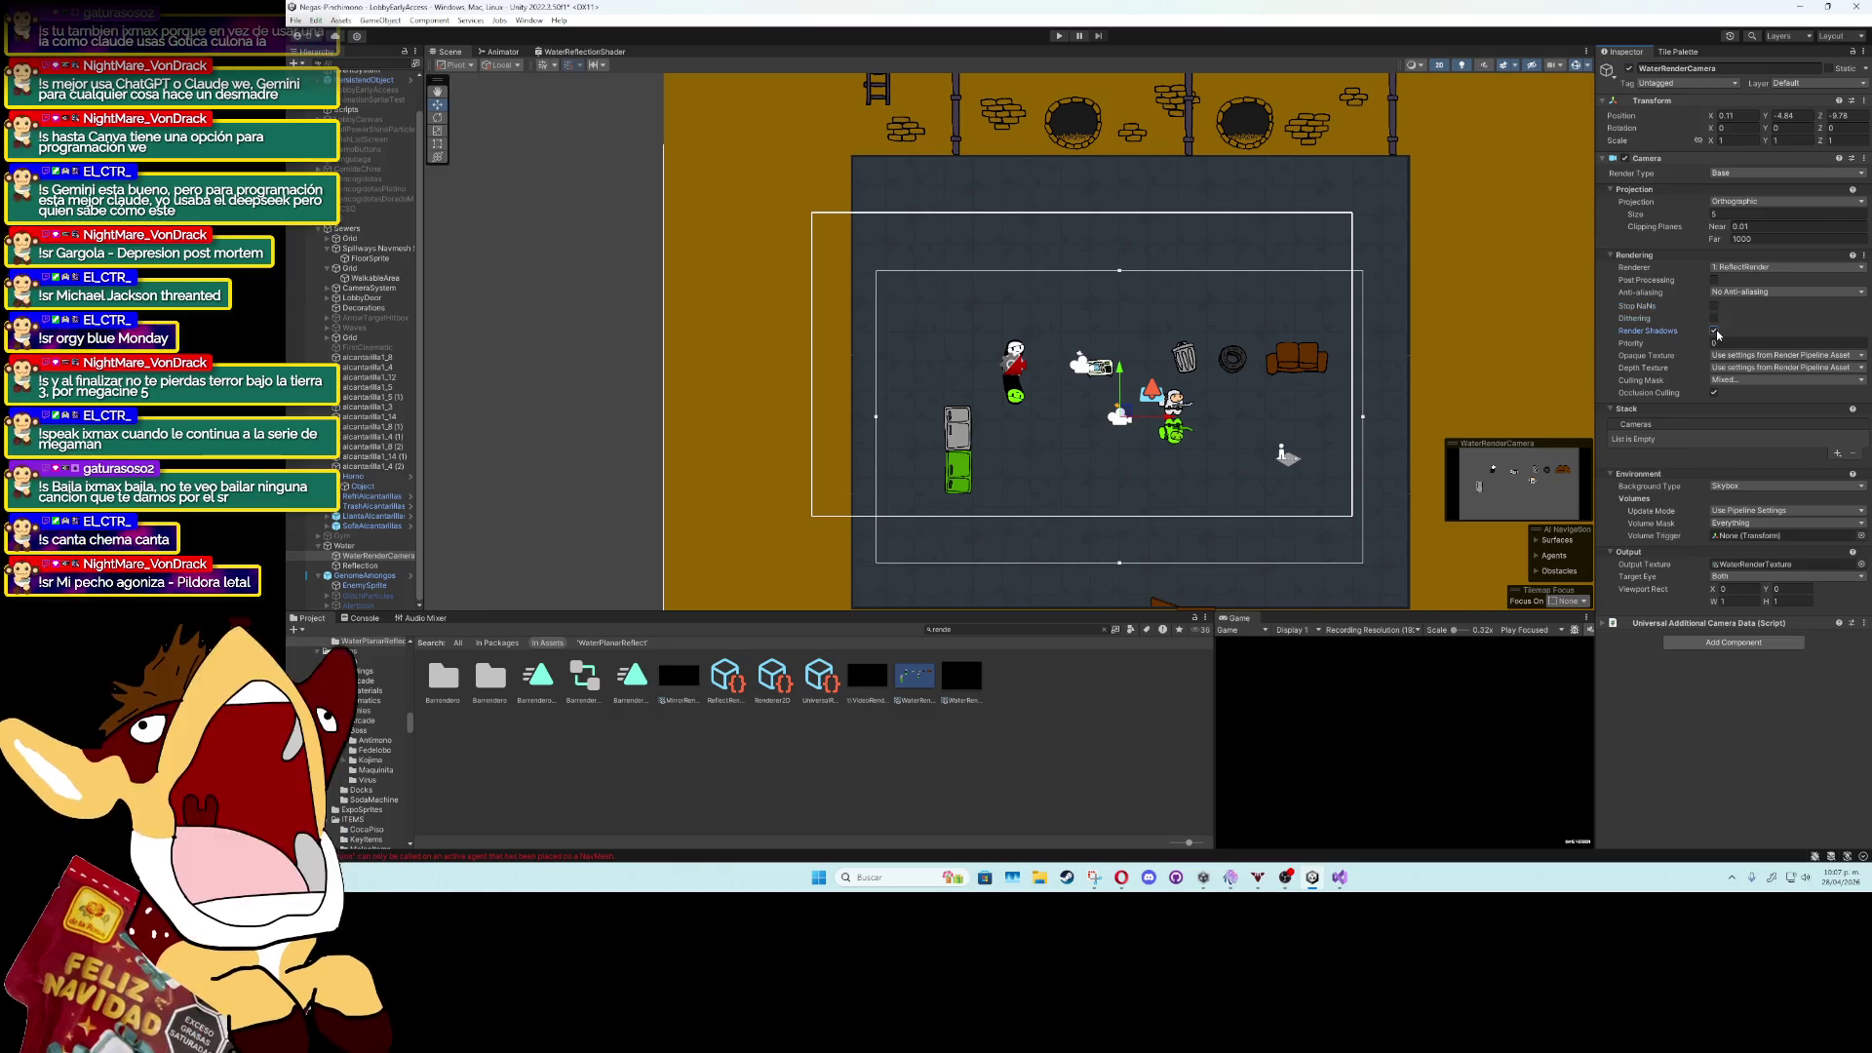
Toggle Default on and off in the culling mask, then add Spawner, Walls and EnemyHit.
click(1734, 380)
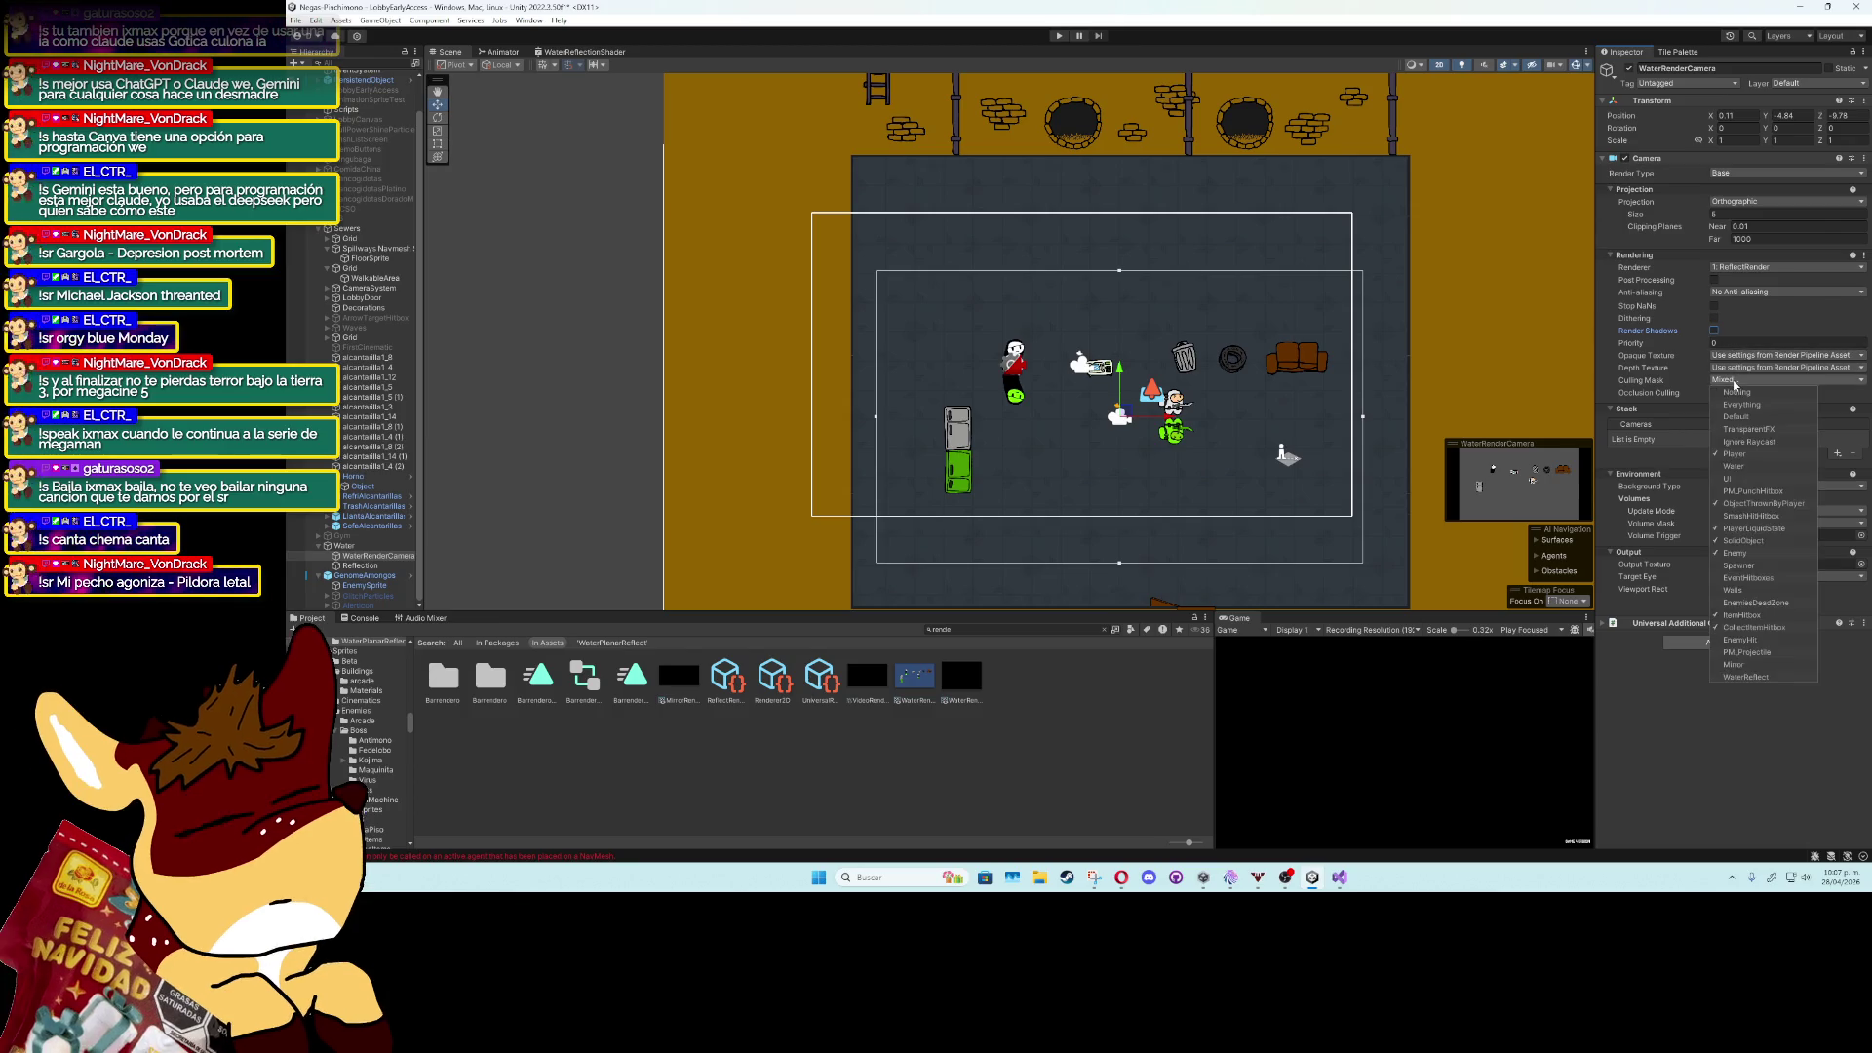
click(1731, 416)
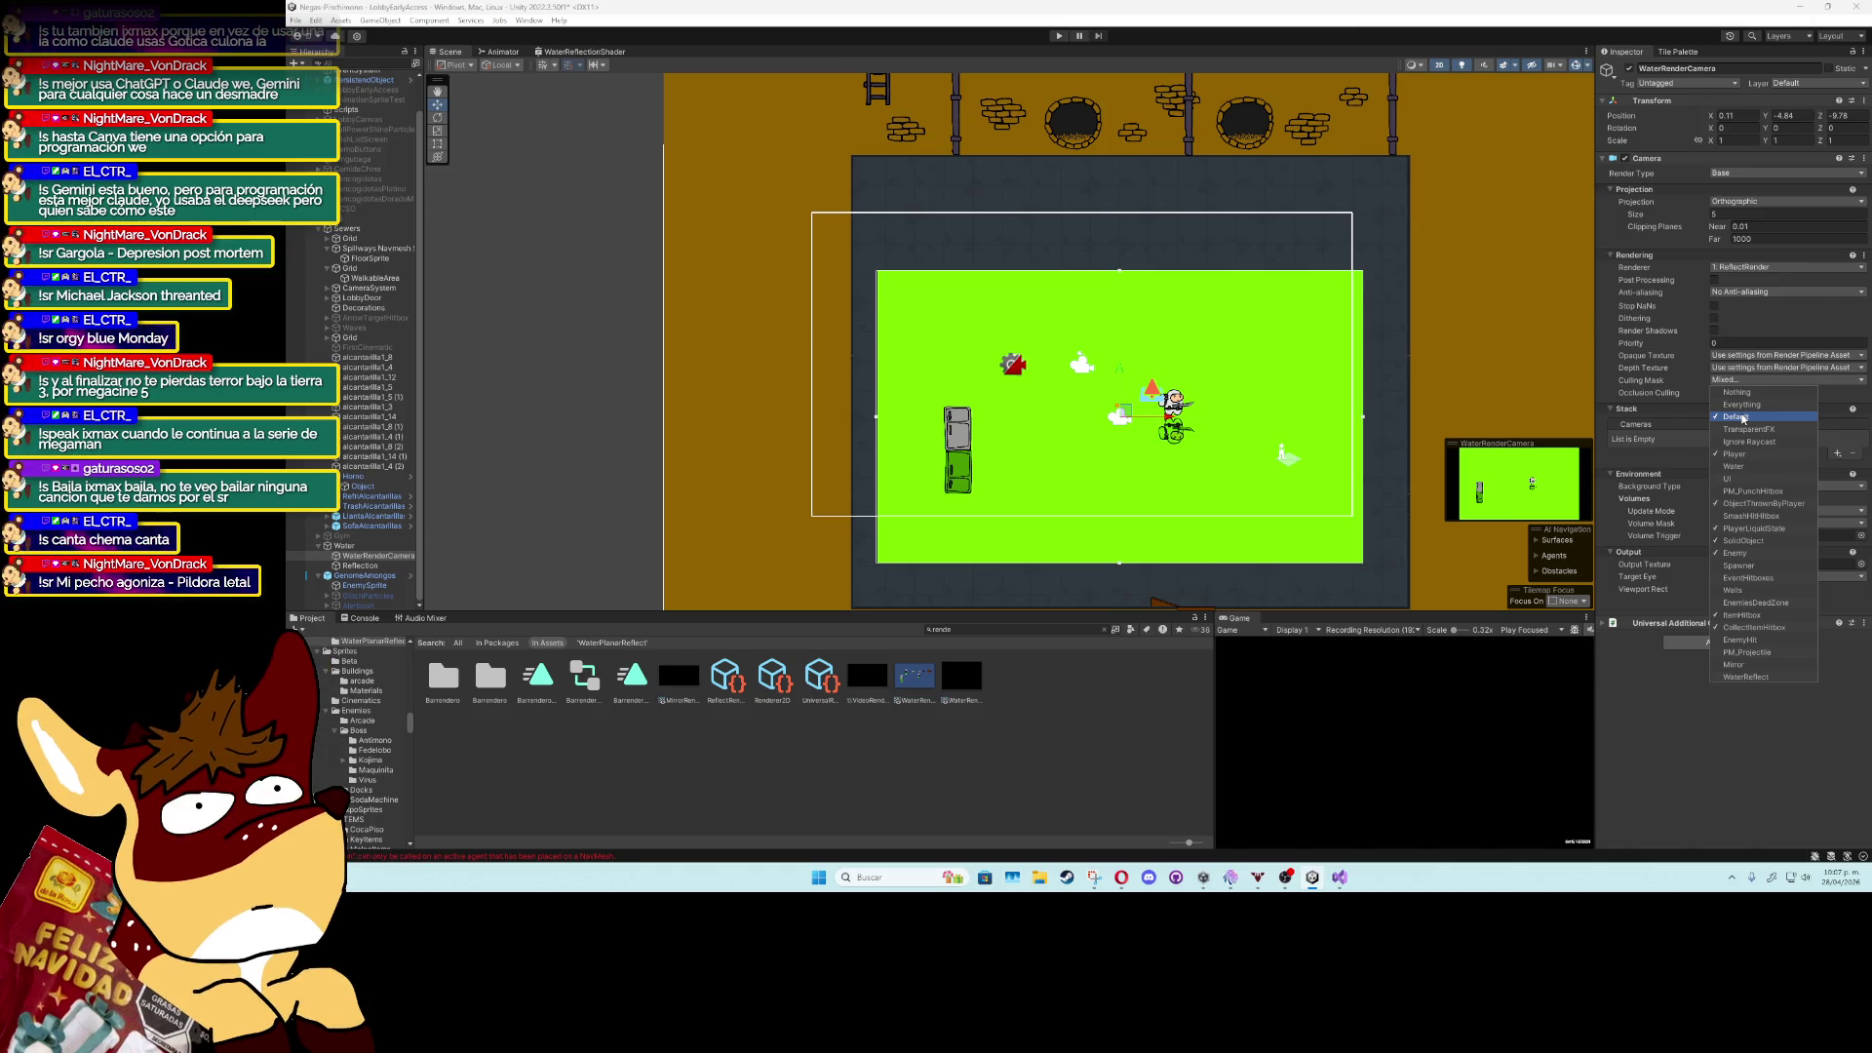
click(1735, 394)
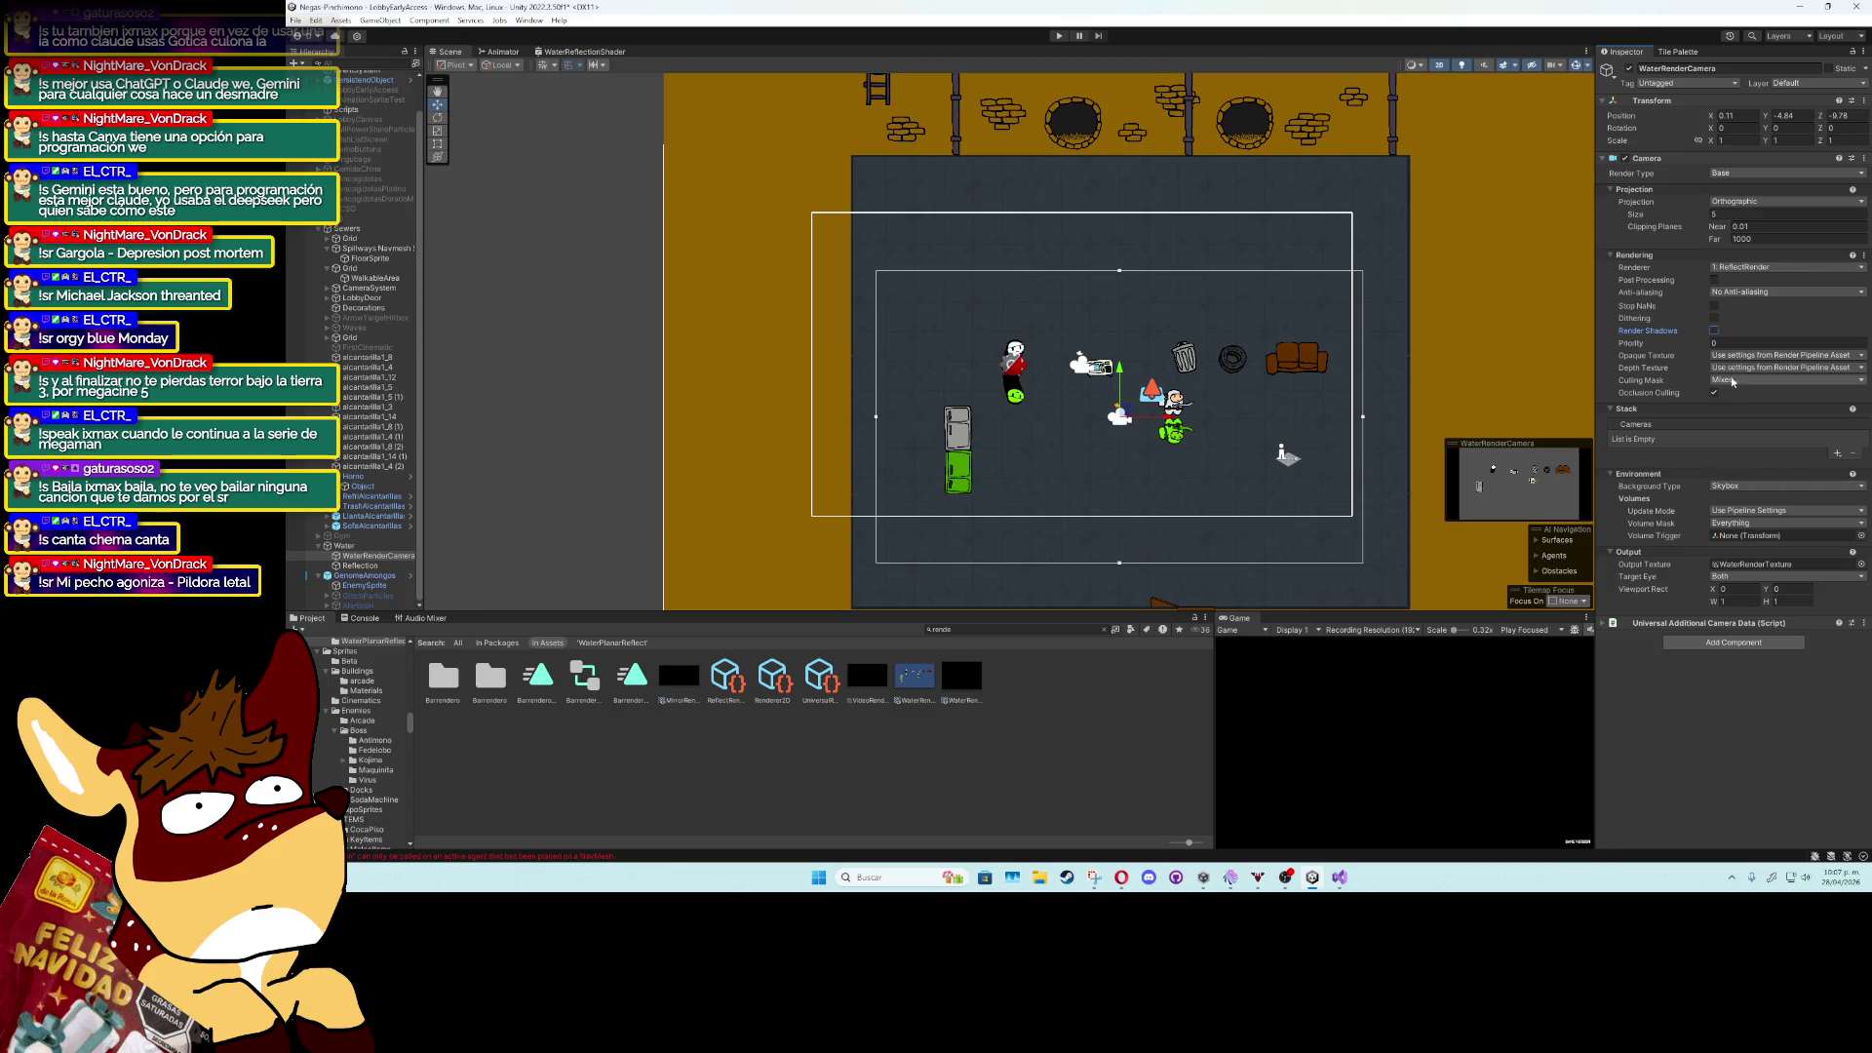
click(1734, 383)
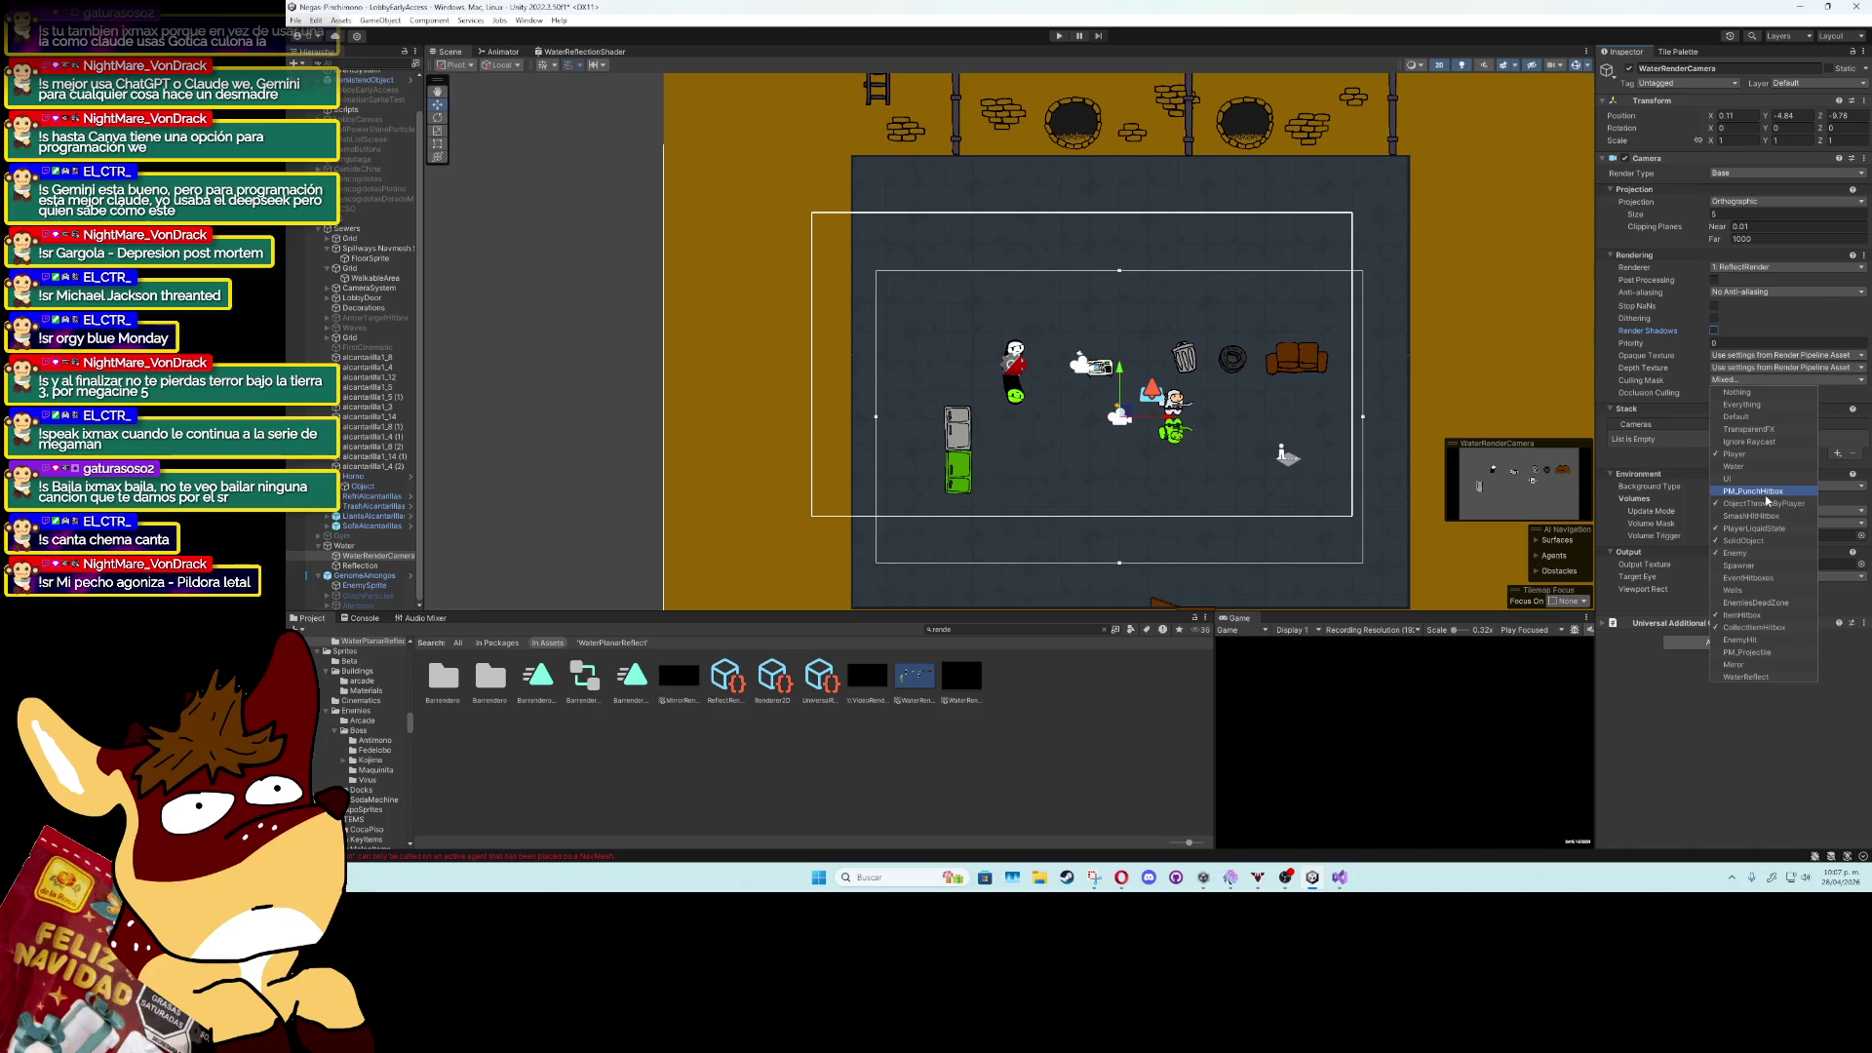
click(1758, 566)
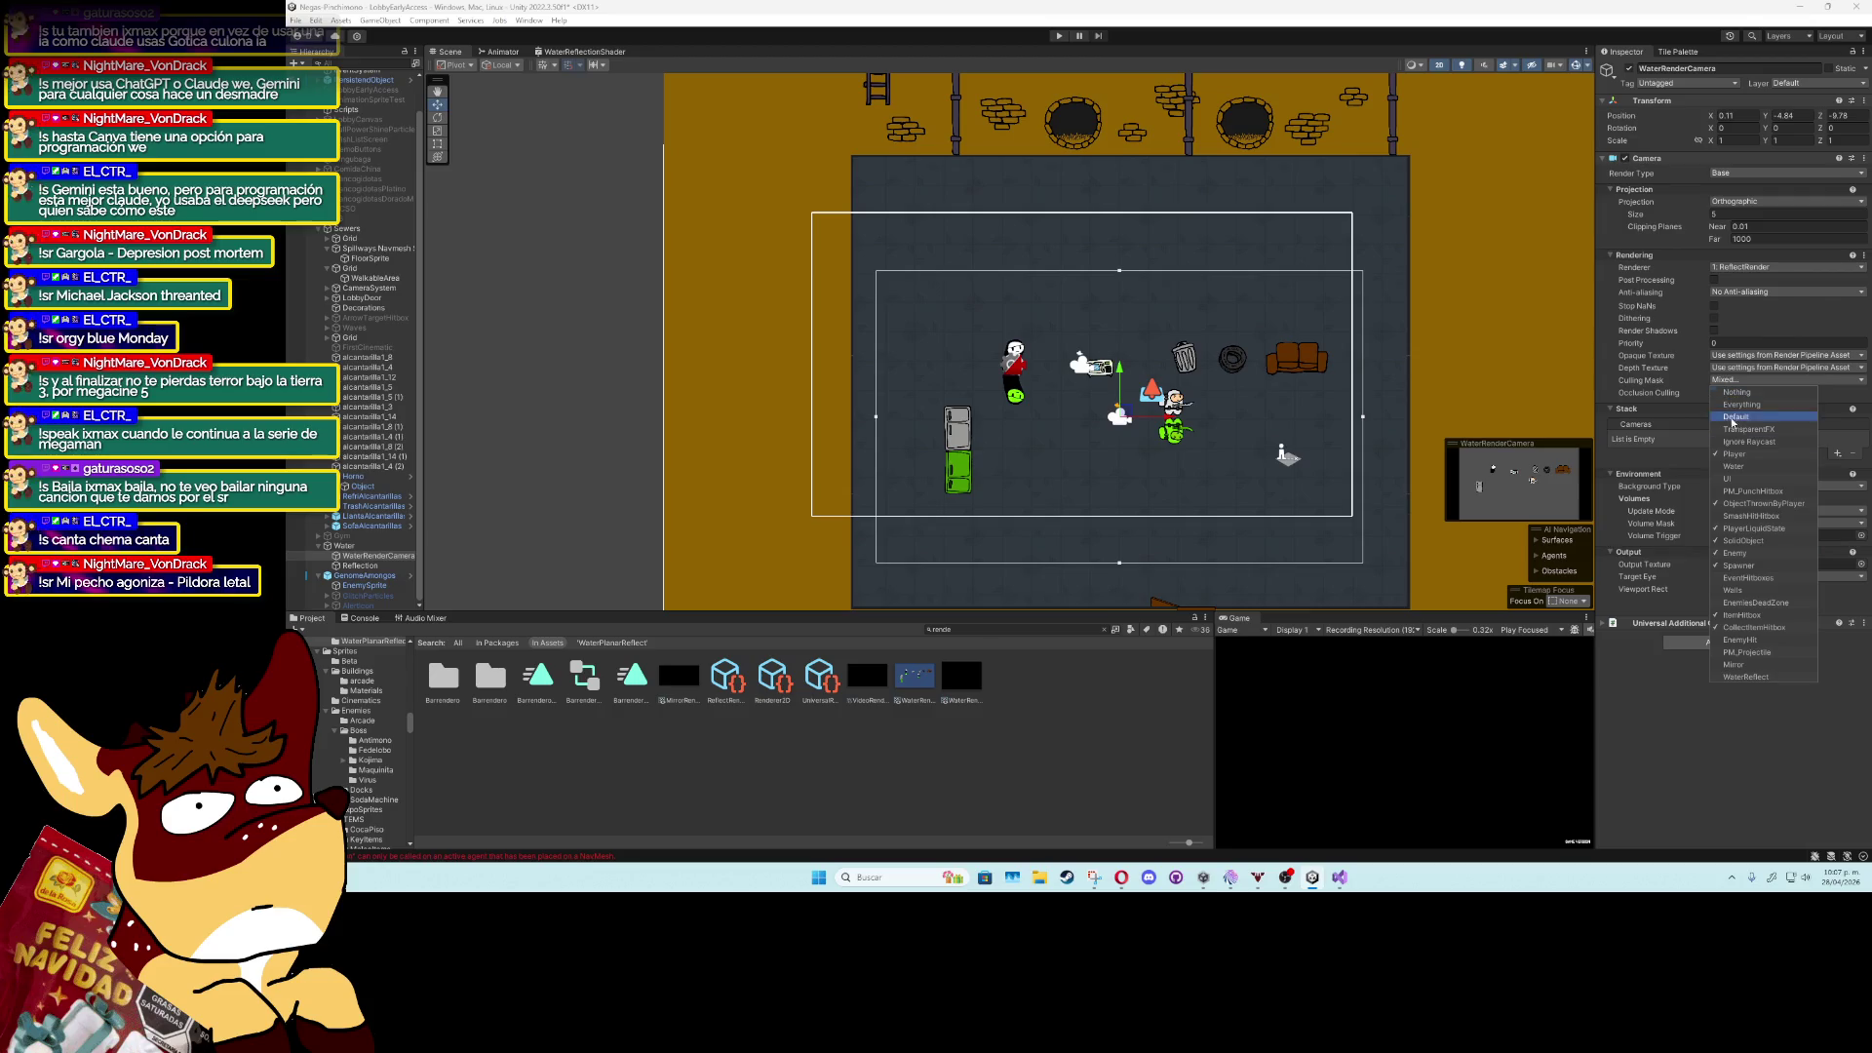
click(1755, 590)
click(1780, 639)
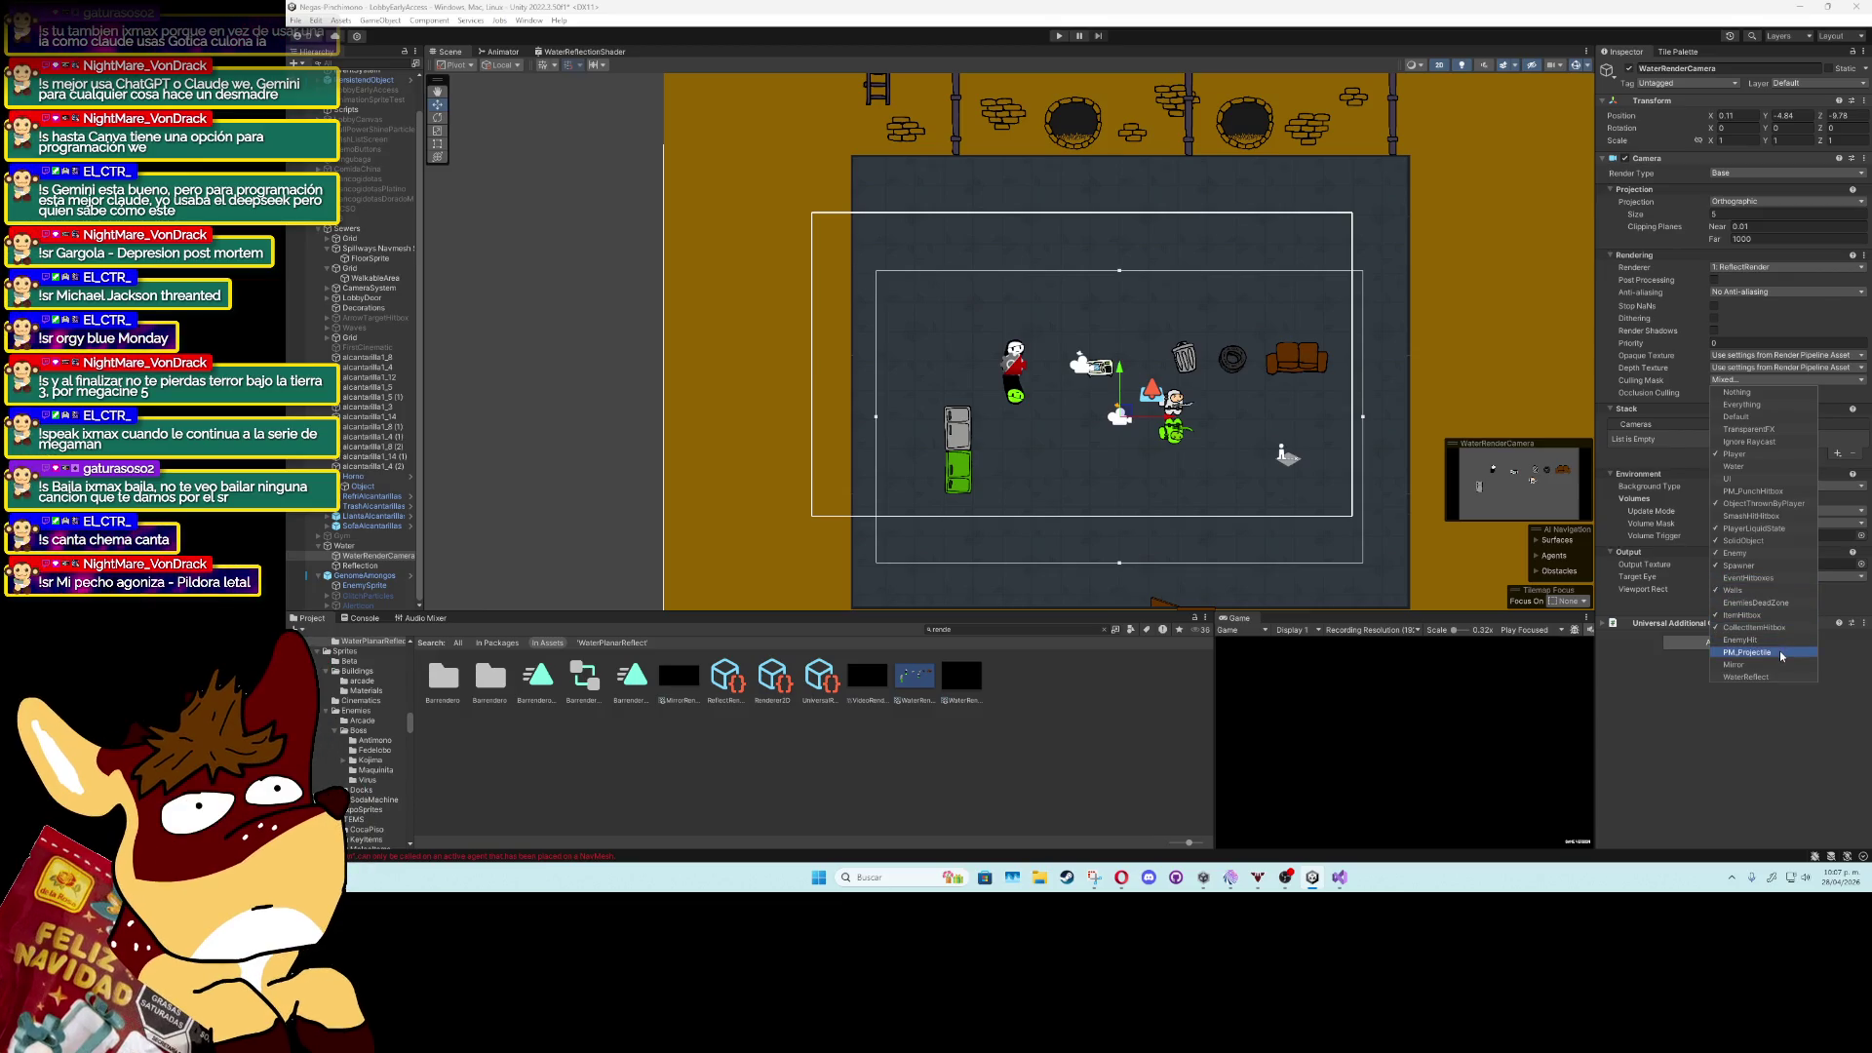
click(1741, 710)
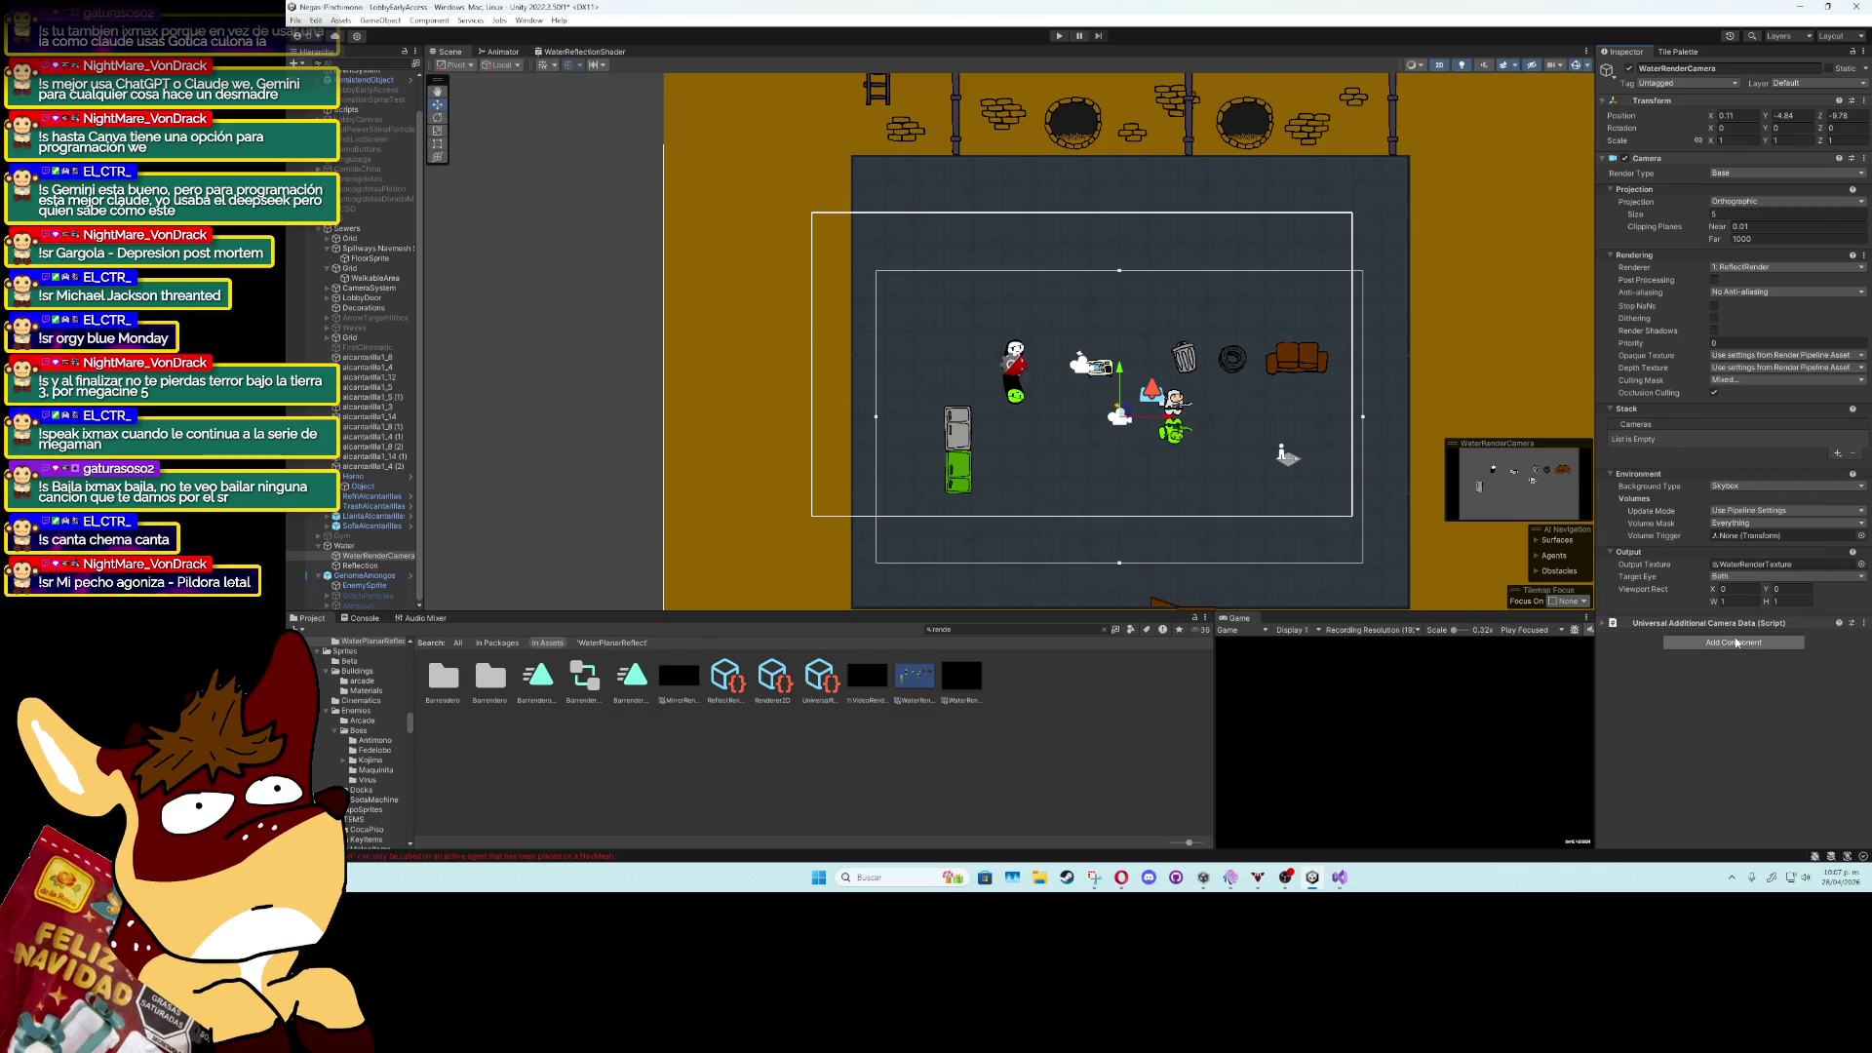
click(1740, 529)
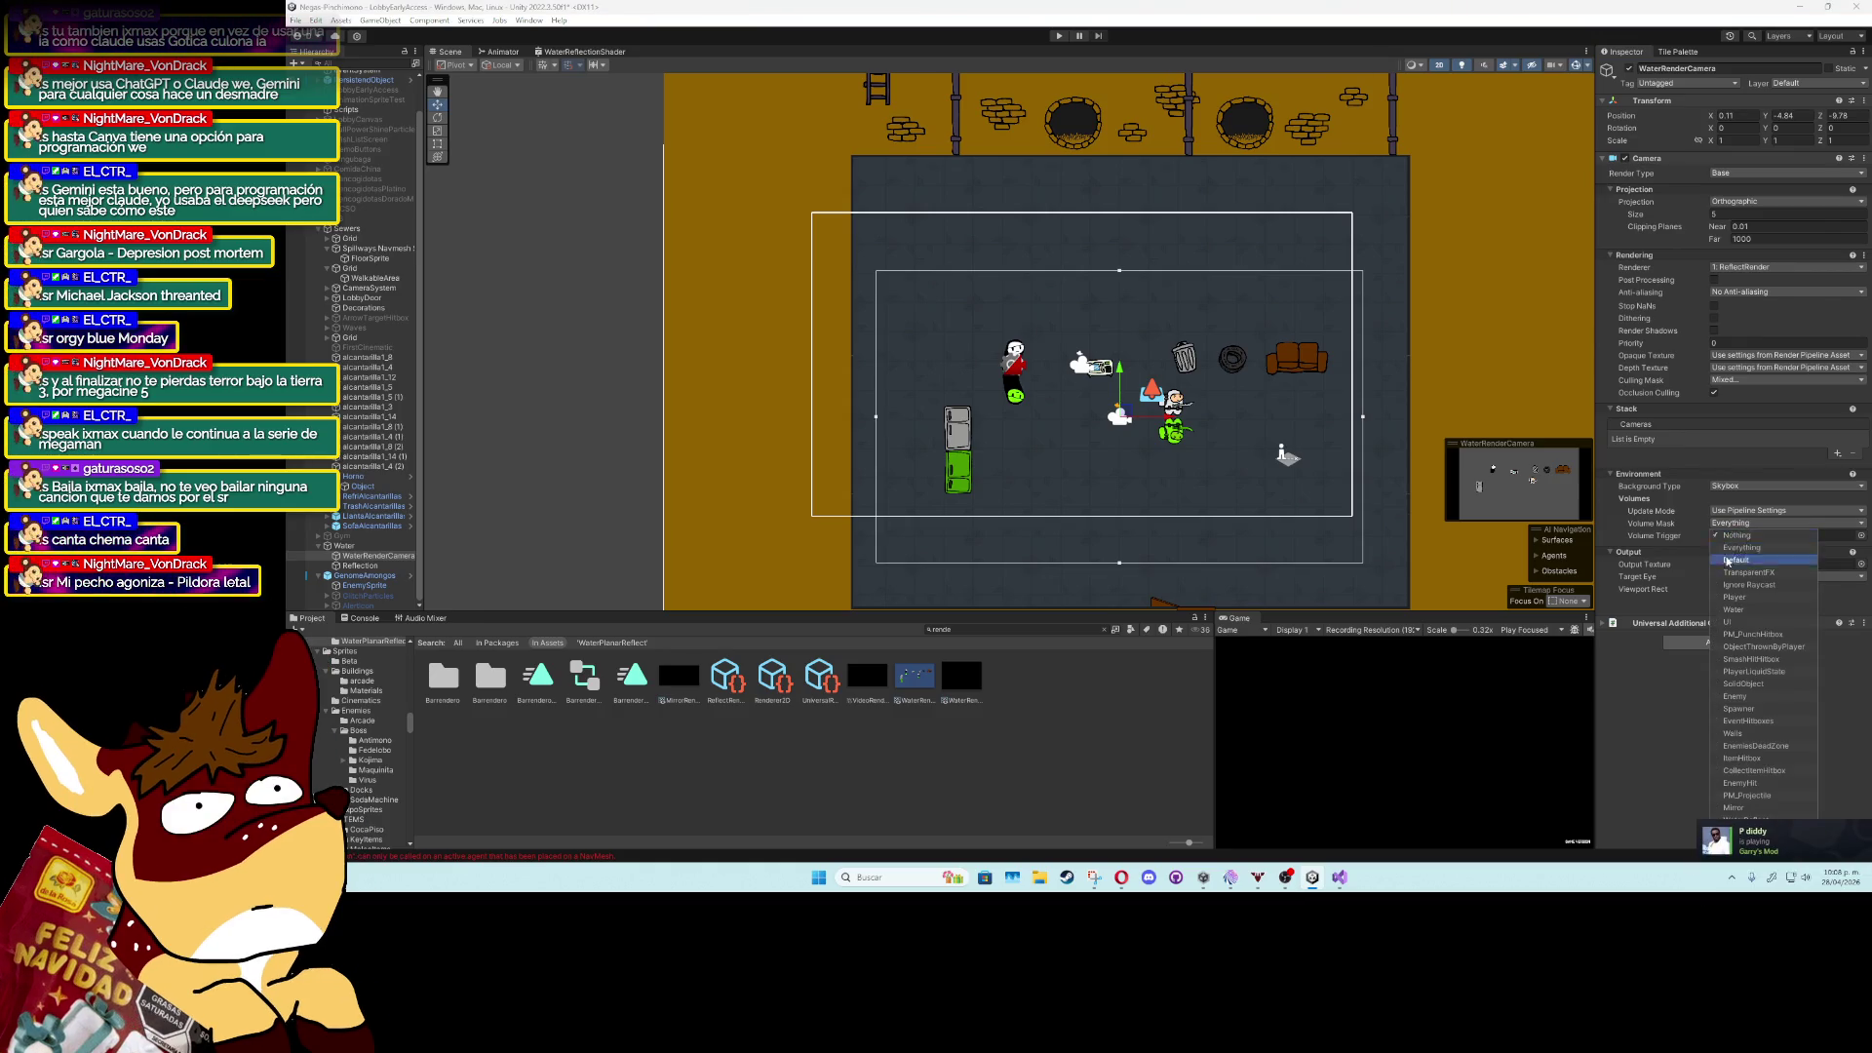
click(1741, 548)
click(1736, 531)
click(1737, 540)
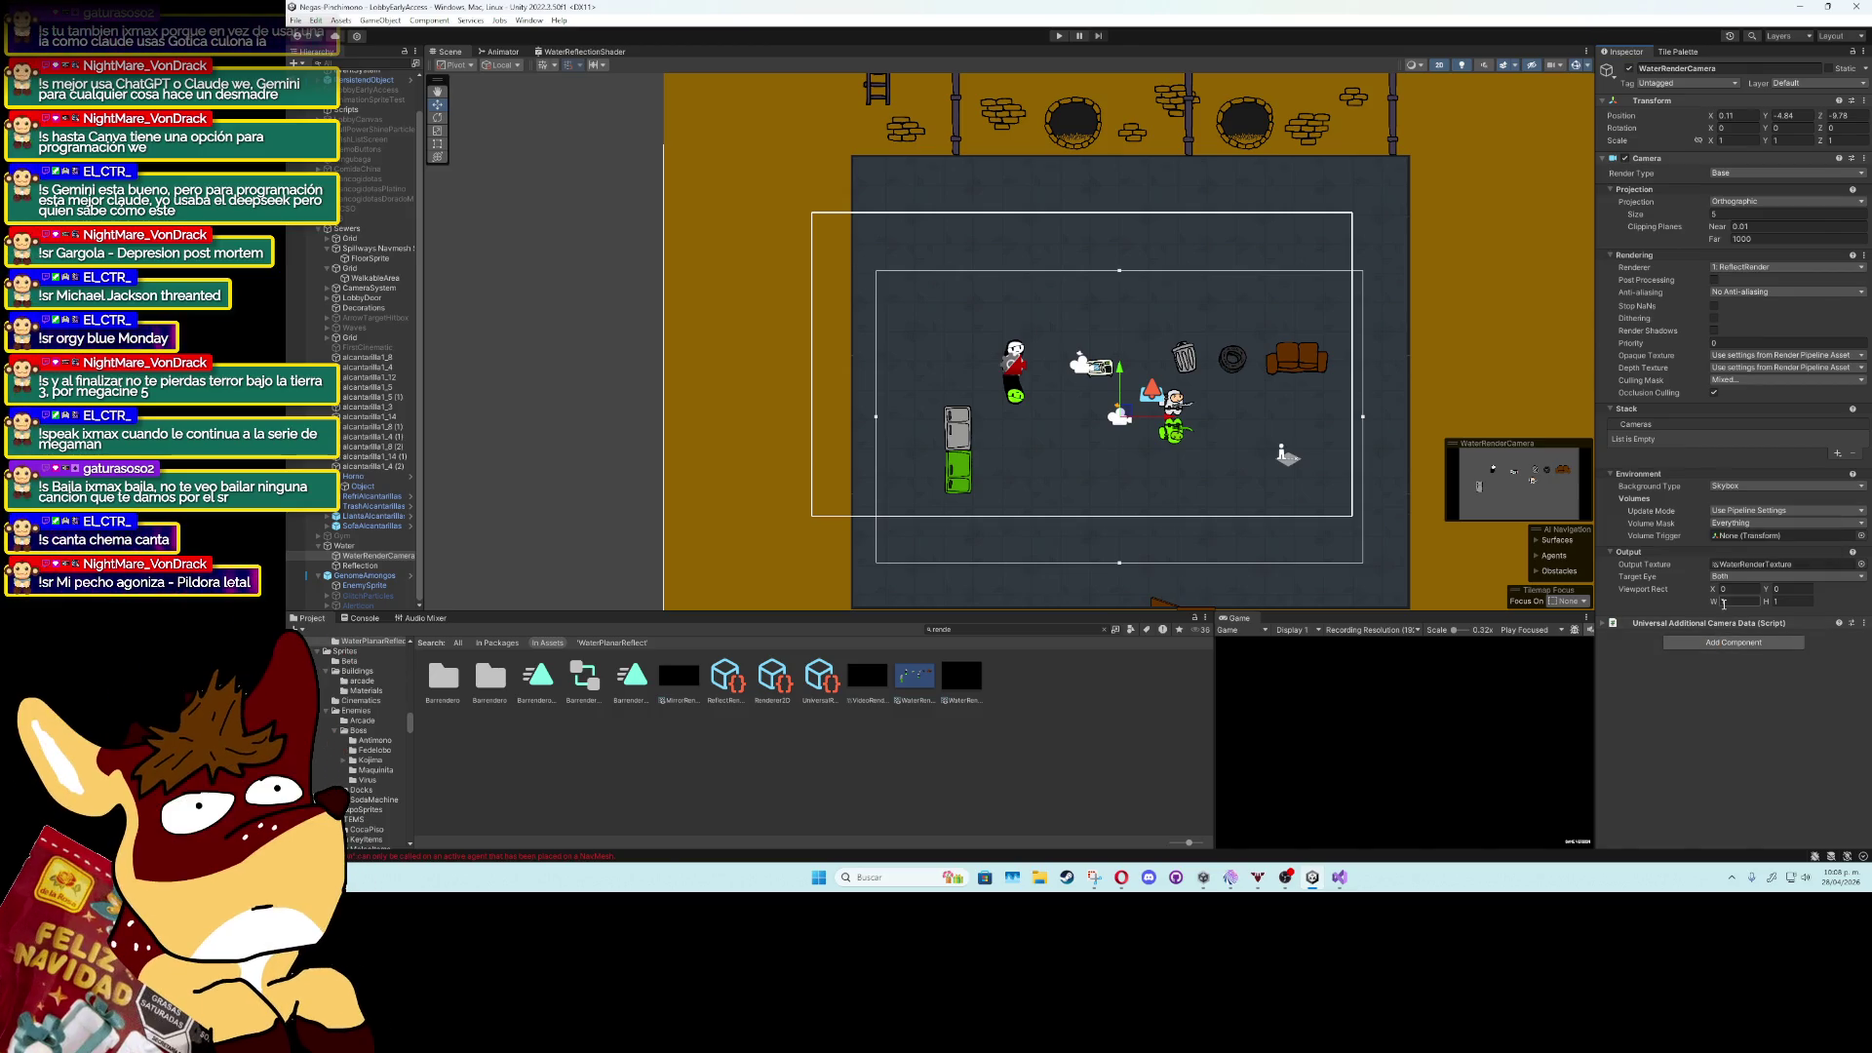
mouse_move(1720, 601)
mouse_down()
mouse_move(1683, 608)
mouse_move(1727, 605)
mouse_up()
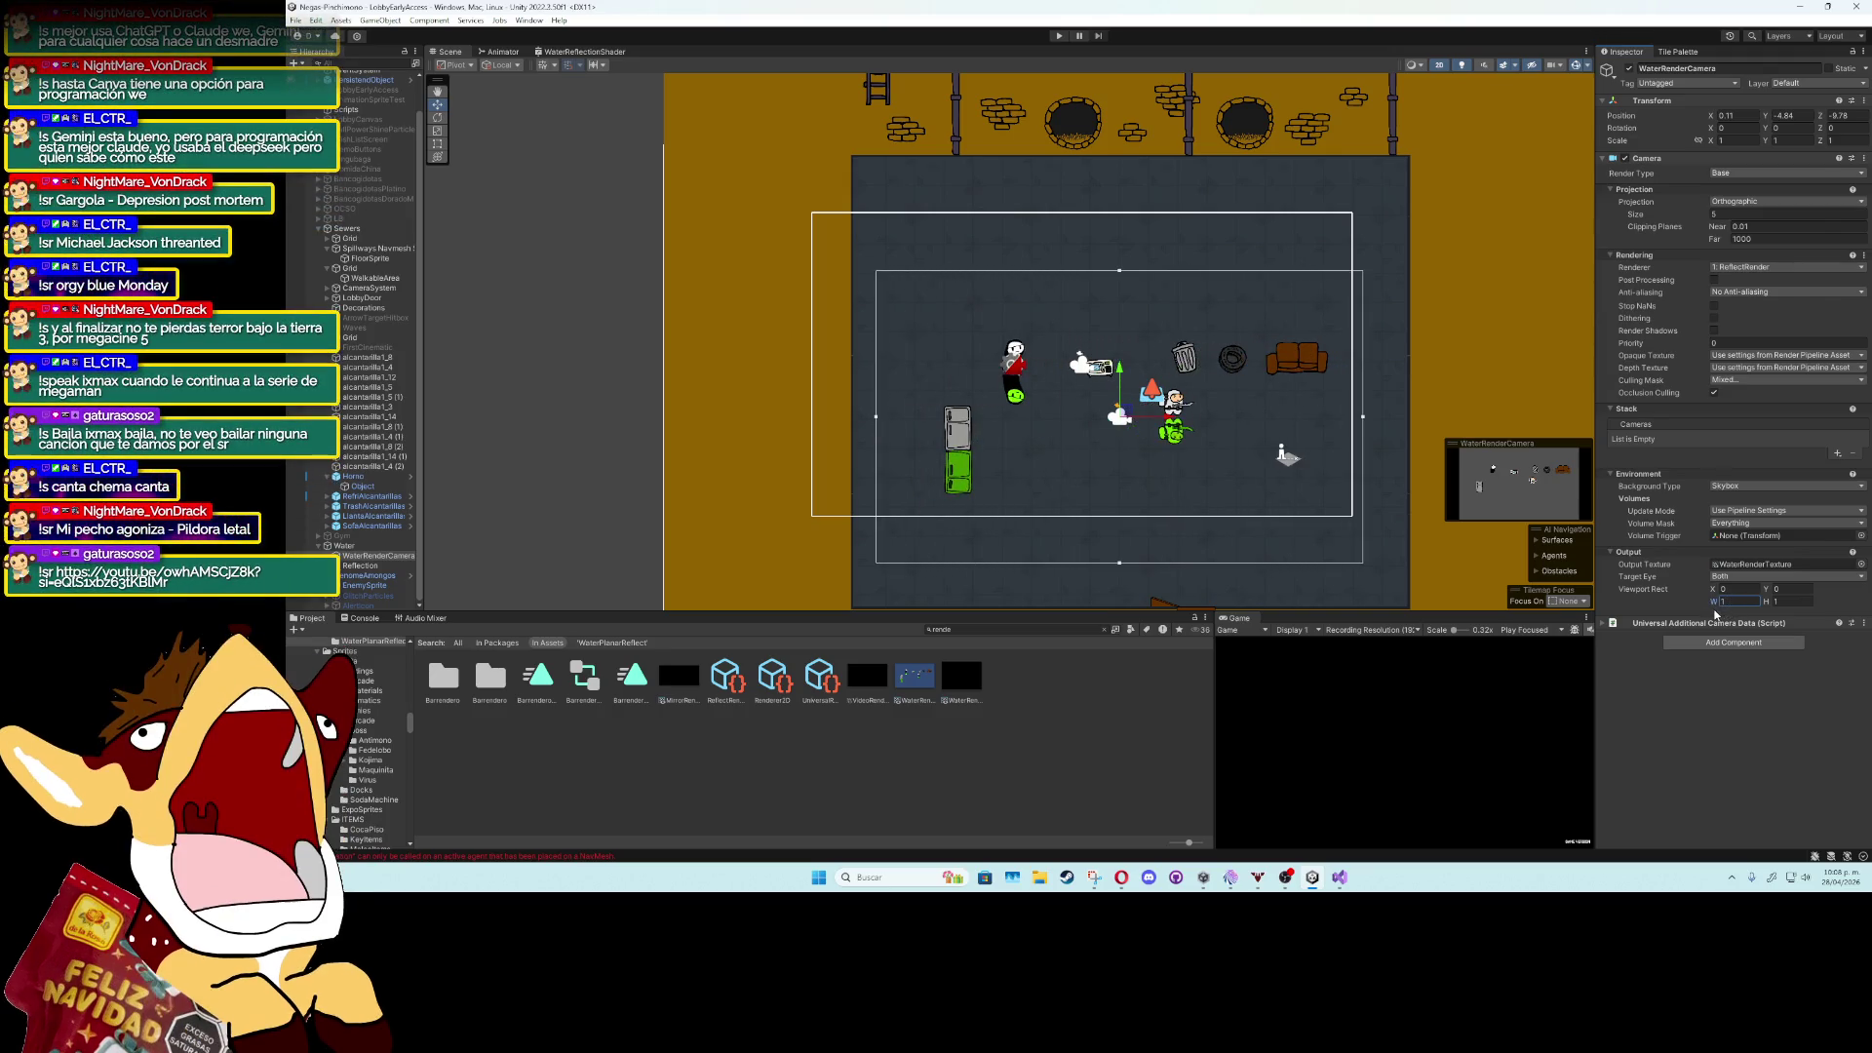
drag(1769, 604, 1766, 603)
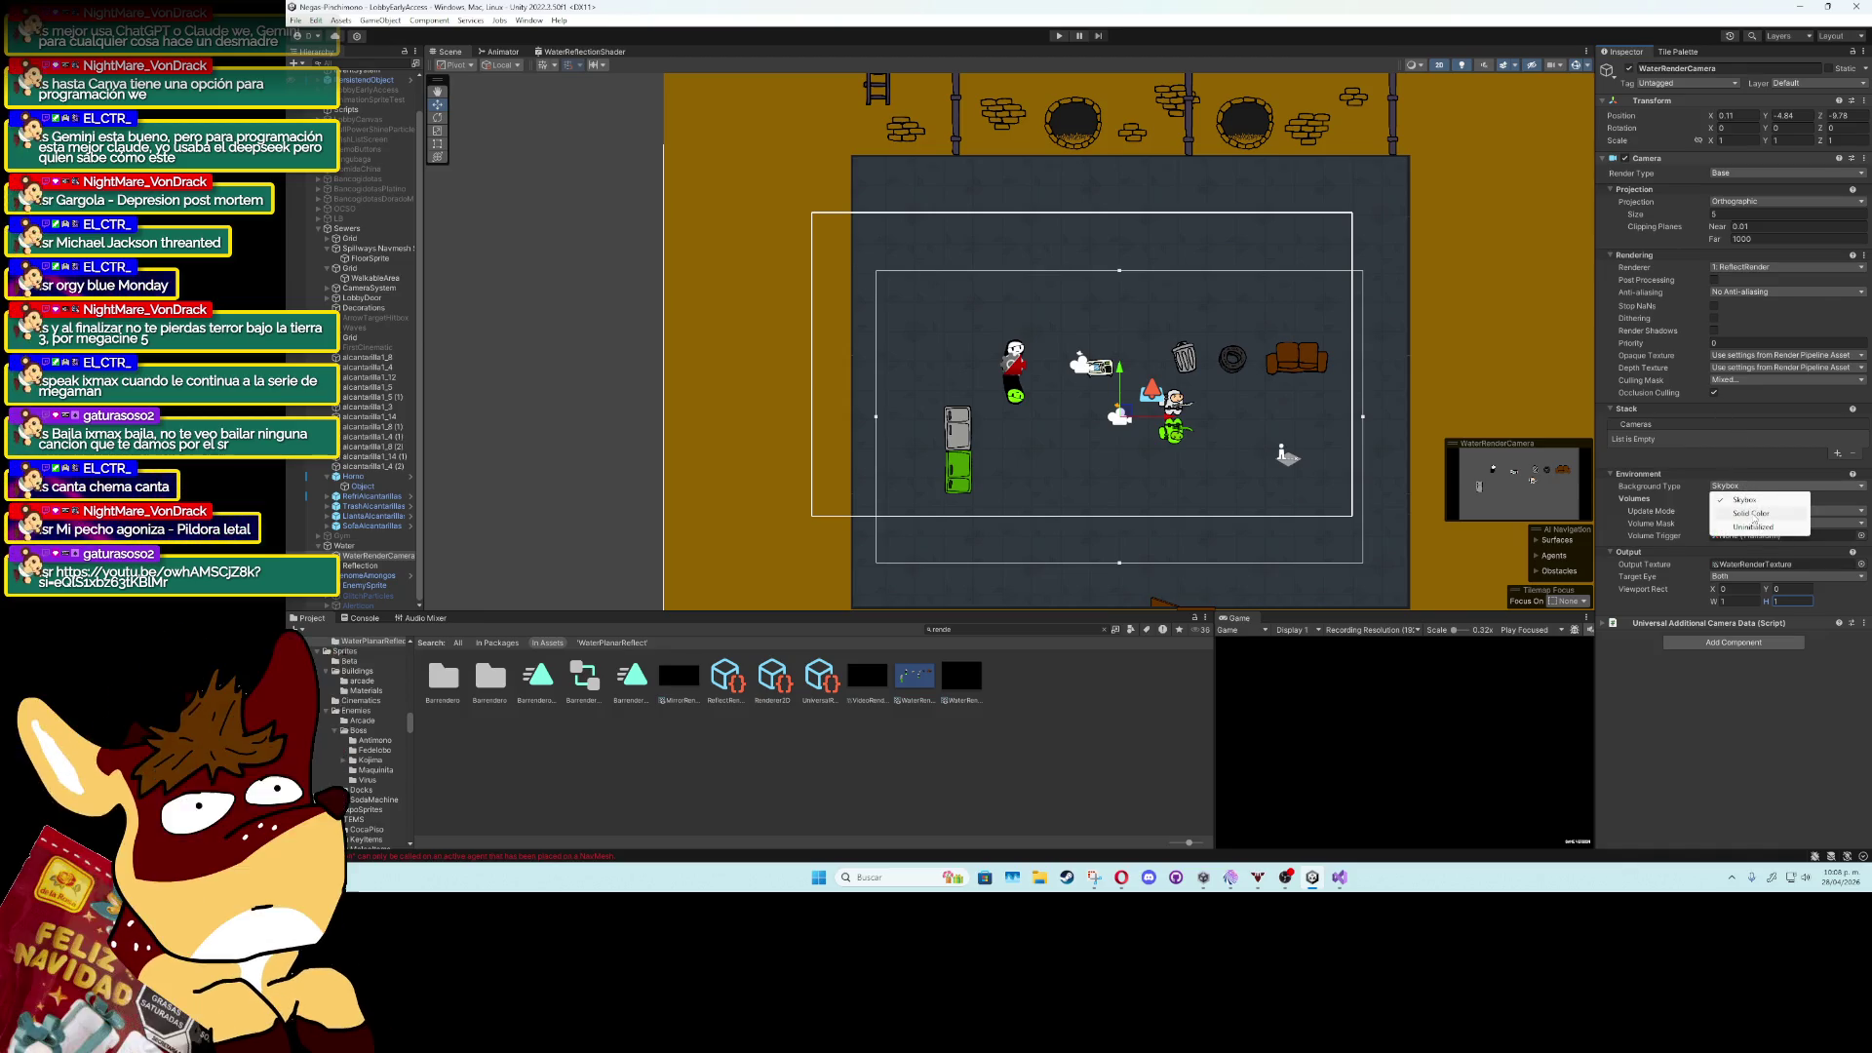
click(1752, 515)
click(1752, 500)
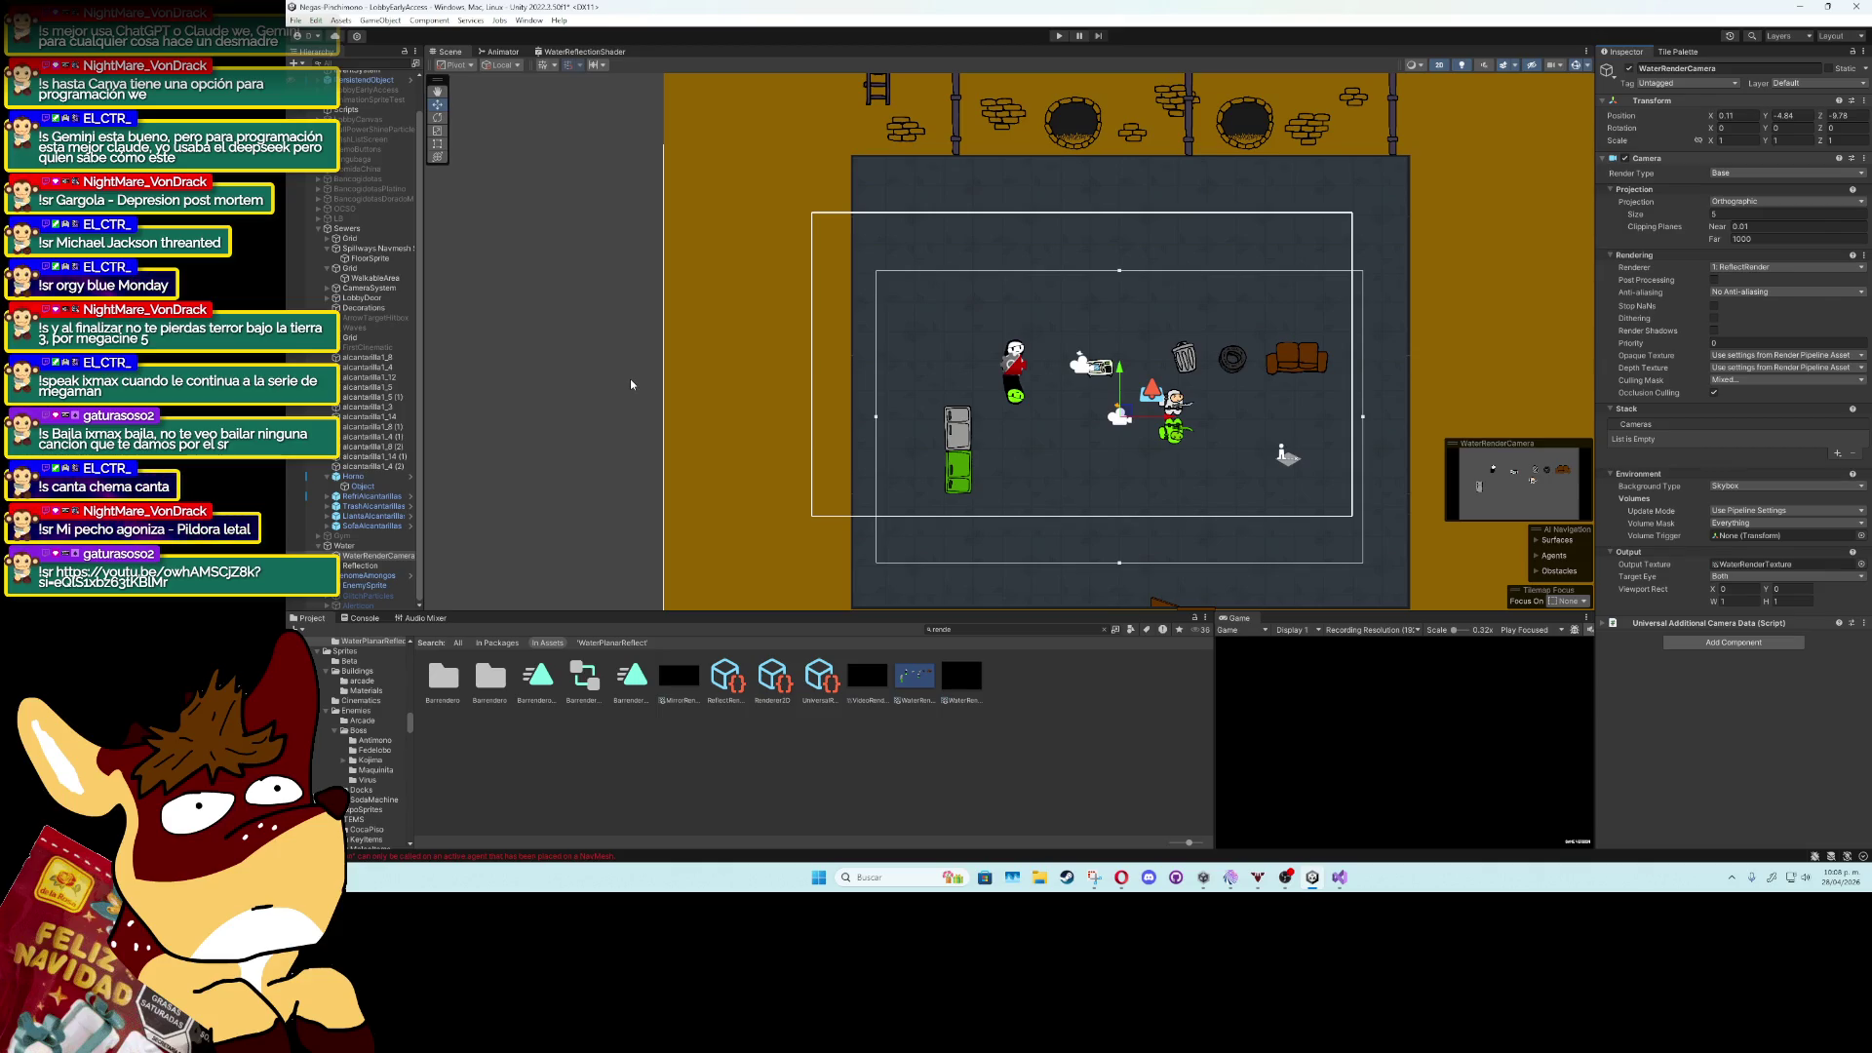
click(366, 565)
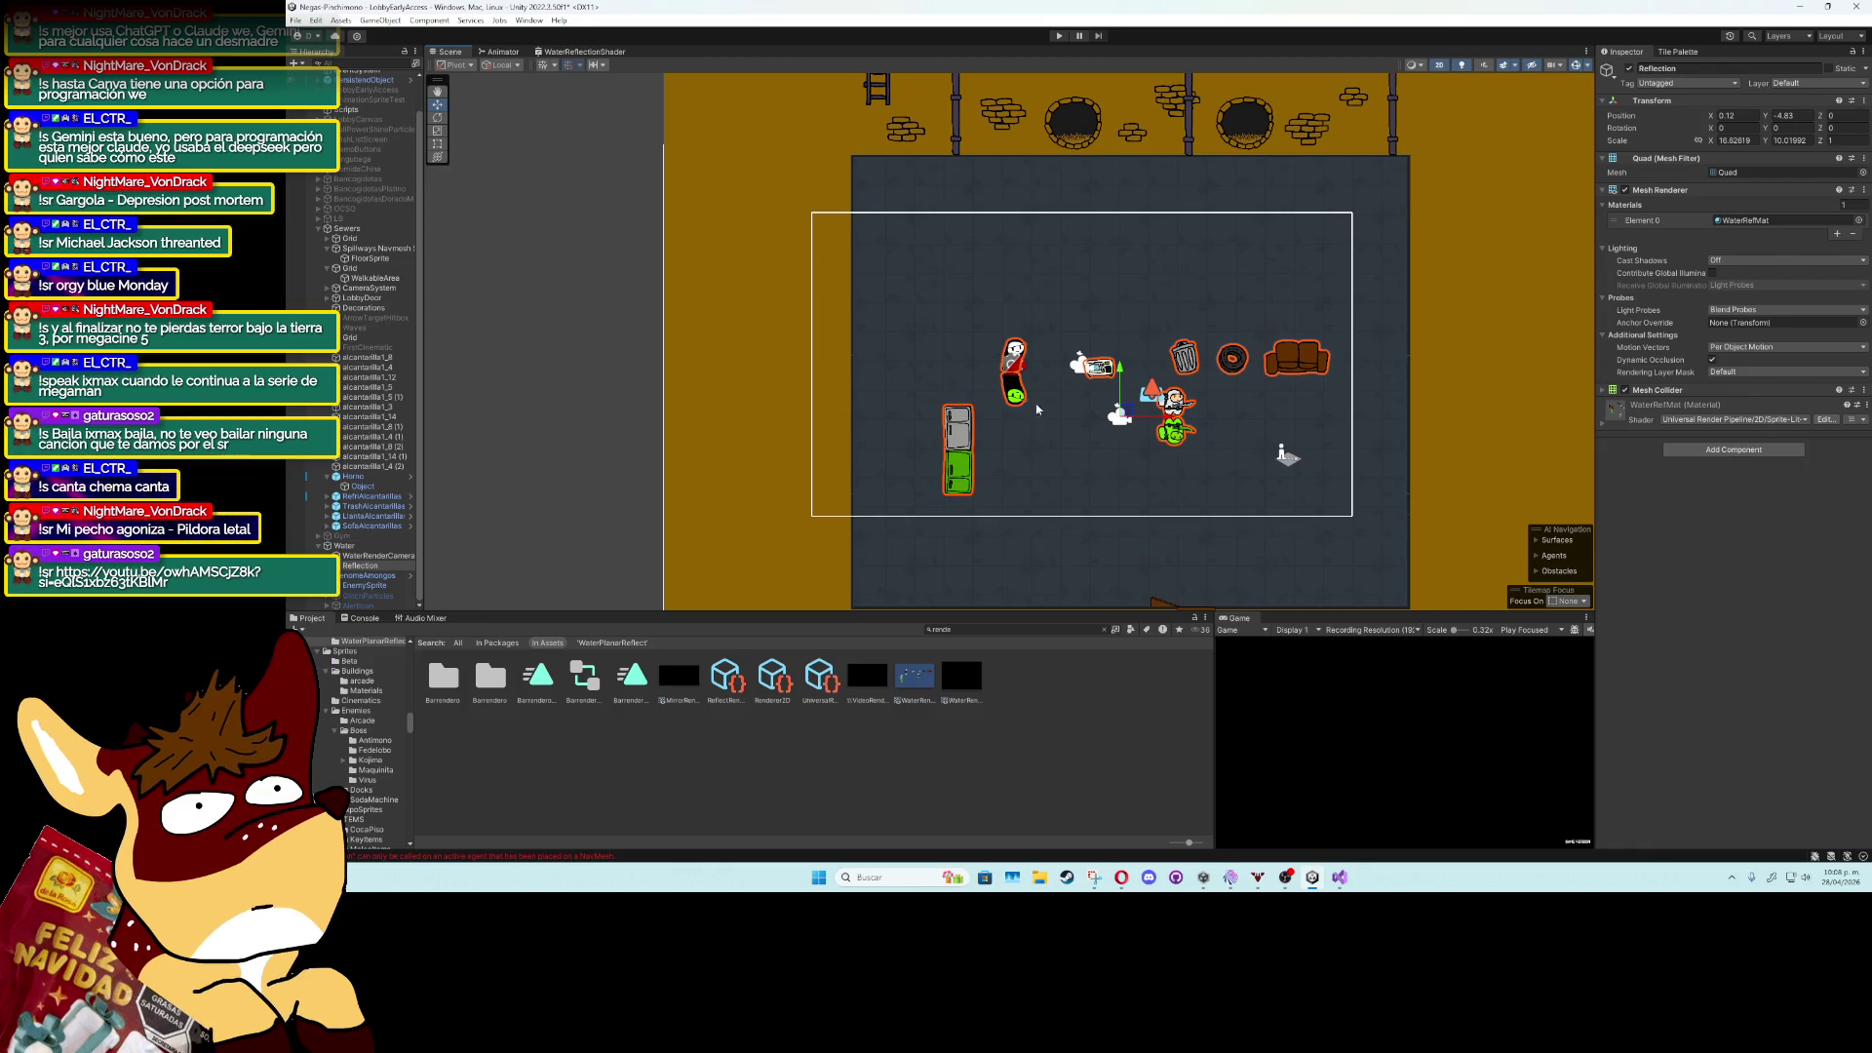
Leave the 2D view, orbit the scene, and set the Reflection's Scale Z to 1.39.
click(1795, 176)
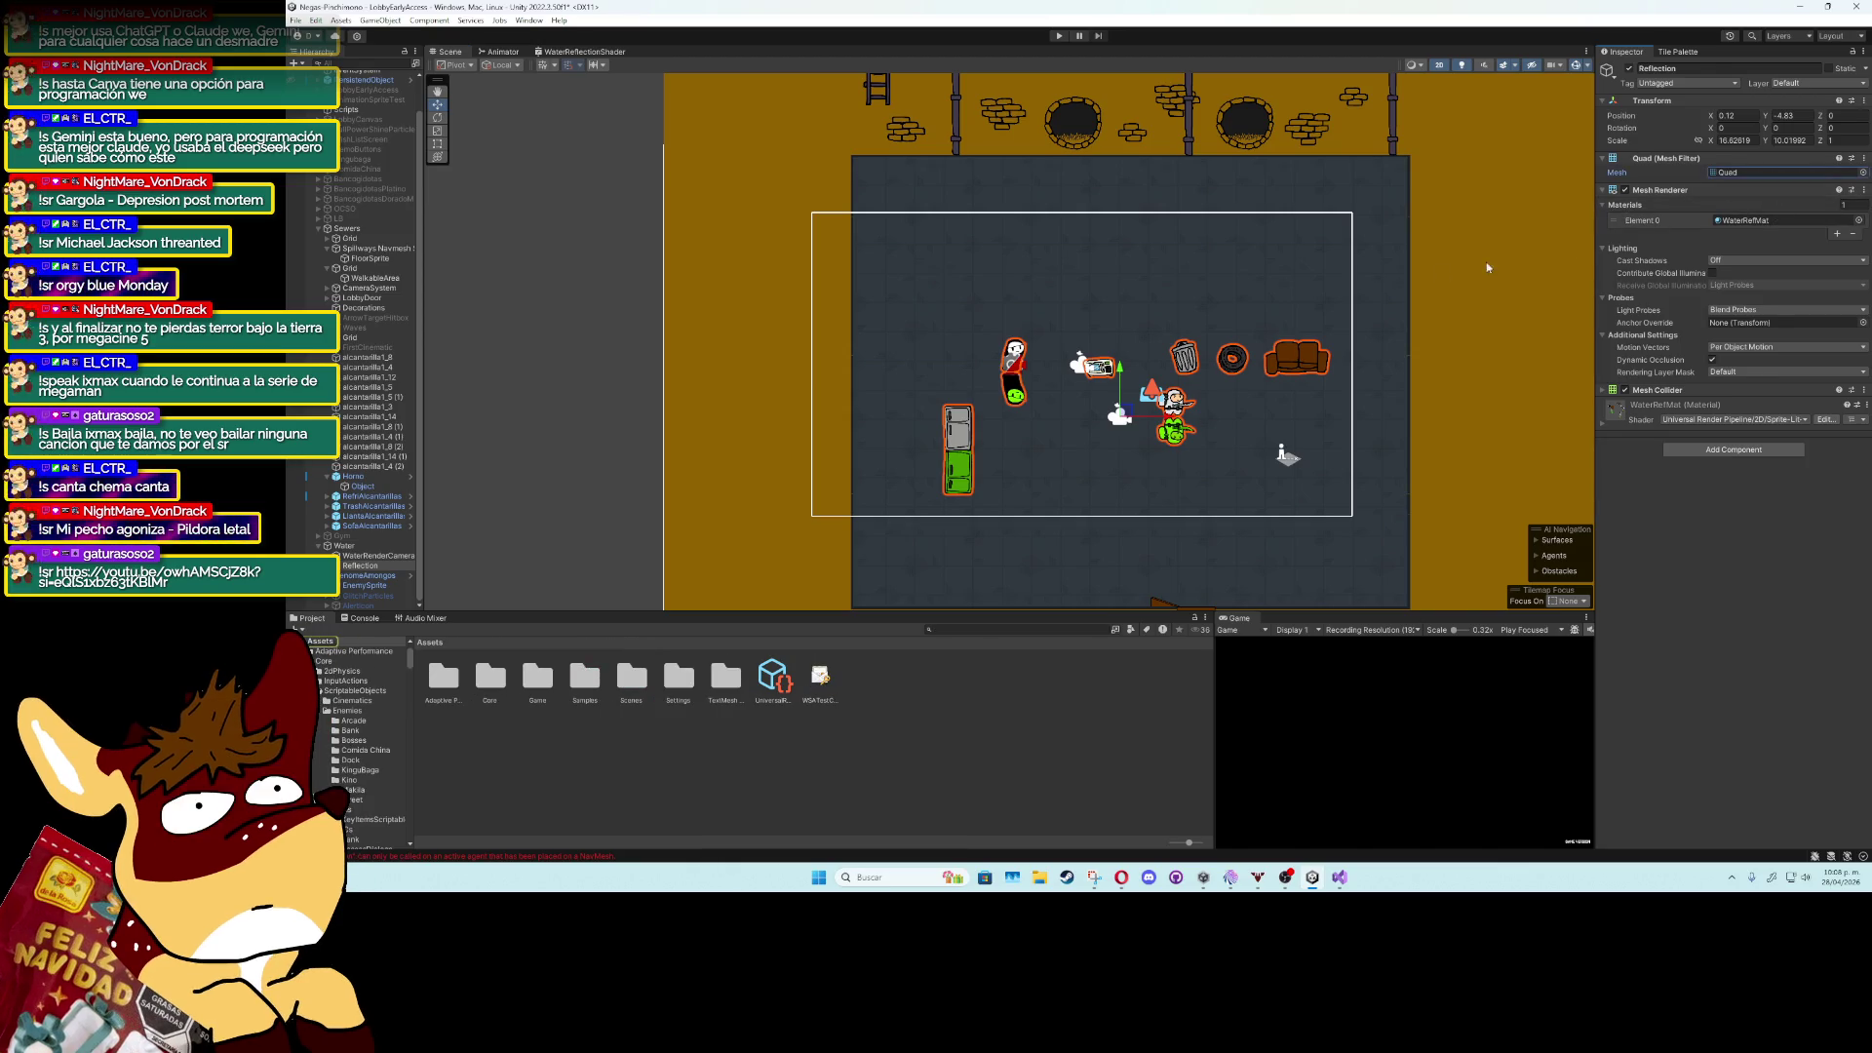
key(2)
mouse_move(1323, 157)
mouse_down()
mouse_move(1342, 167)
mouse_move(1039, 326)
mouse_move(1035, 349)
mouse_move(813, 343)
mouse_move(454, 488)
mouse_up()
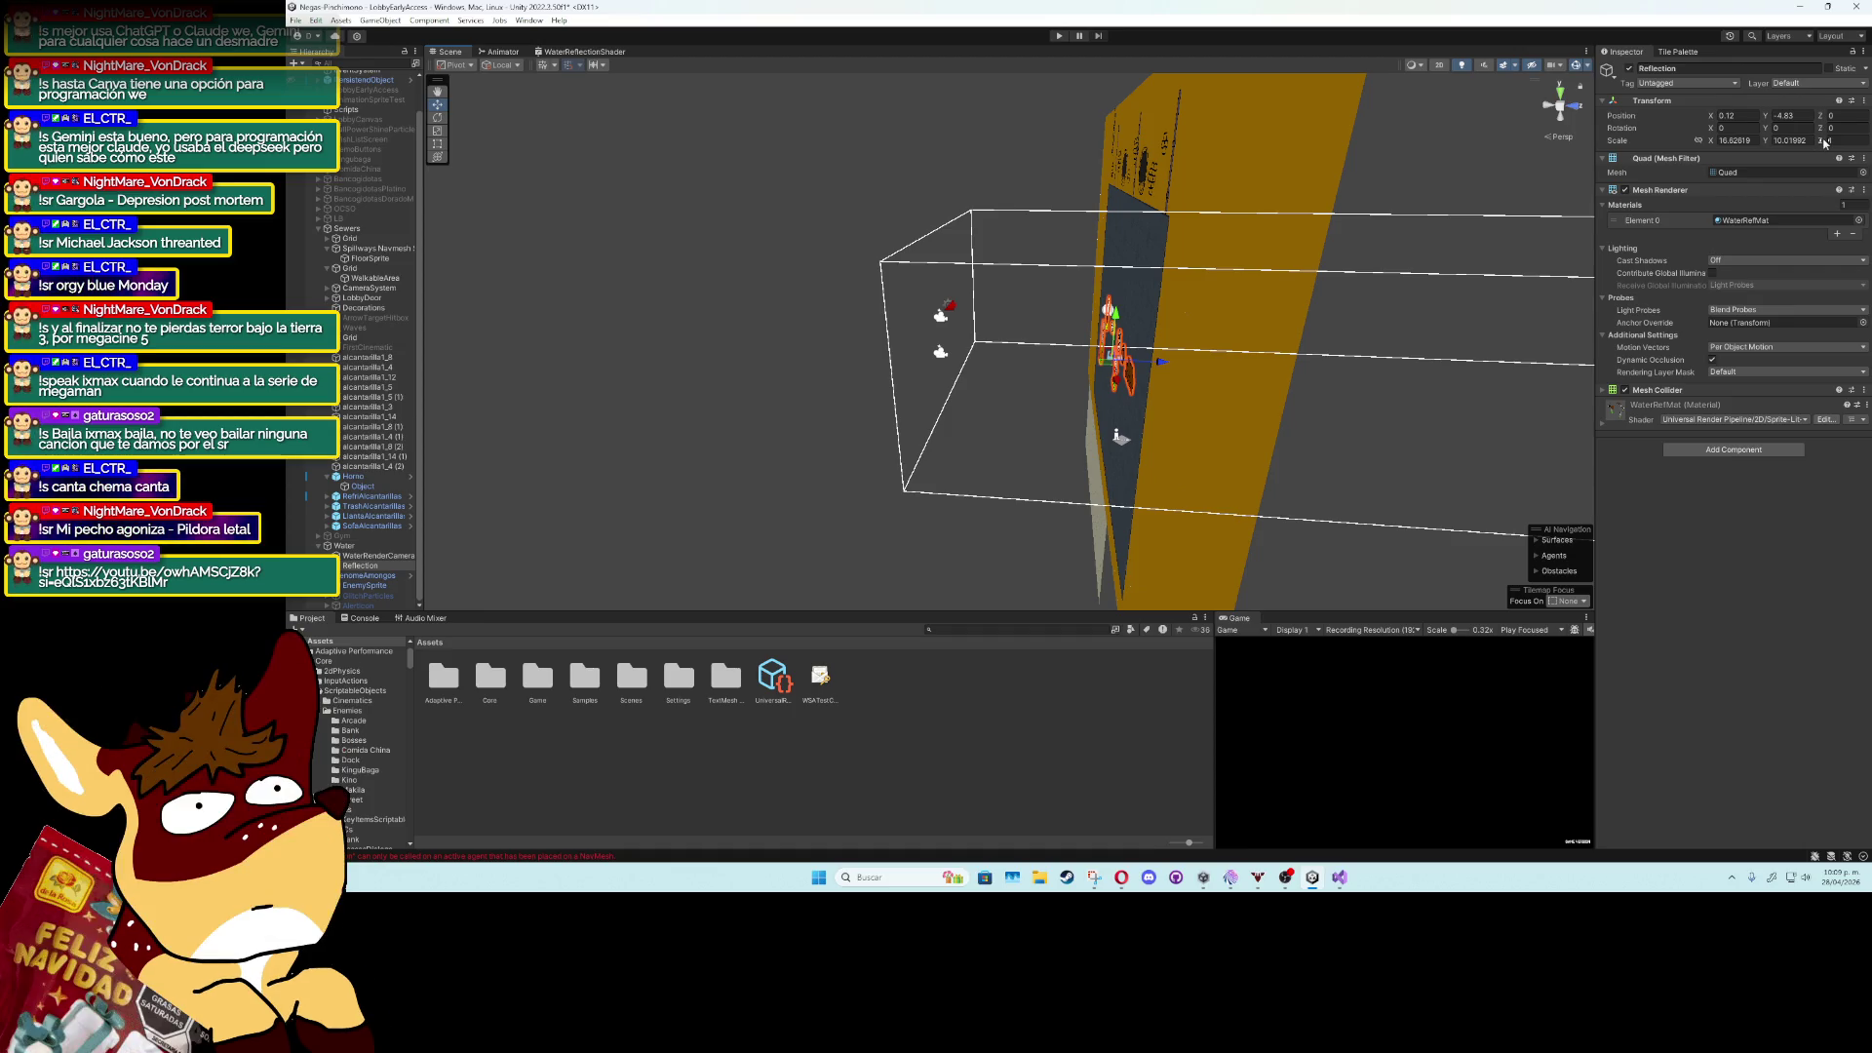
click(1832, 142)
text(1.89)
Check the stretched plane, return to a zoomed-in 2D view, and select the trash can.
drag(1336, 225, 1334, 241)
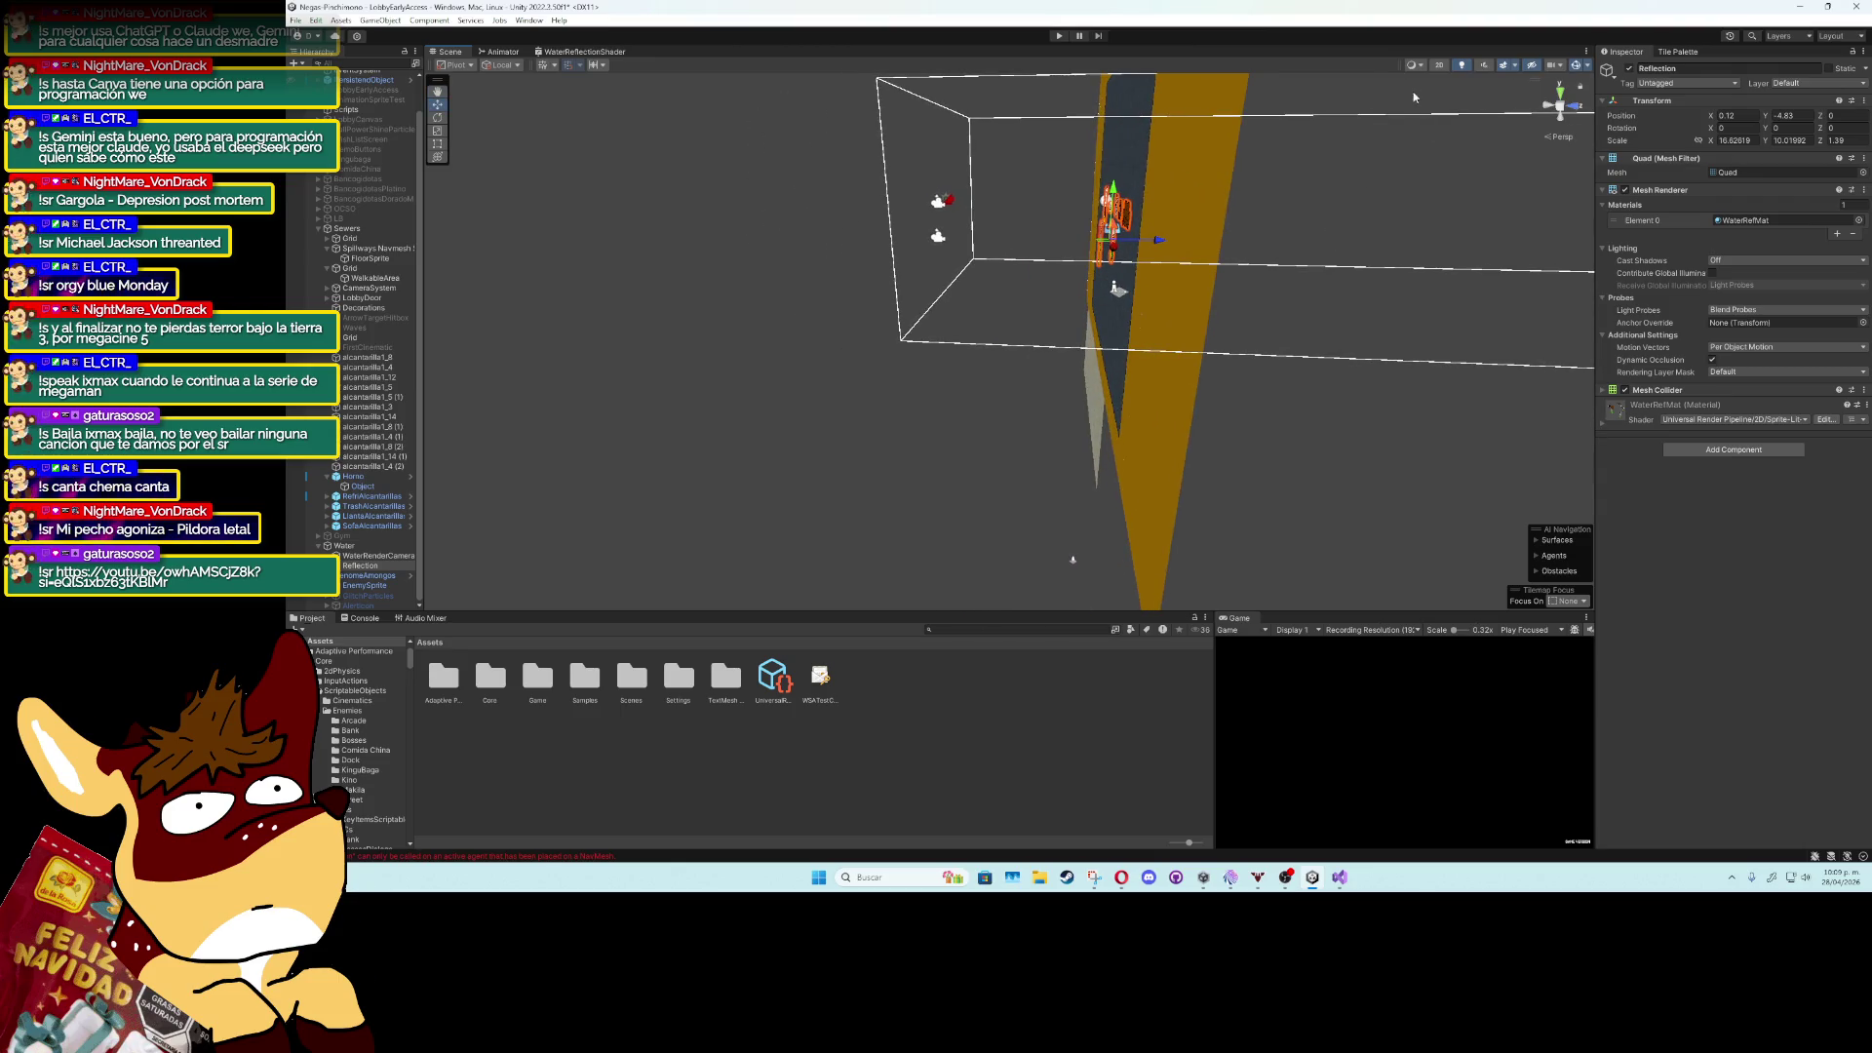
click(1441, 67)
scroll(1121, 376, up, 5)
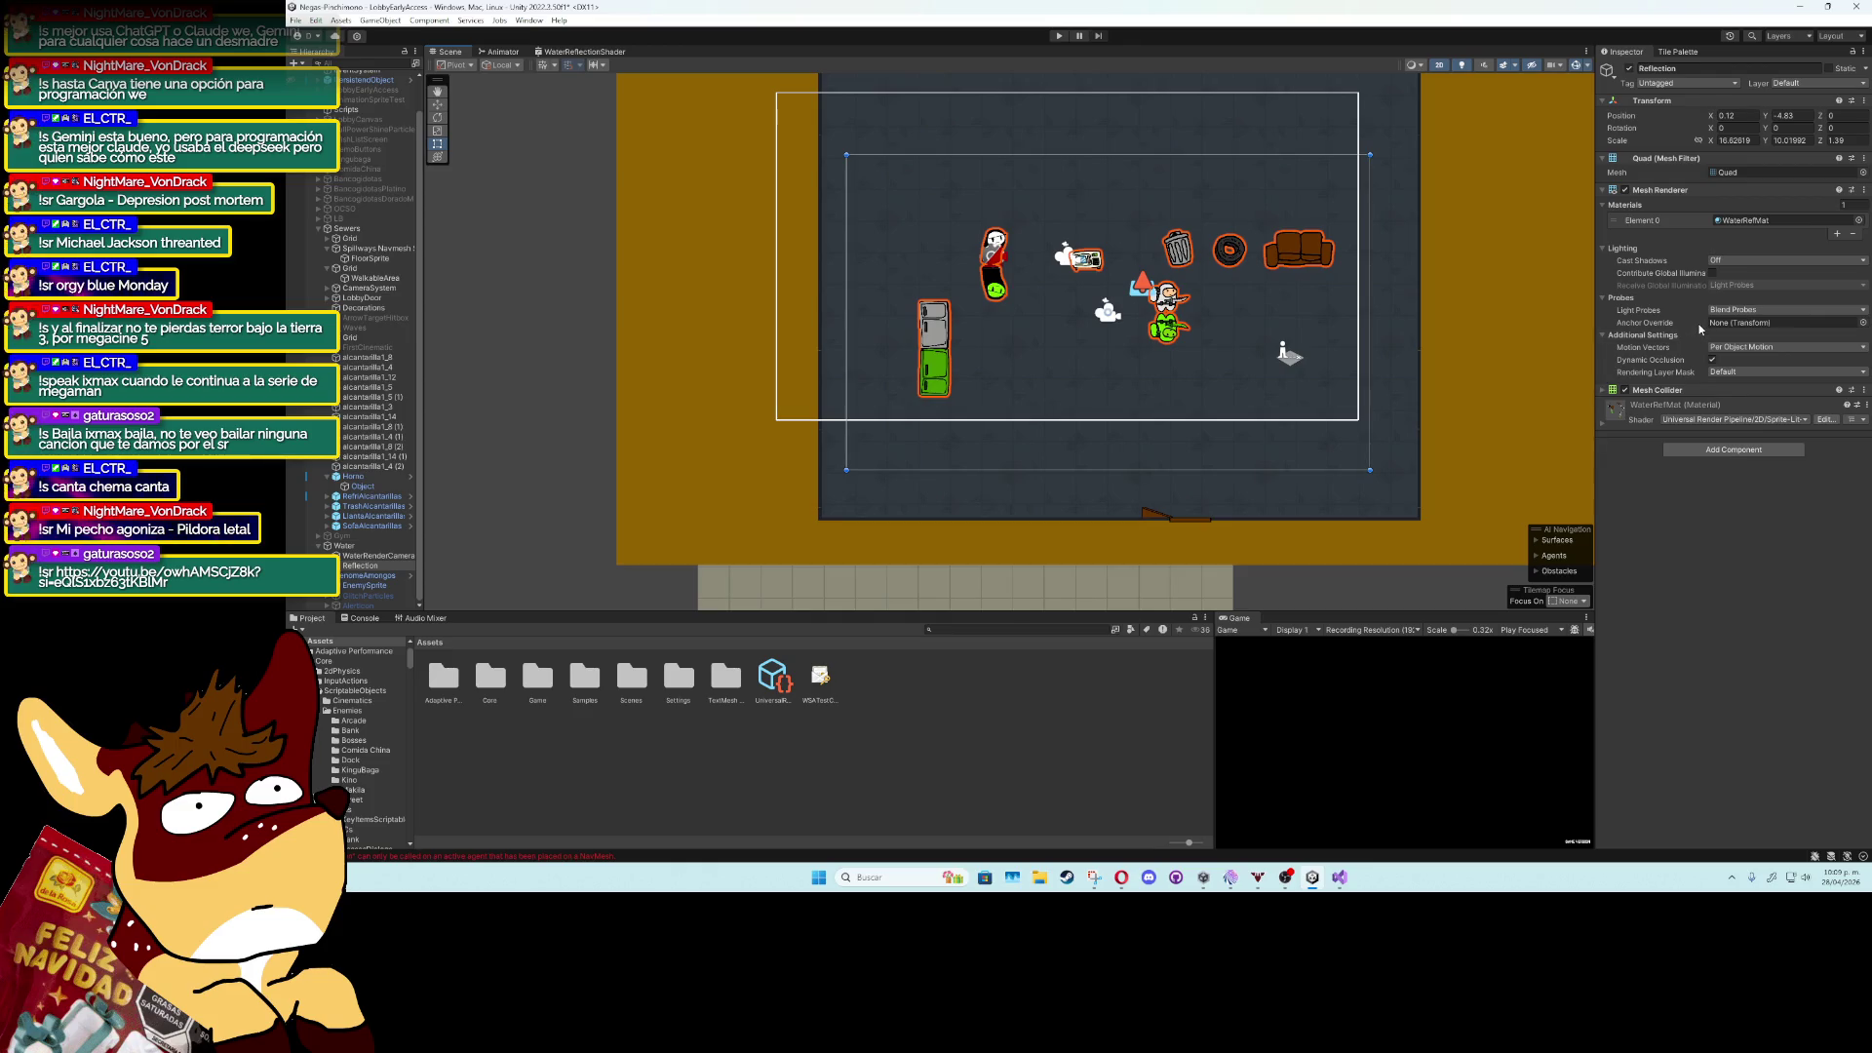
click(1178, 250)
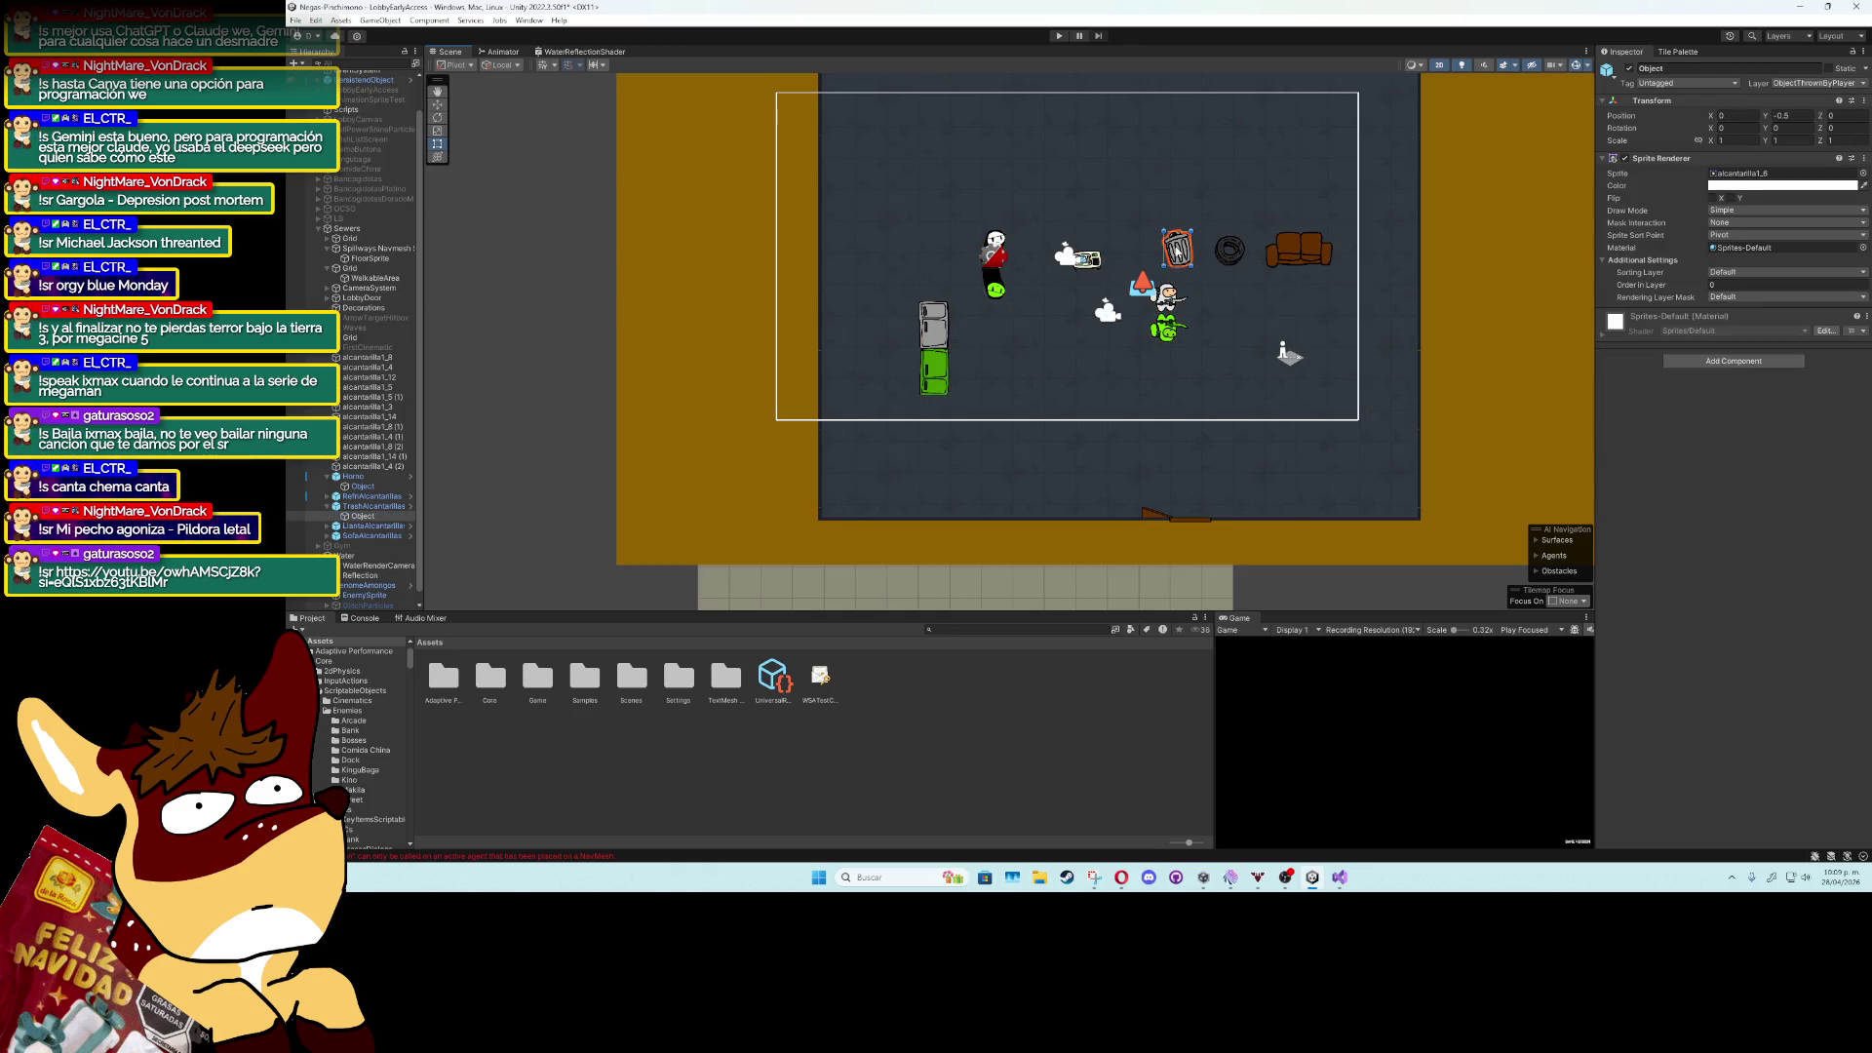
Inspect TrashAlcantarillas, Object, Reflection and WaterRenderCamera, then search the Project for 'rende'.
click(362, 507)
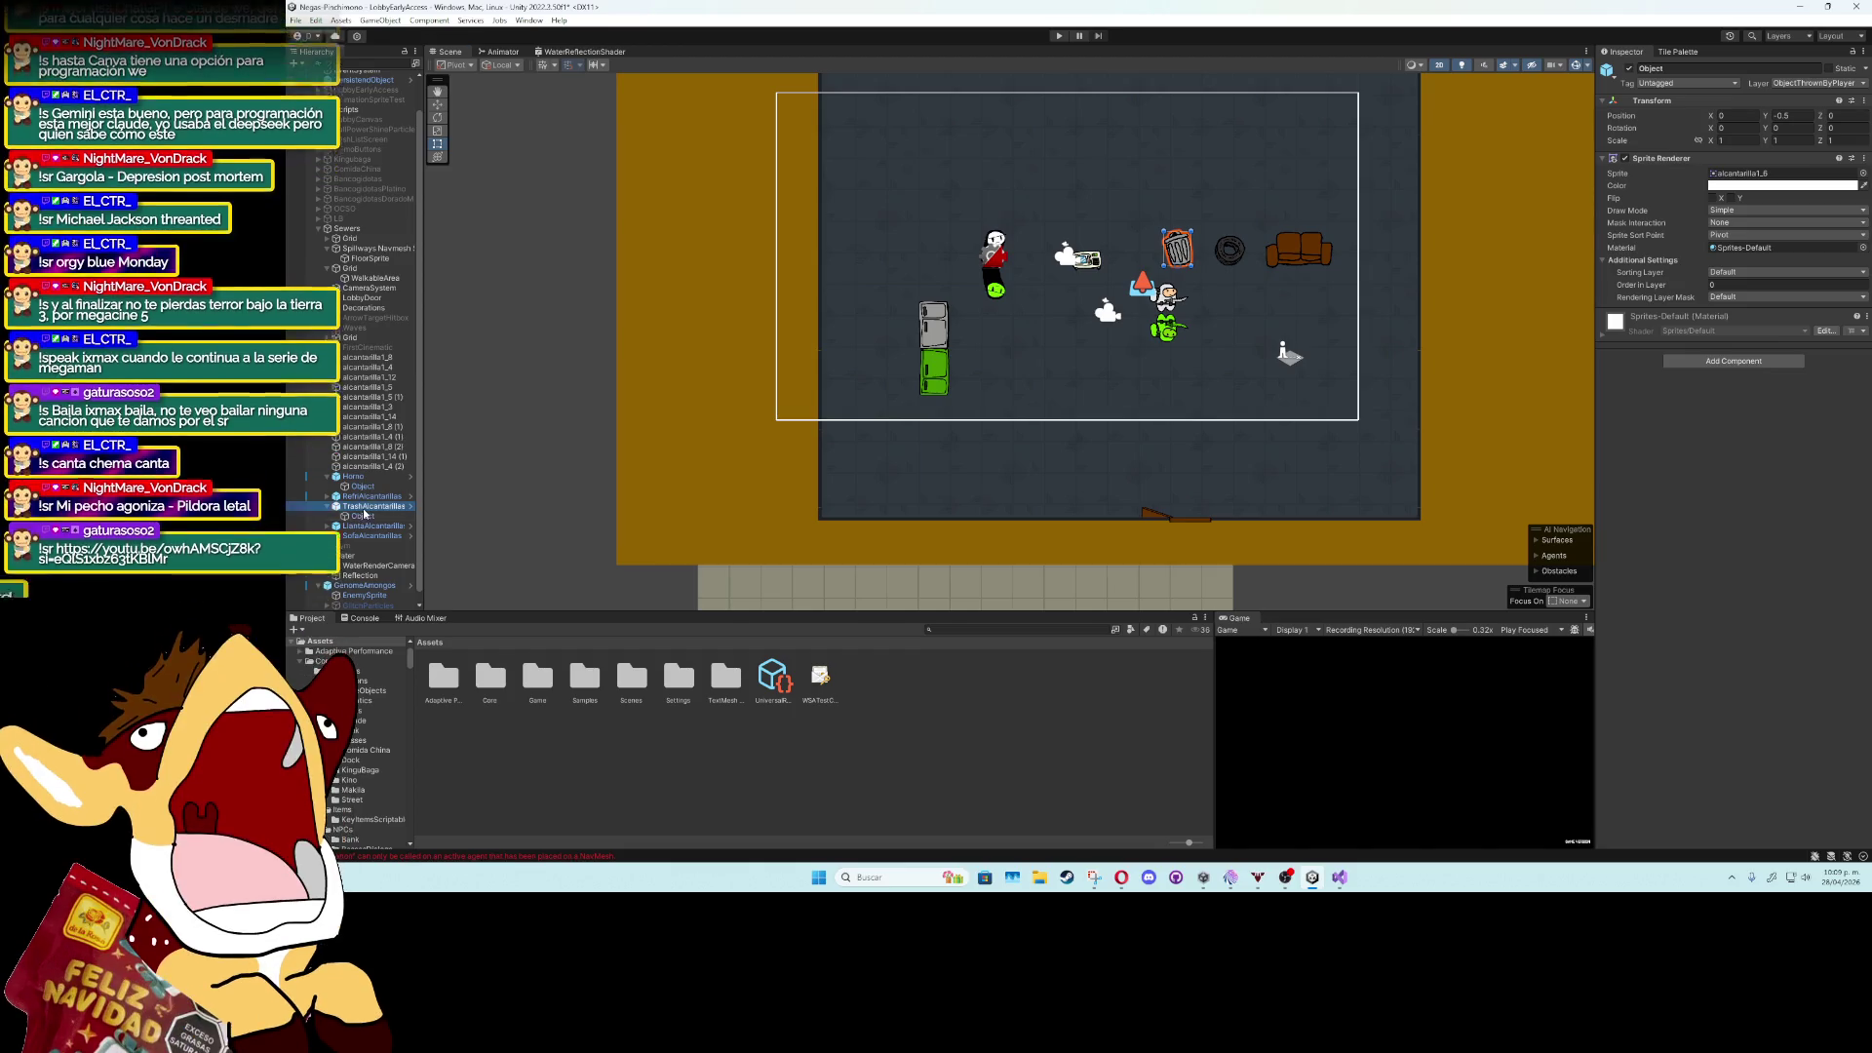
click(362, 516)
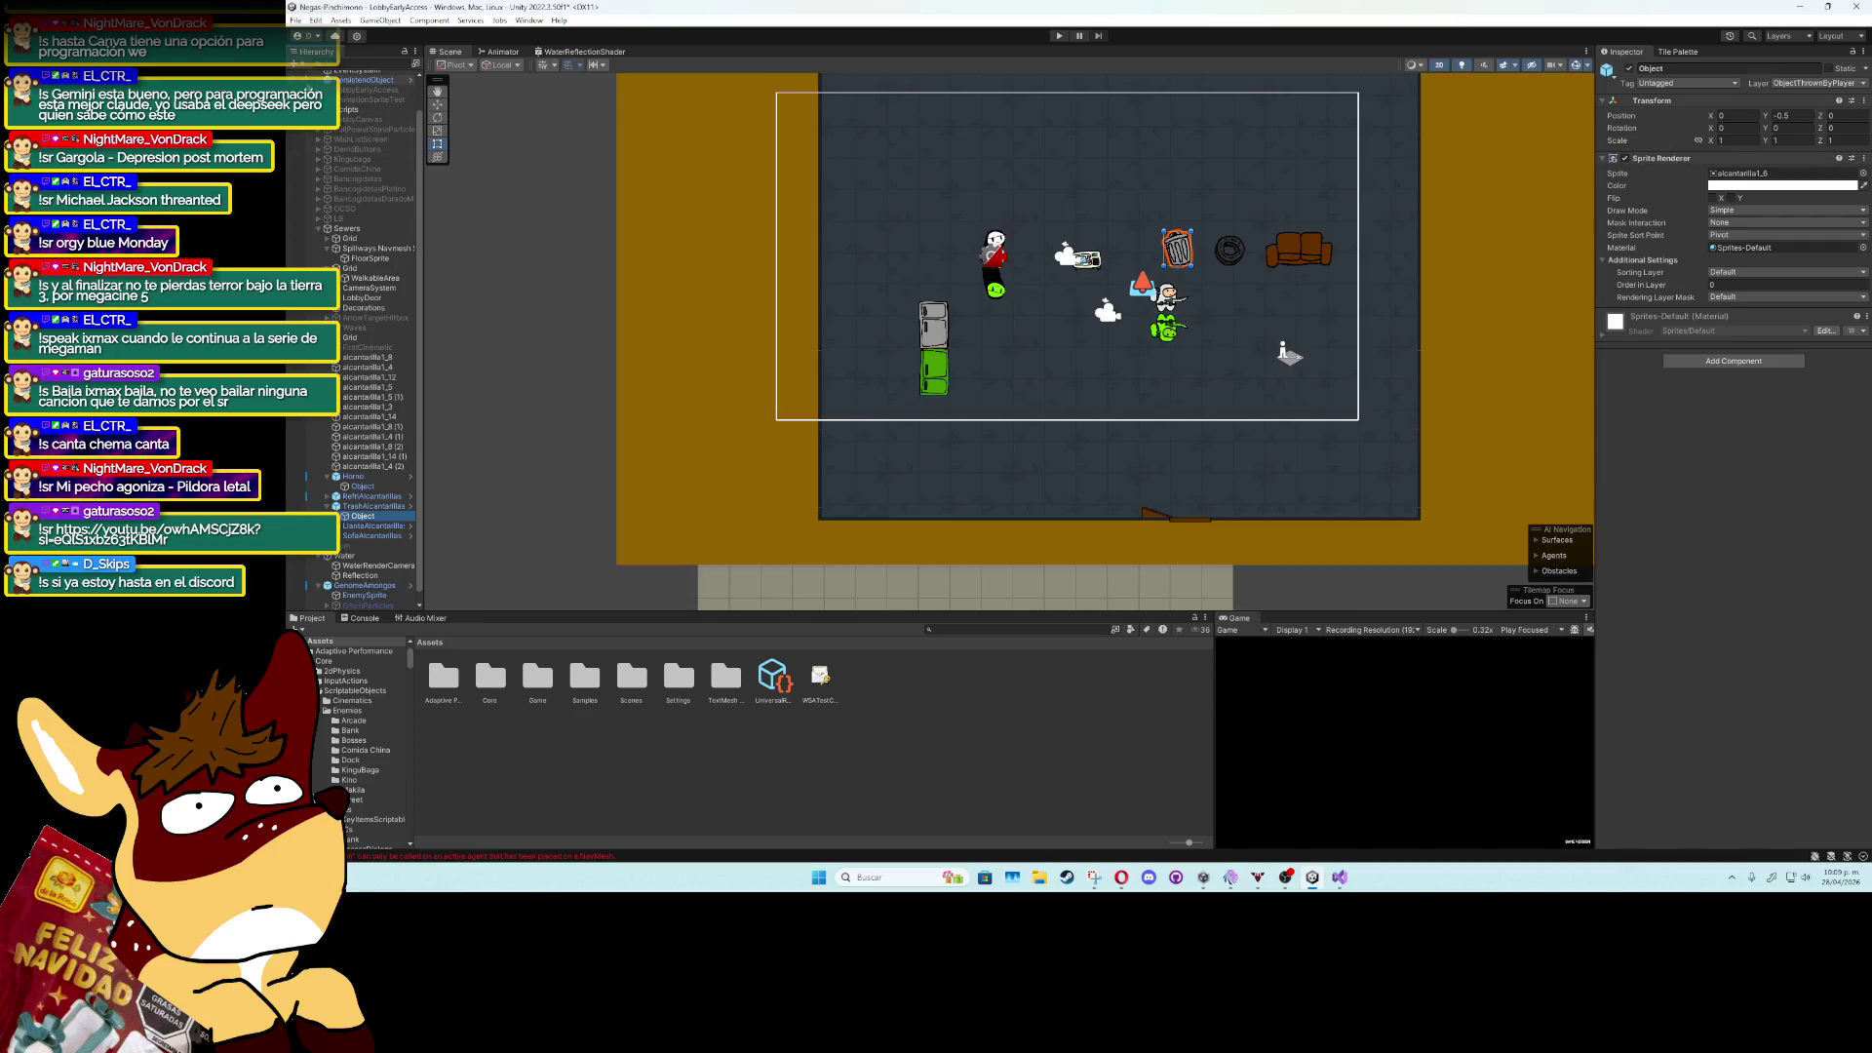
click(375, 576)
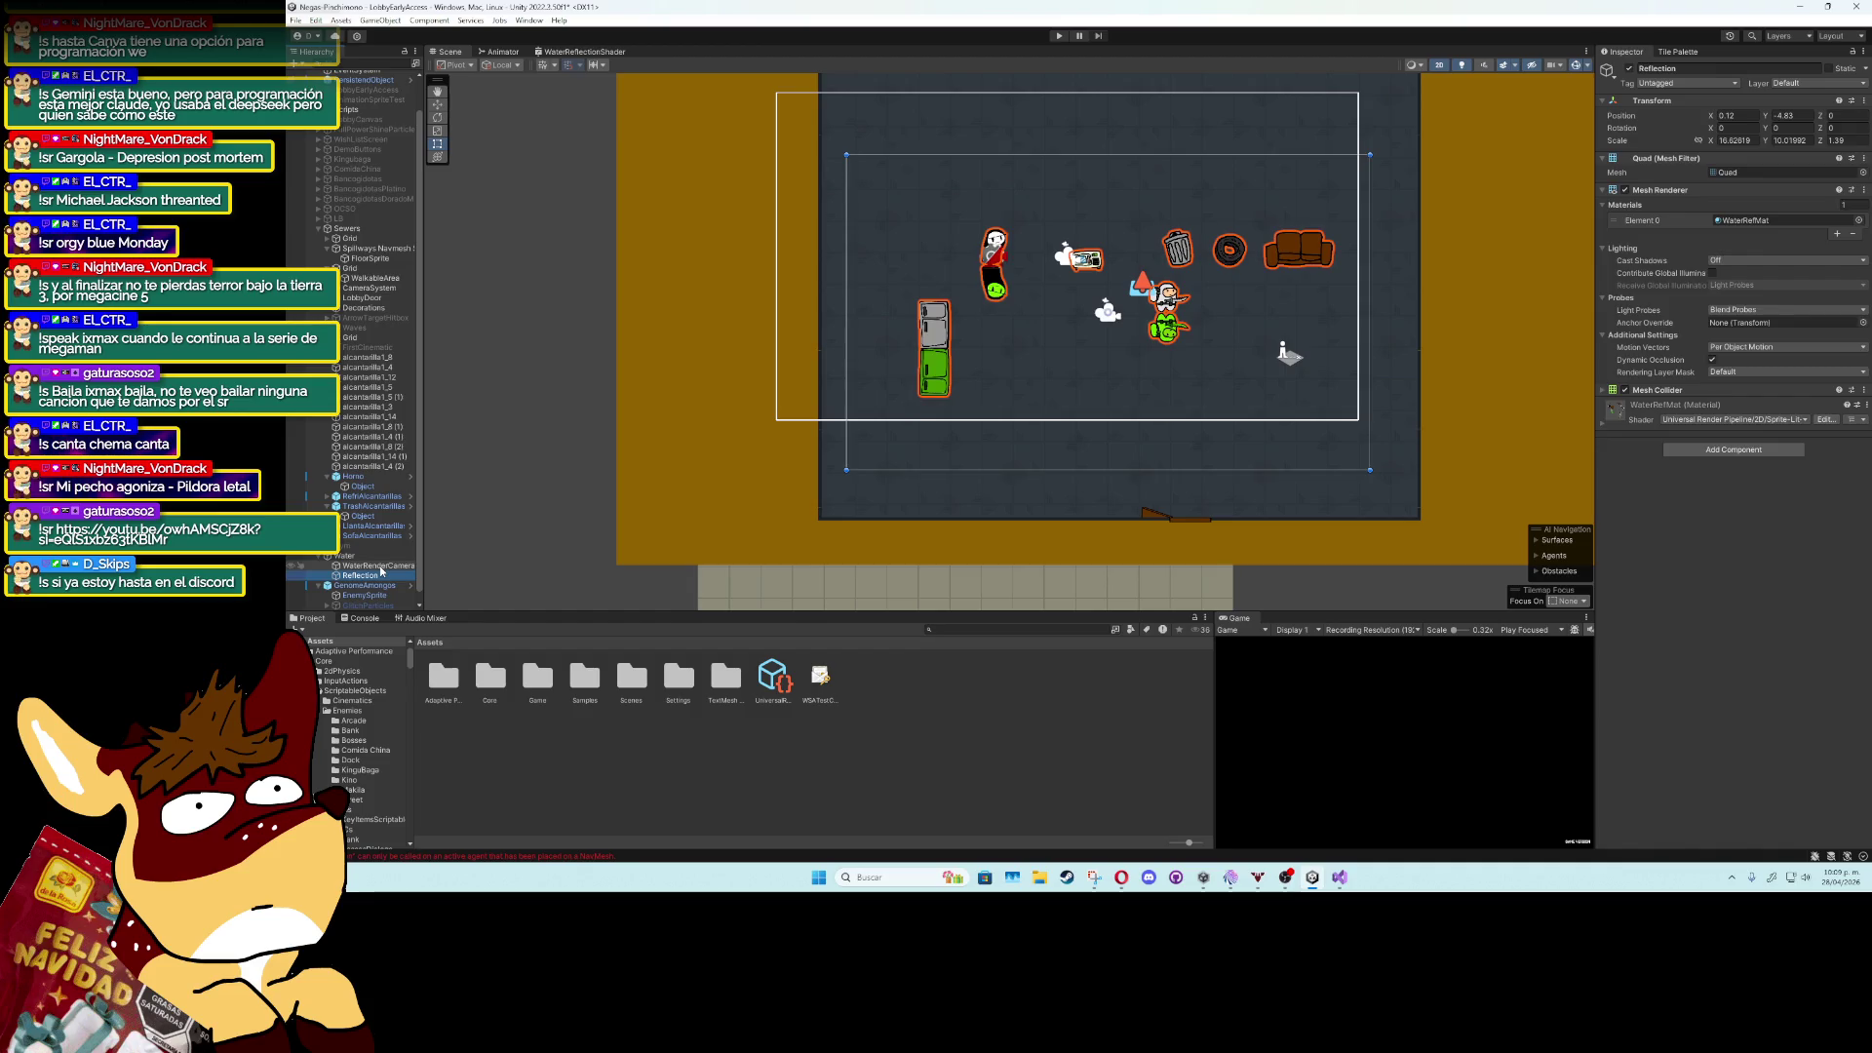
click(381, 566)
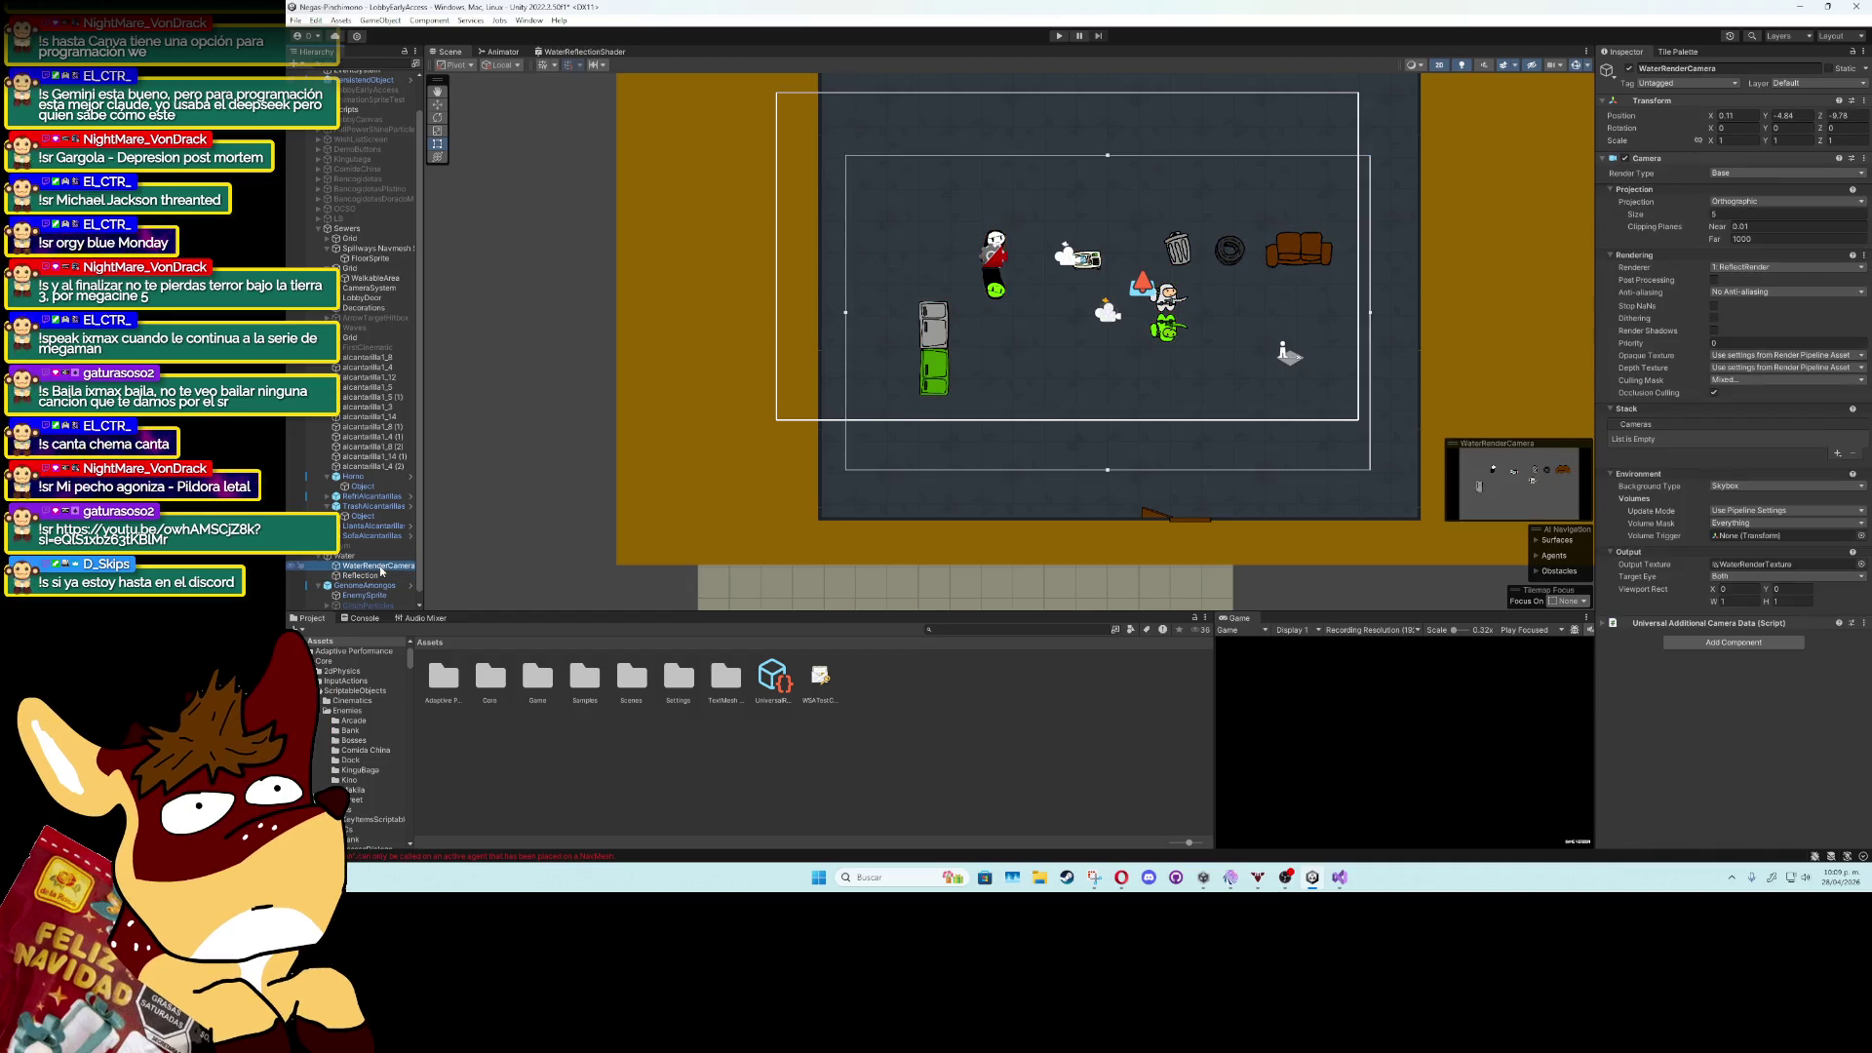
click(1008, 631)
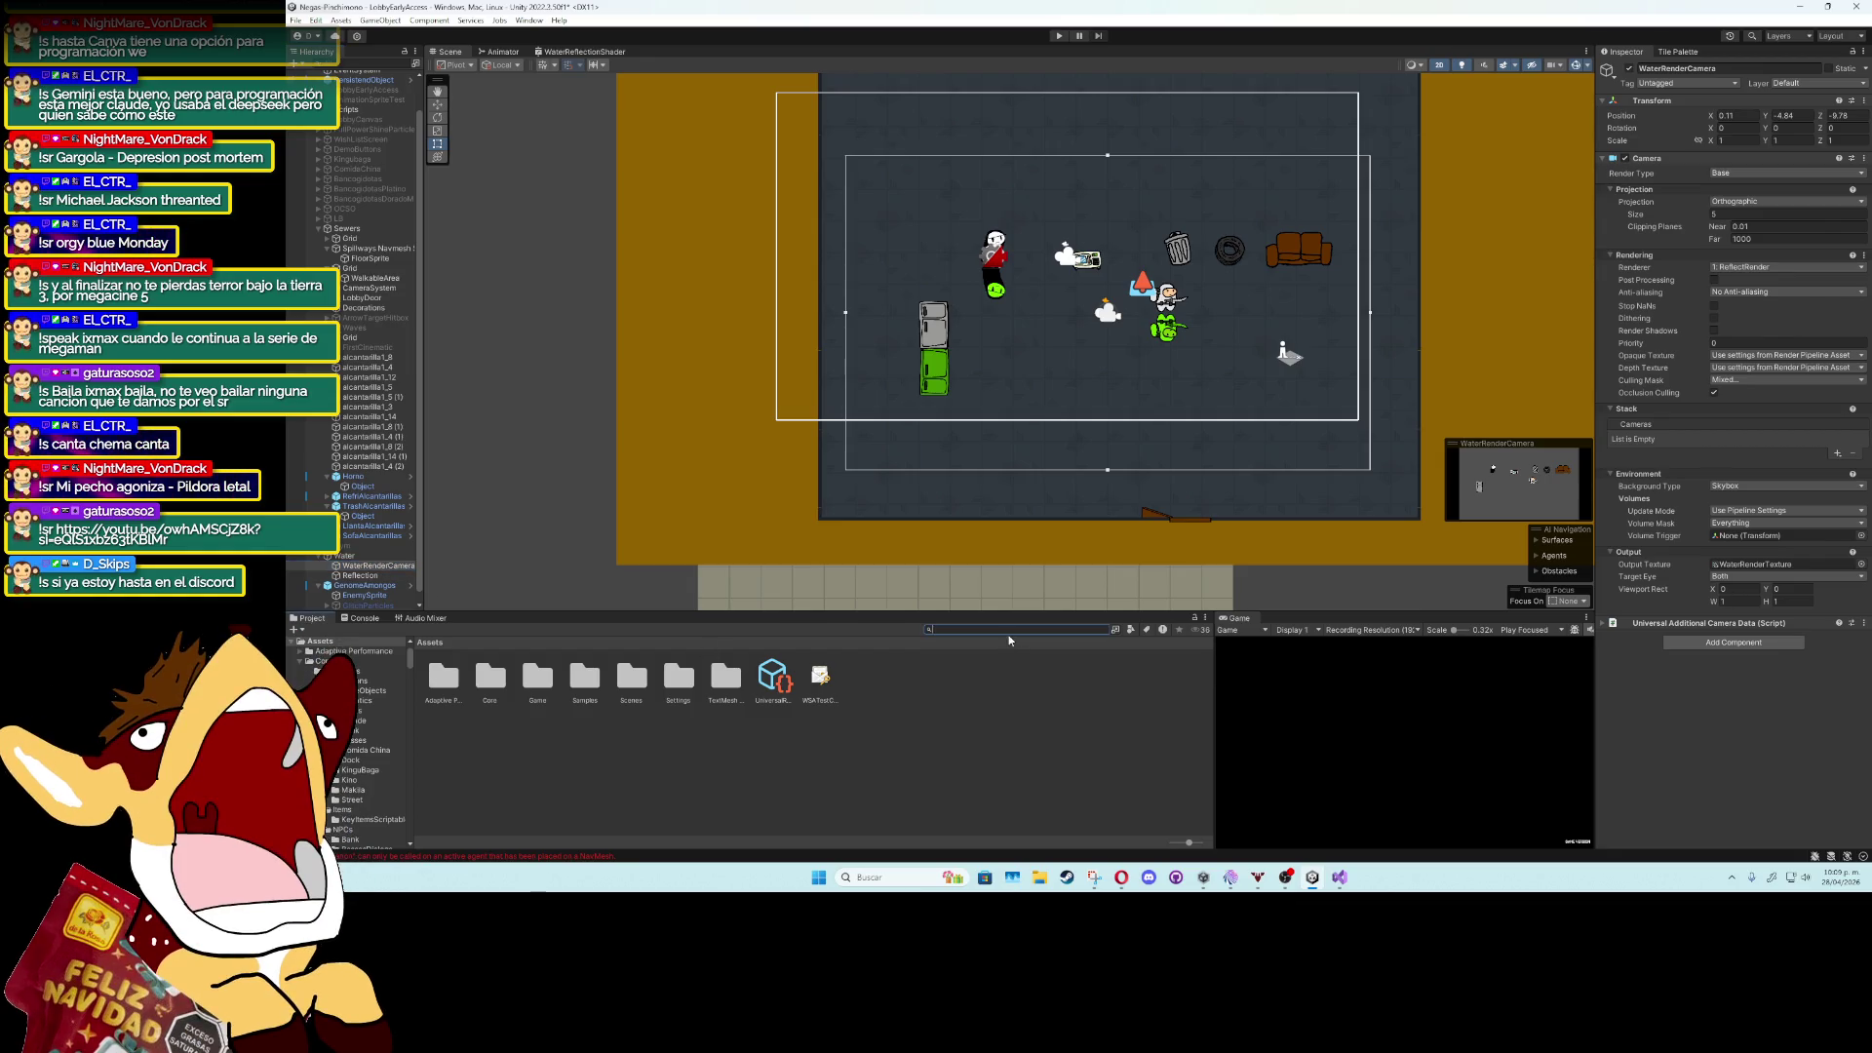
text(ren)
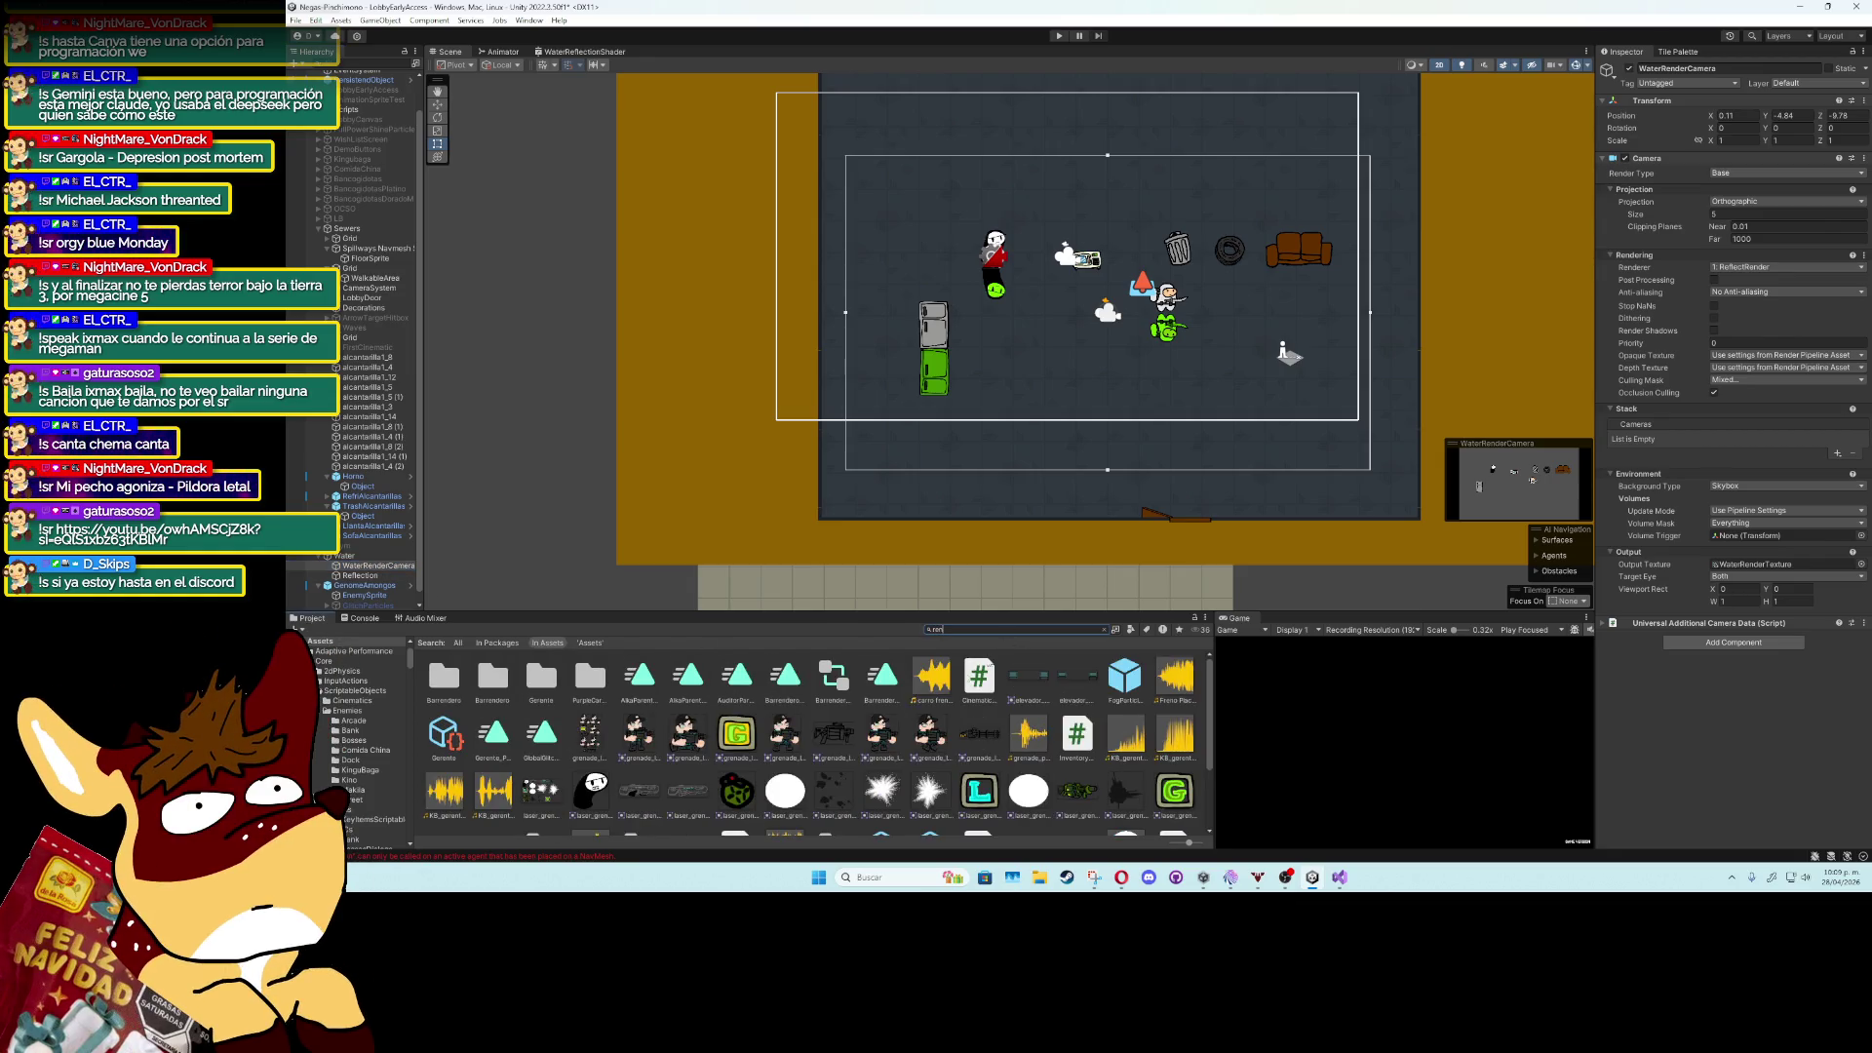
text(de)
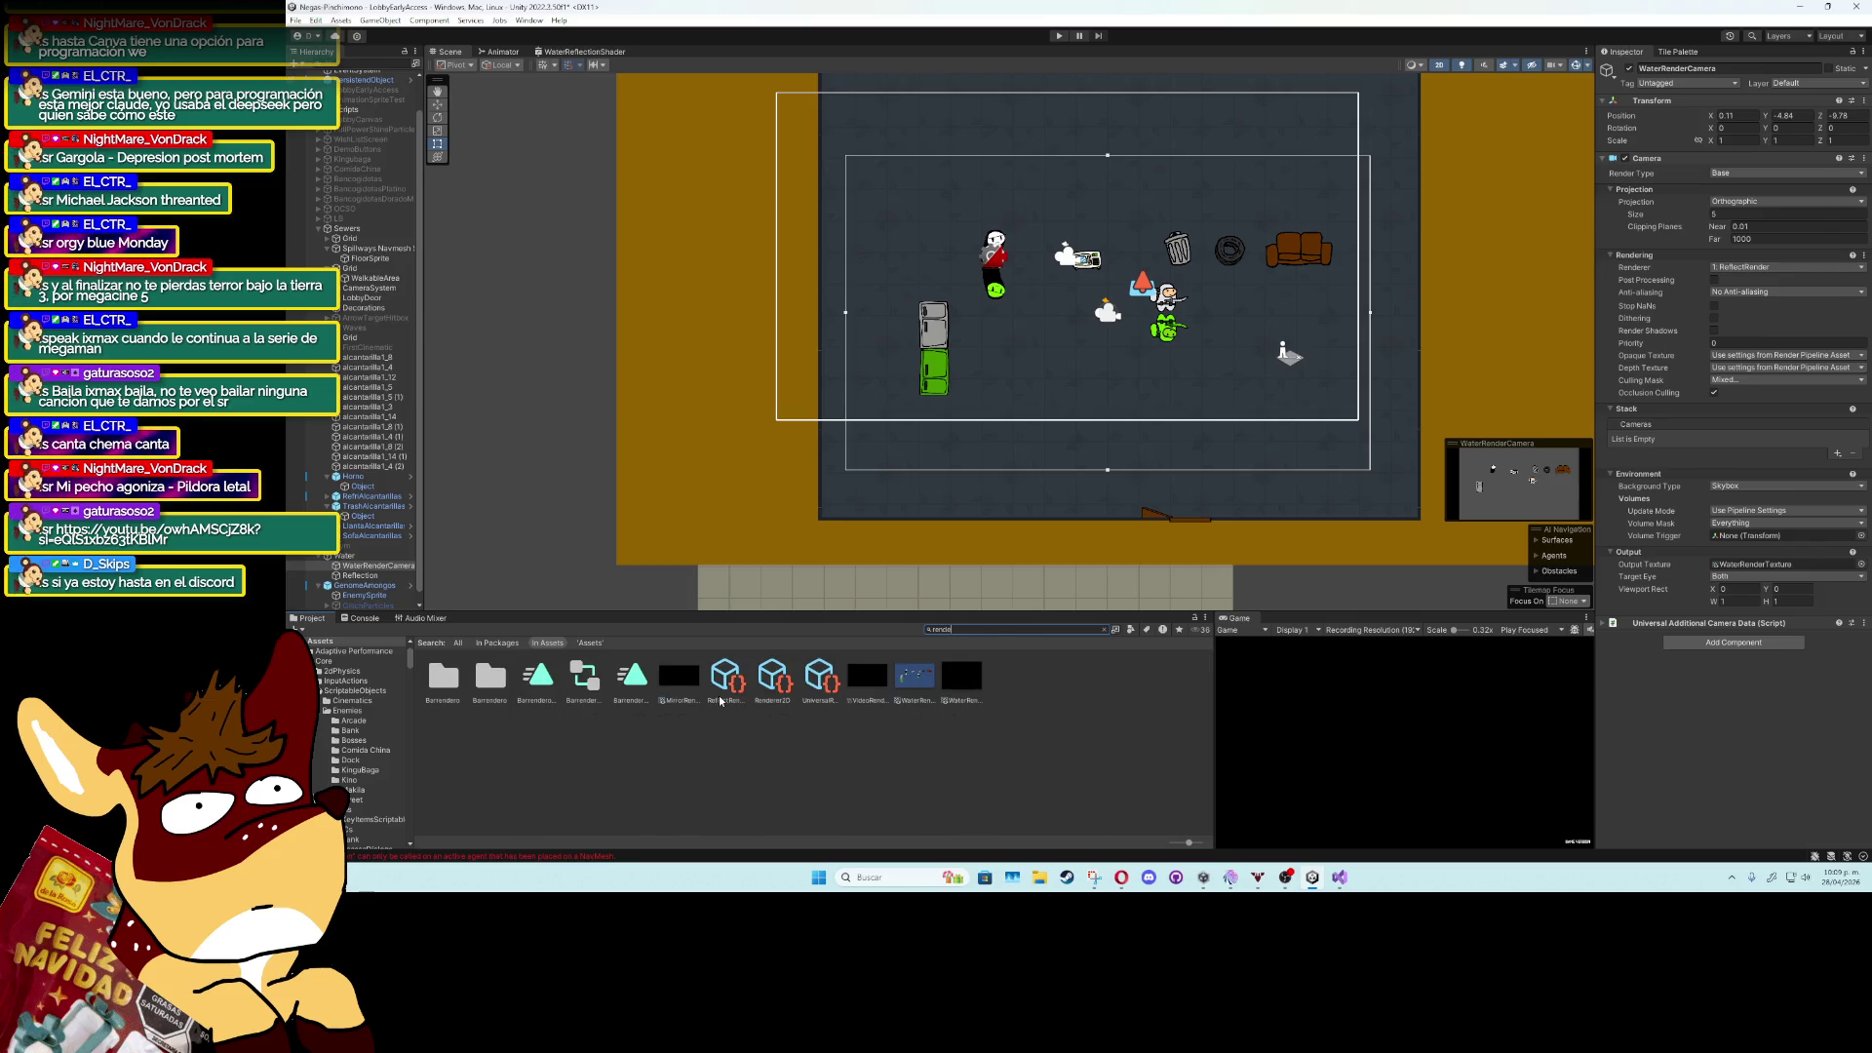
Open ReflectRender and set the Sprites Reflect feature's Layer Mask to Everything.
click(720, 699)
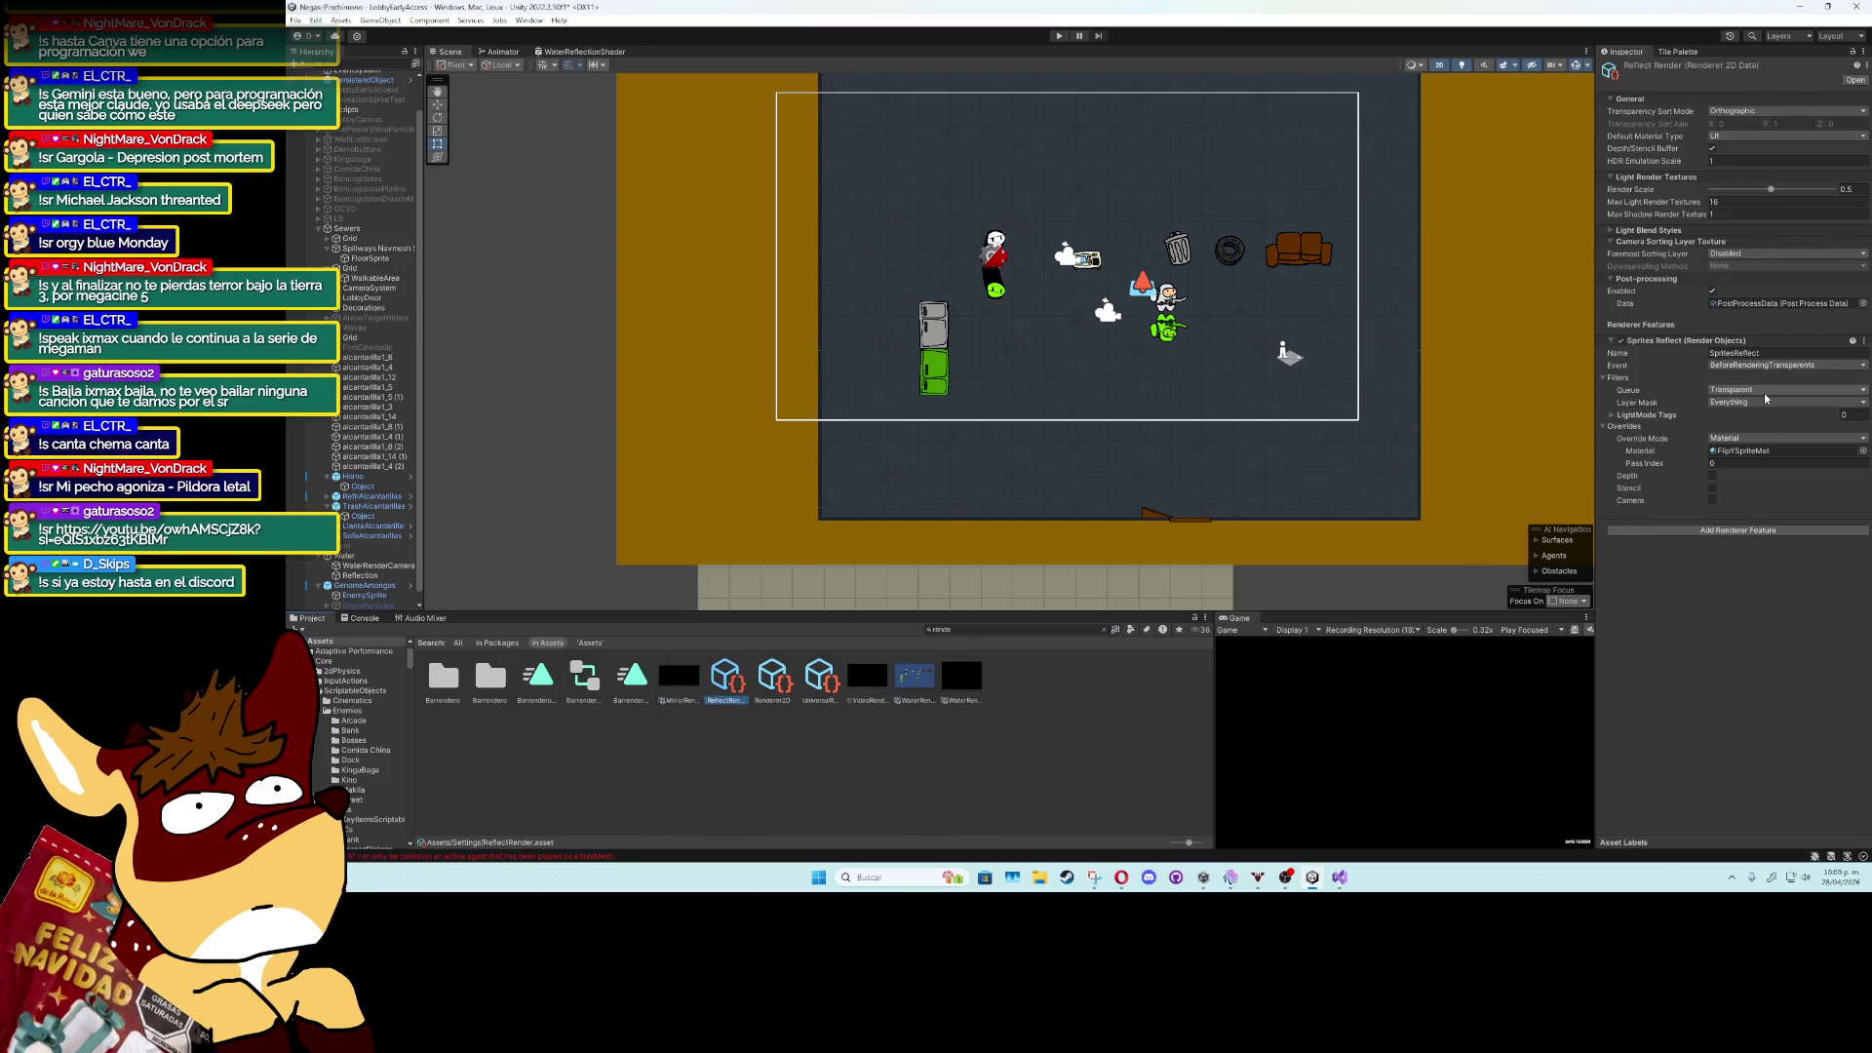
click(1750, 403)
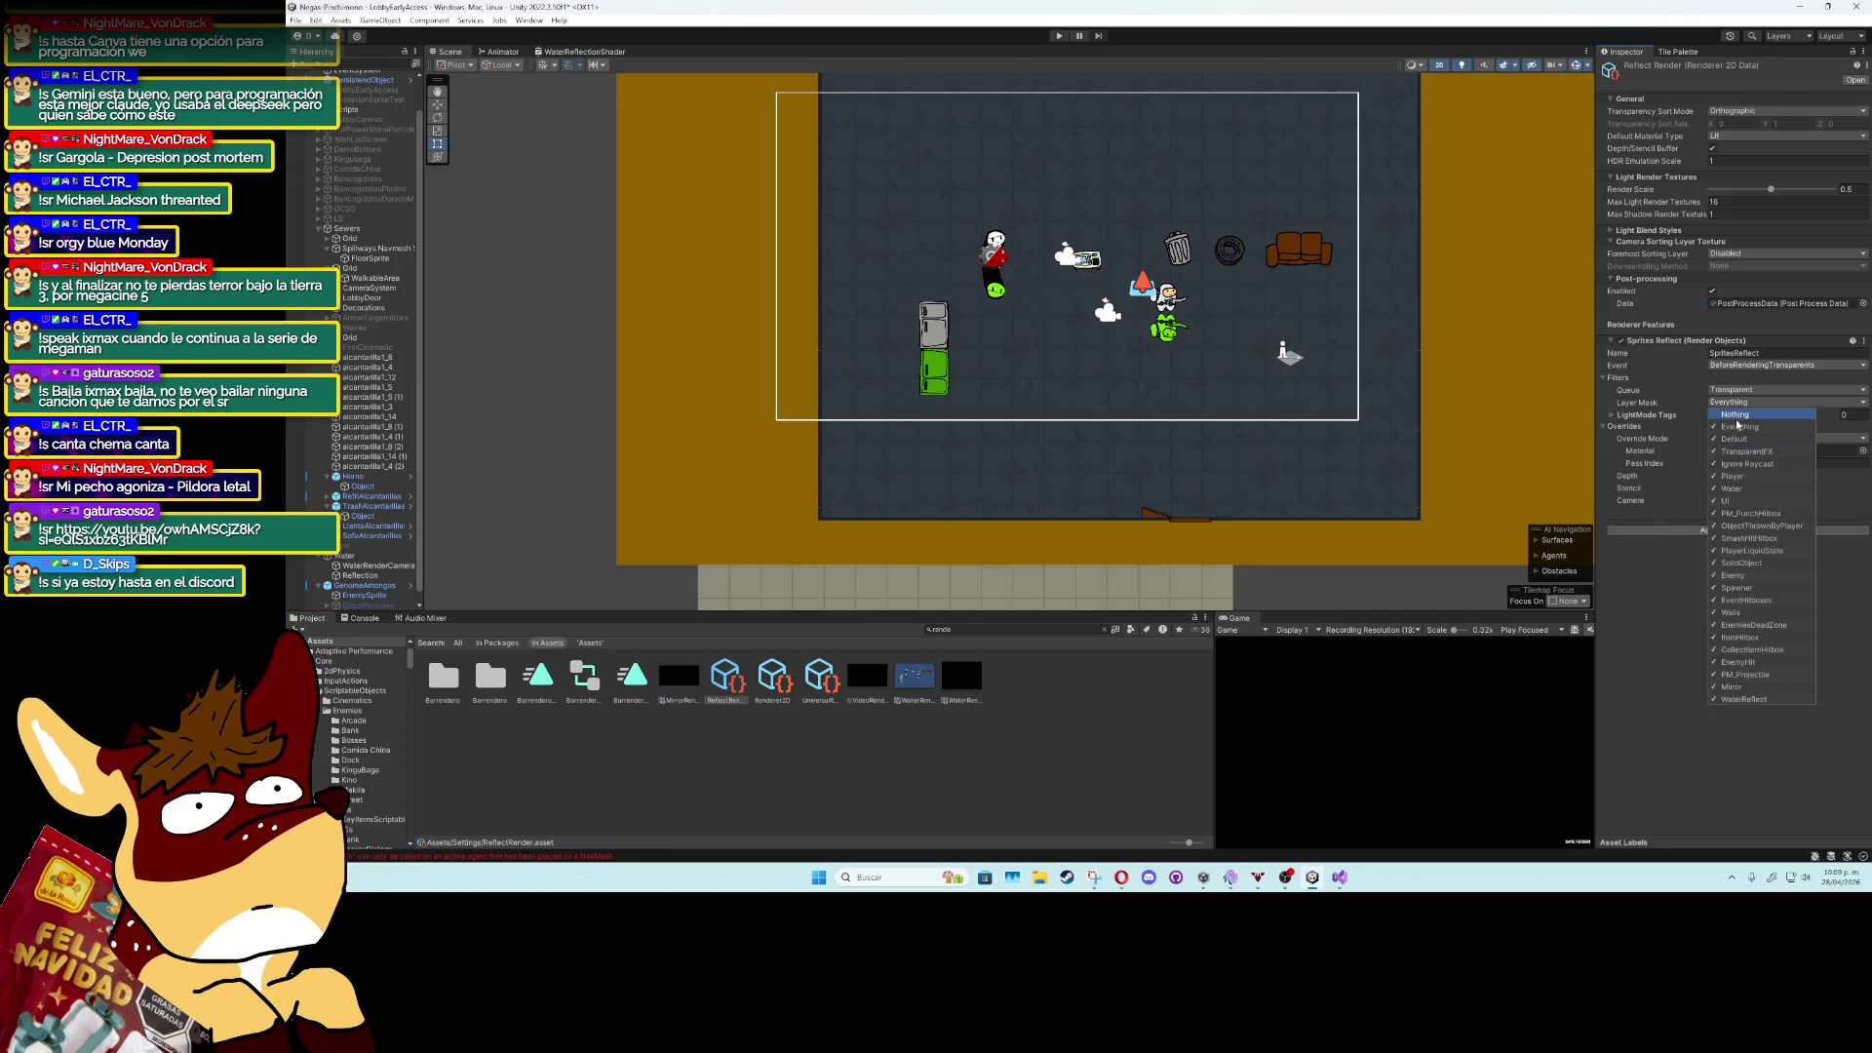
click(1736, 417)
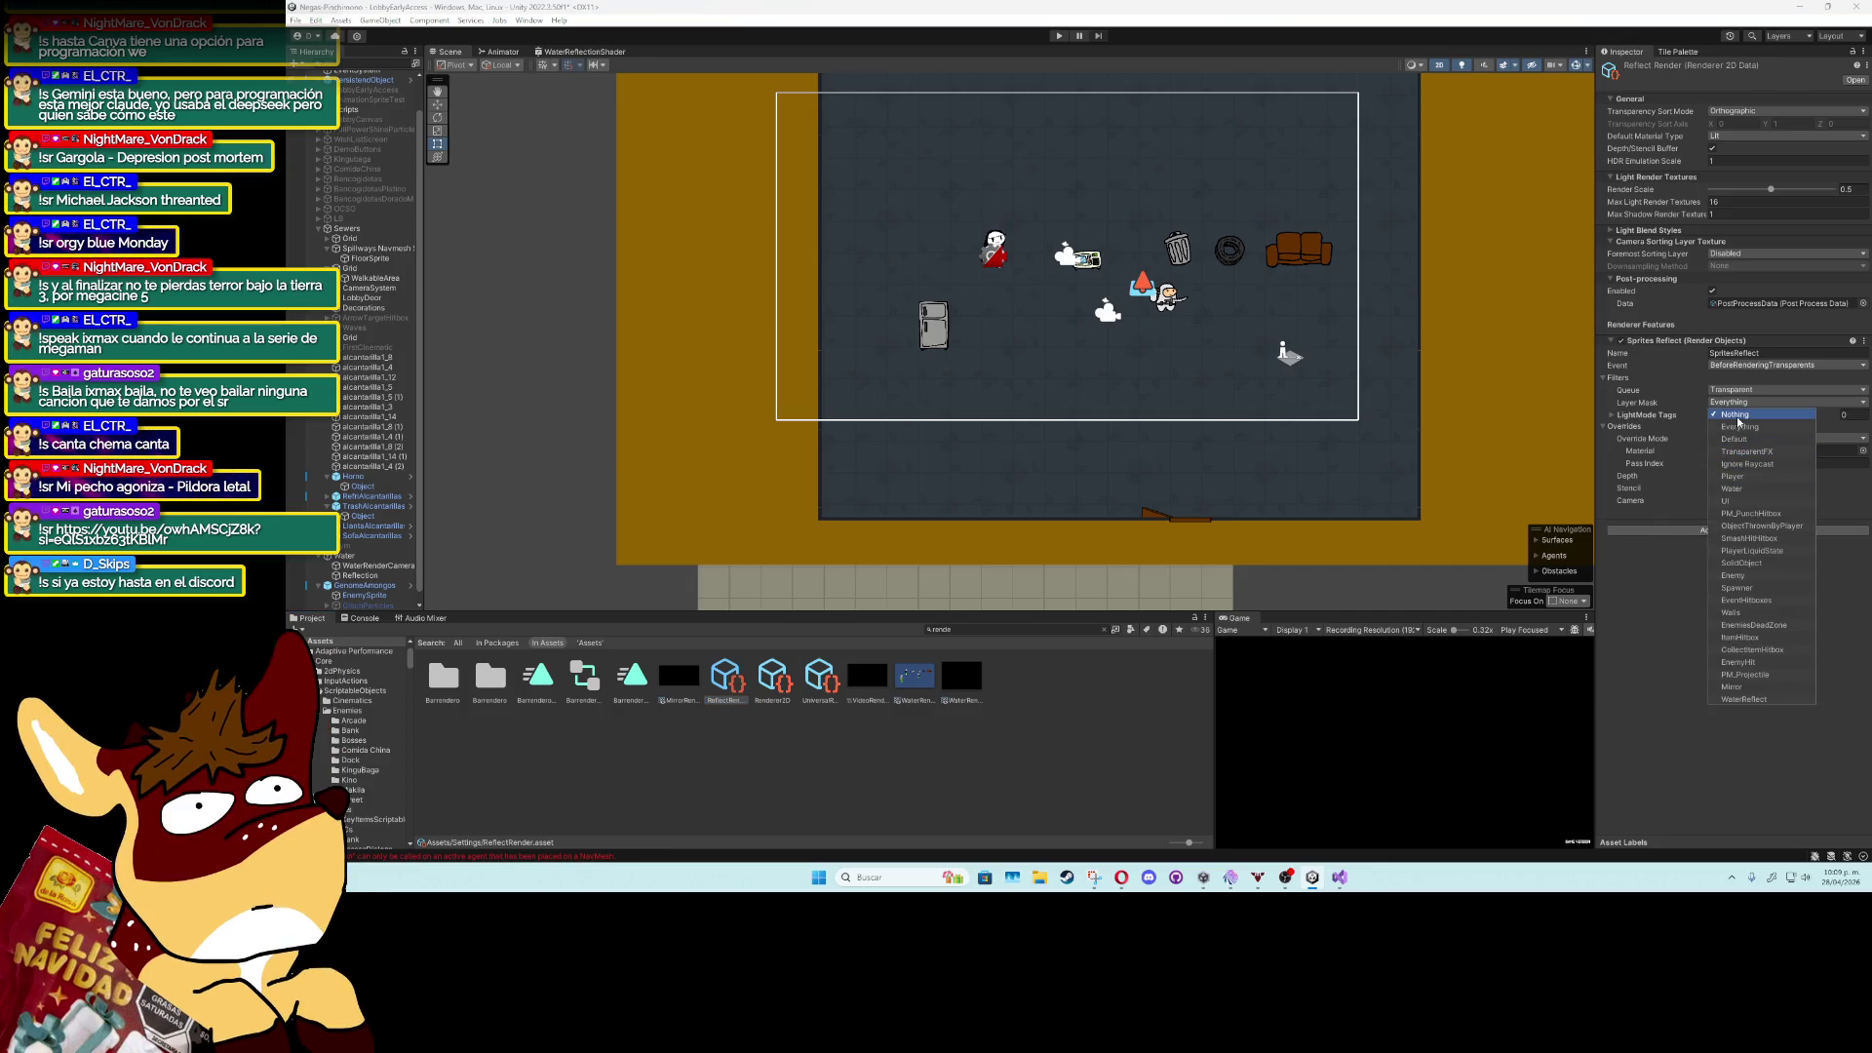
click(1732, 476)
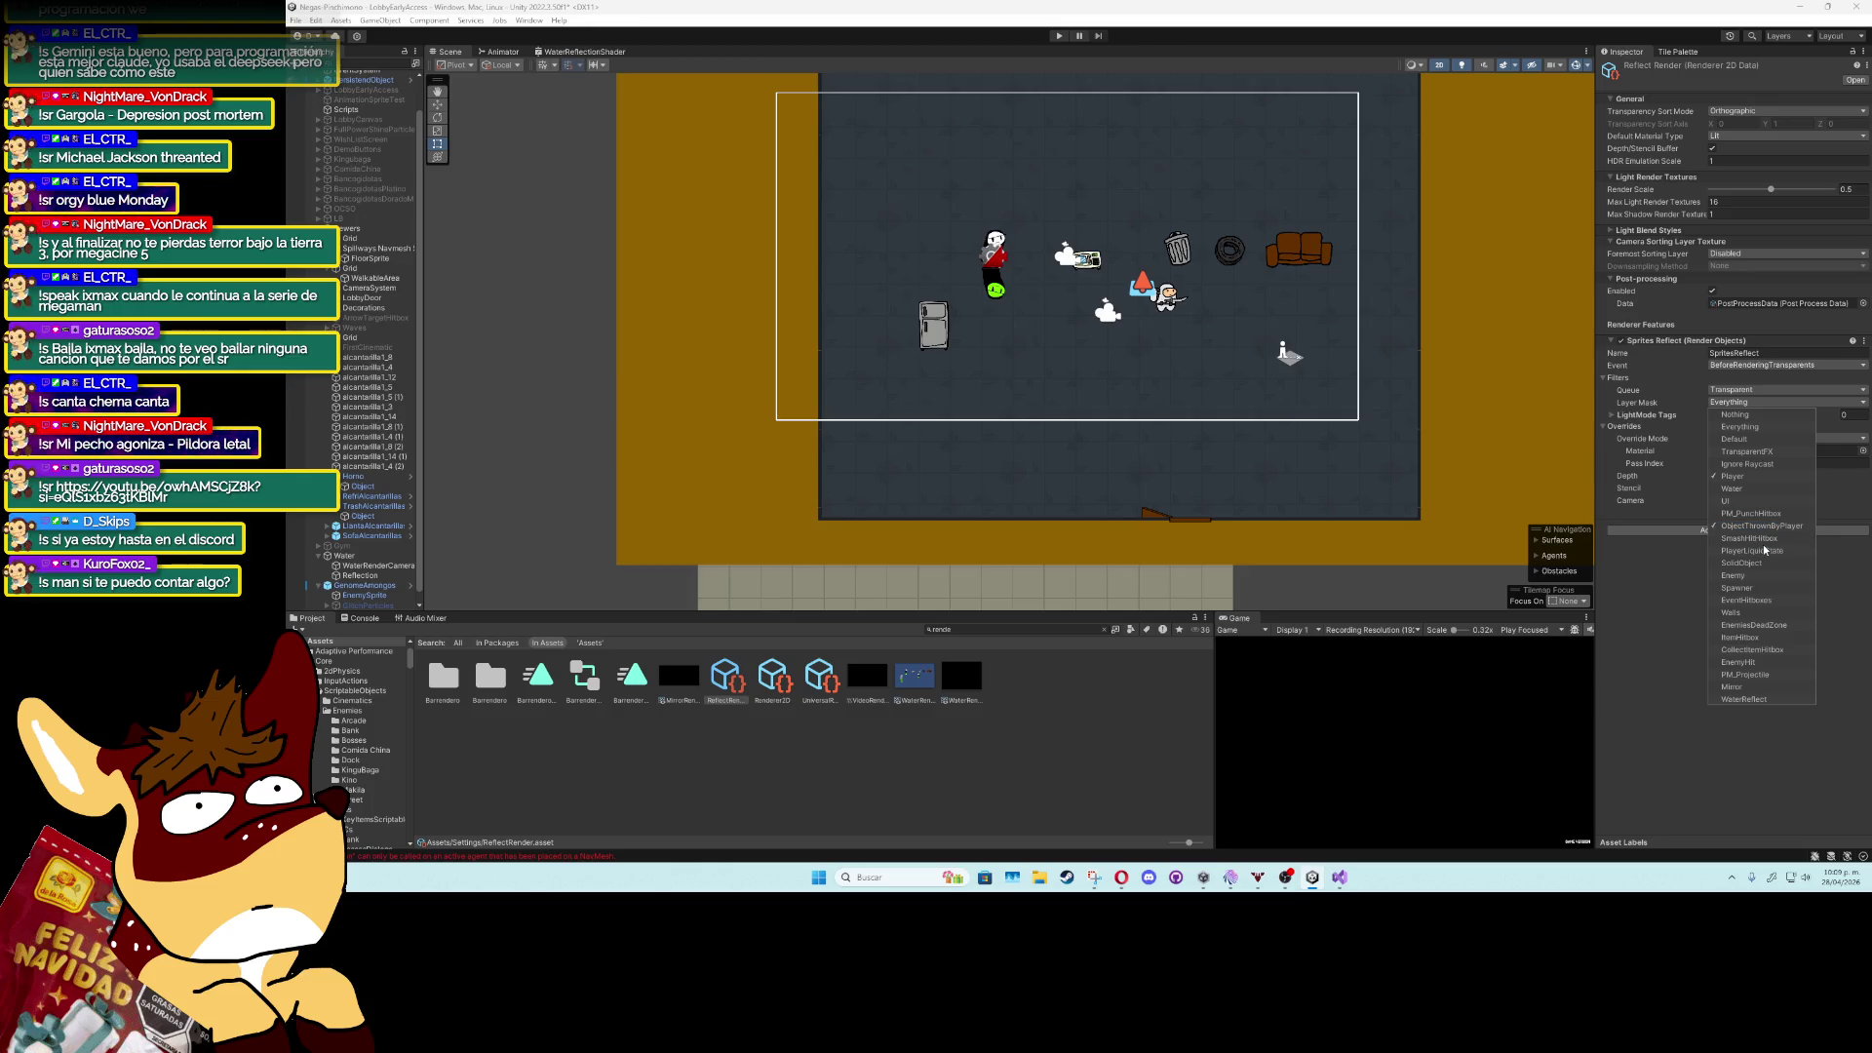
click(1755, 551)
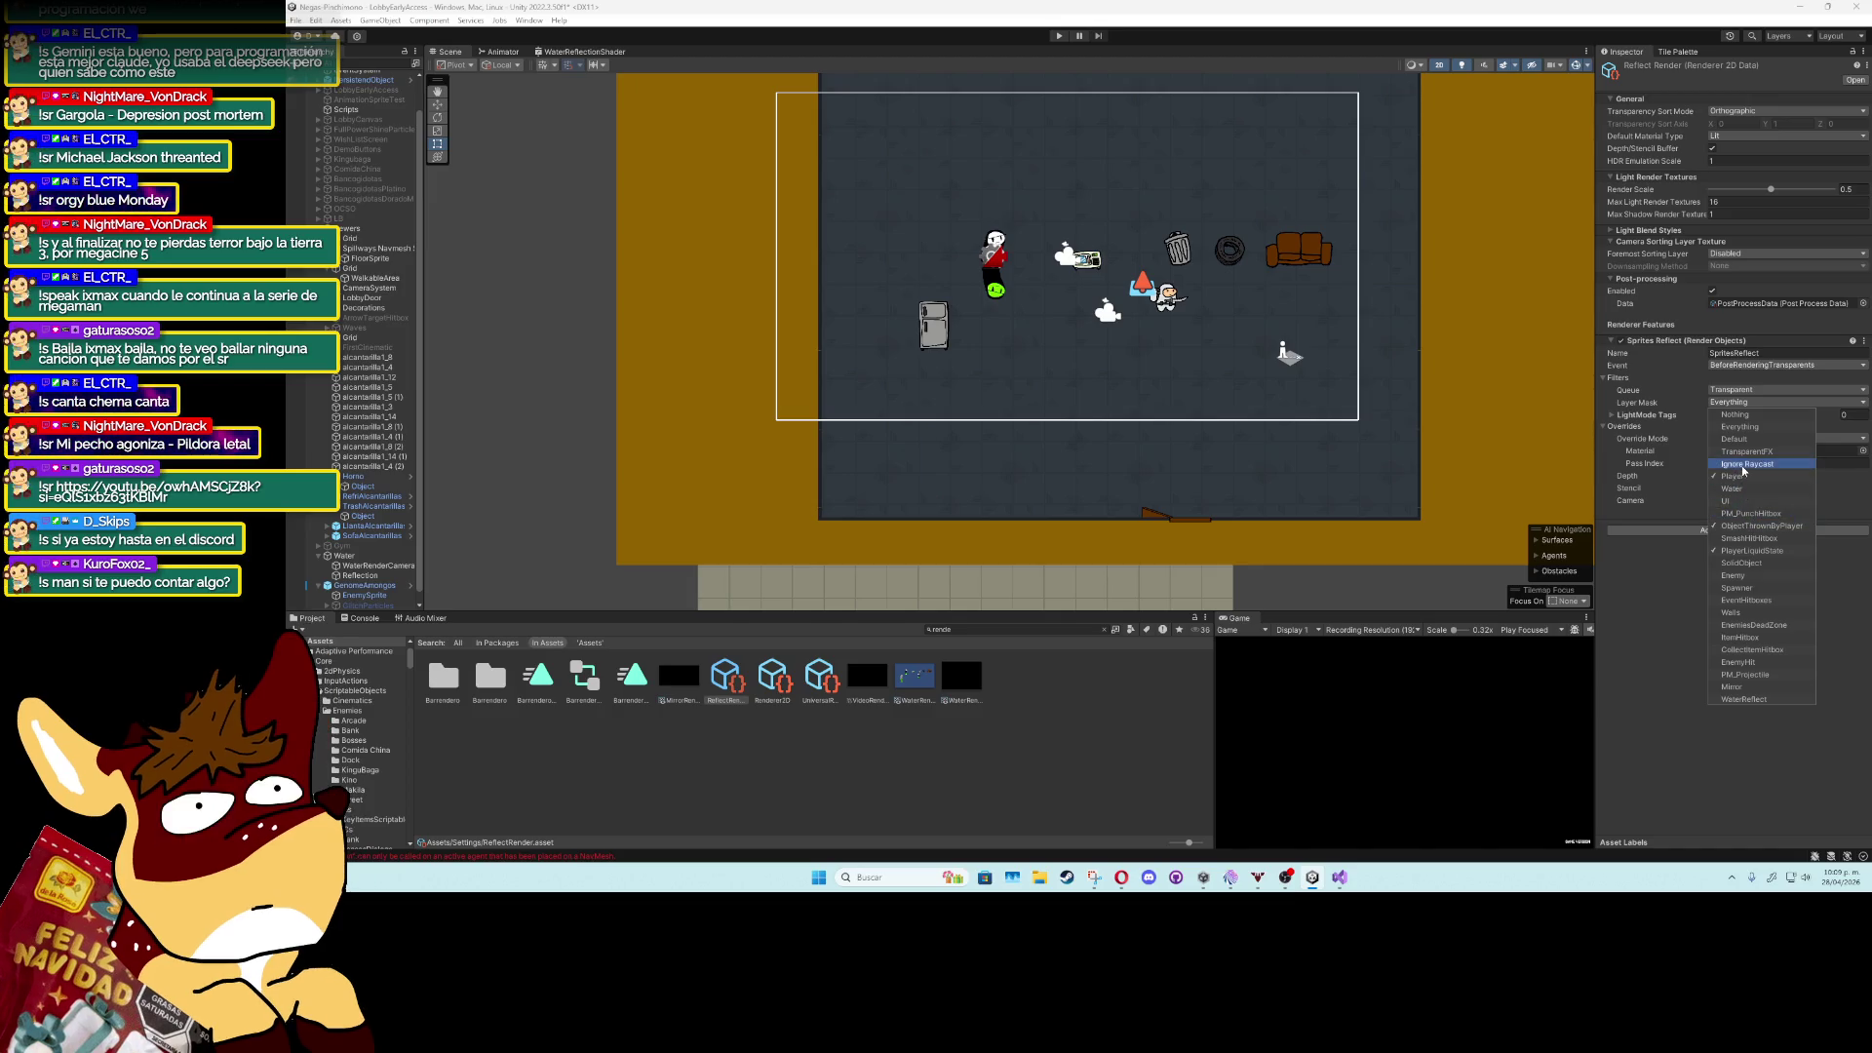
click(1732, 439)
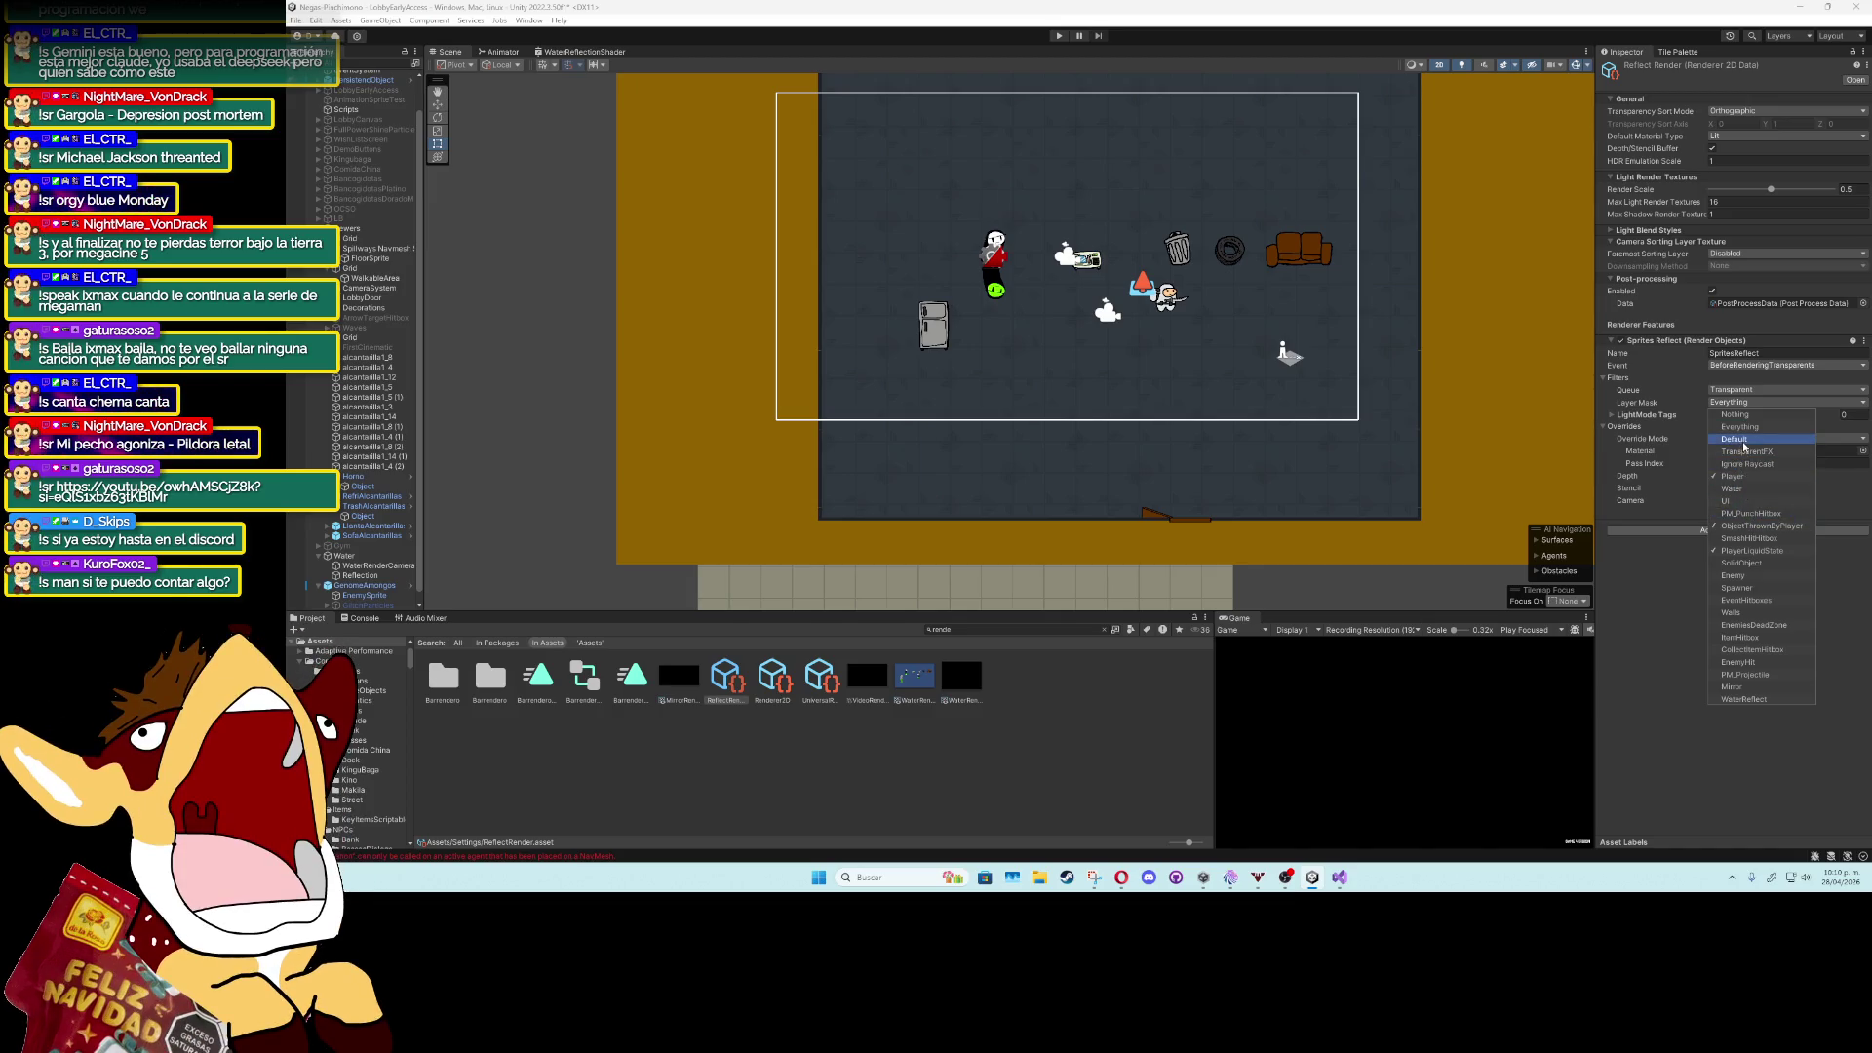
click(1740, 427)
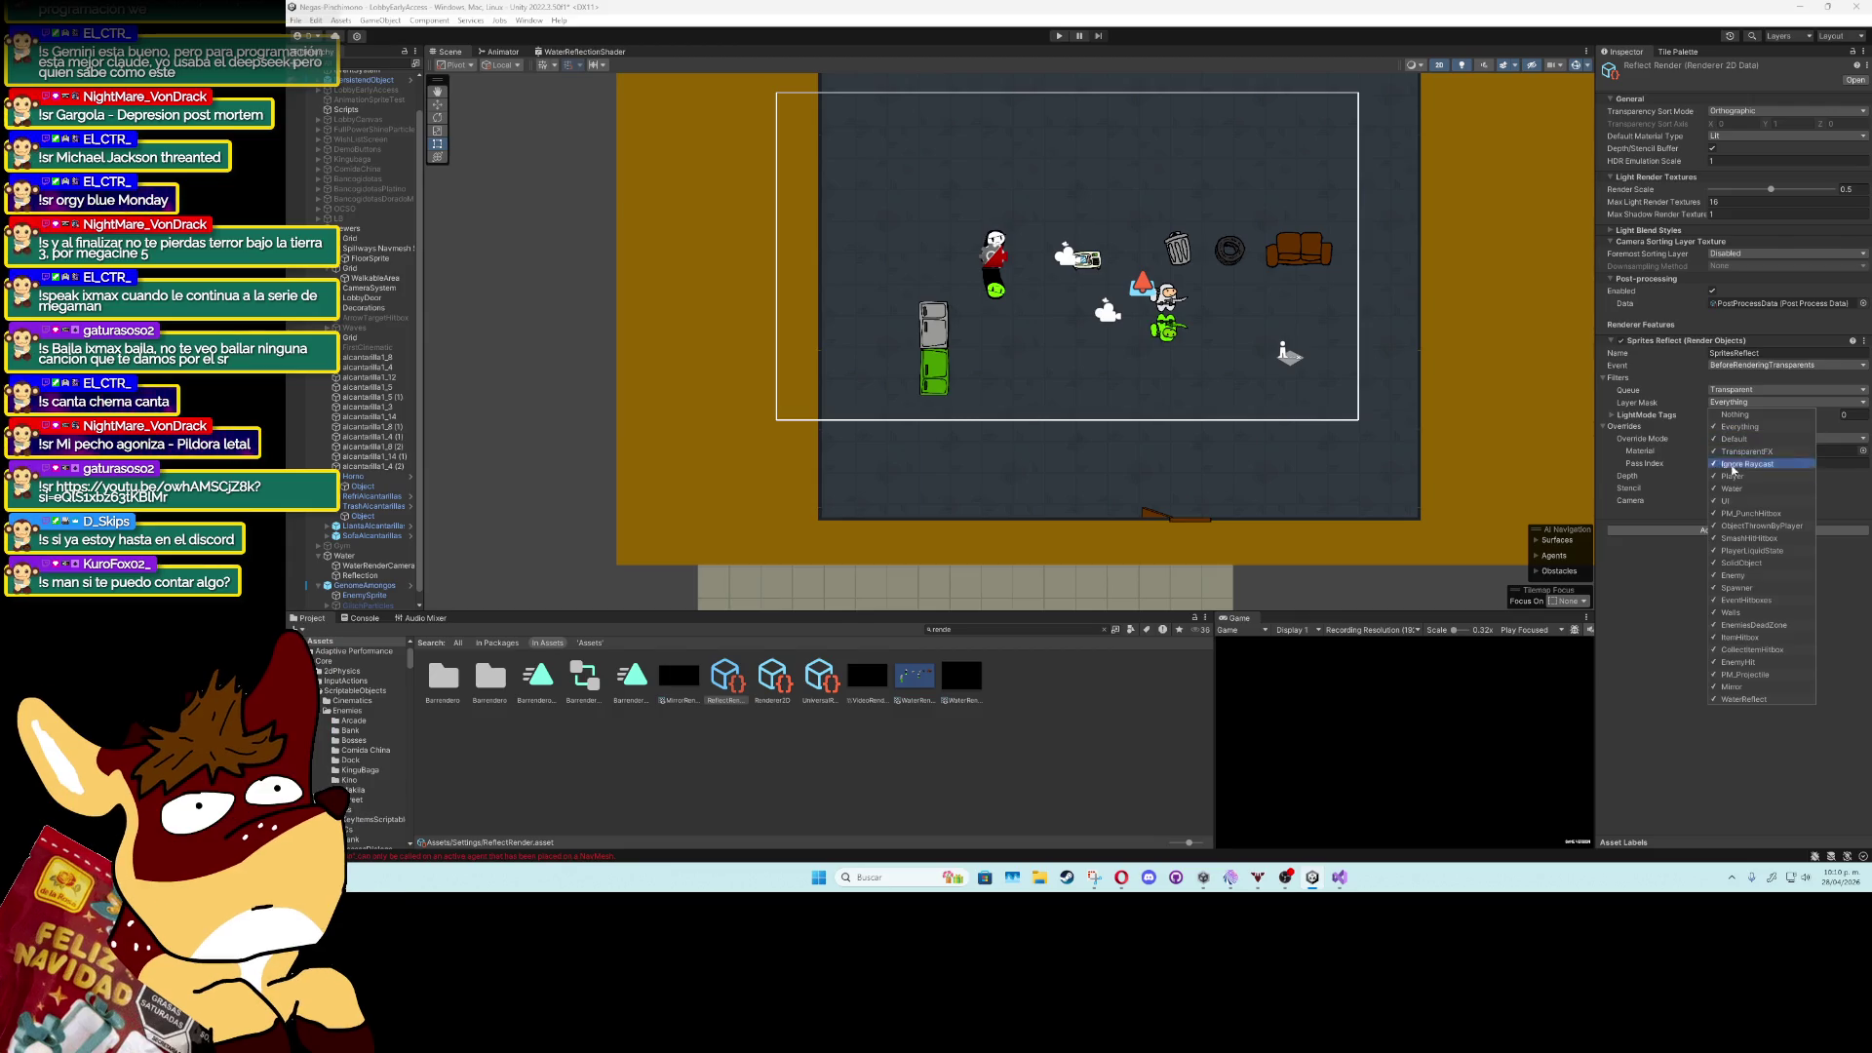
click(1684, 598)
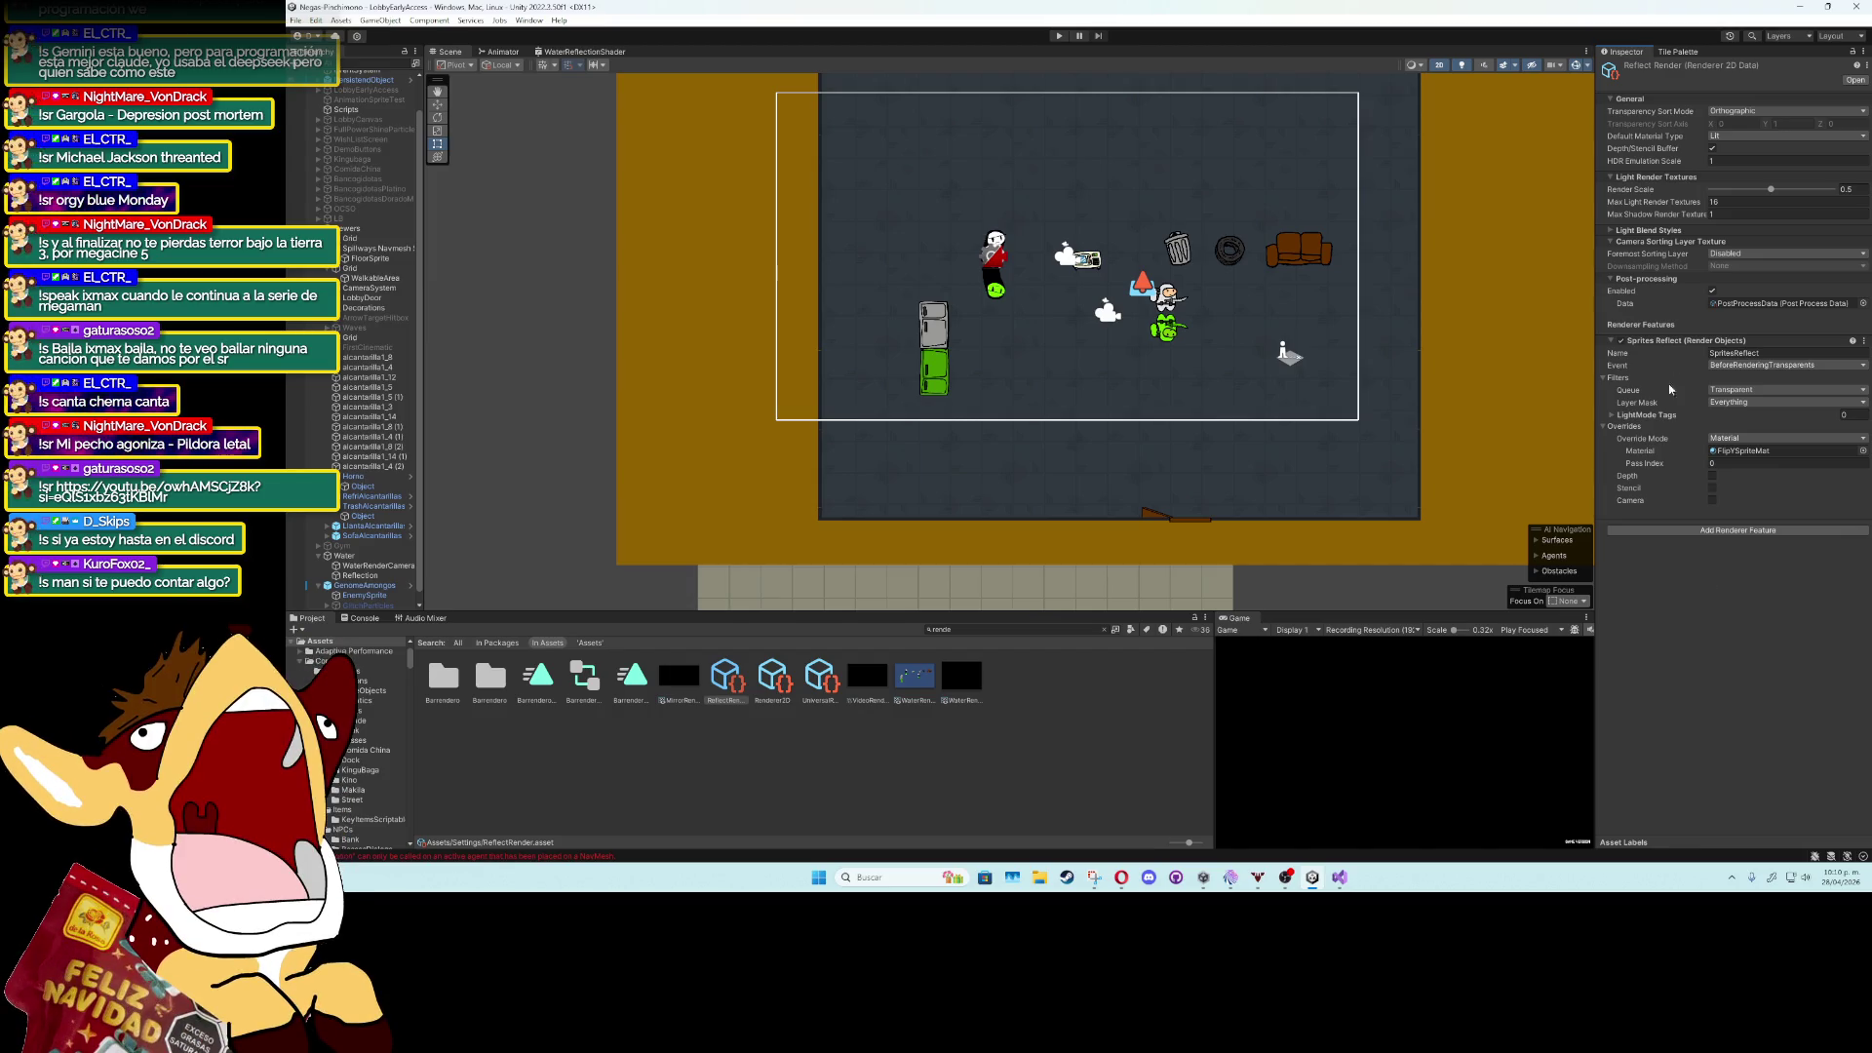
click(1665, 414)
click(1665, 414)
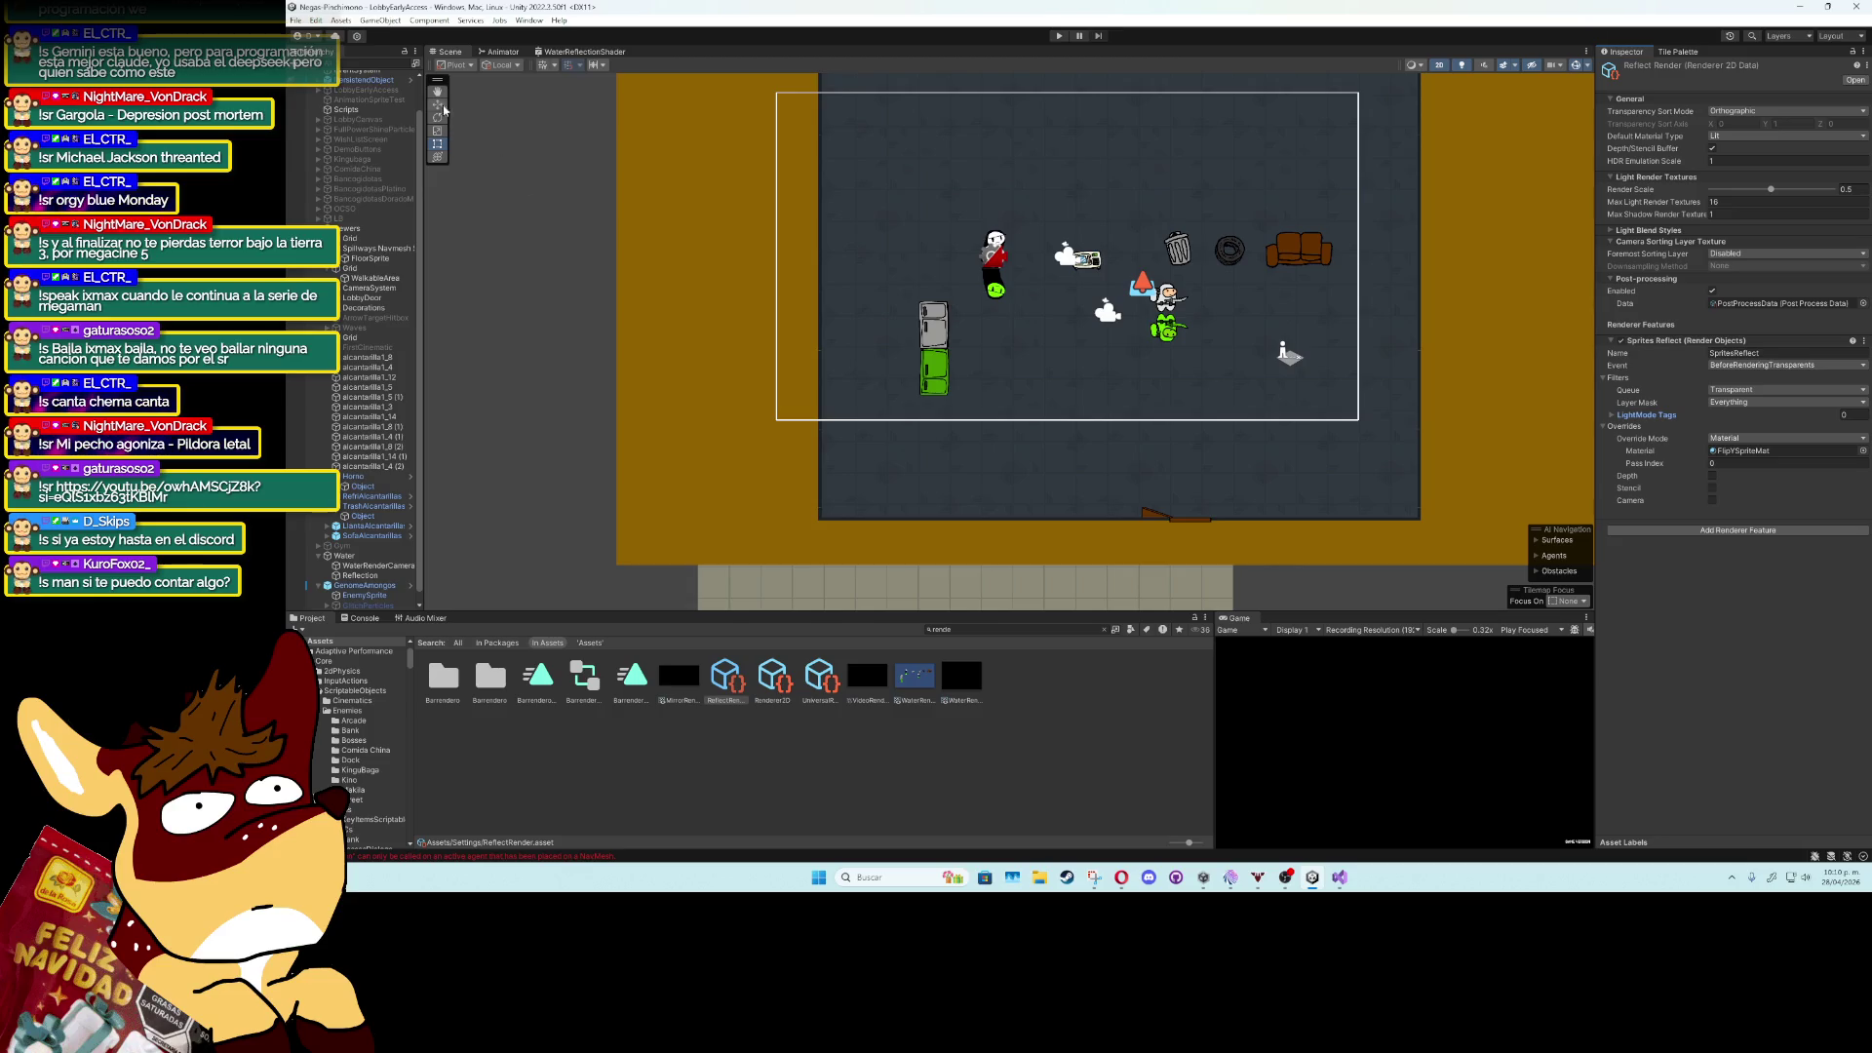
Drag TrashAlcantarillas left toward the fridge, then try moving the tire and undo it.
click(377, 497)
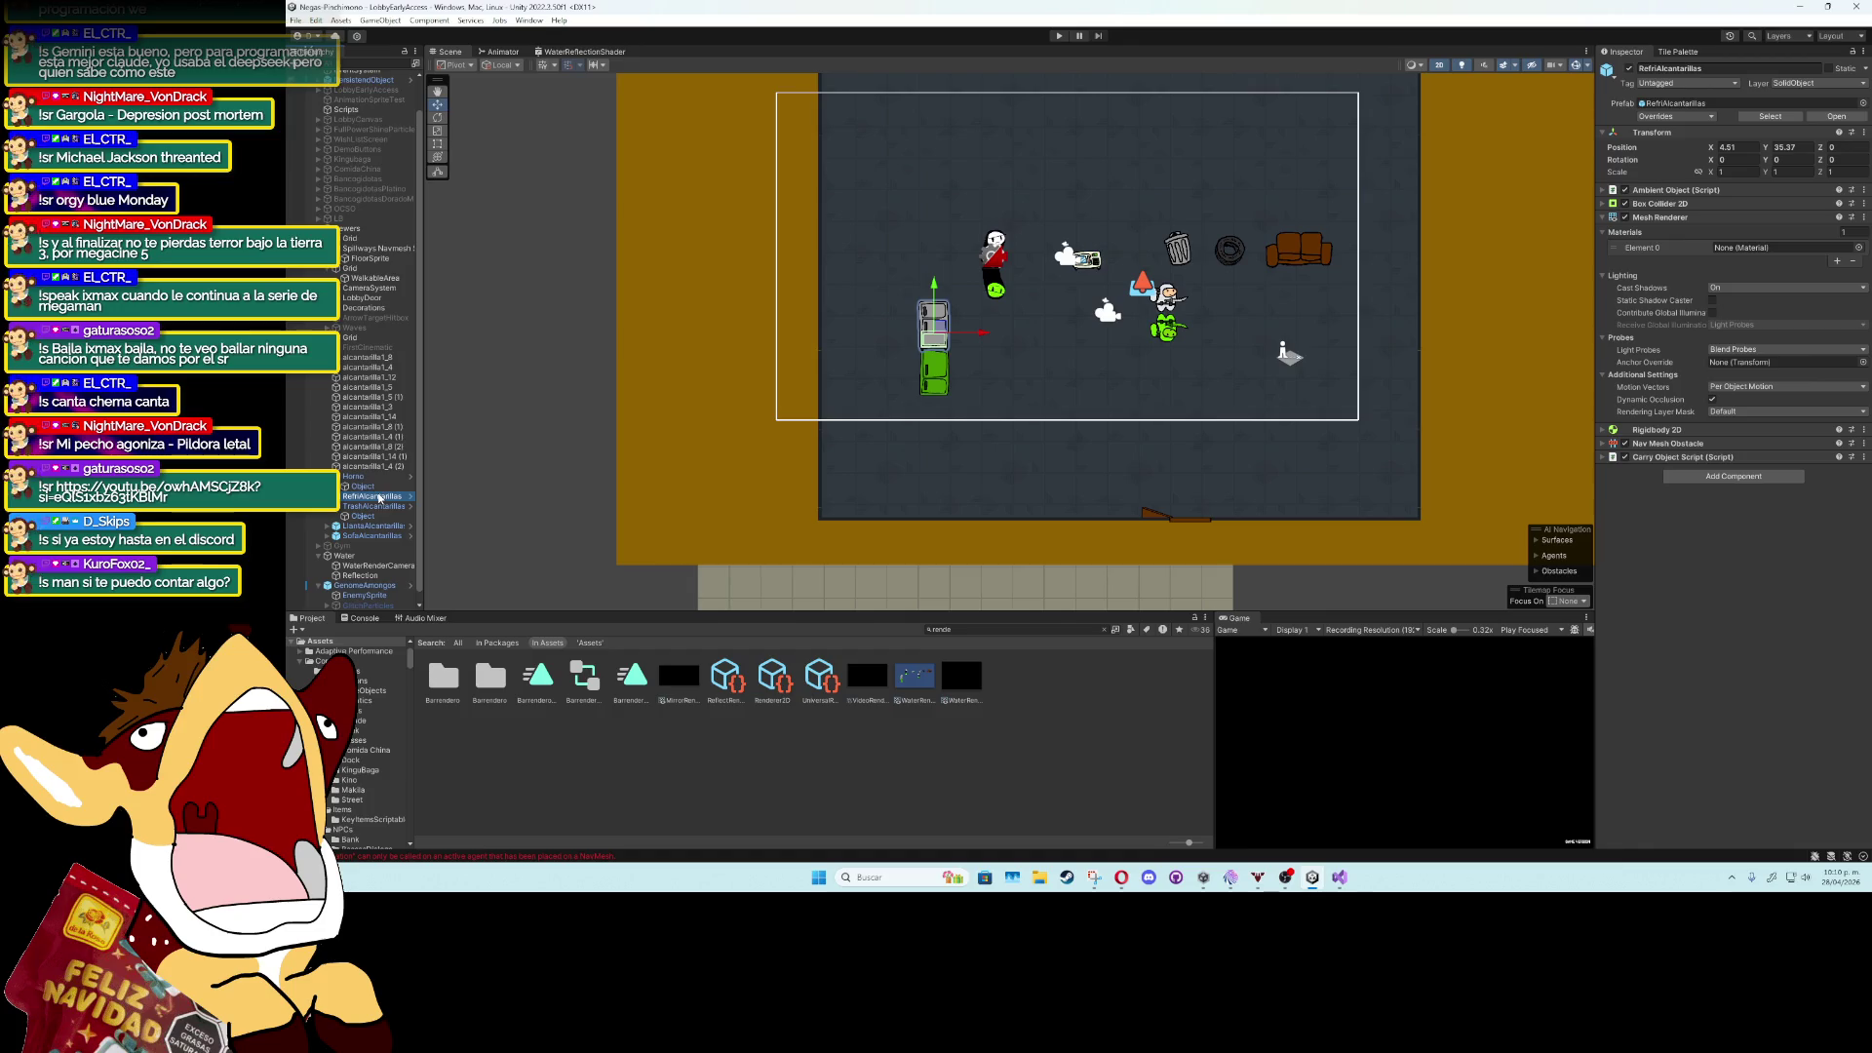
click(378, 506)
mouse_move(1182, 244)
mouse_down()
mouse_move(1214, 325)
mouse_move(1150, 347)
mouse_move(1121, 255)
mouse_move(1097, 292)
mouse_move(985, 337)
mouse_move(867, 281)
mouse_move(1083, 228)
mouse_move(966, 214)
mouse_move(896, 246)
mouse_move(1051, 202)
mouse_move(1223, 229)
mouse_move(1053, 302)
mouse_move(943, 216)
mouse_move(904, 227)
mouse_up()
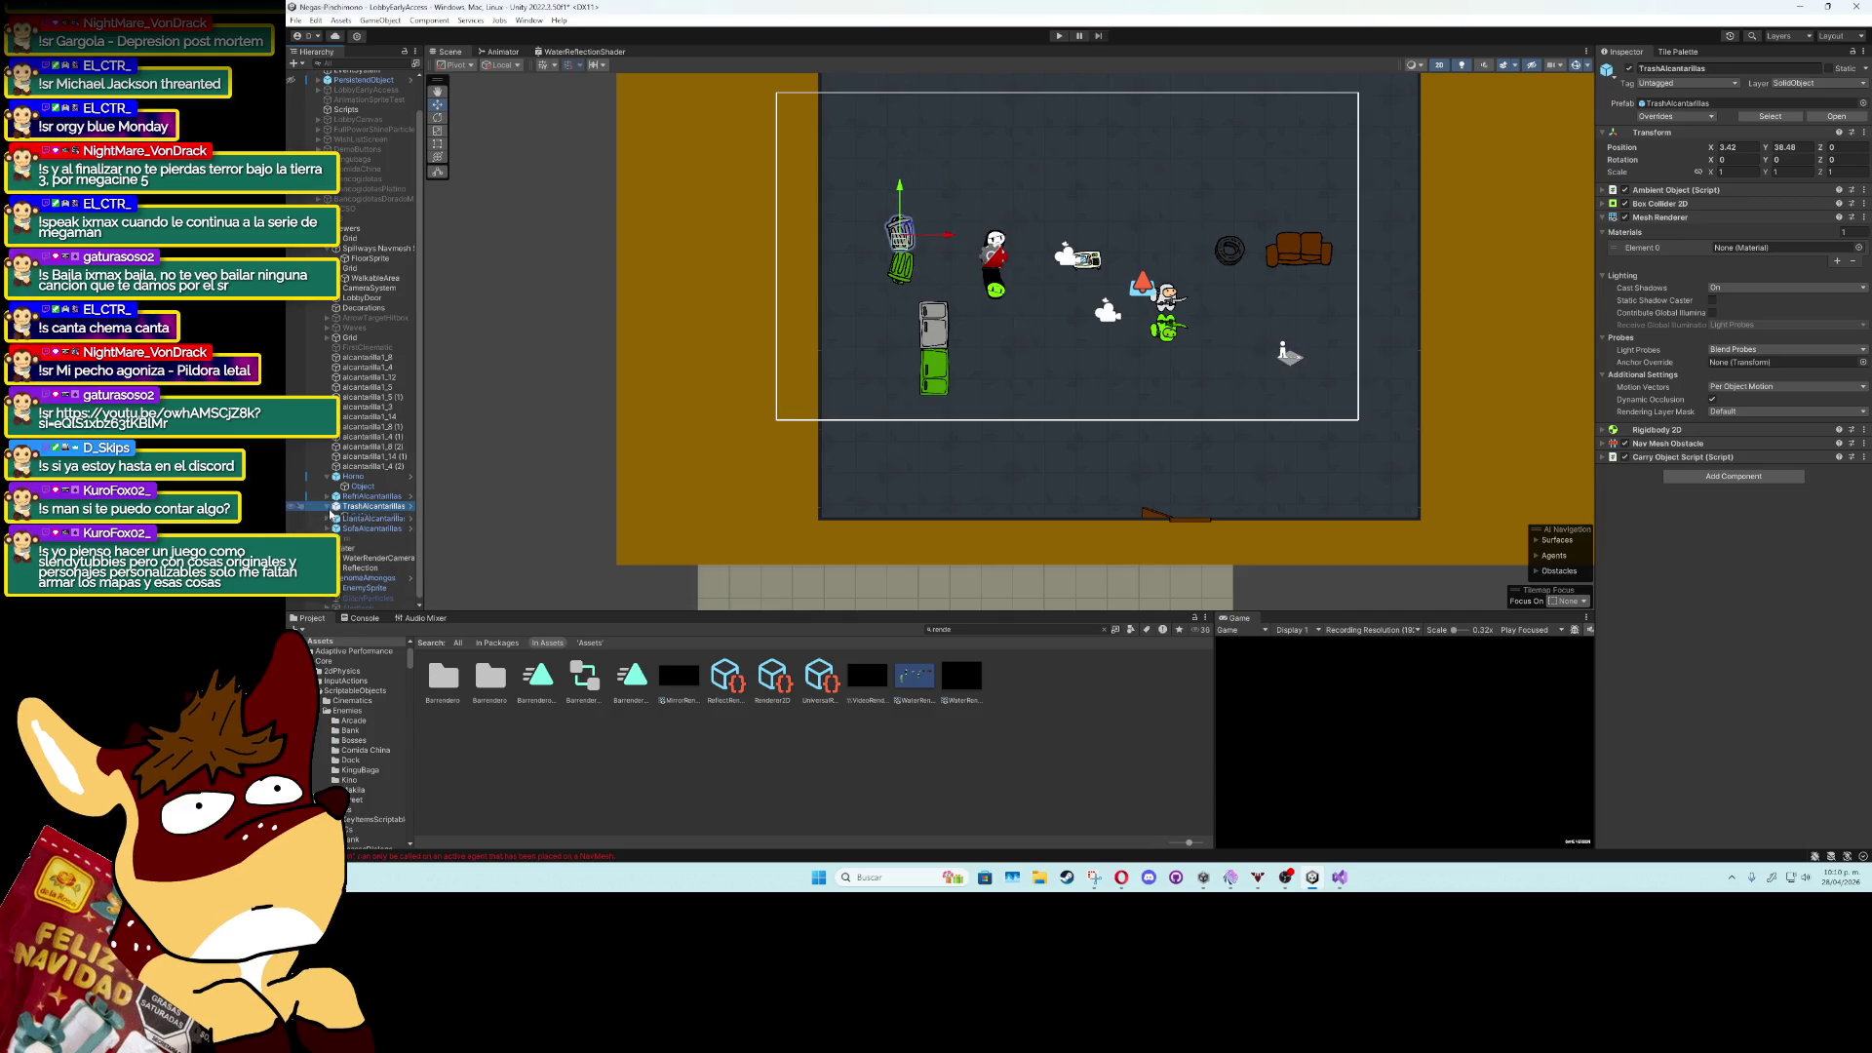
click(387, 516)
mouse_move(1230, 252)
mouse_down()
mouse_move(1272, 359)
mouse_move(1111, 415)
mouse_move(1053, 489)
mouse_move(1297, 473)
mouse_move(1341, 405)
mouse_move(1321, 256)
mouse_move(1084, 202)
mouse_move(882, 193)
mouse_move(870, 304)
mouse_move(929, 398)
mouse_move(875, 472)
mouse_move(1043, 378)
mouse_move(1287, 319)
mouse_move(1121, 337)
mouse_move(1170, 285)
mouse_move(1175, 305)
mouse_move(1090, 258)
mouse_move(996, 255)
mouse_move(990, 276)
mouse_move(950, 239)
mouse_move(958, 269)
mouse_up()
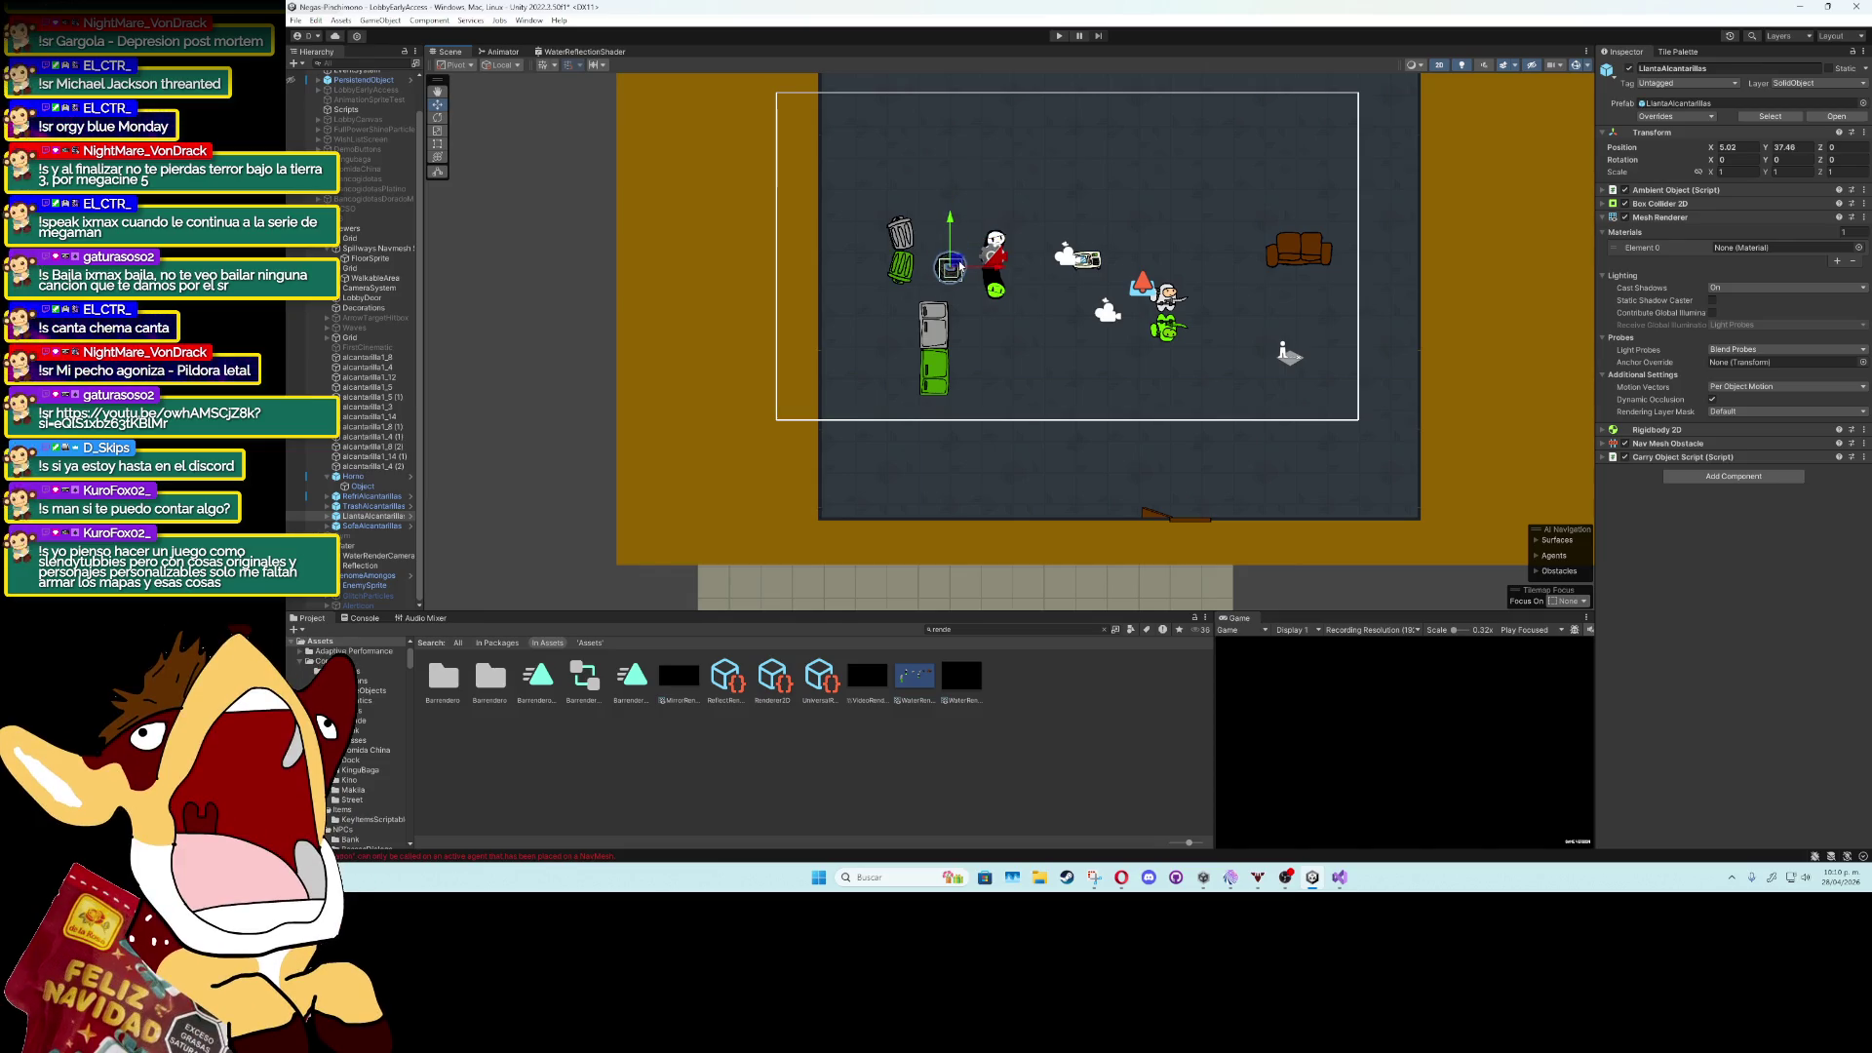
key(ctrl+z)
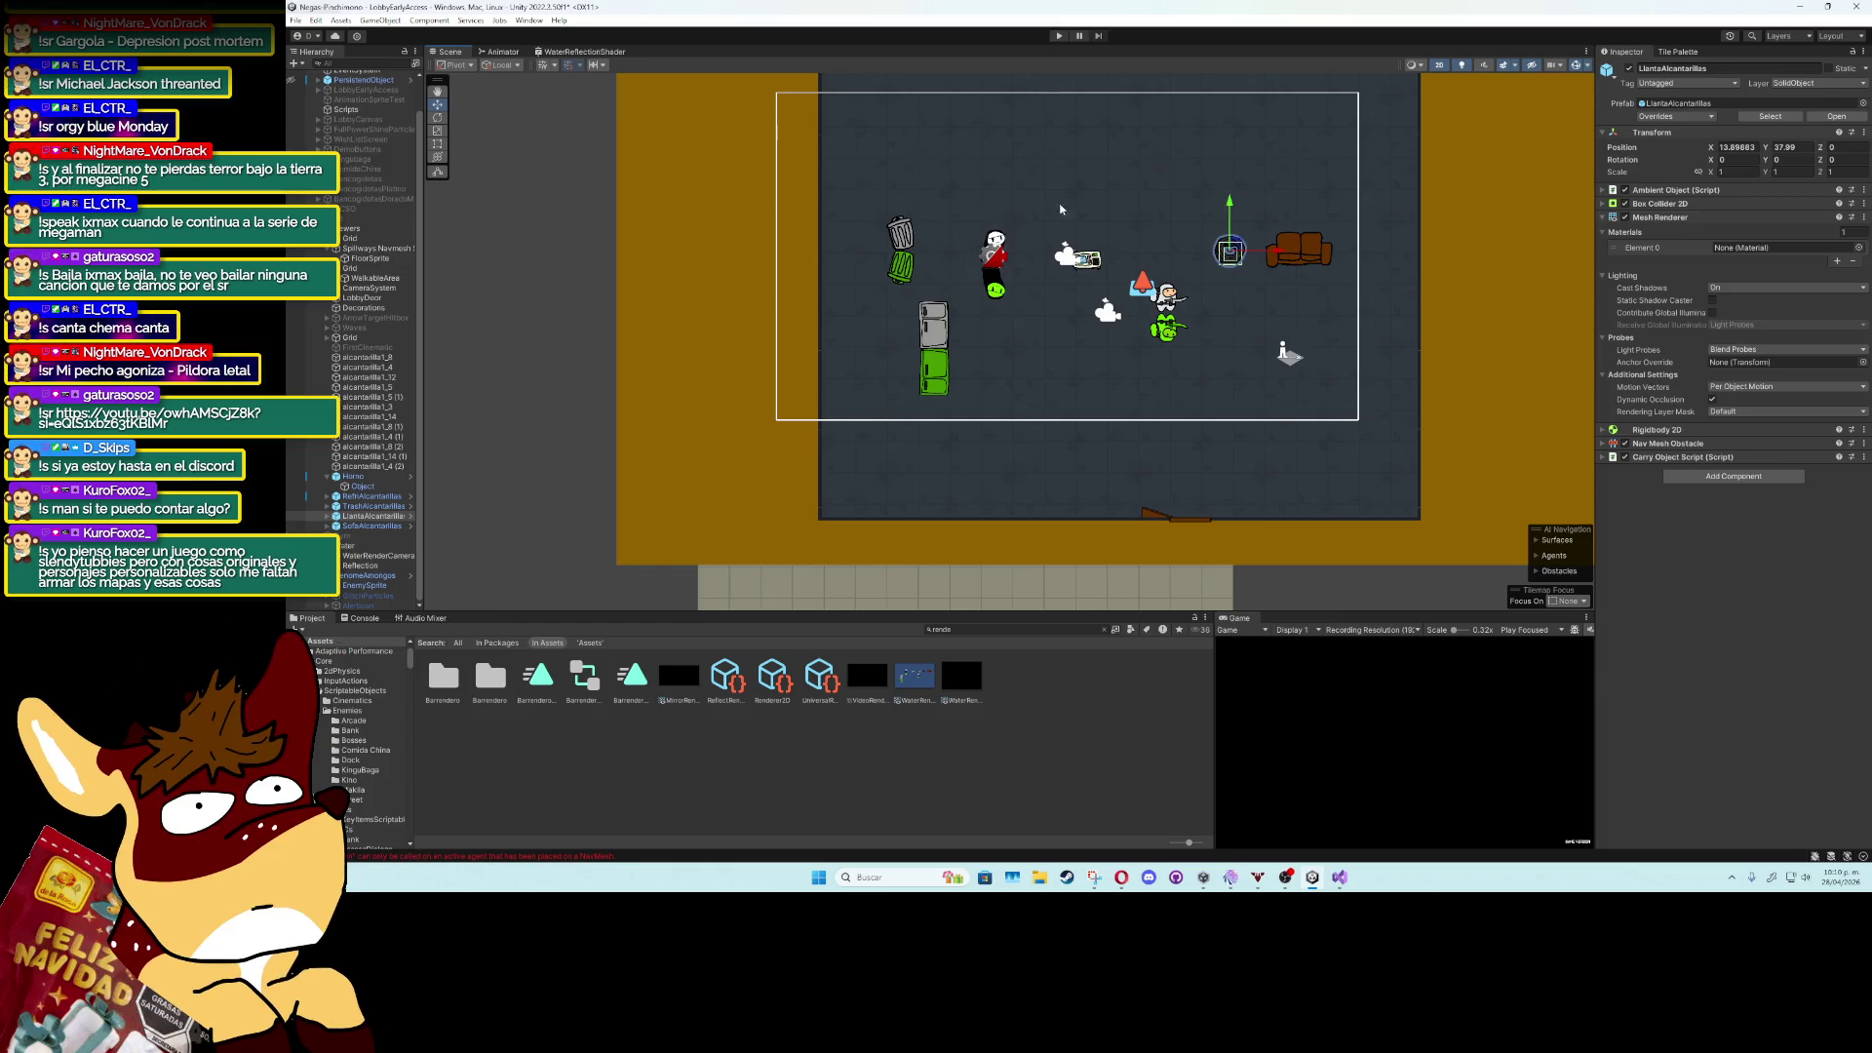
scroll(1137, 358, up, 1)
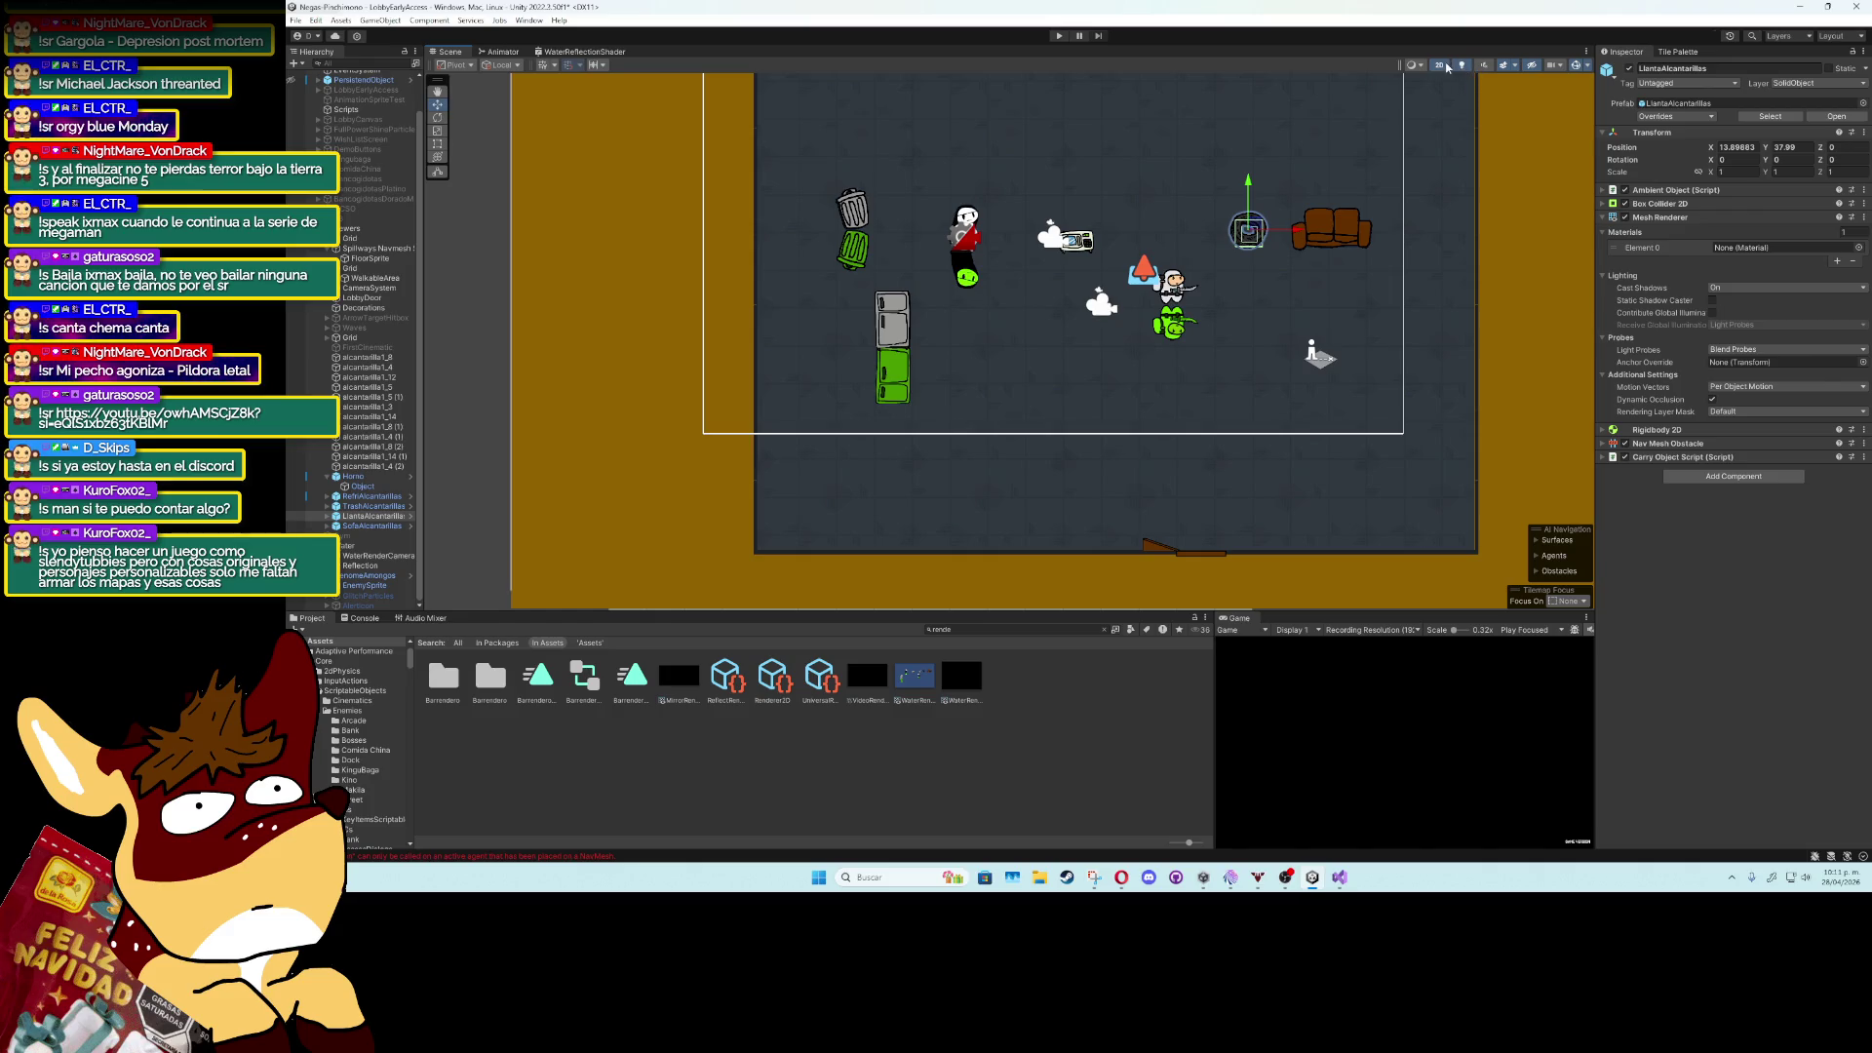
Hide the Scene view gizmos and screenshot the sewer room with Win+Shift+S.
click(1439, 64)
click(1440, 65)
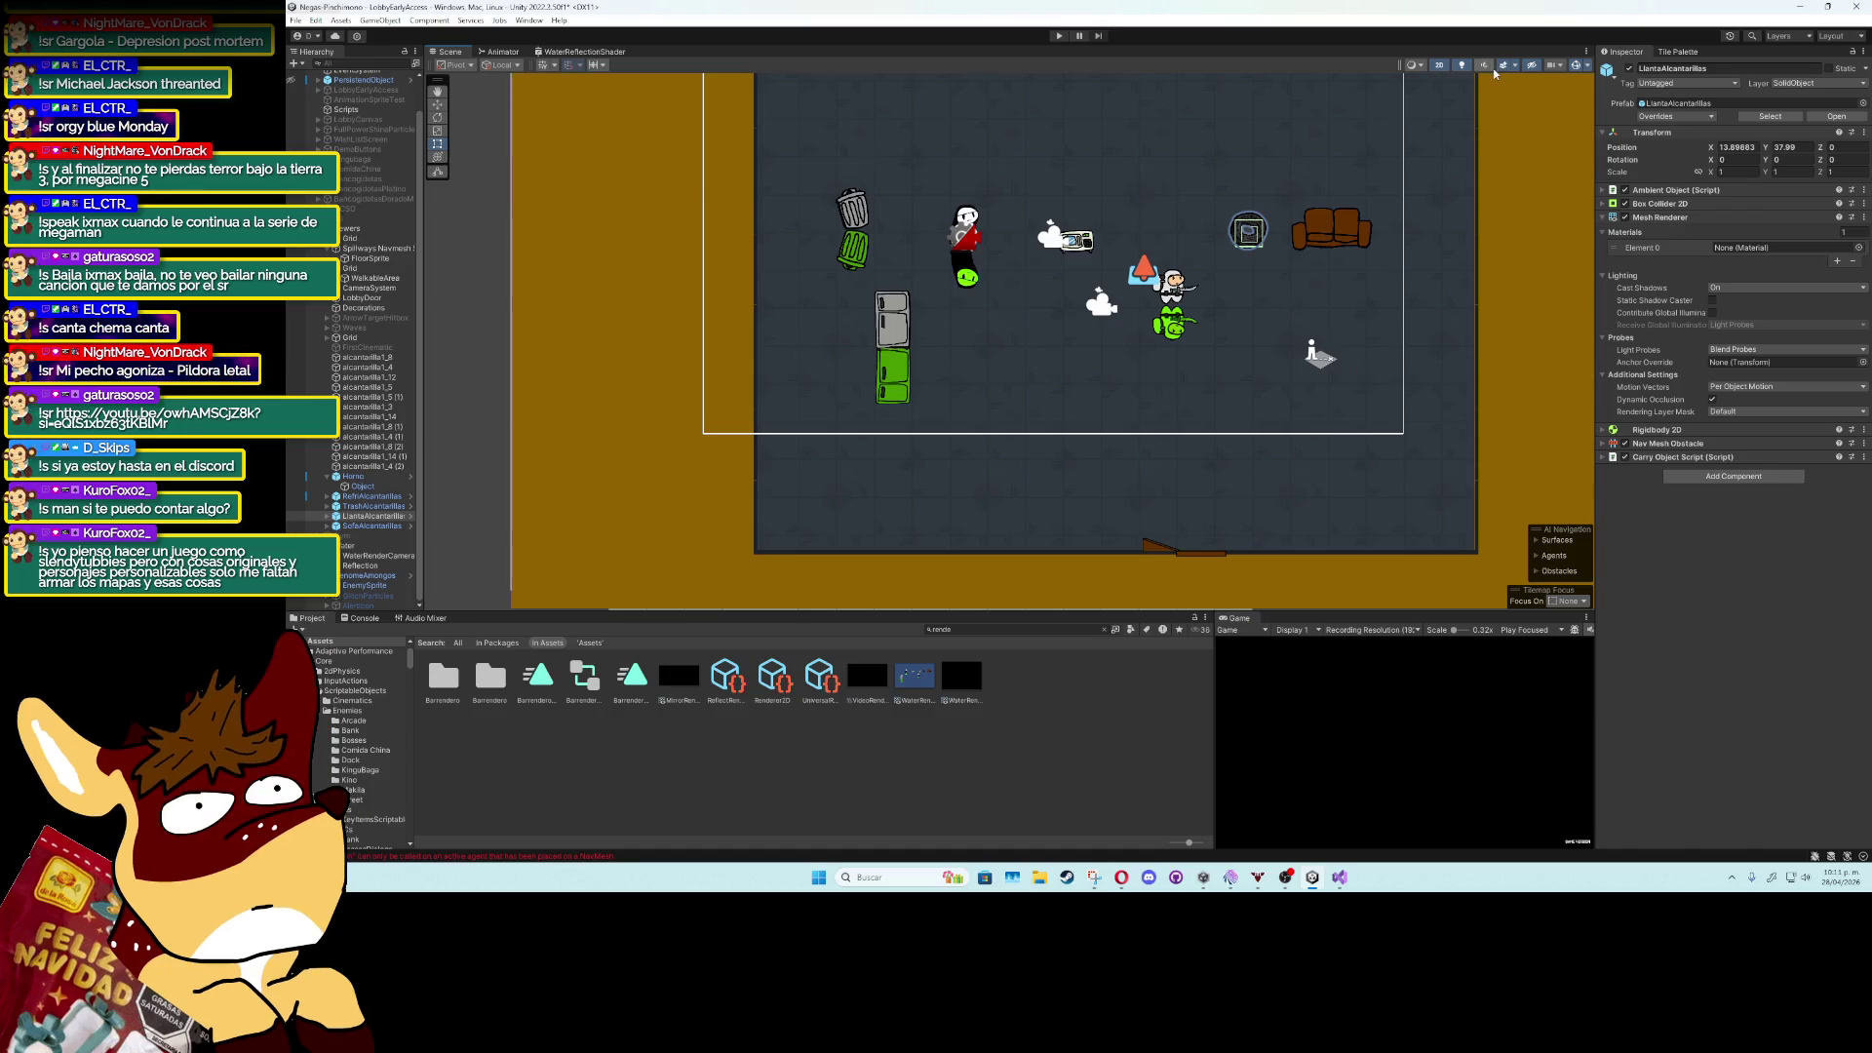
click(1576, 65)
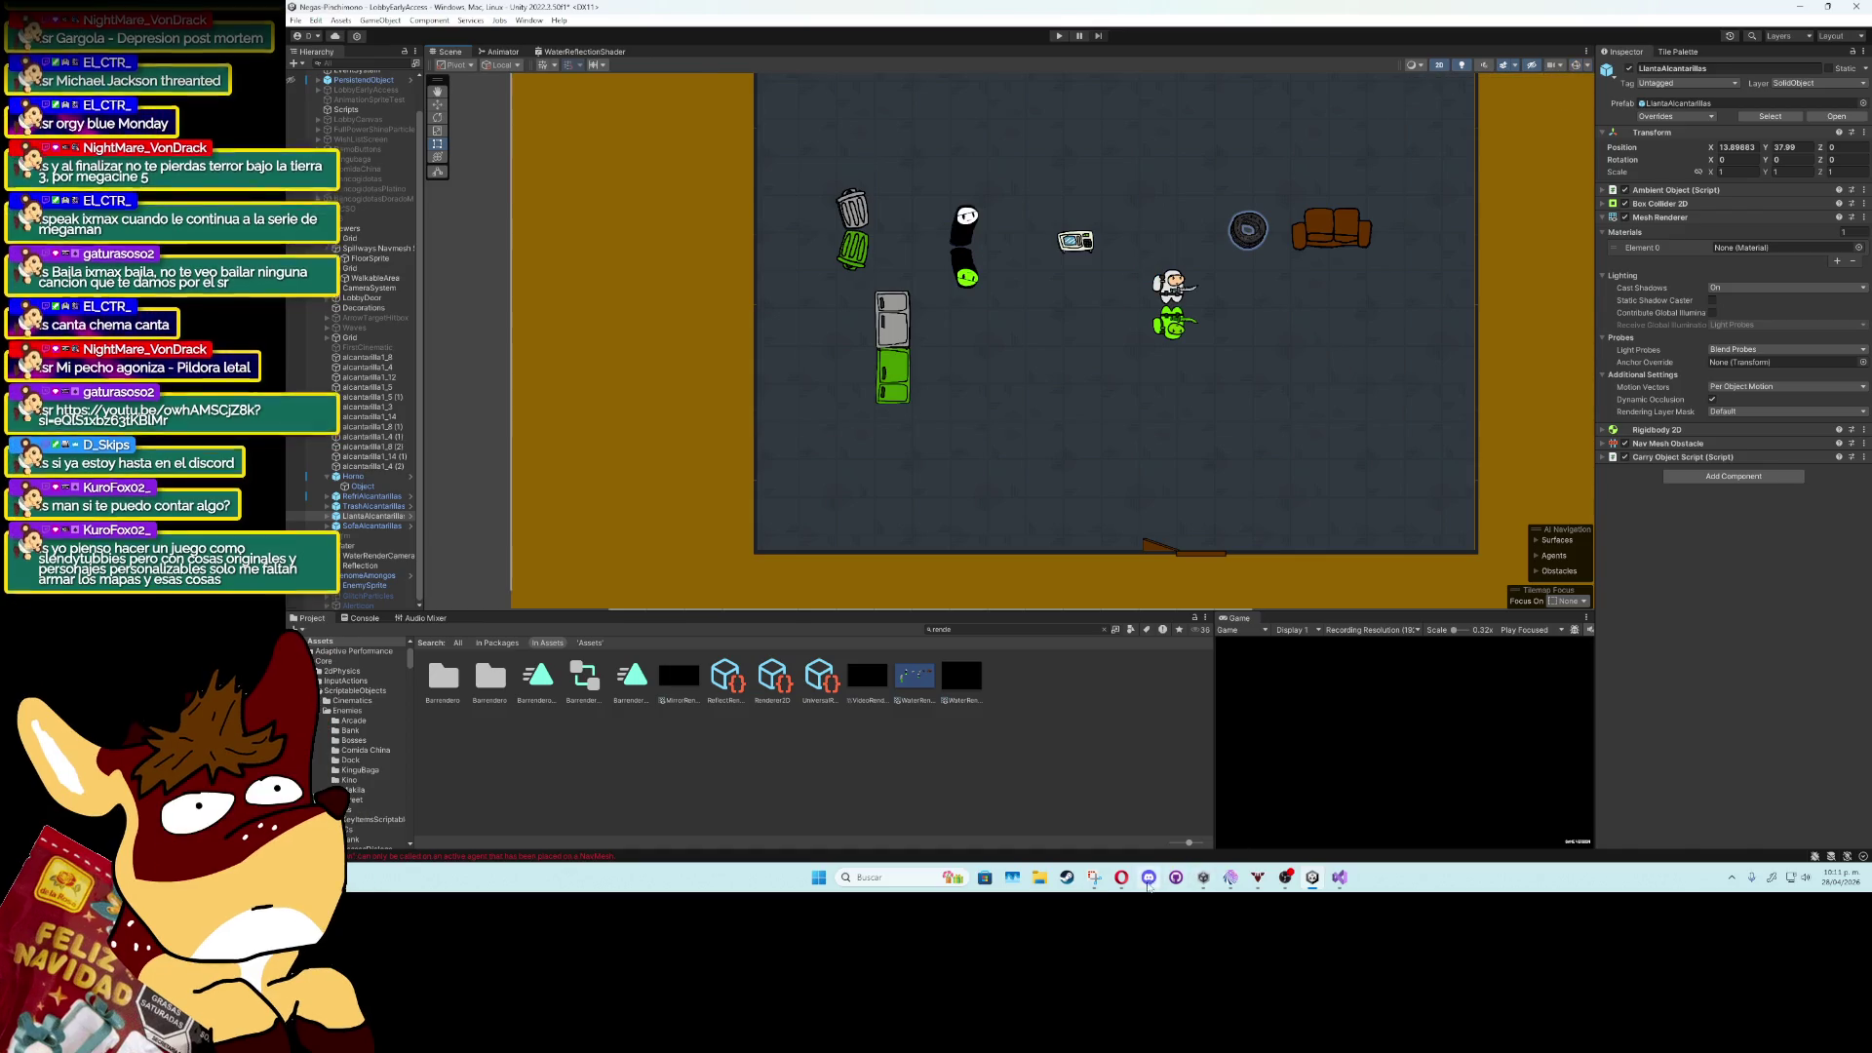
key(super+shift+s)
mouse_move(779, 118)
mouse_down()
mouse_move(1496, 465)
mouse_move(1452, 497)
mouse_up()
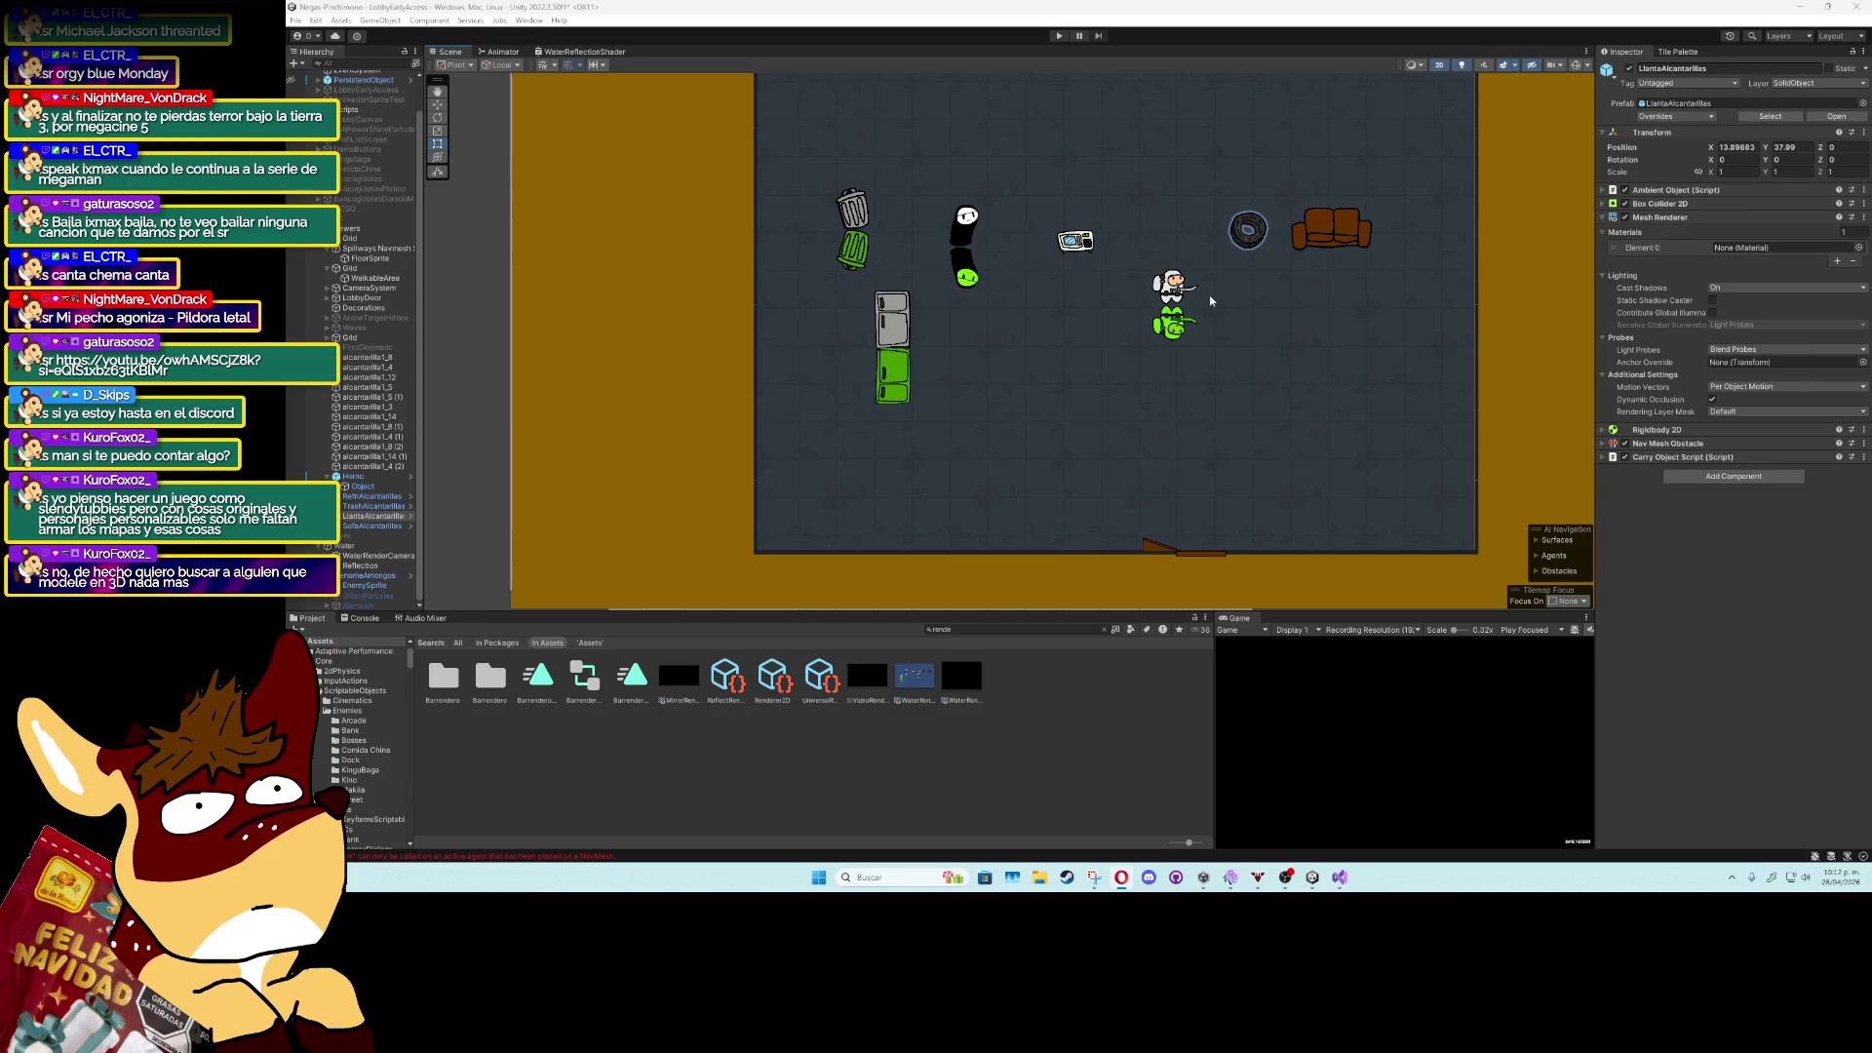
Duplicate the GenomeAmongos enemy and drag the copy to the right.
click(1180, 289)
click(437, 105)
key(ctrl+d)
mouse_move(1173, 325)
mouse_down()
mouse_move(1211, 320)
mouse_move(1232, 273)
mouse_move(1212, 376)
mouse_move(1097, 254)
mouse_move(1150, 290)
mouse_move(1131, 249)
mouse_move(1253, 307)
mouse_move(1265, 334)
mouse_up()
Select the original enemy, then the fridge, then the TV Object under Horno.
click(1173, 285)
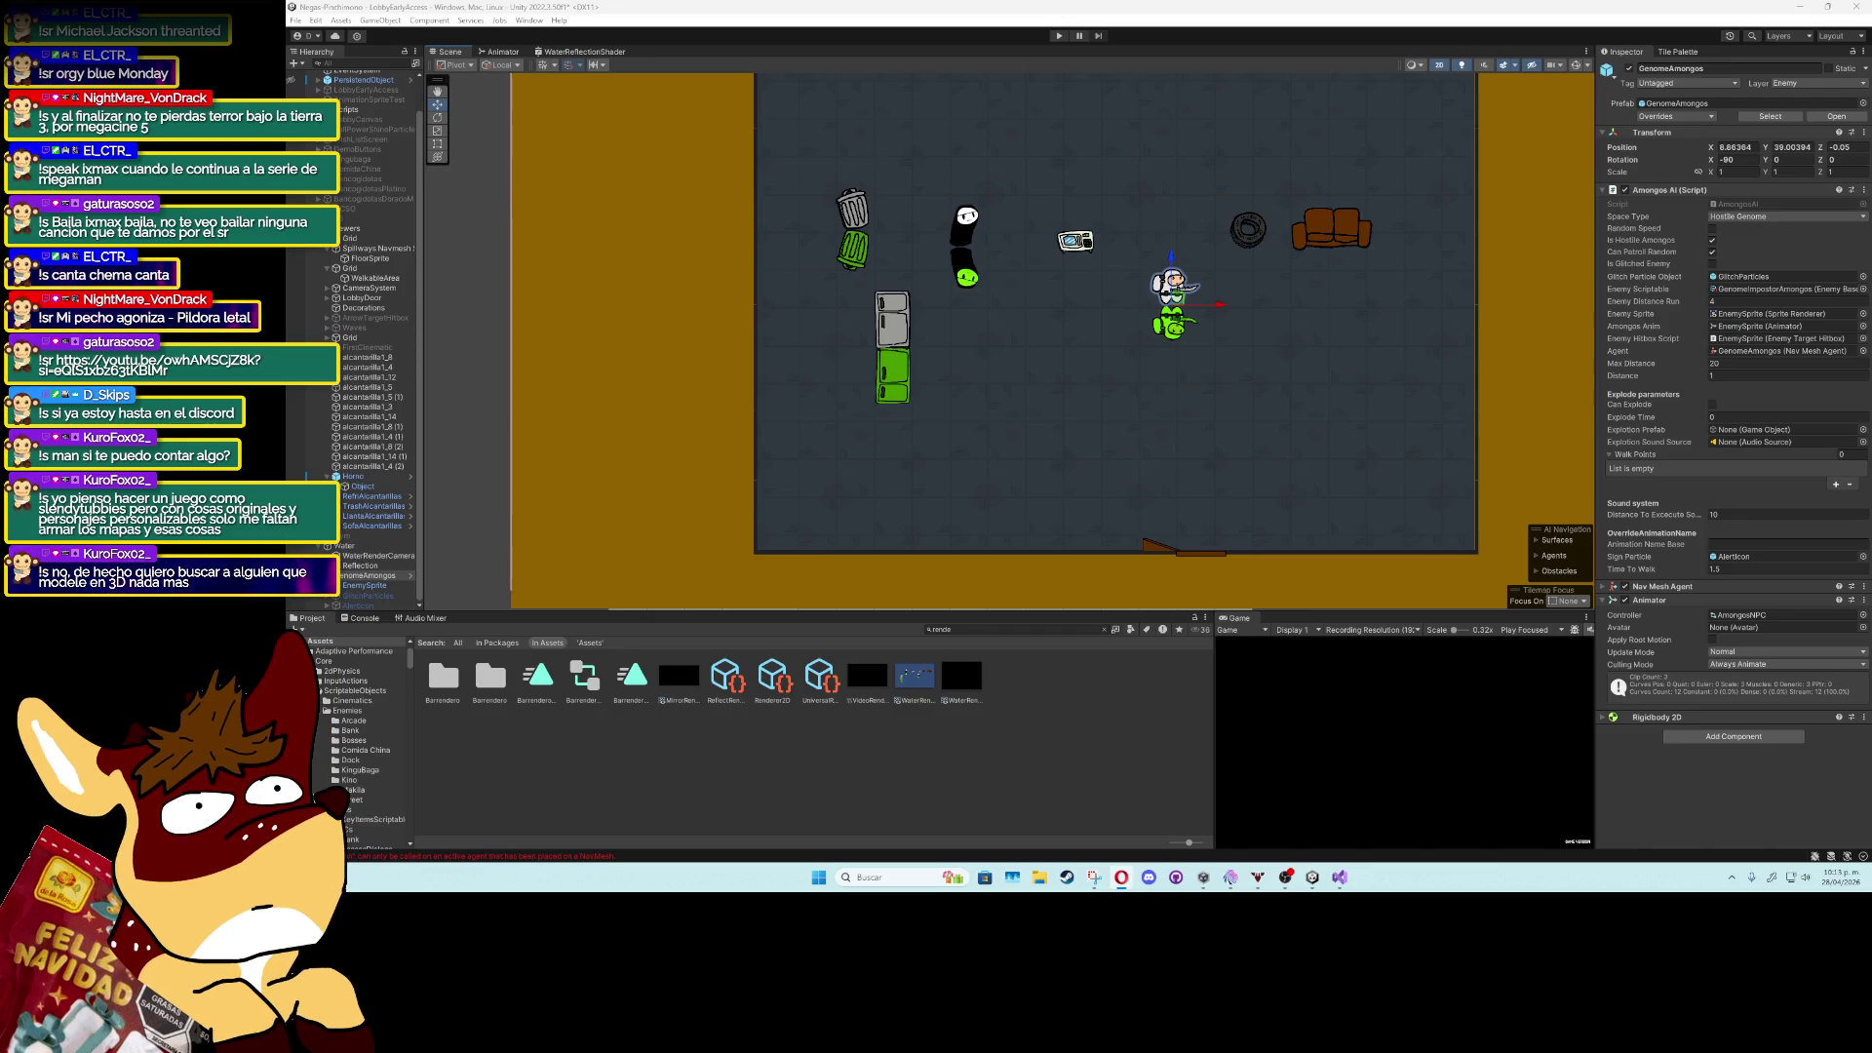
click(902, 321)
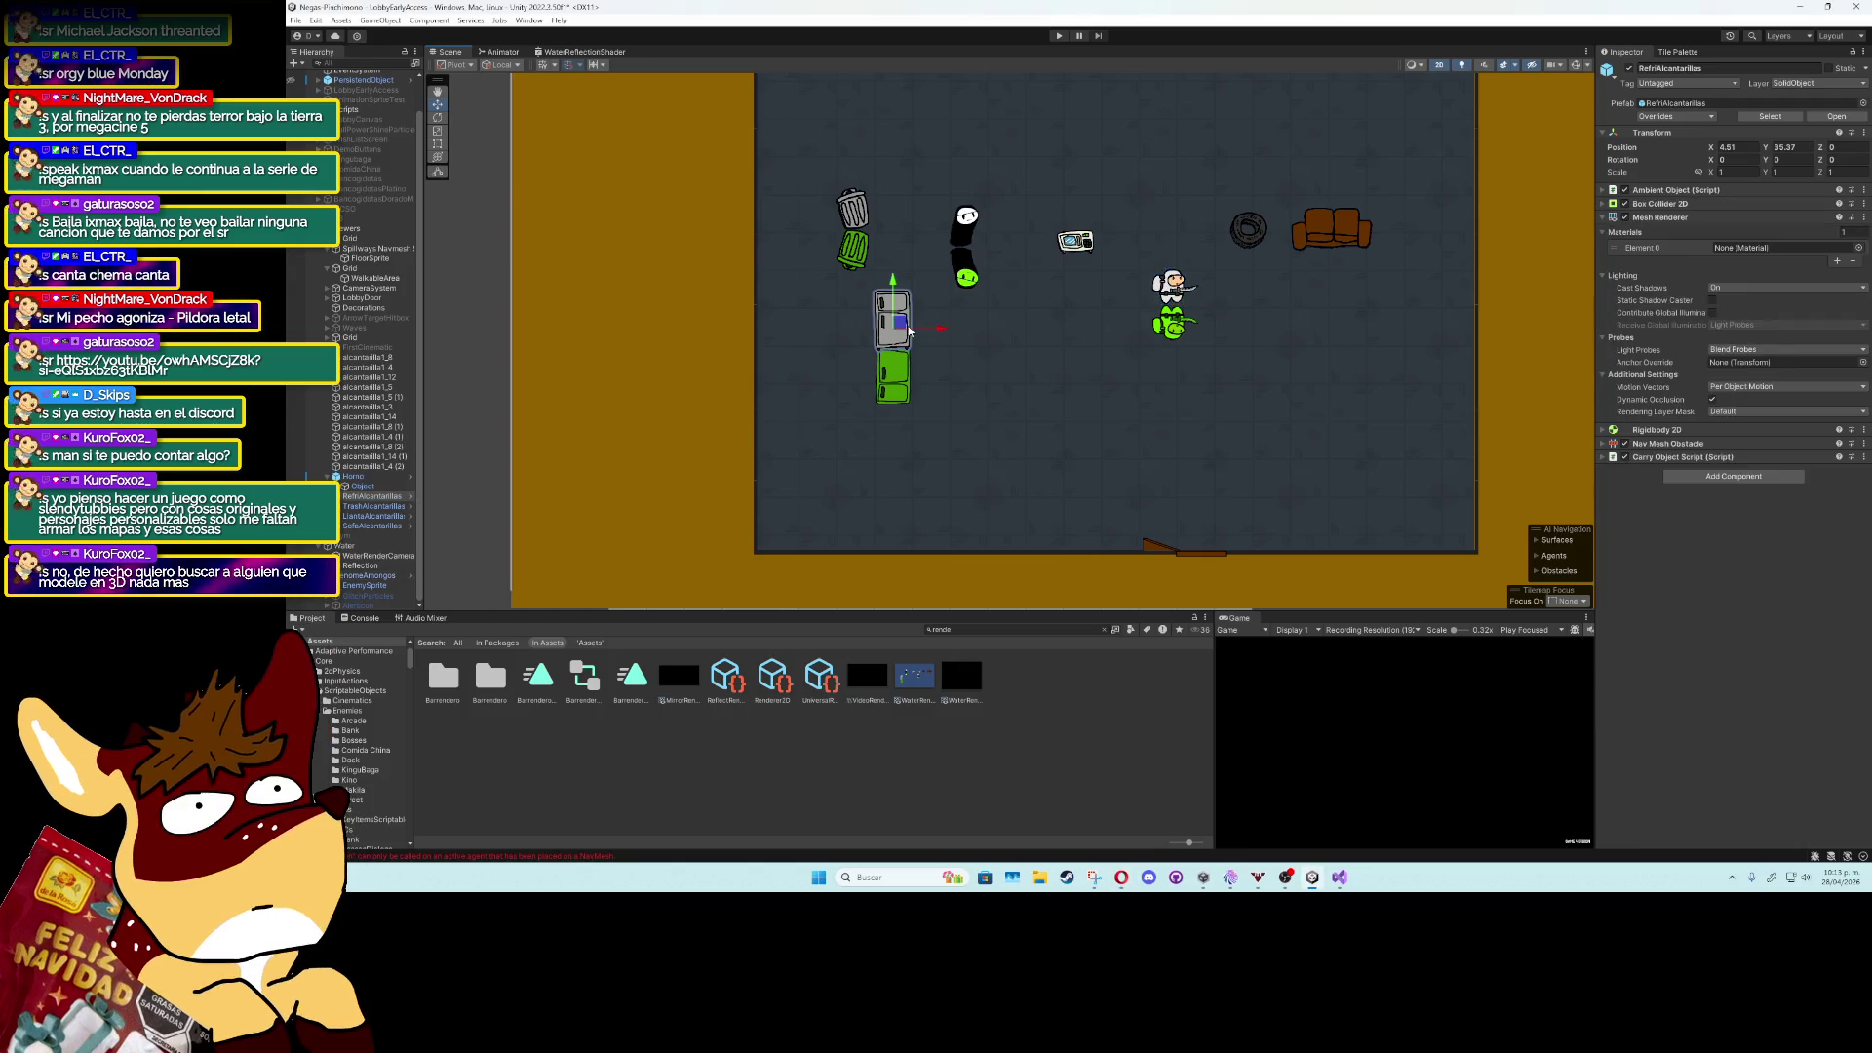
click(373, 486)
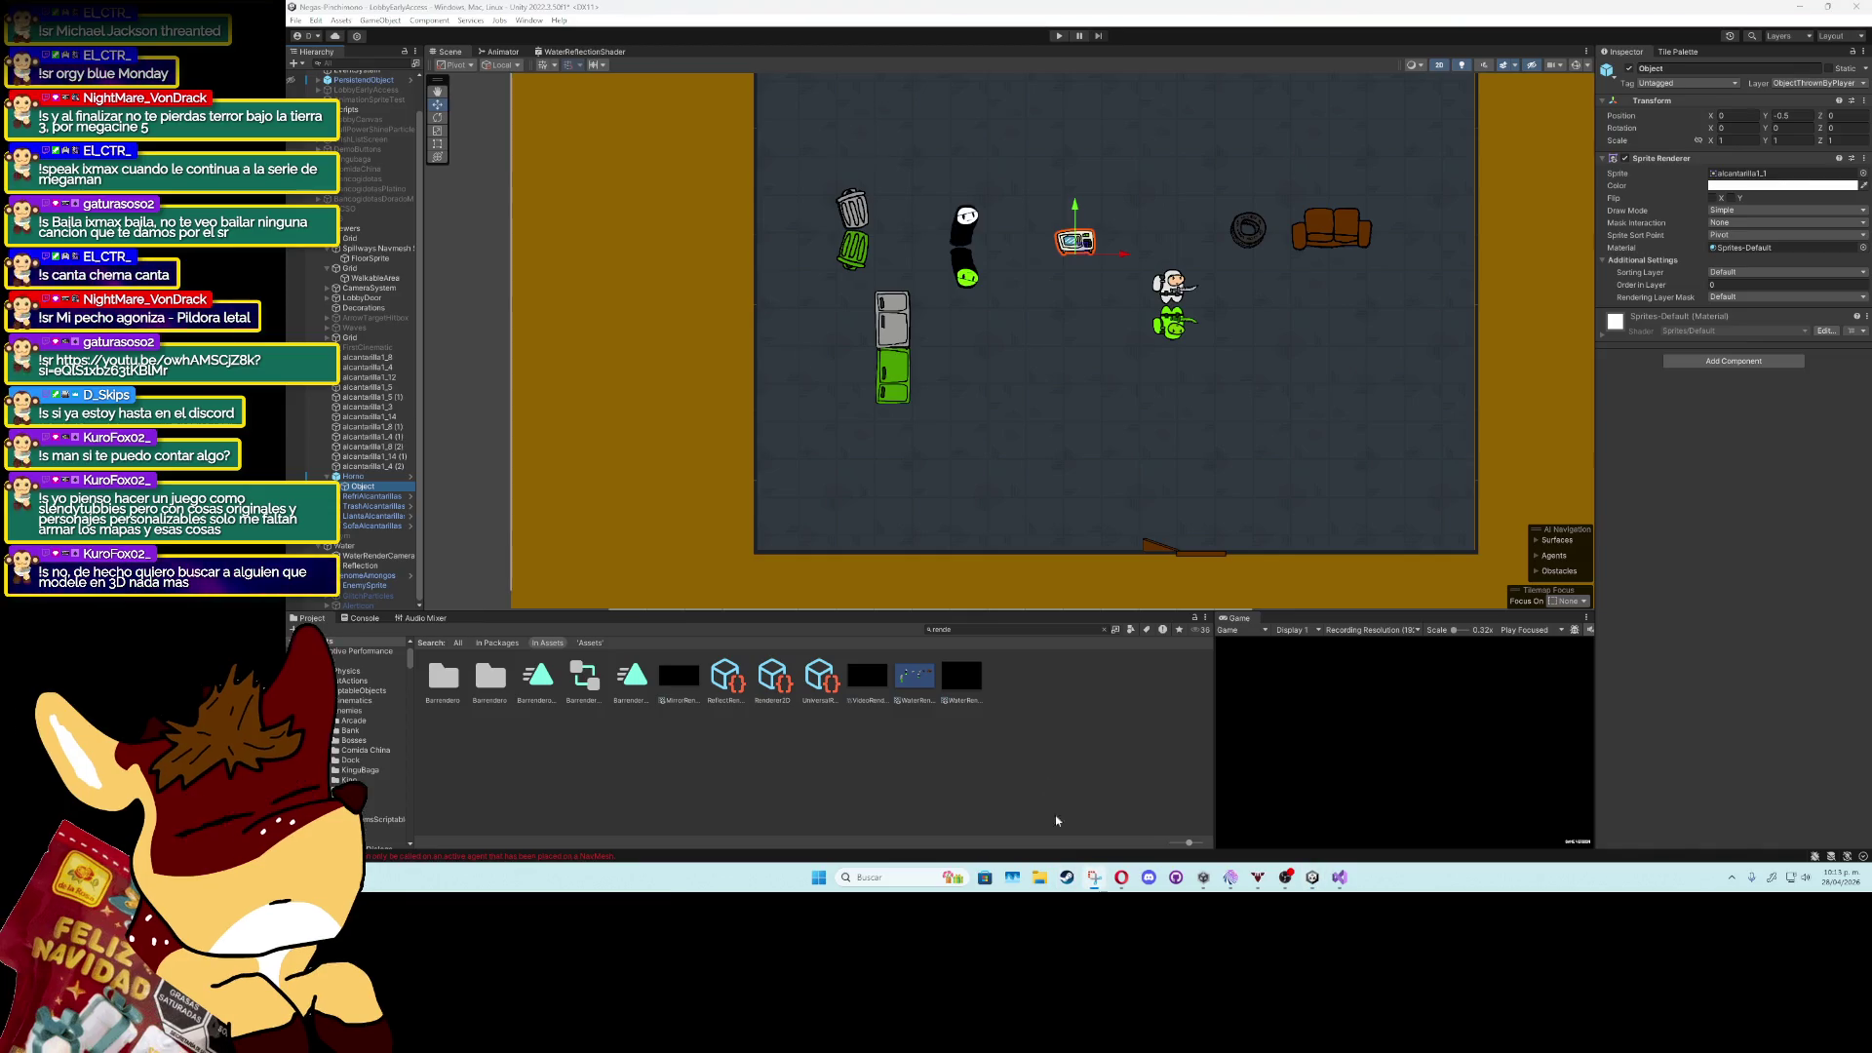
key(super+shift+s)
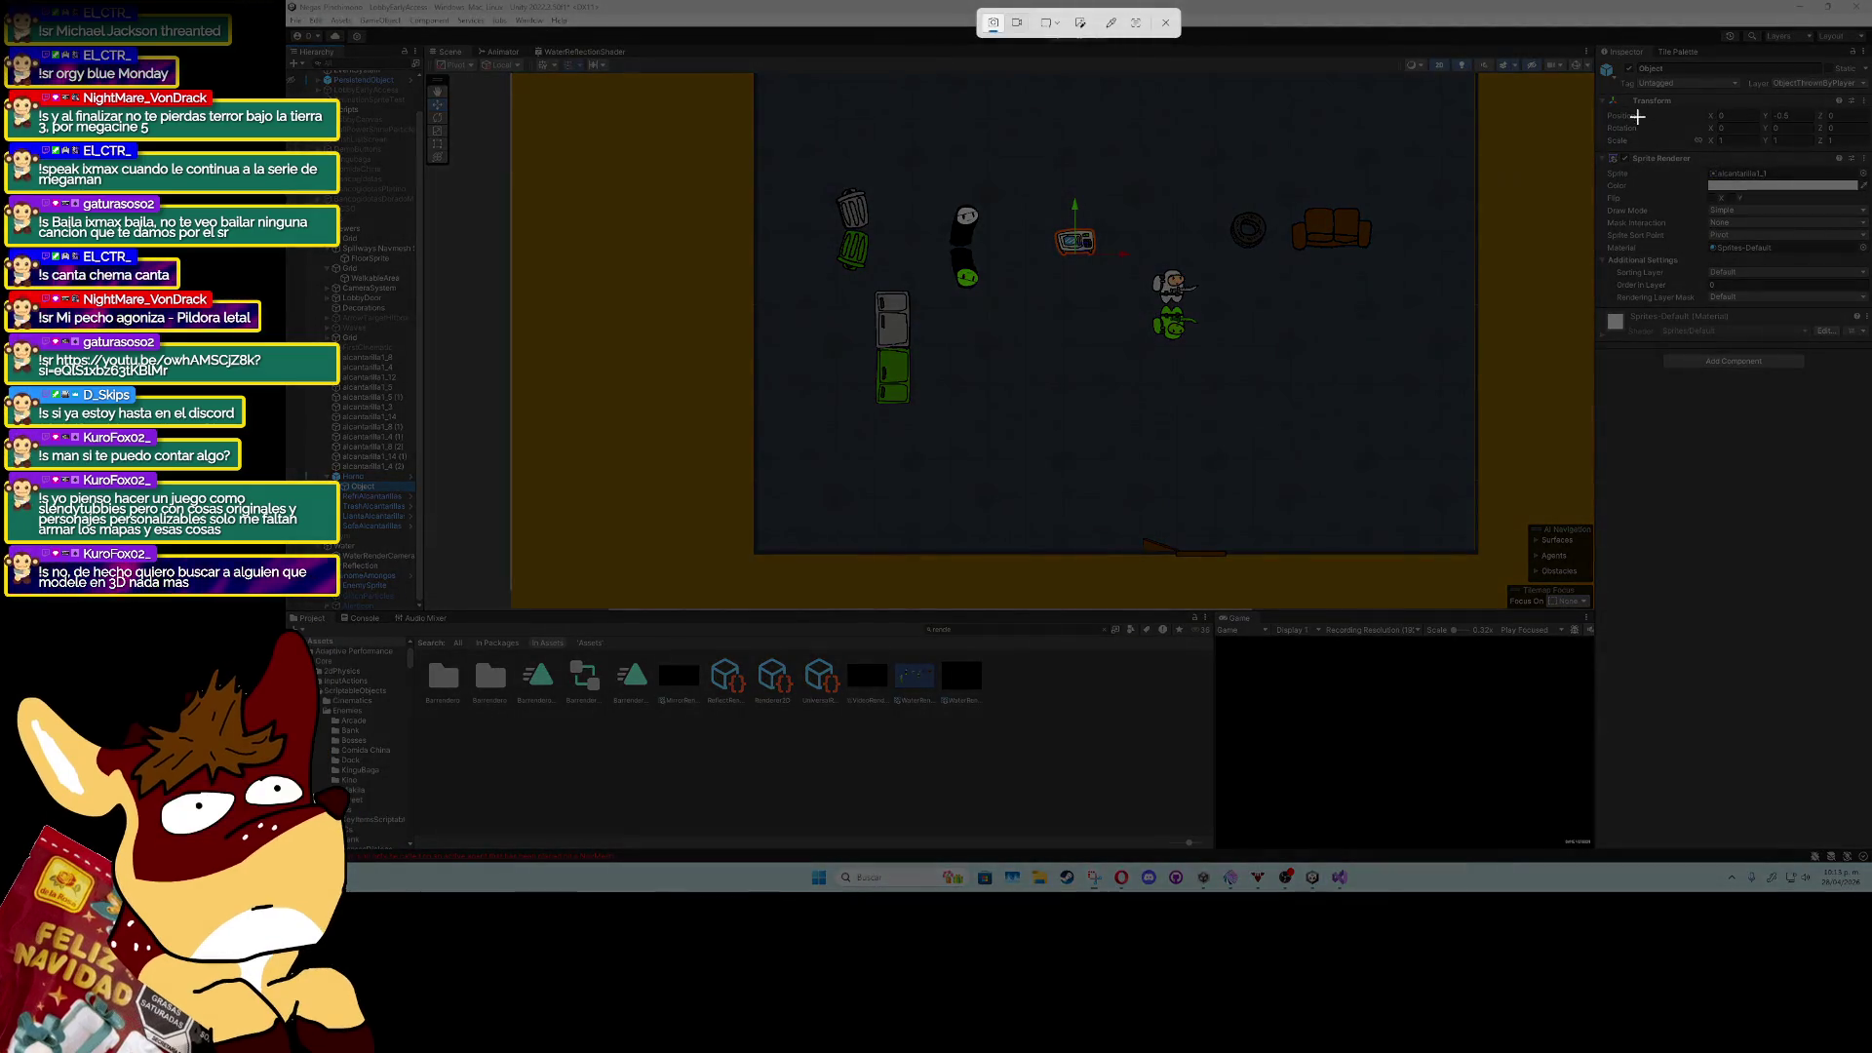
drag(1581, 45, 1870, 447)
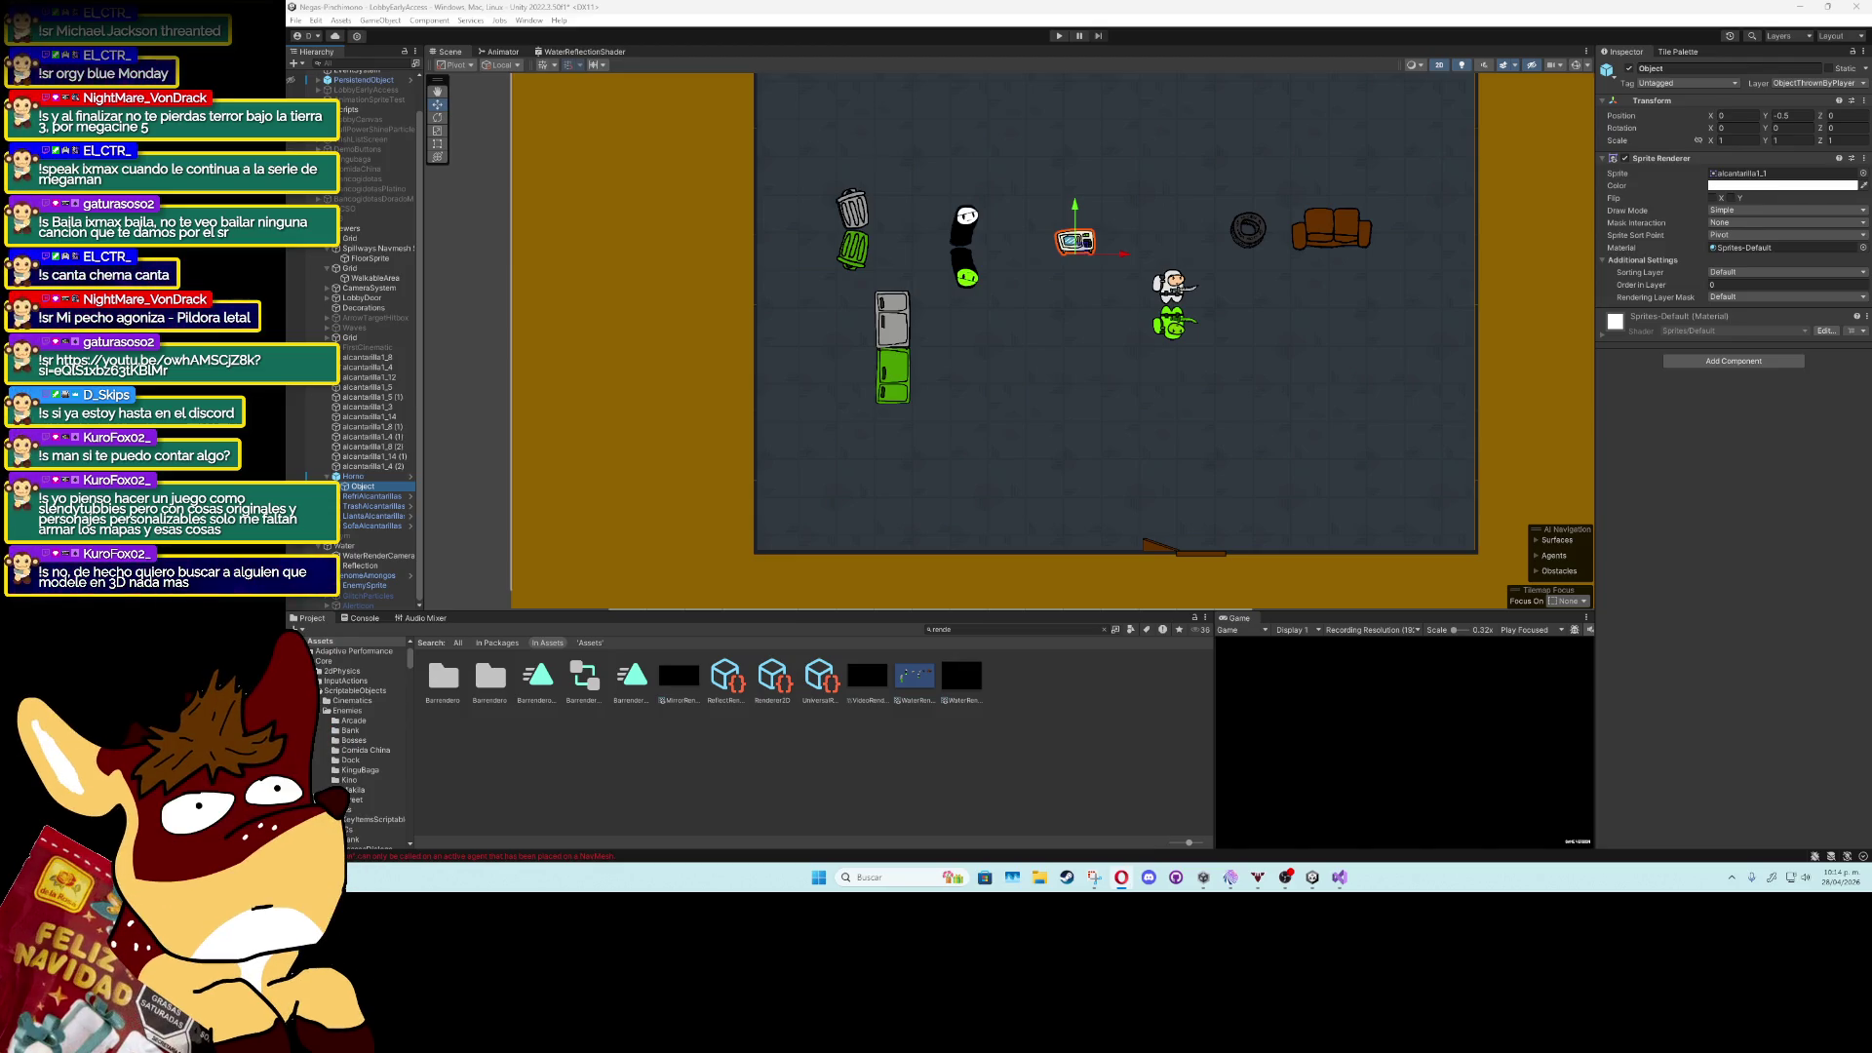
Locate the TV's alcantarilla1 sprite, set its Mesh Type to Full Rect, and apply.
click(1745, 173)
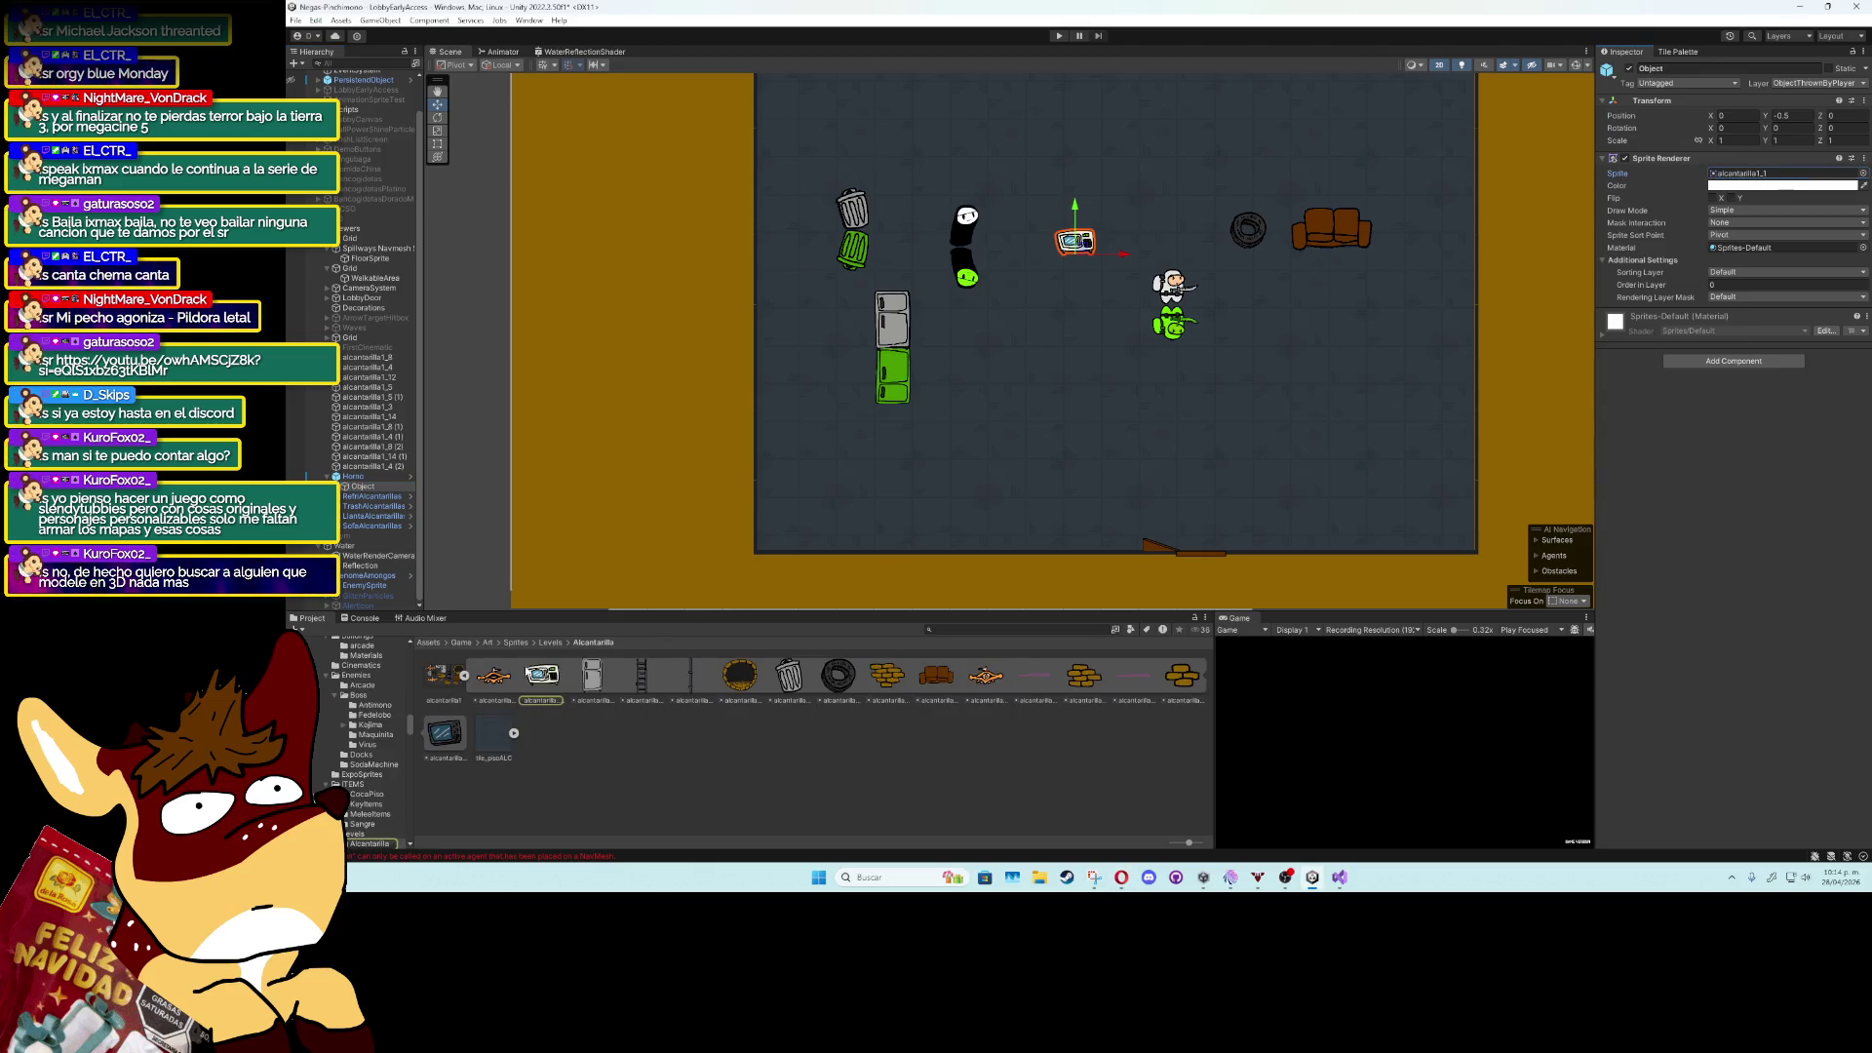
click(450, 676)
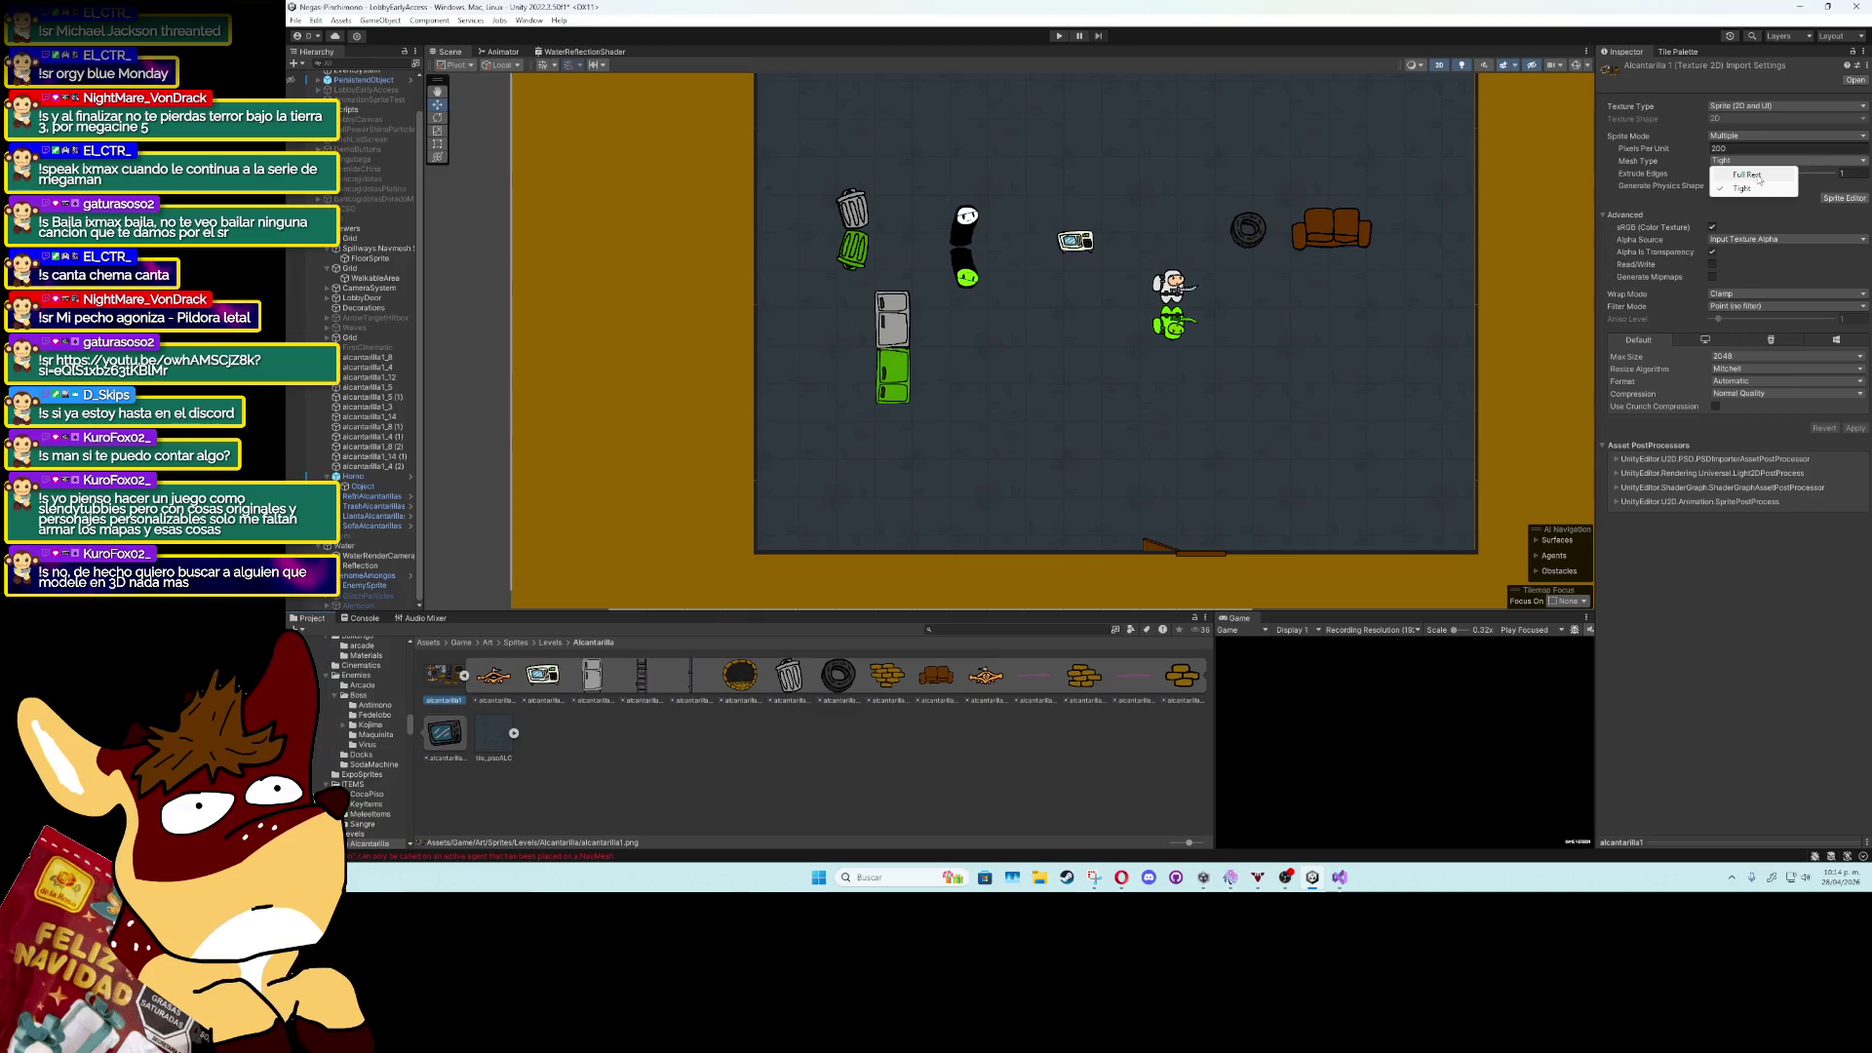
click(1746, 175)
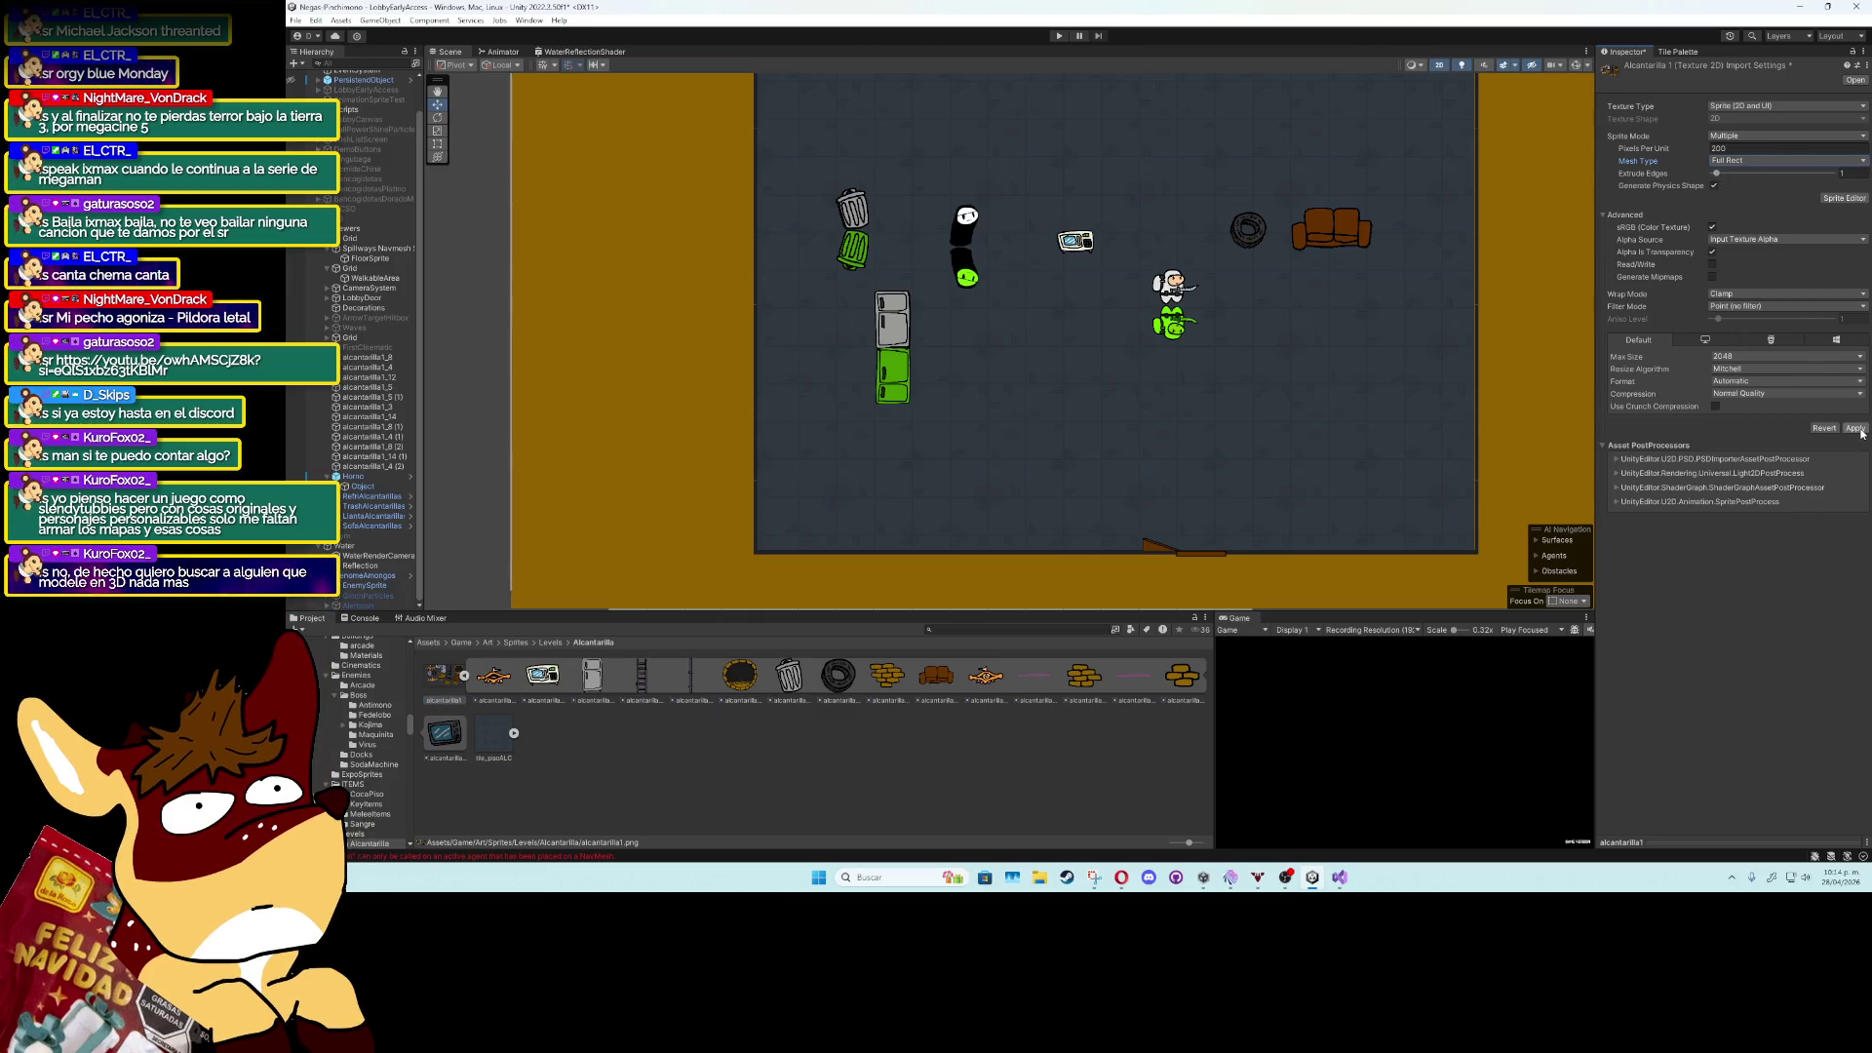
click(1857, 429)
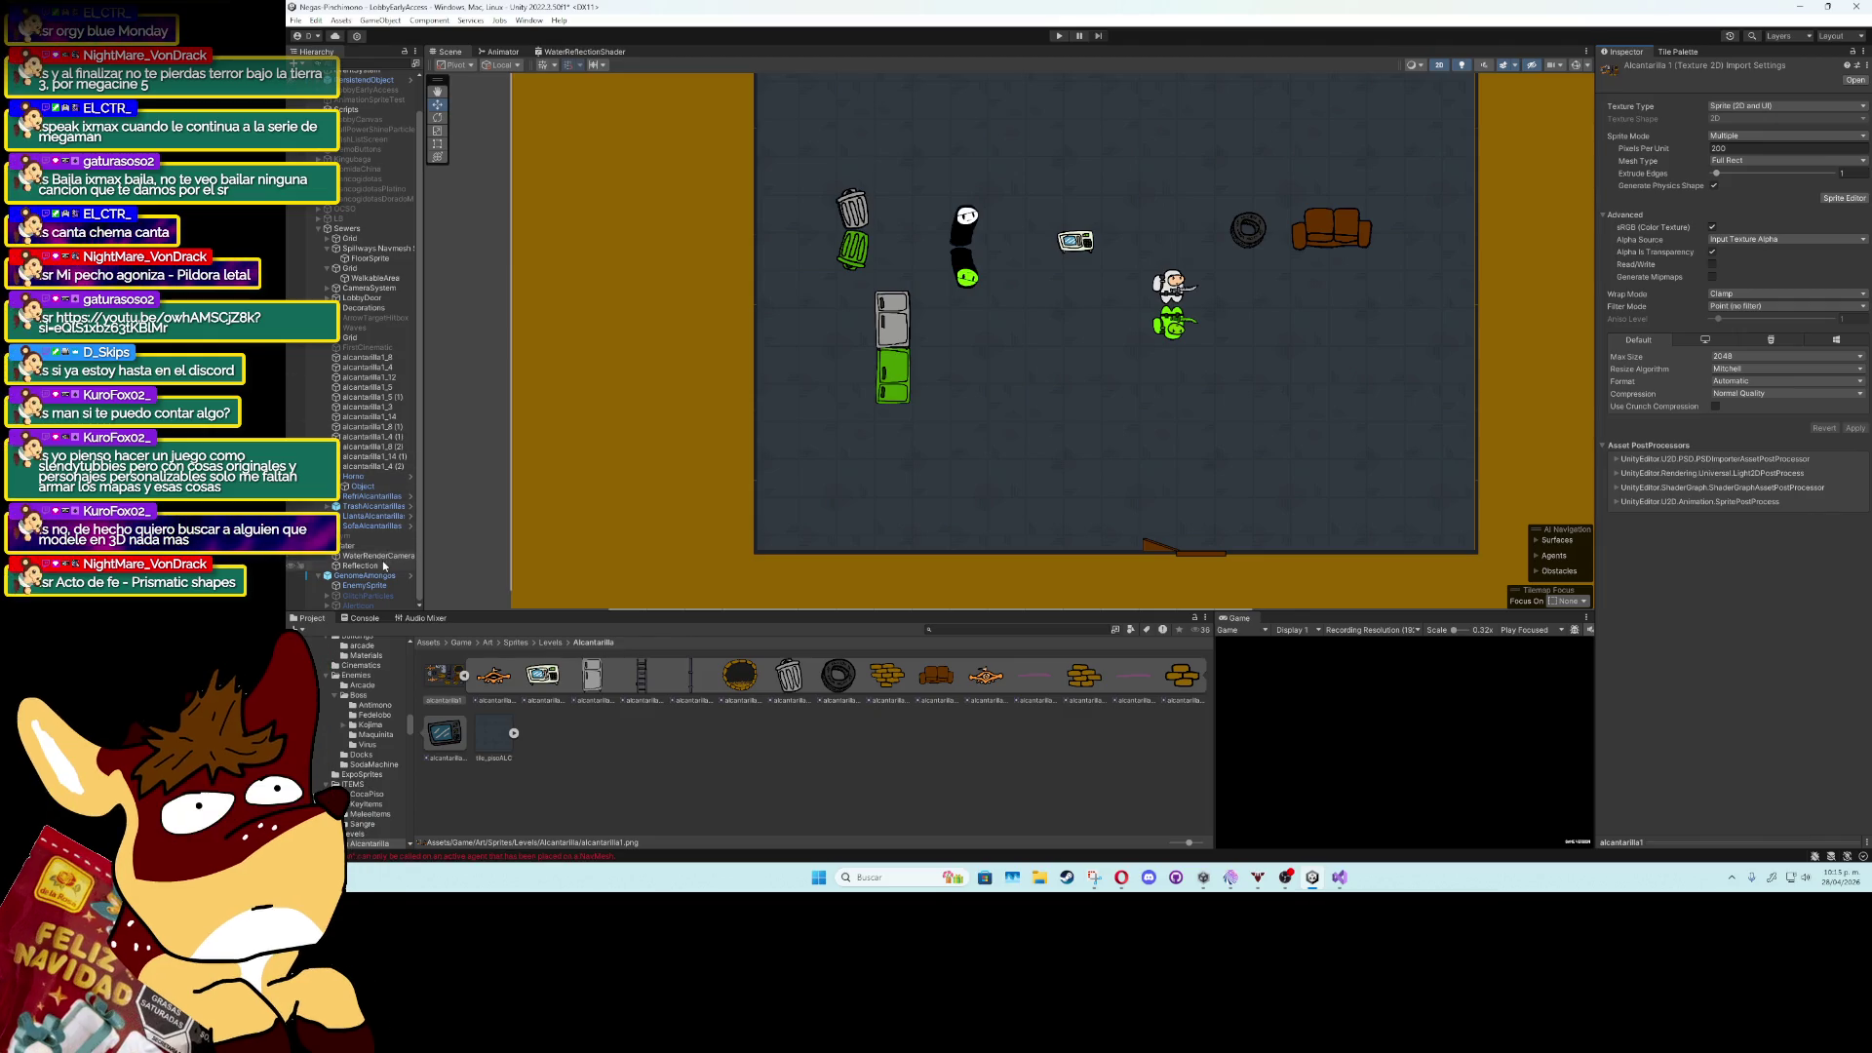
Add a Sorting Group to the TV object, undo it, and focus the Project search.
click(363, 486)
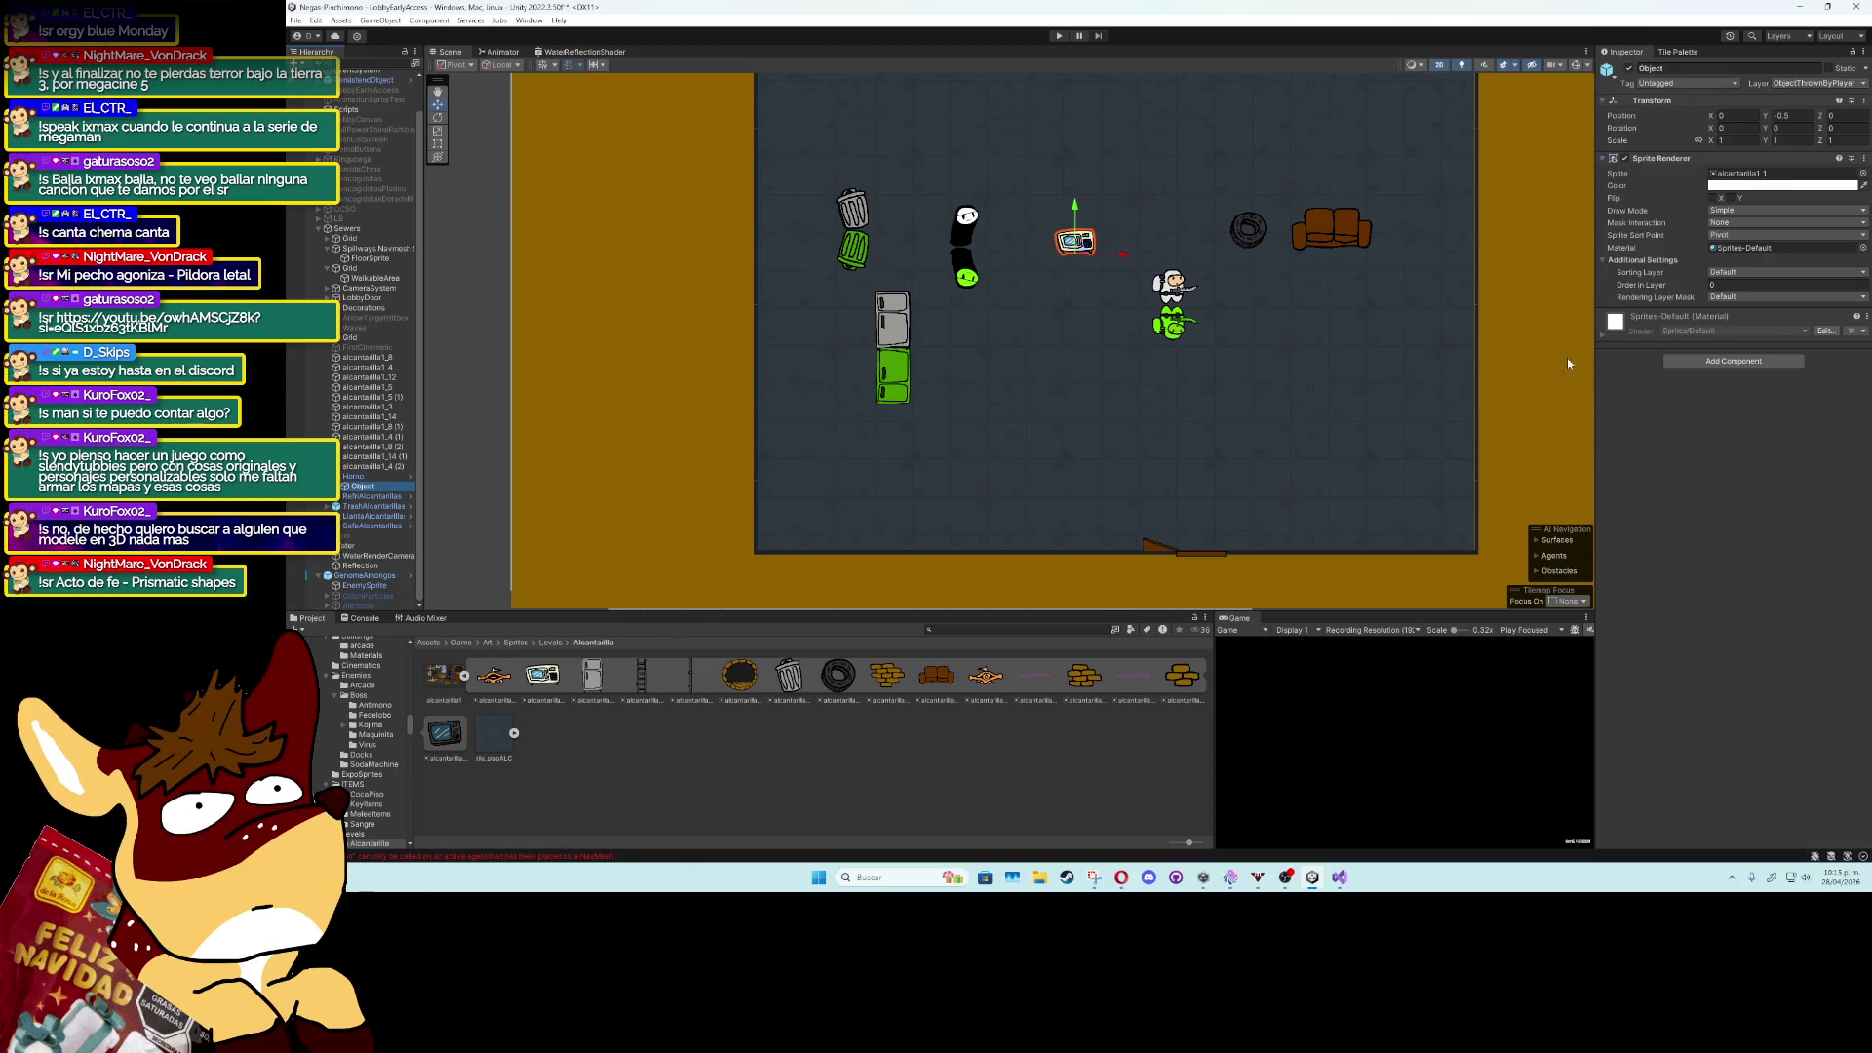
click(1733, 360)
text(sortin)
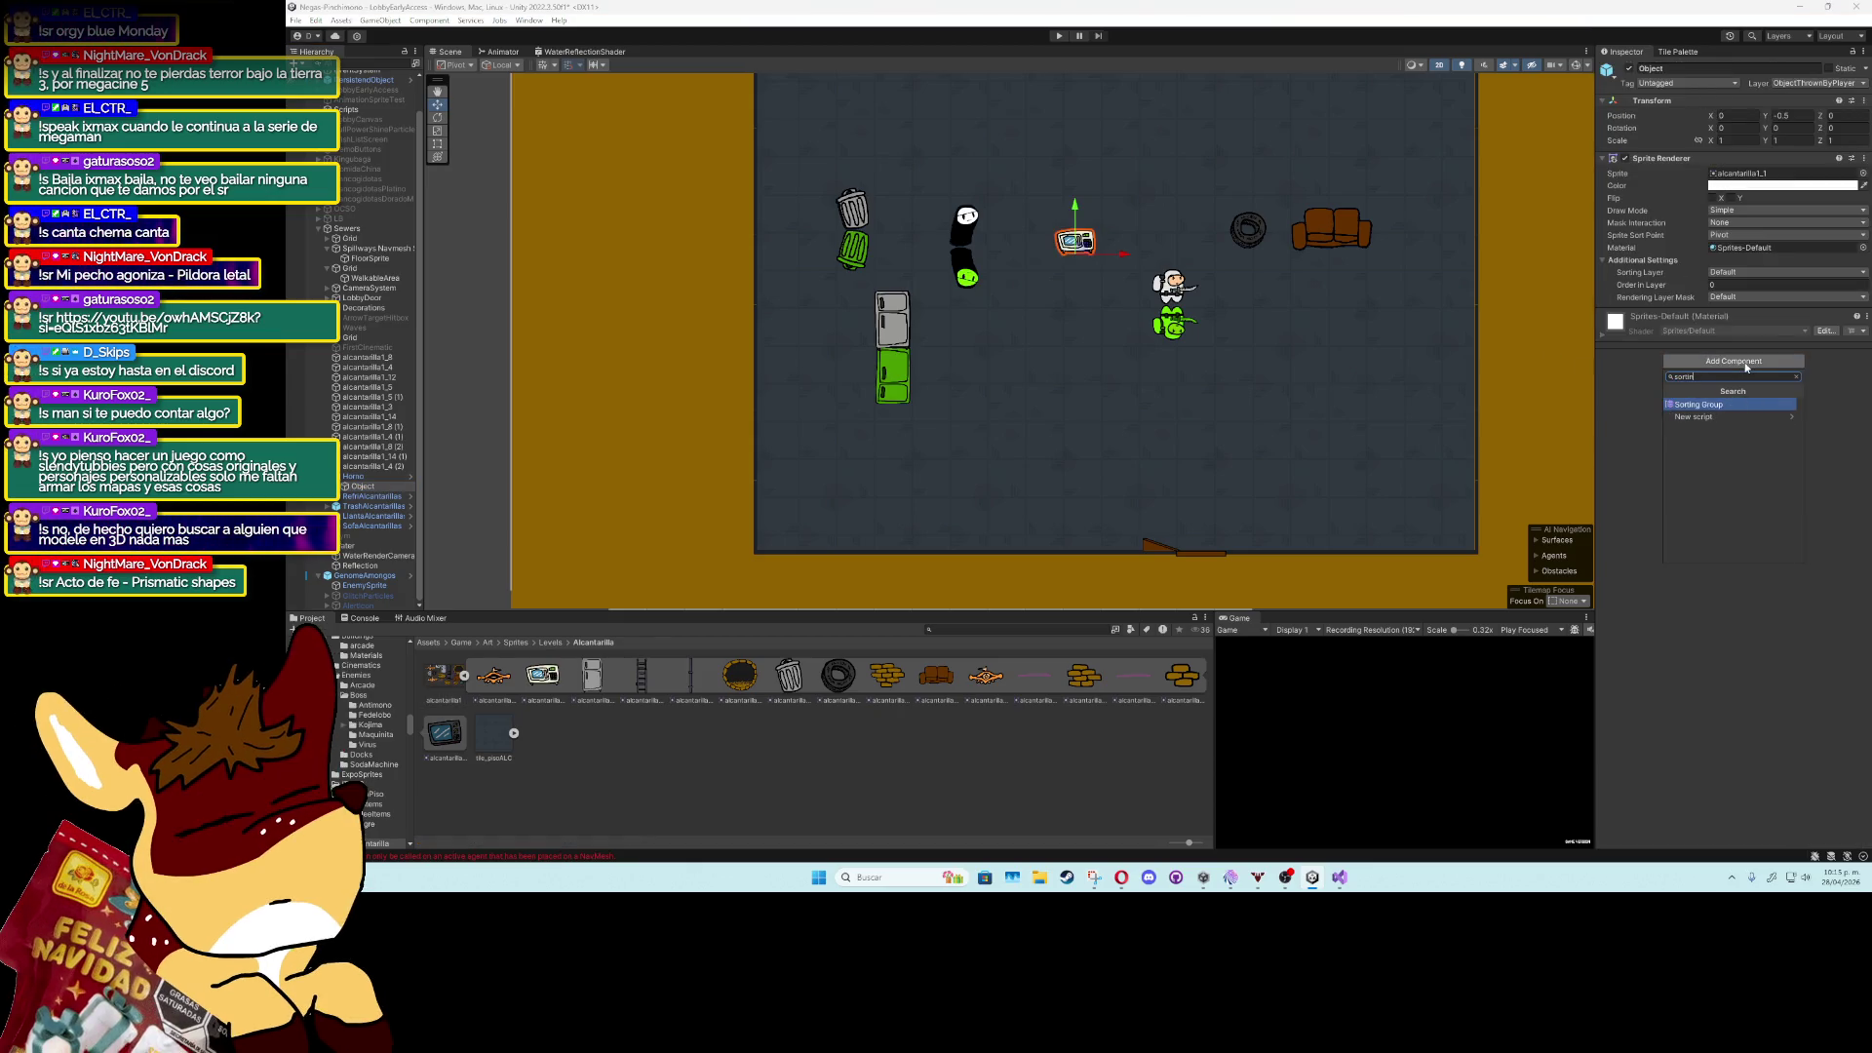
key(Return)
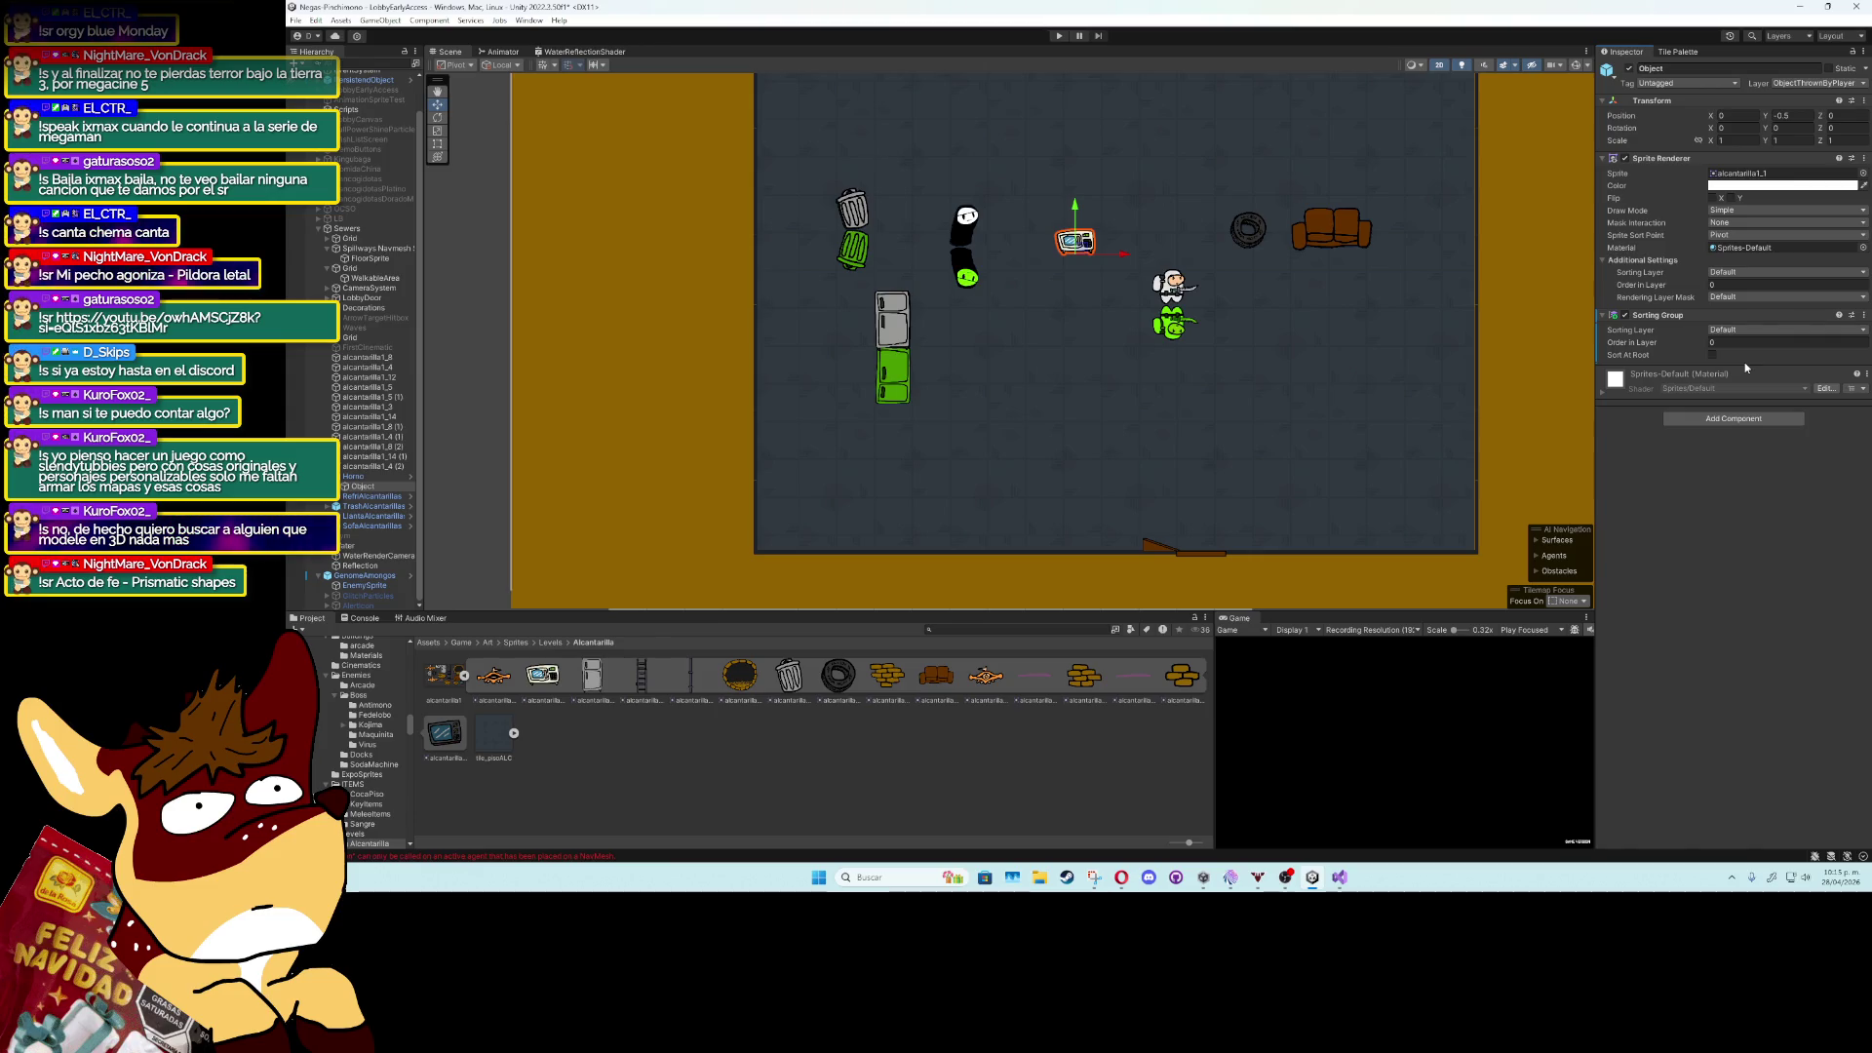
key(ctrl+z)
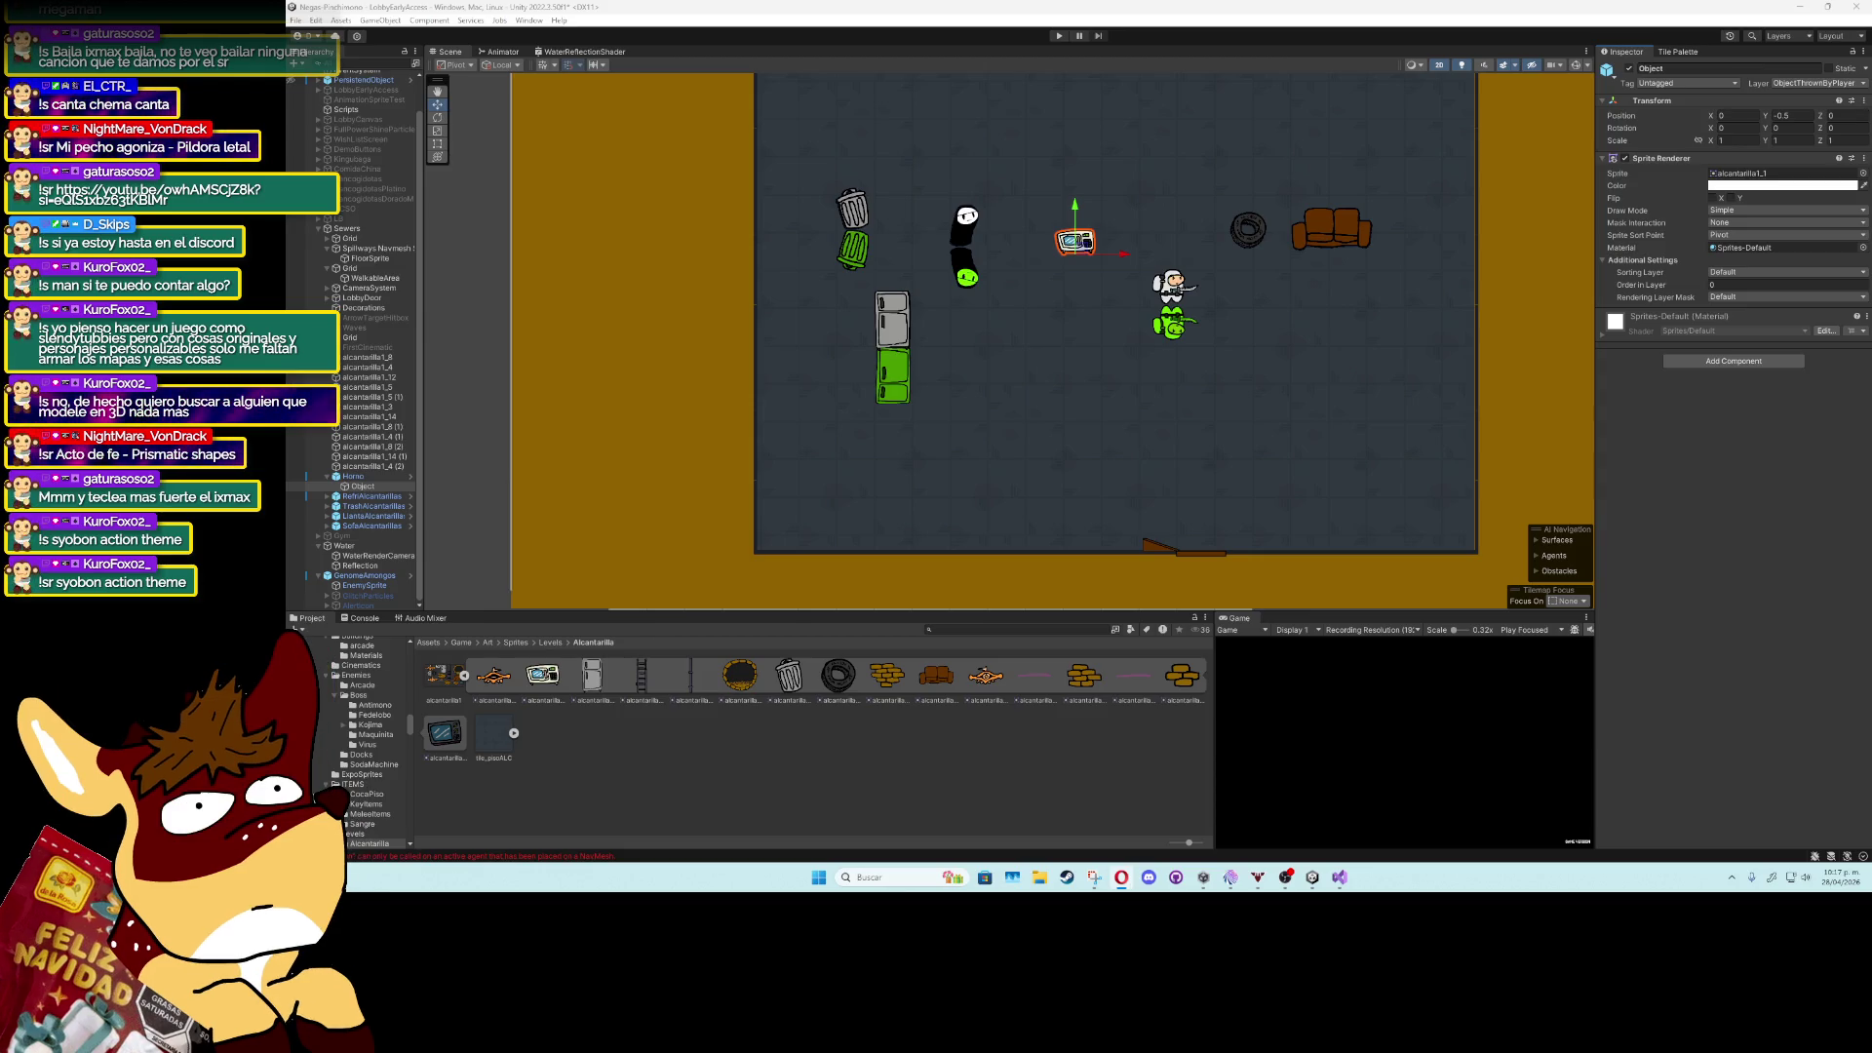
click(952, 629)
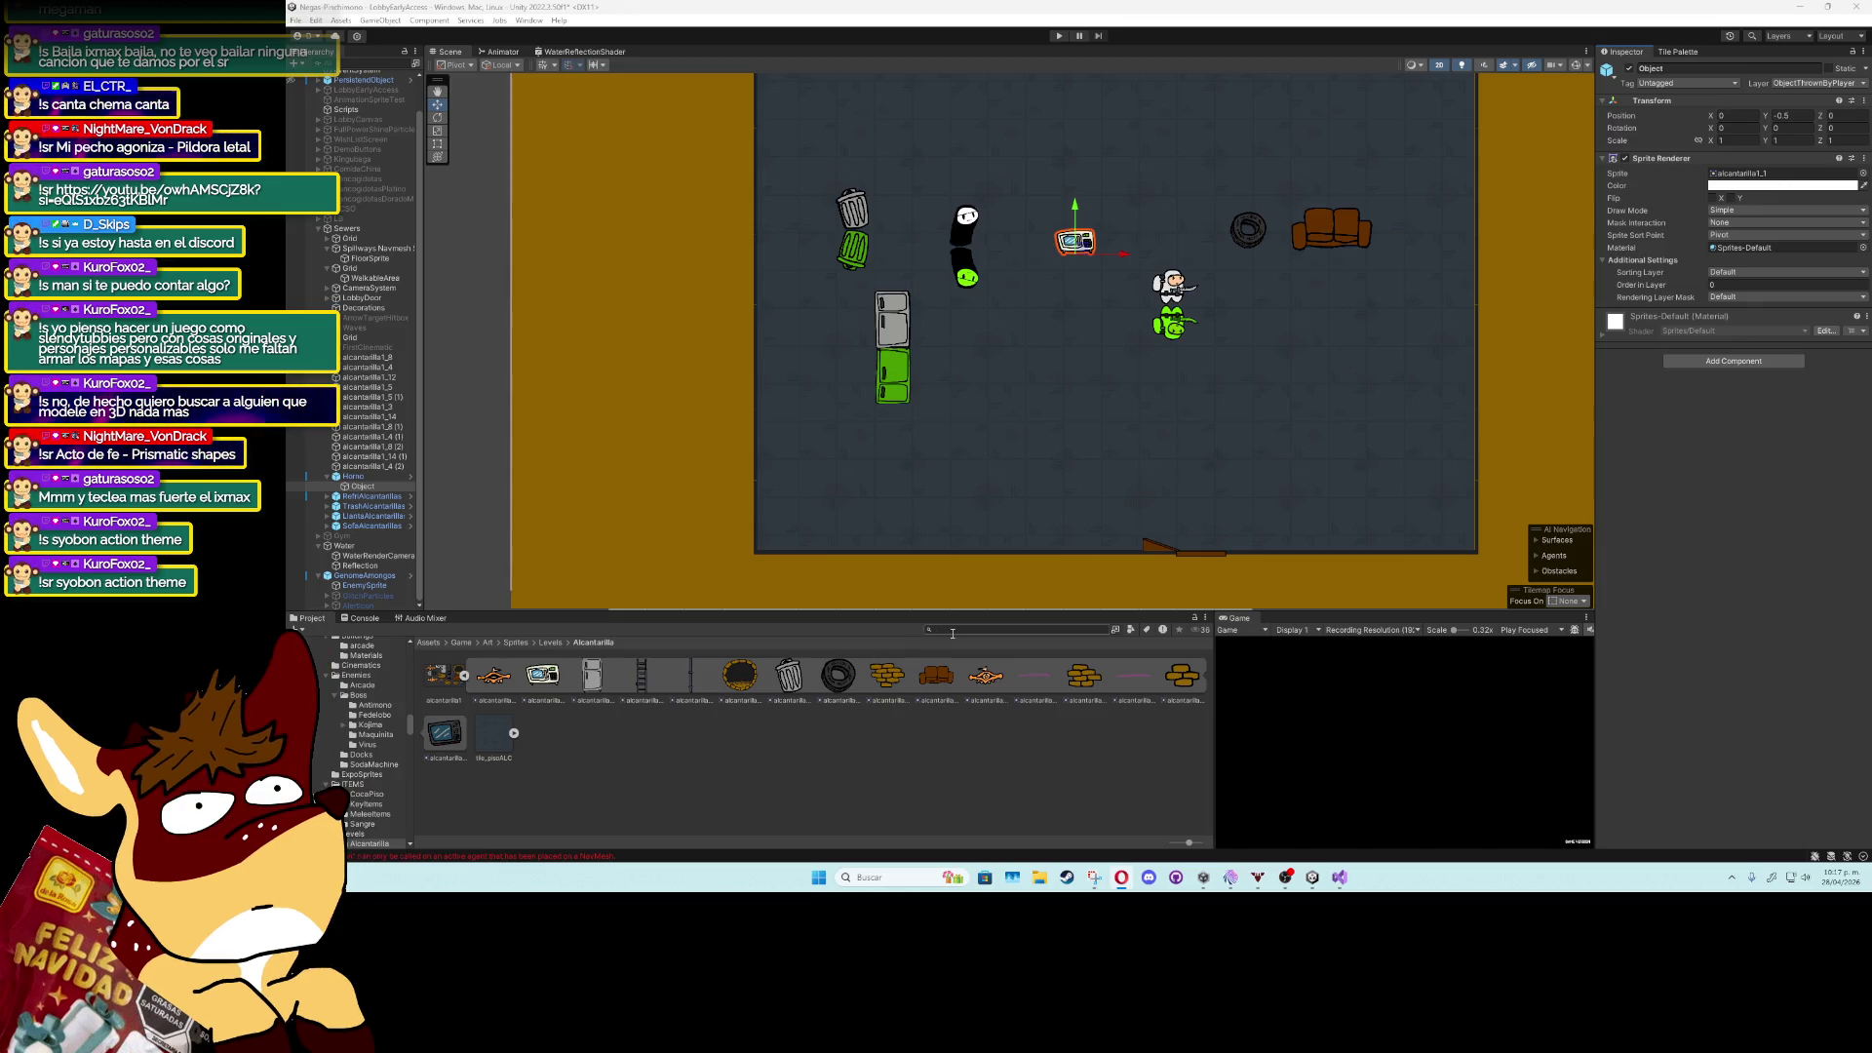
Search 'render', select ReflectRender, and check its Depth Test, leaving Less Equal.
text(render)
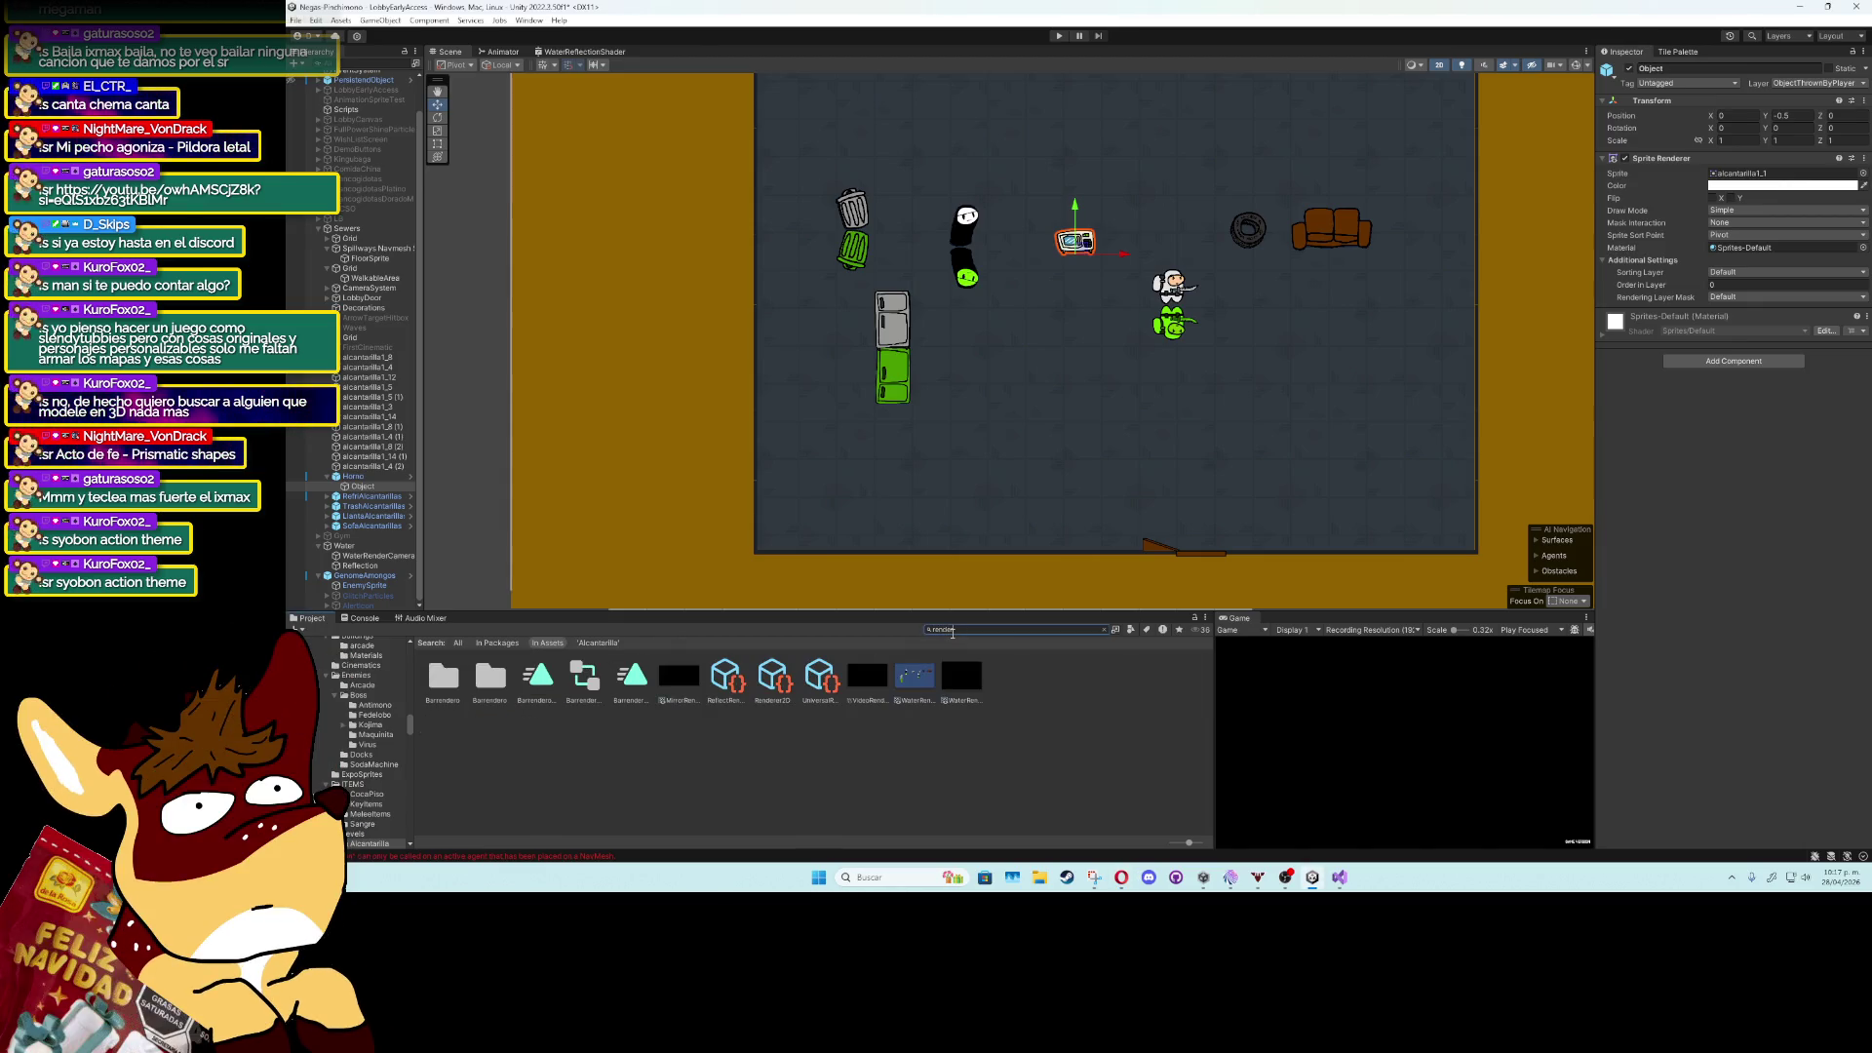
click(738, 681)
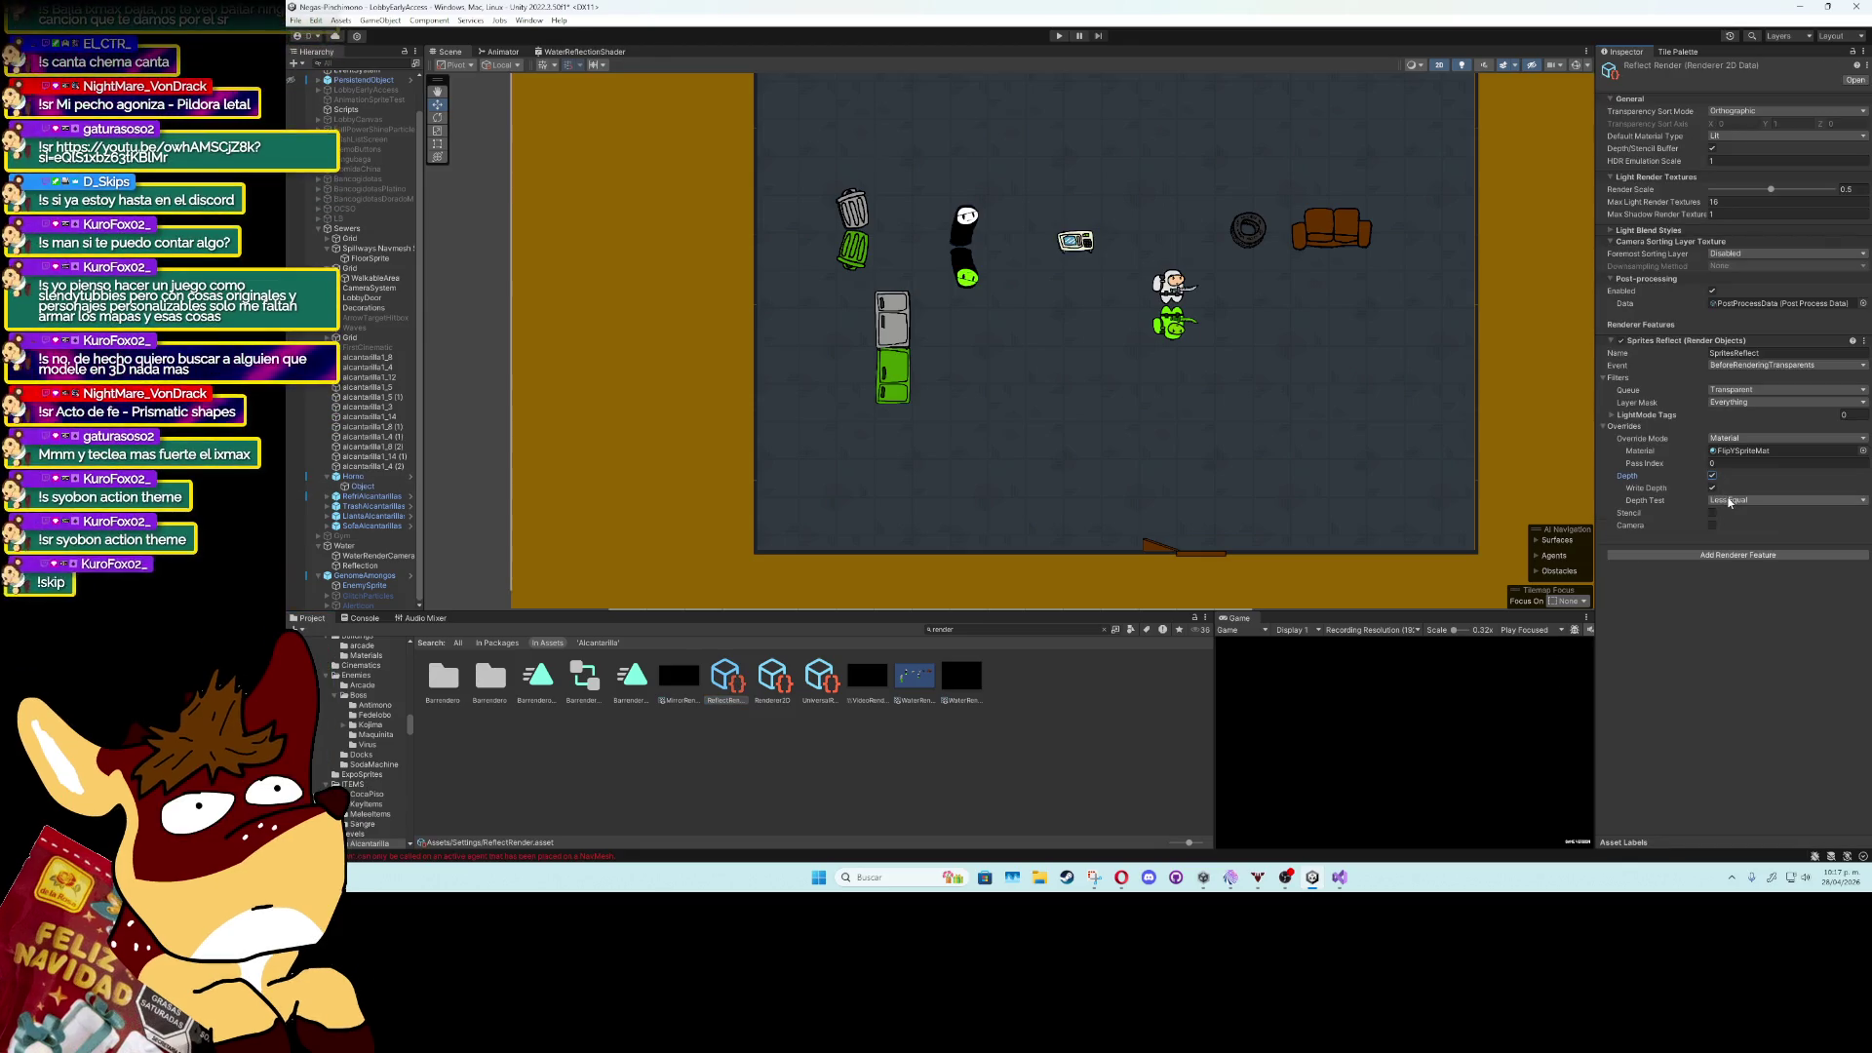
click(1736, 503)
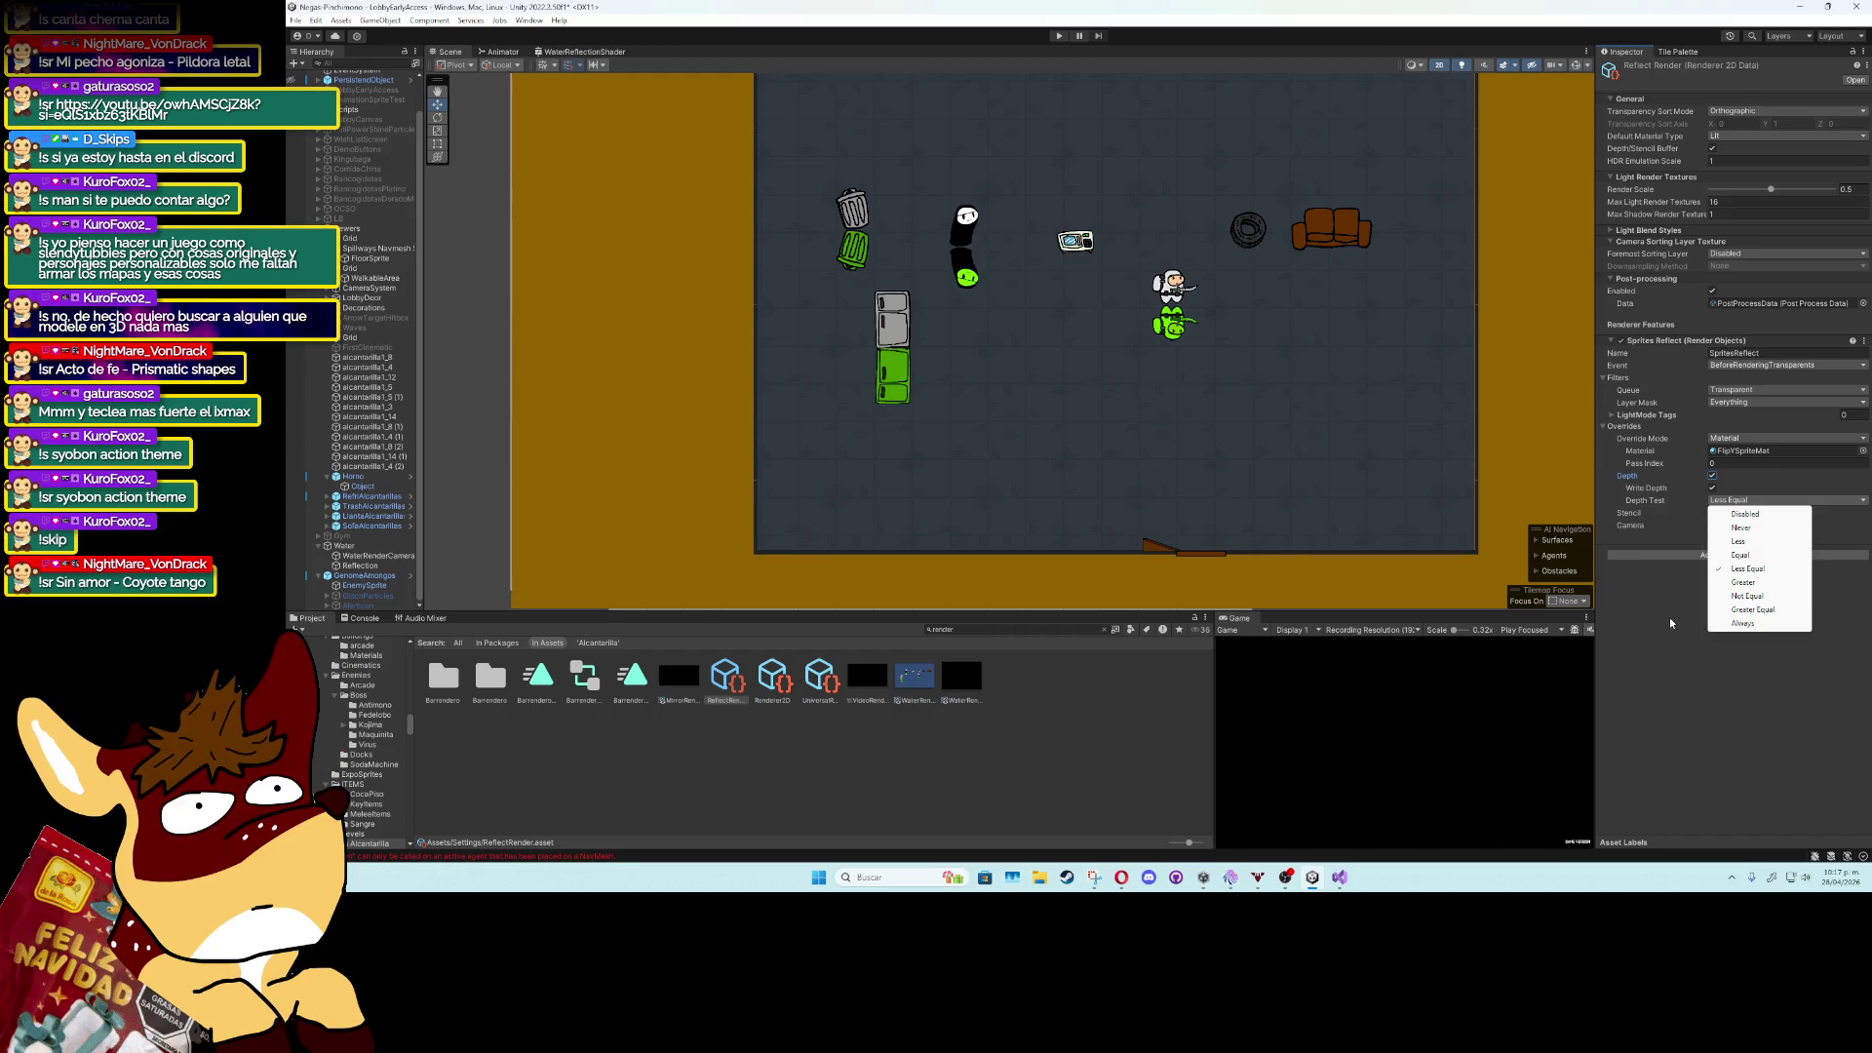
click(1691, 581)
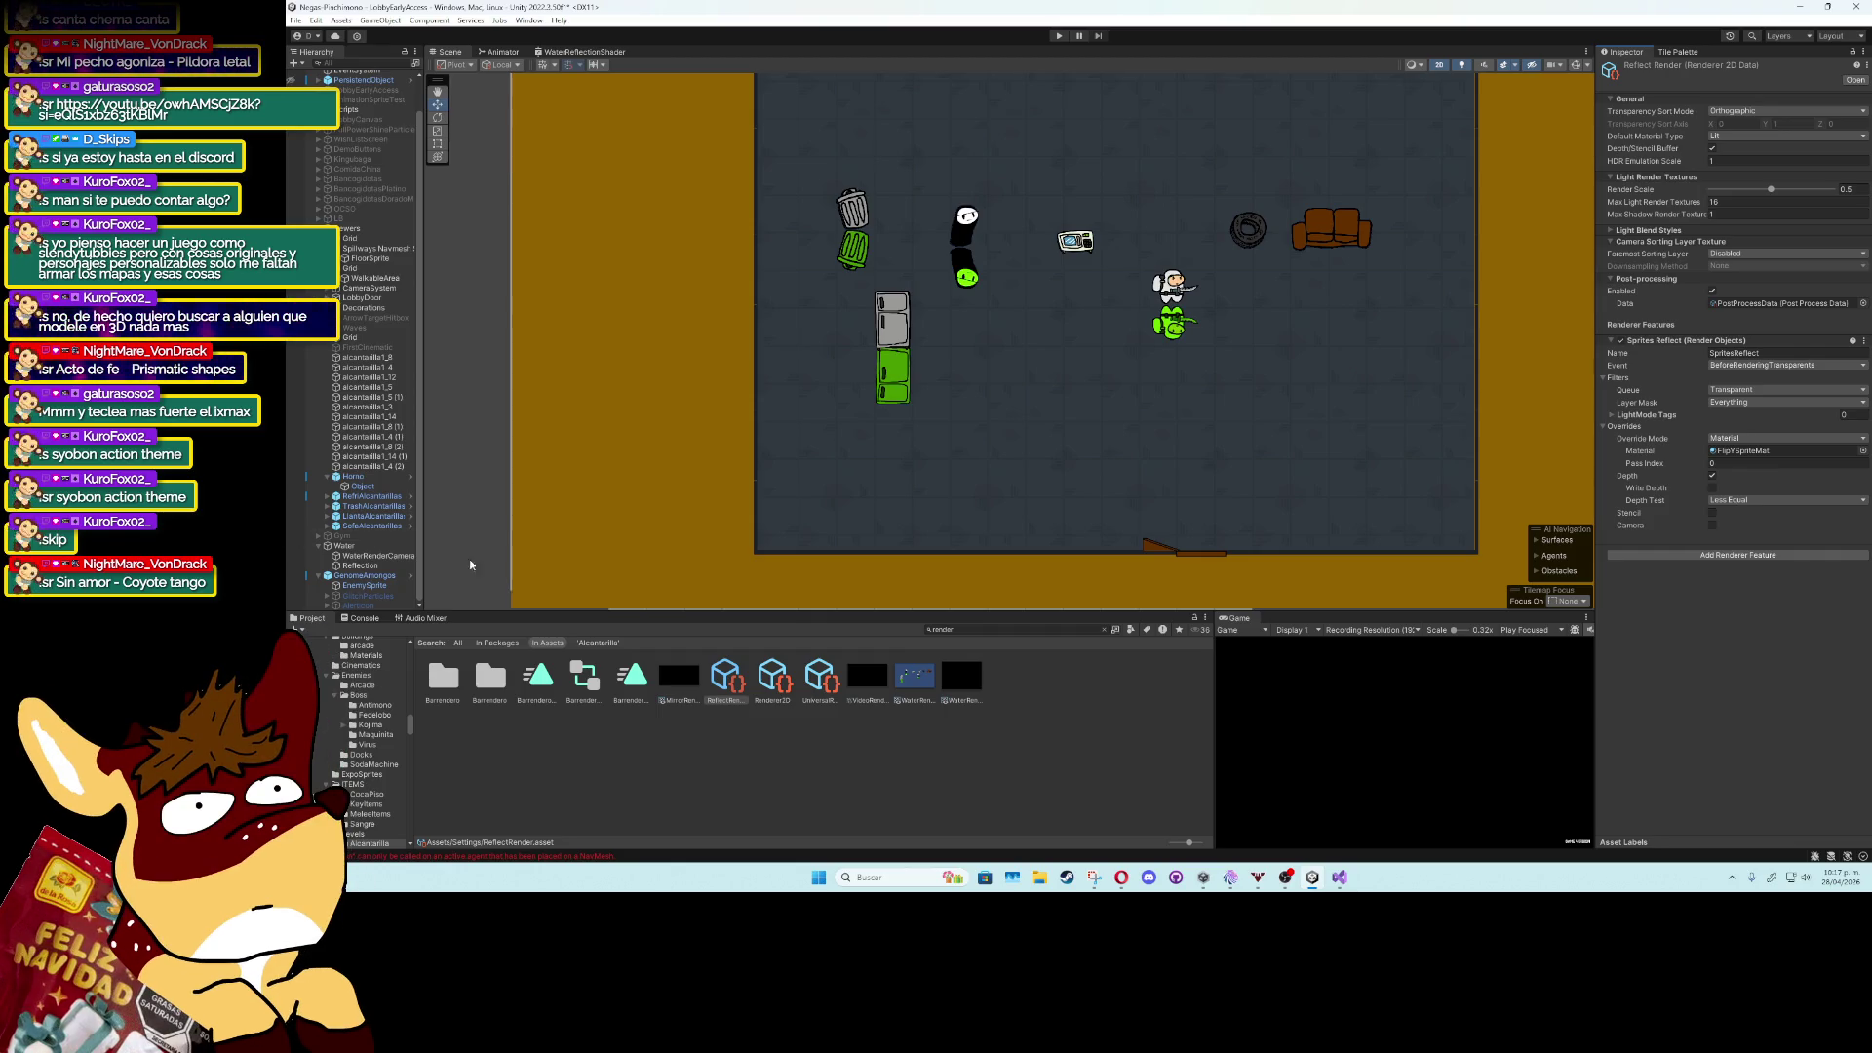
Inspect the WaterRenderCamera, then close Unity, saving the modified scene.
click(354, 557)
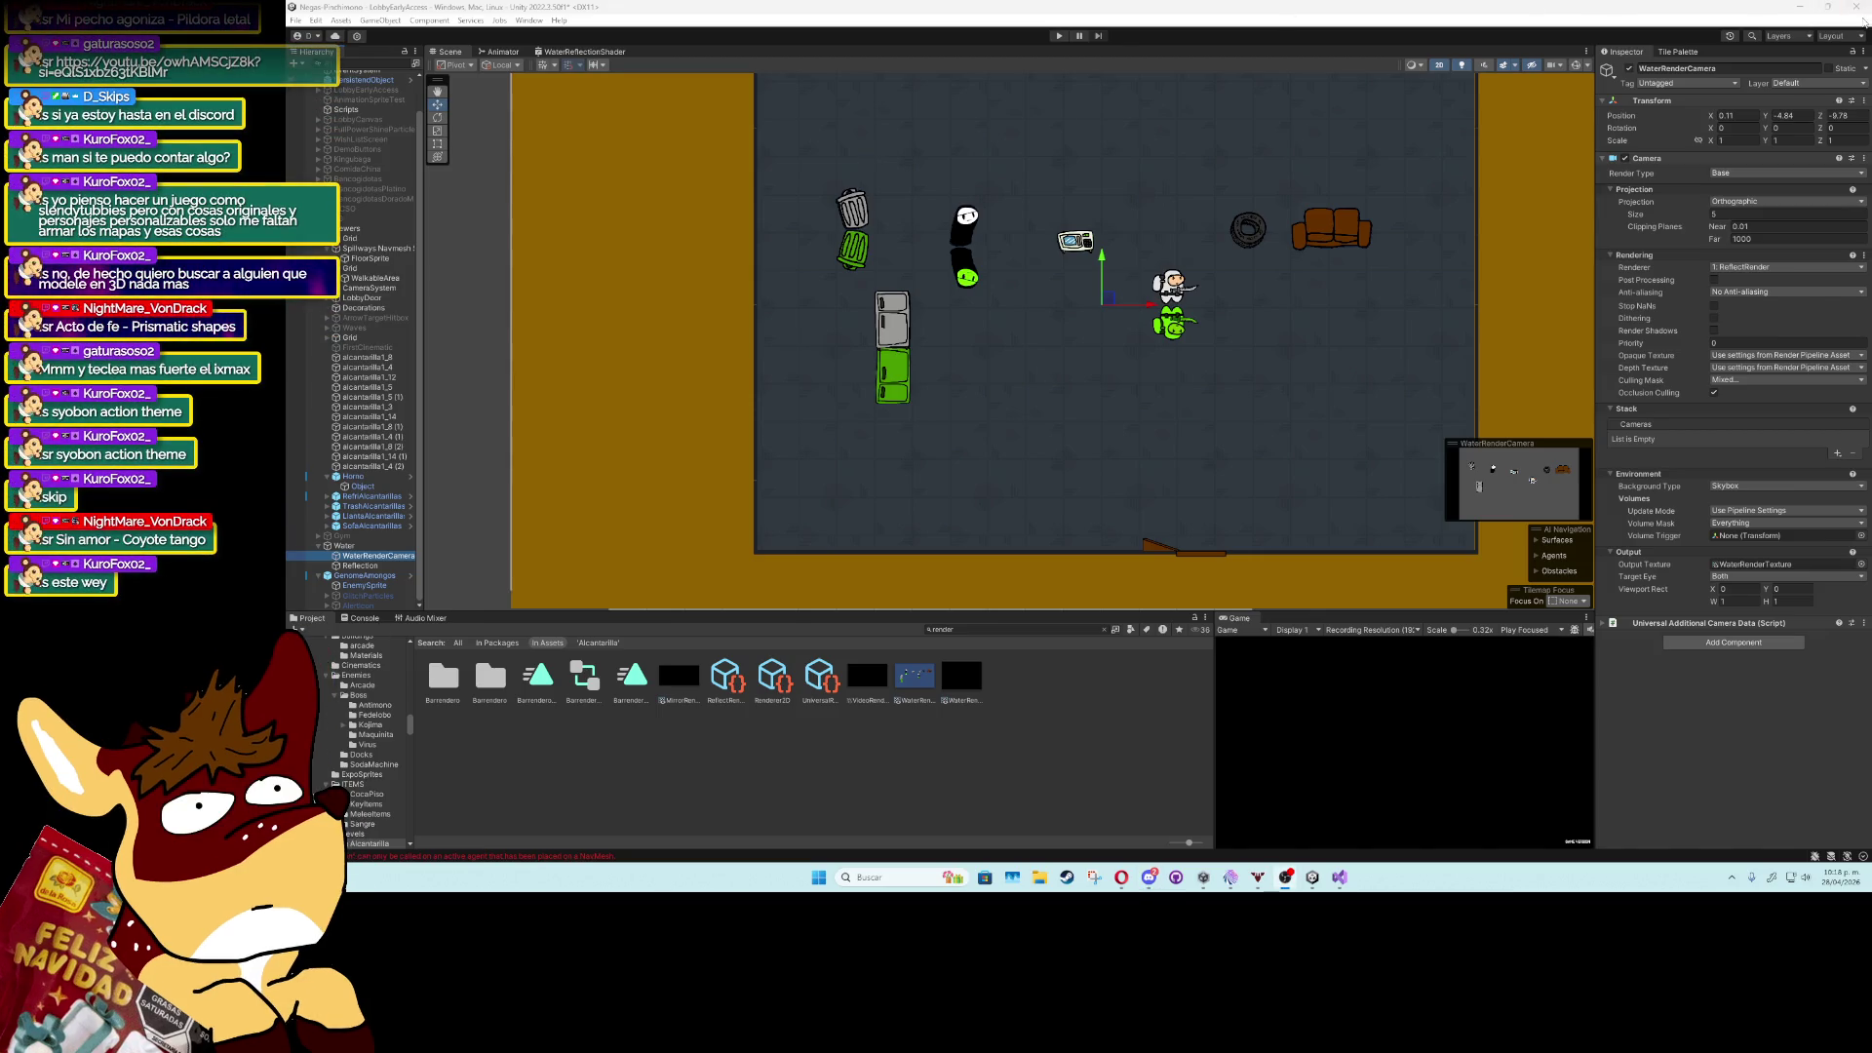
click(1864, 5)
click(1078, 461)
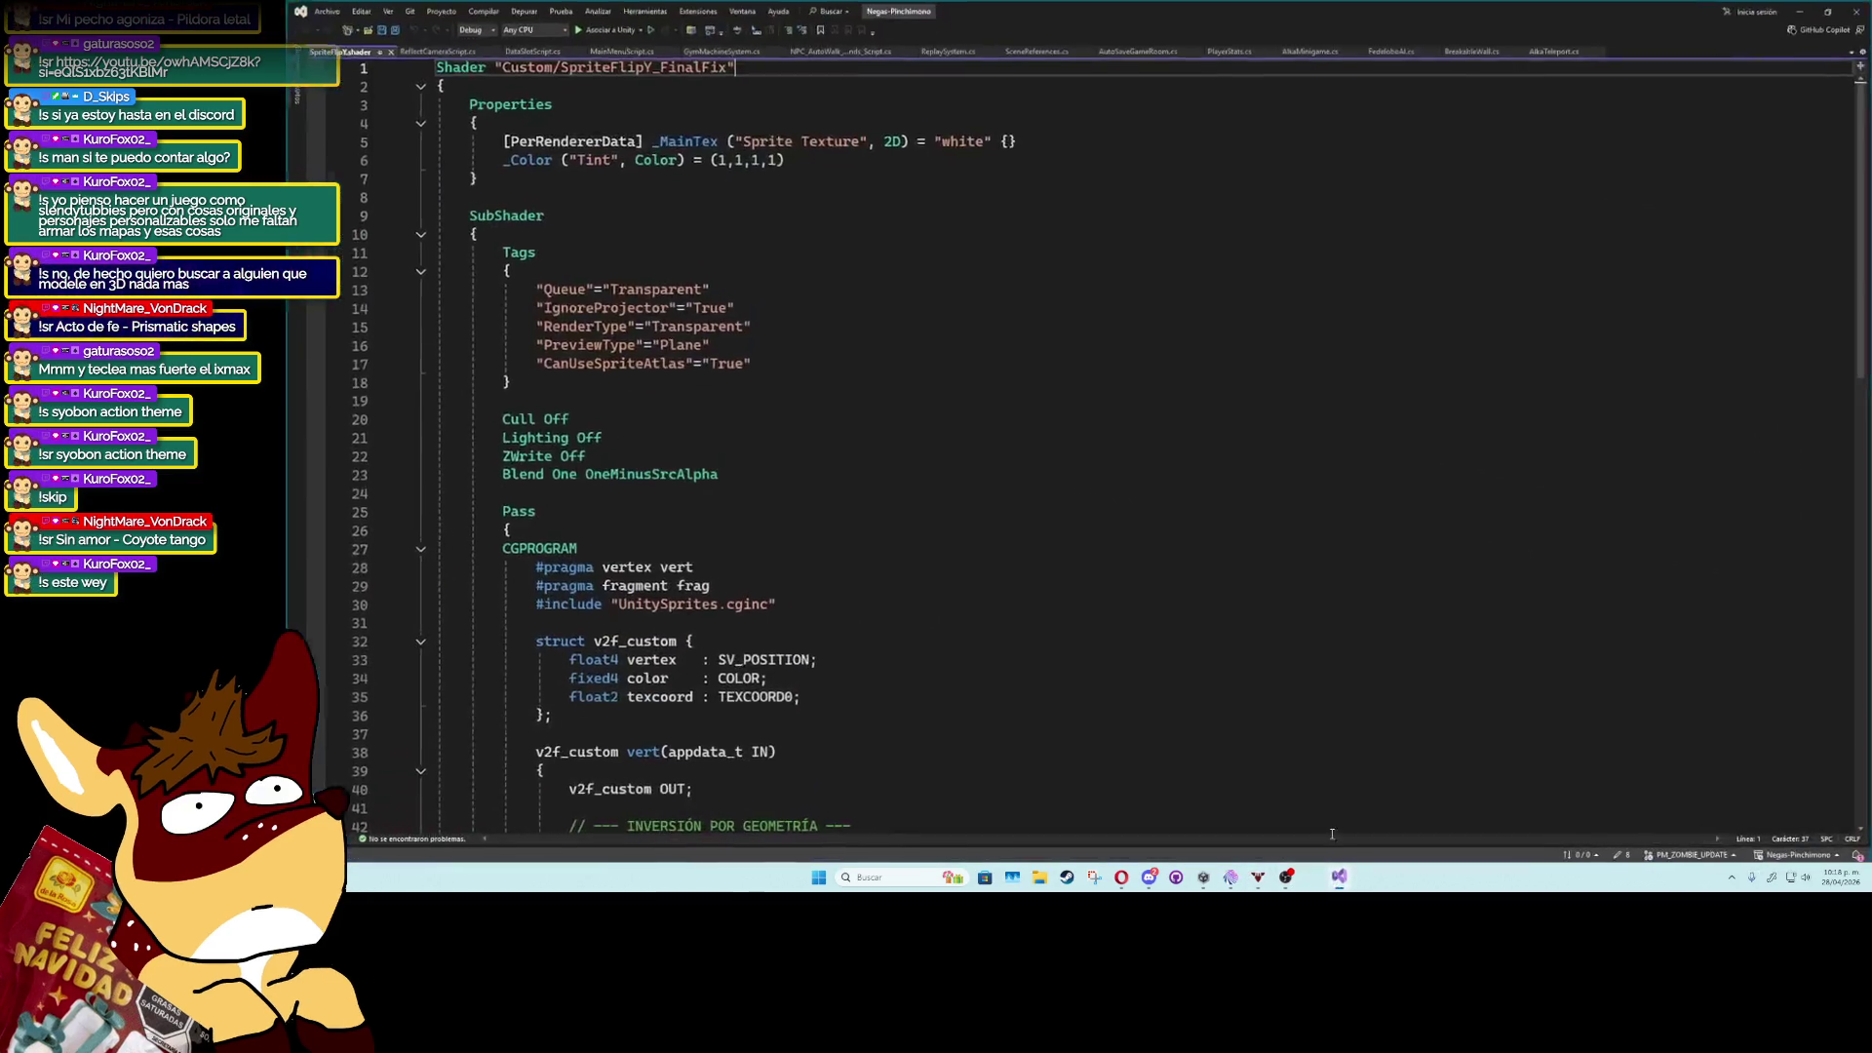
Close Visual Studio and launch Slendytubbies III from its configuration window.
key(alt+F4)
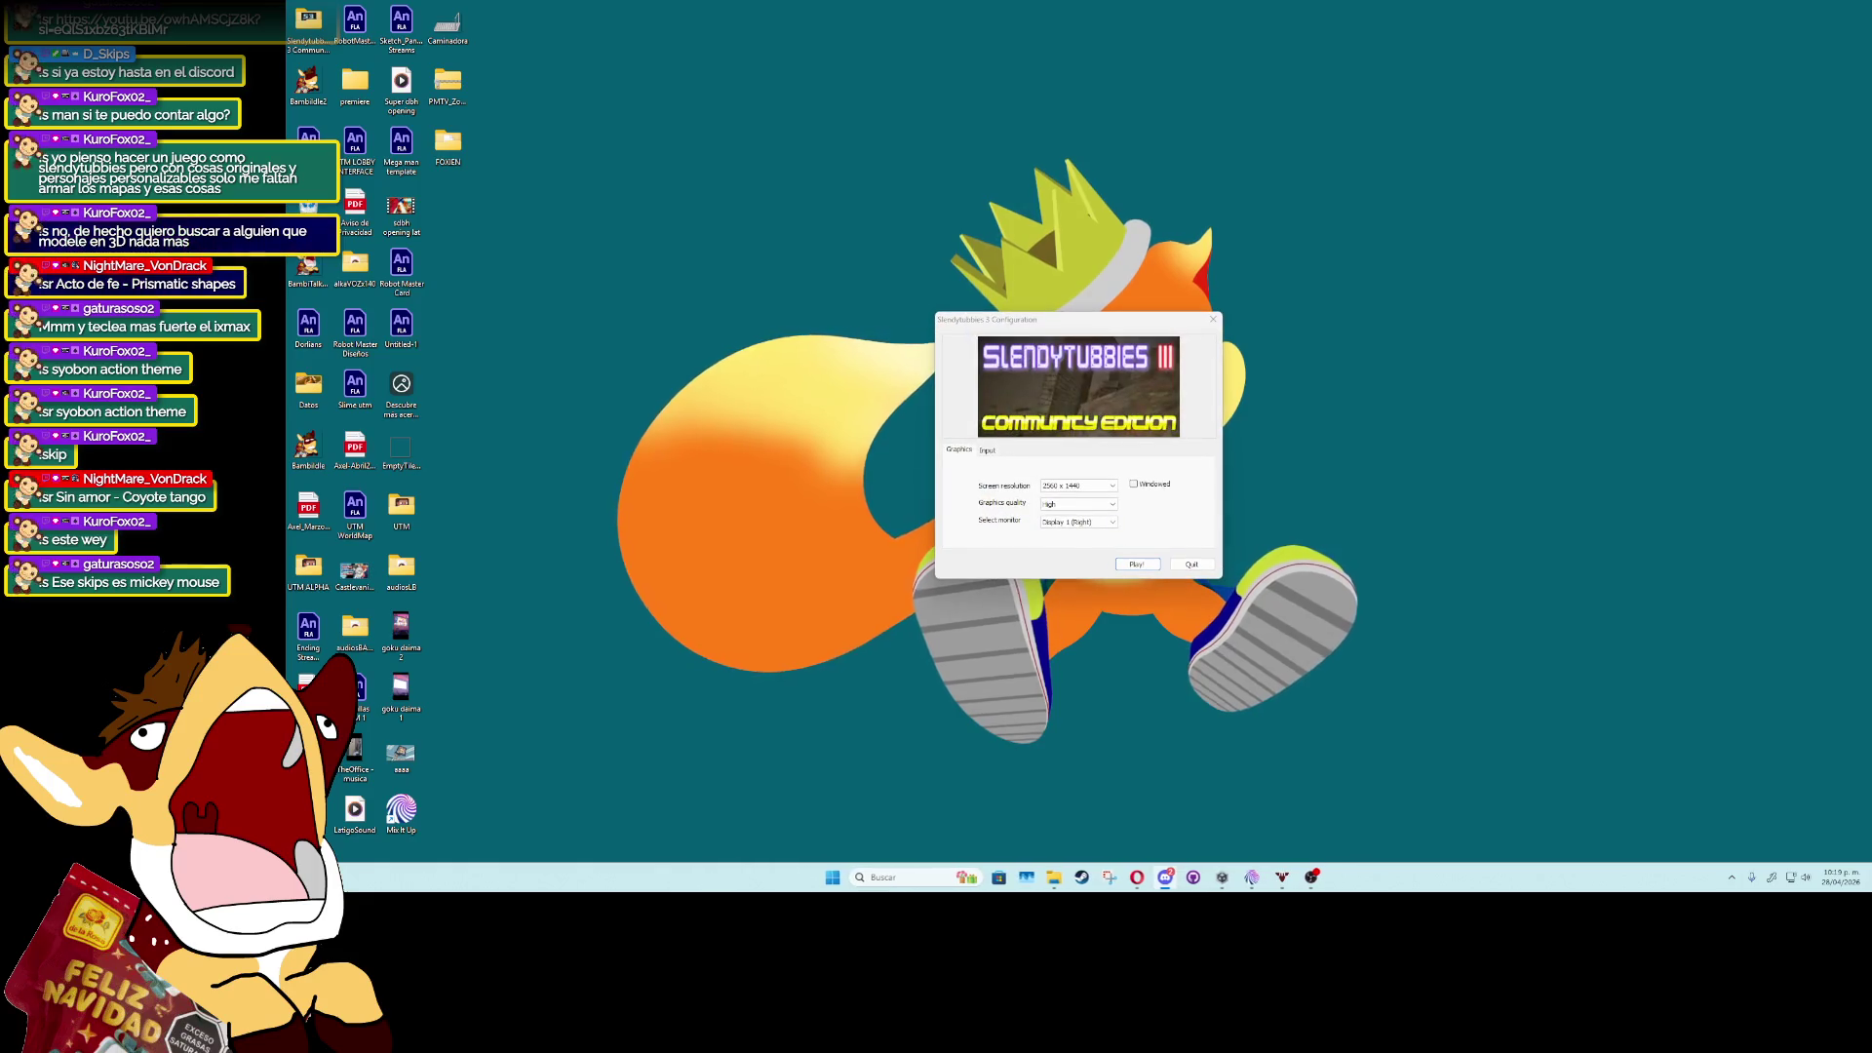
click(1136, 564)
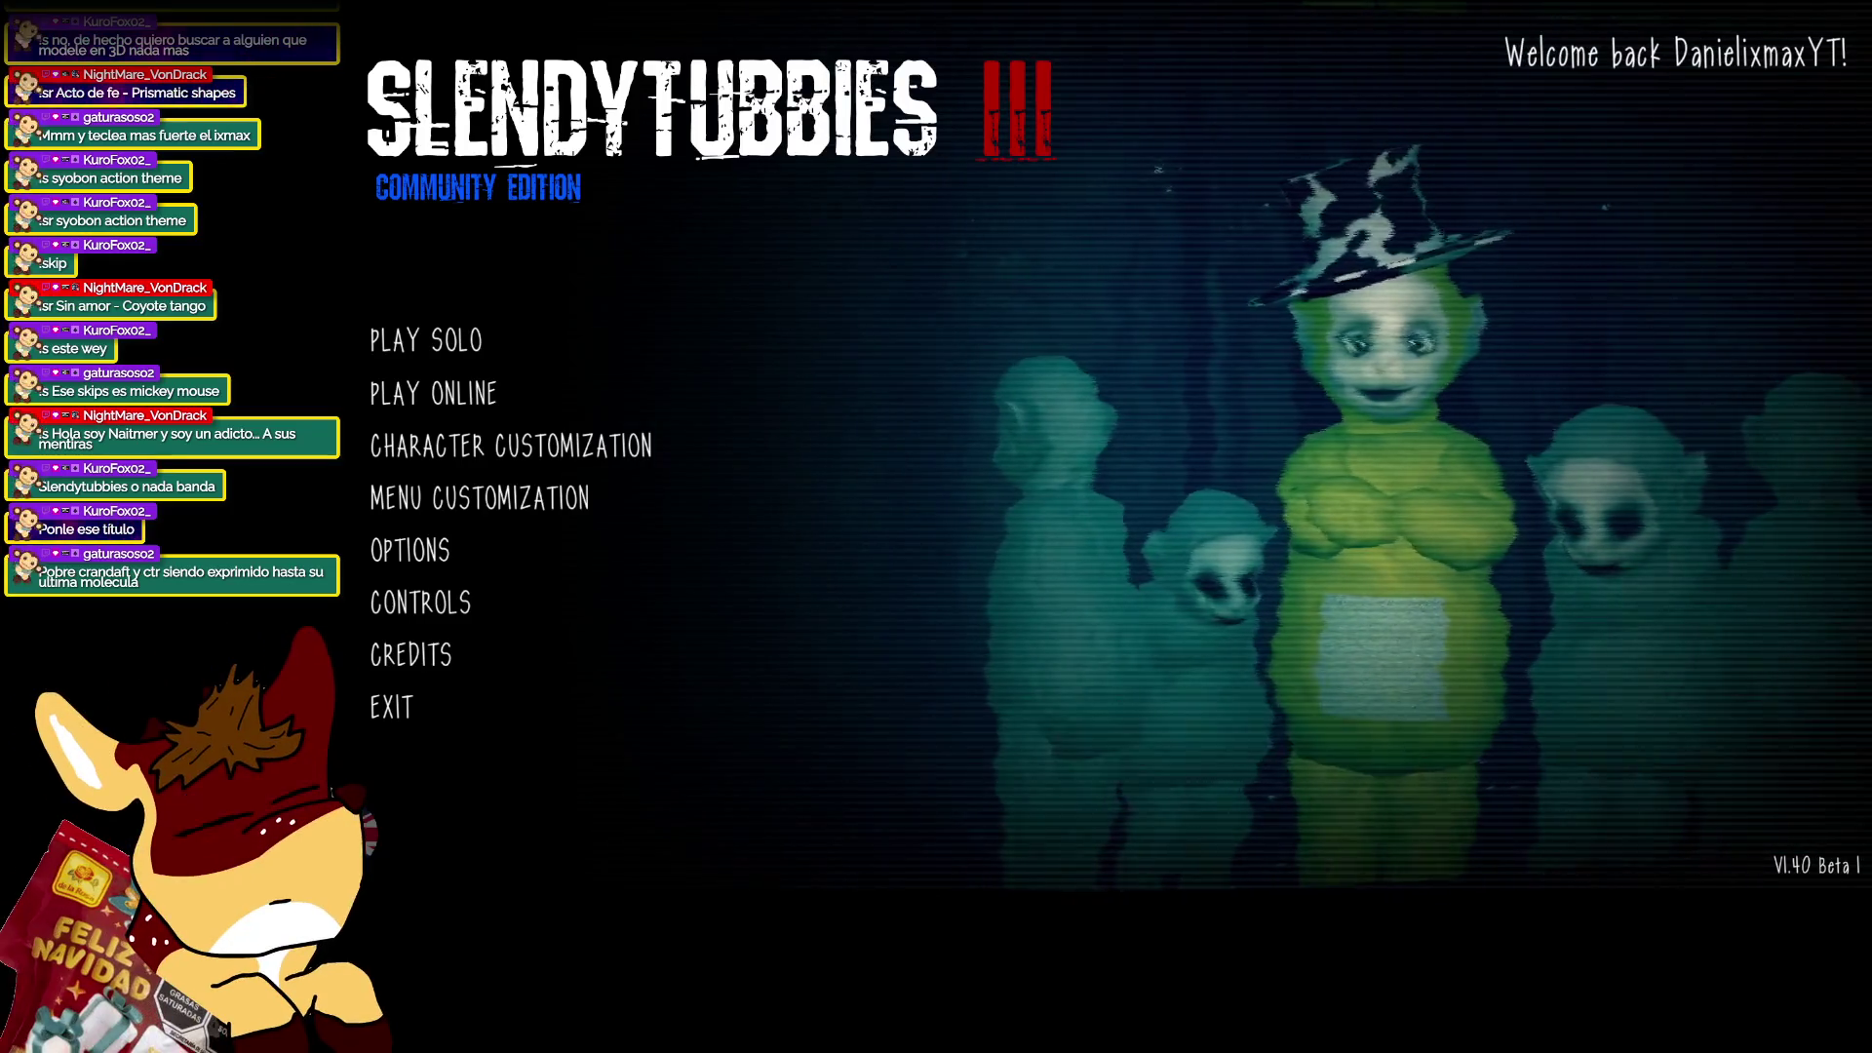
Alt+Tab from the Slendytubbies III main menu back to the Windows desktop.
key(alt+Tab)
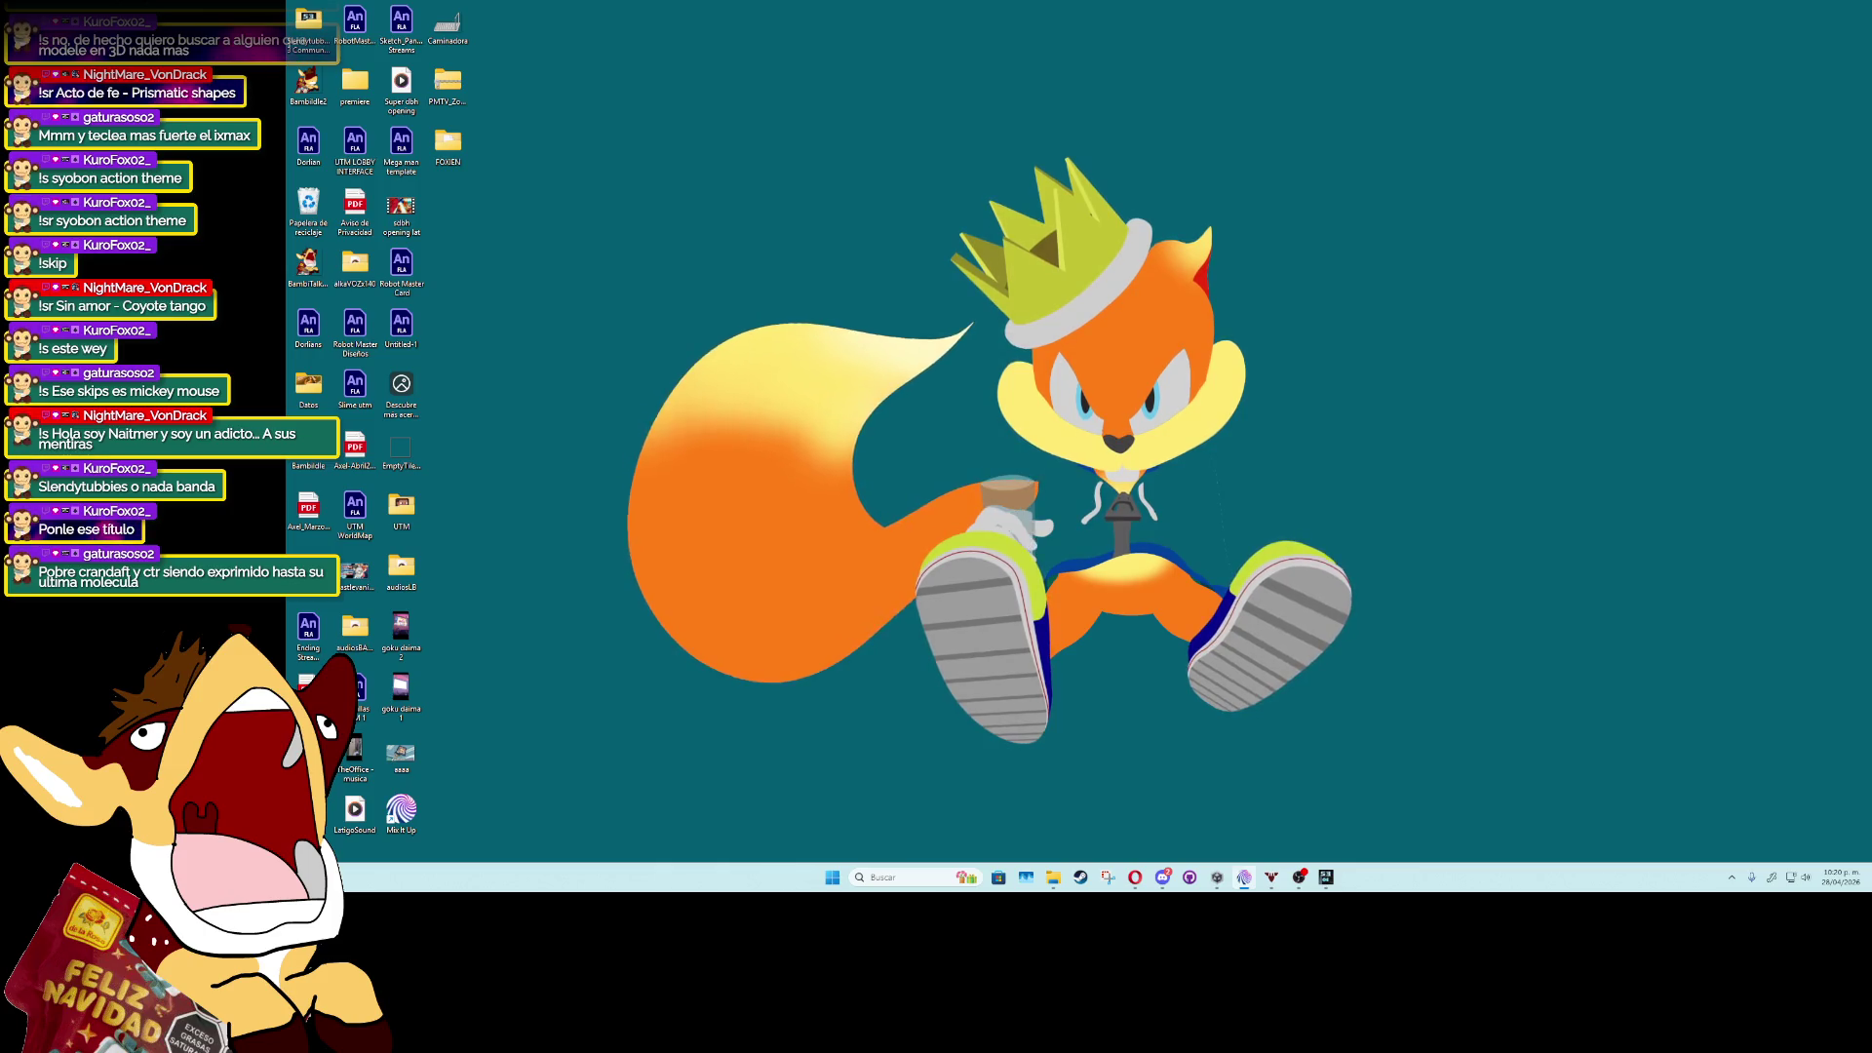
Open Windows sound mixer options via a 'mez' search, then the game's online server list.
key(super)
text(me)
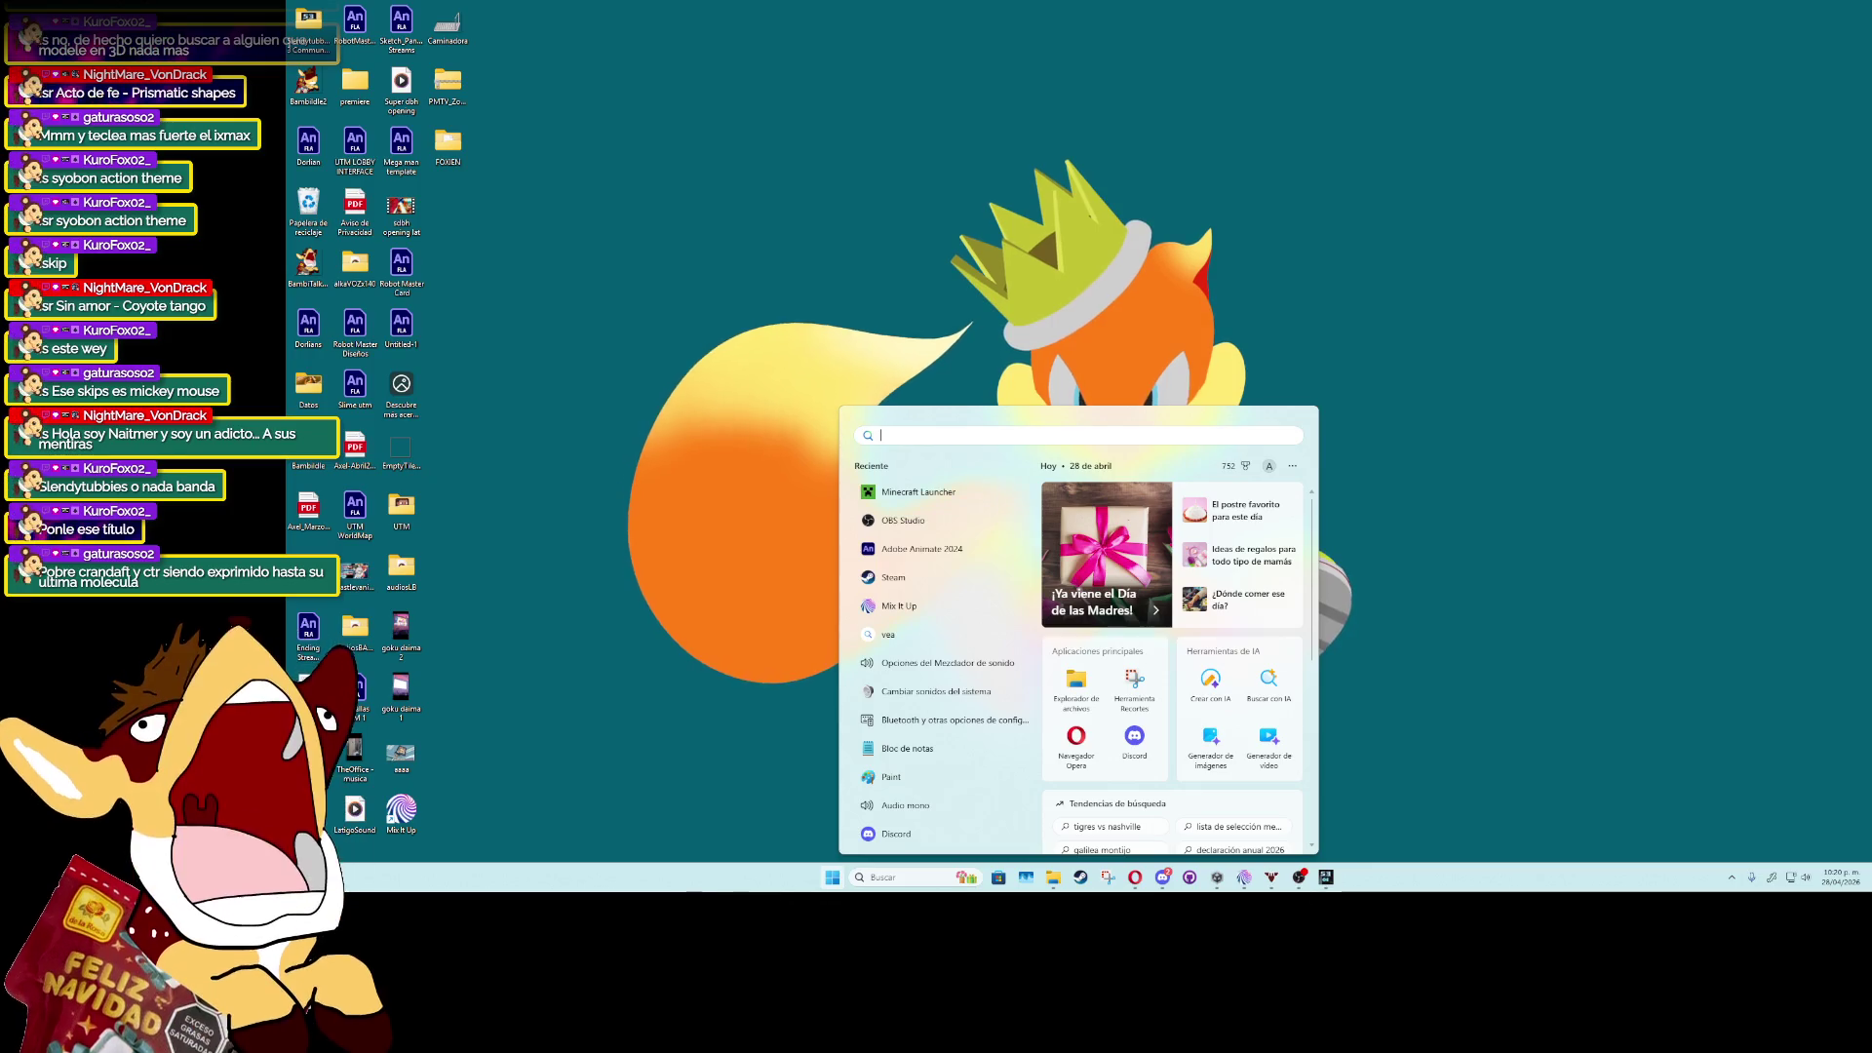
key(Escape)
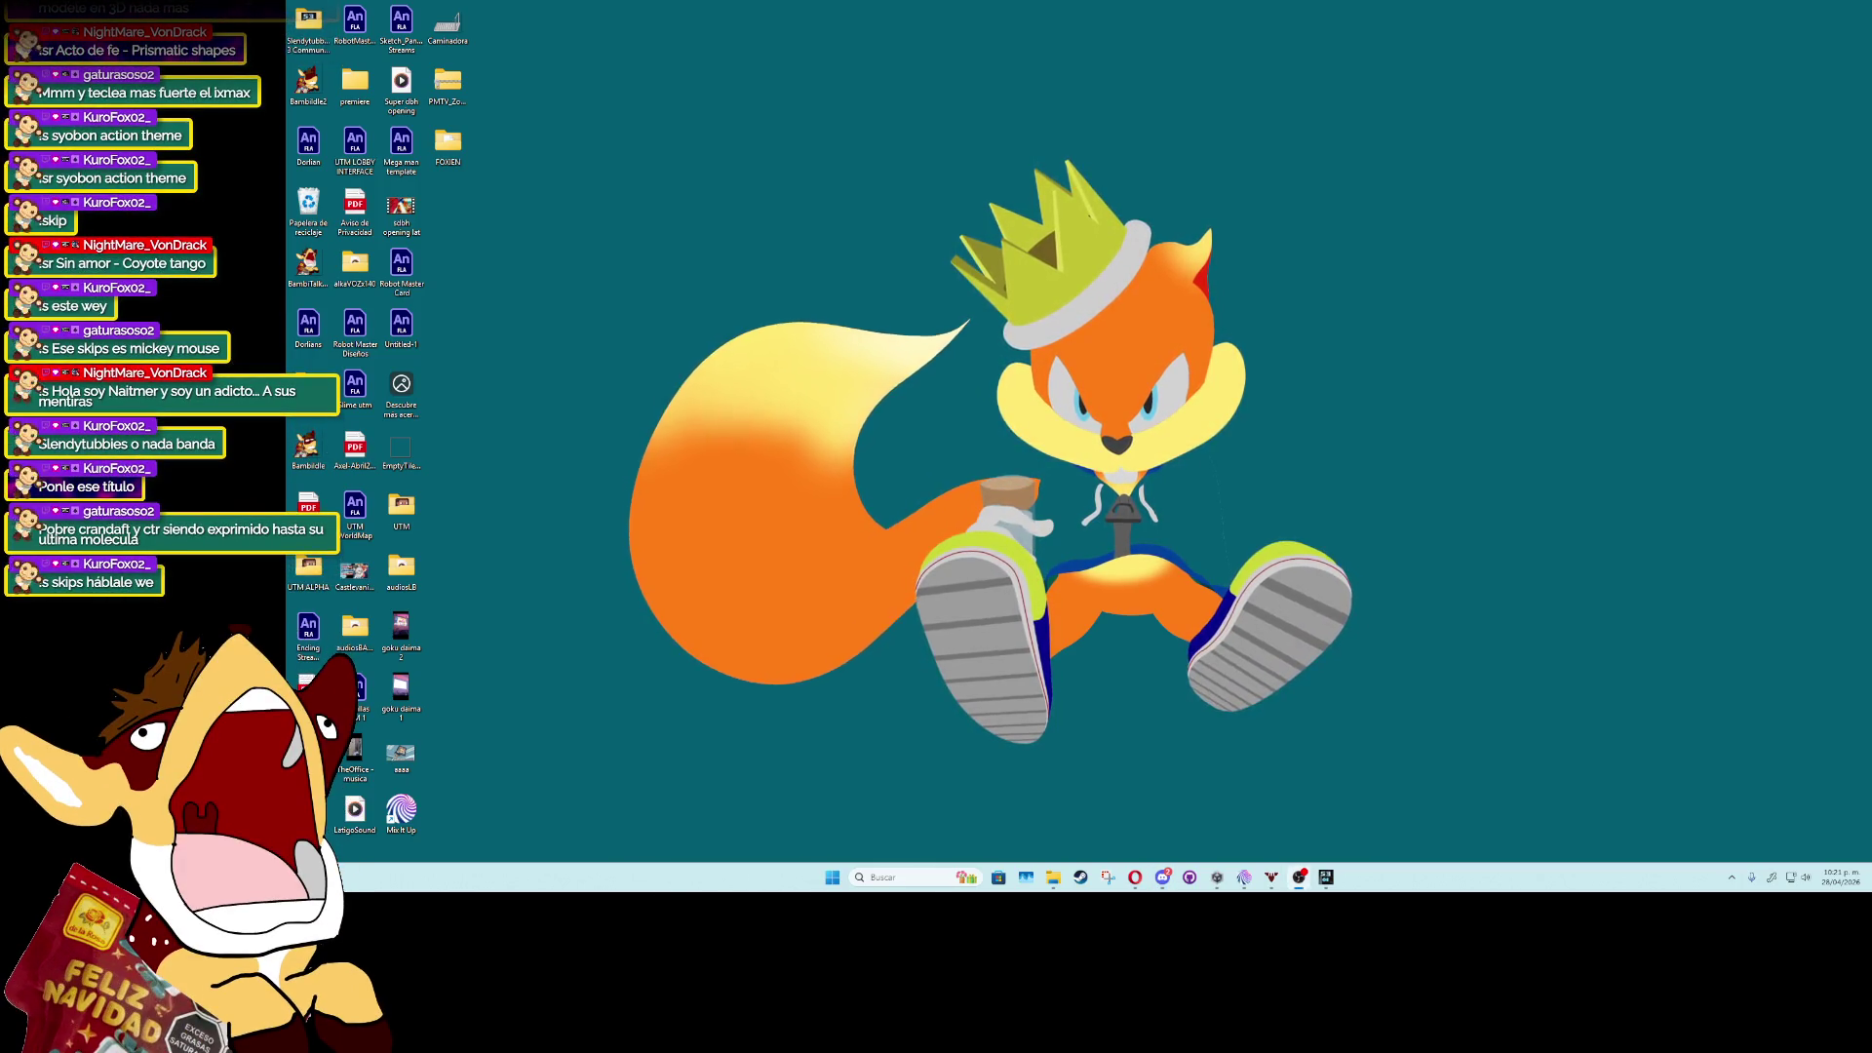
key(super)
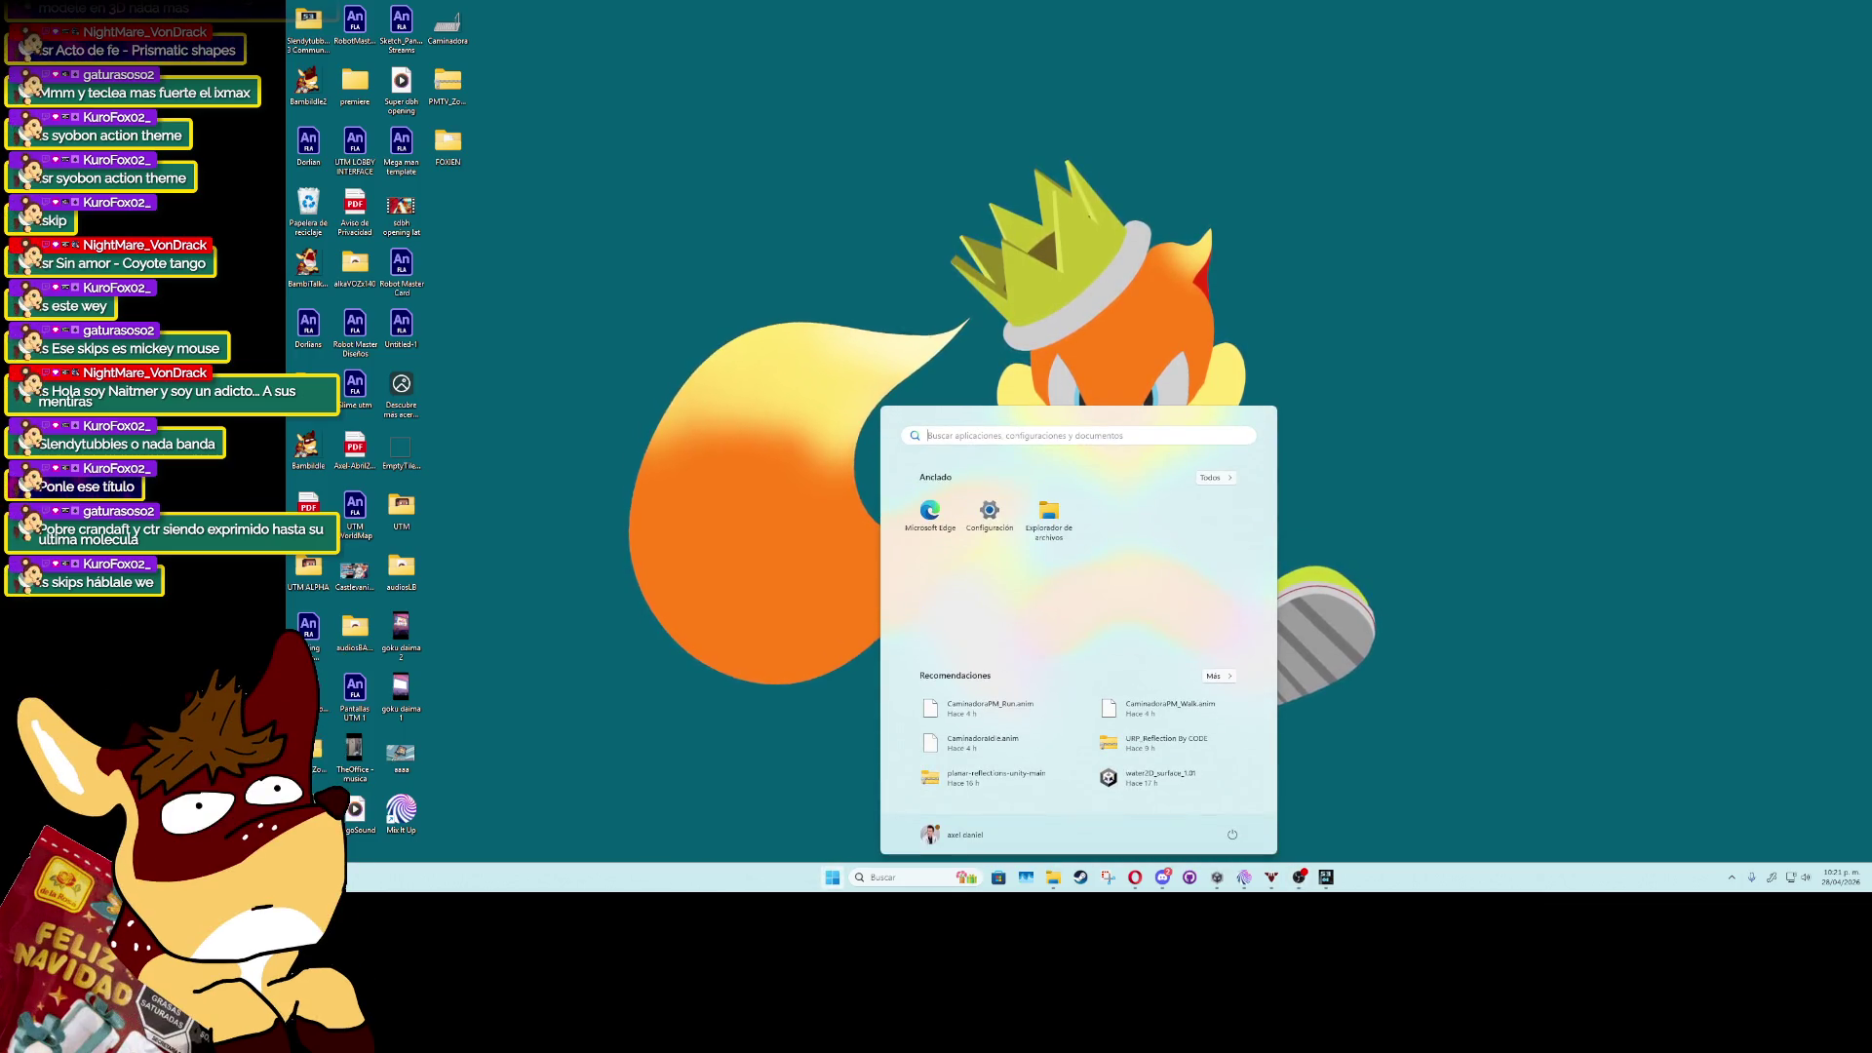
text(mez)
key(Return)
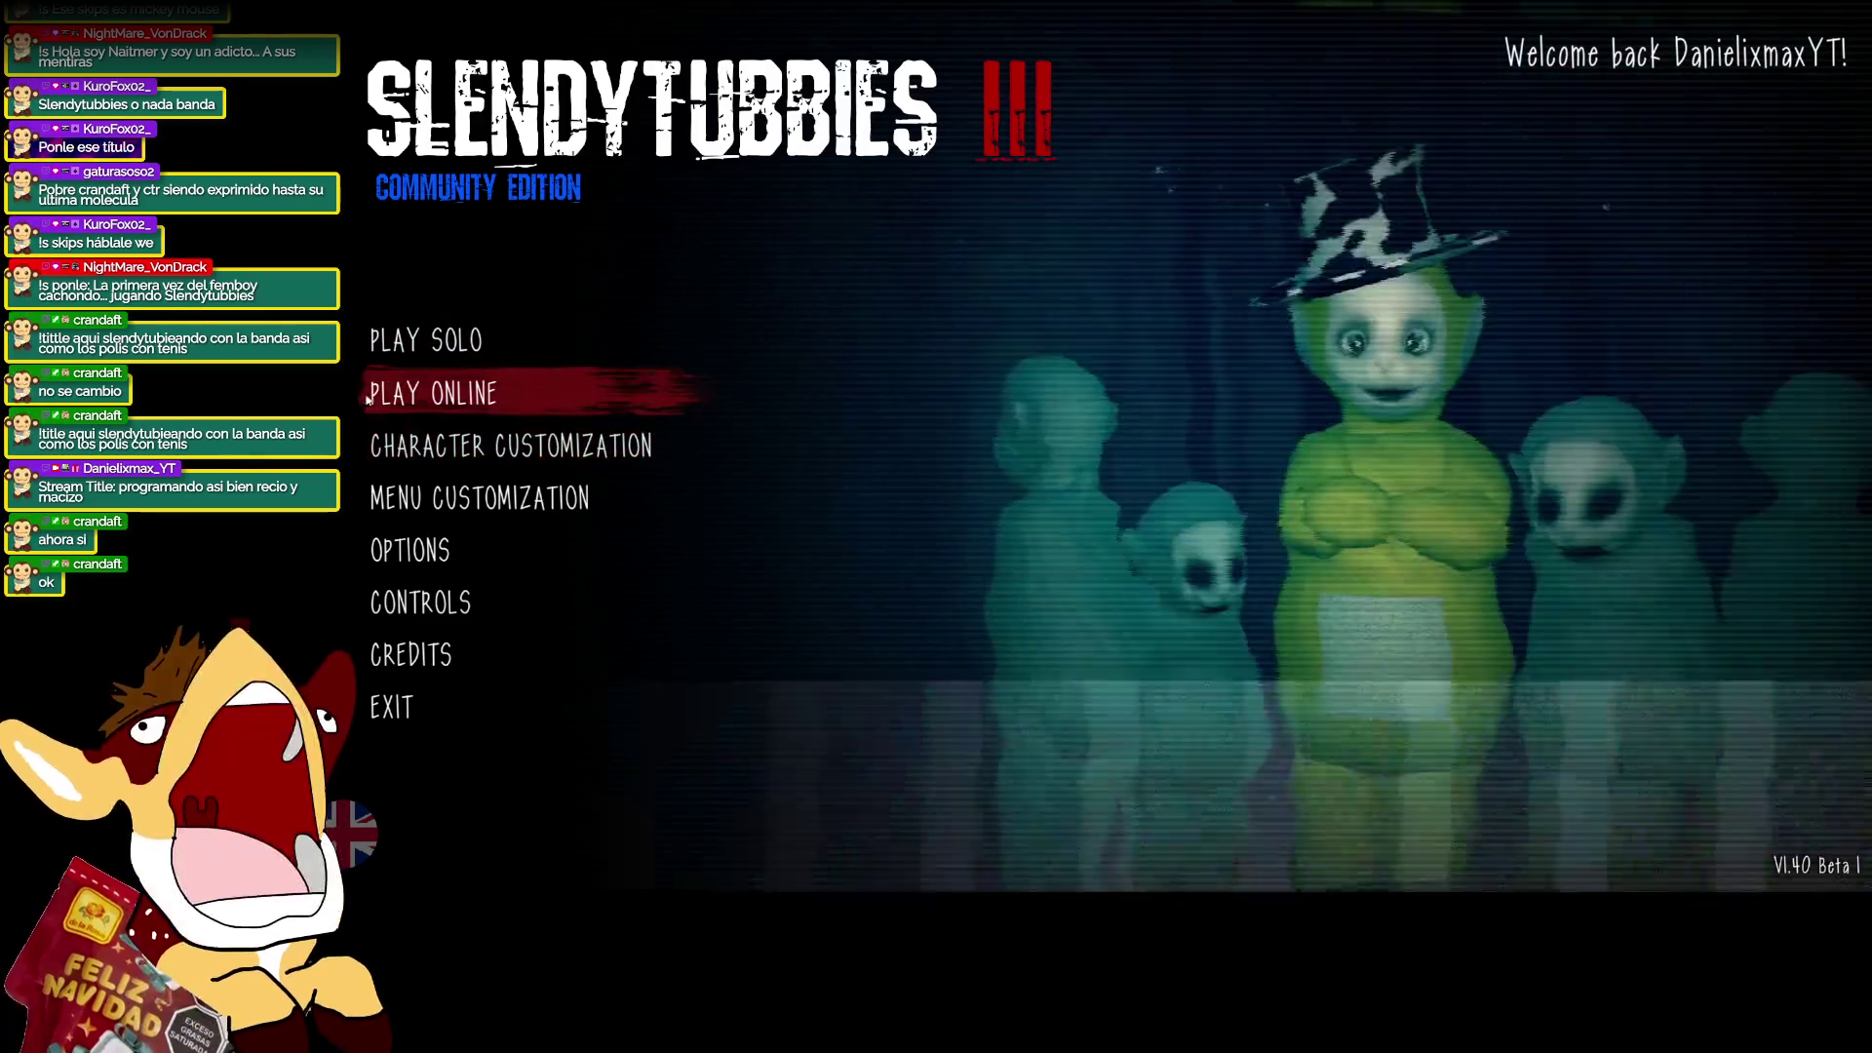
click(369, 395)
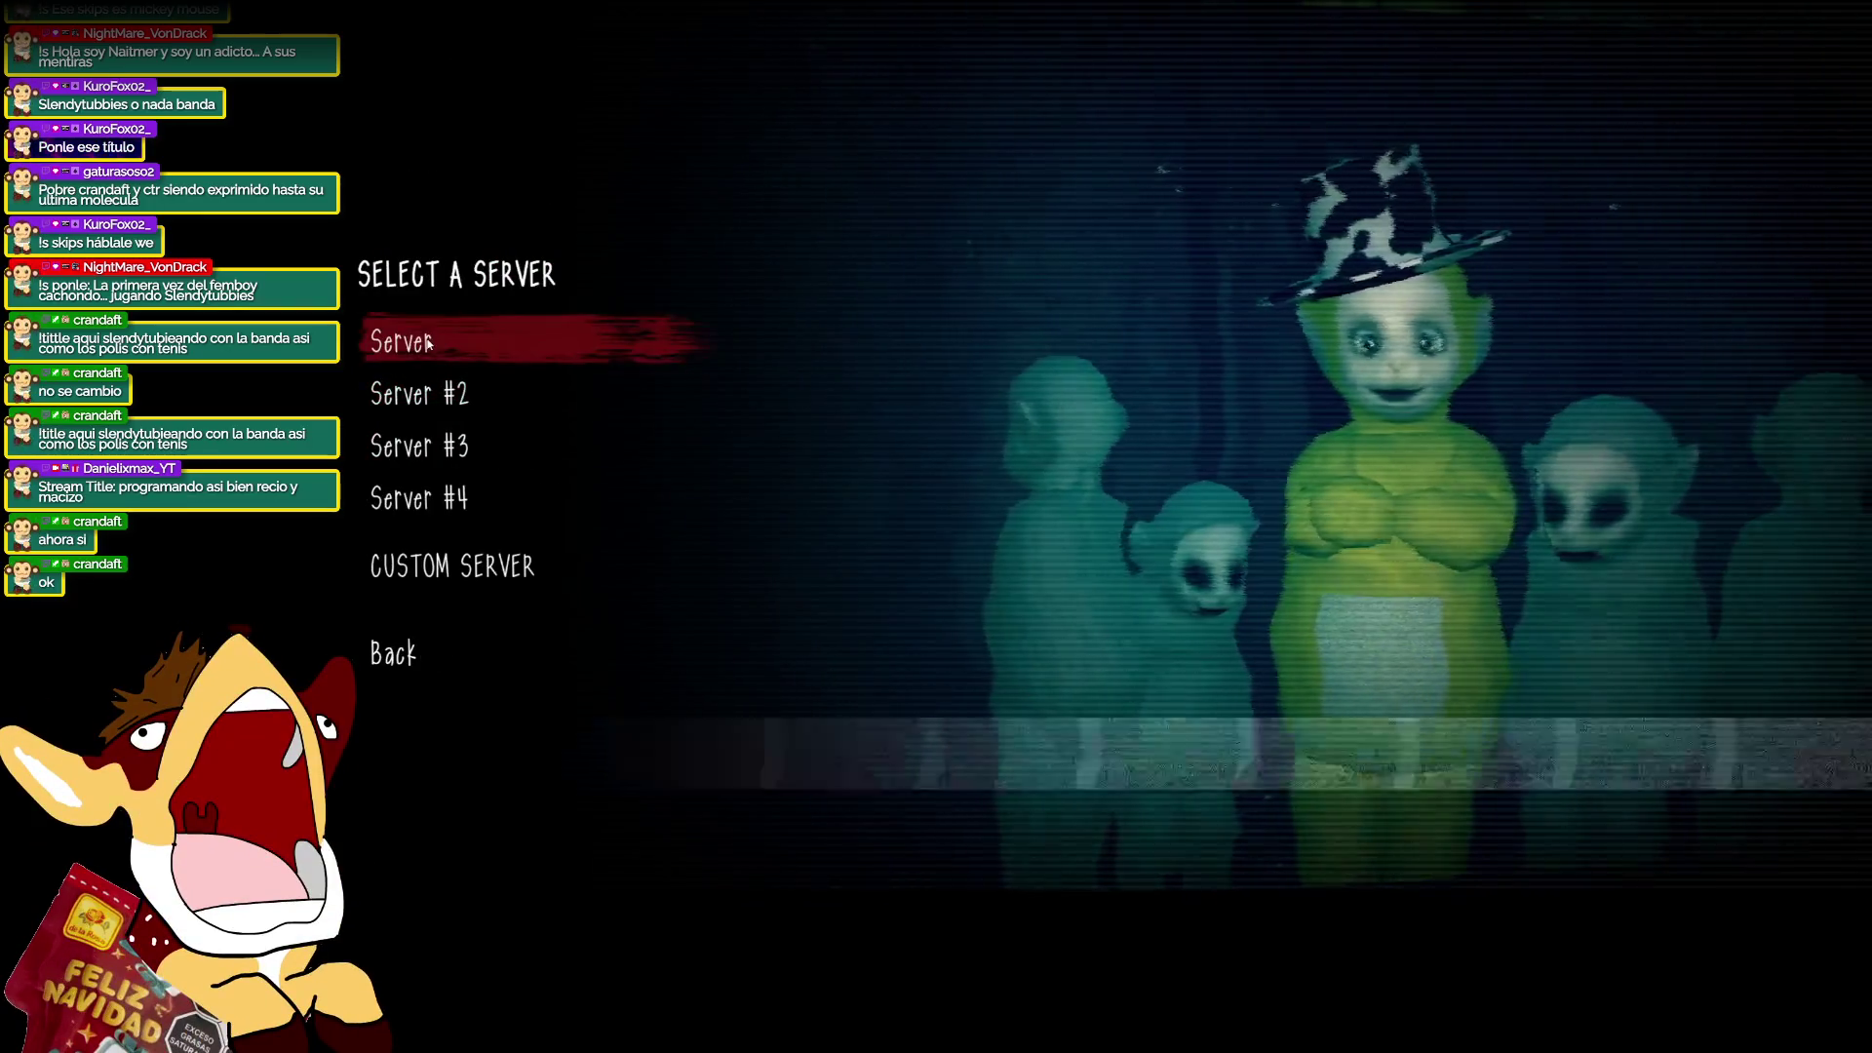
Connect to the first server and set up a private room named tugfa on Outskirts (Day).
click(429, 343)
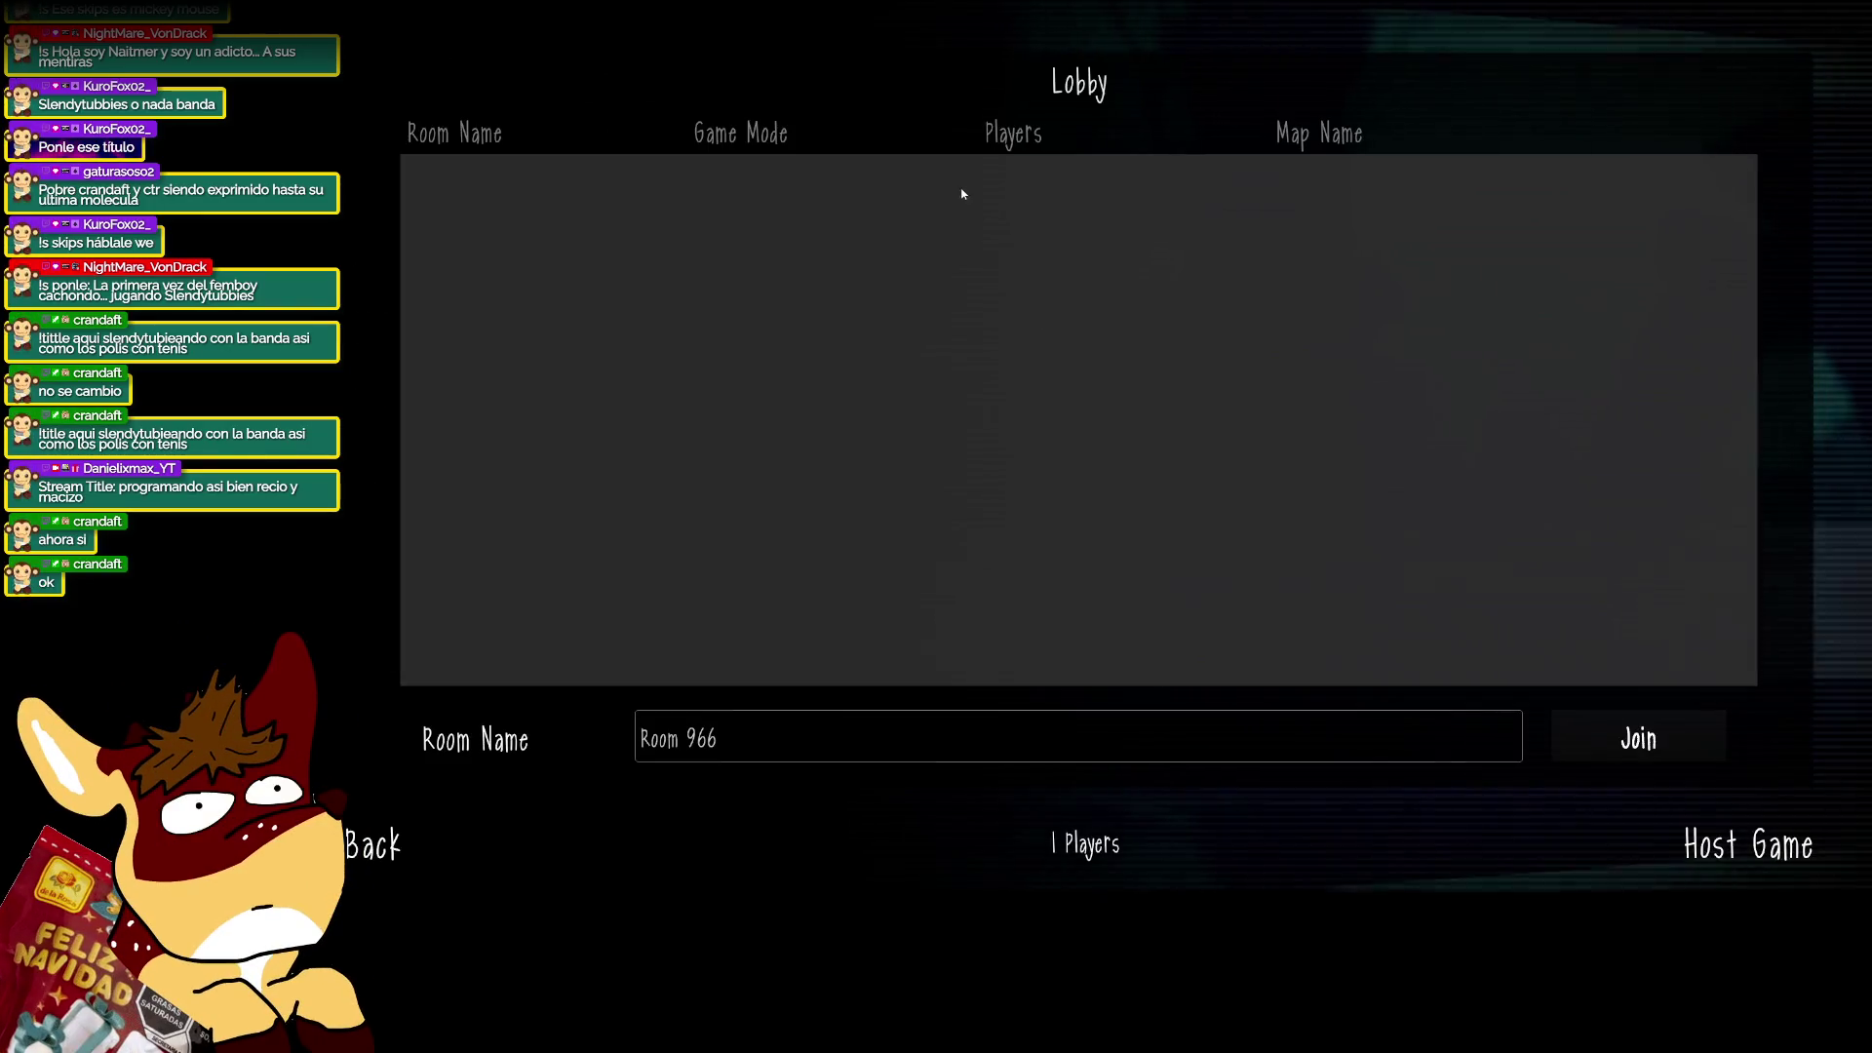
click(1730, 841)
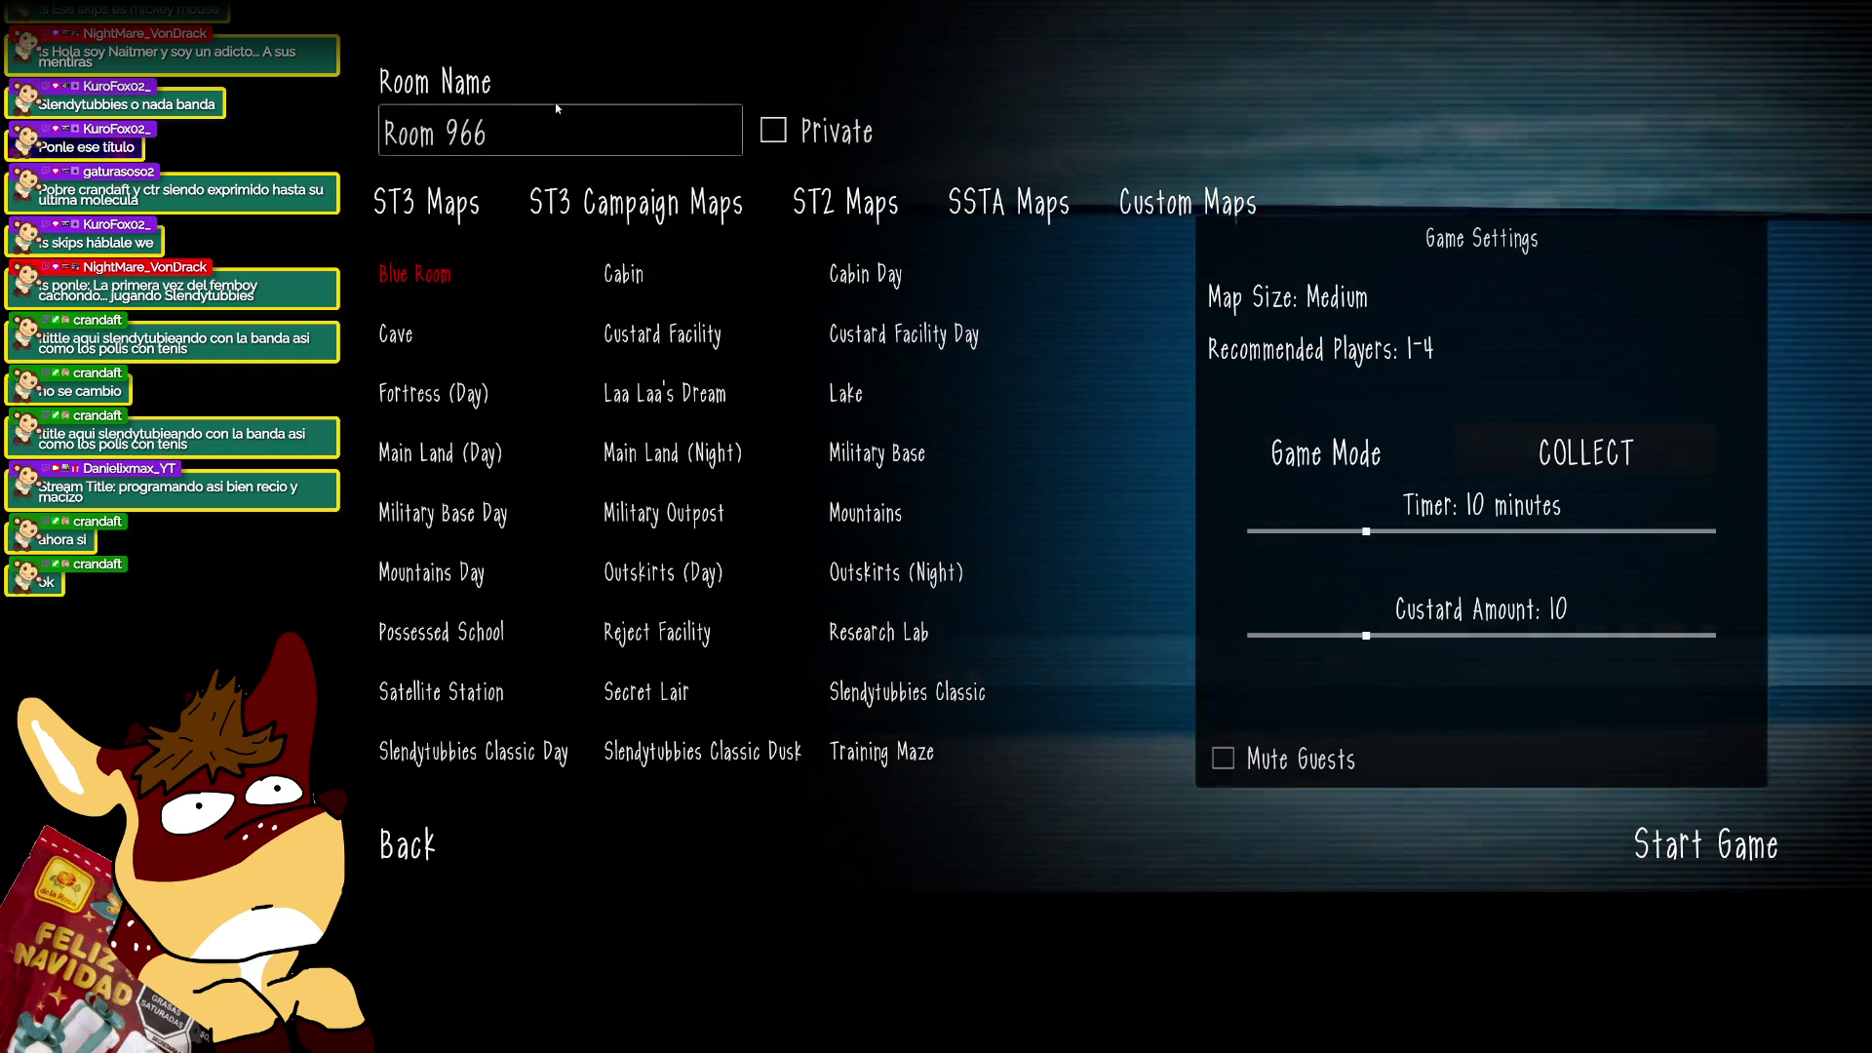
click(554, 109)
text(fa)
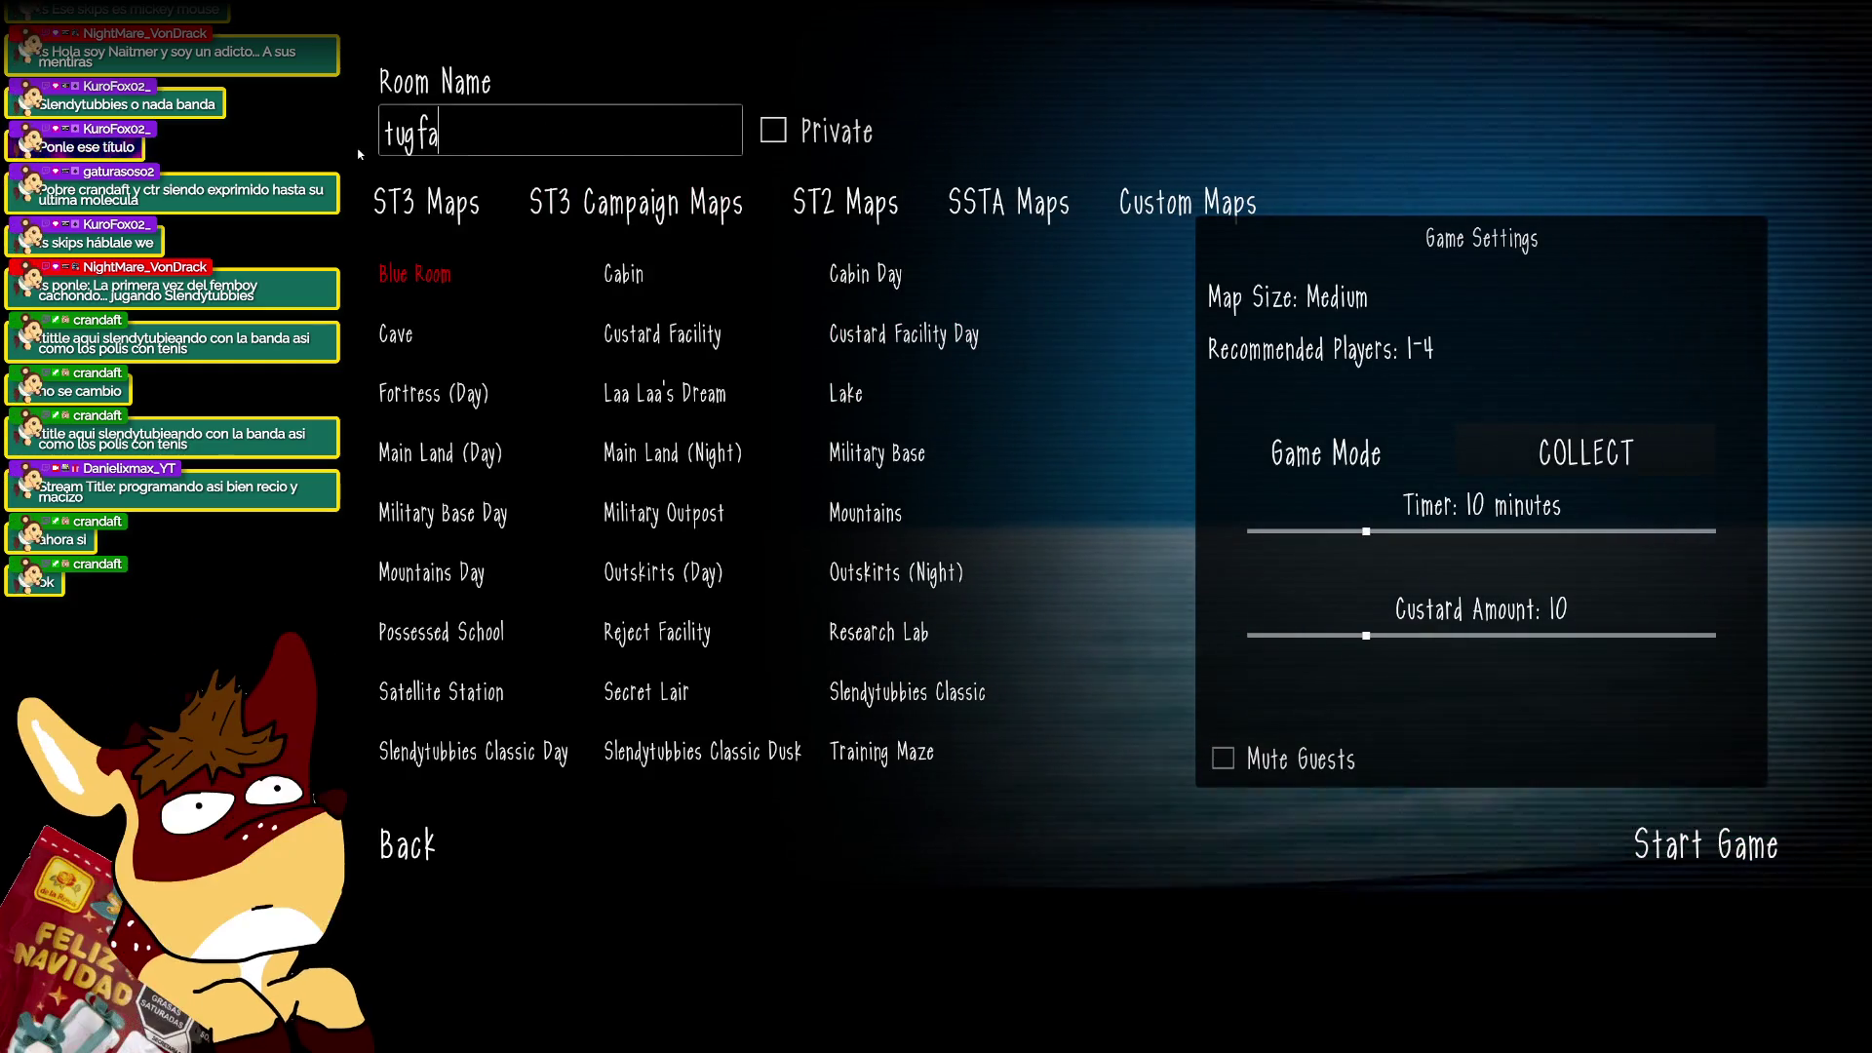
click(775, 132)
click(665, 563)
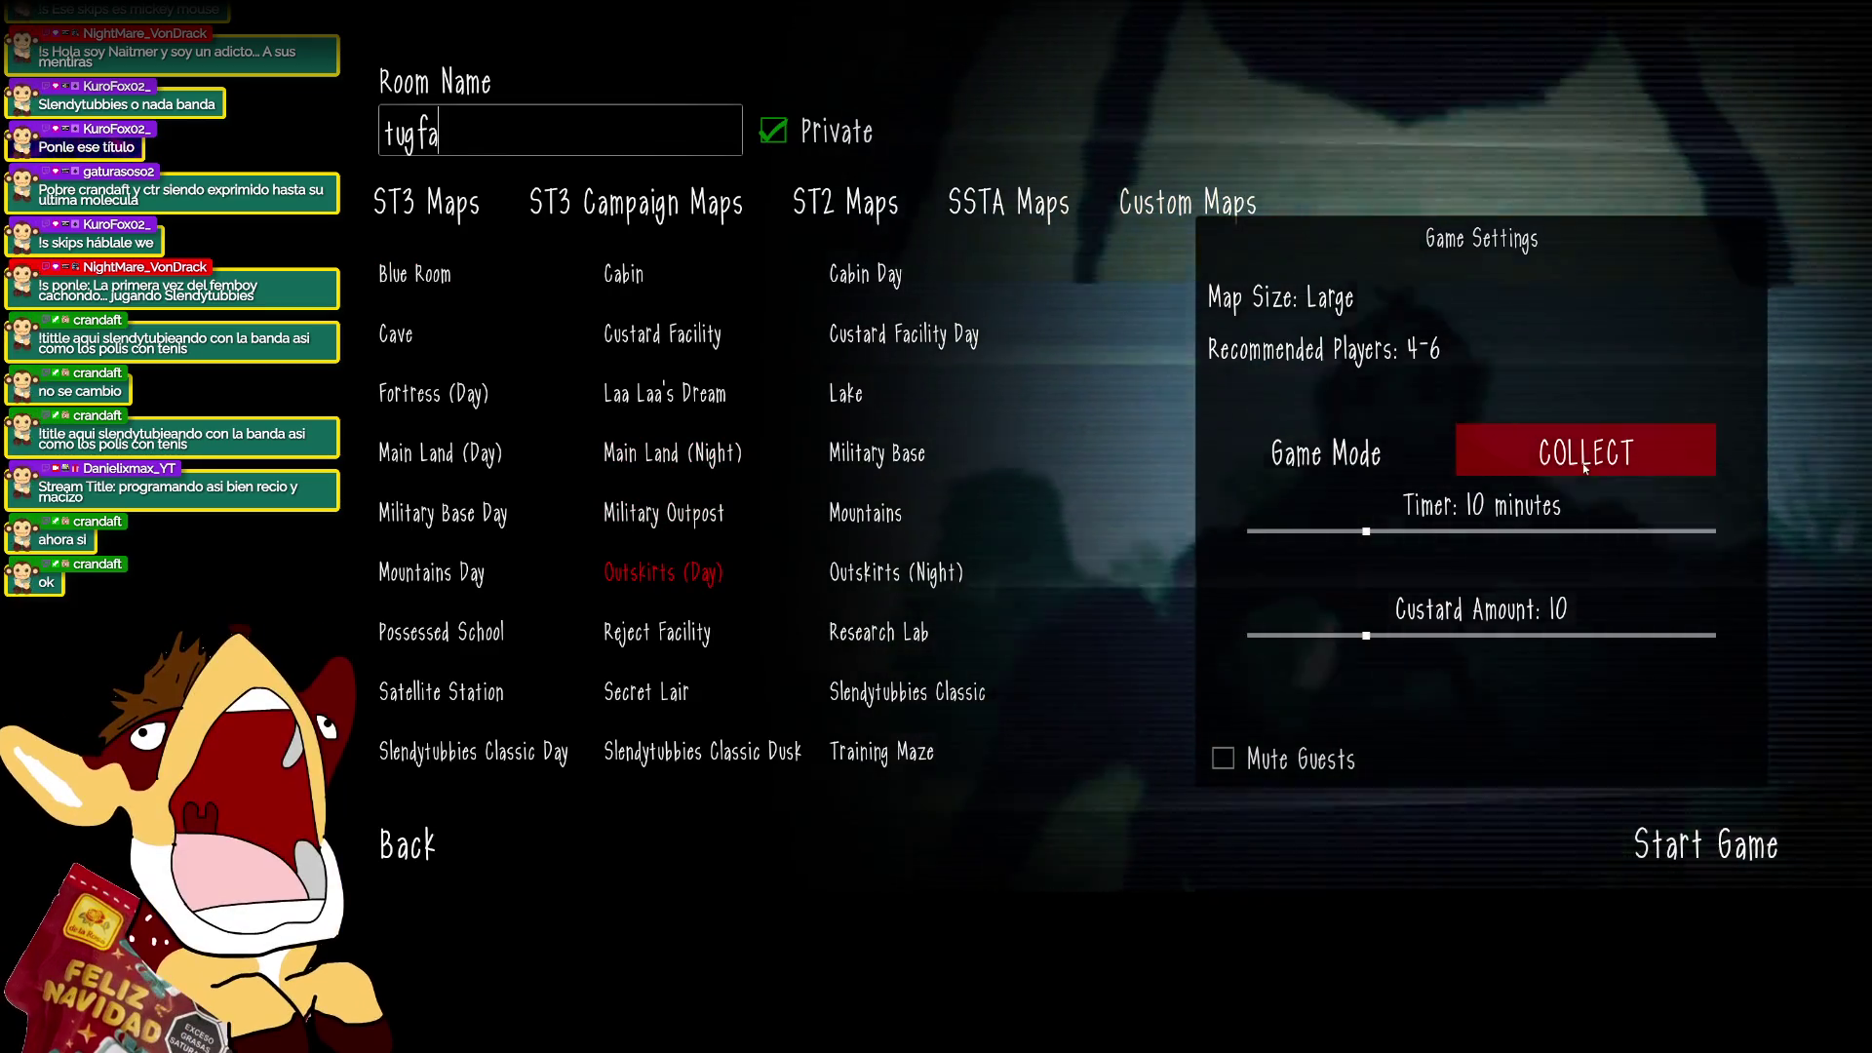
Set the game mode to SURVIVAL 2.0, raise the volume, and start the game.
click(1599, 453)
scroll(1609, 604, down, 3)
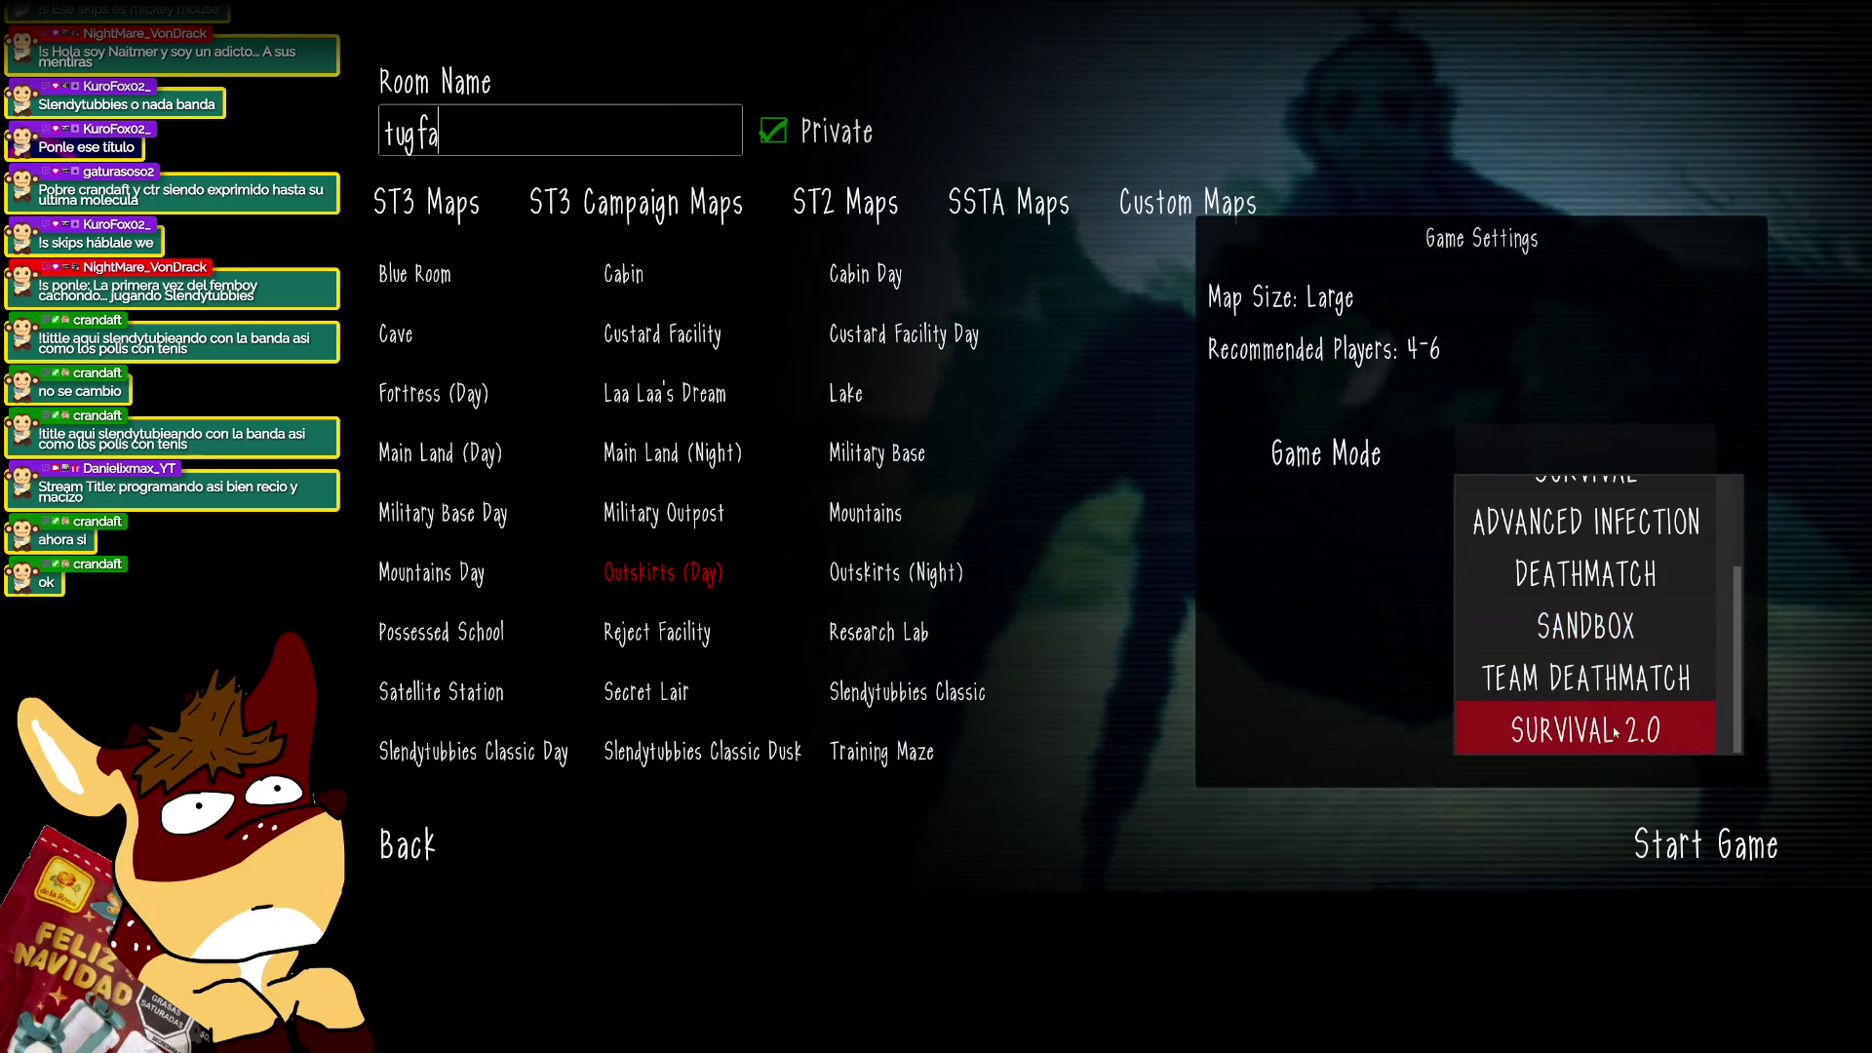
click(1598, 729)
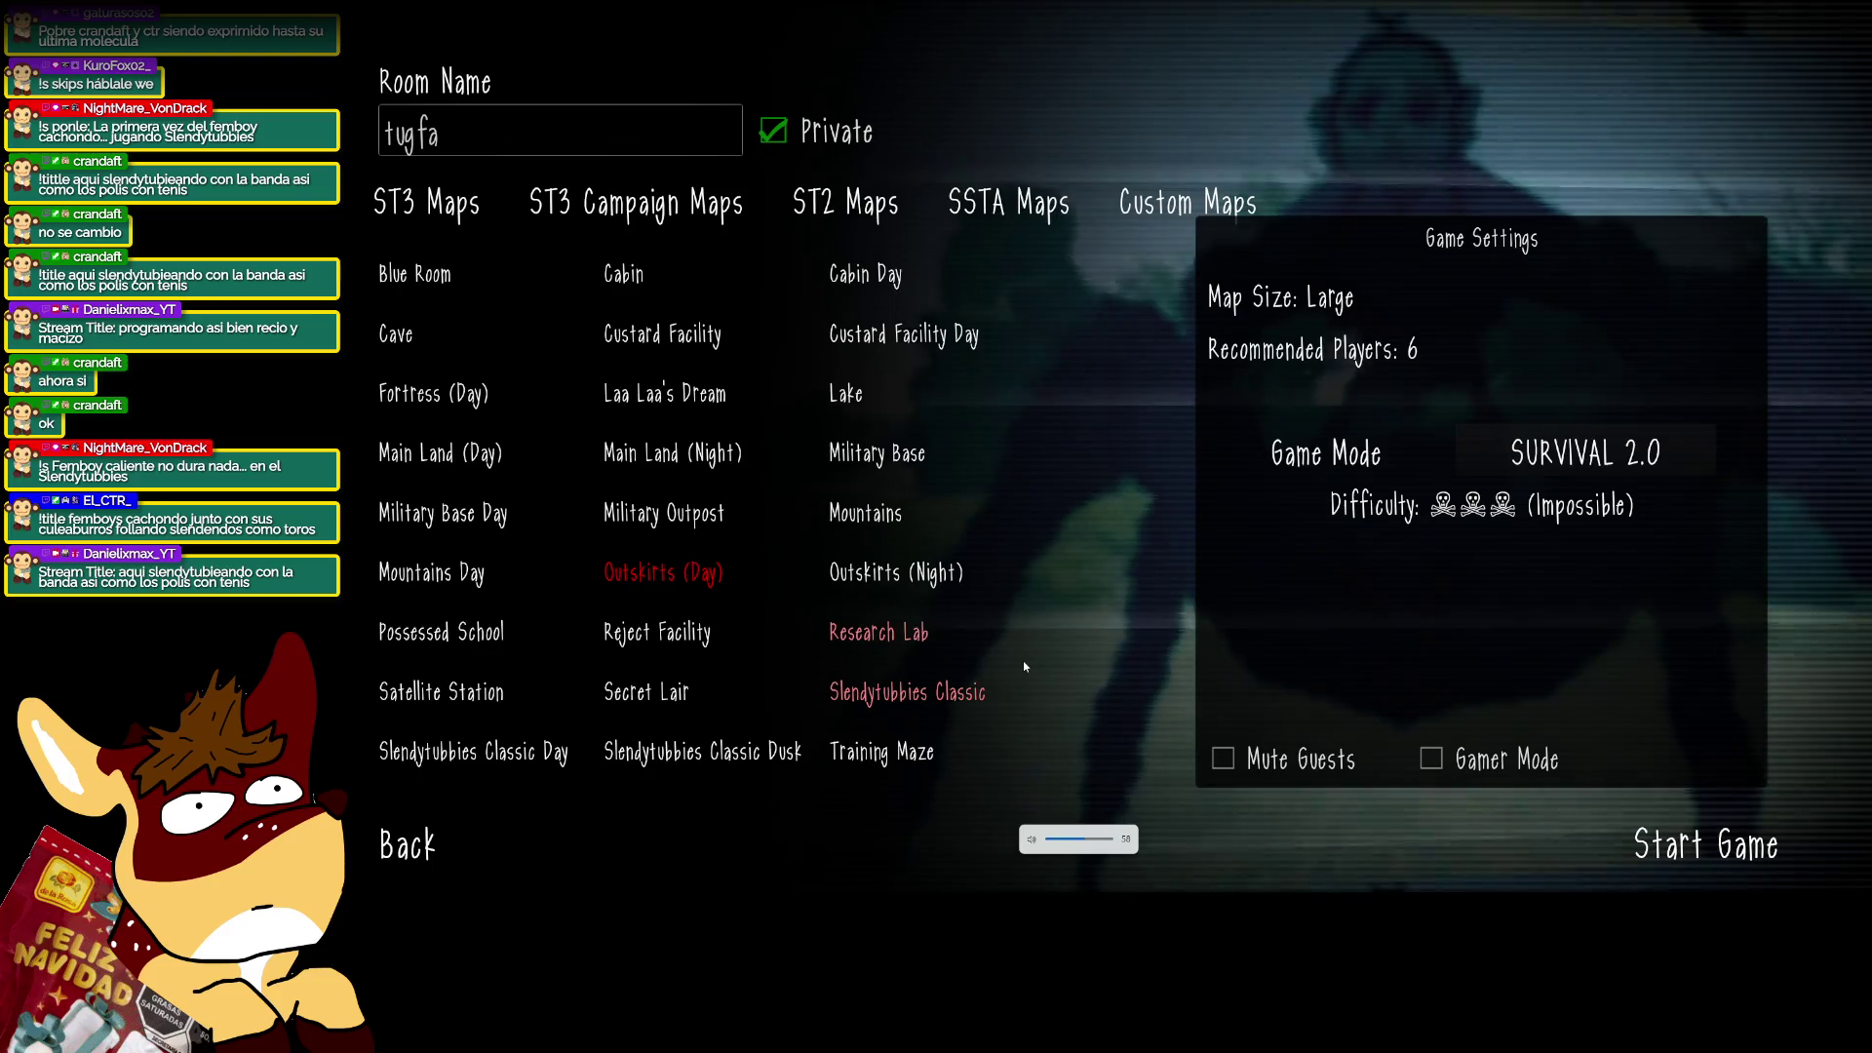
key(XF86AudioRaiseVolume)
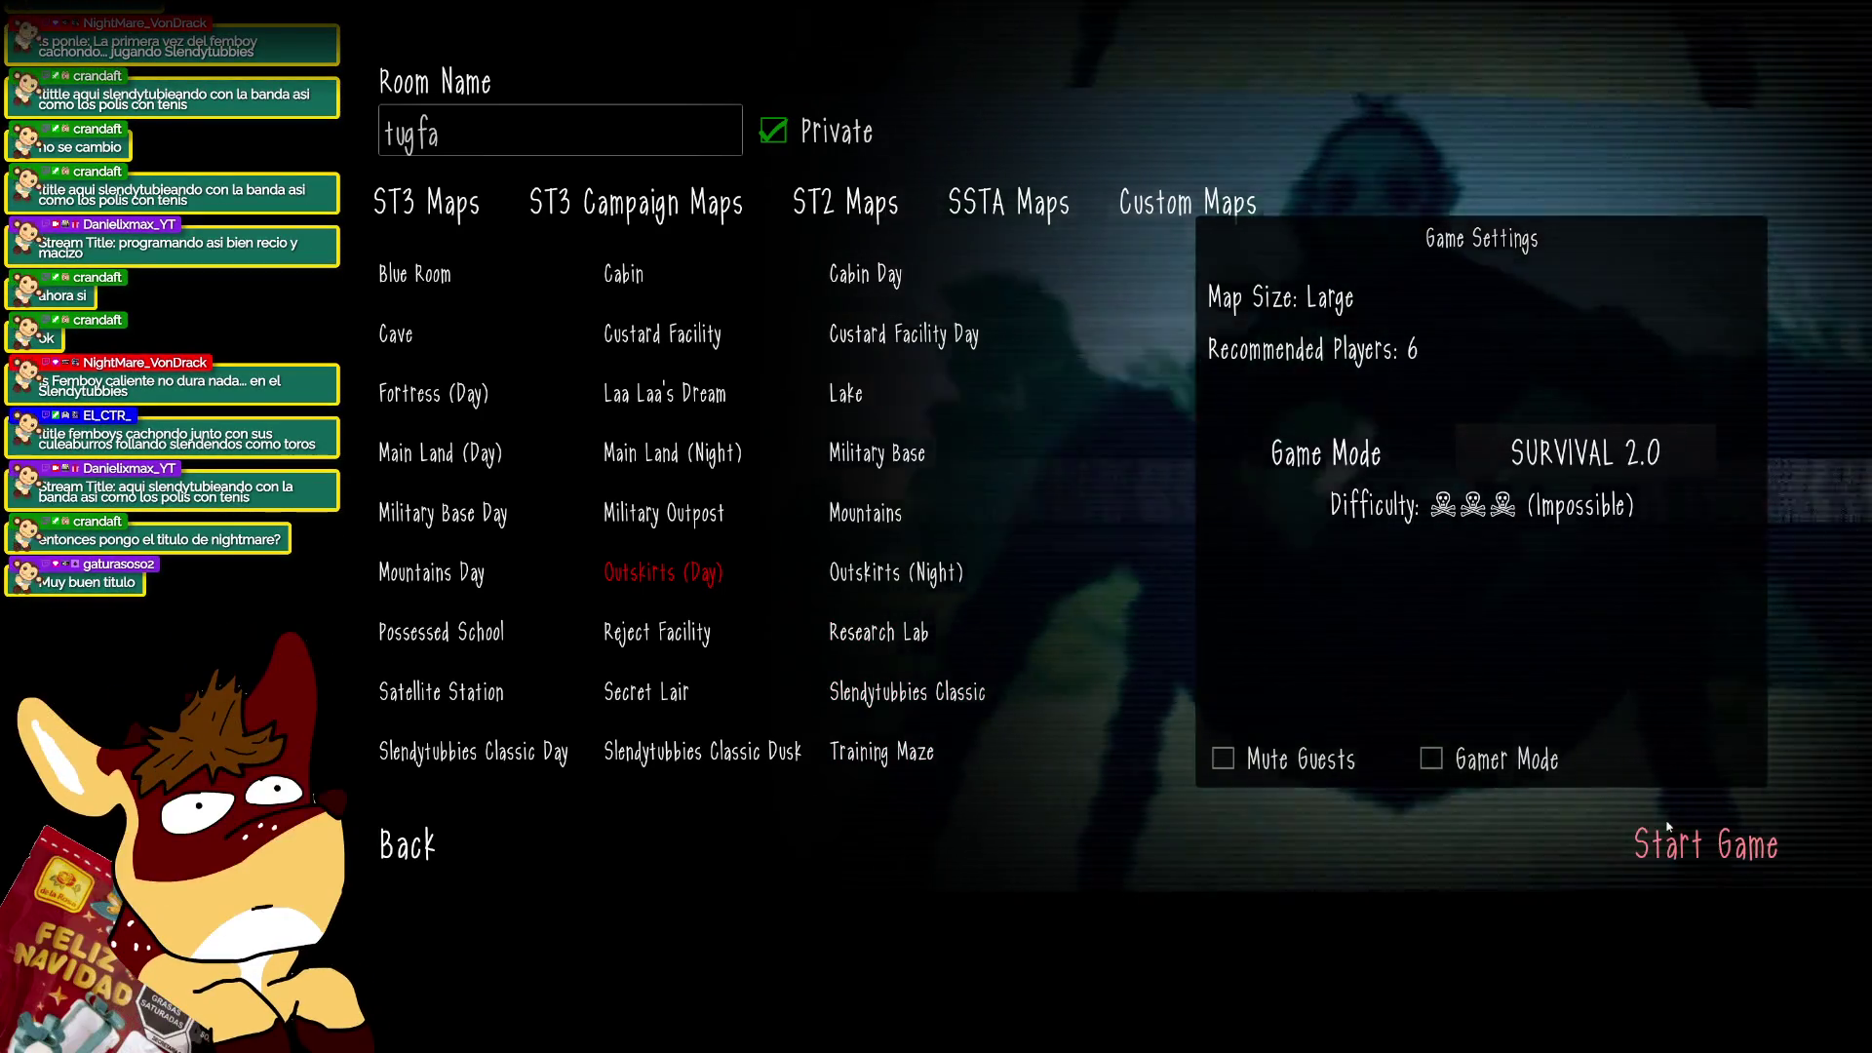
click(1667, 827)
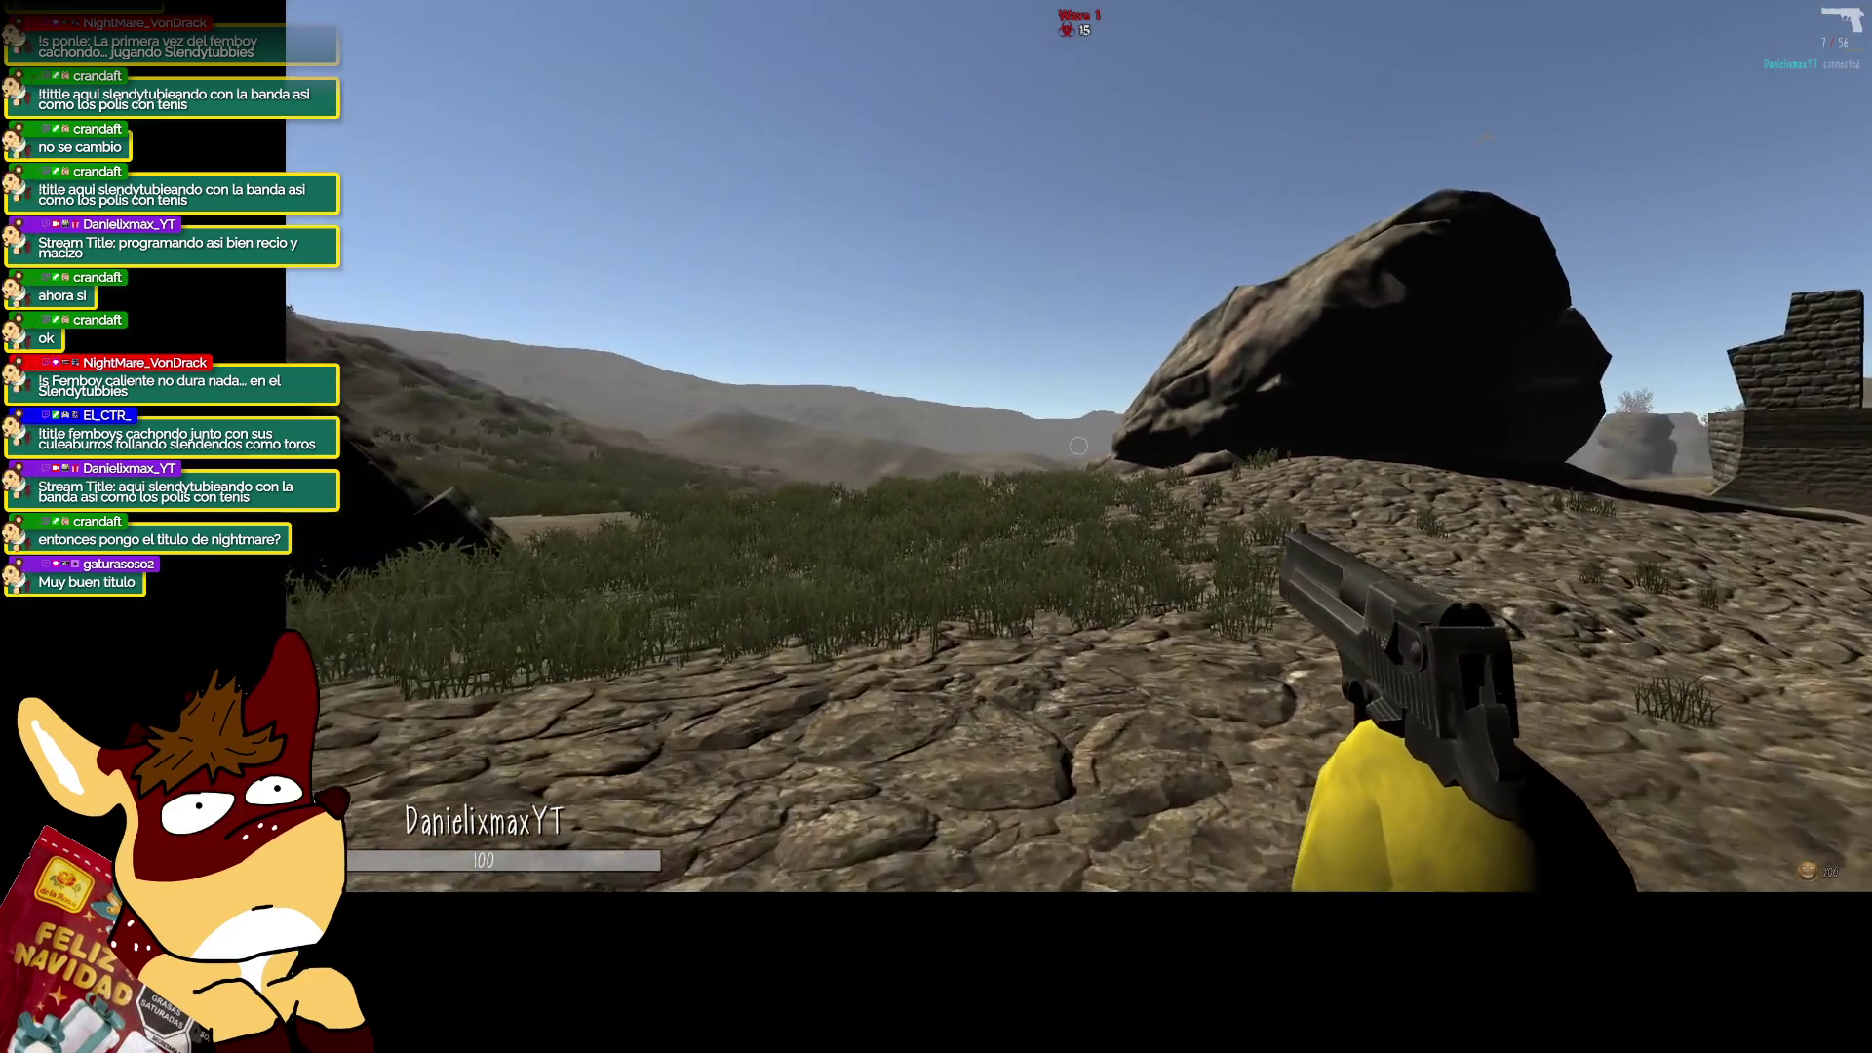
Pause the Survival 2.0 match and quit back to the main menu.
key(Escape)
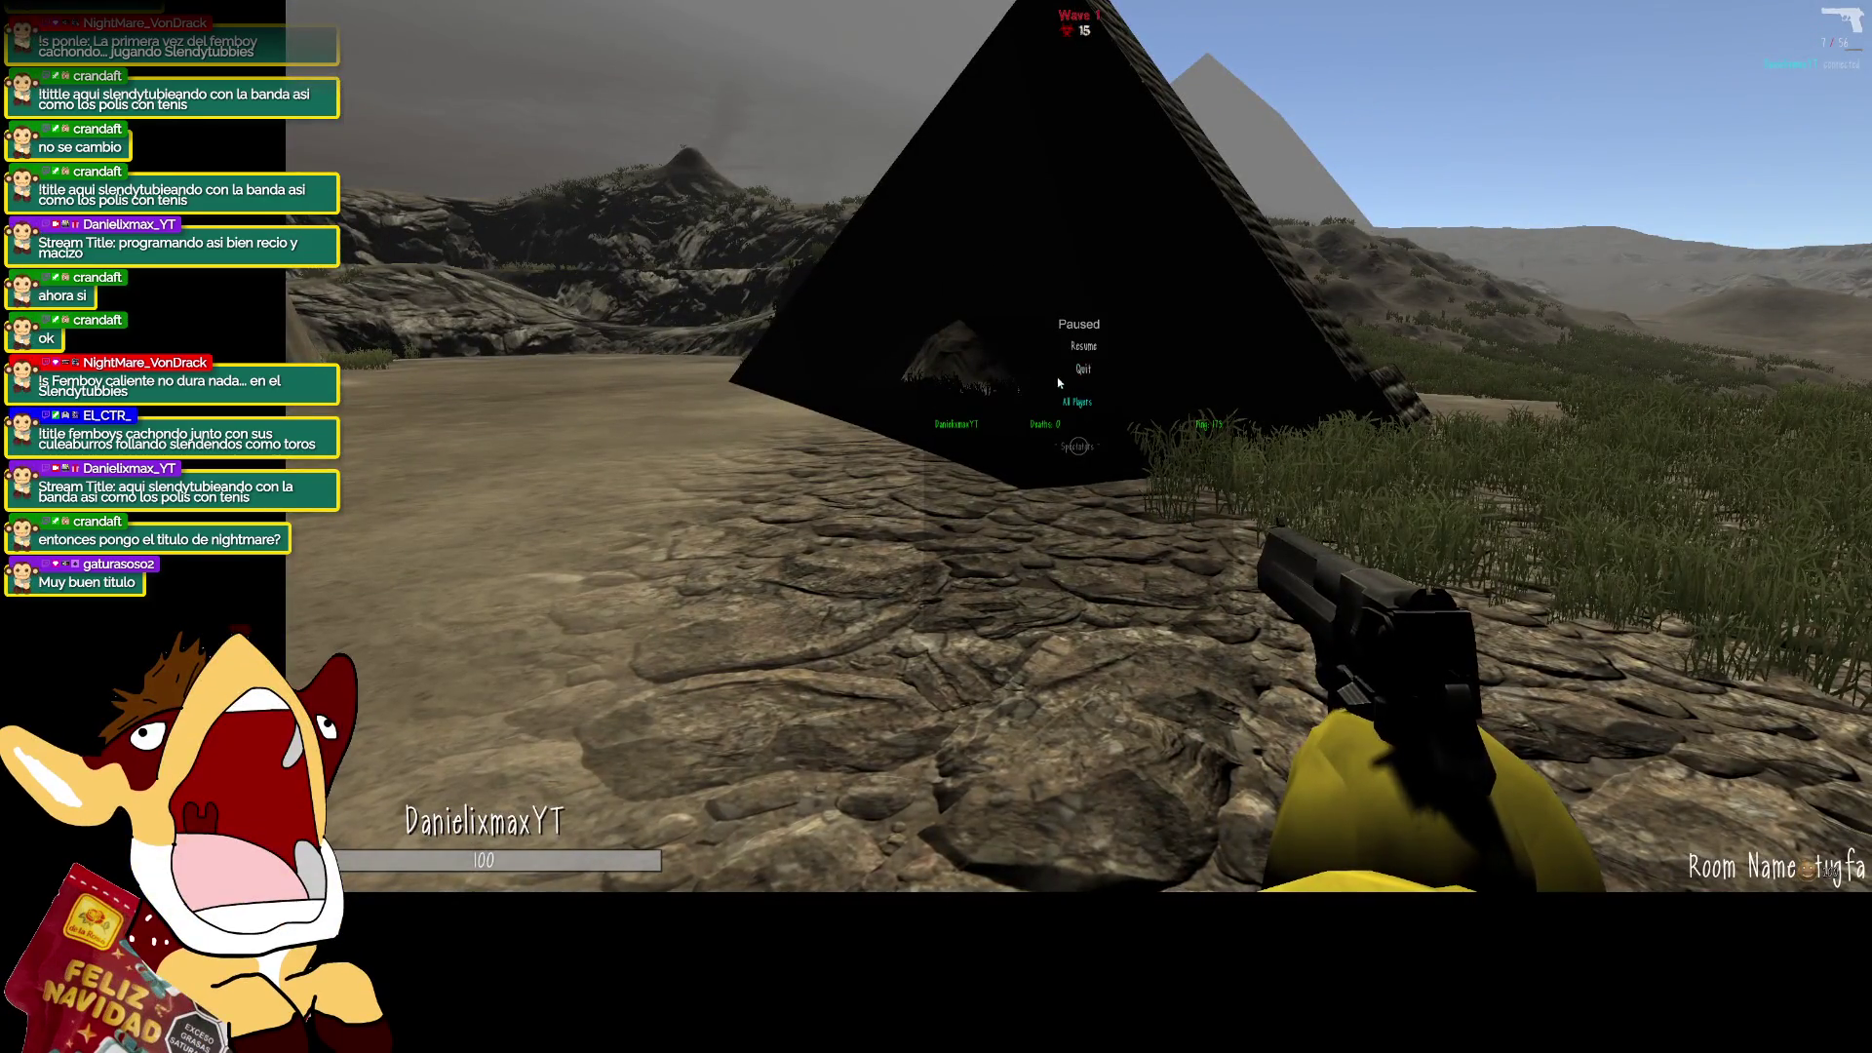
click(1082, 370)
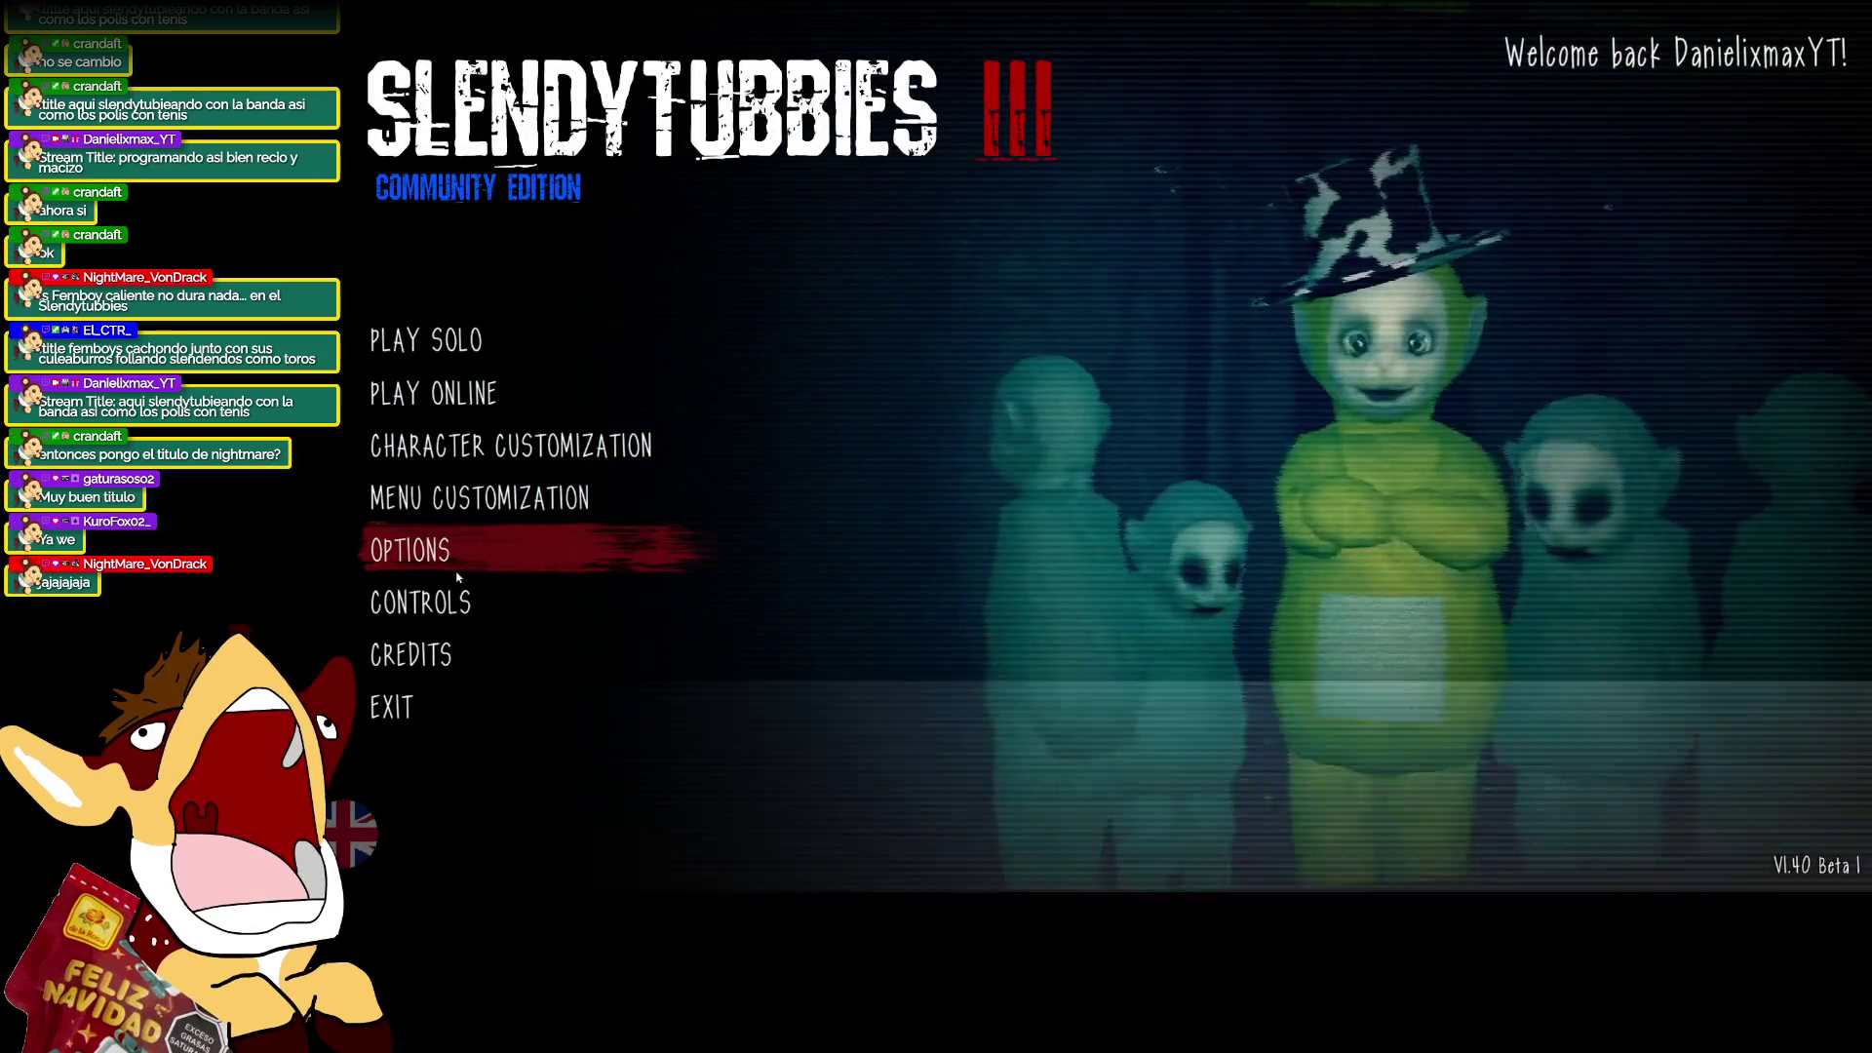
In Video options, set Anisotropic textures to Per Texture and Antialiasing to 4x.
click(476, 548)
click(461, 408)
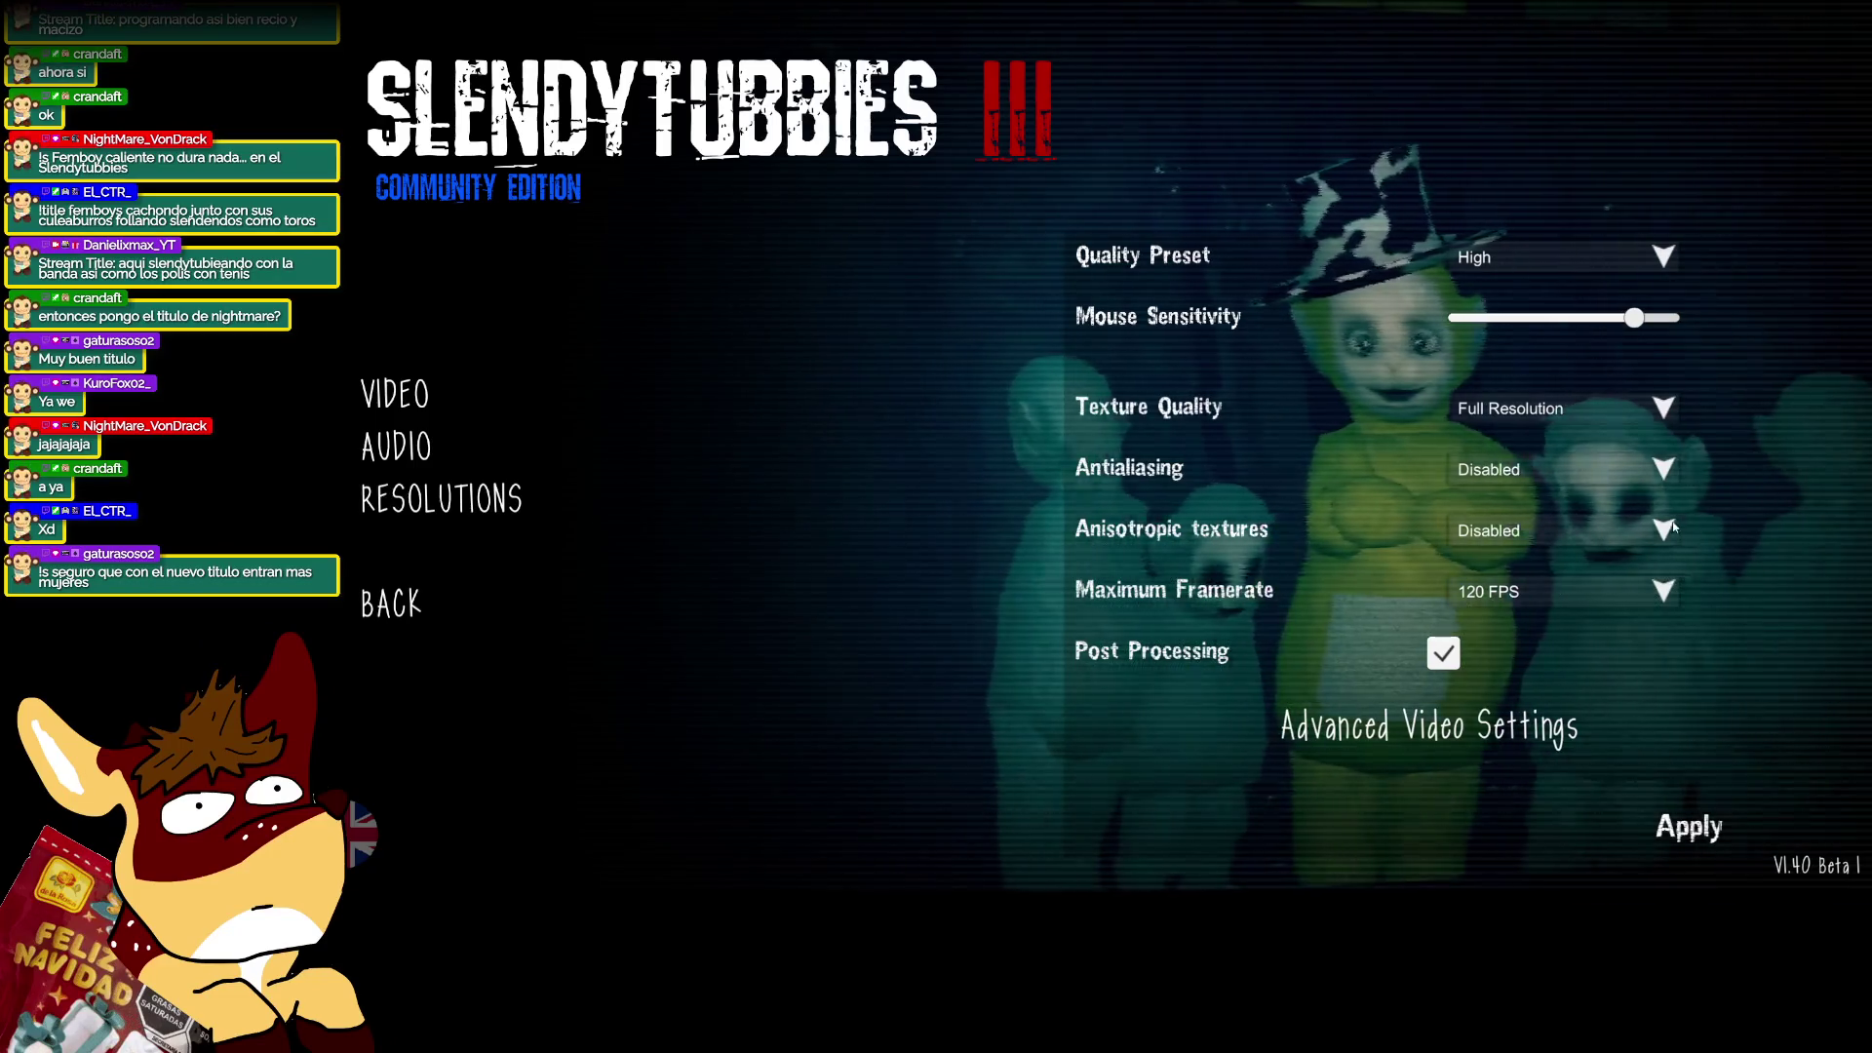
click(1560, 530)
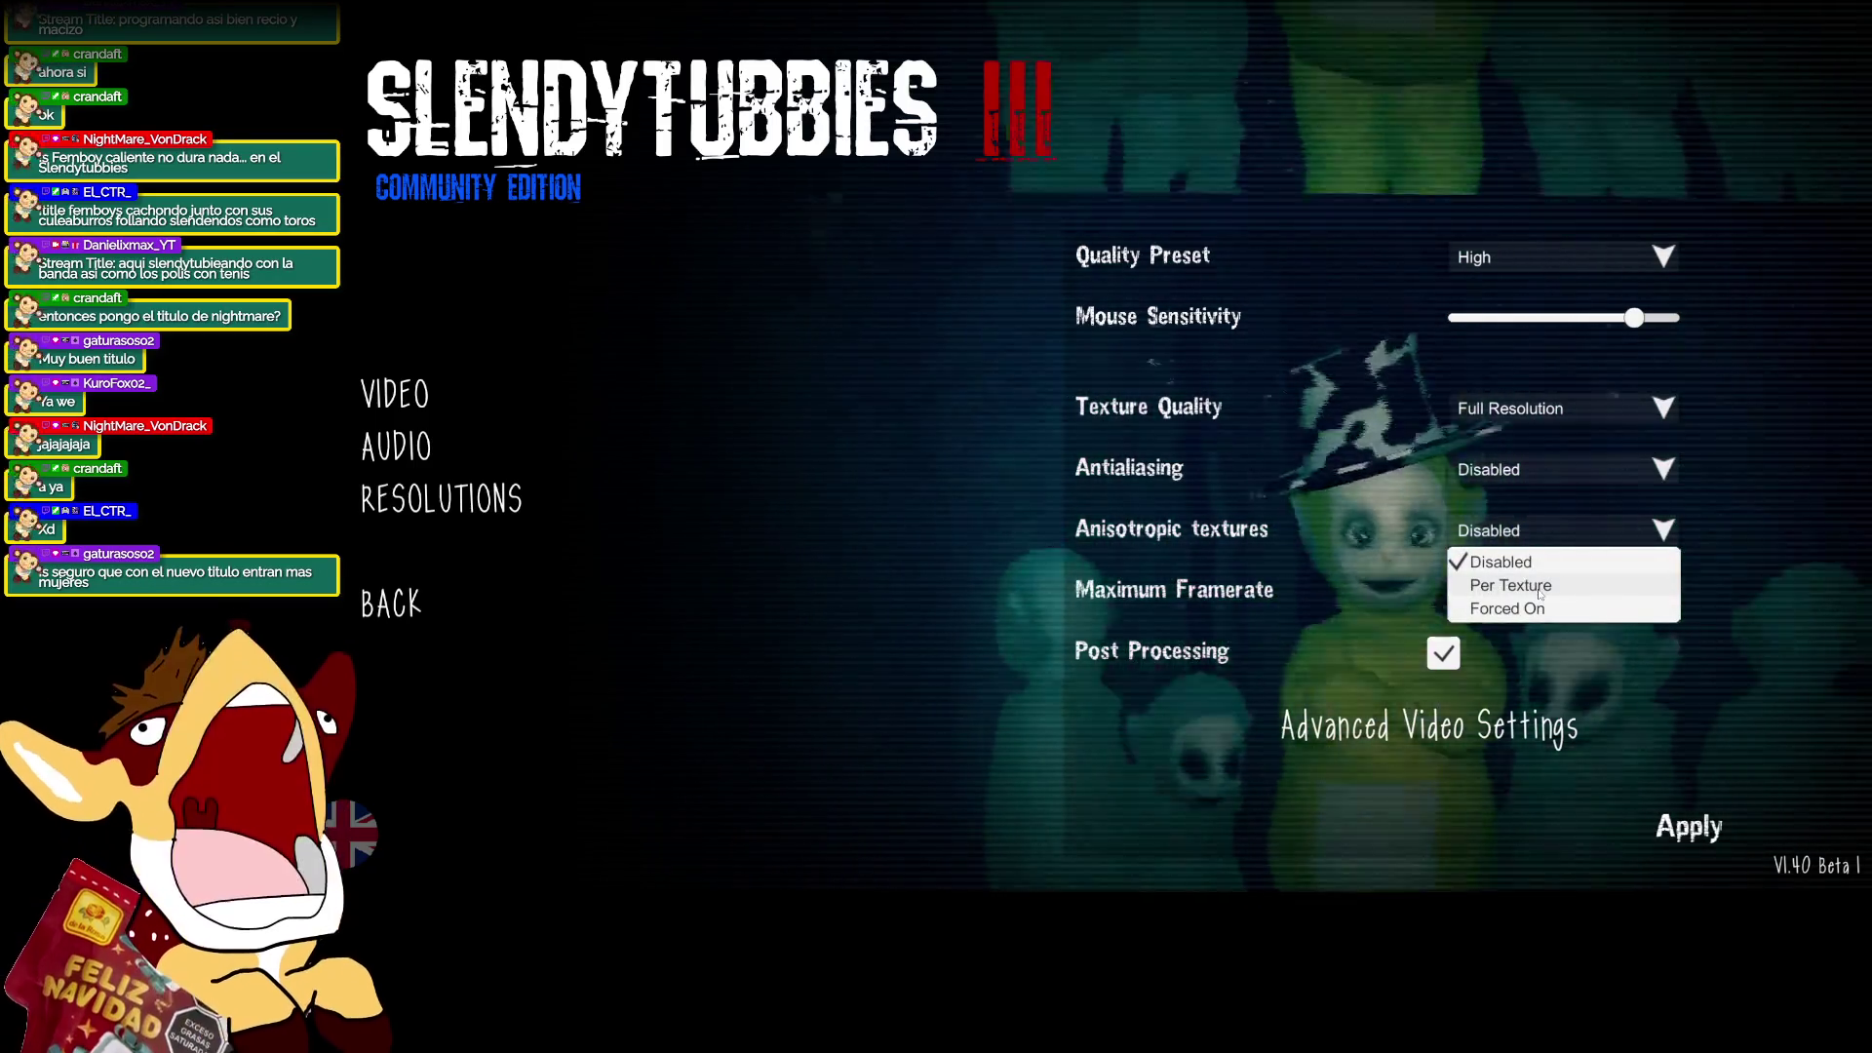
click(1547, 585)
click(1653, 471)
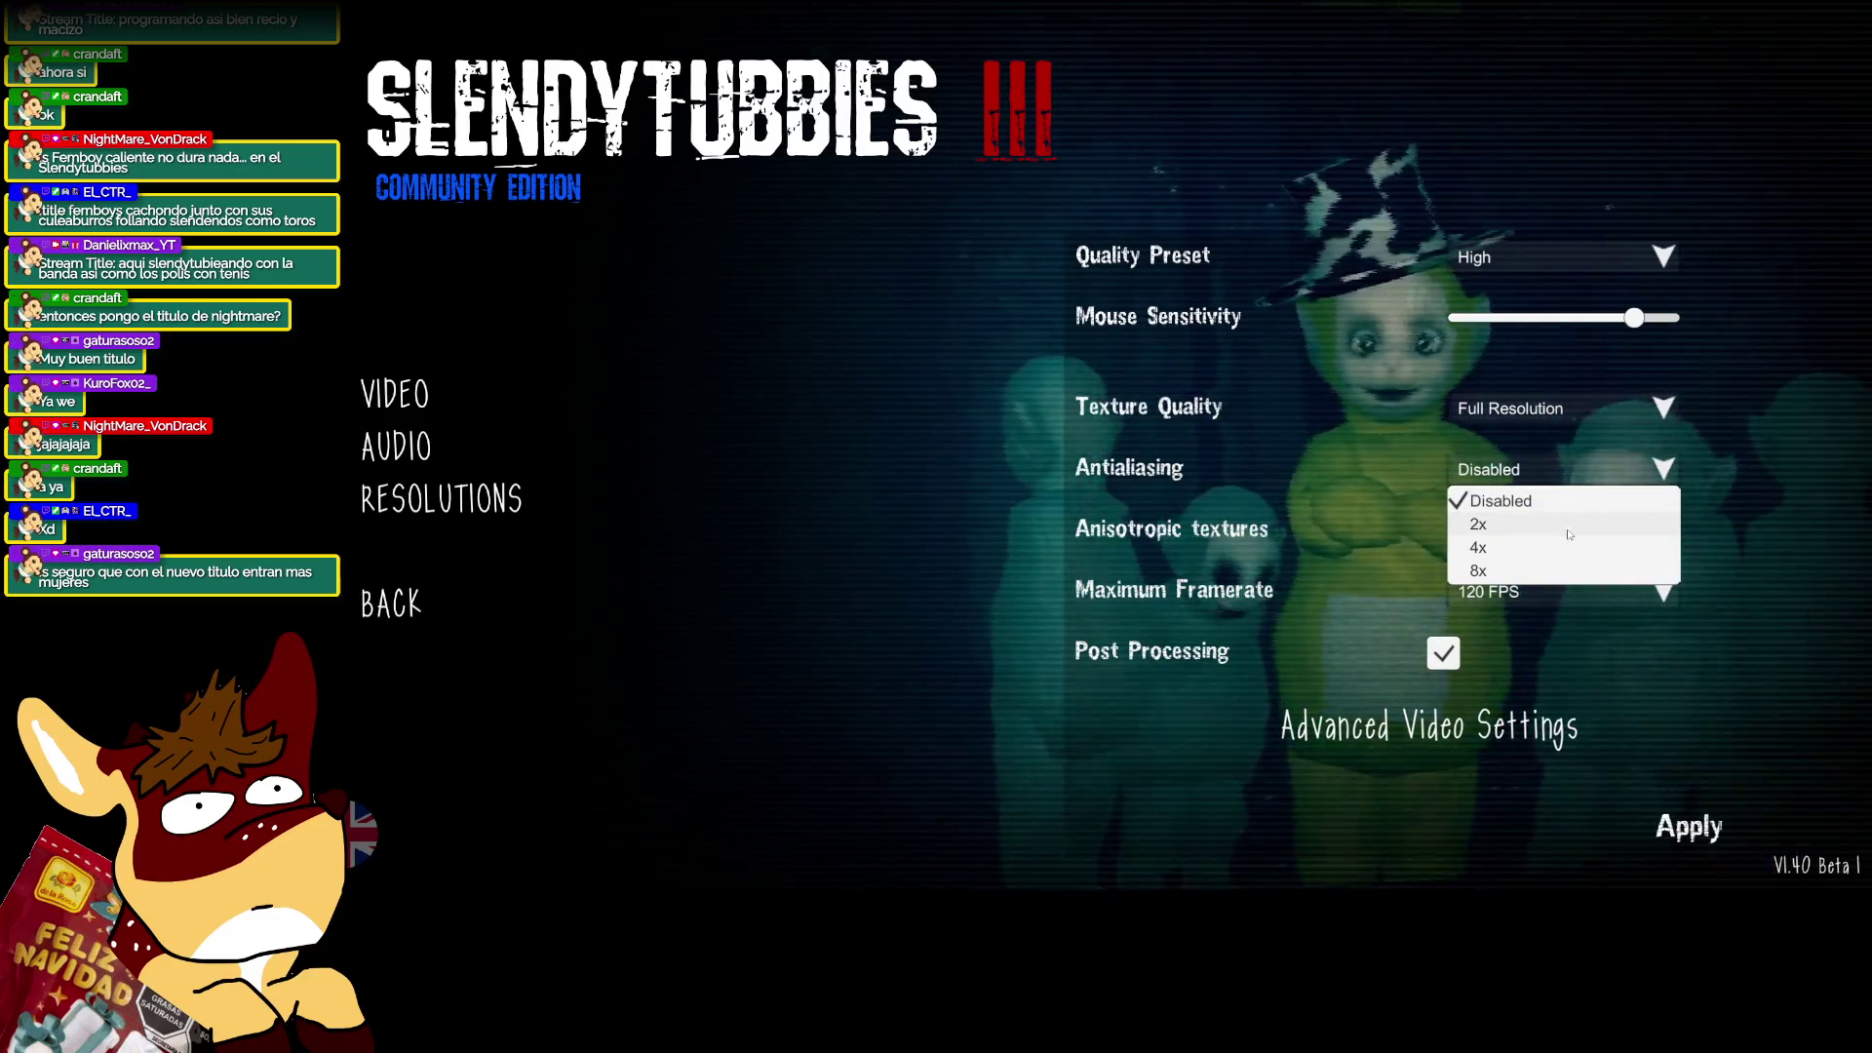
click(1536, 547)
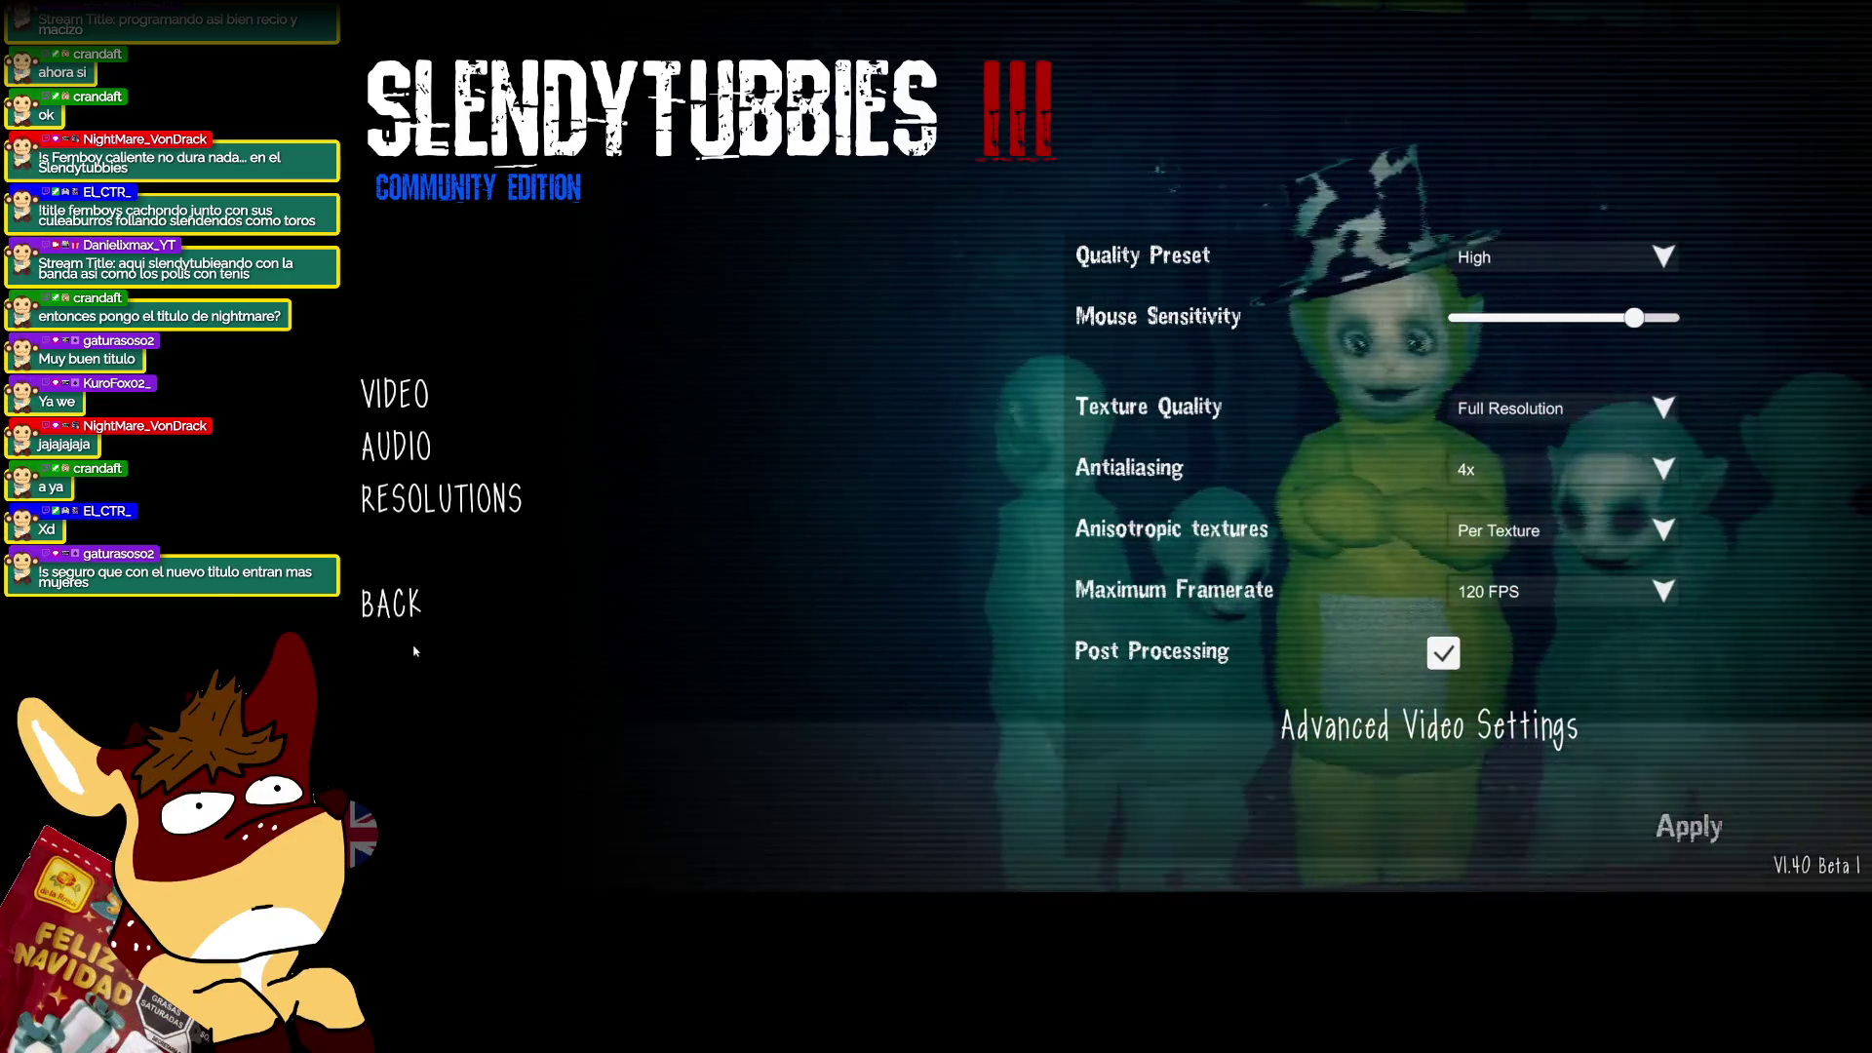
Return to the main menu and connect to the online lobby.
click(400, 604)
click(419, 384)
click(496, 353)
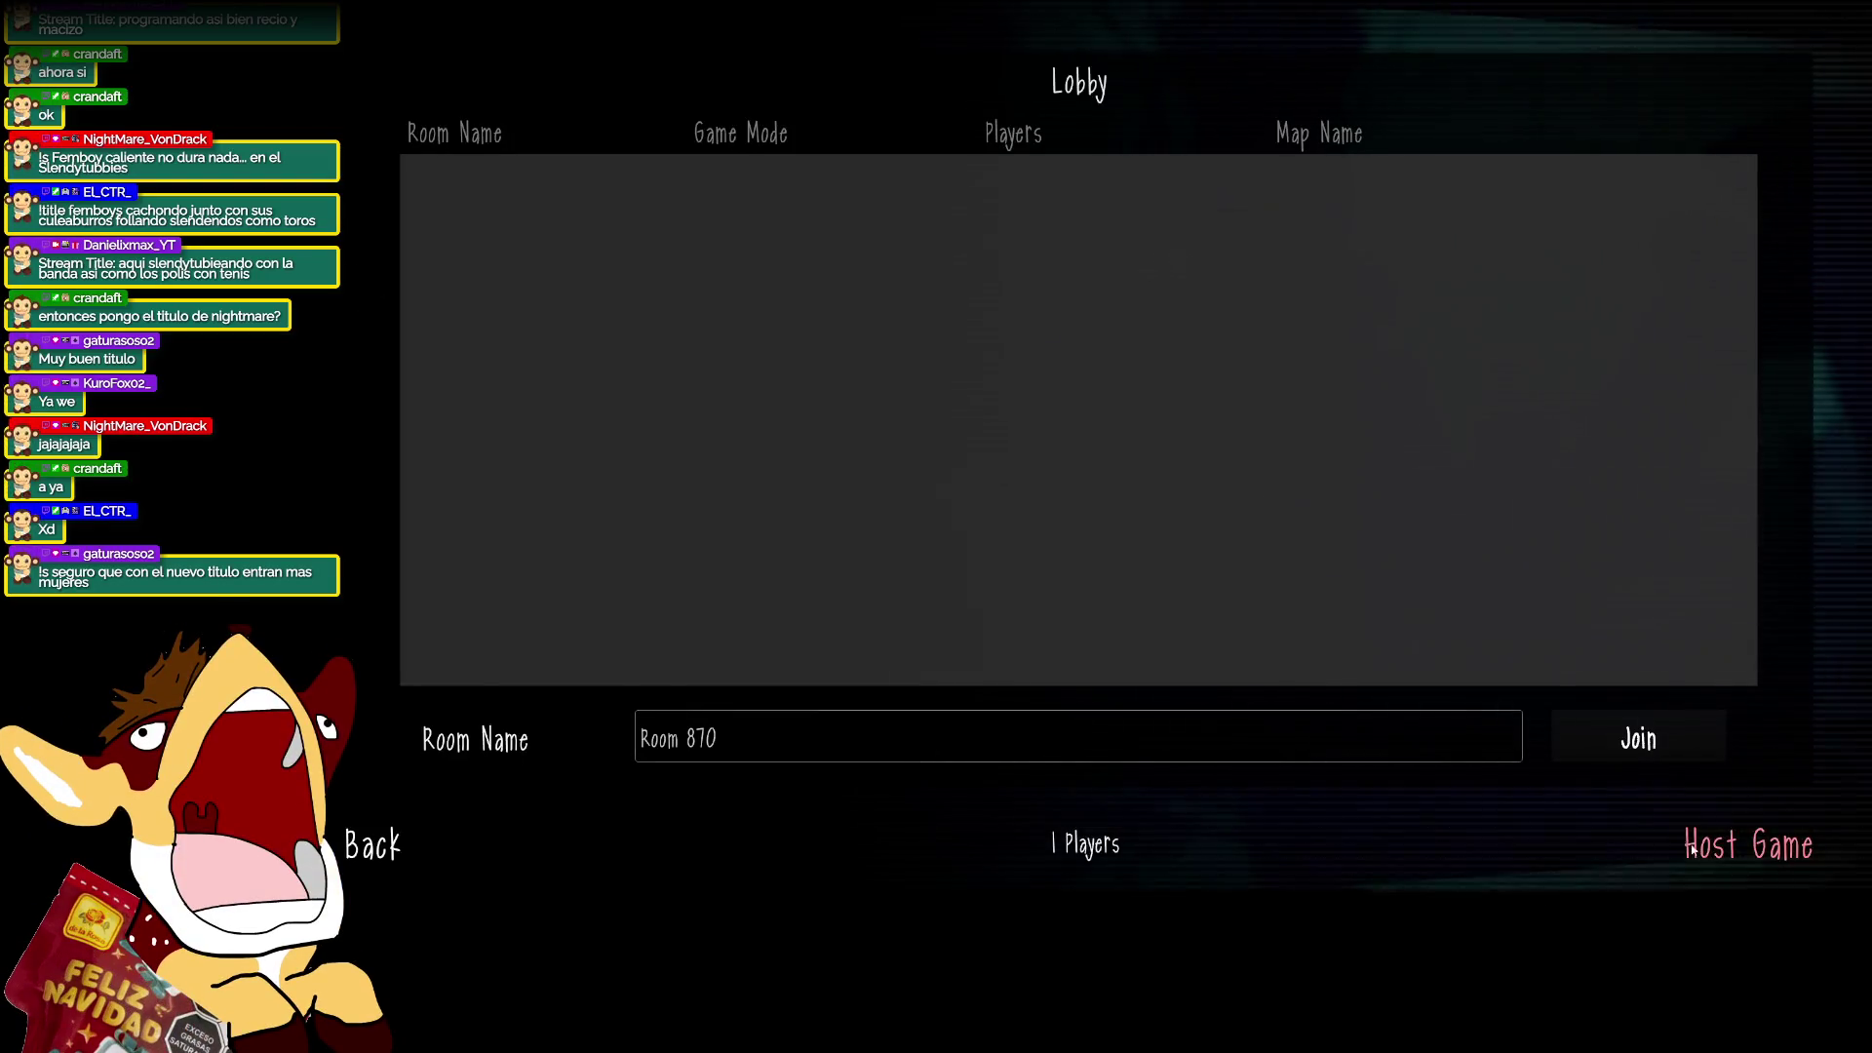
Host room 'tugf' on Outskirts (Day) in SURVIVAL 2.0 mode and start it.
click(1692, 849)
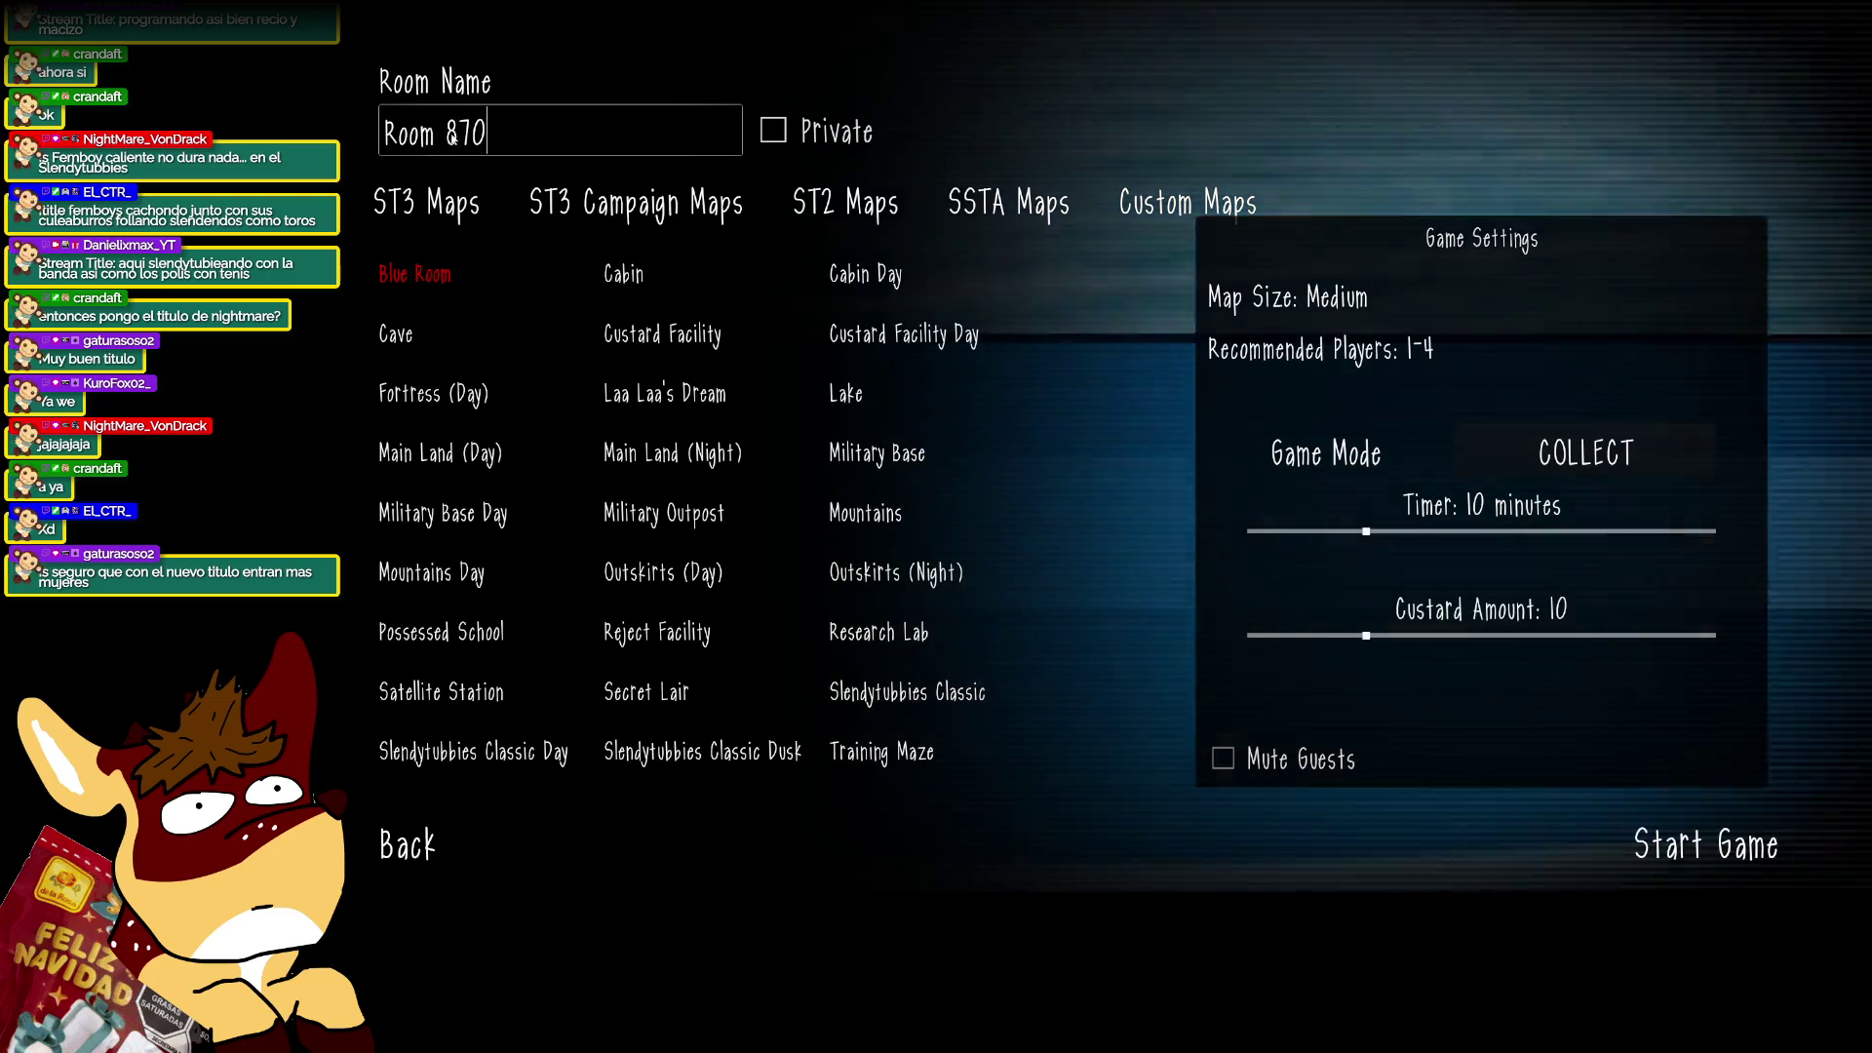
key(ctrl+a)
text(tugf)
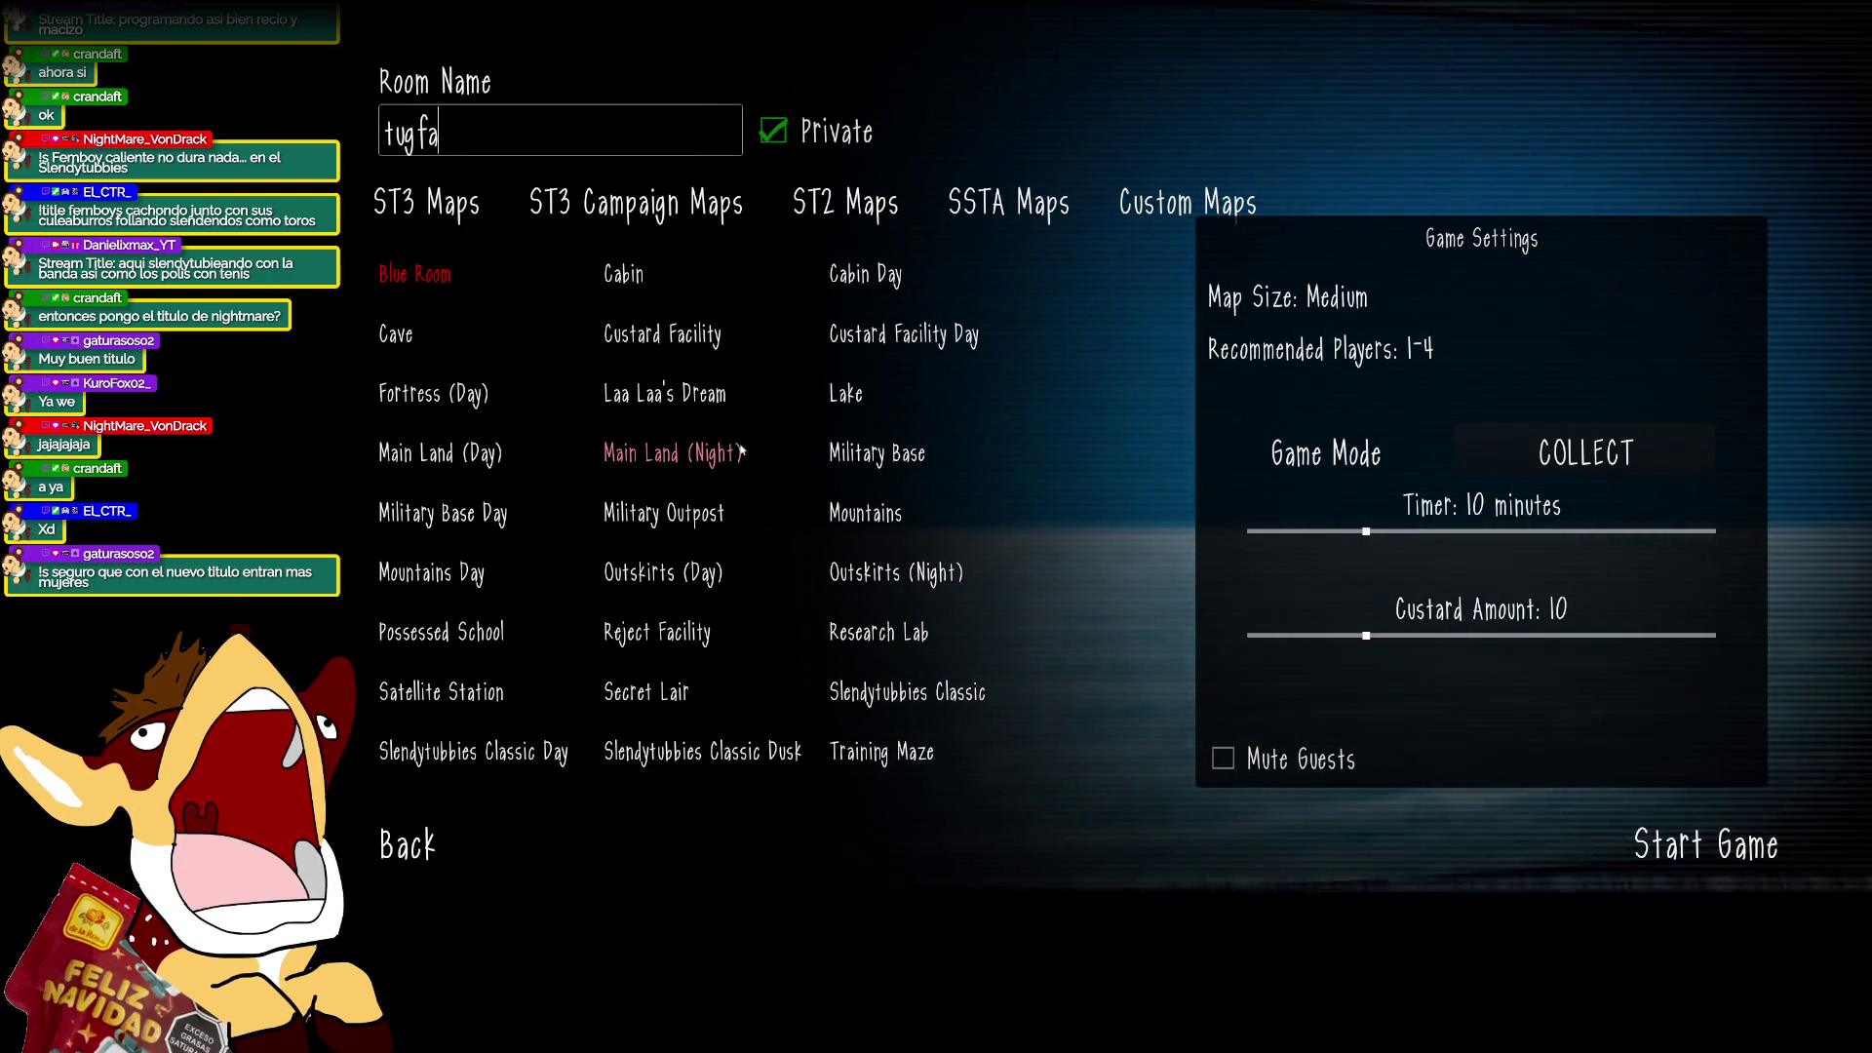
click(663, 572)
click(1585, 452)
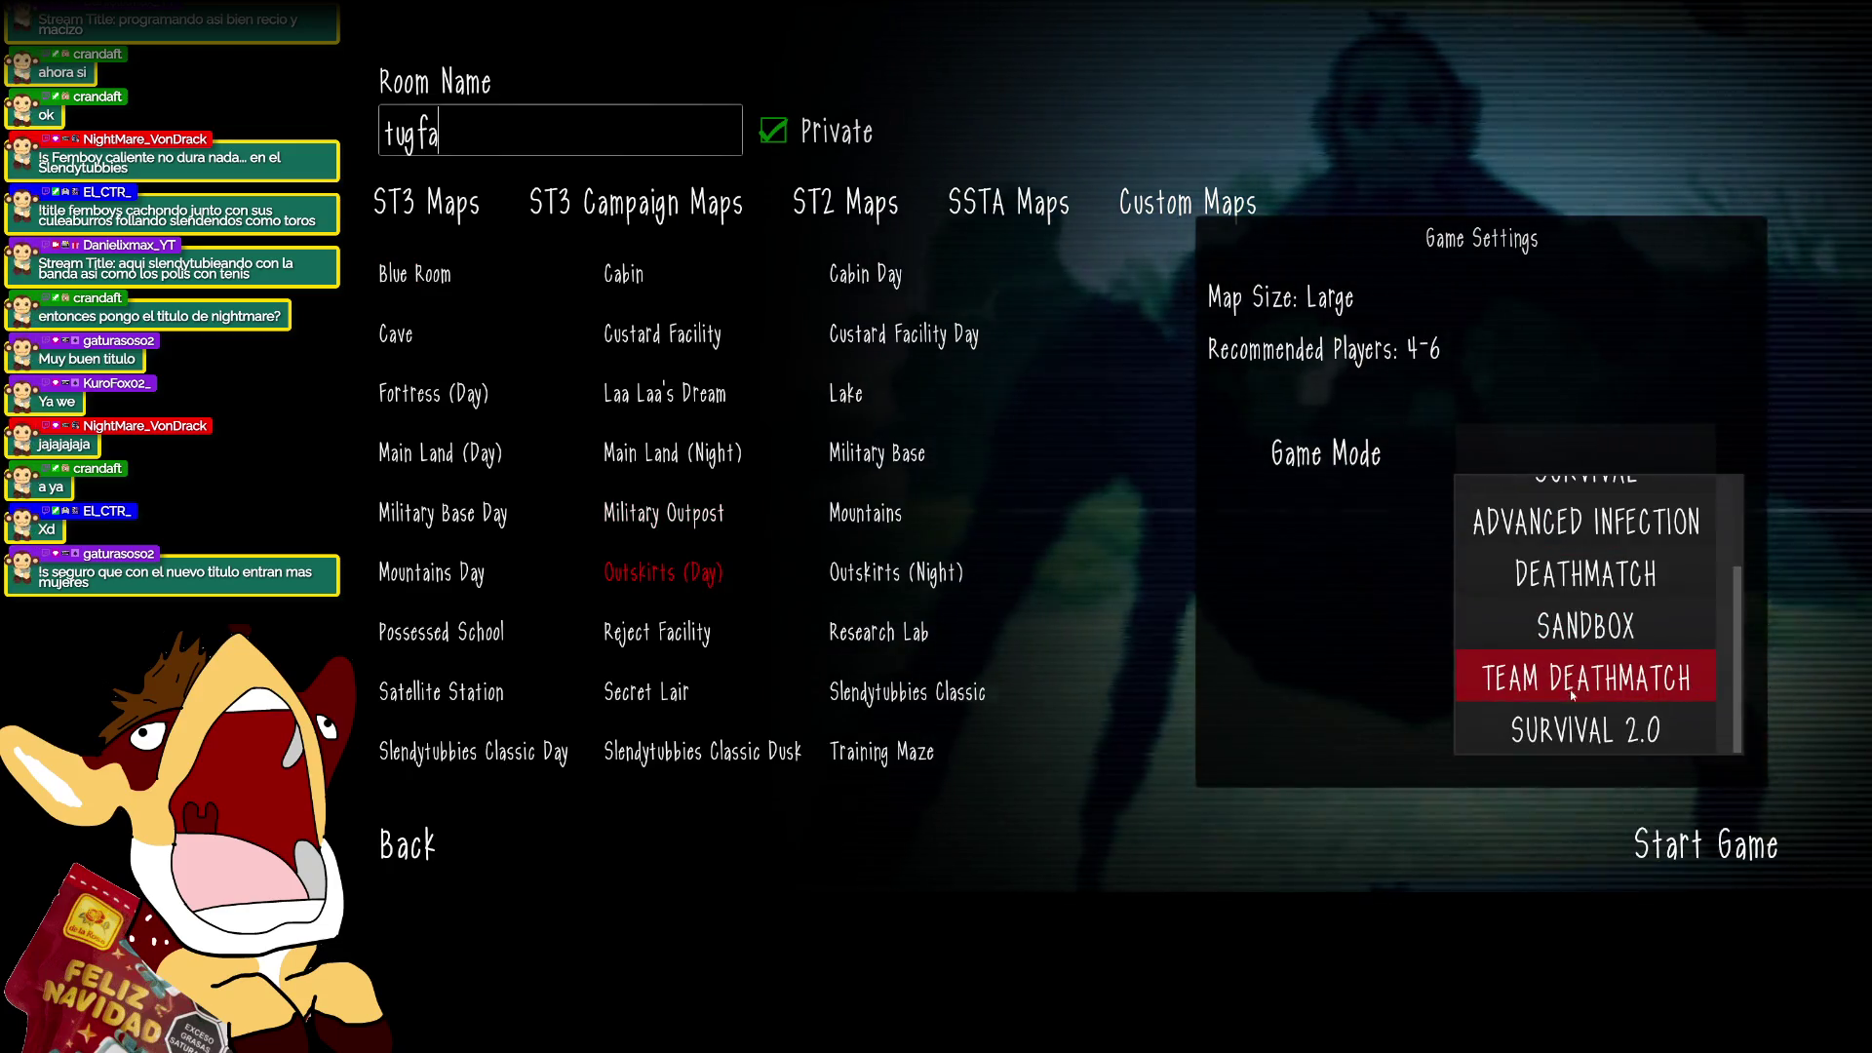
click(1572, 729)
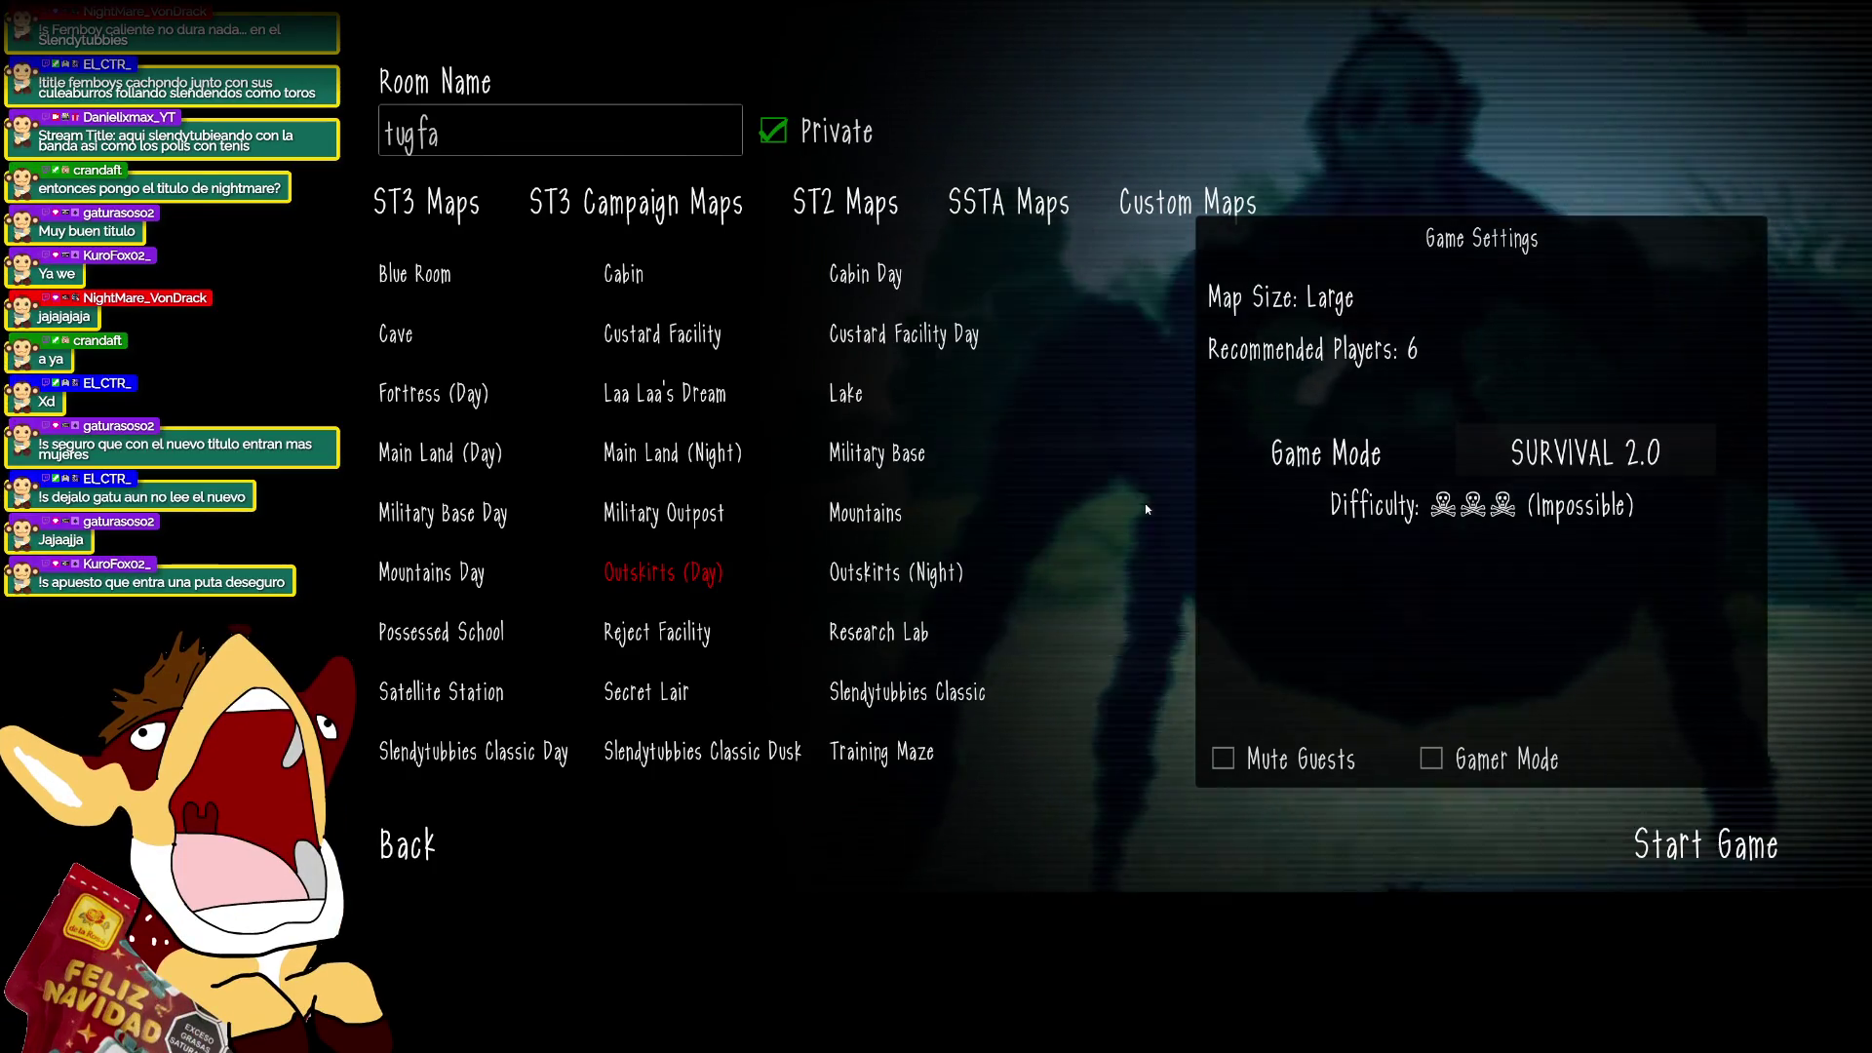
click(1626, 840)
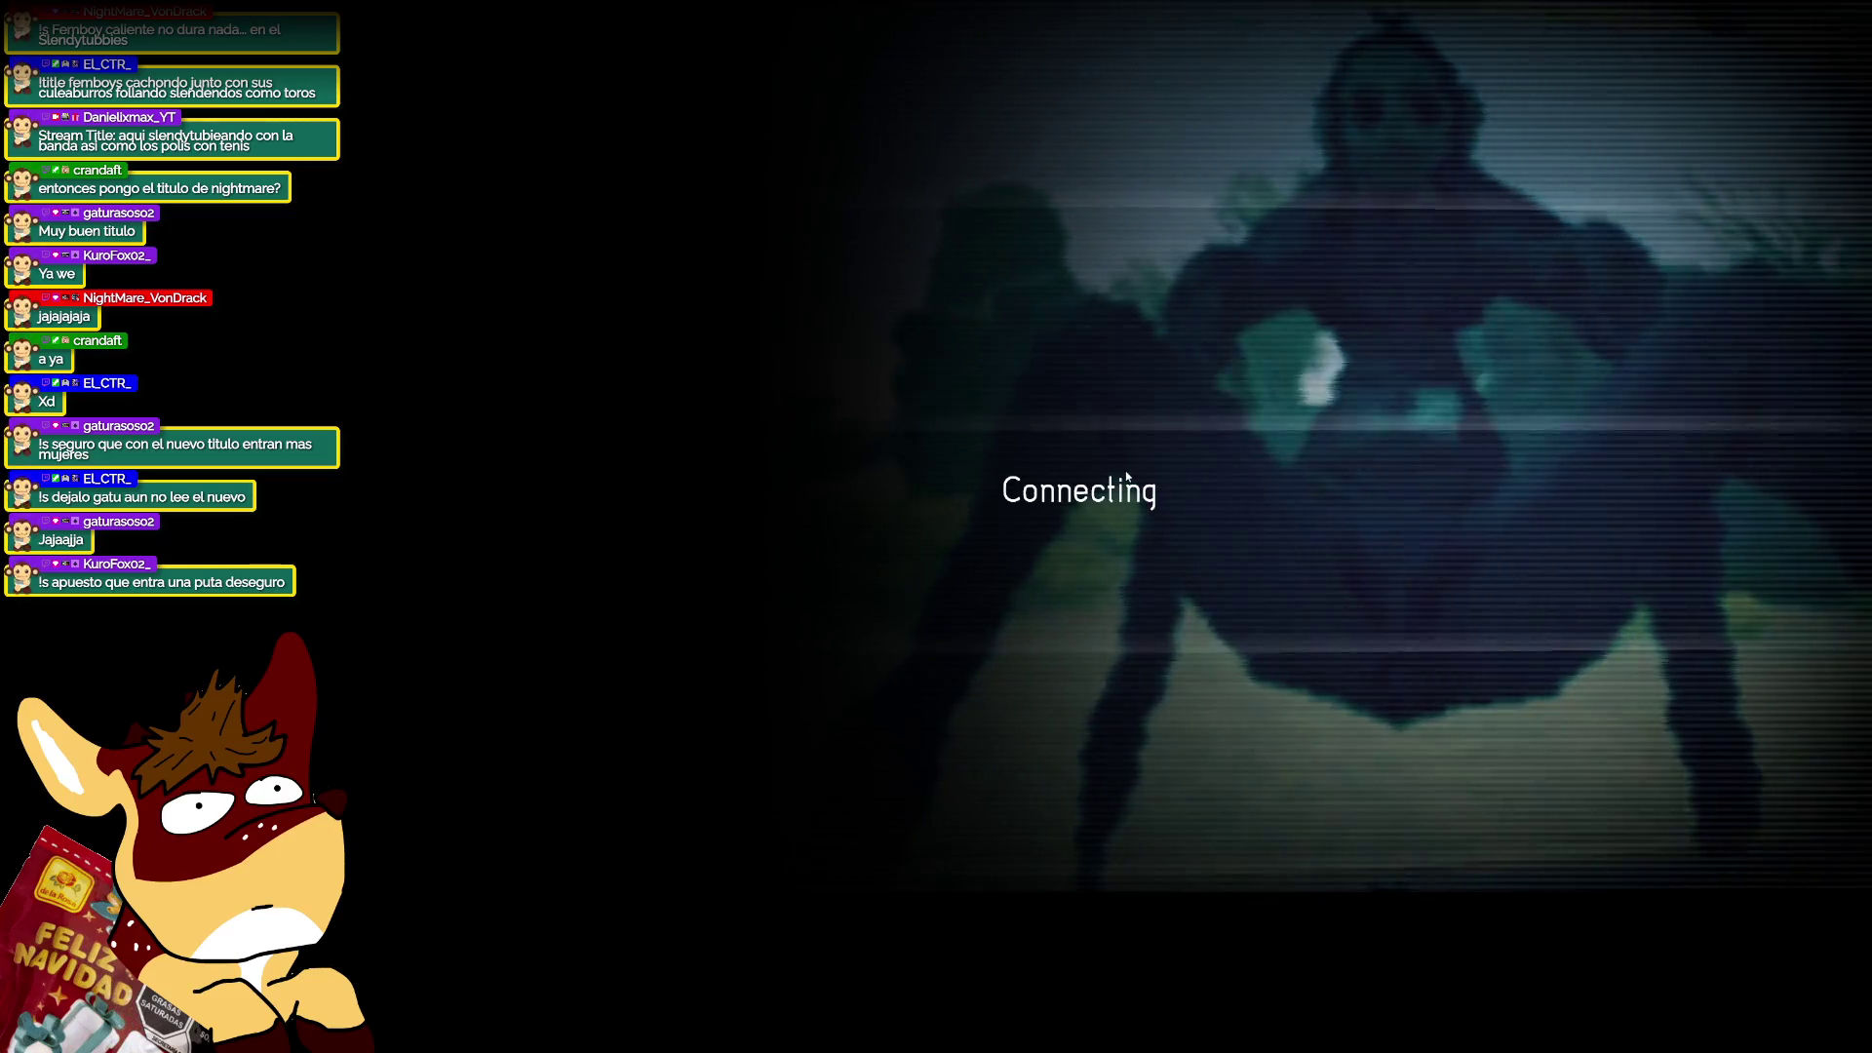
Walk through the Outskirts ruins, across the stone ledge, to the boulder on open ground.
key(w)
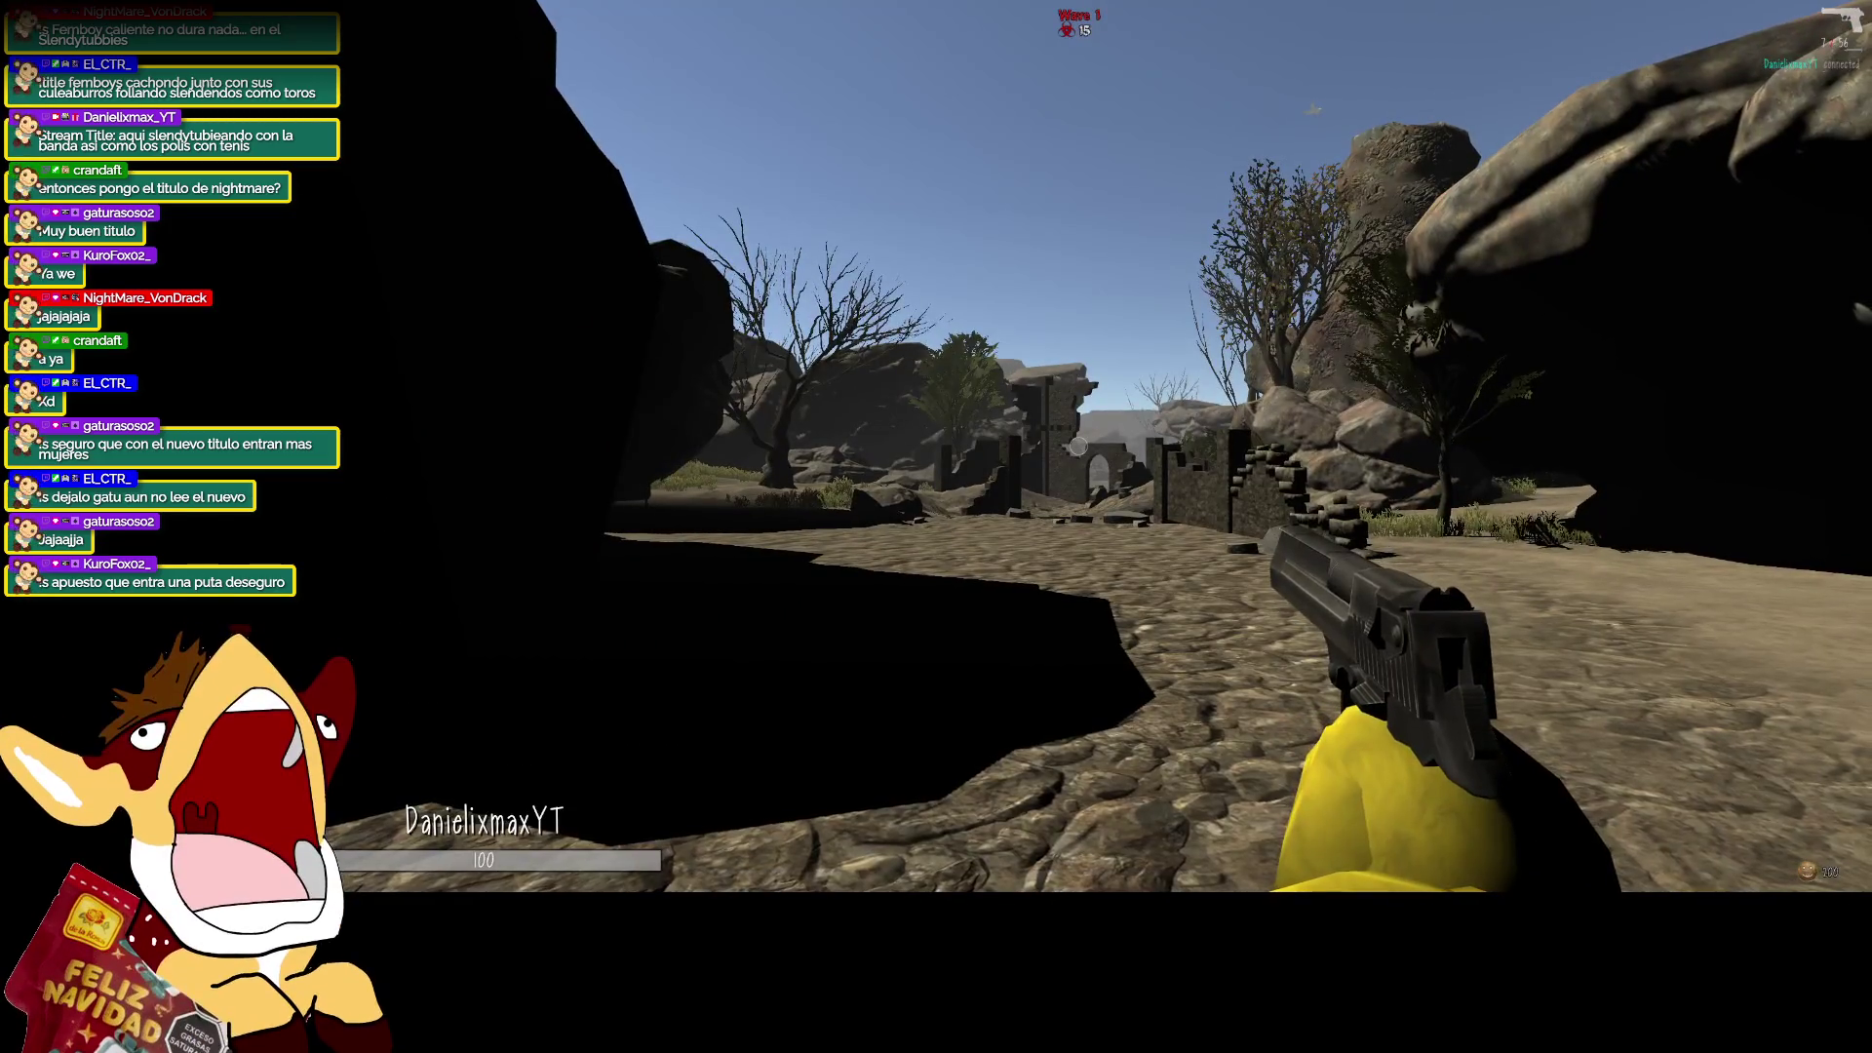
key(w)
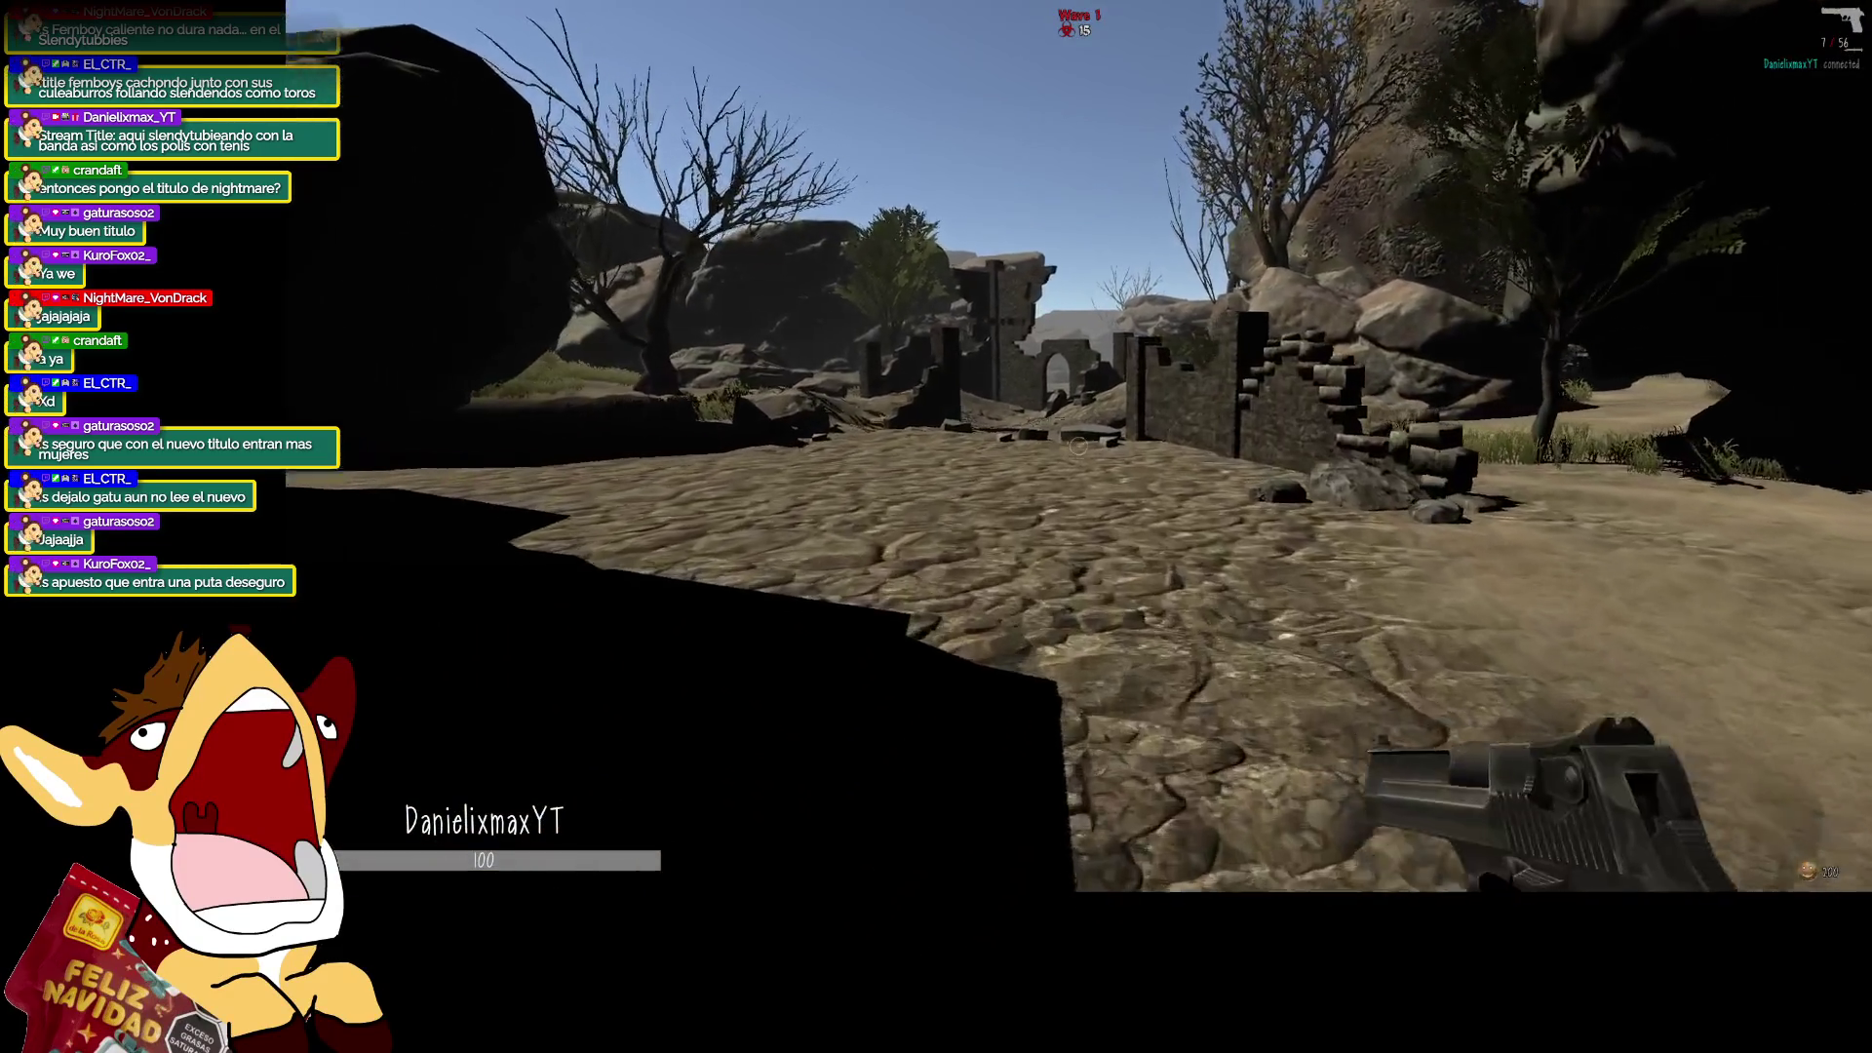
key(w)
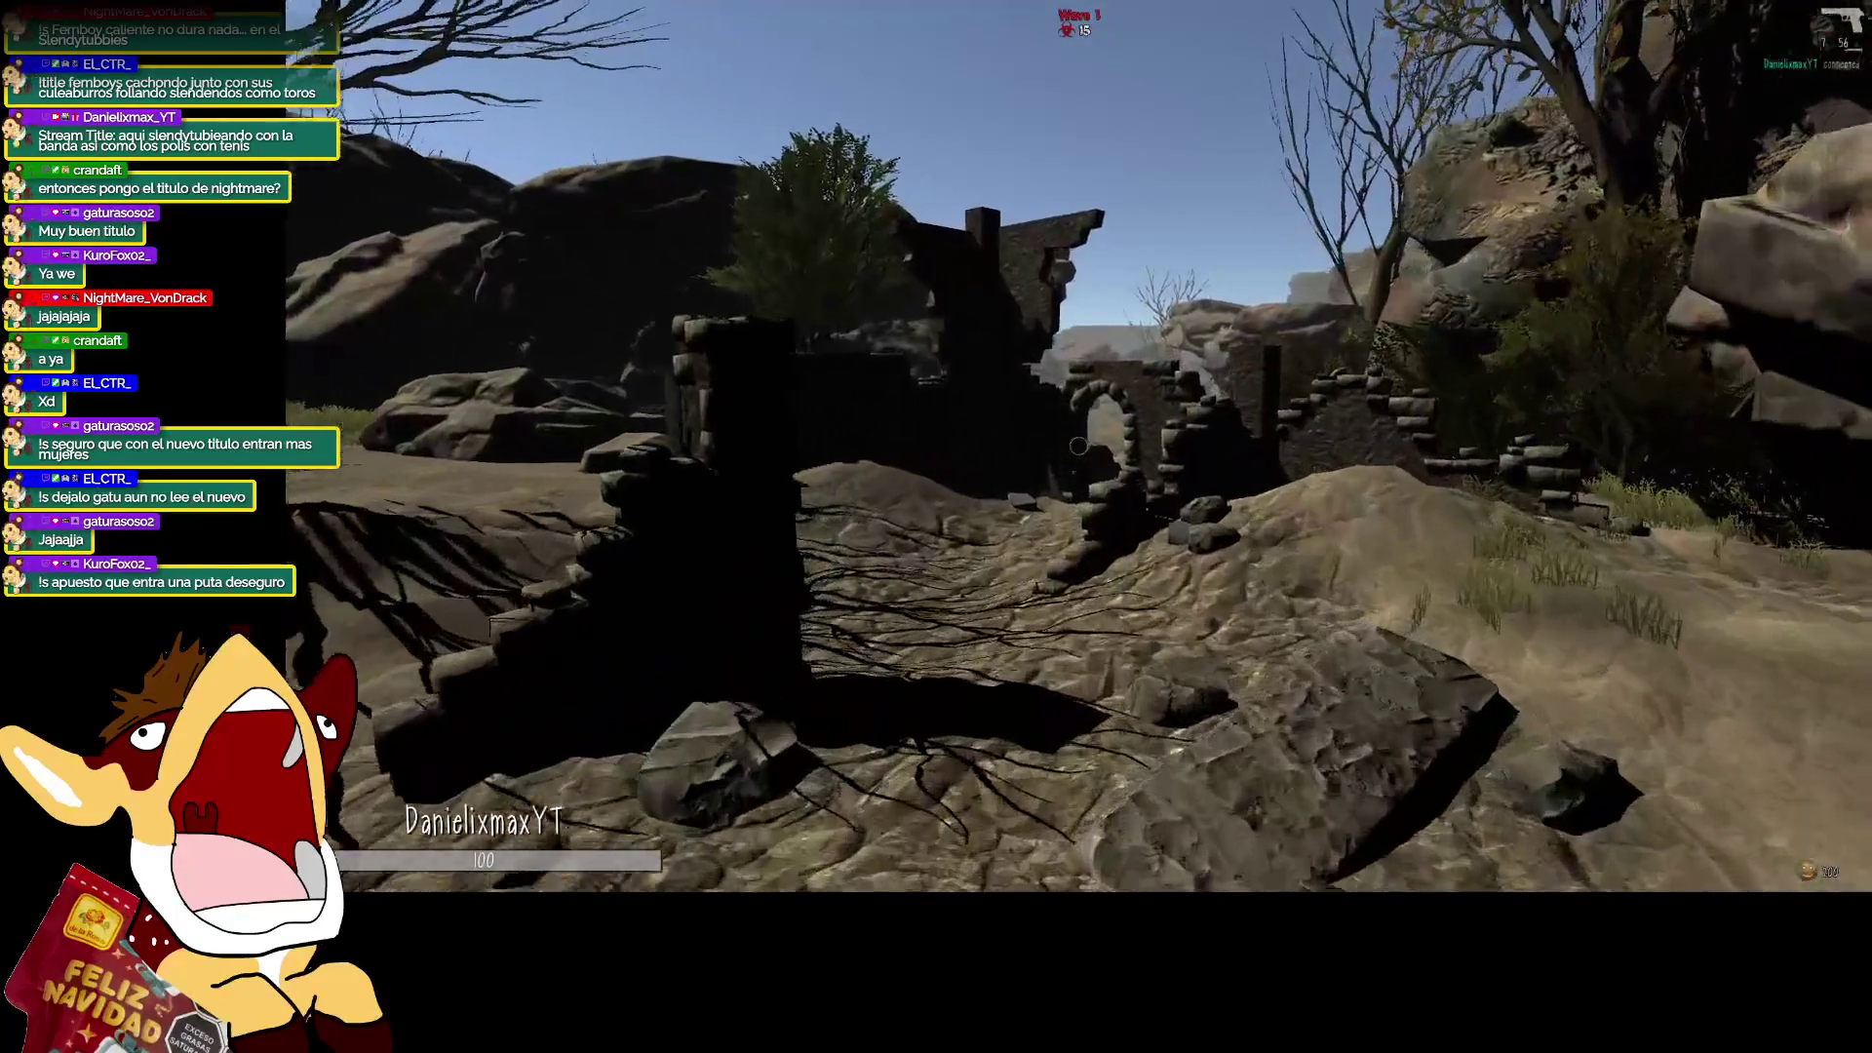
key(w)
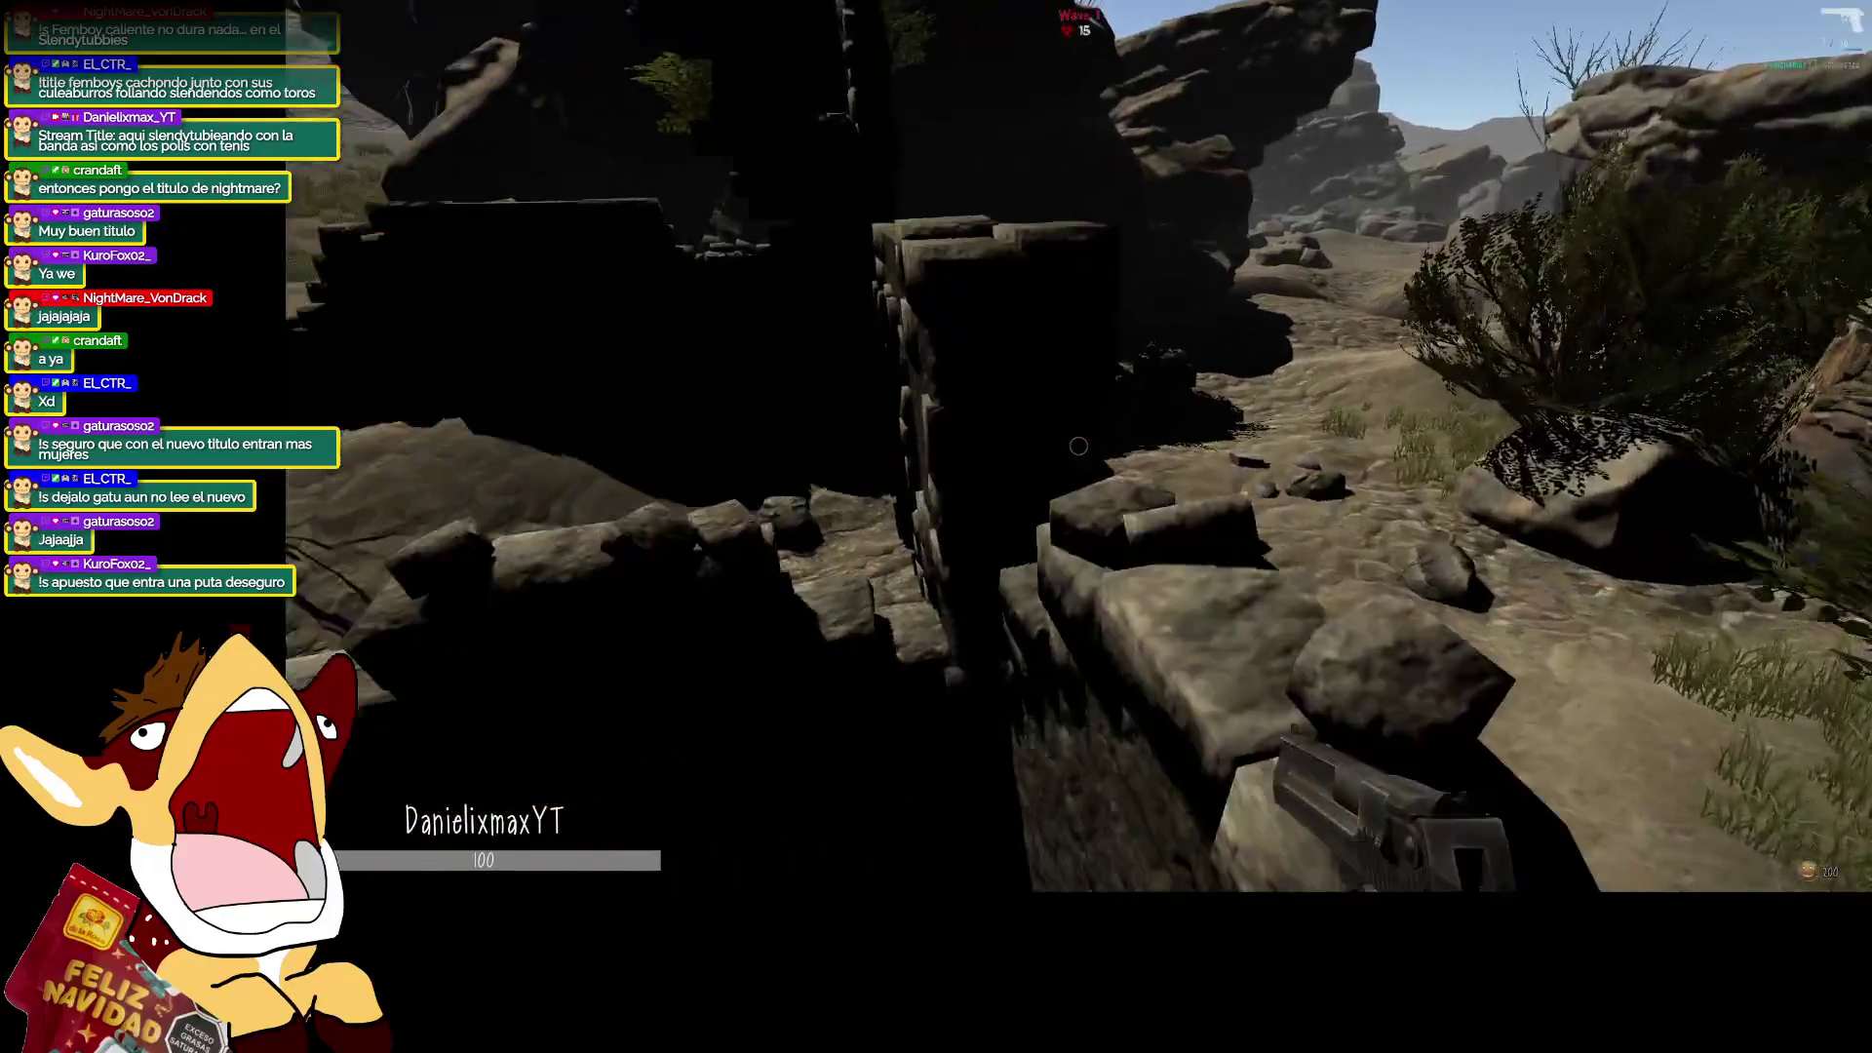
key(w)
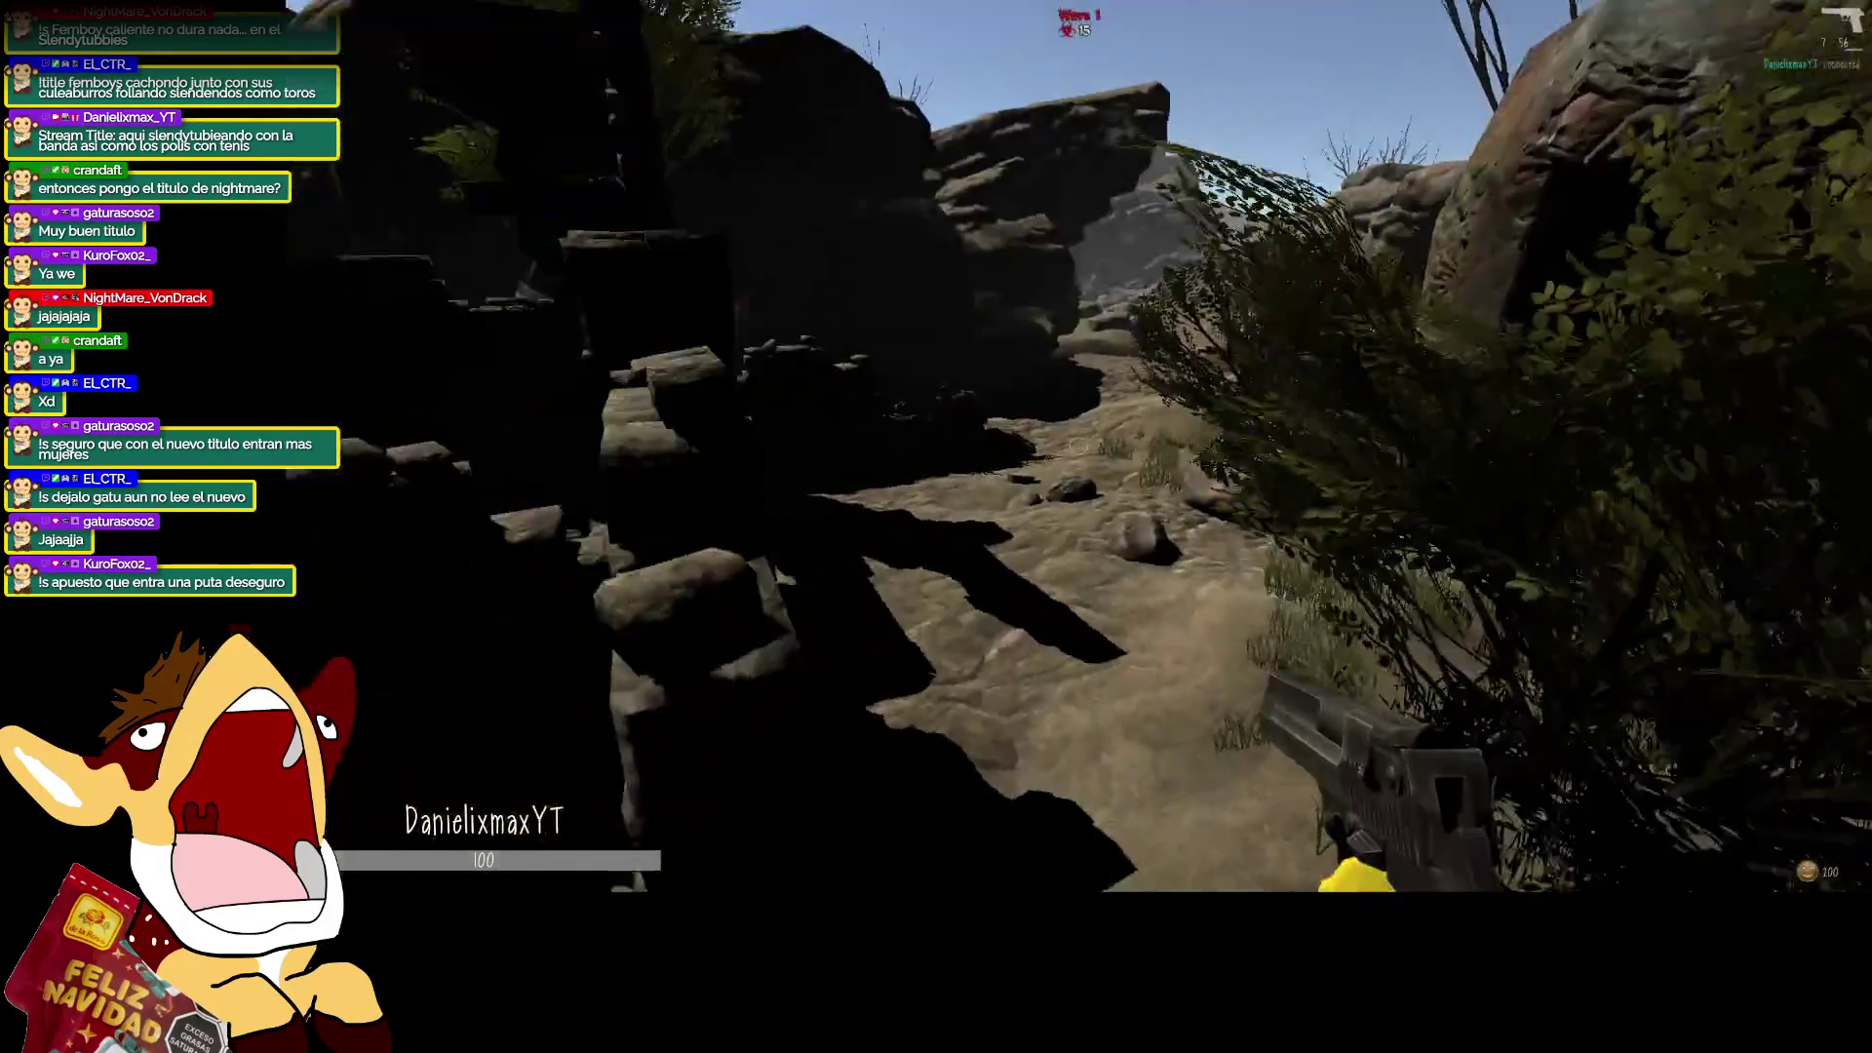
key(w)
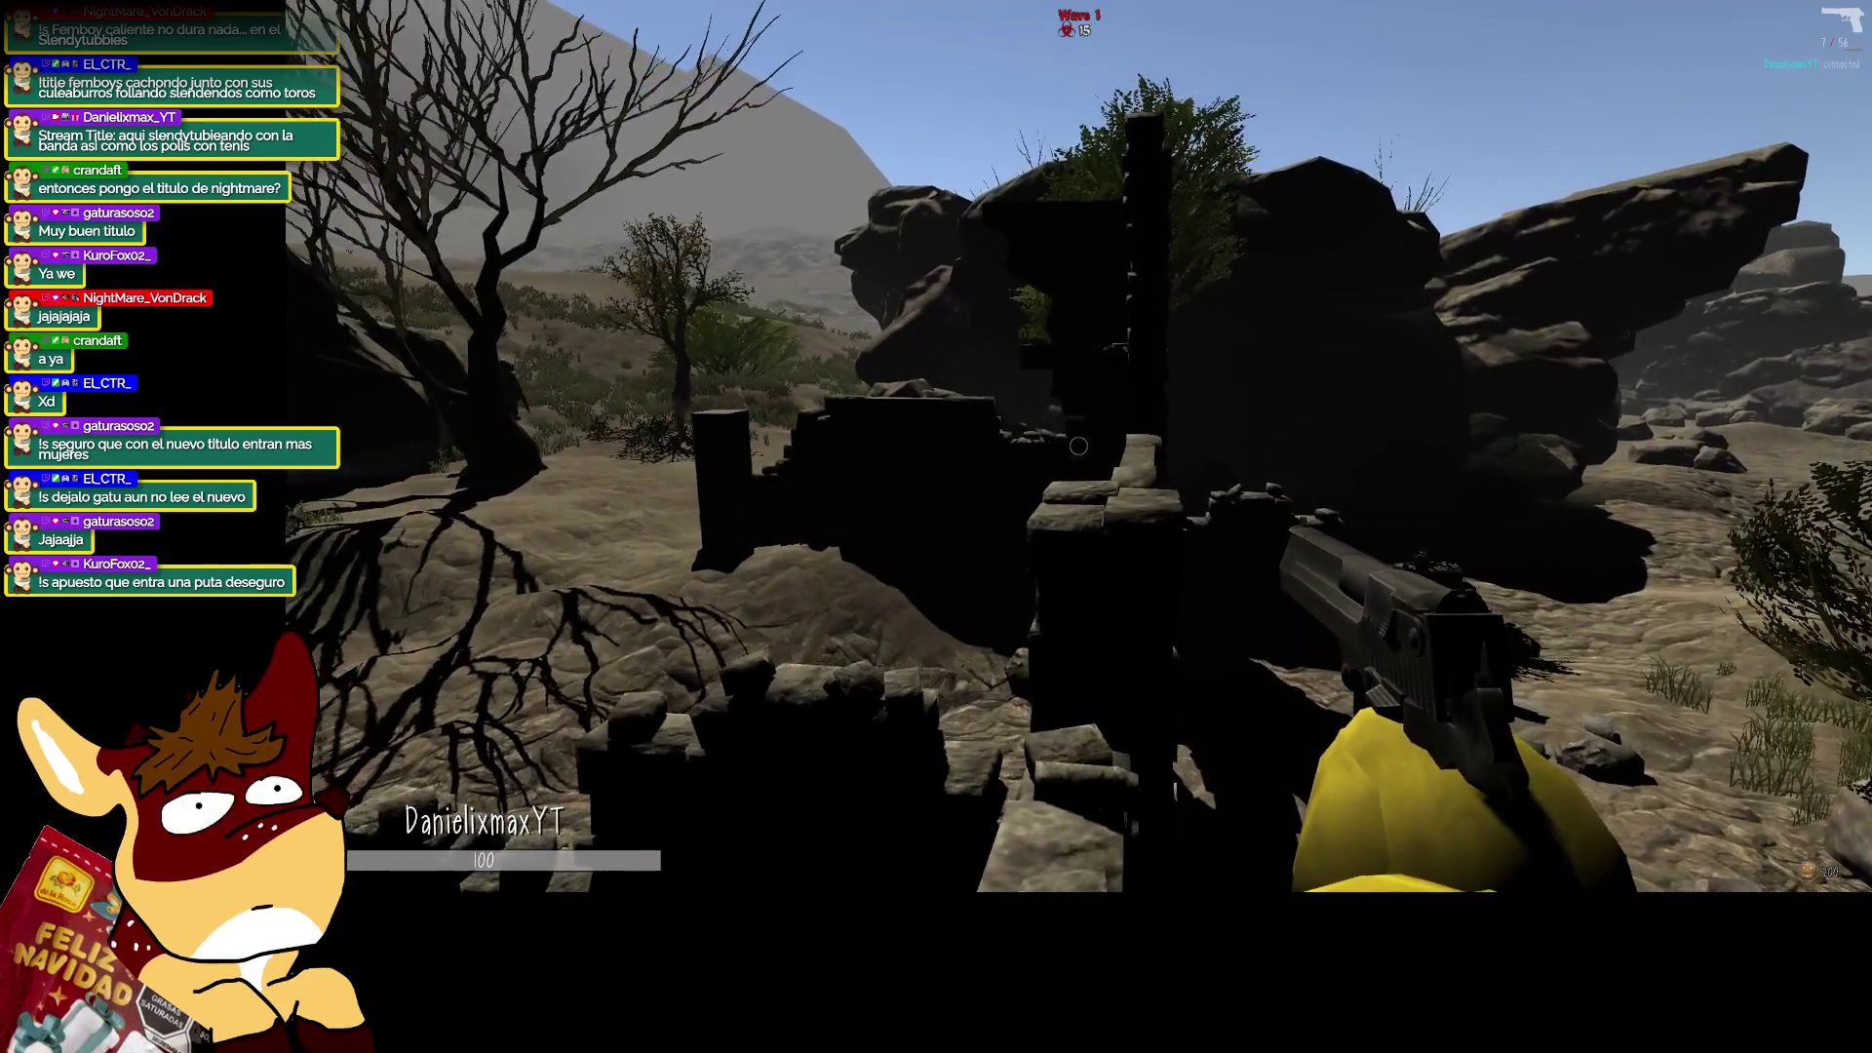
key(w)
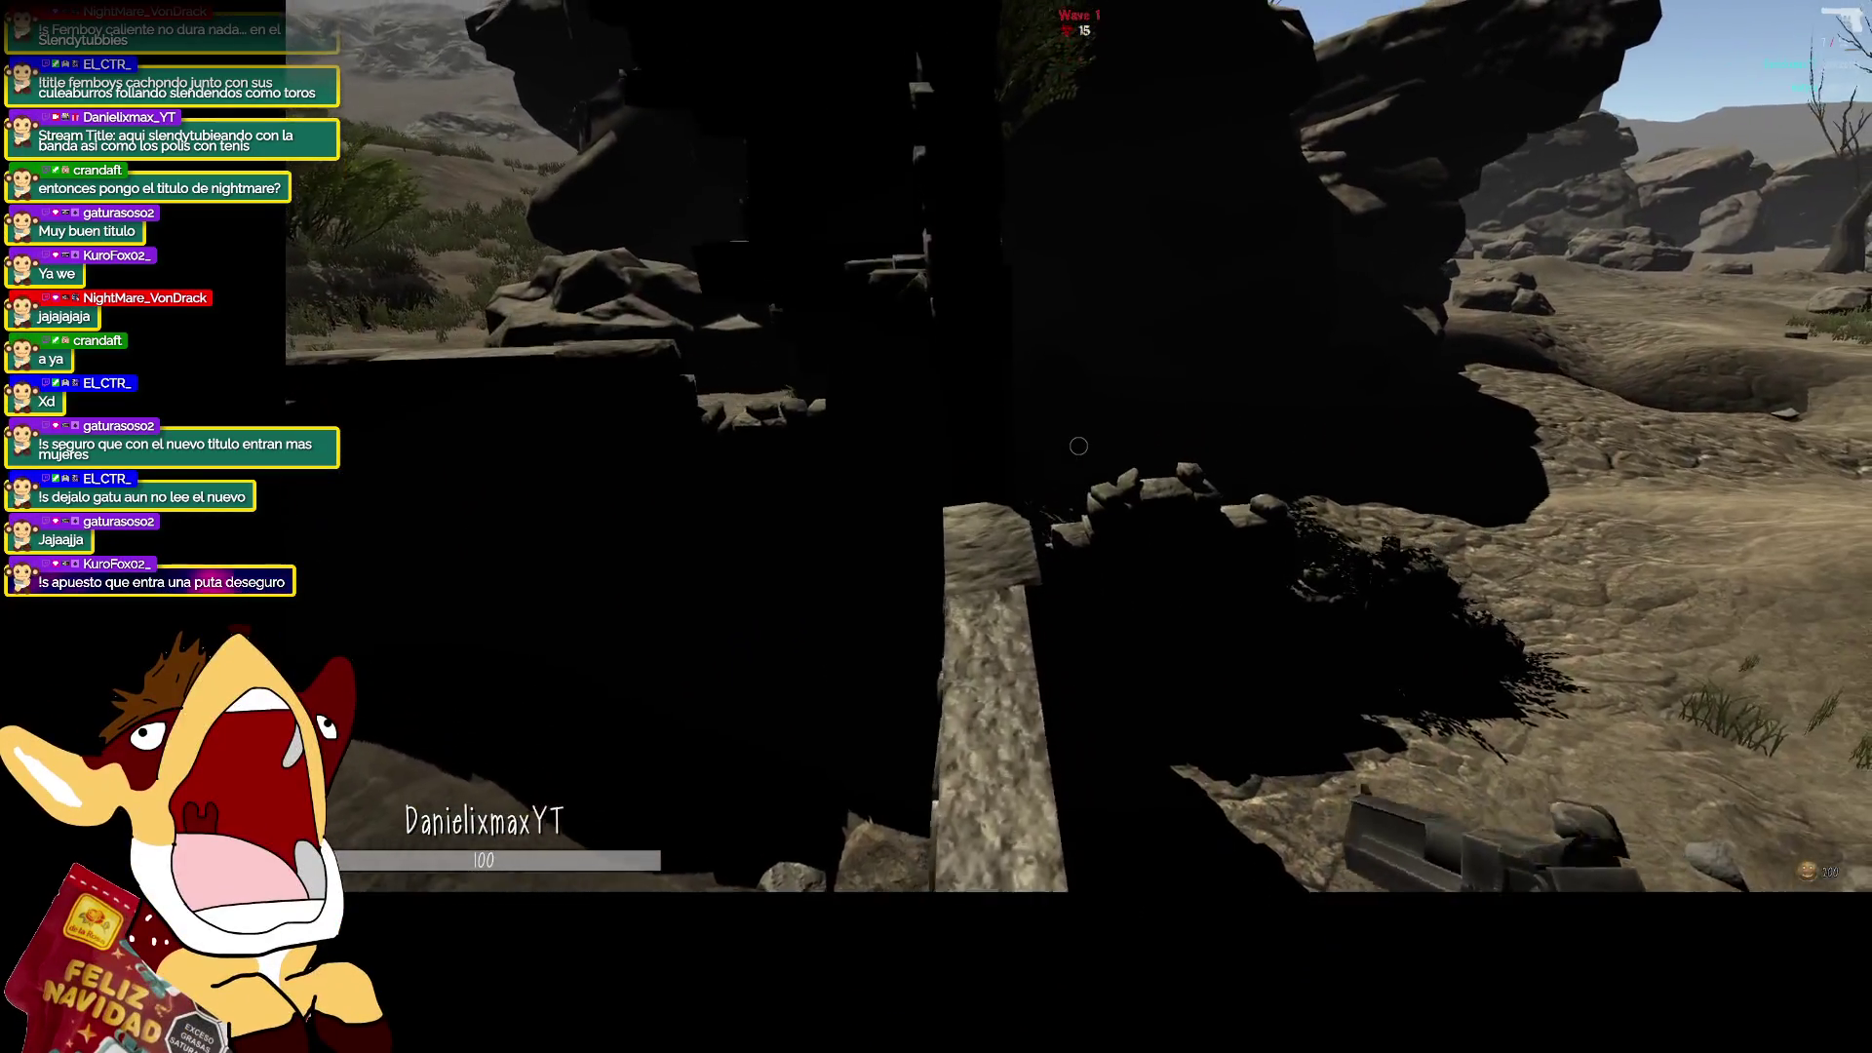
key(w)
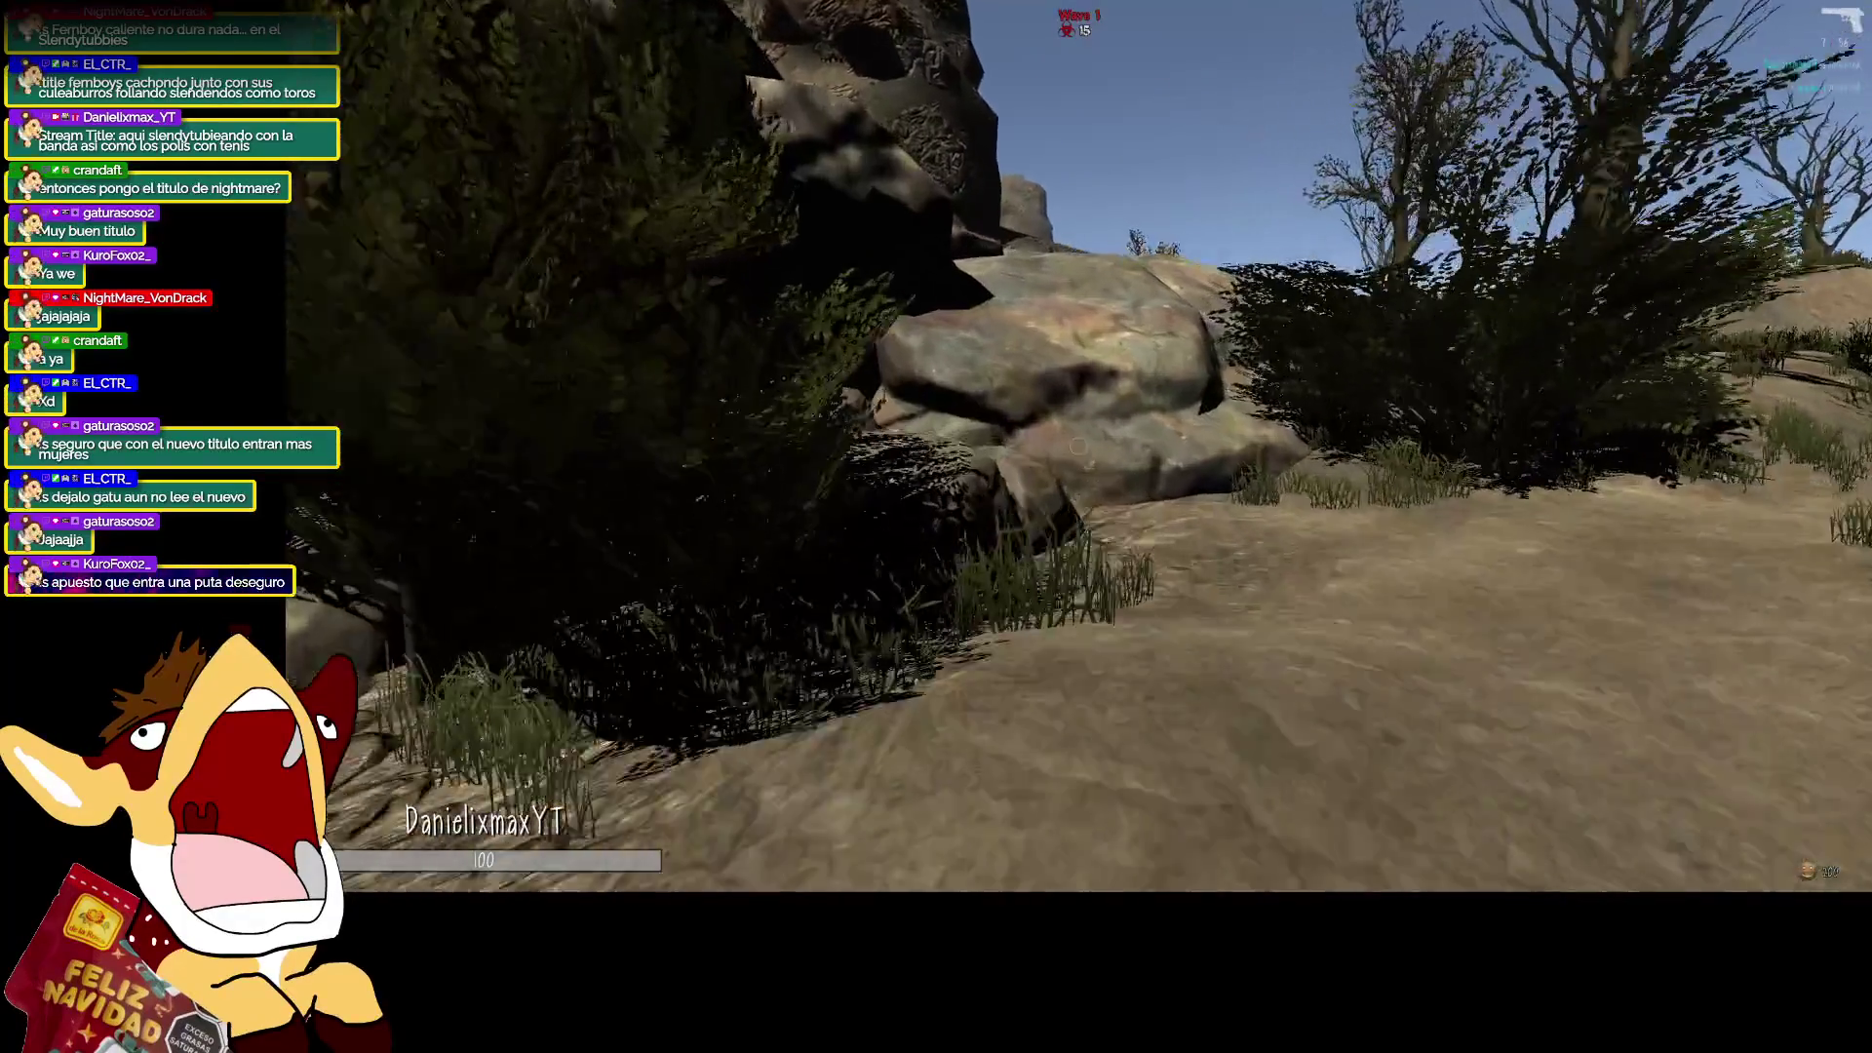
key(w)
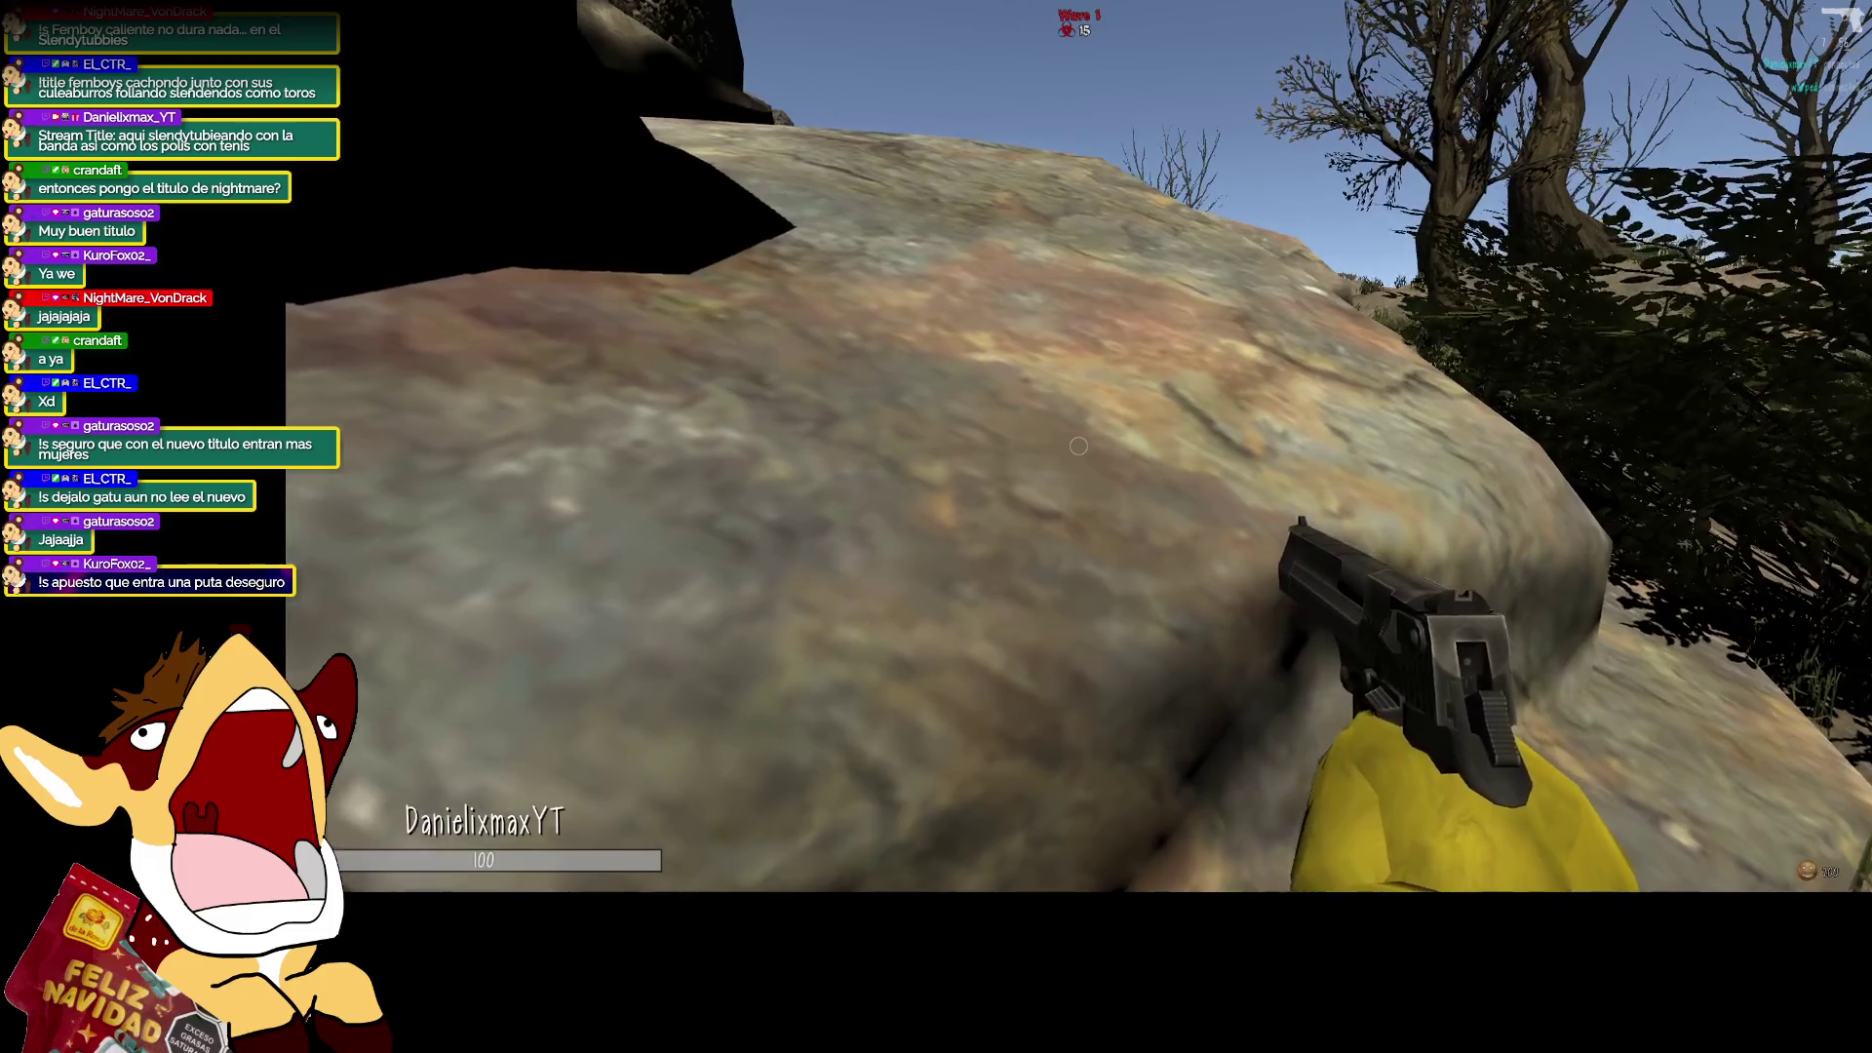
mouse_move(1078, 445)
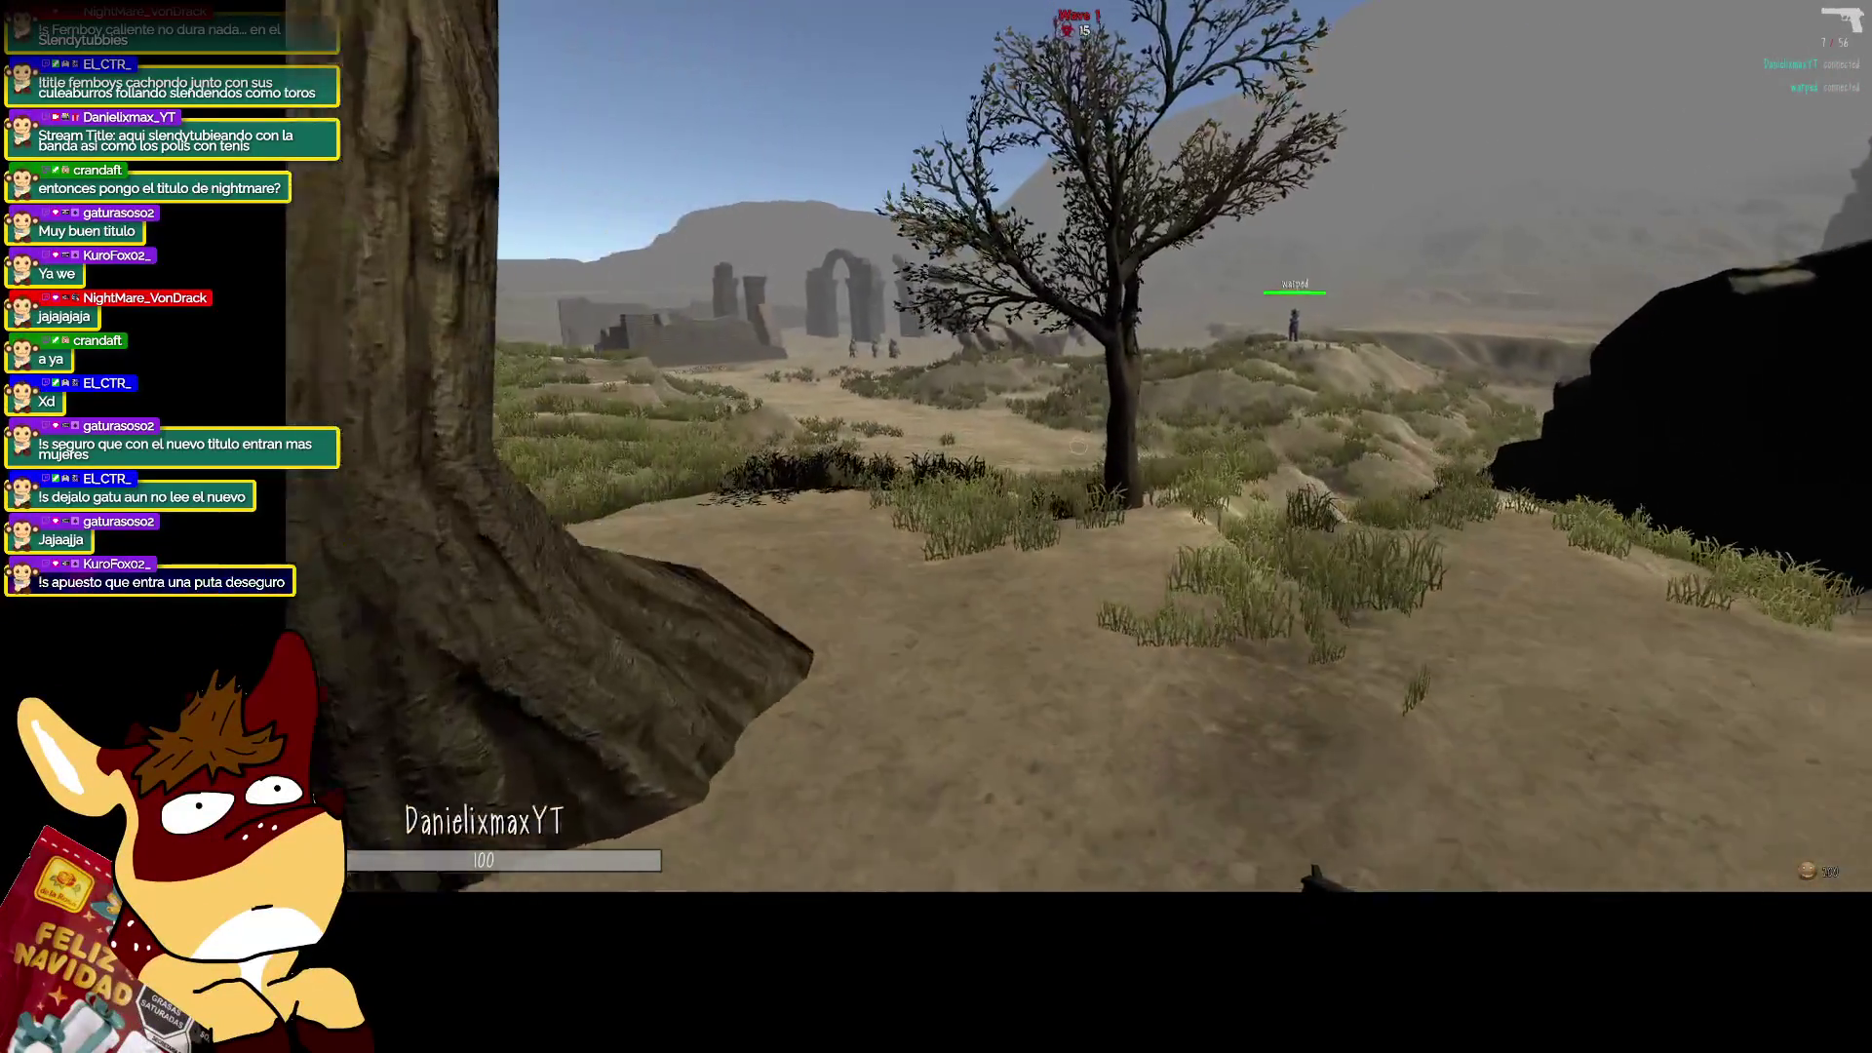
Climb the grassy hill to the blue player, reloading the pistol along the way.
key(w)
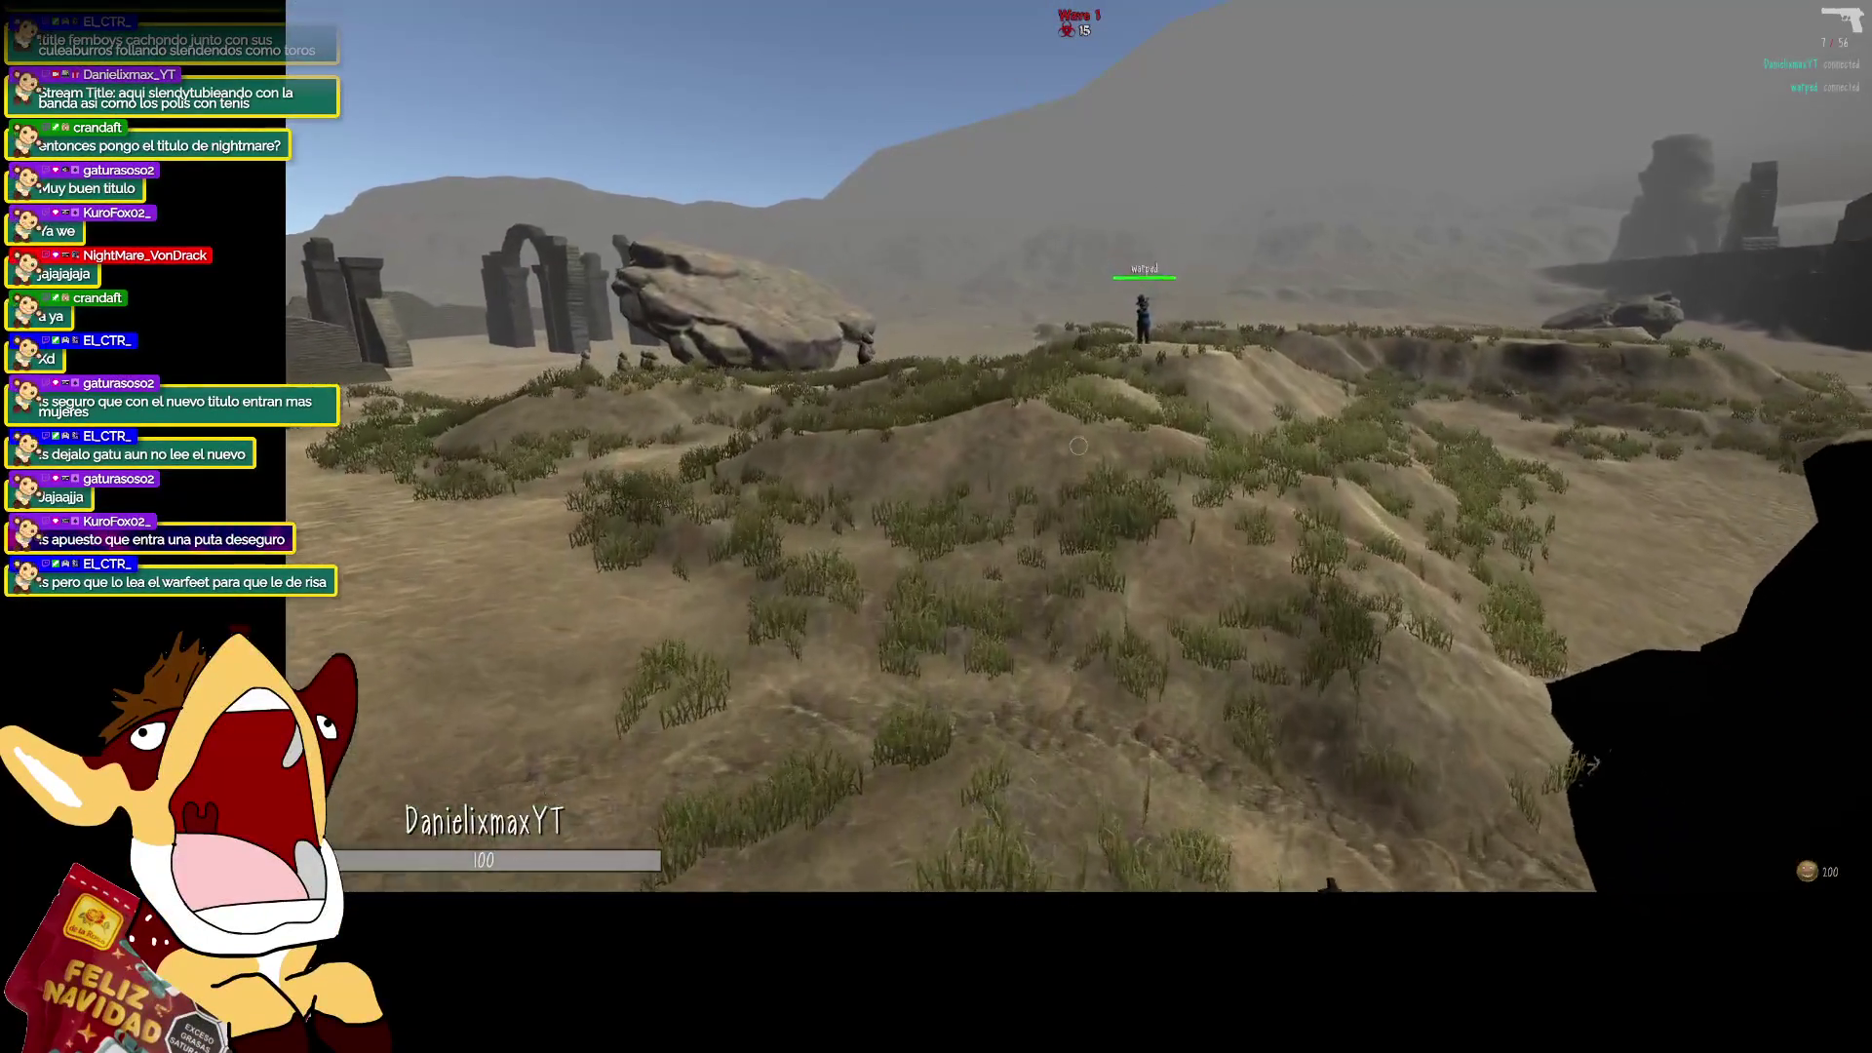
key(w)
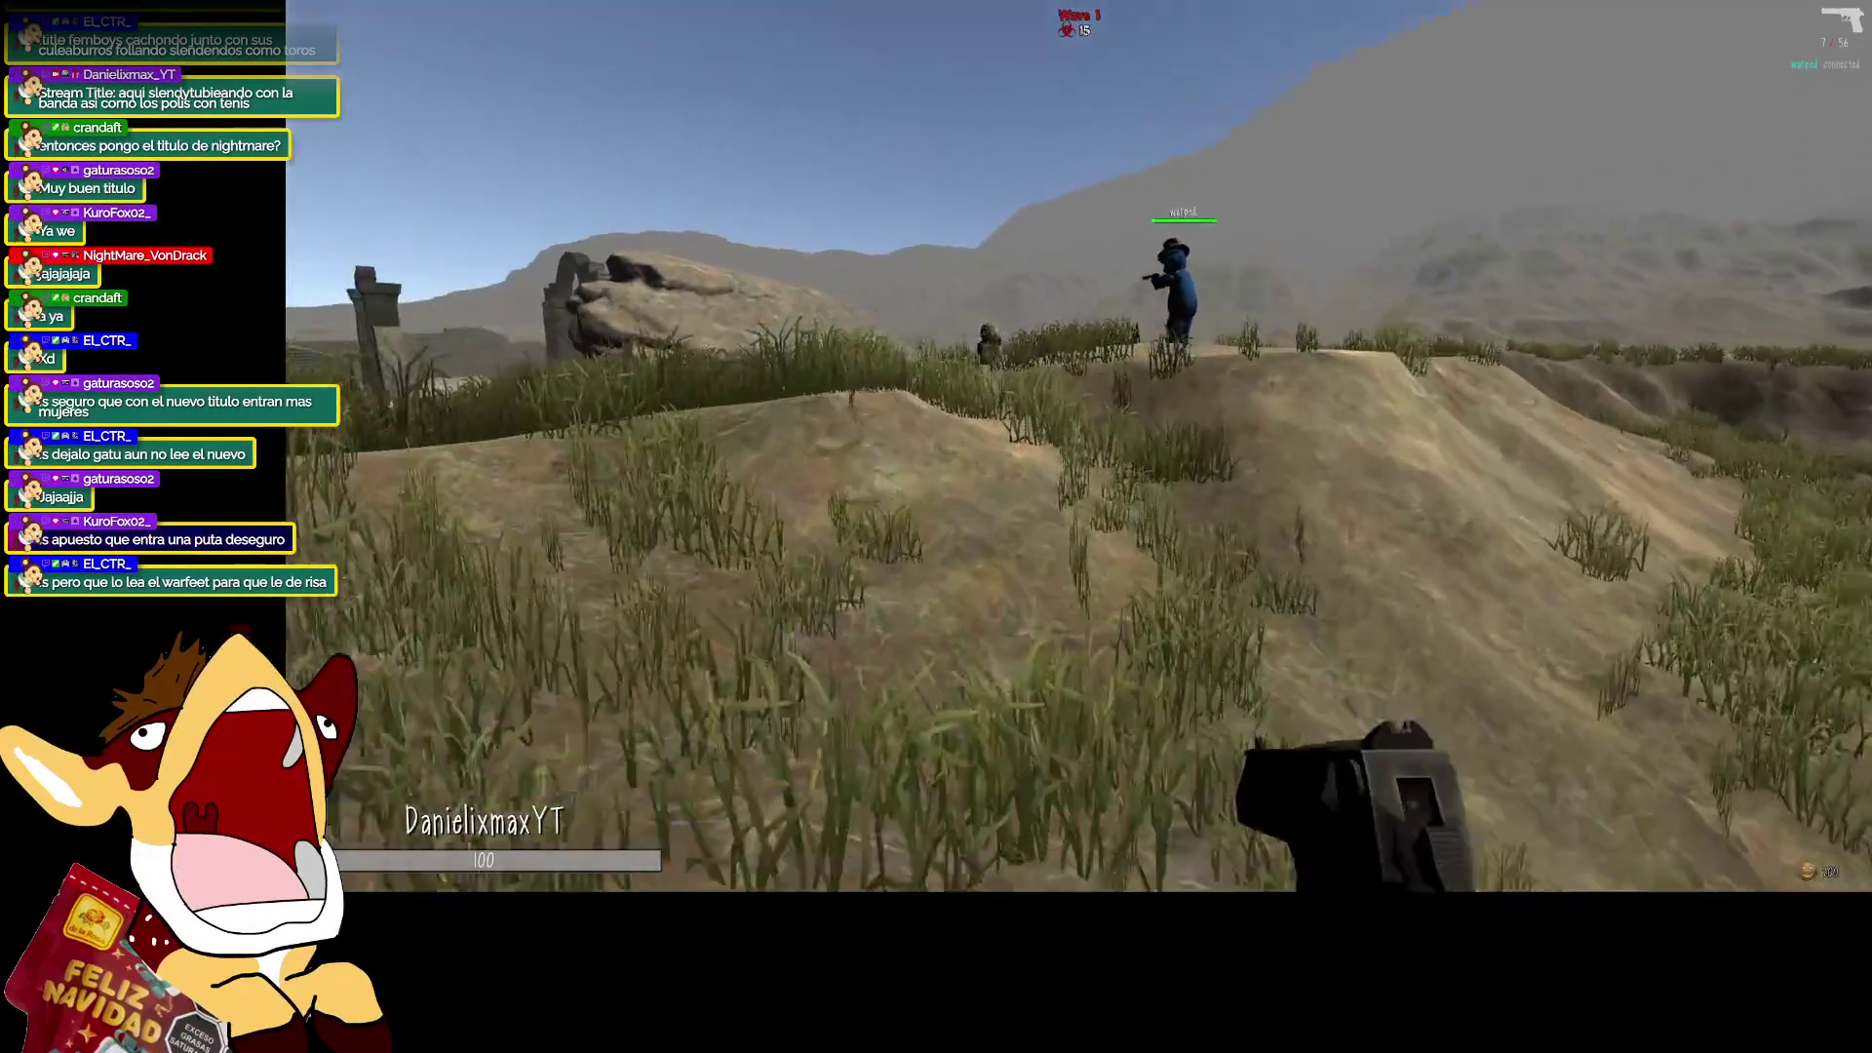
key(w)
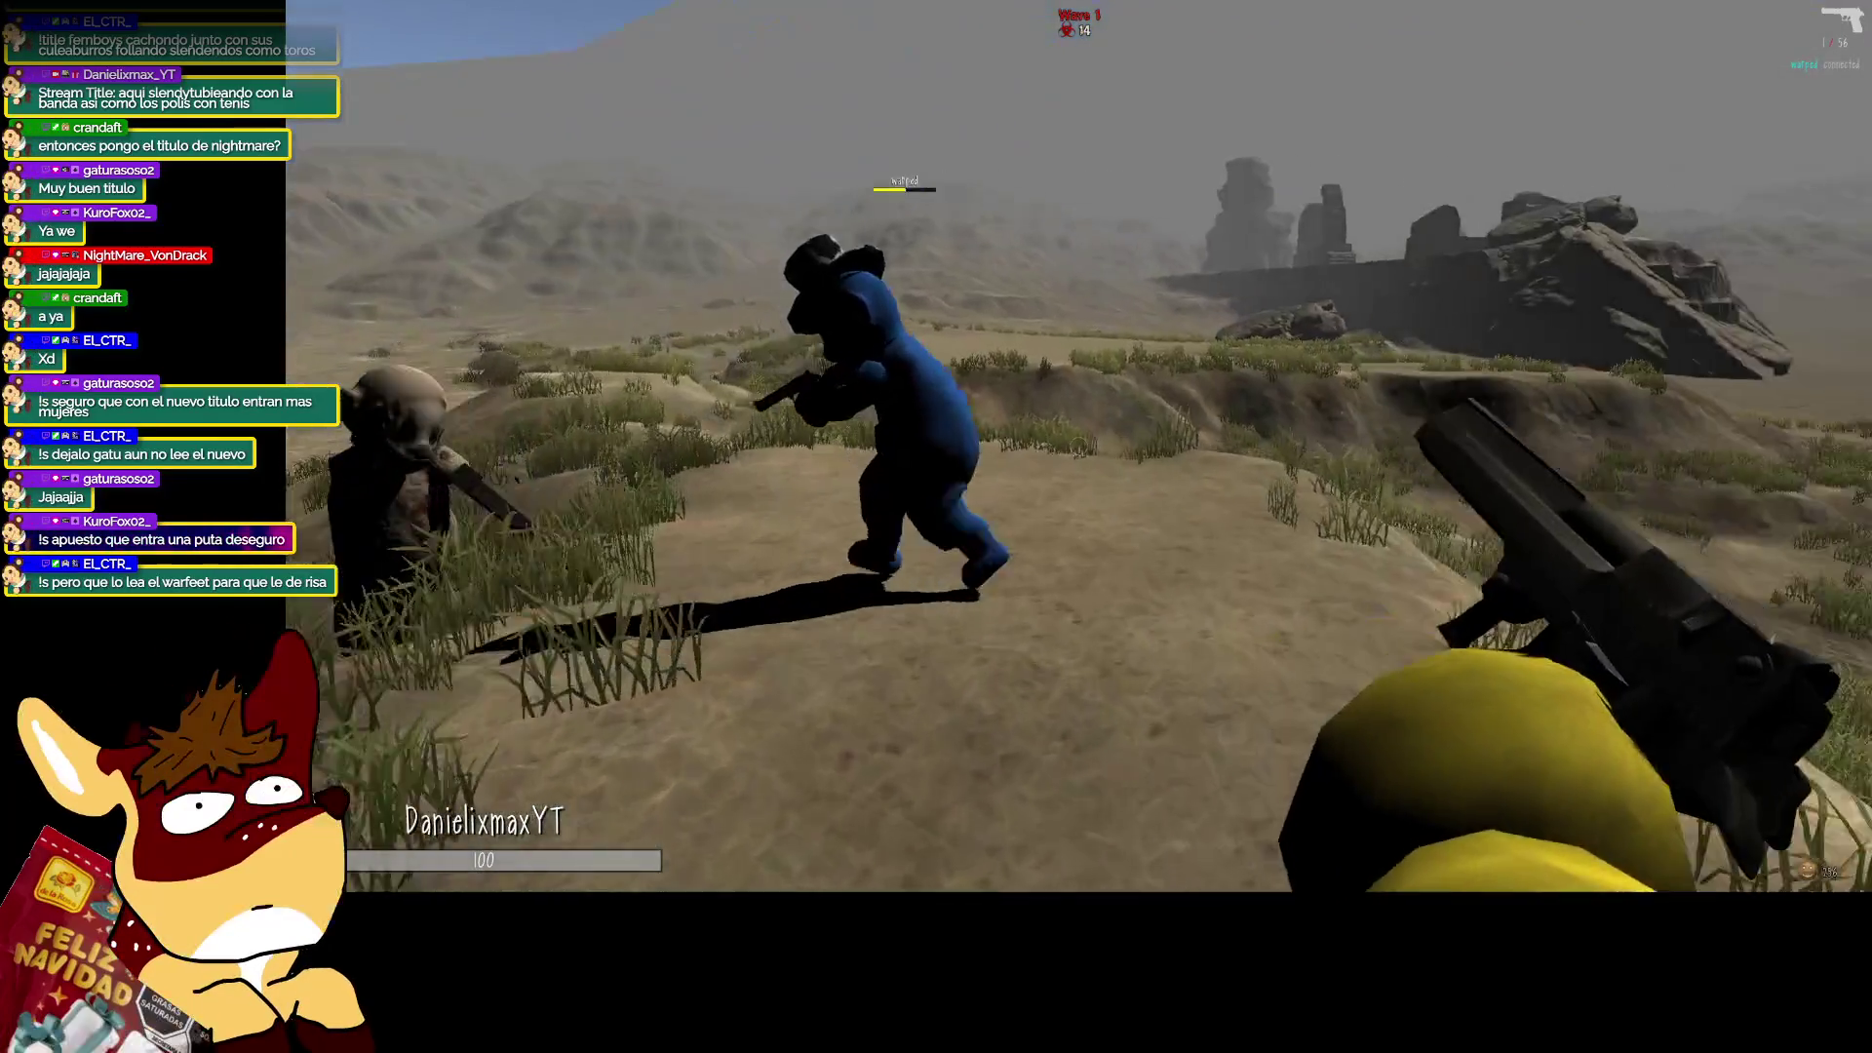
key(r)
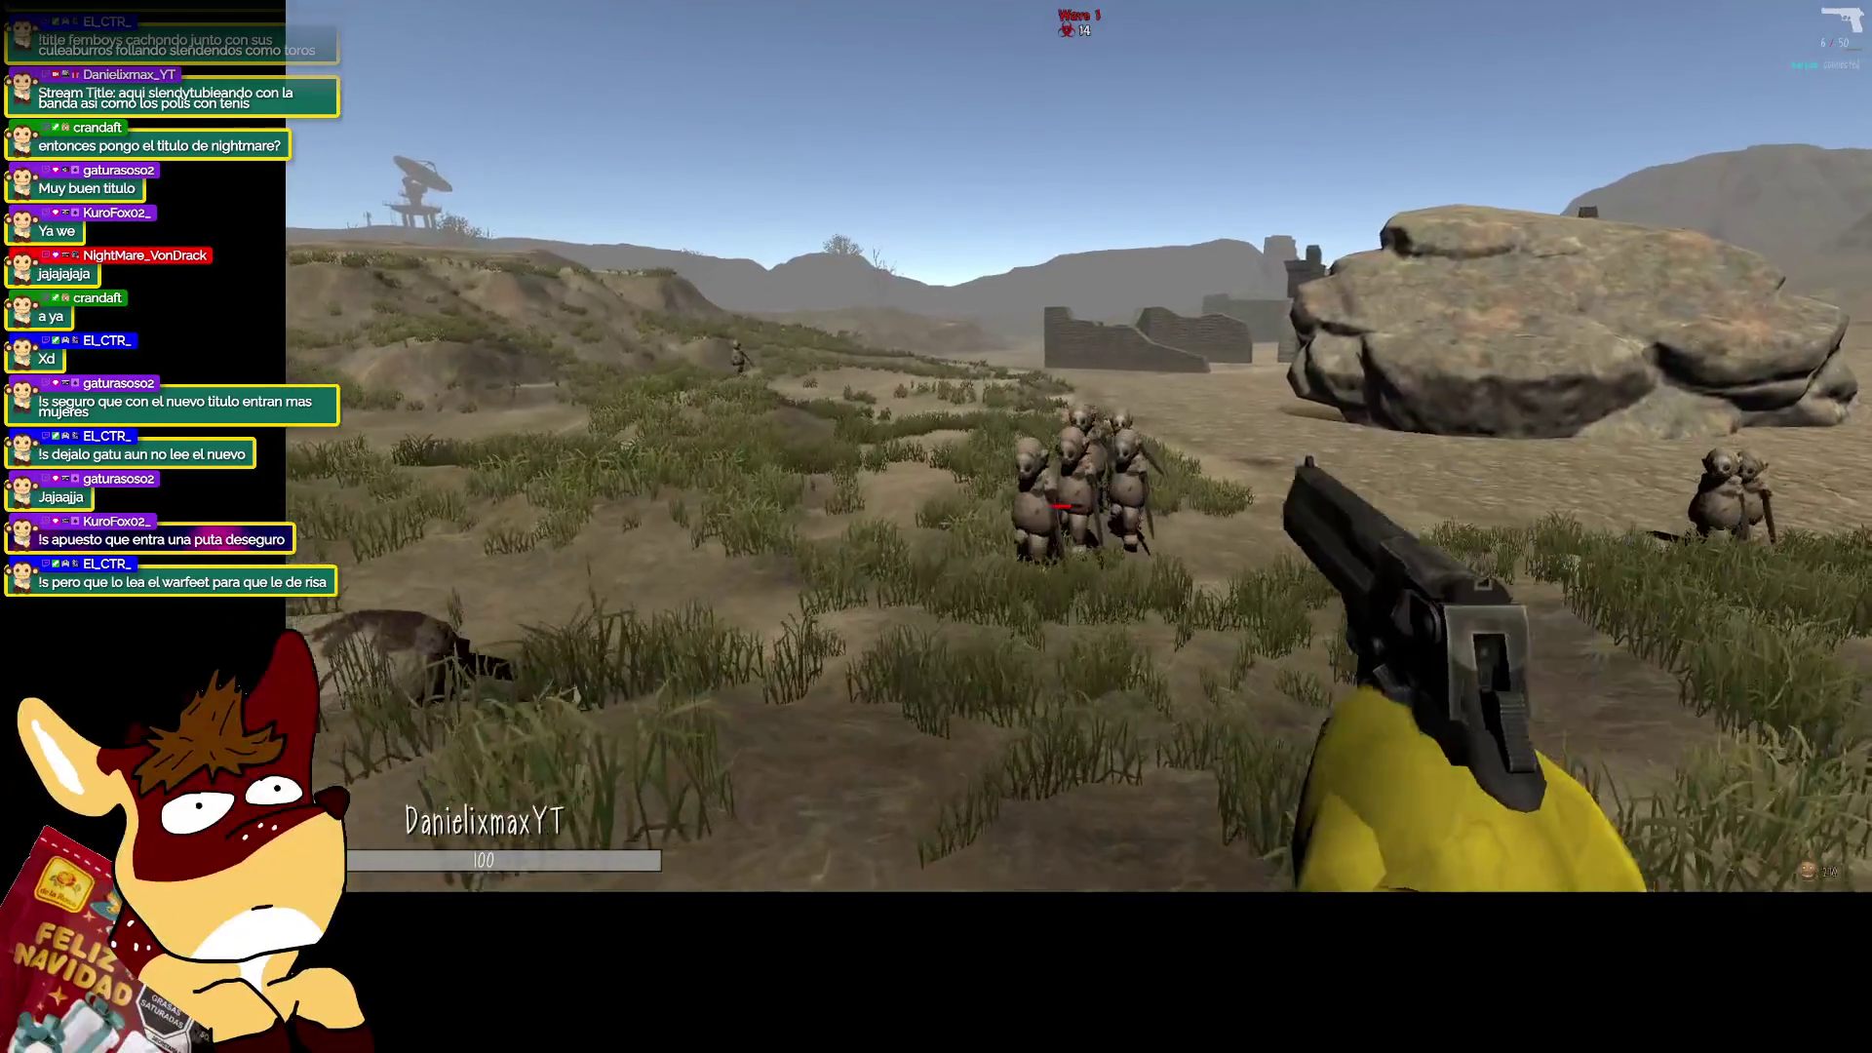
key(w)
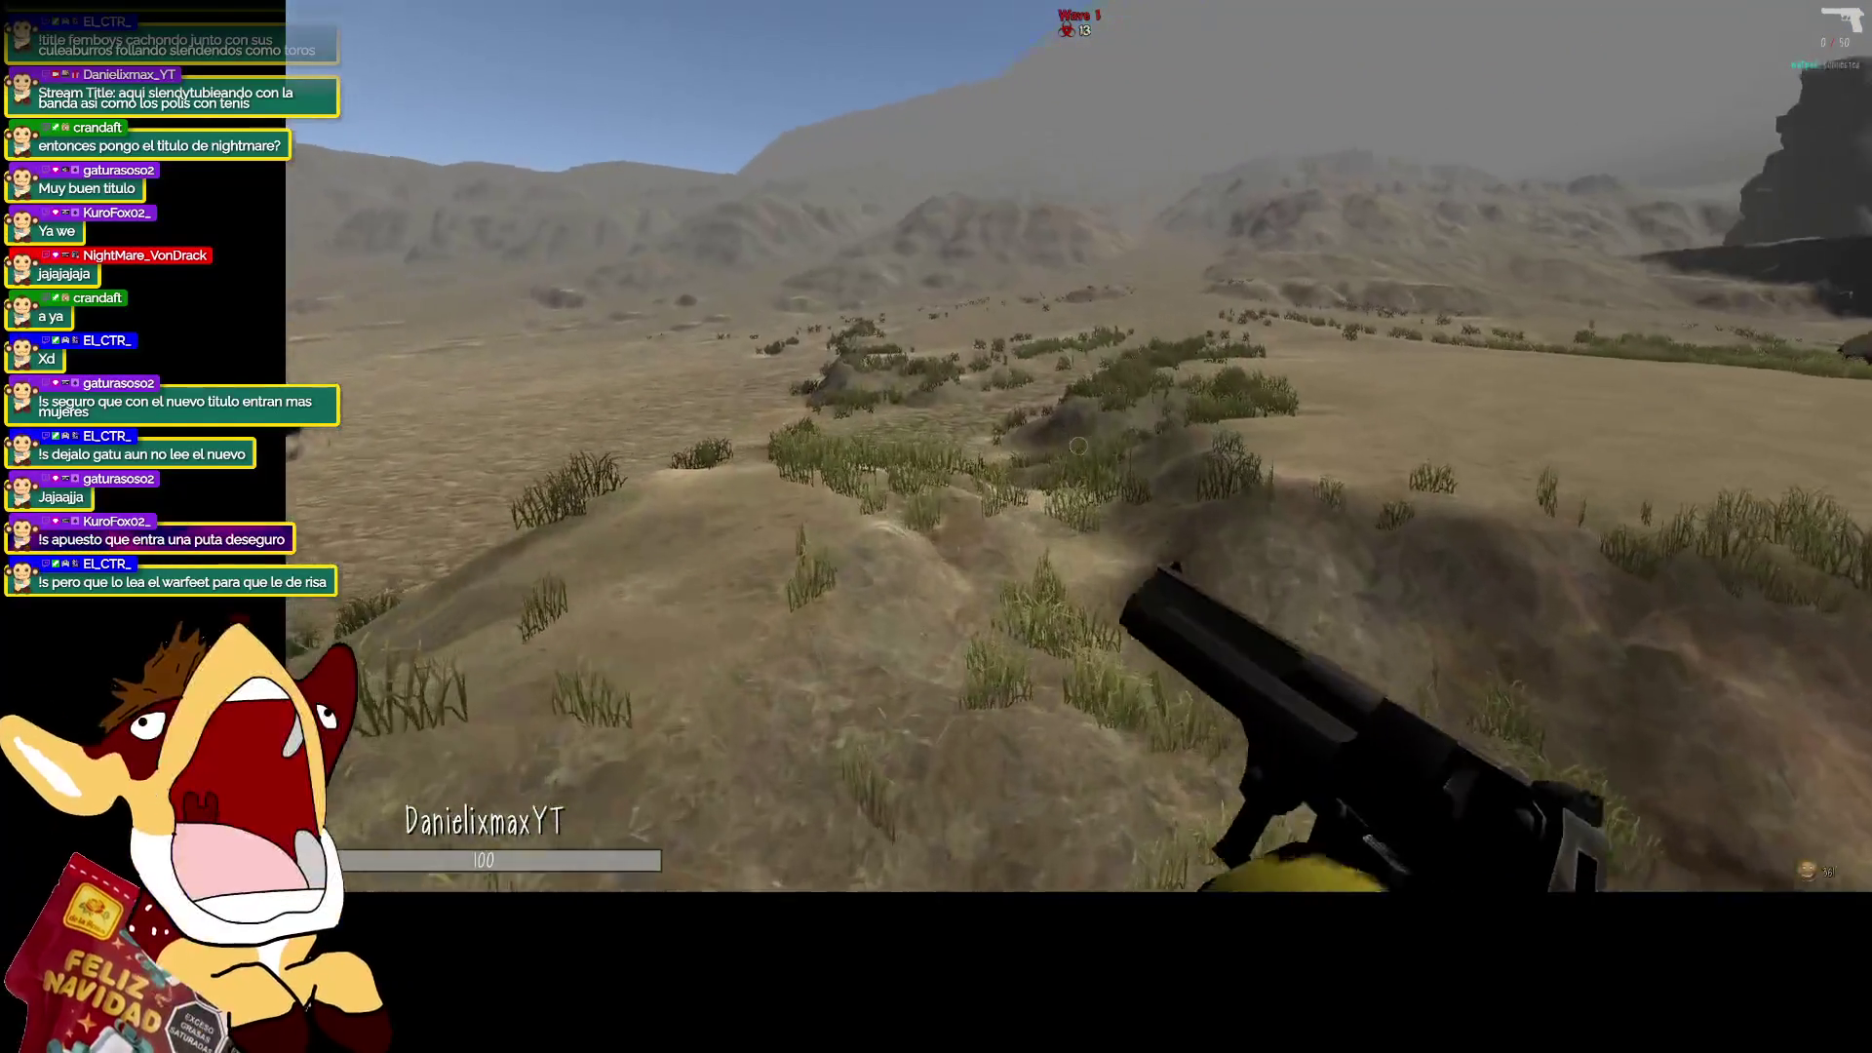
key(r)
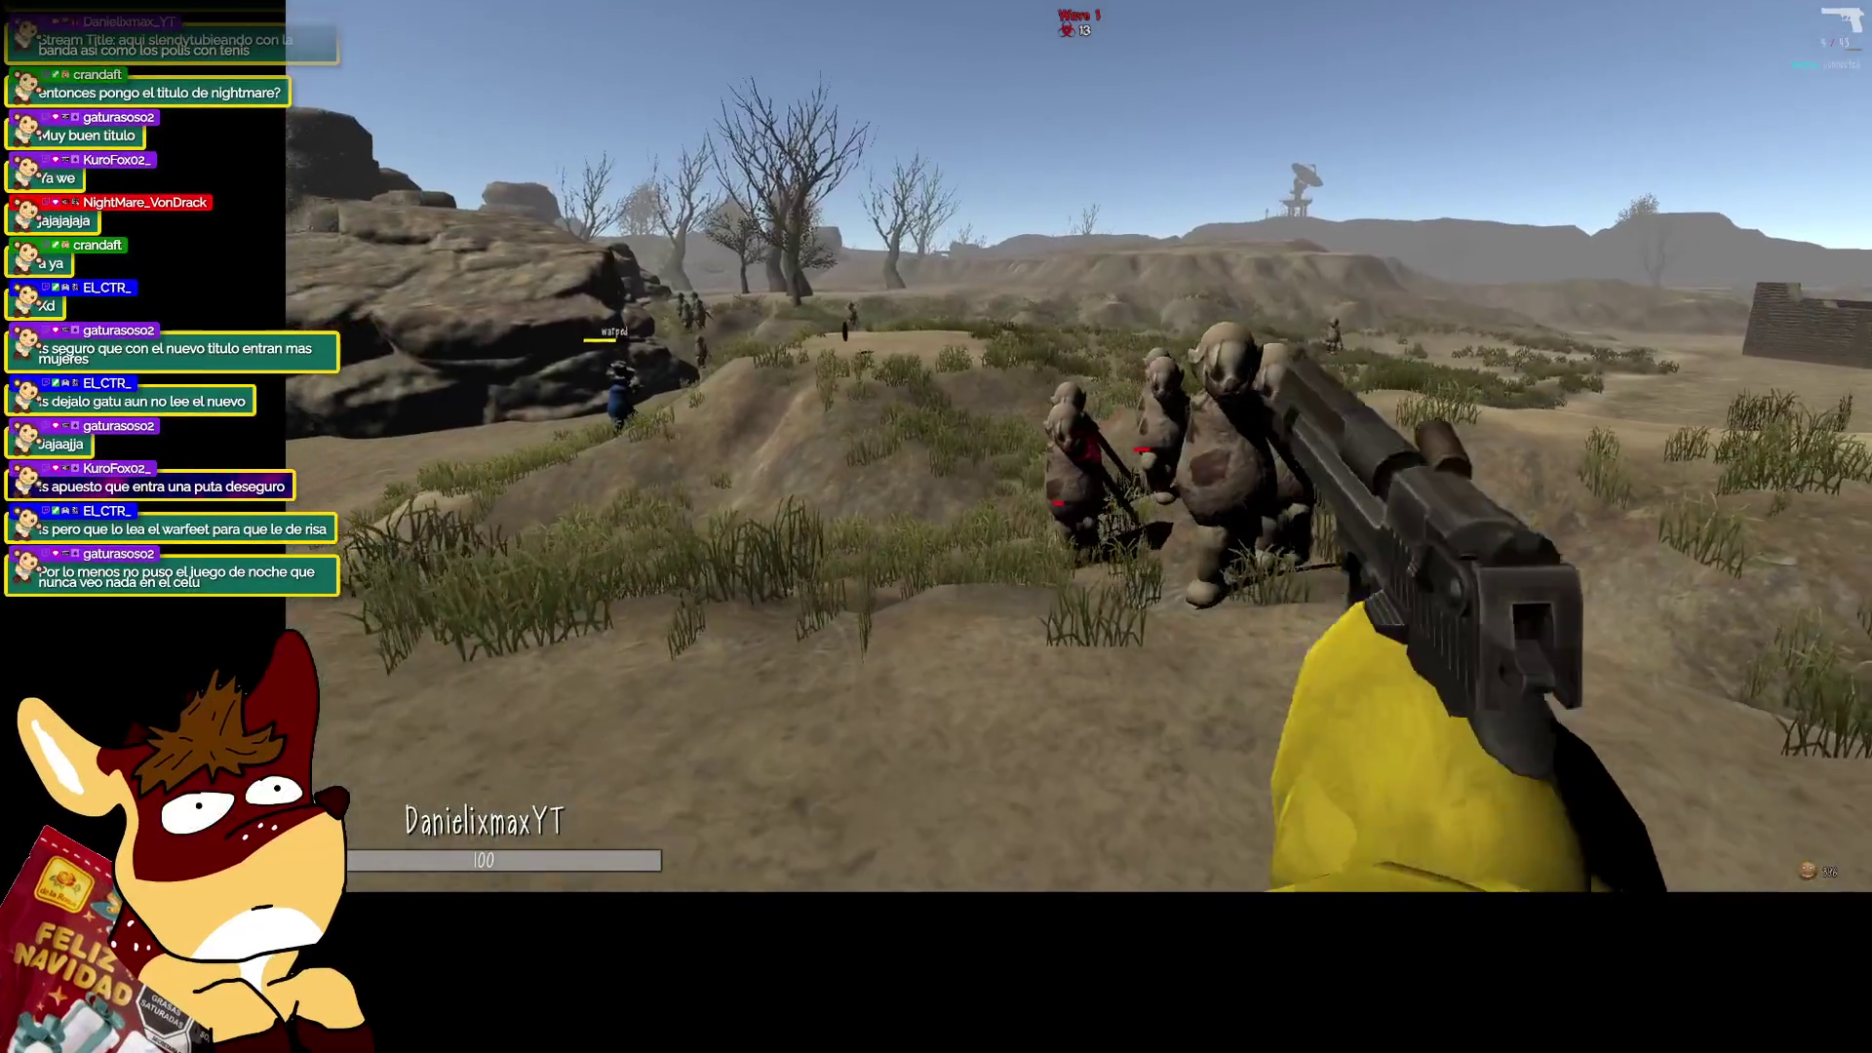
Shoot the zombie group, reloading once, until 7 wave-1 enemies remain.
click(1078, 446)
click(1079, 446)
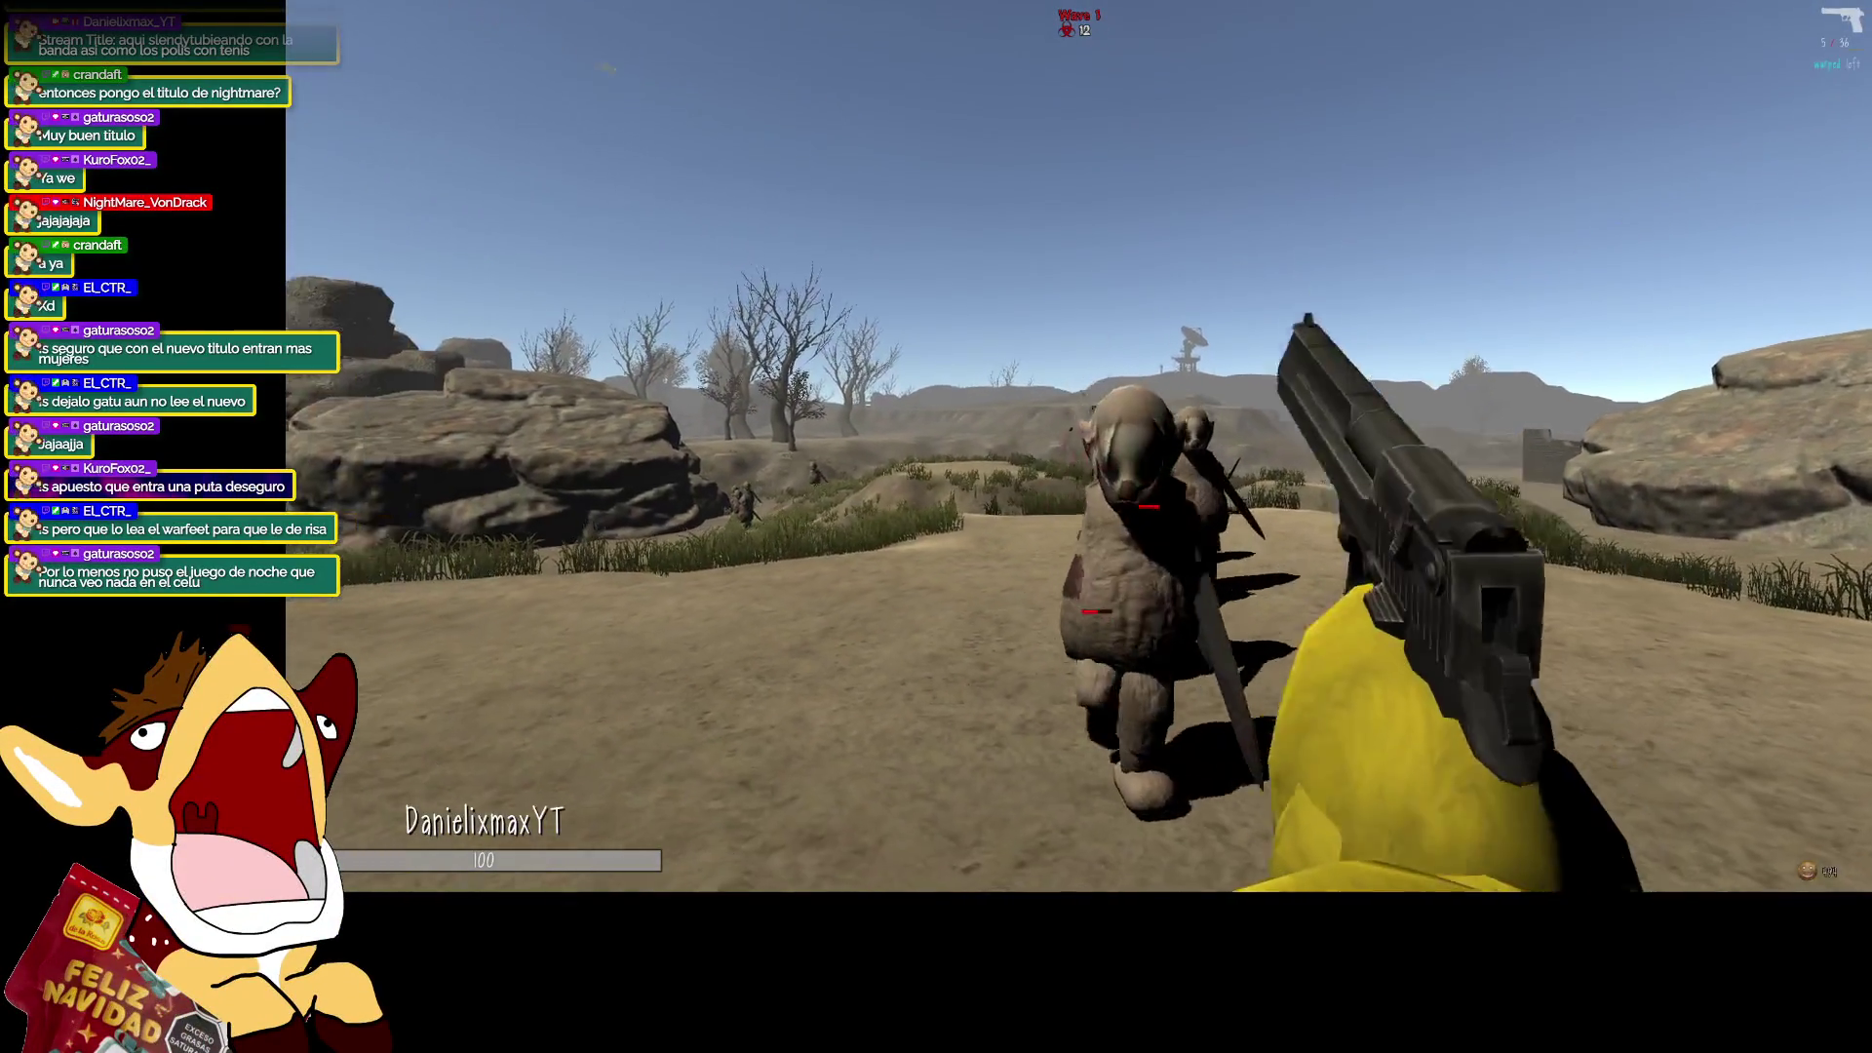
click(1078, 446)
click(1078, 445)
click(1078, 445)
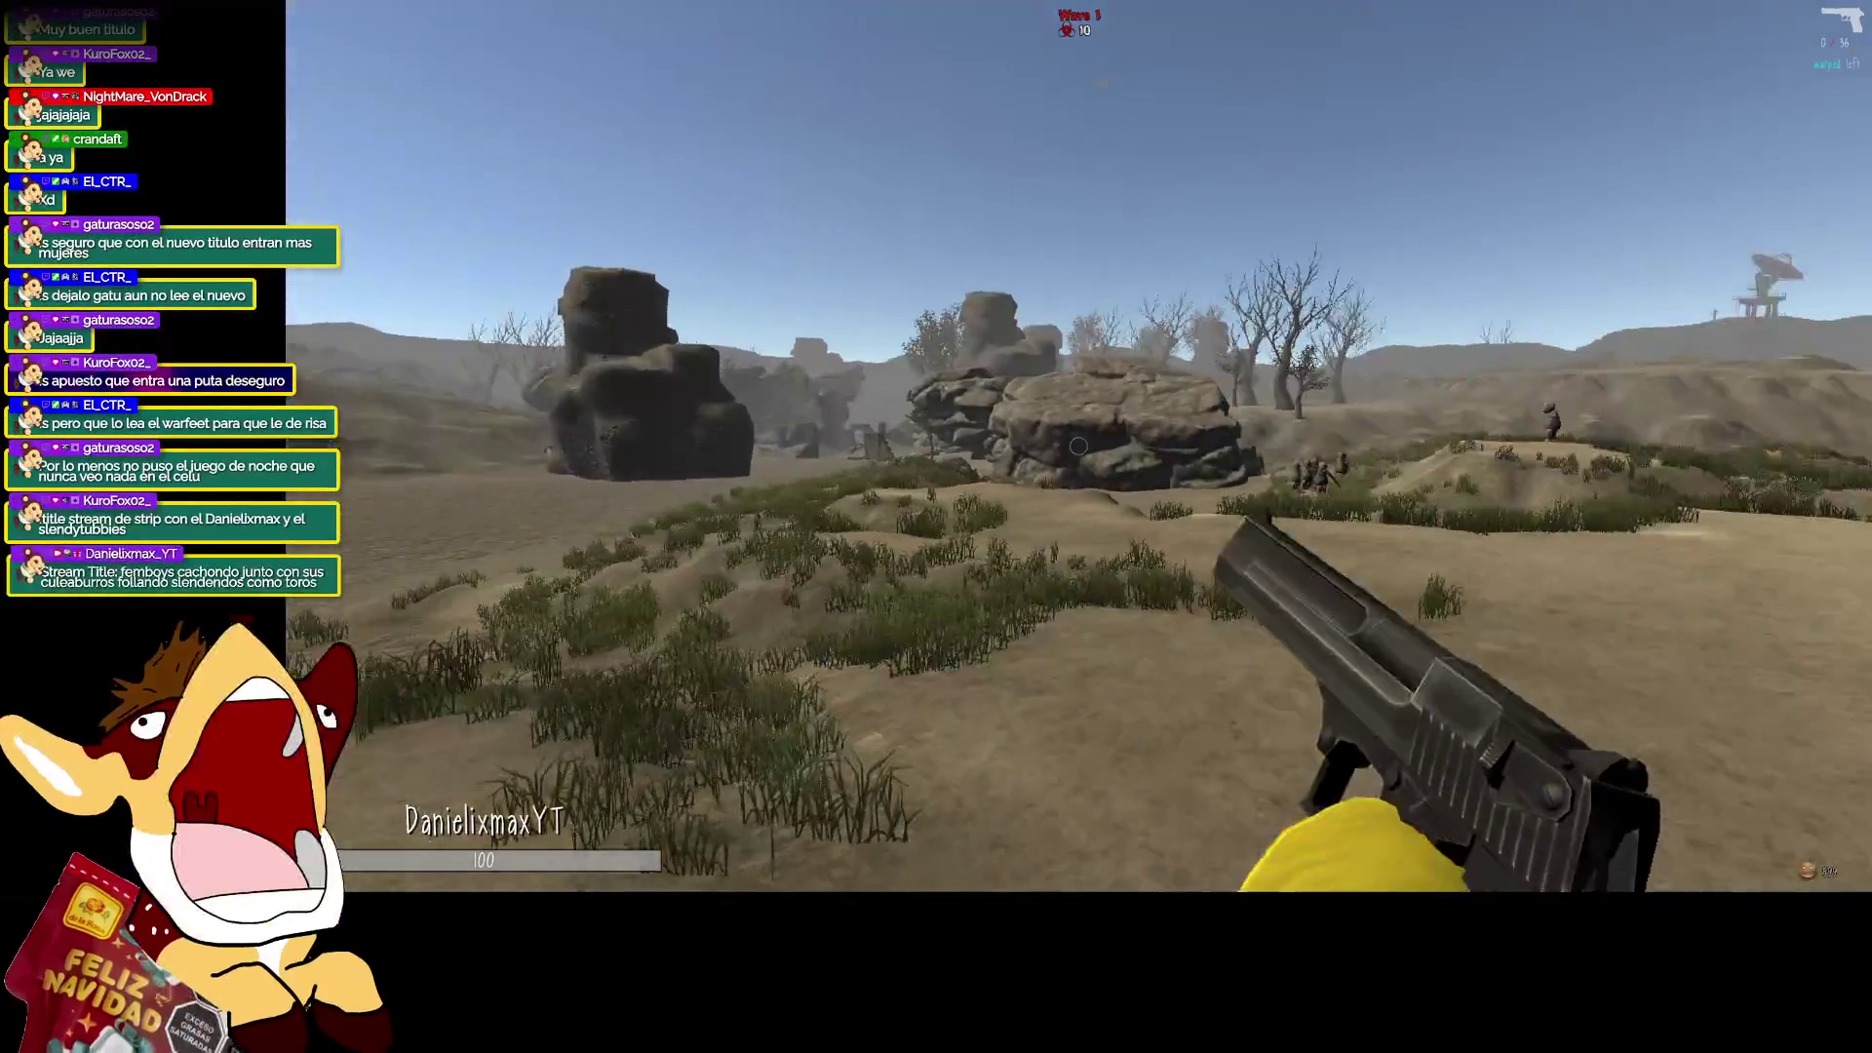
key(r)
click(1078, 446)
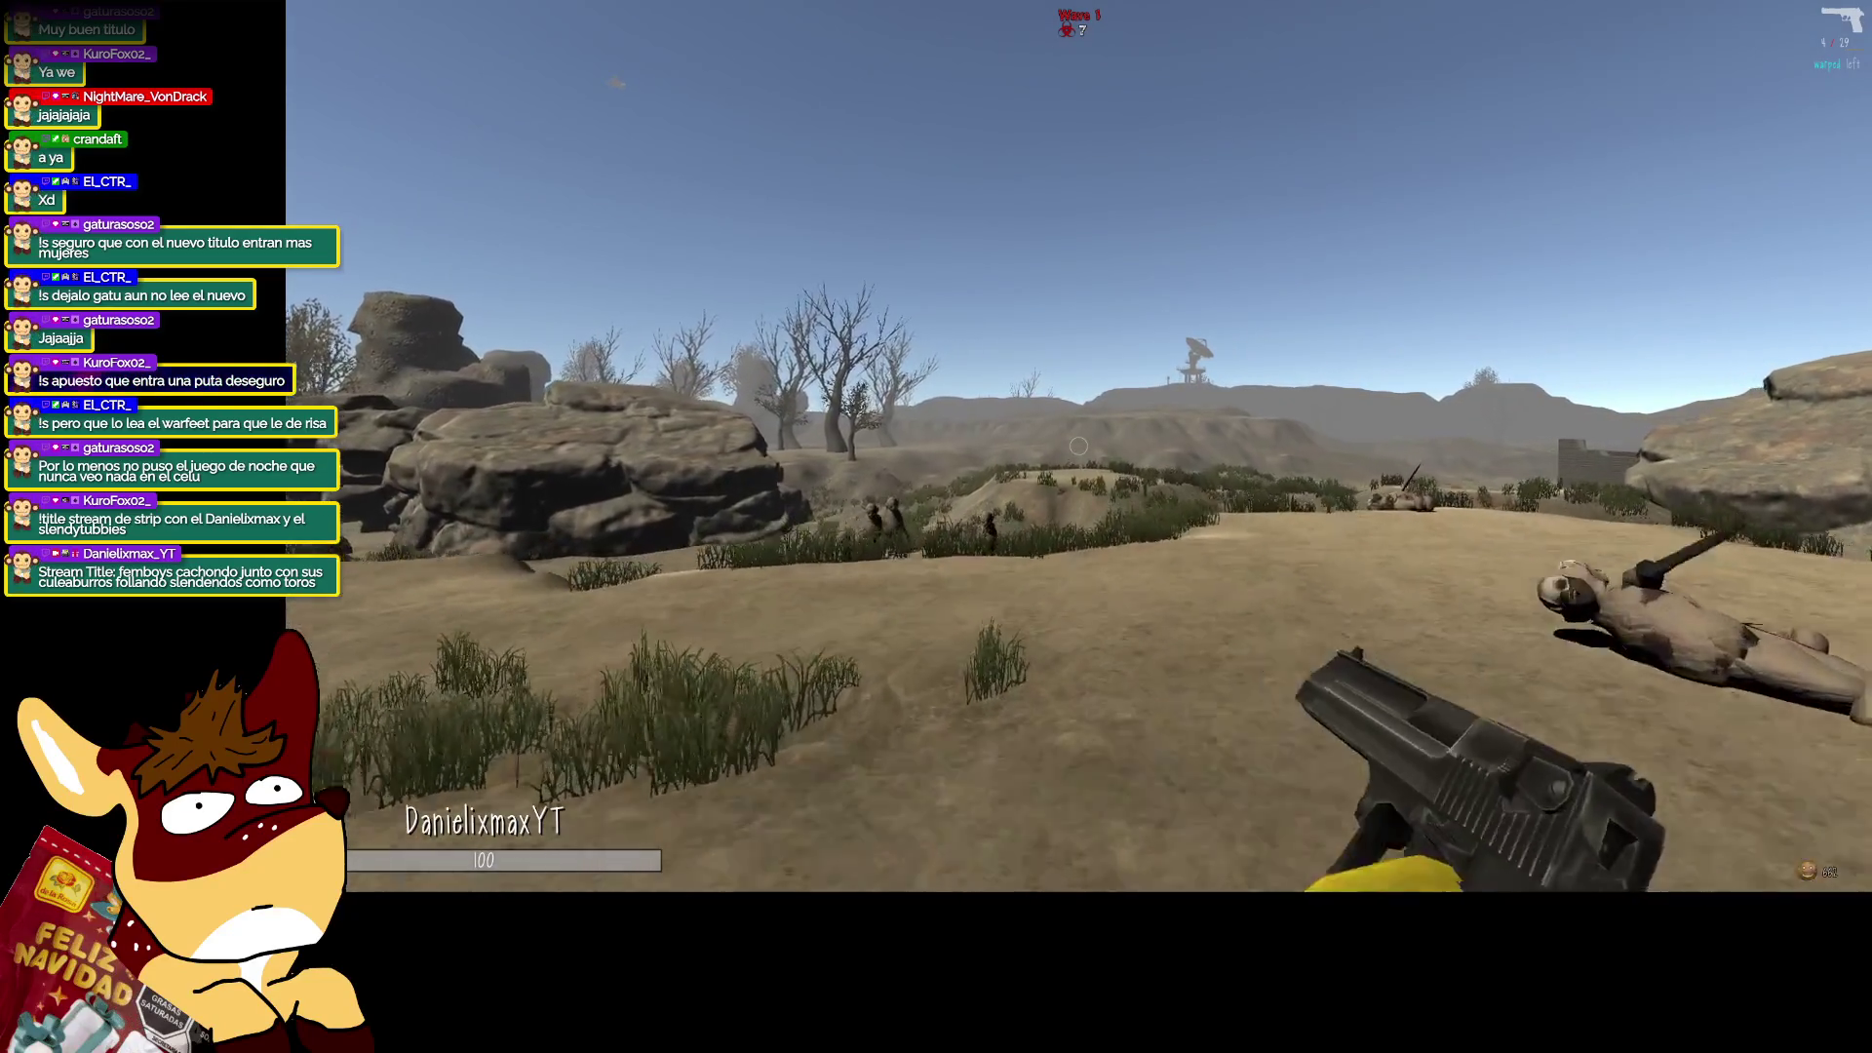
key(w)
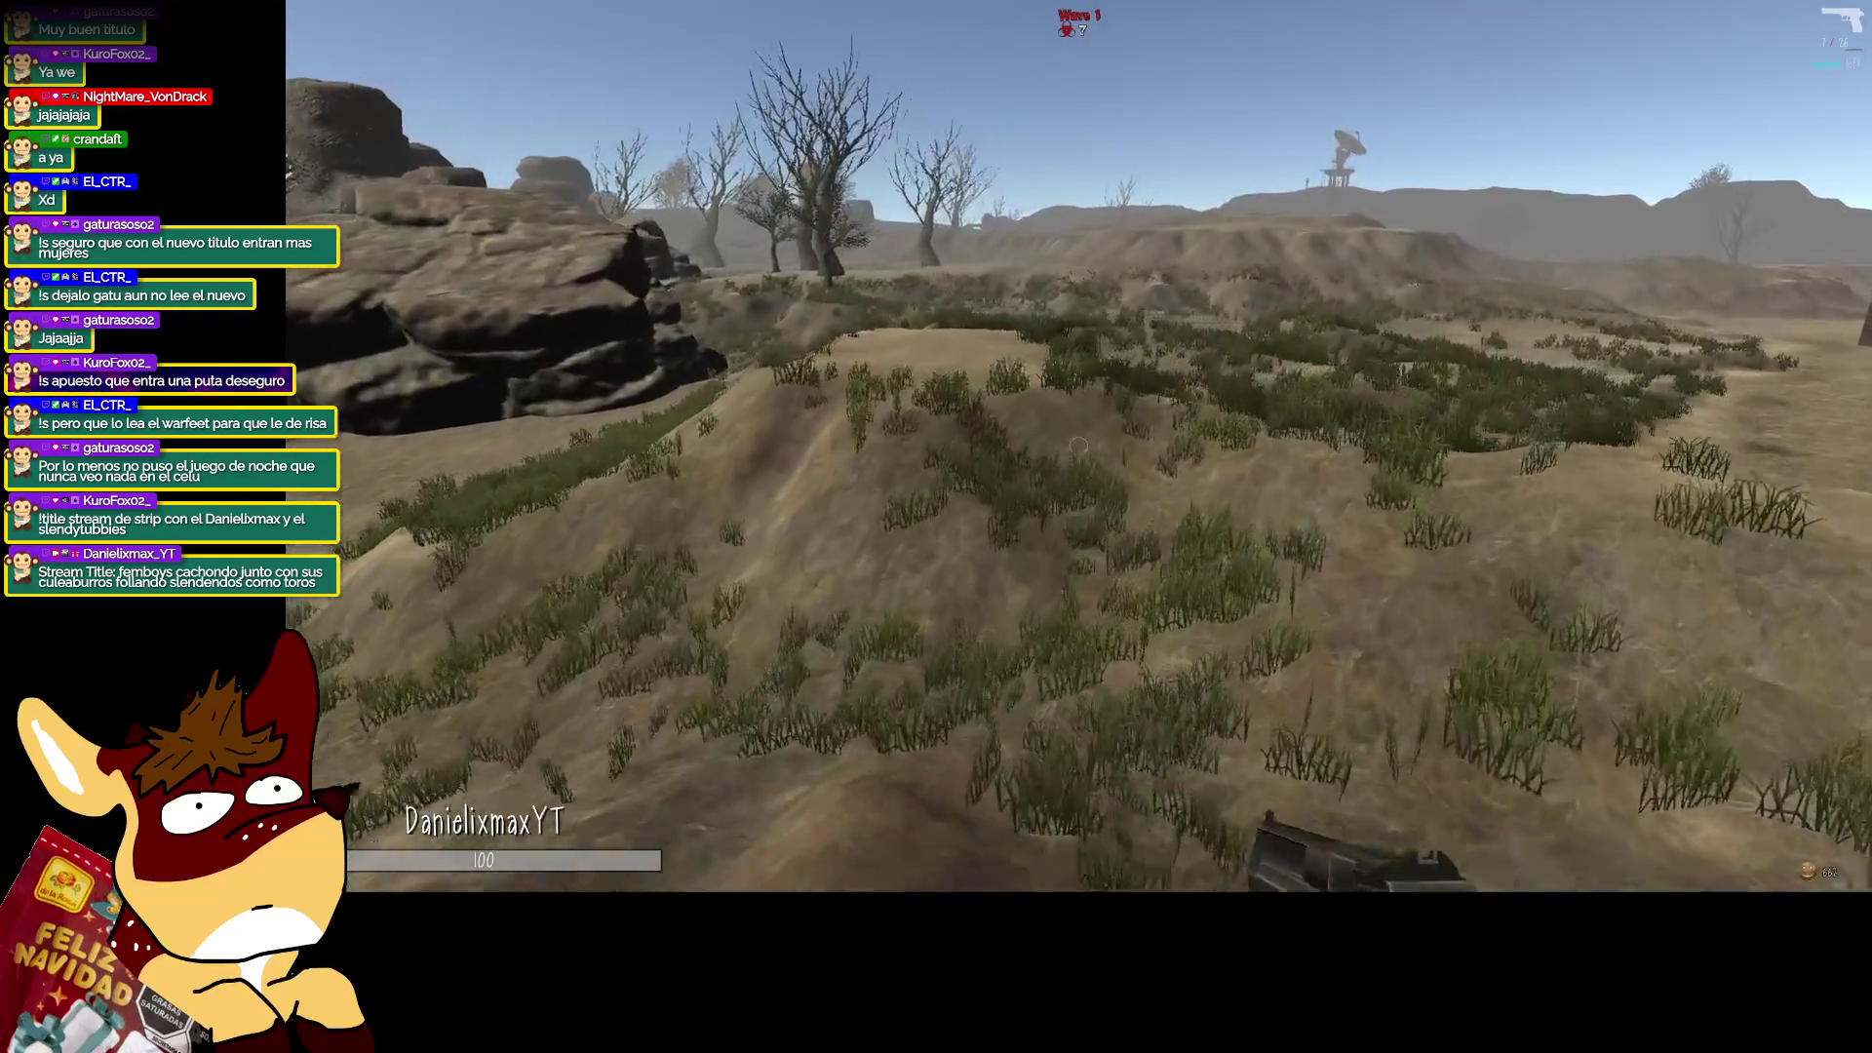
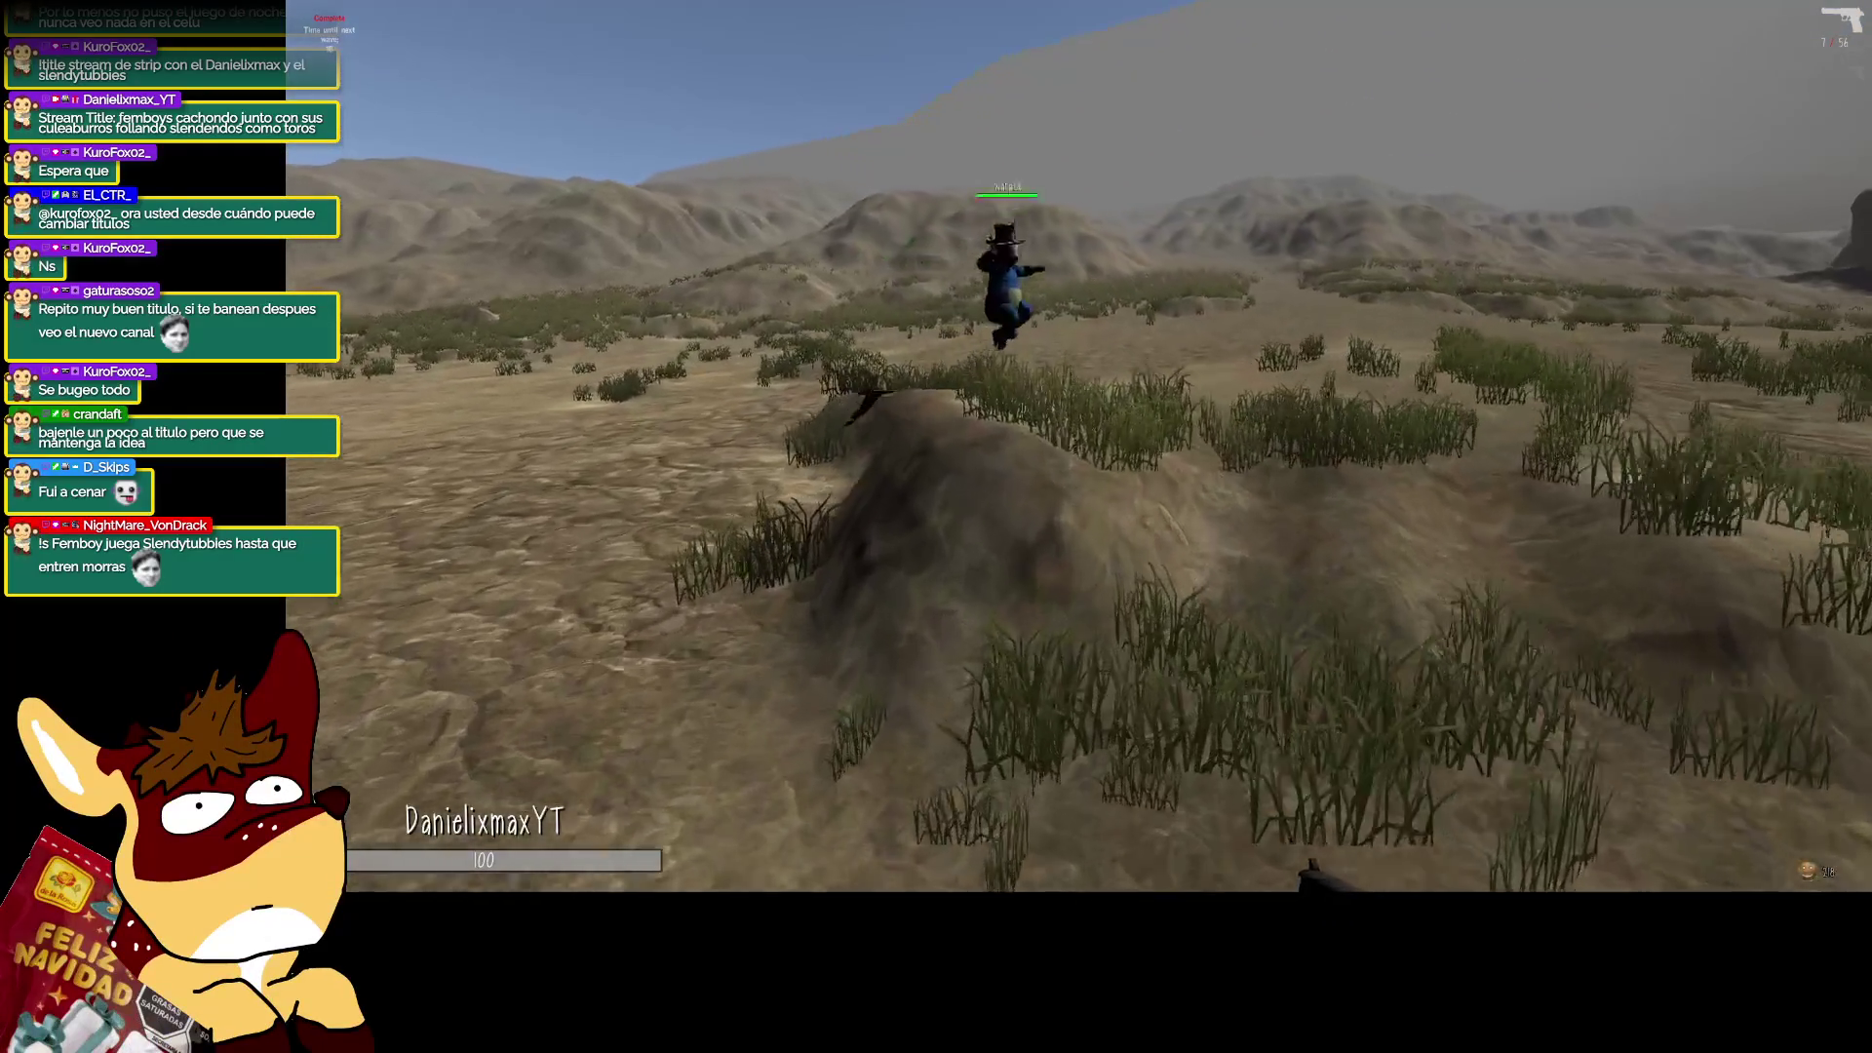
Switch to the scoped rifle and shoot the nearby enemy through the scope.
key(1)
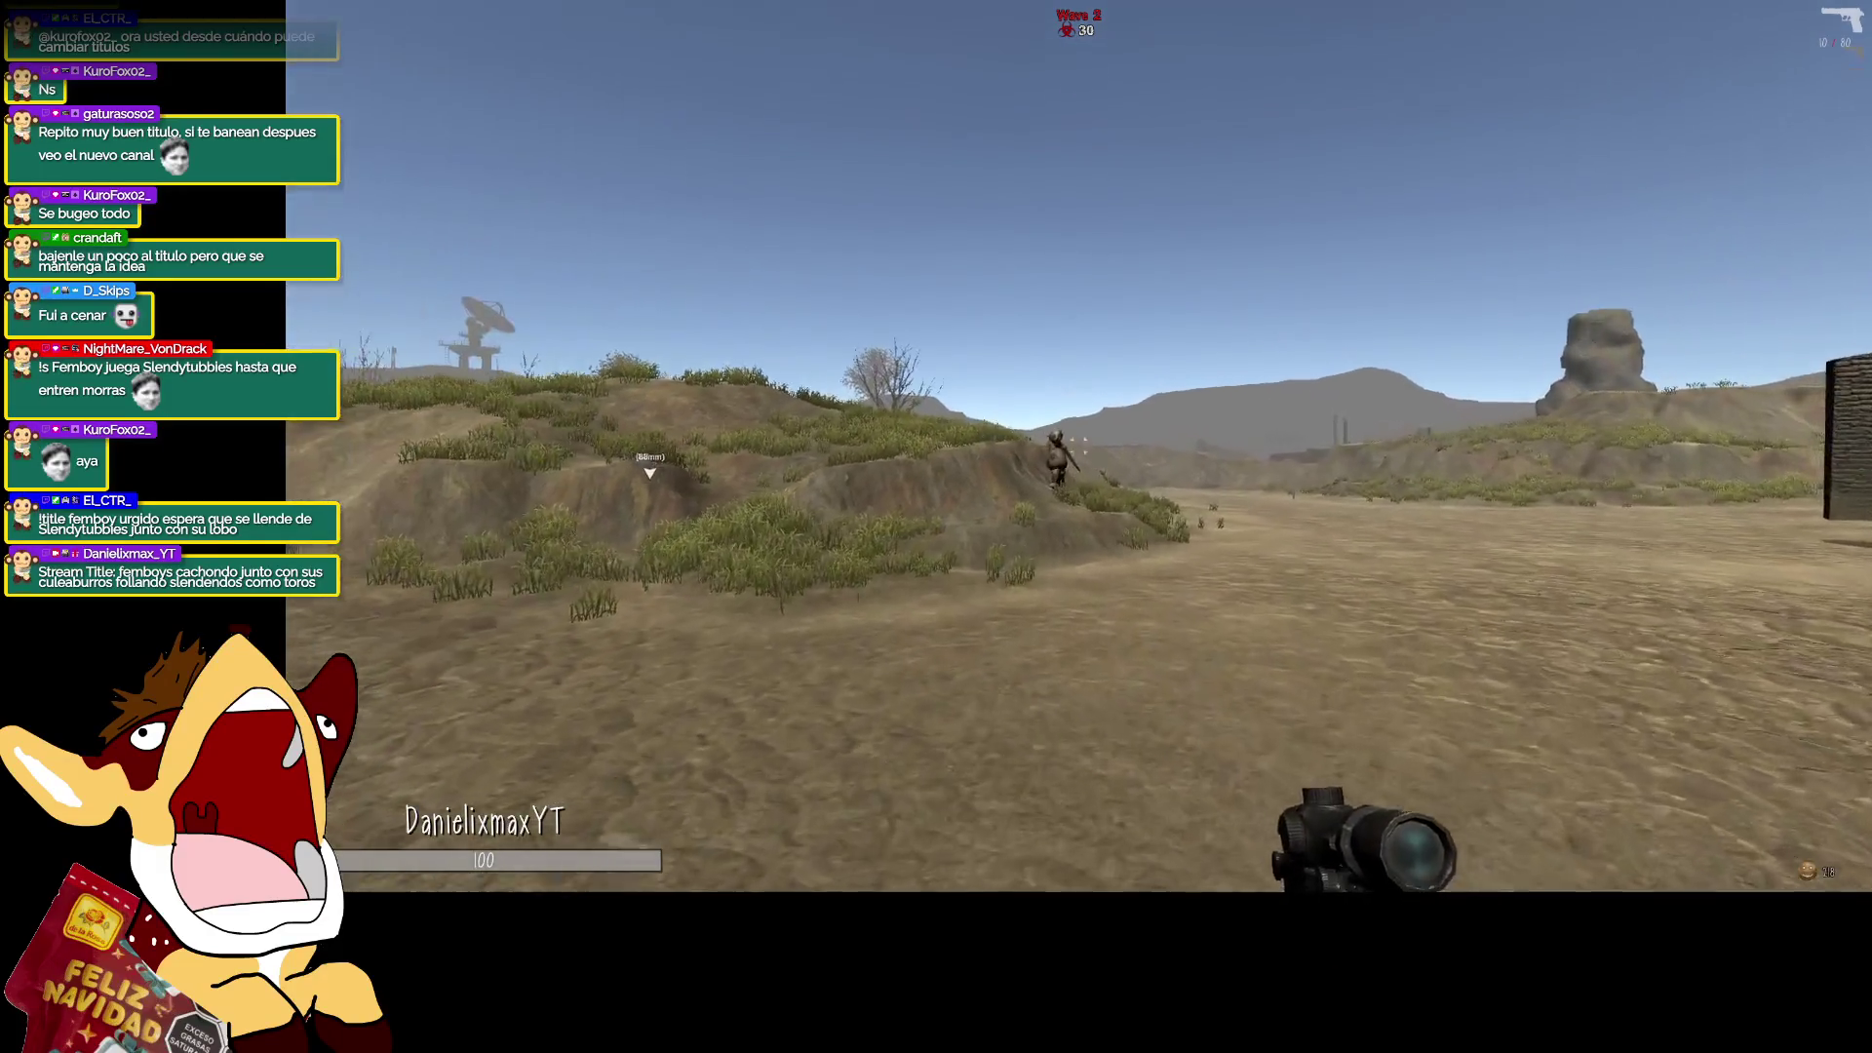
right_click(1078, 446)
click(1063, 539)
click(1063, 539)
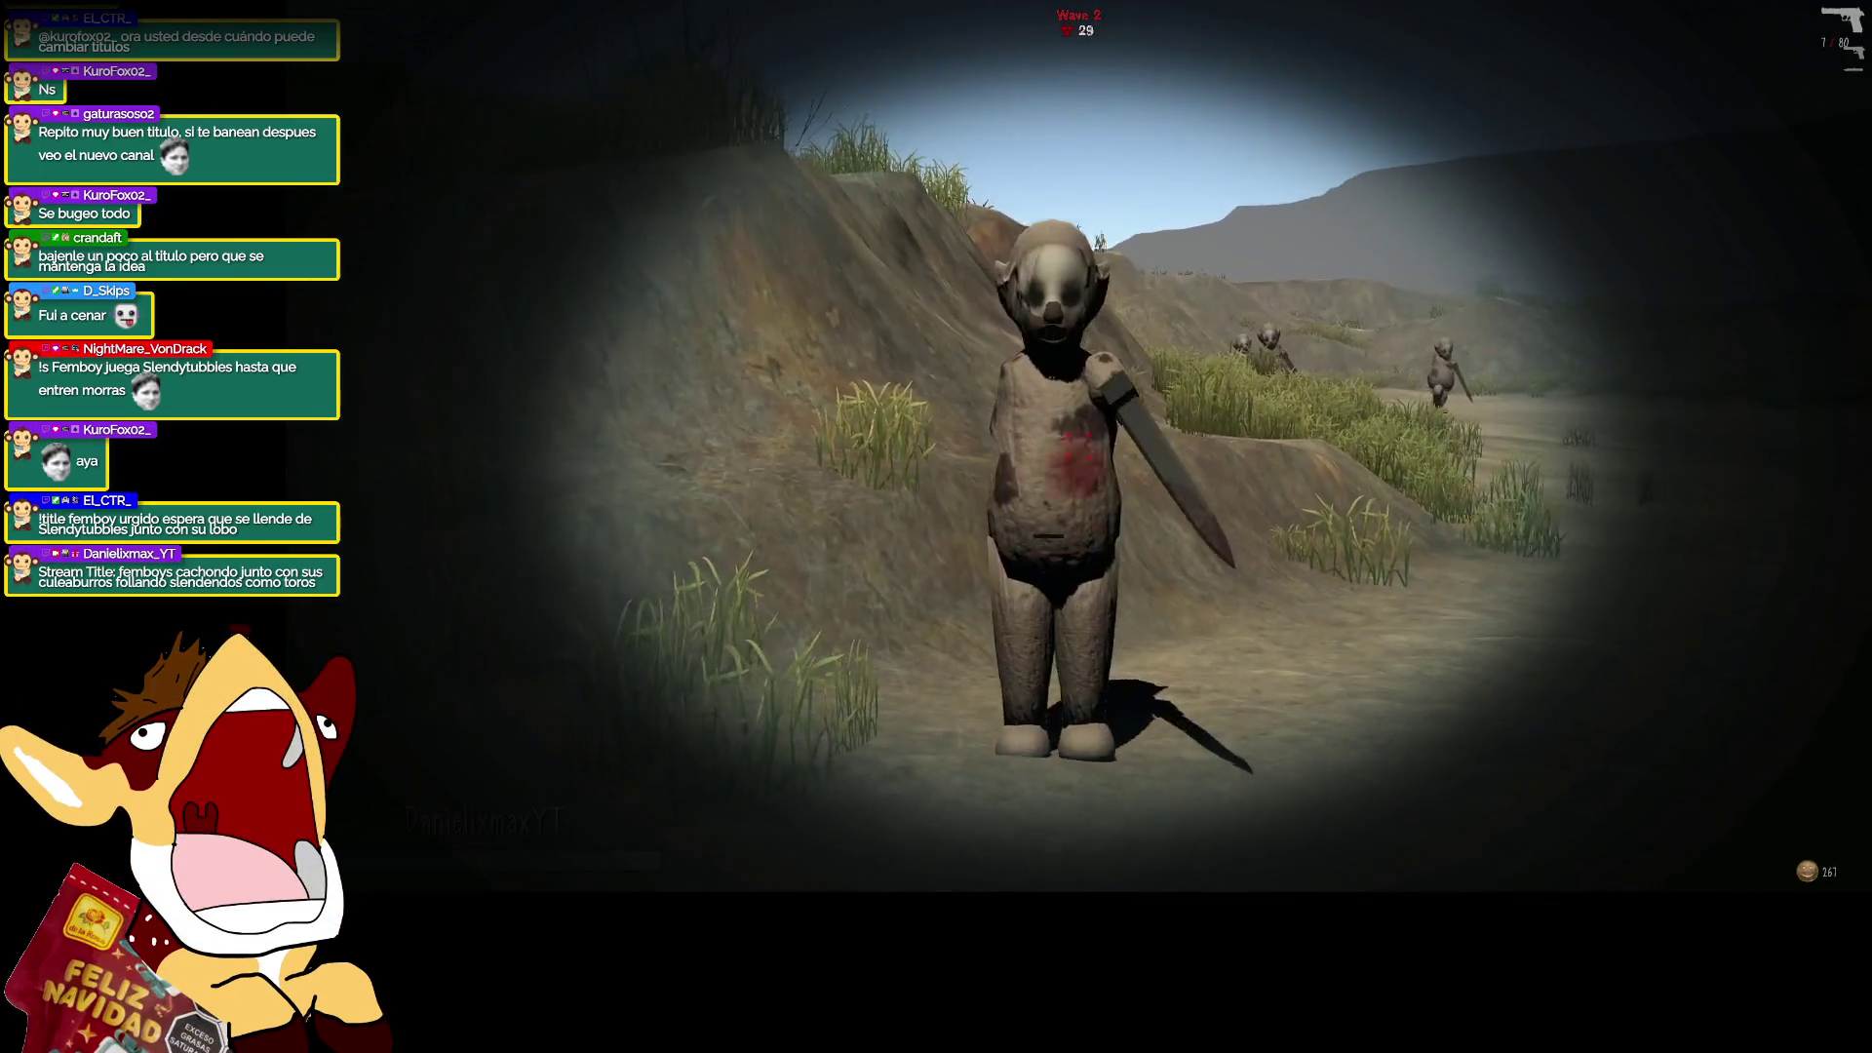
click(1078, 446)
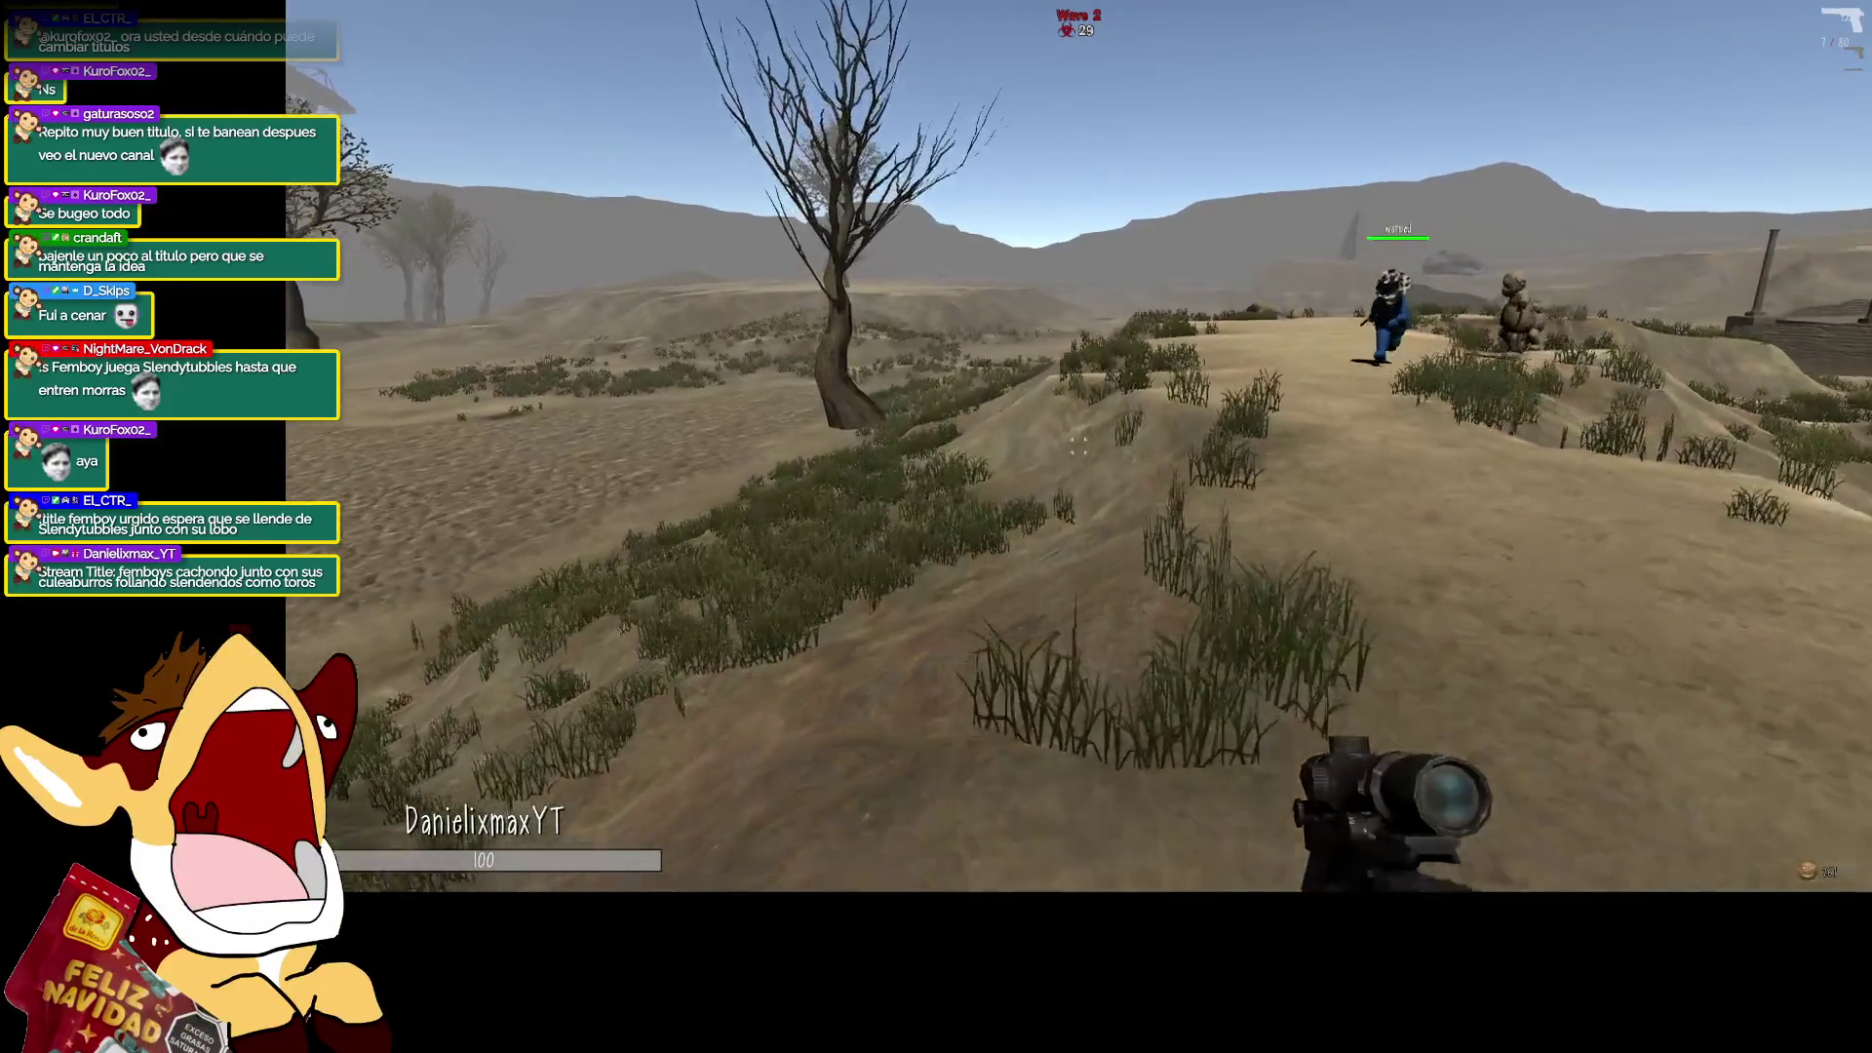
Collect the ammo box, then snipe into the enemy group with two scoped shots.
key(w)
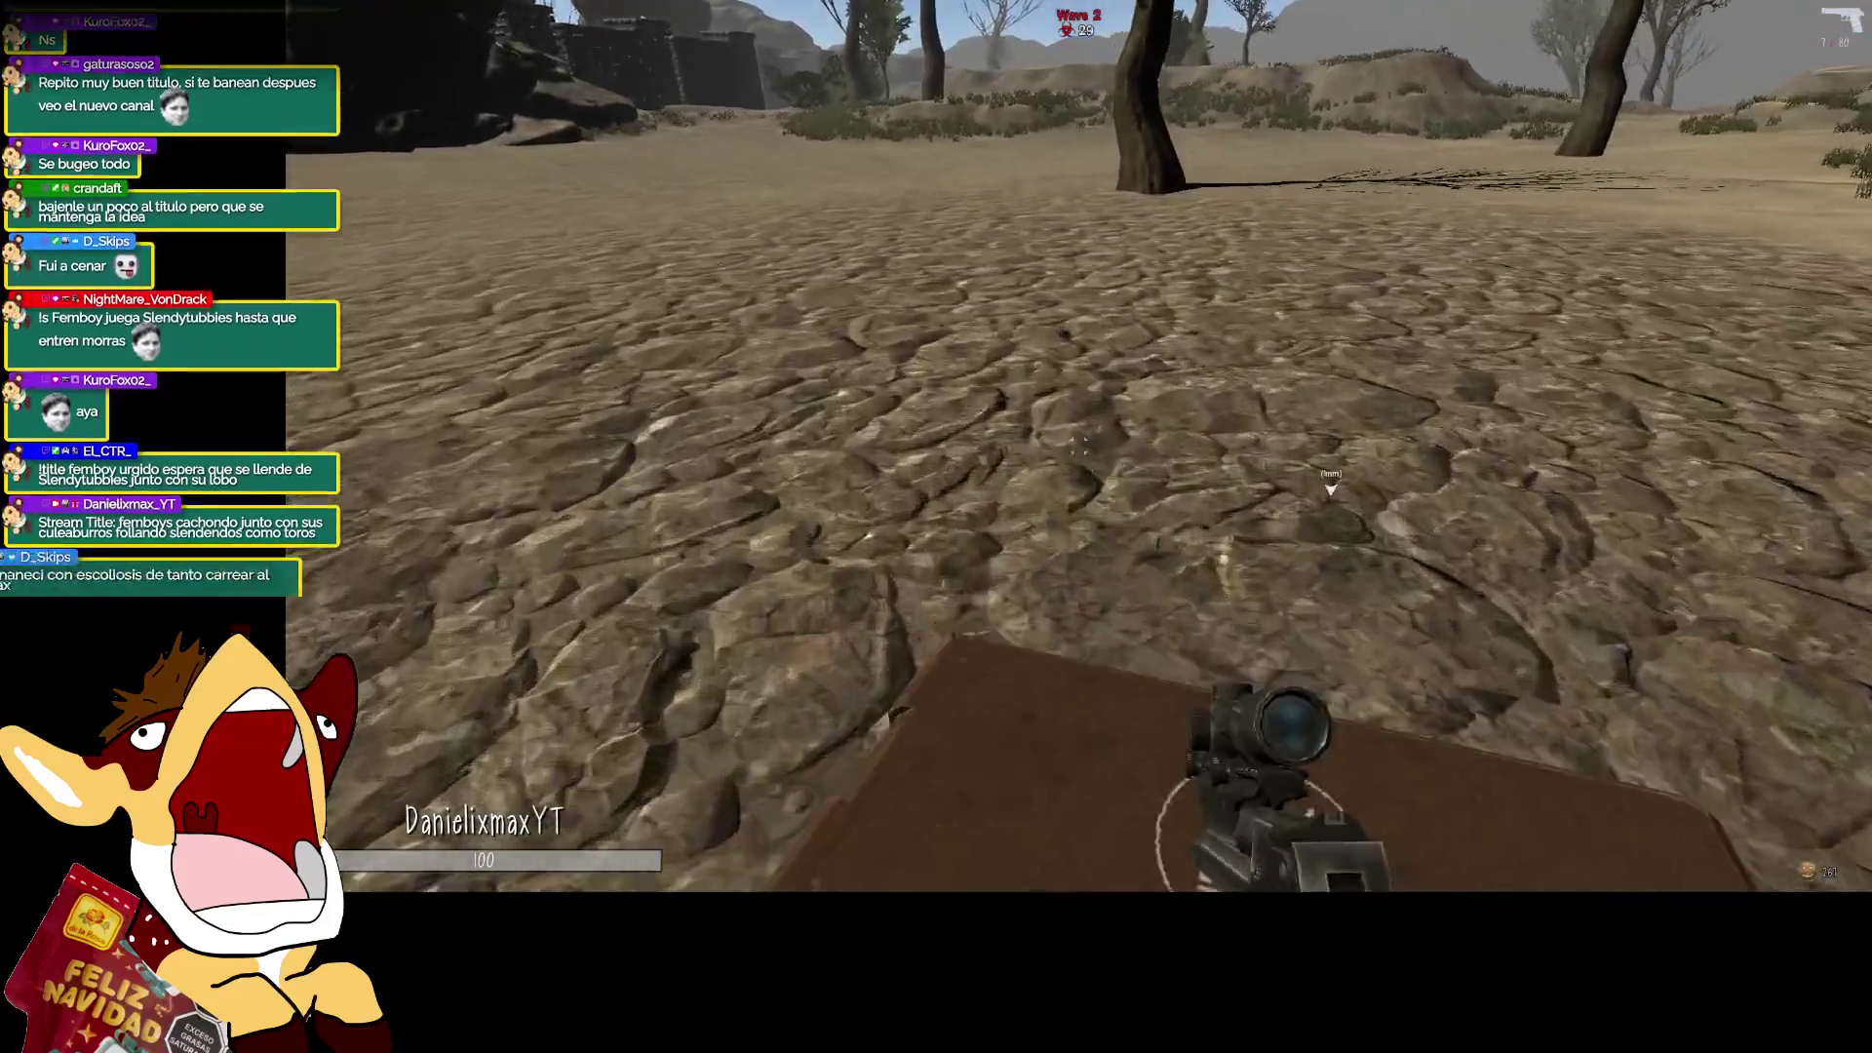
key(e)
key(e)
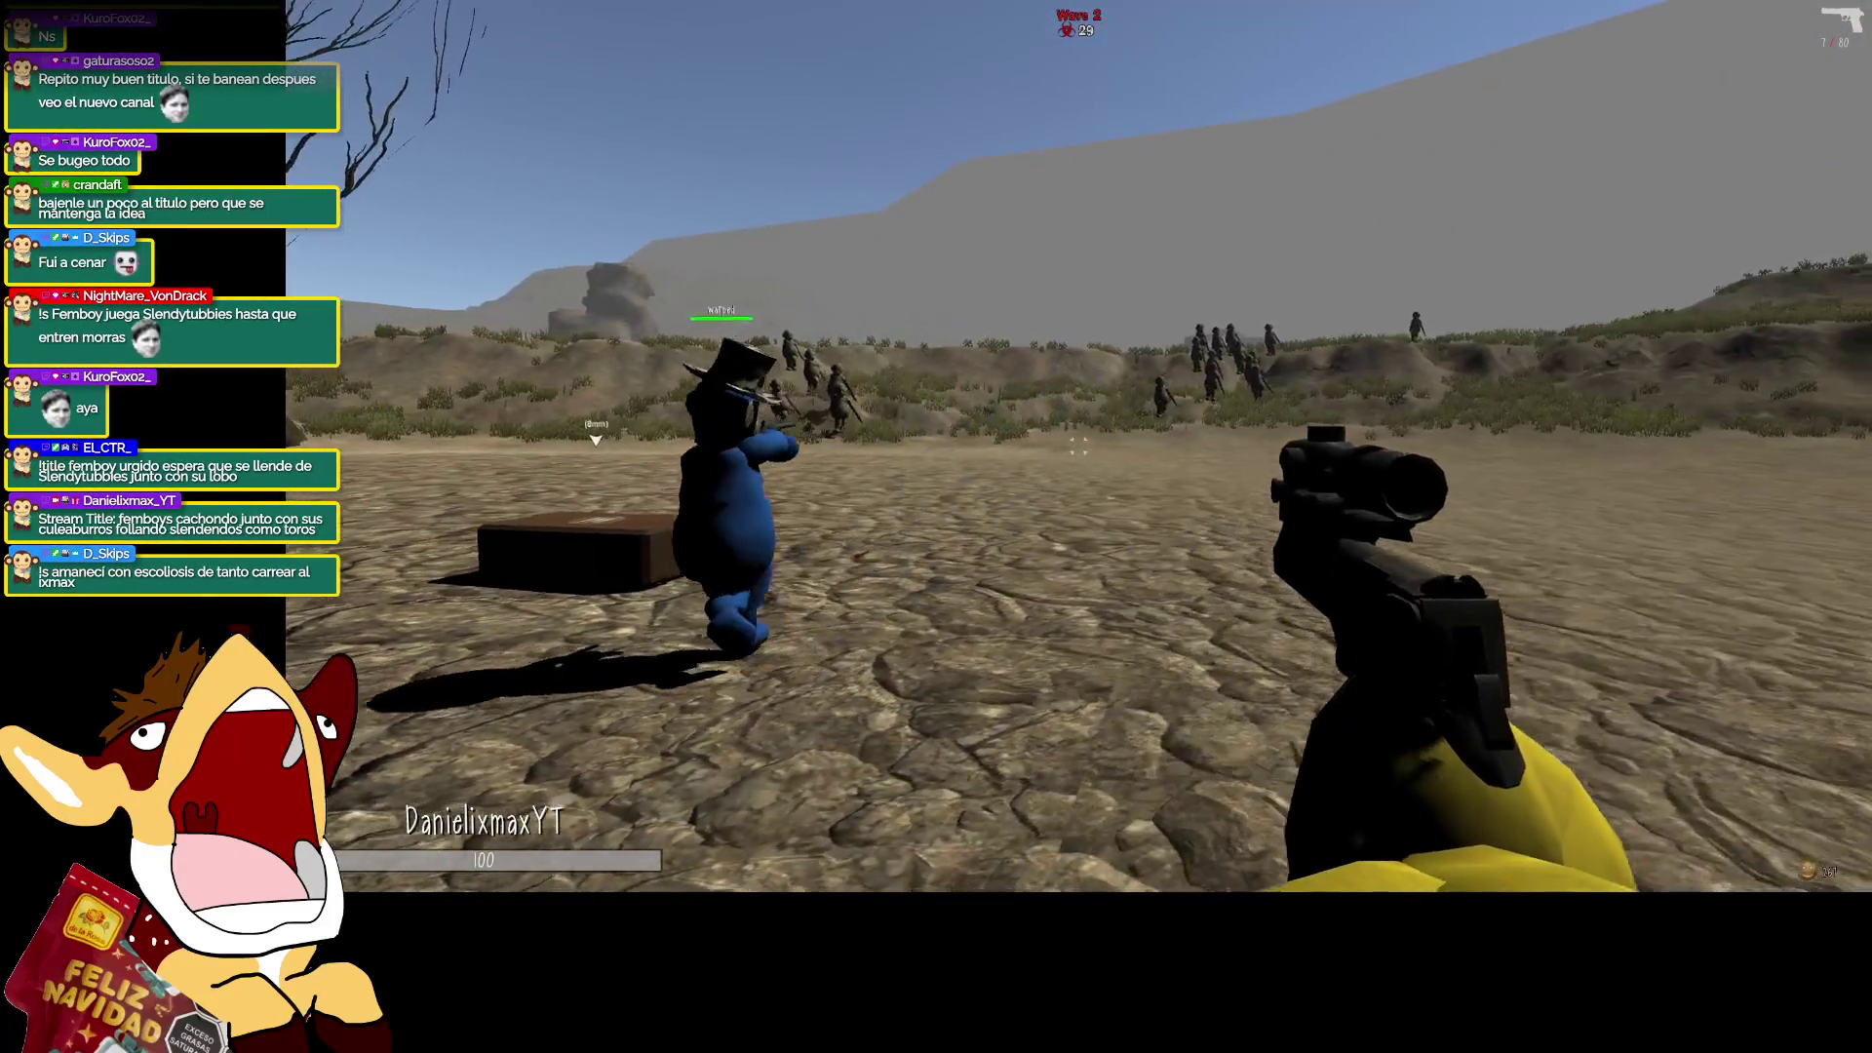
right_click(936, 526)
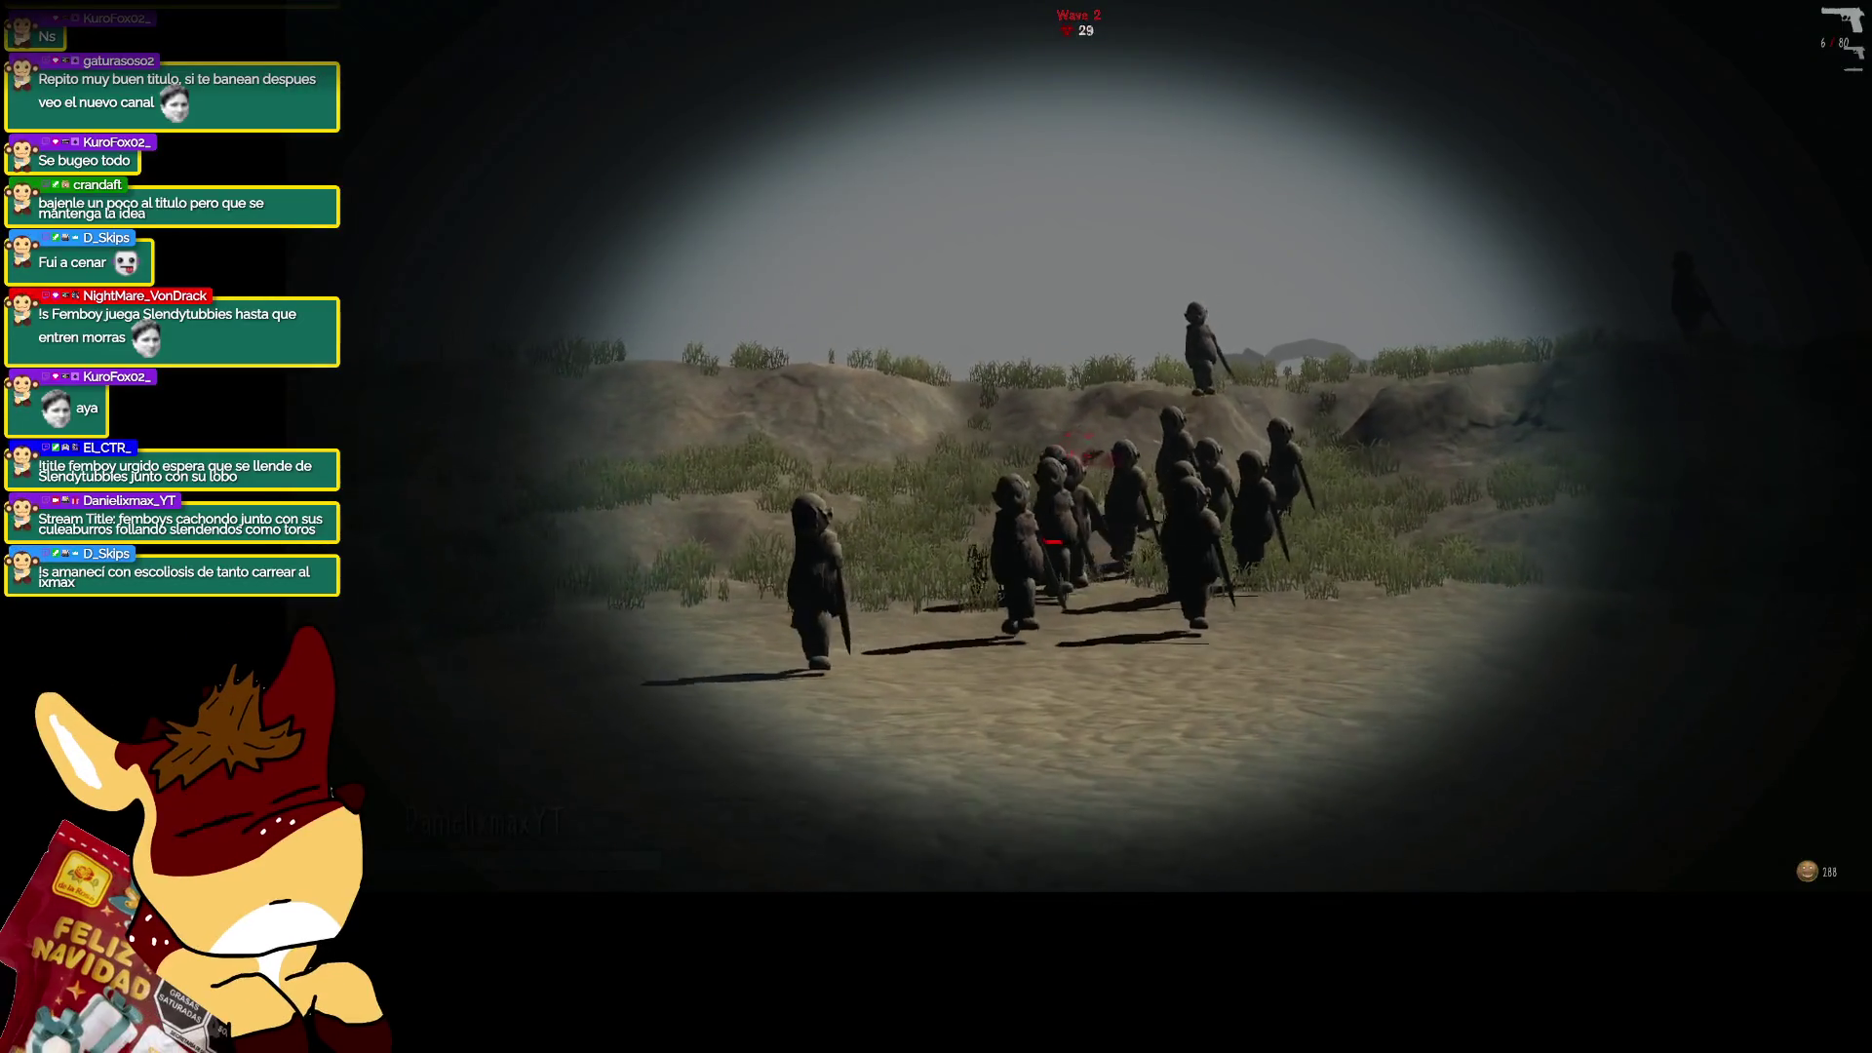
click(936, 527)
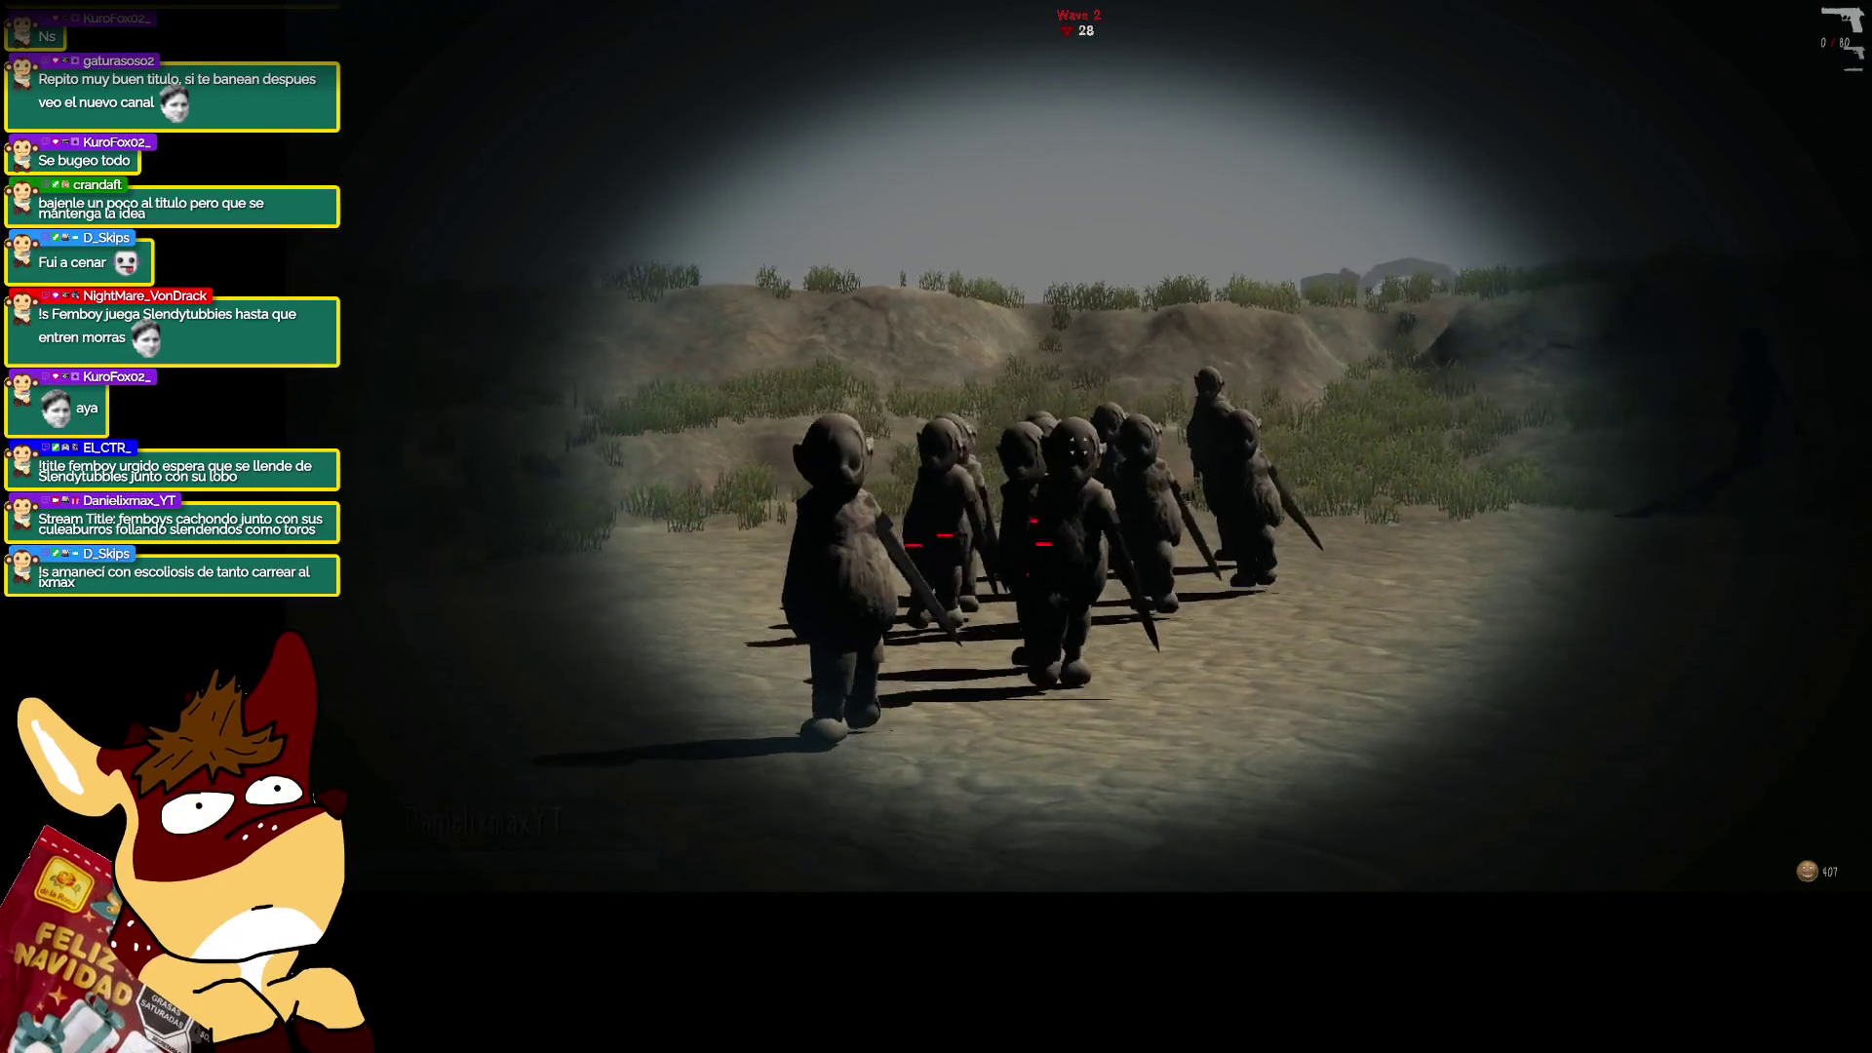
right_click(936, 526)
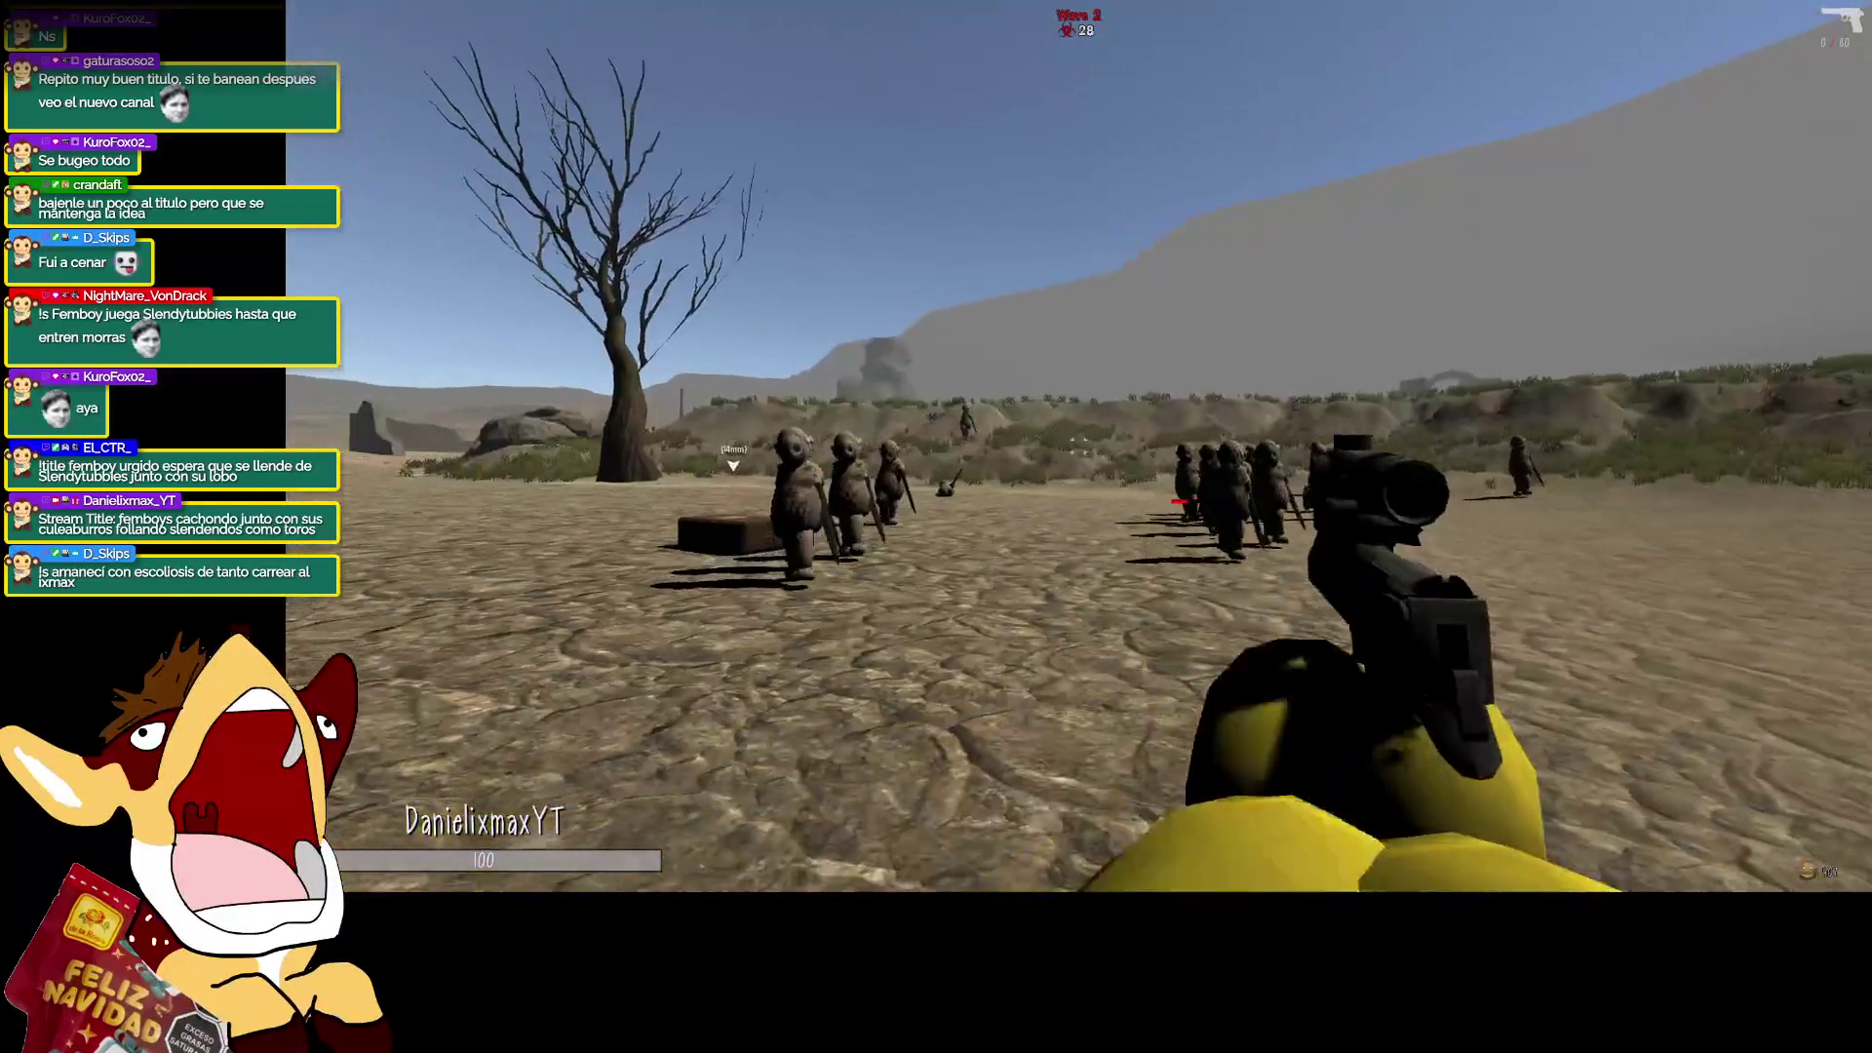
right_click(936, 527)
click(936, 526)
click(936, 526)
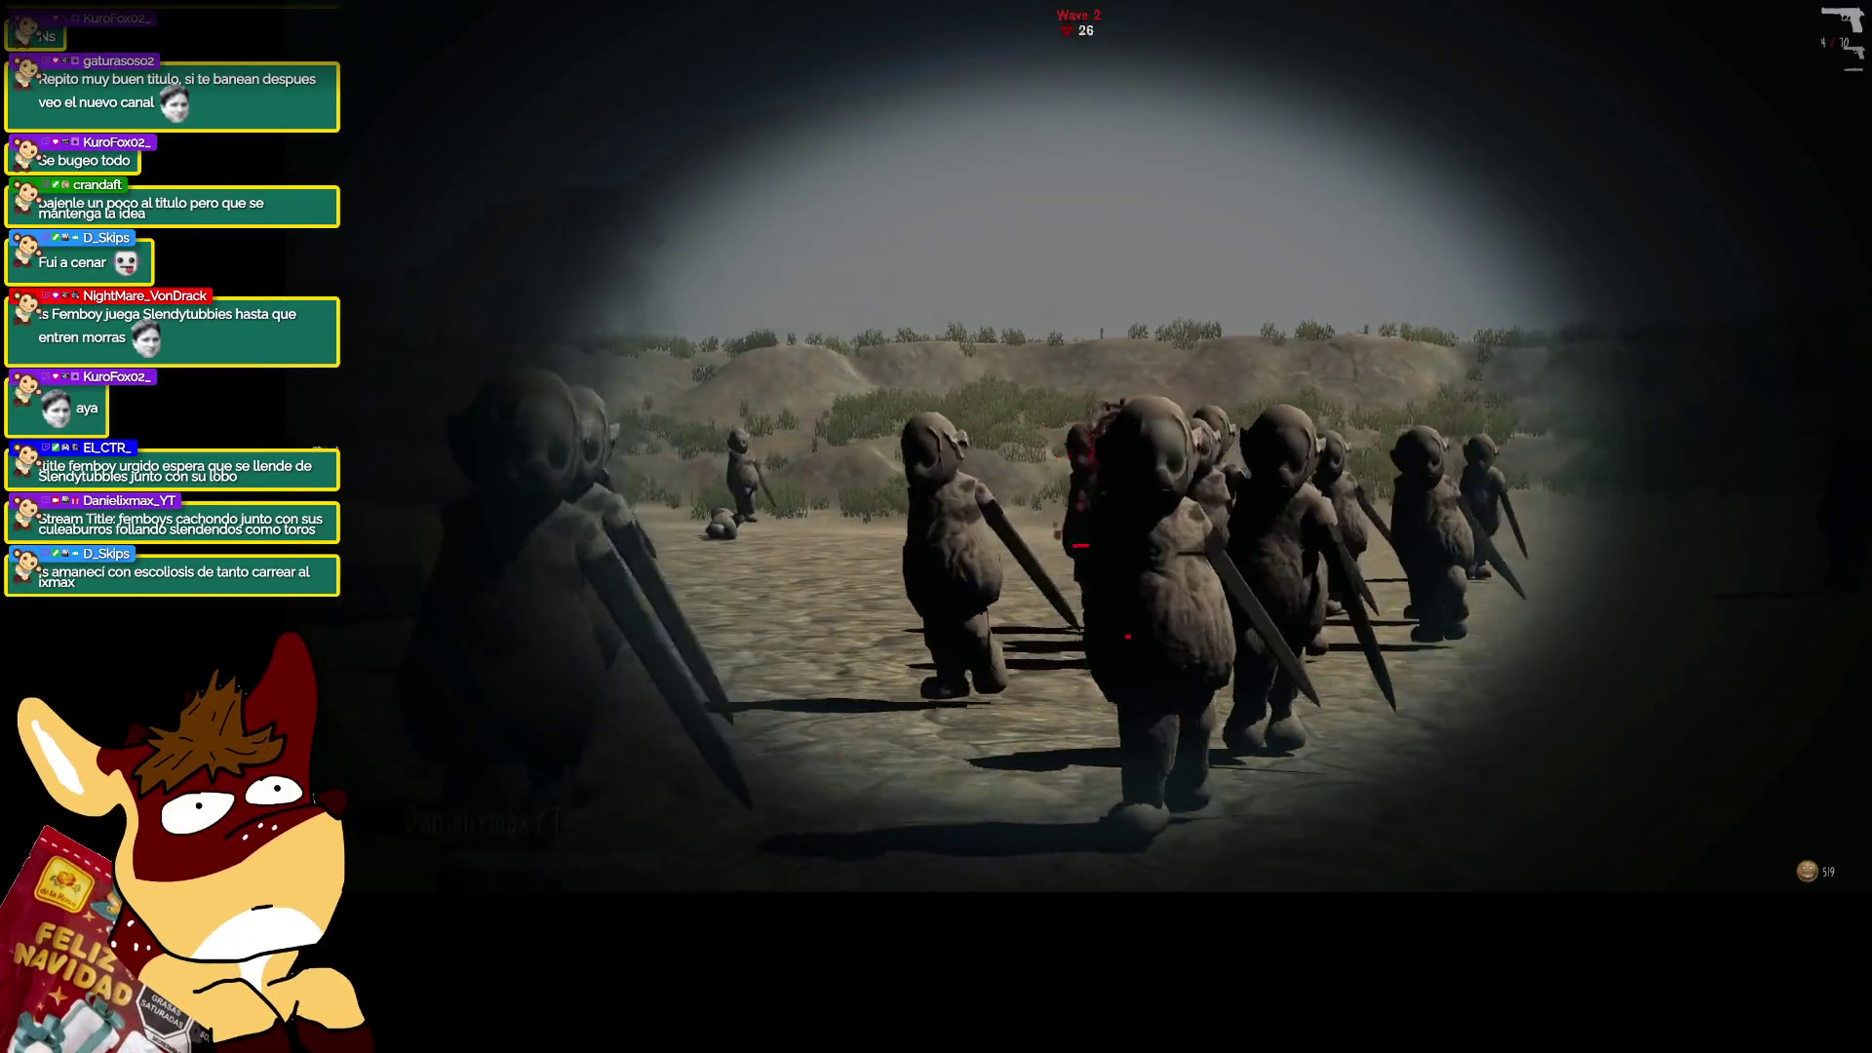
right_click(935, 526)
Switch to the pistol, fire at the approaching group, reload, and shoot the enemies near the tree.
key(2)
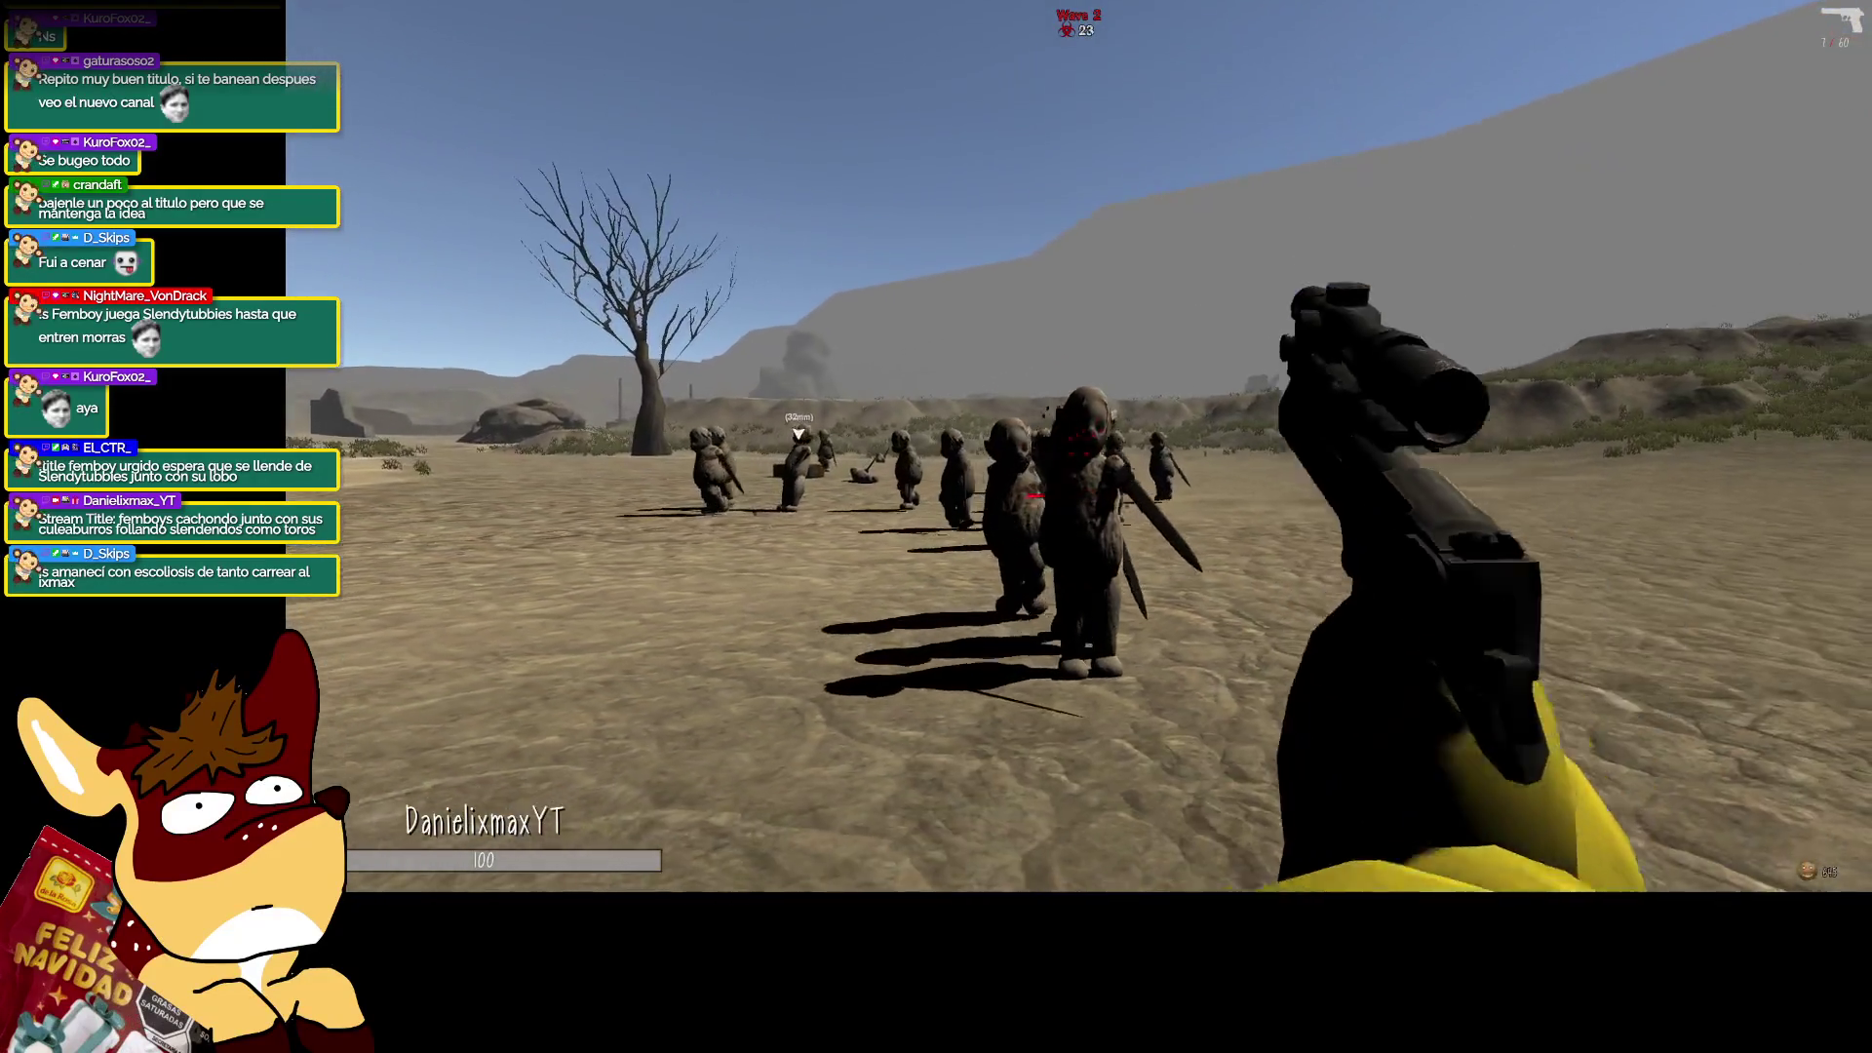
click(935, 527)
click(936, 527)
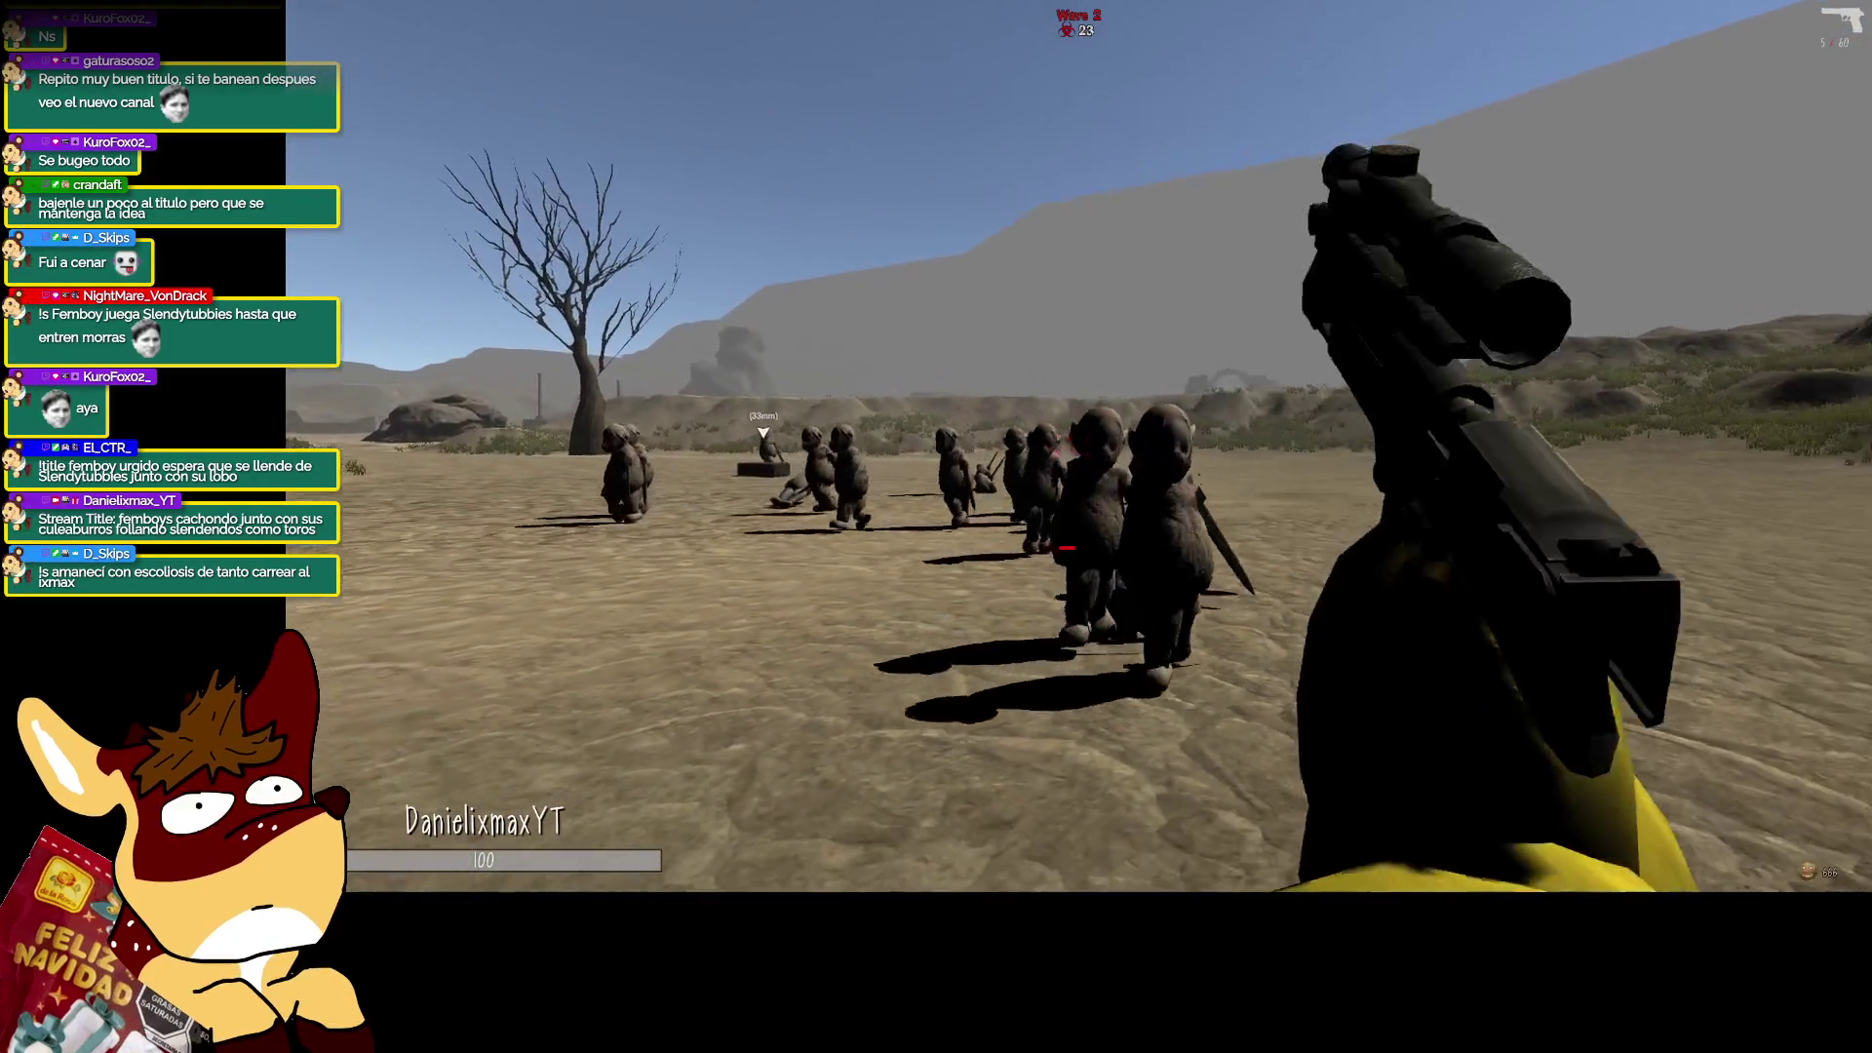
click(936, 526)
click(936, 526)
click(936, 527)
click(936, 526)
click(935, 527)
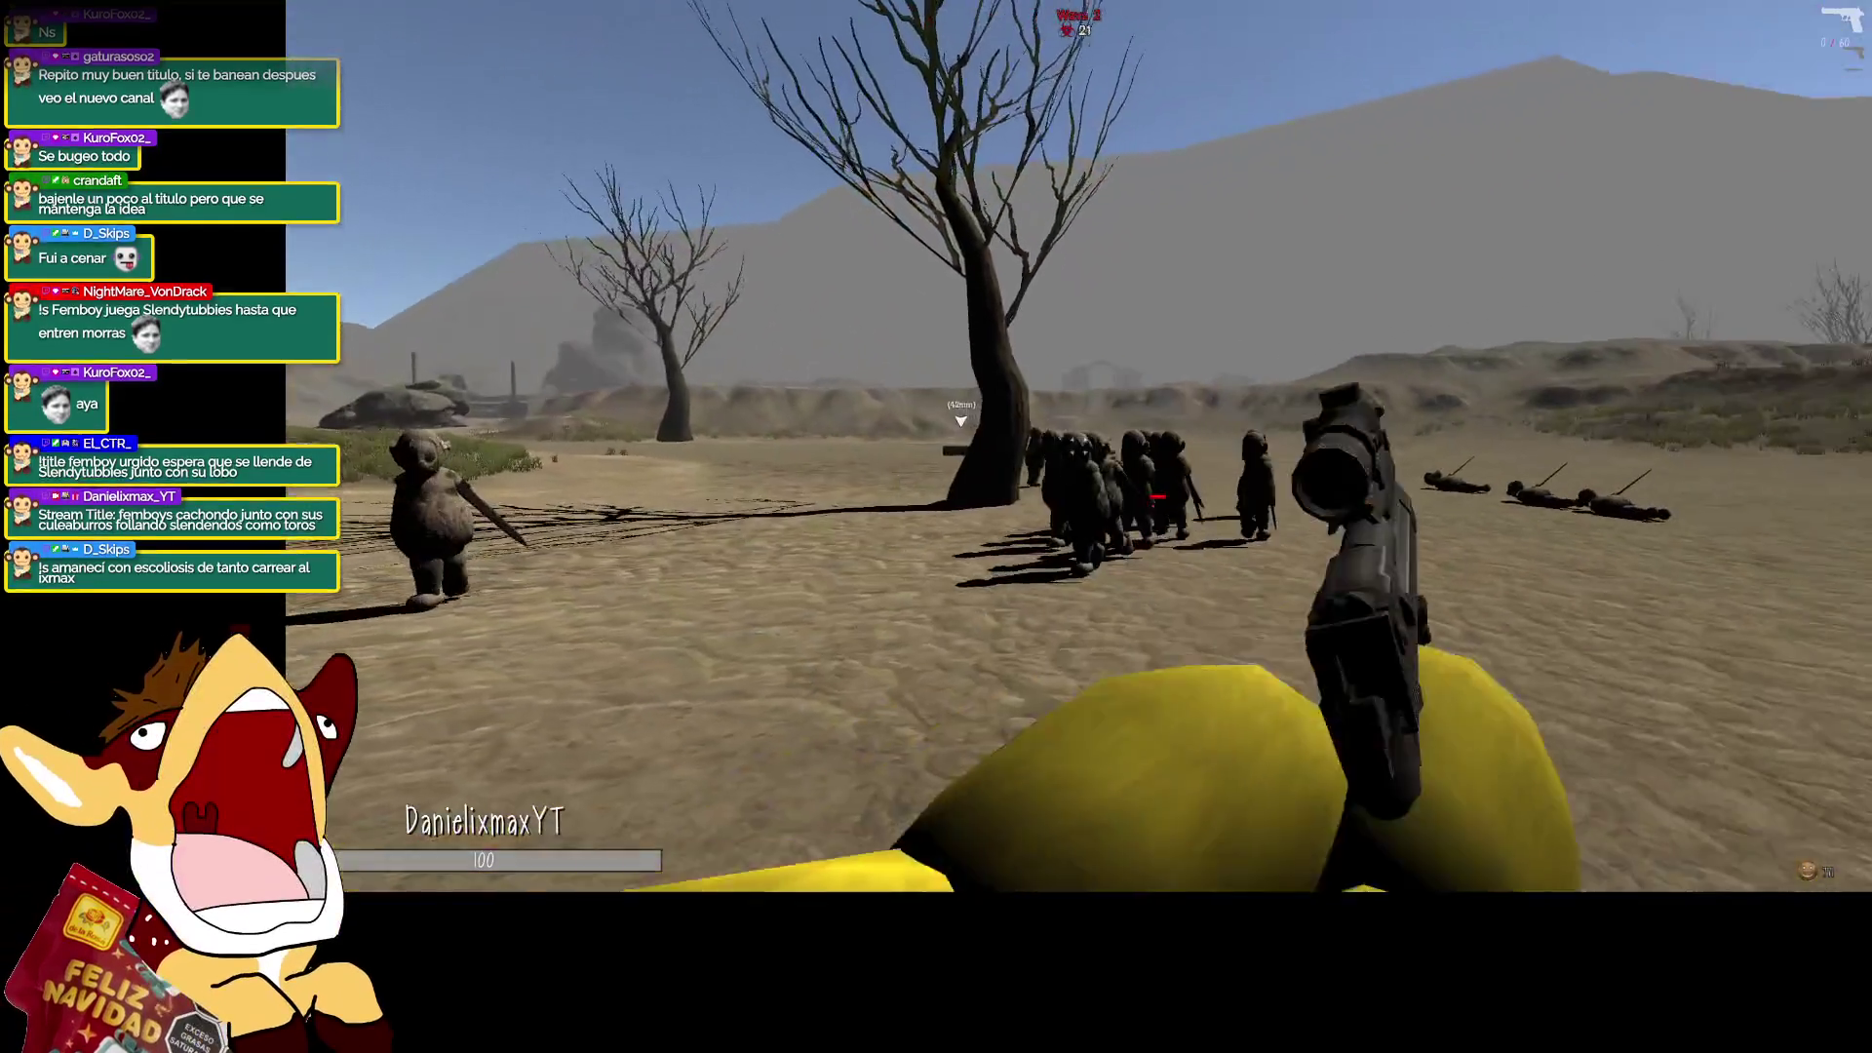
click(936, 527)
click(936, 527)
click(936, 527)
click(936, 526)
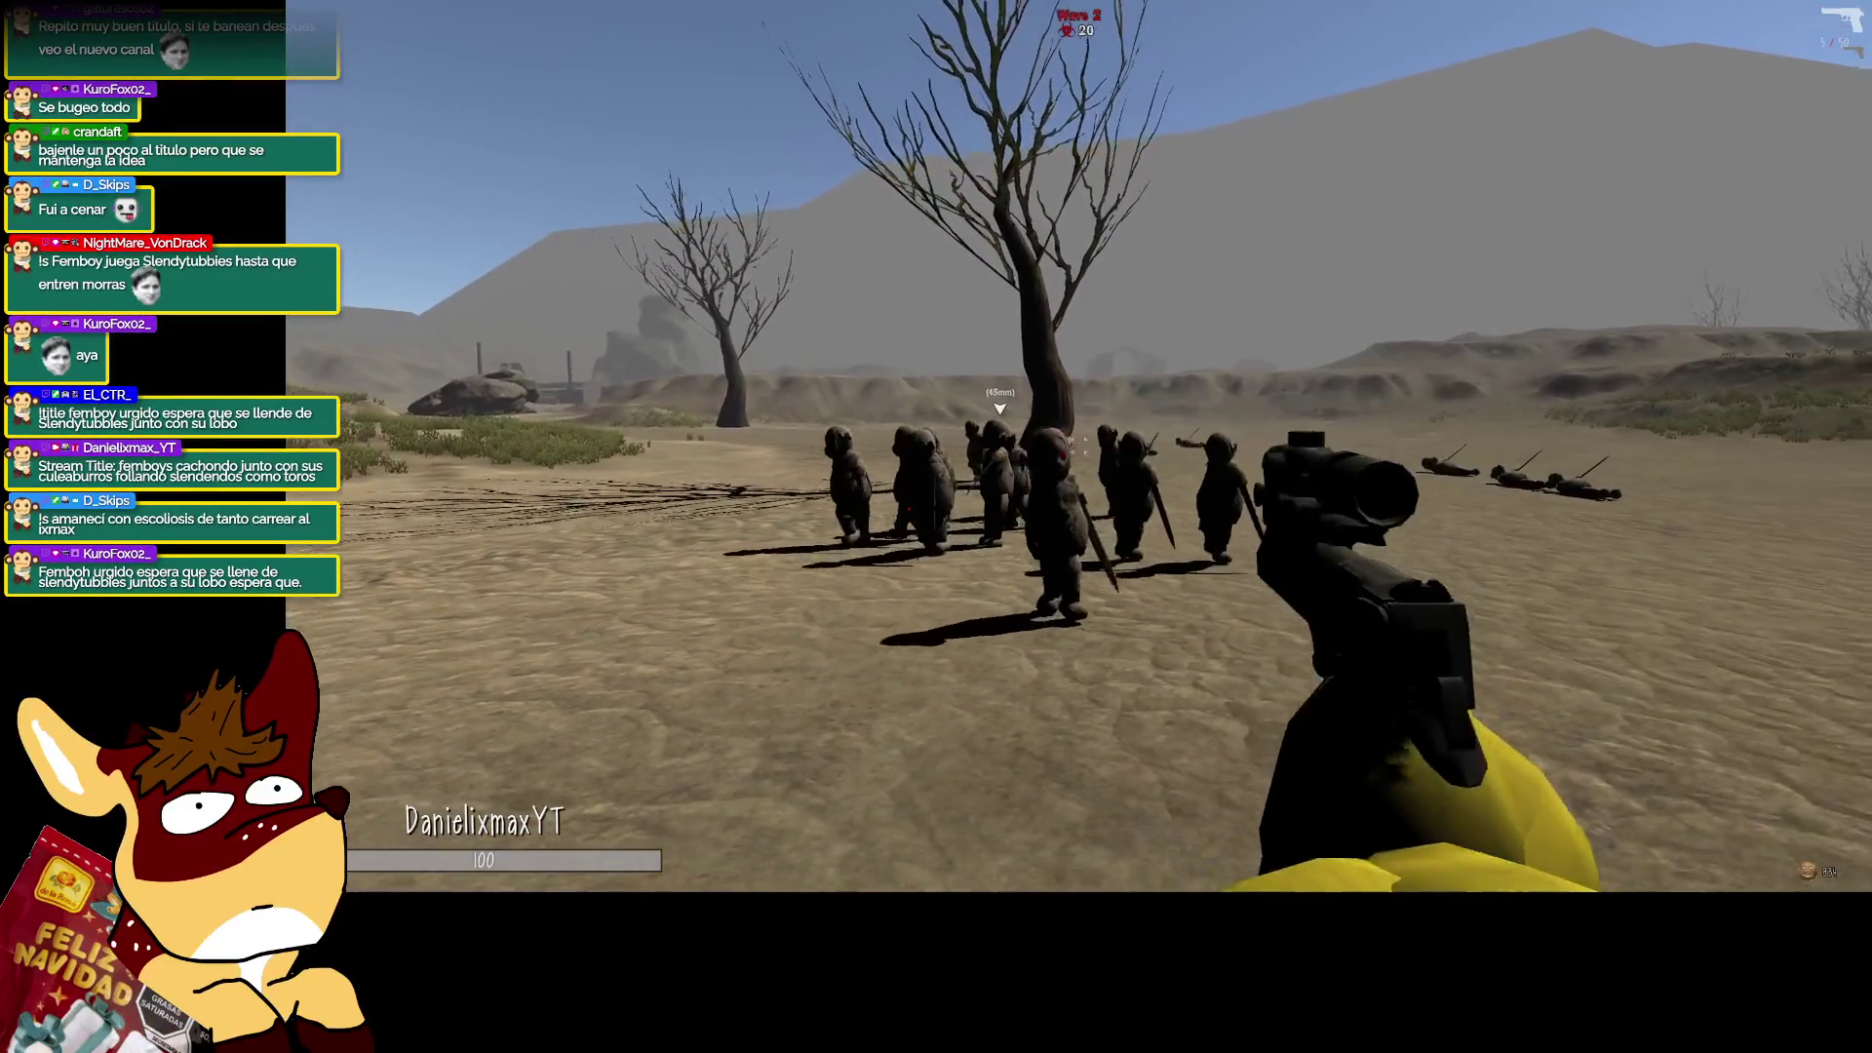
key(r)
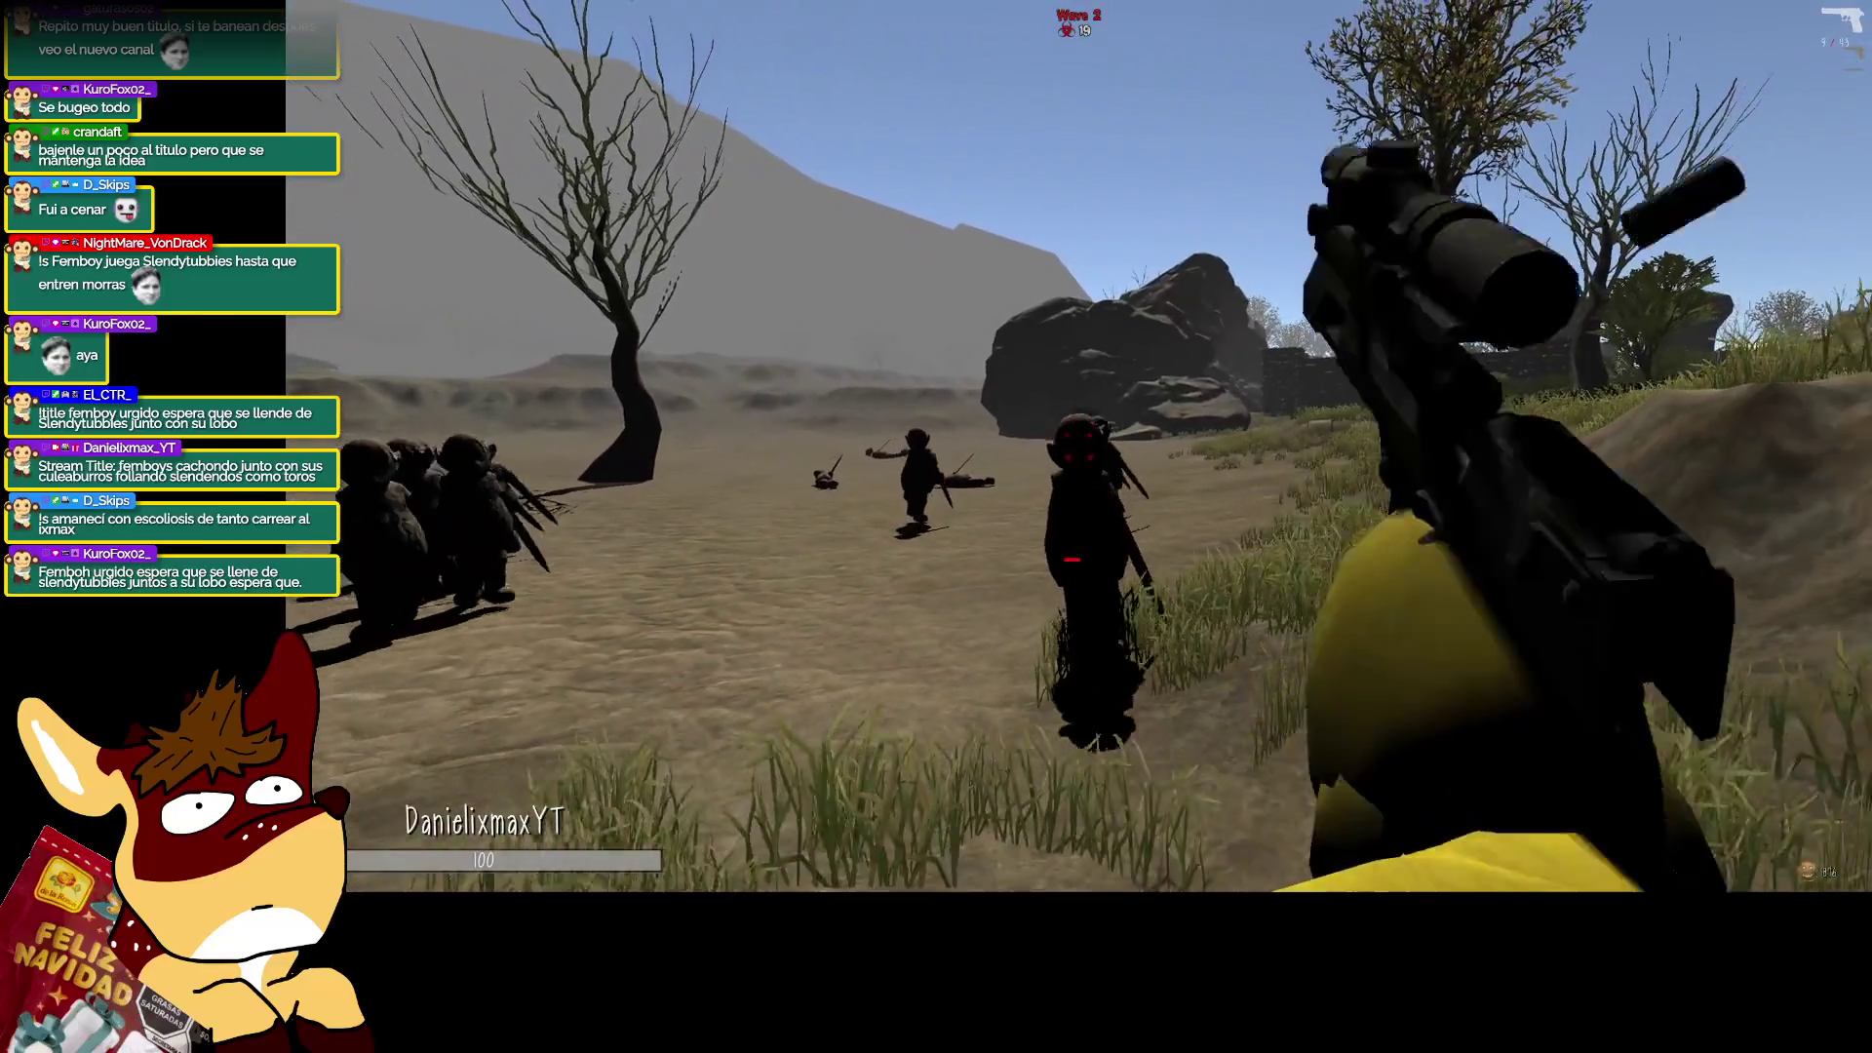
click(936, 526)
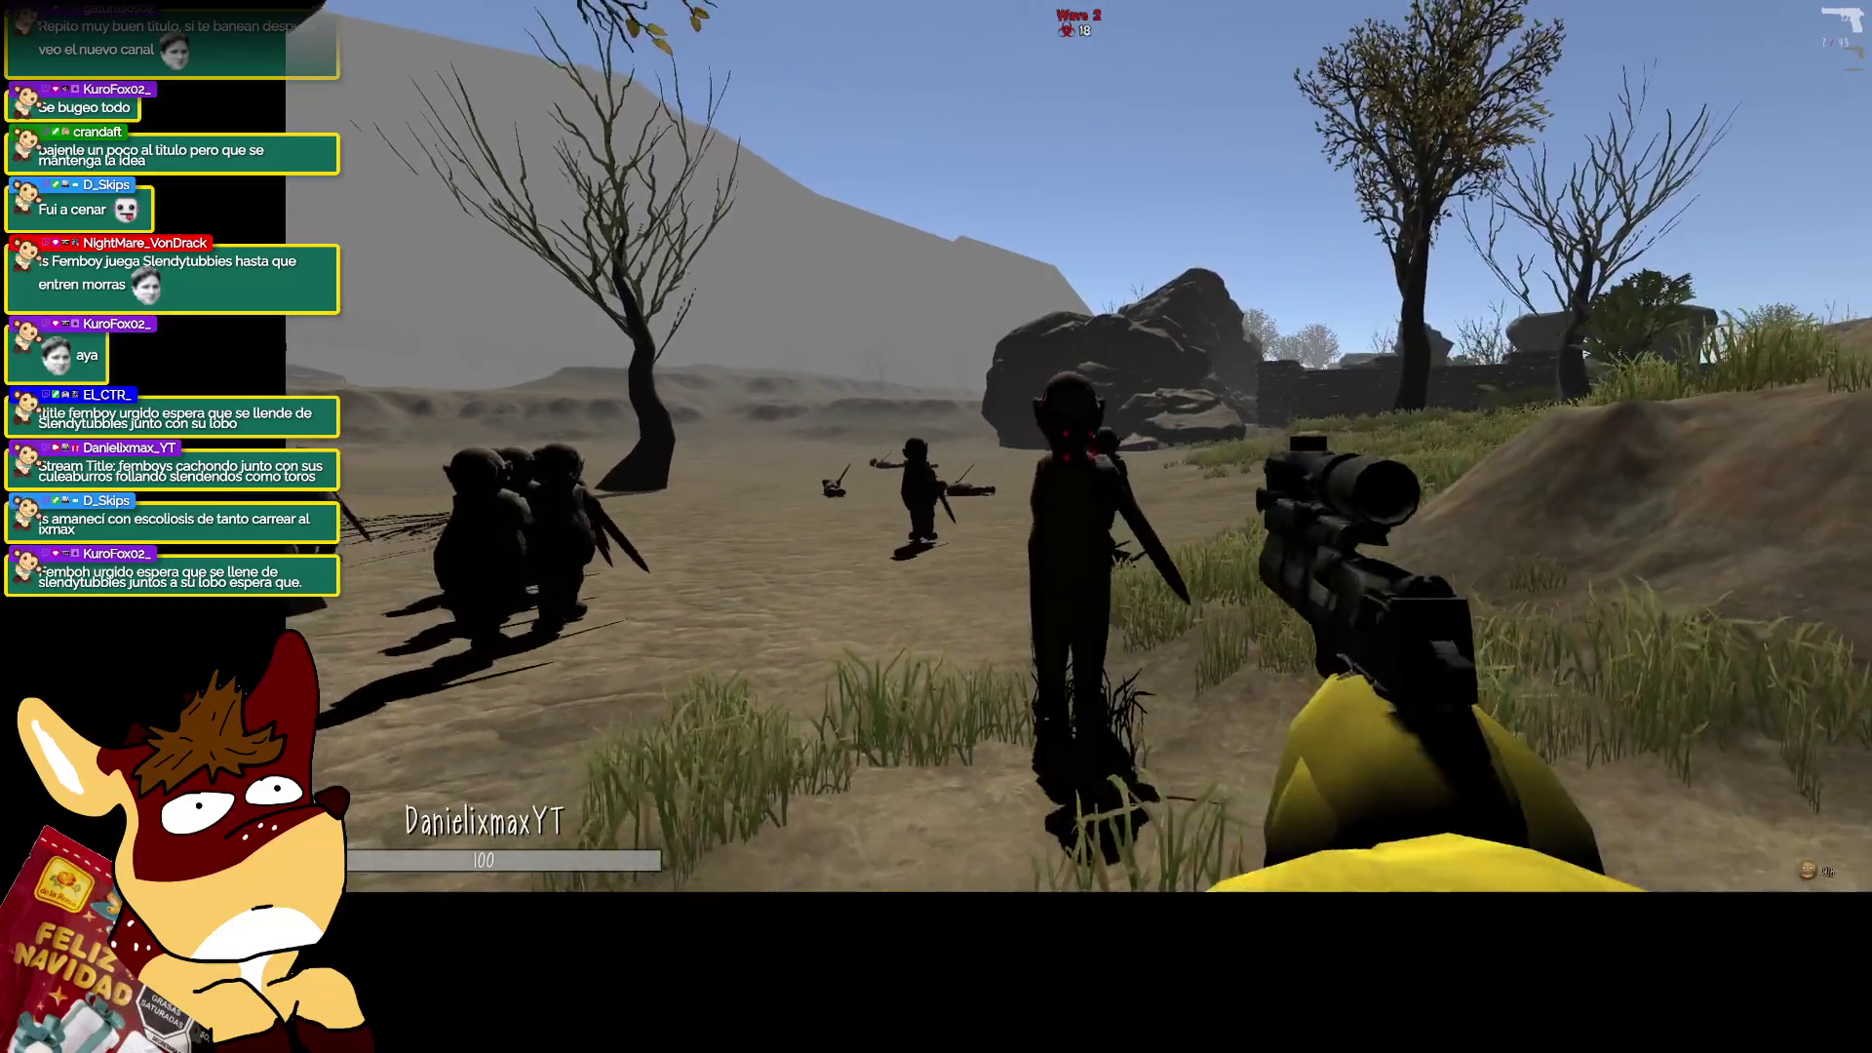
click(936, 526)
click(936, 526)
click(936, 526)
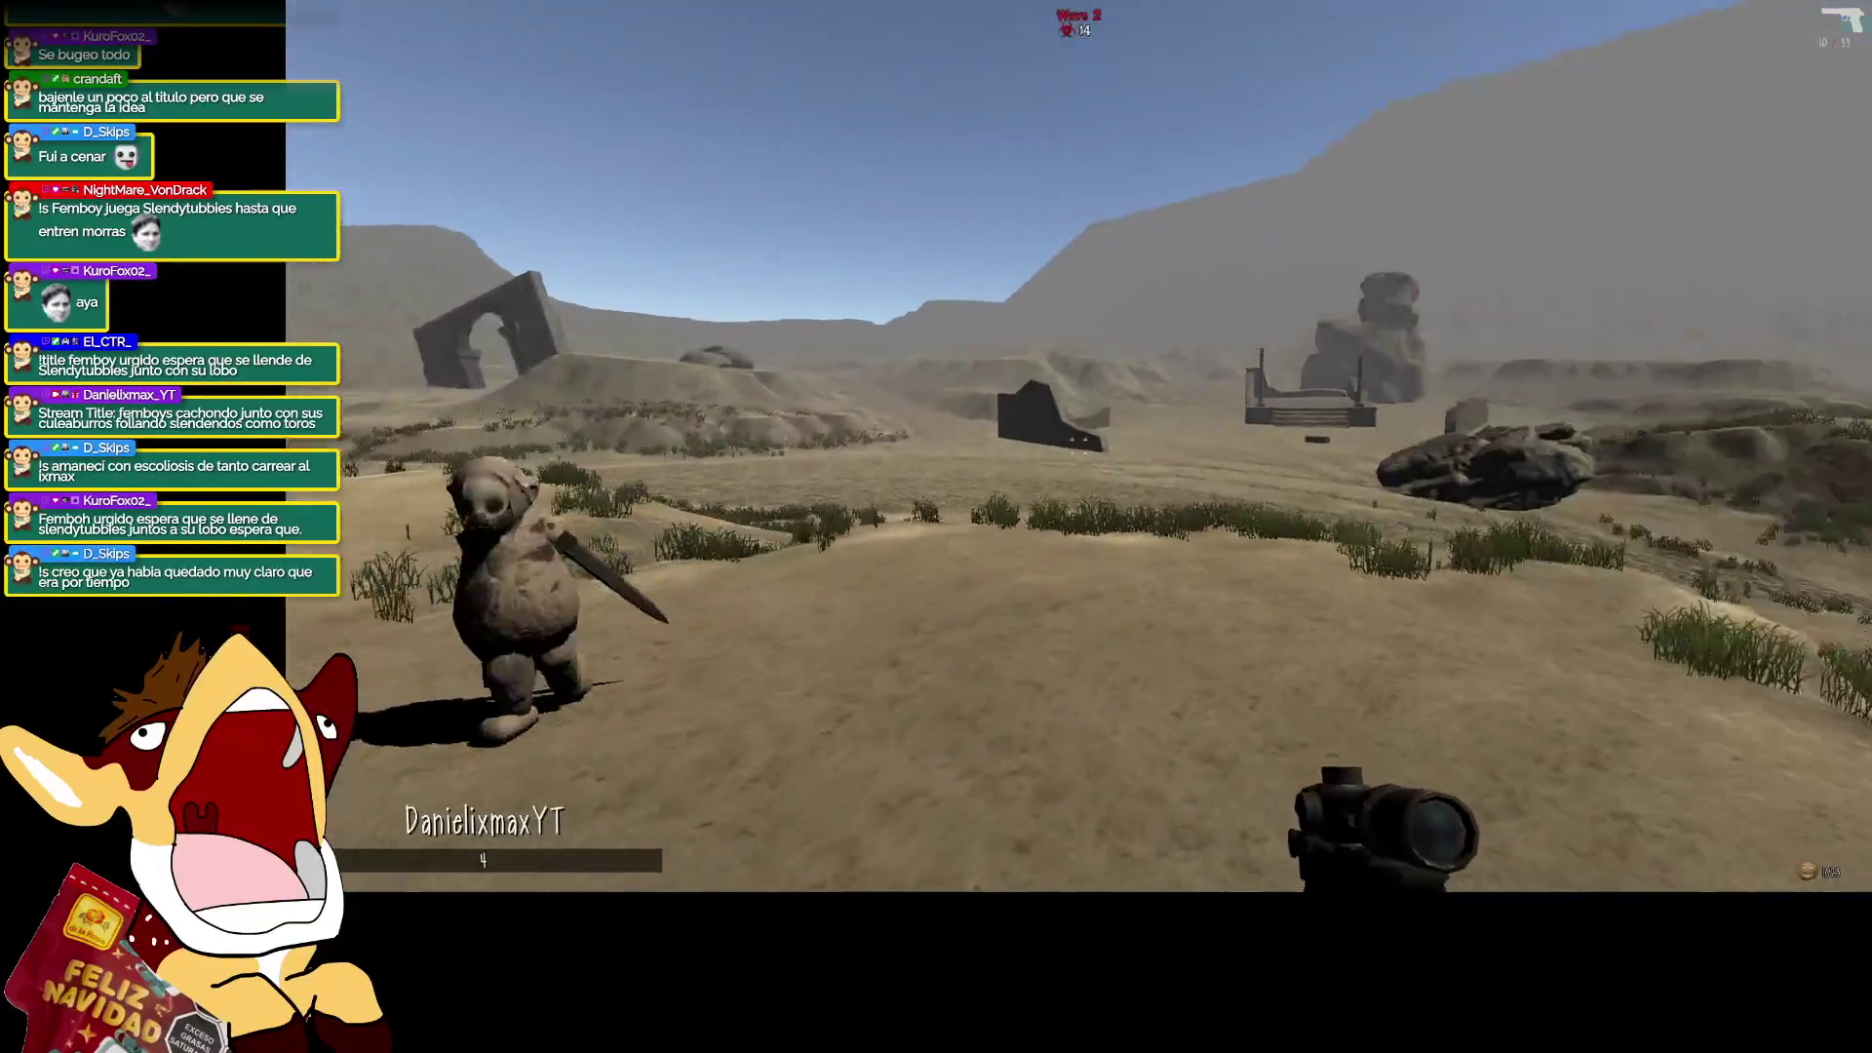
Reach the marked box, hit two enemies with the pistol, and shoot the one beside the boulder.
key(w)
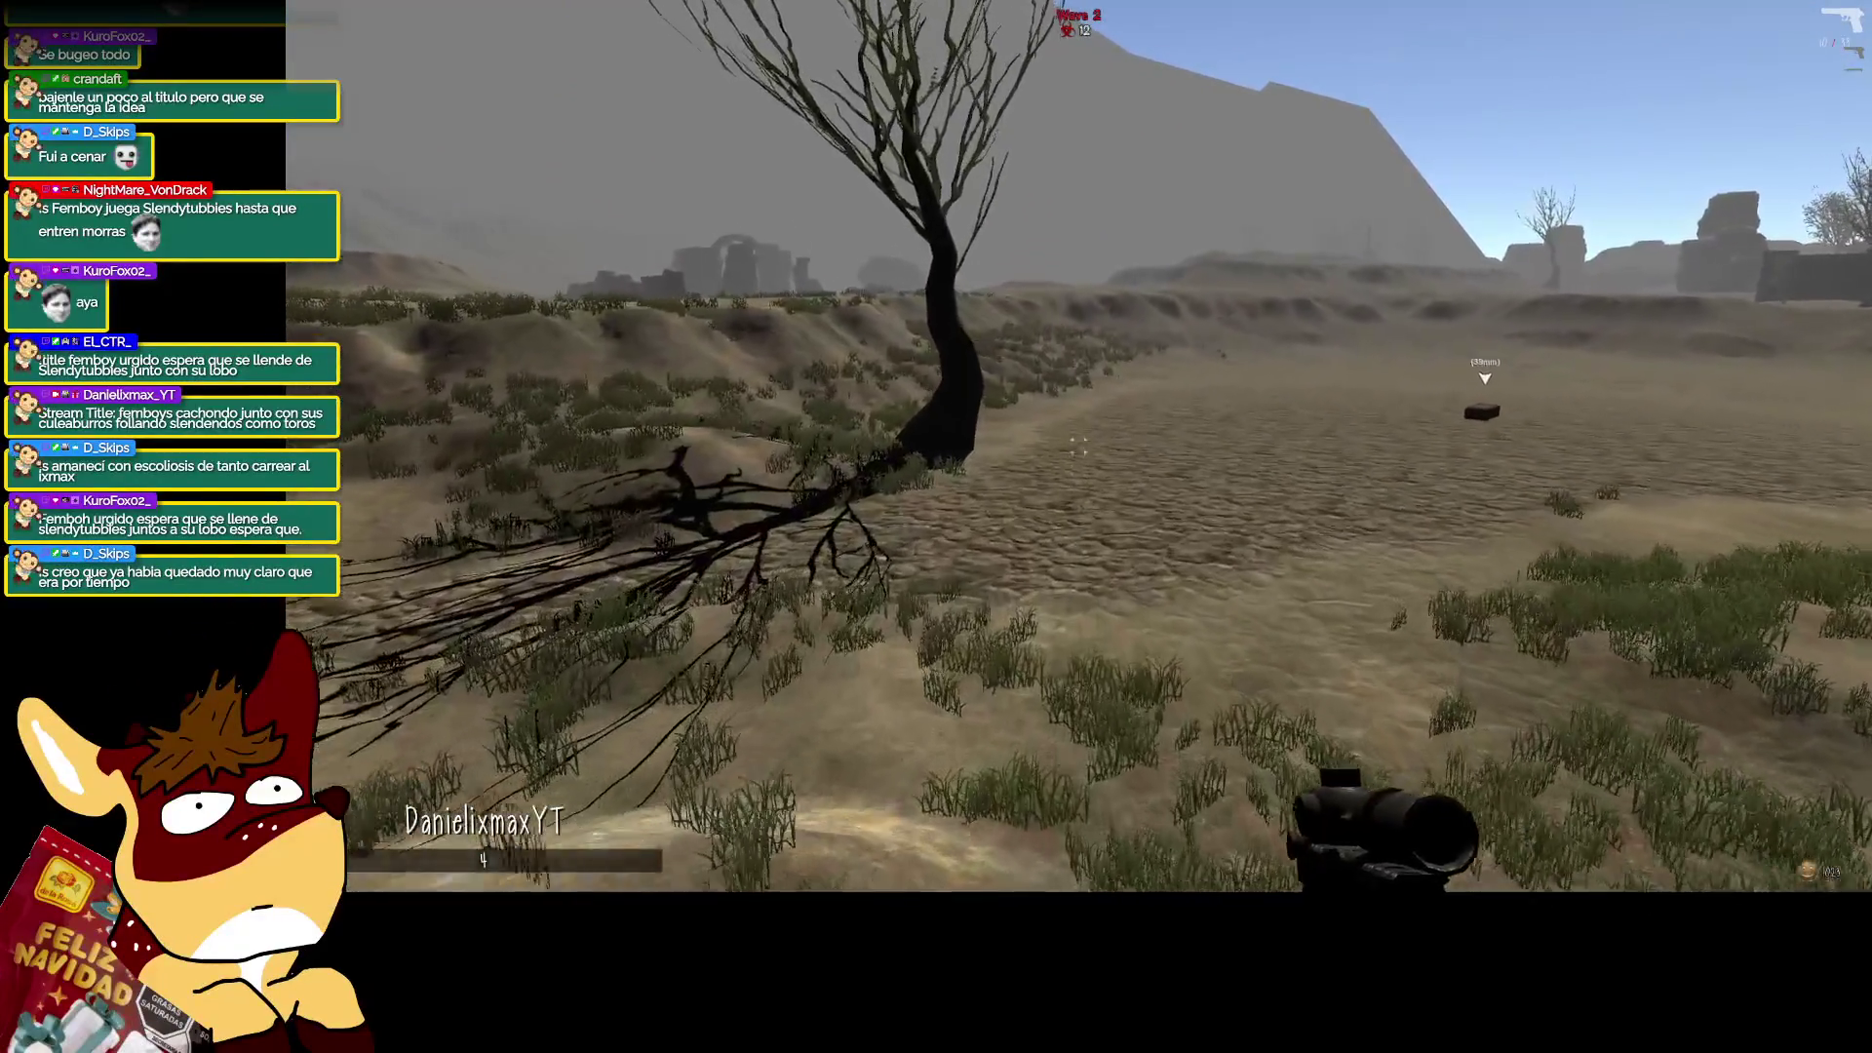
key(w)
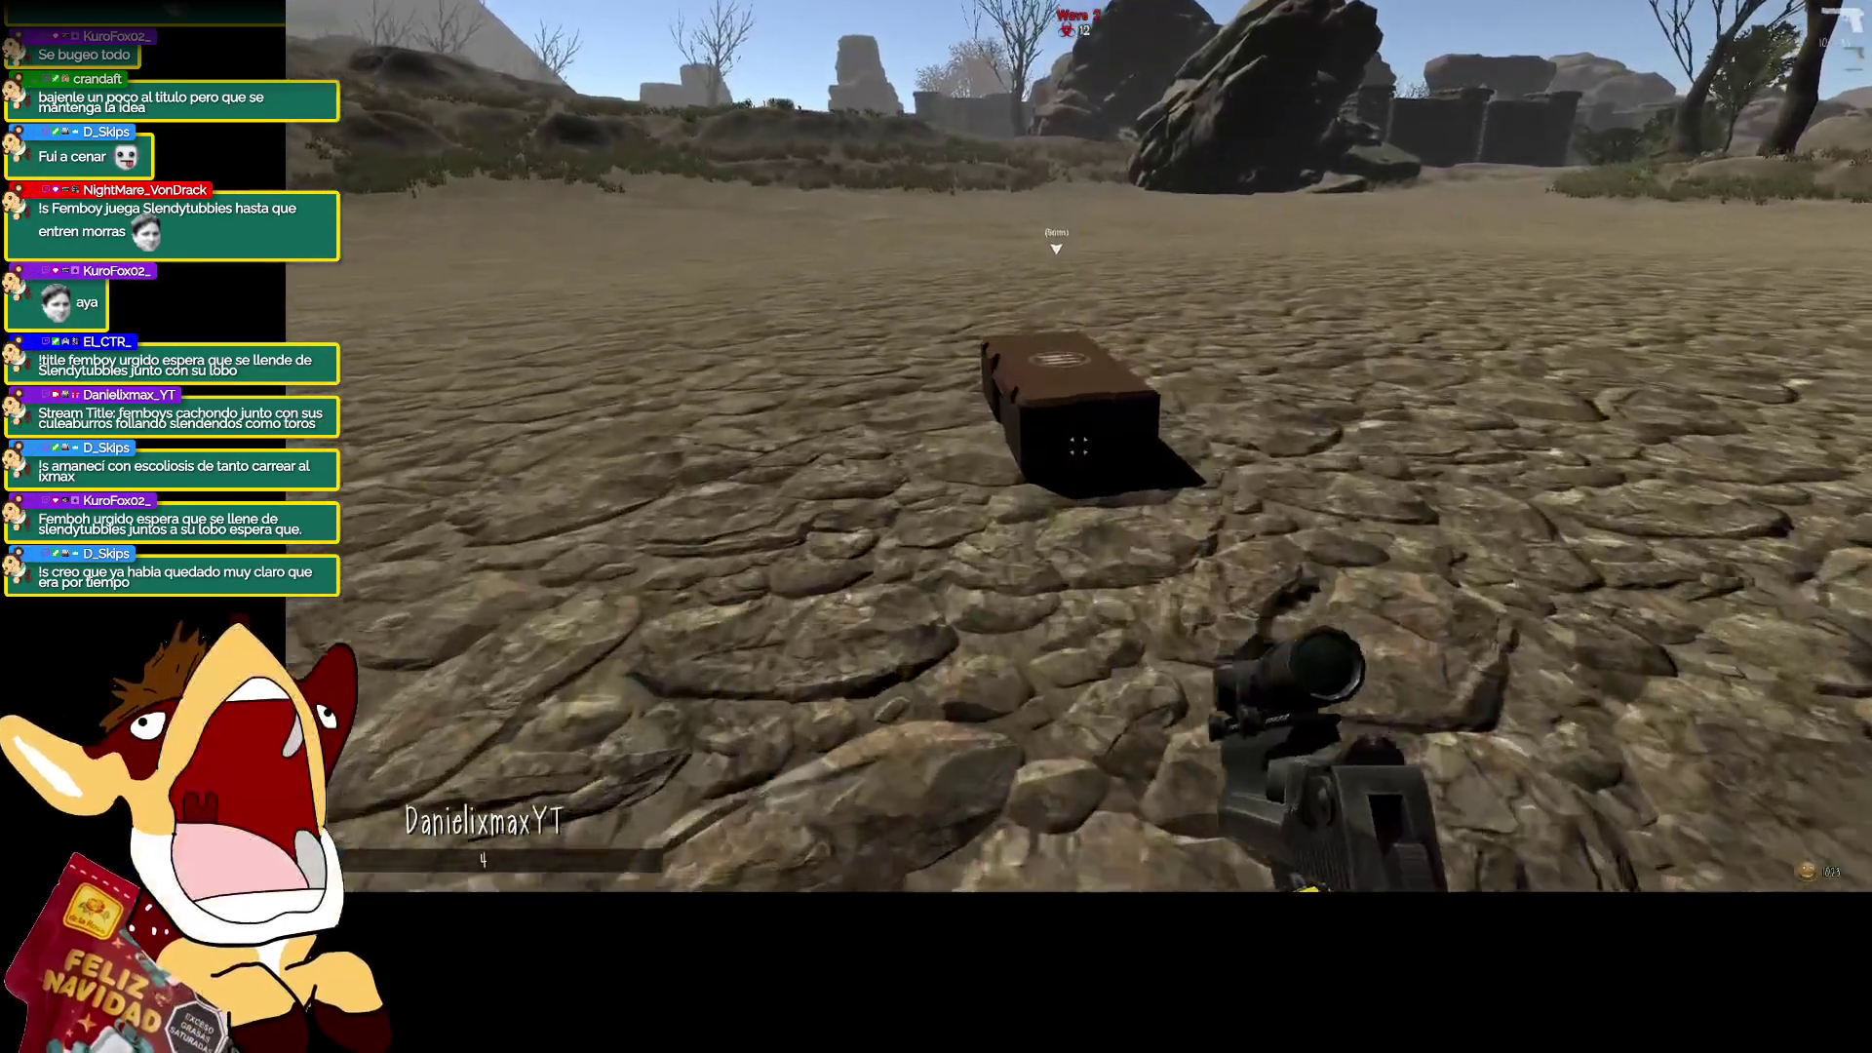
key(2)
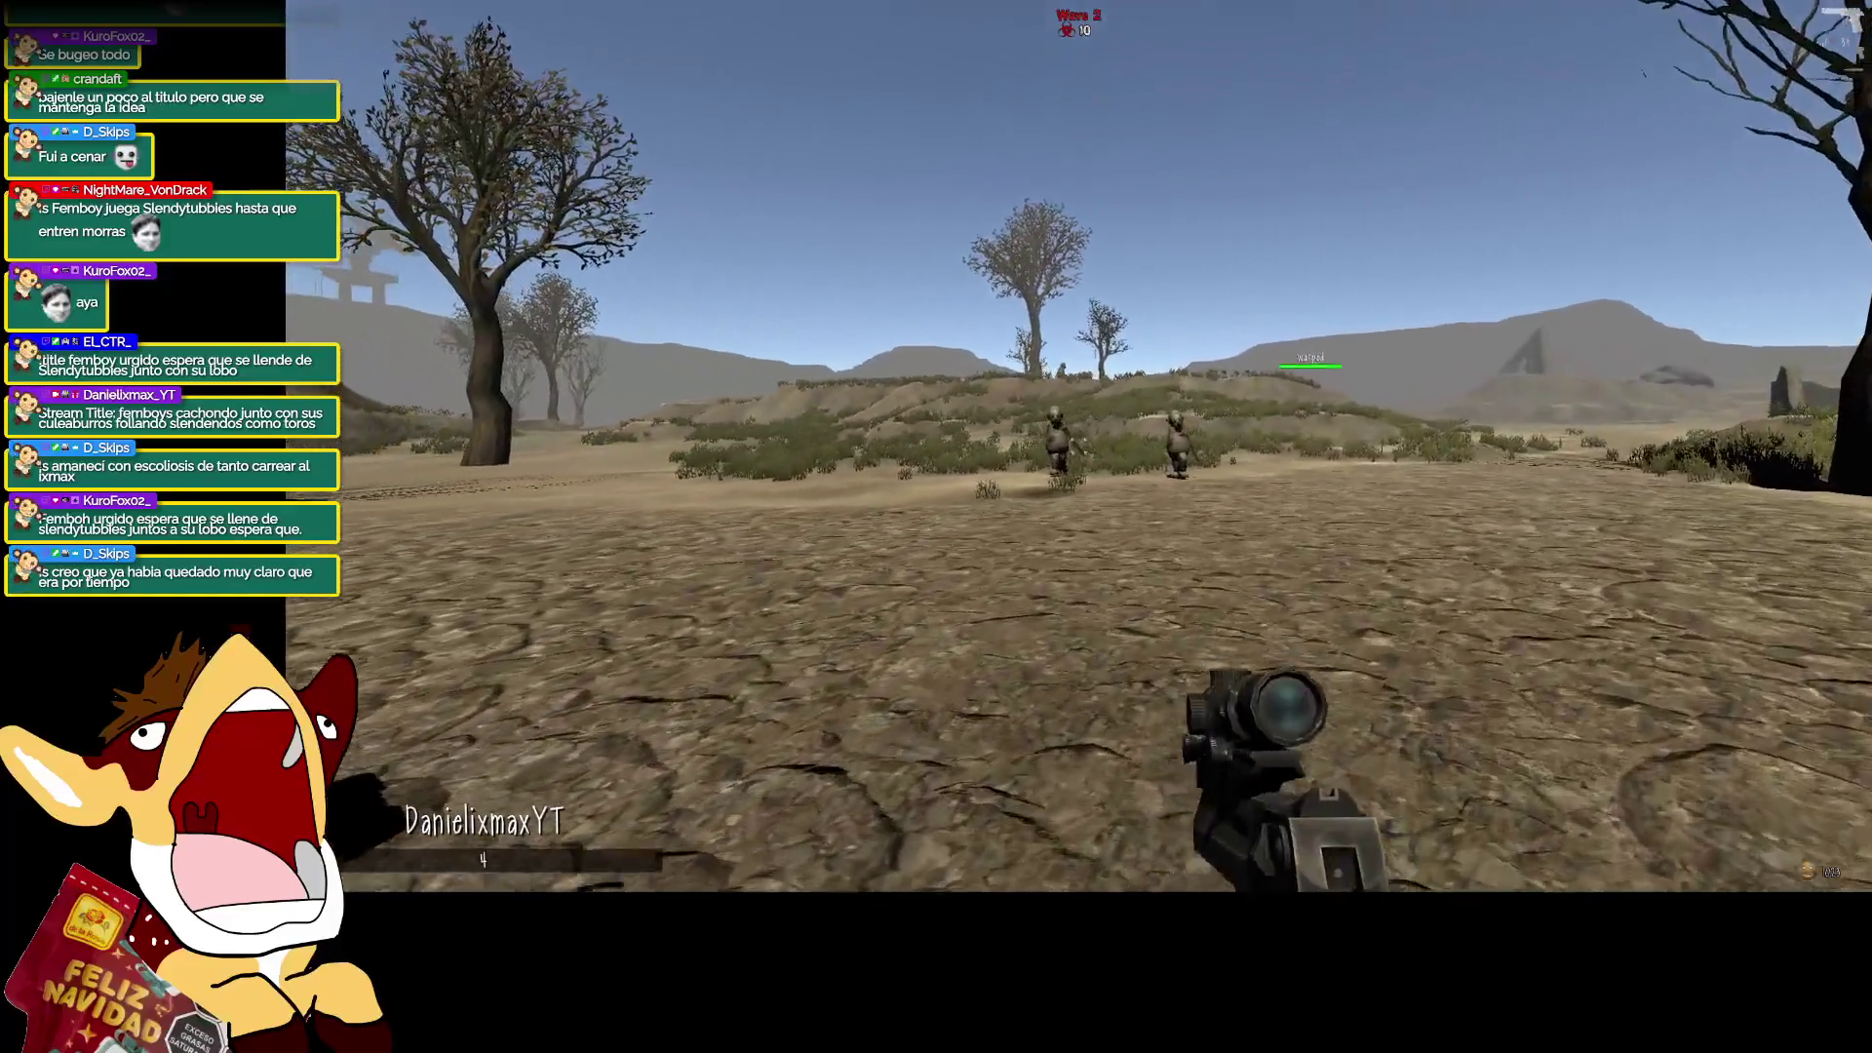
right_click(1077, 445)
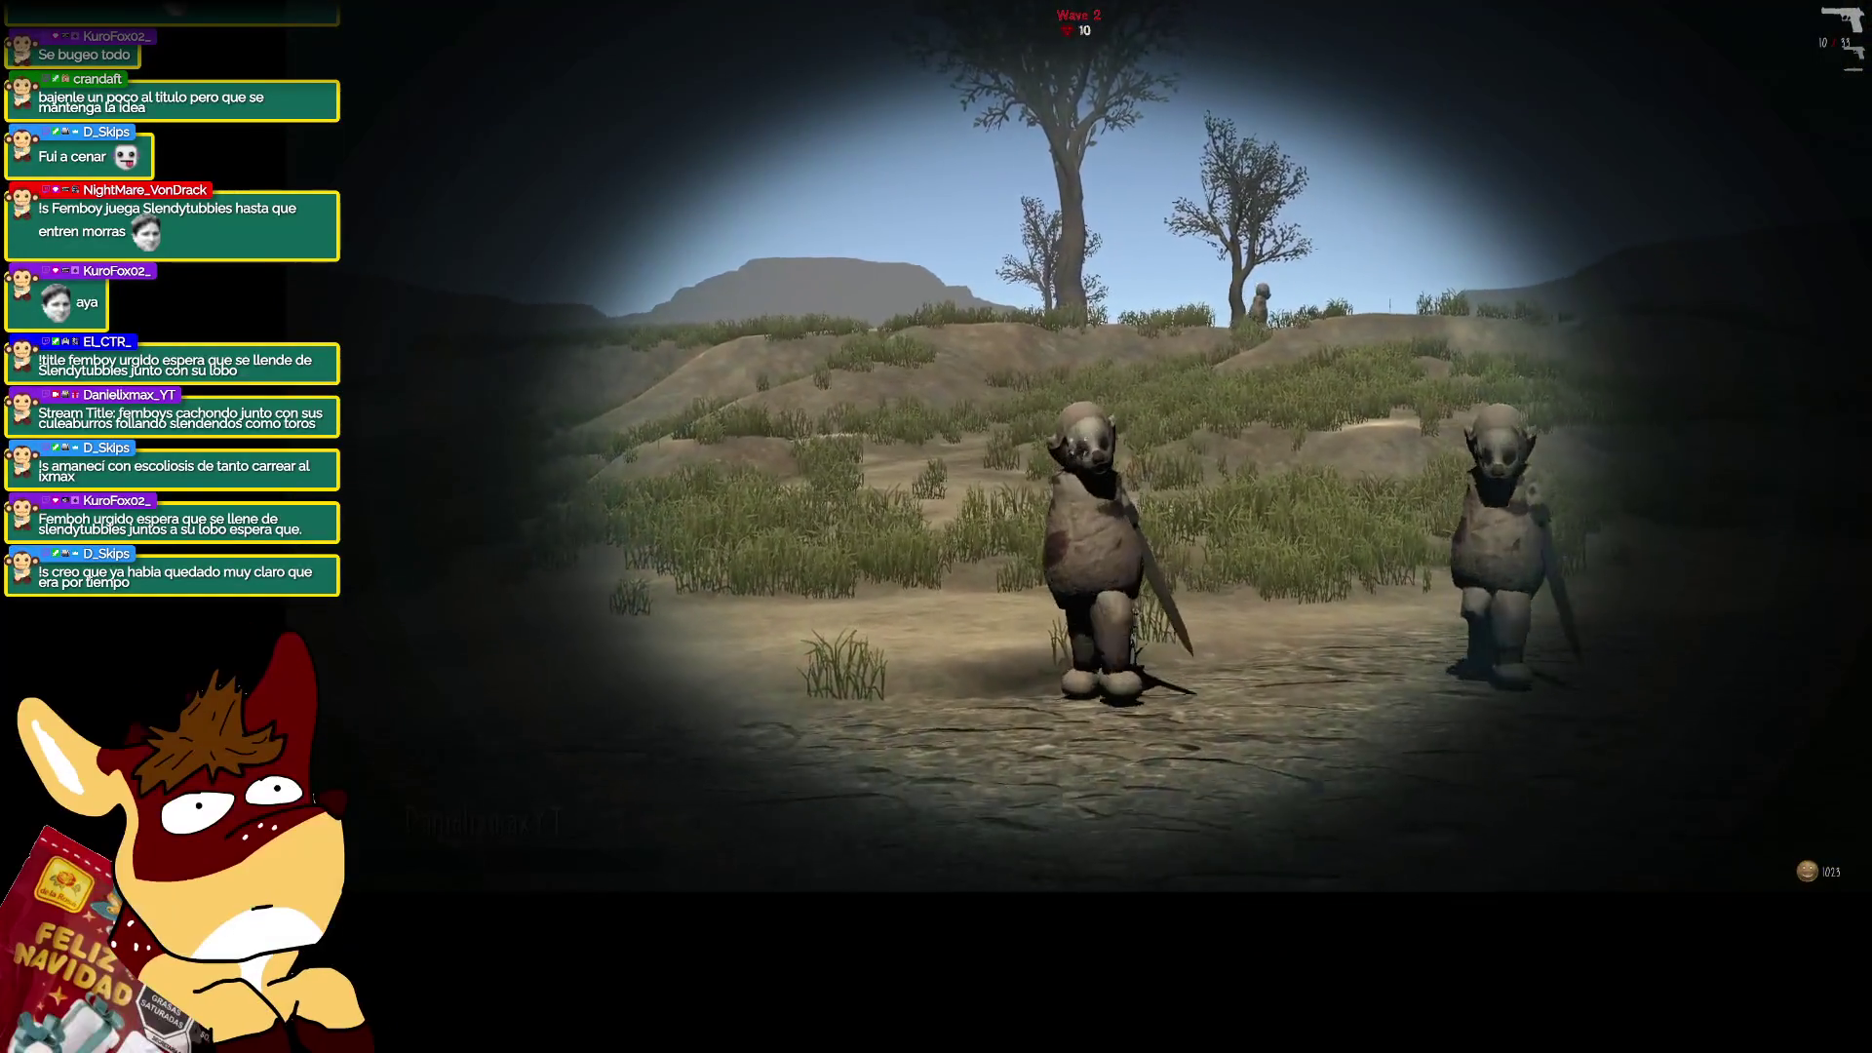
right_click(936, 526)
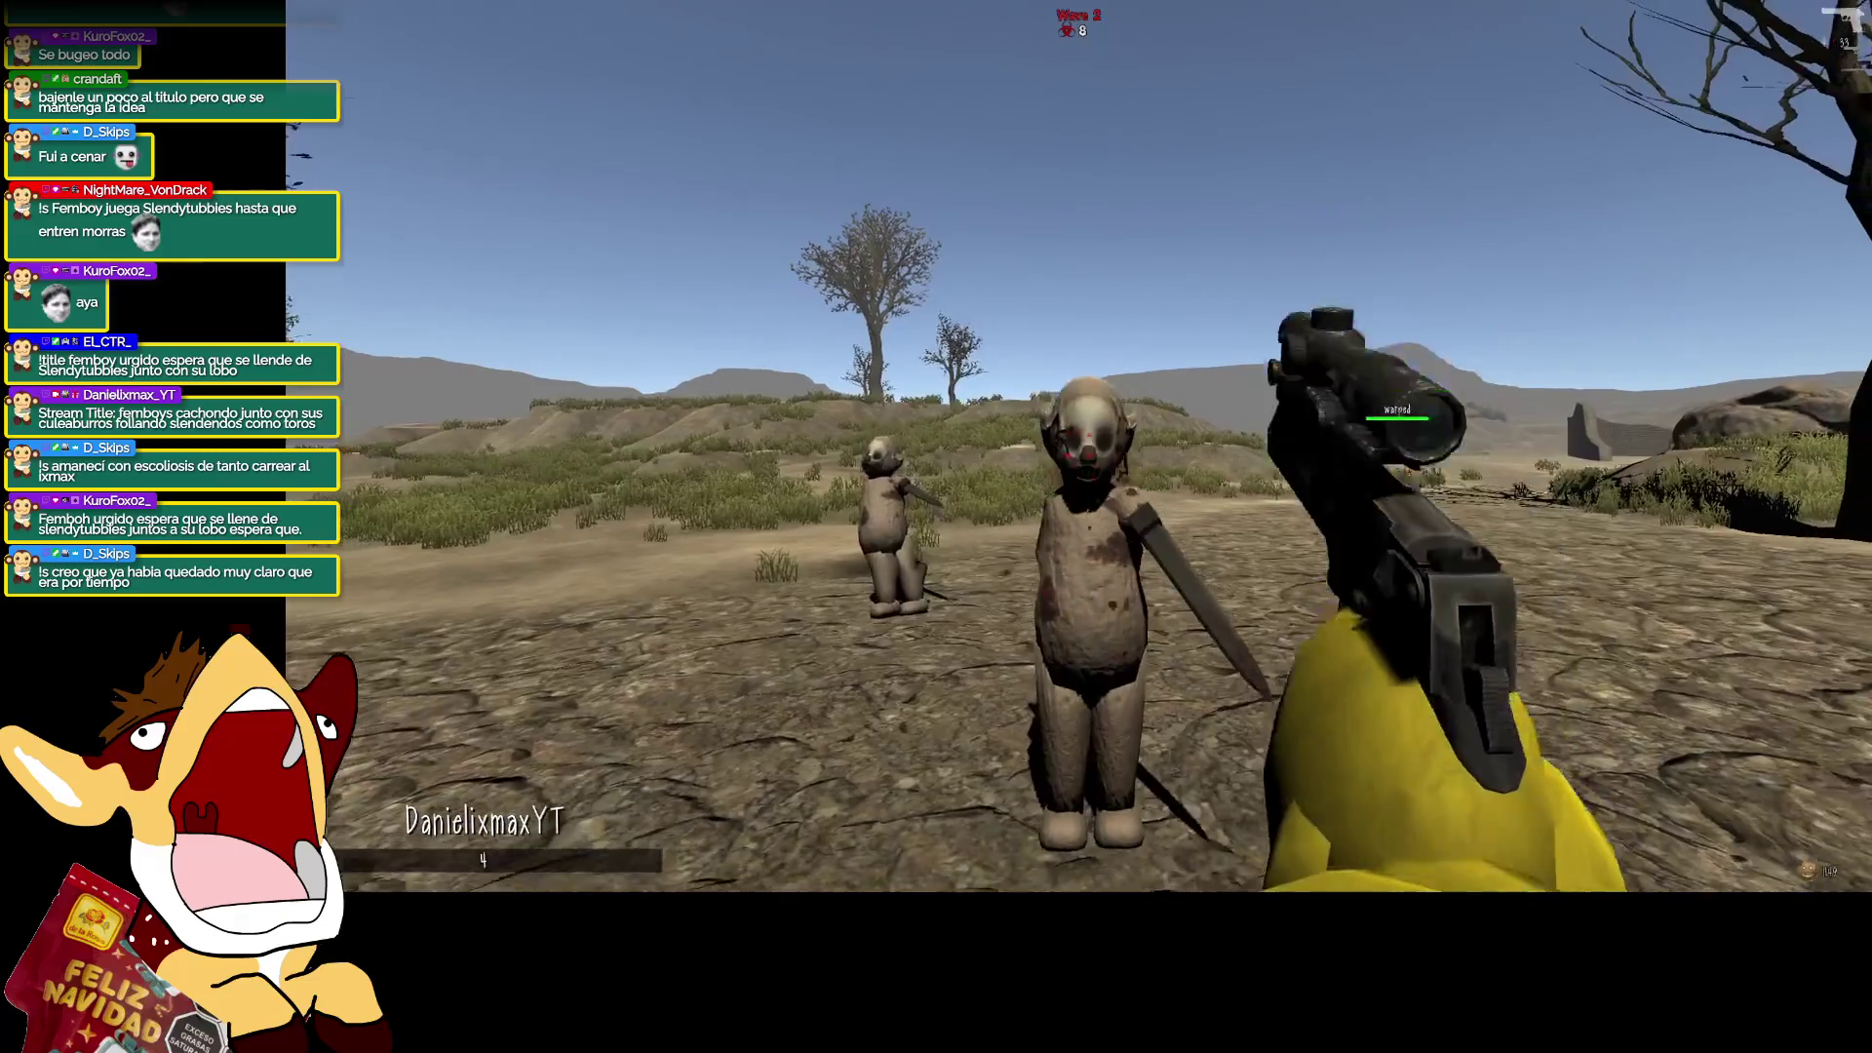
key(r)
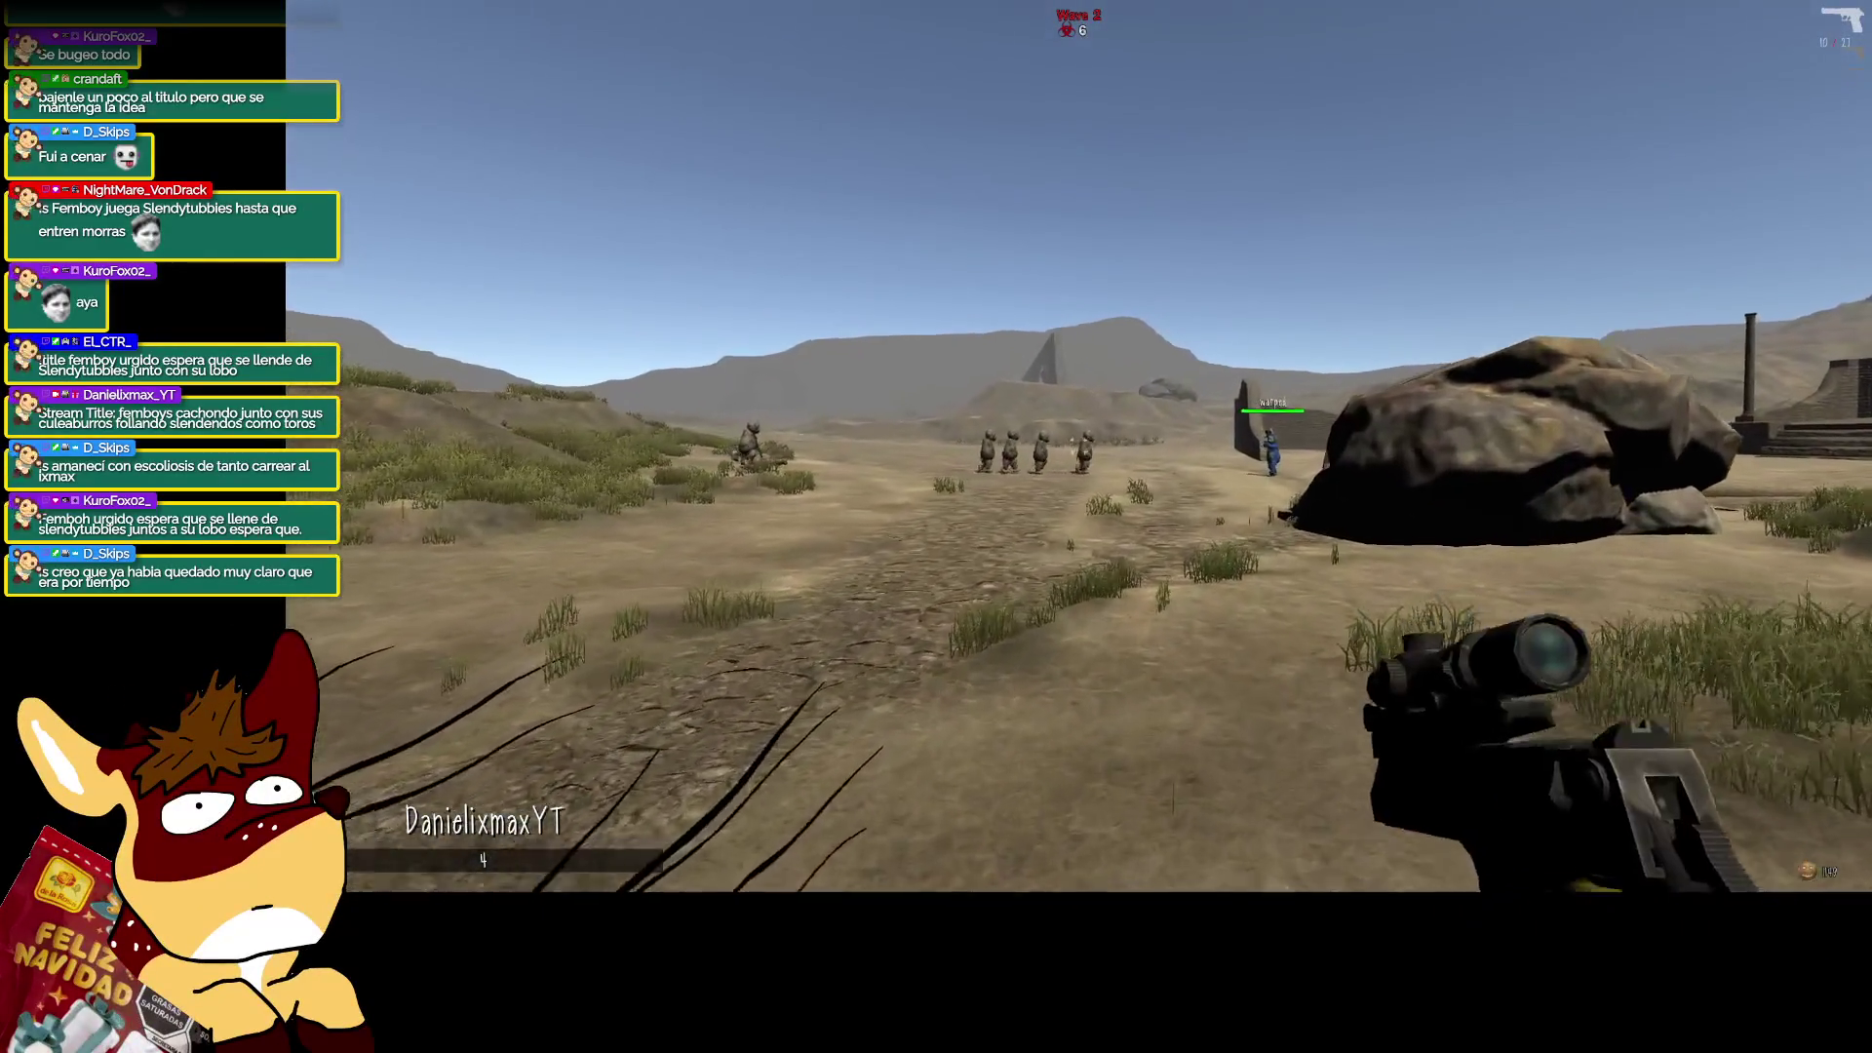
key(w)
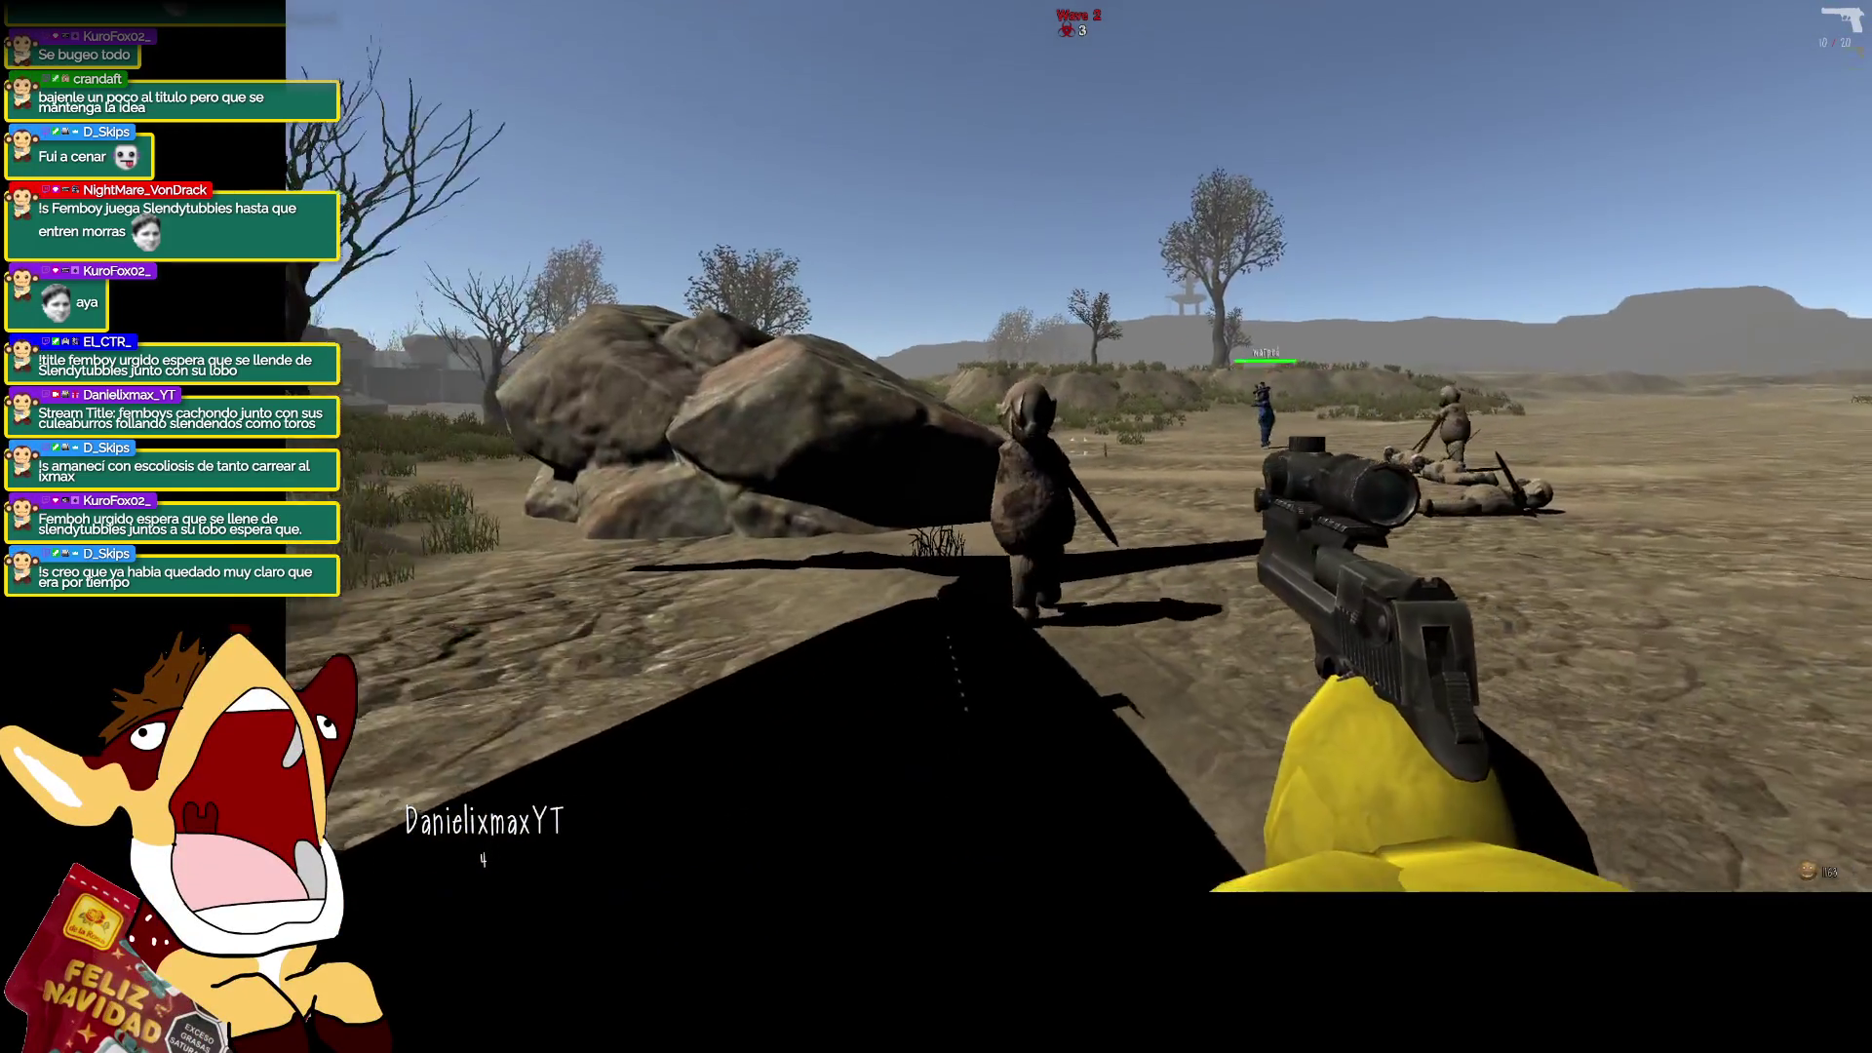
click(1078, 445)
click(1078, 446)
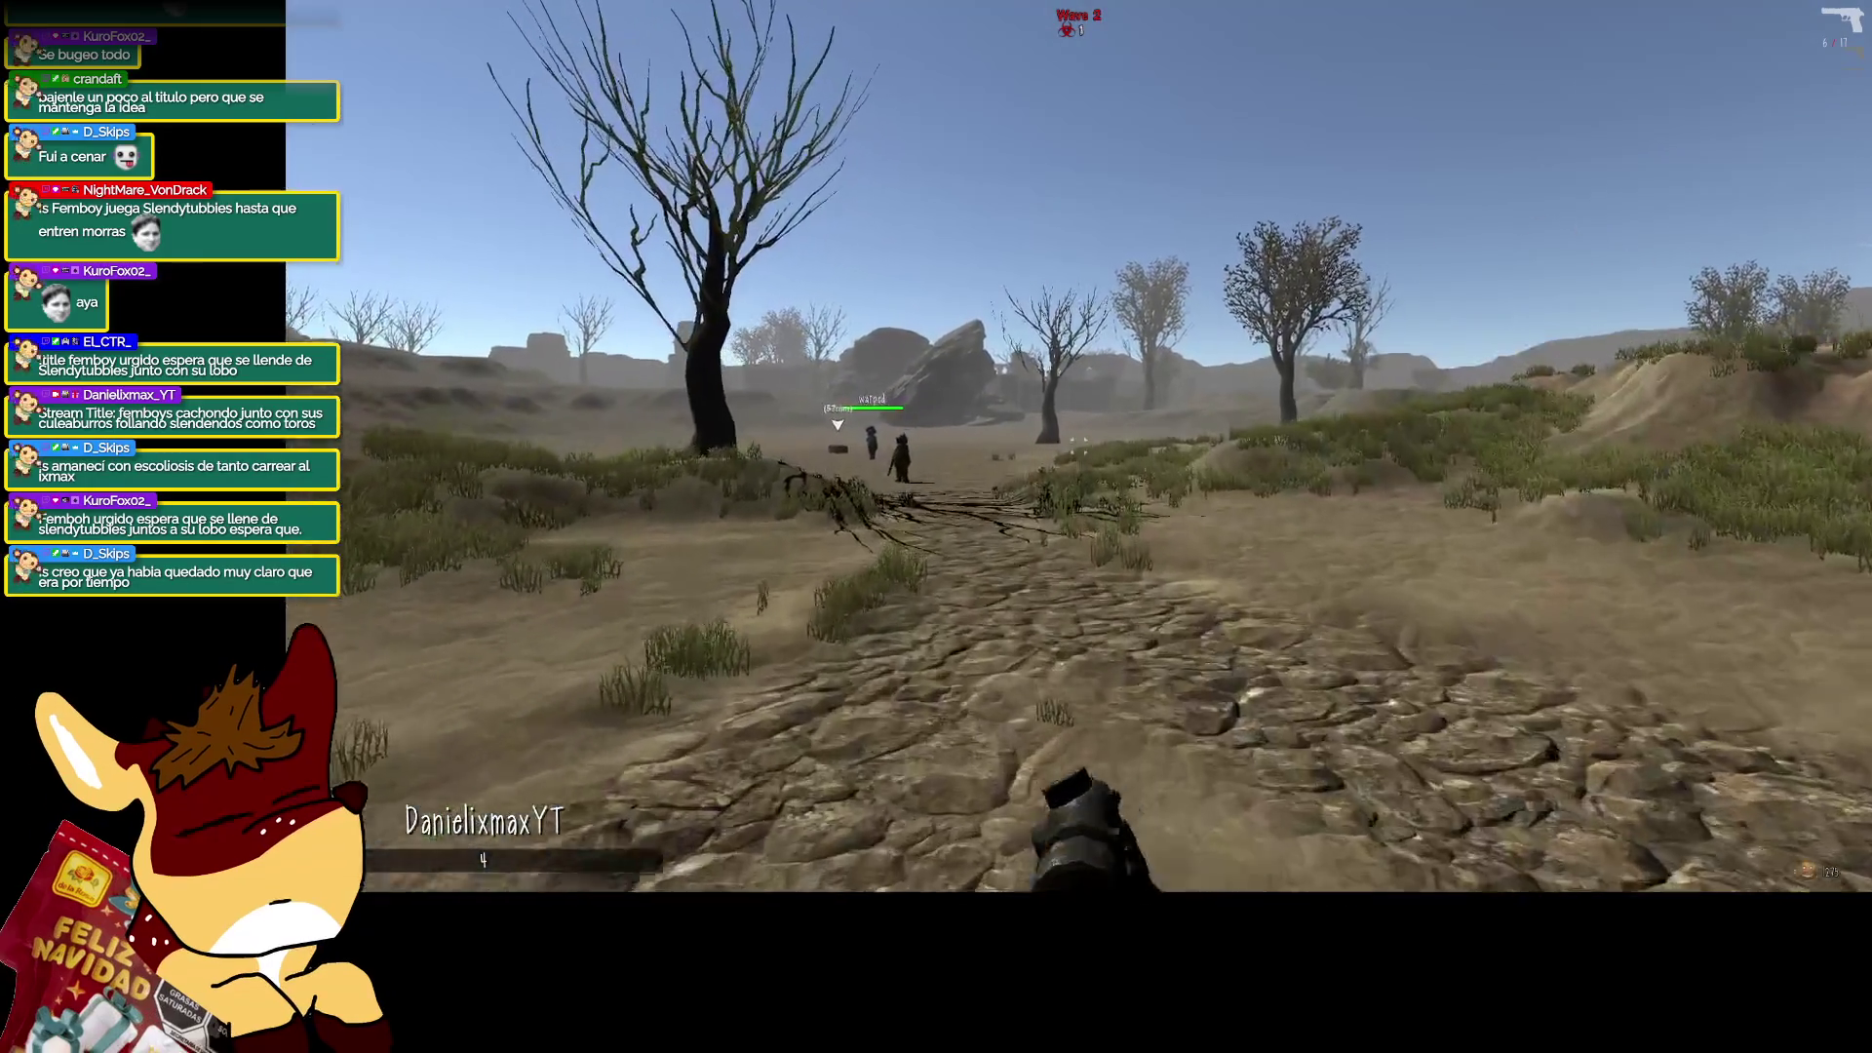
key(2)
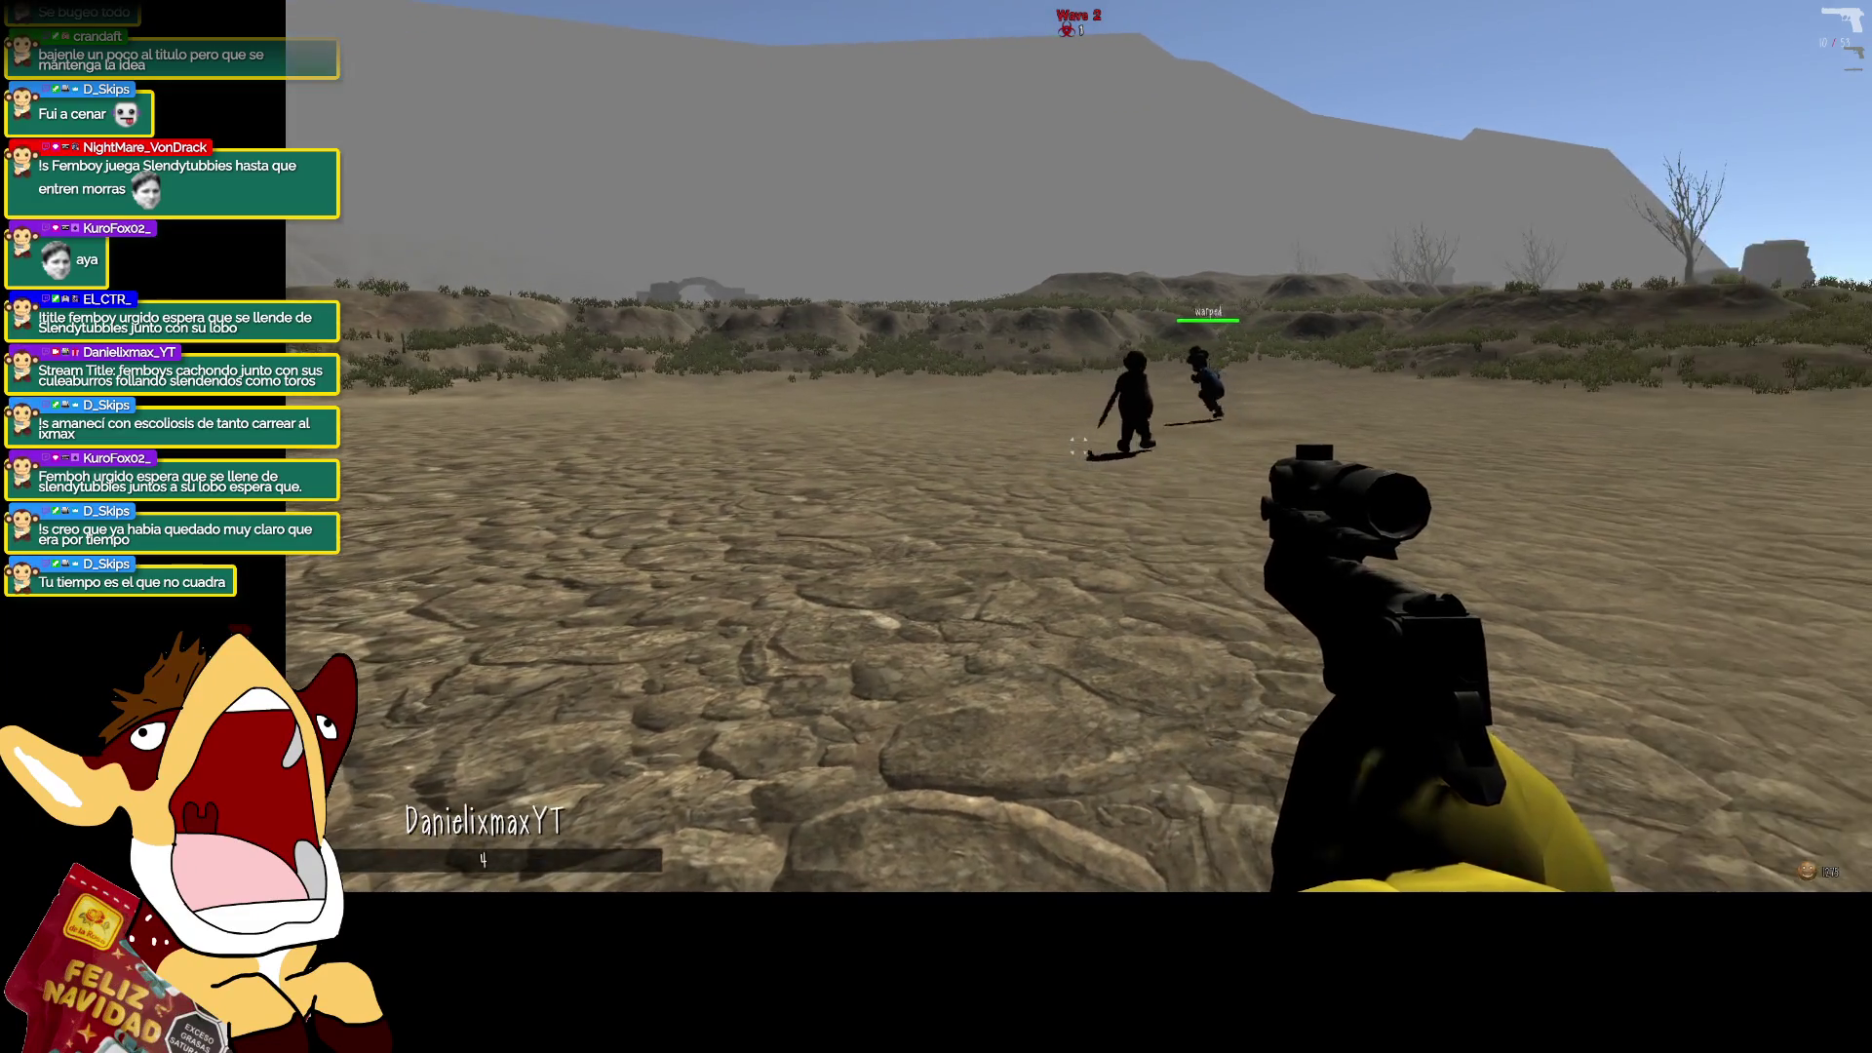
Cross the grassy field past the dead tree and snipe a distant enemy, then reload.
key(w)
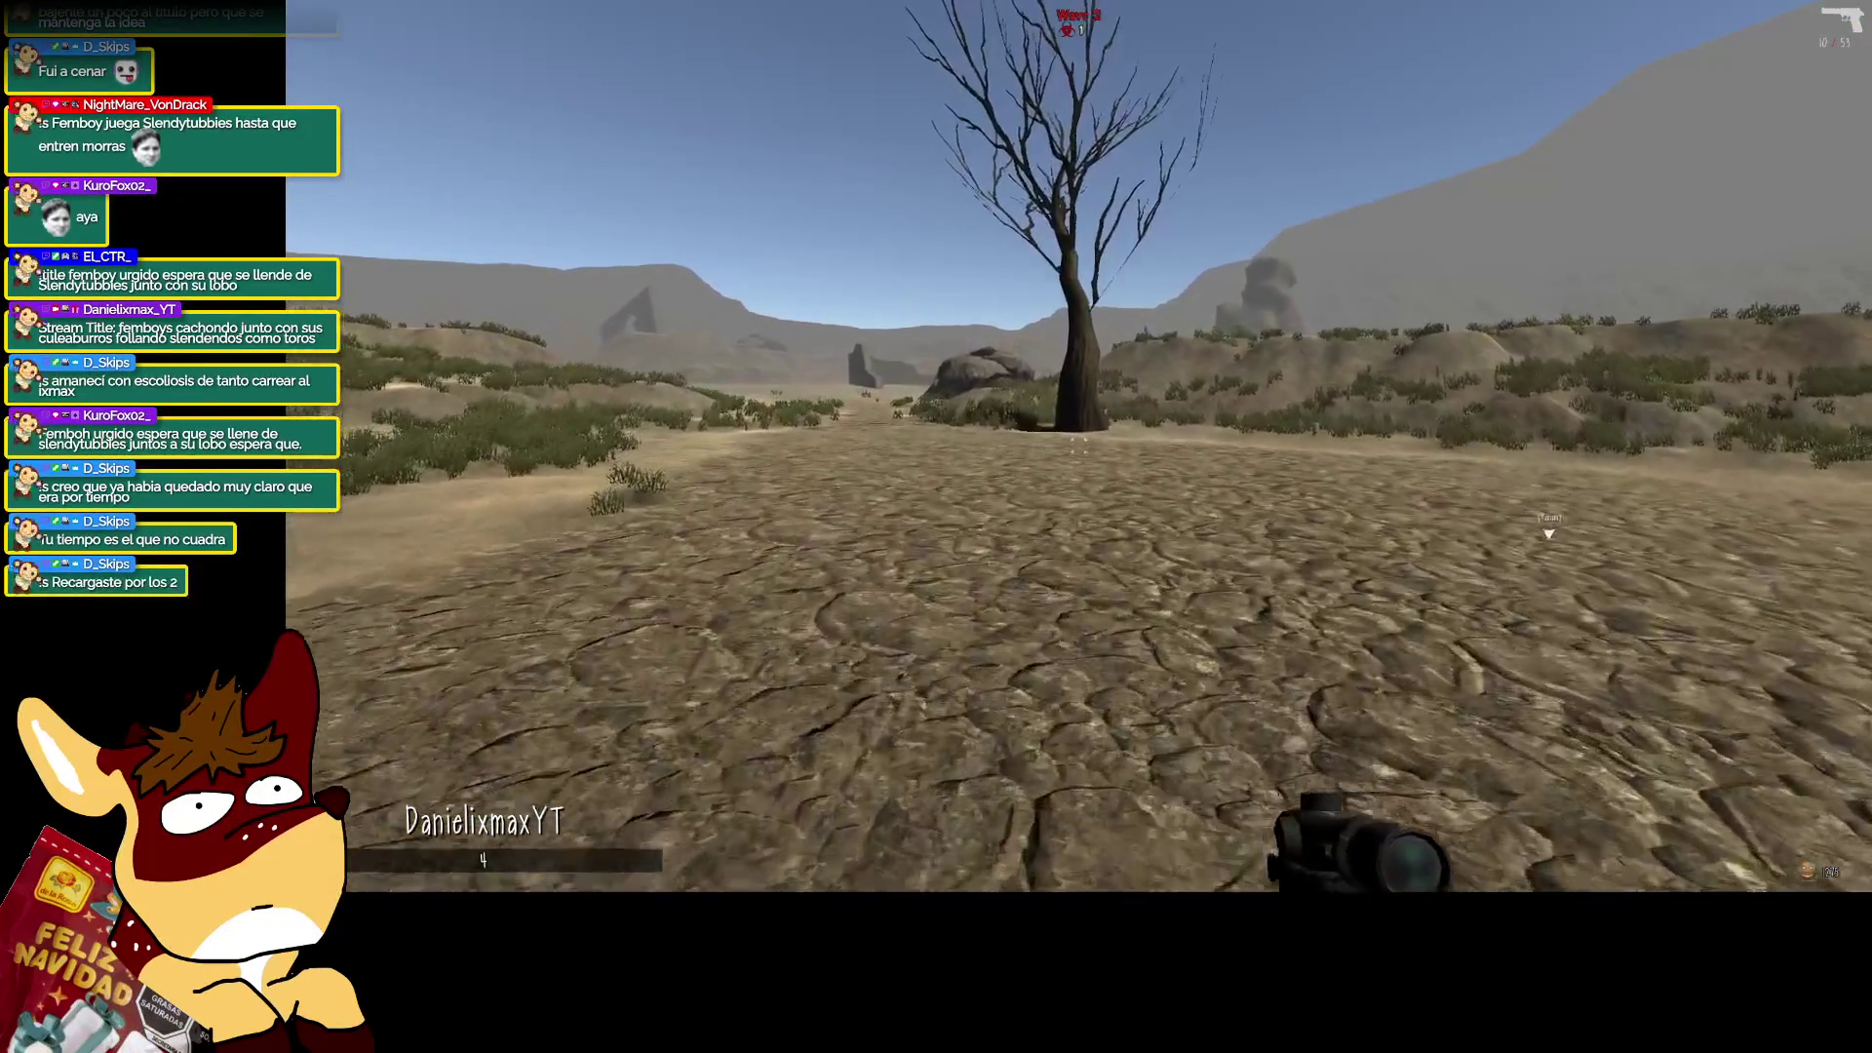
key(w)
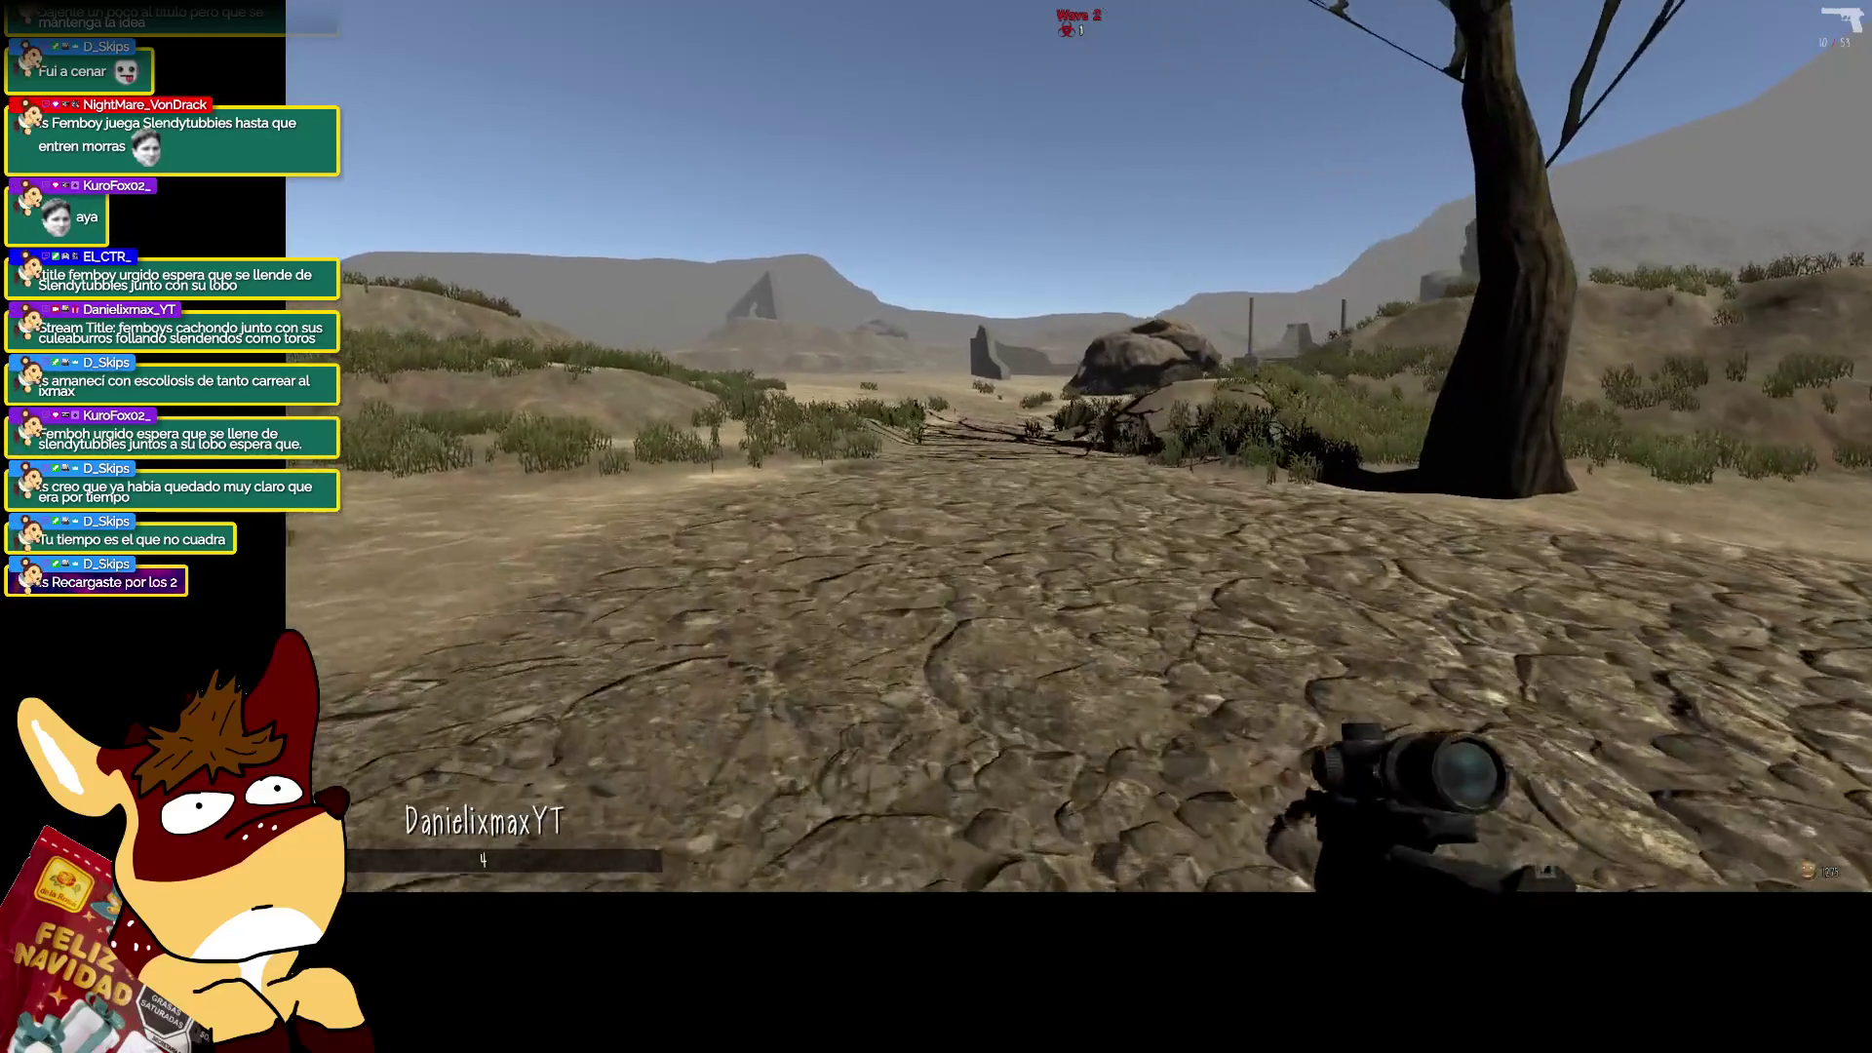
key(w)
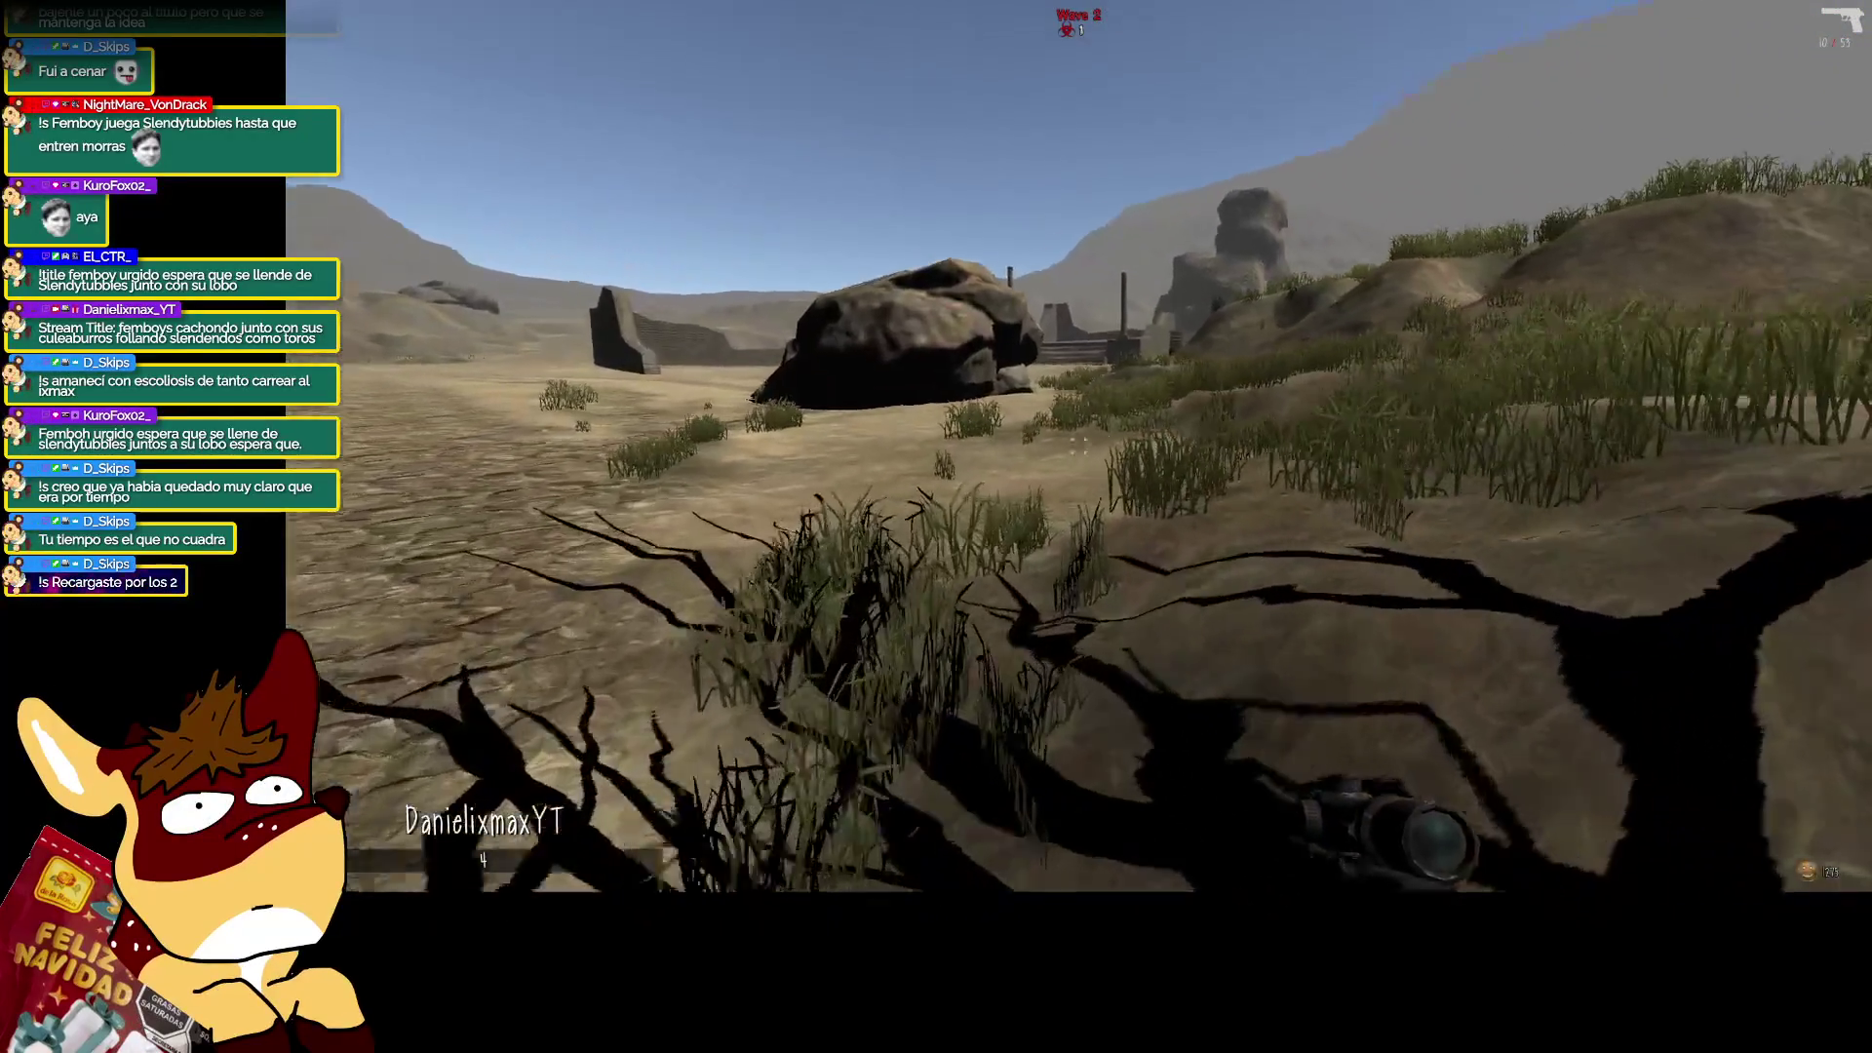
key(w)
key(w)
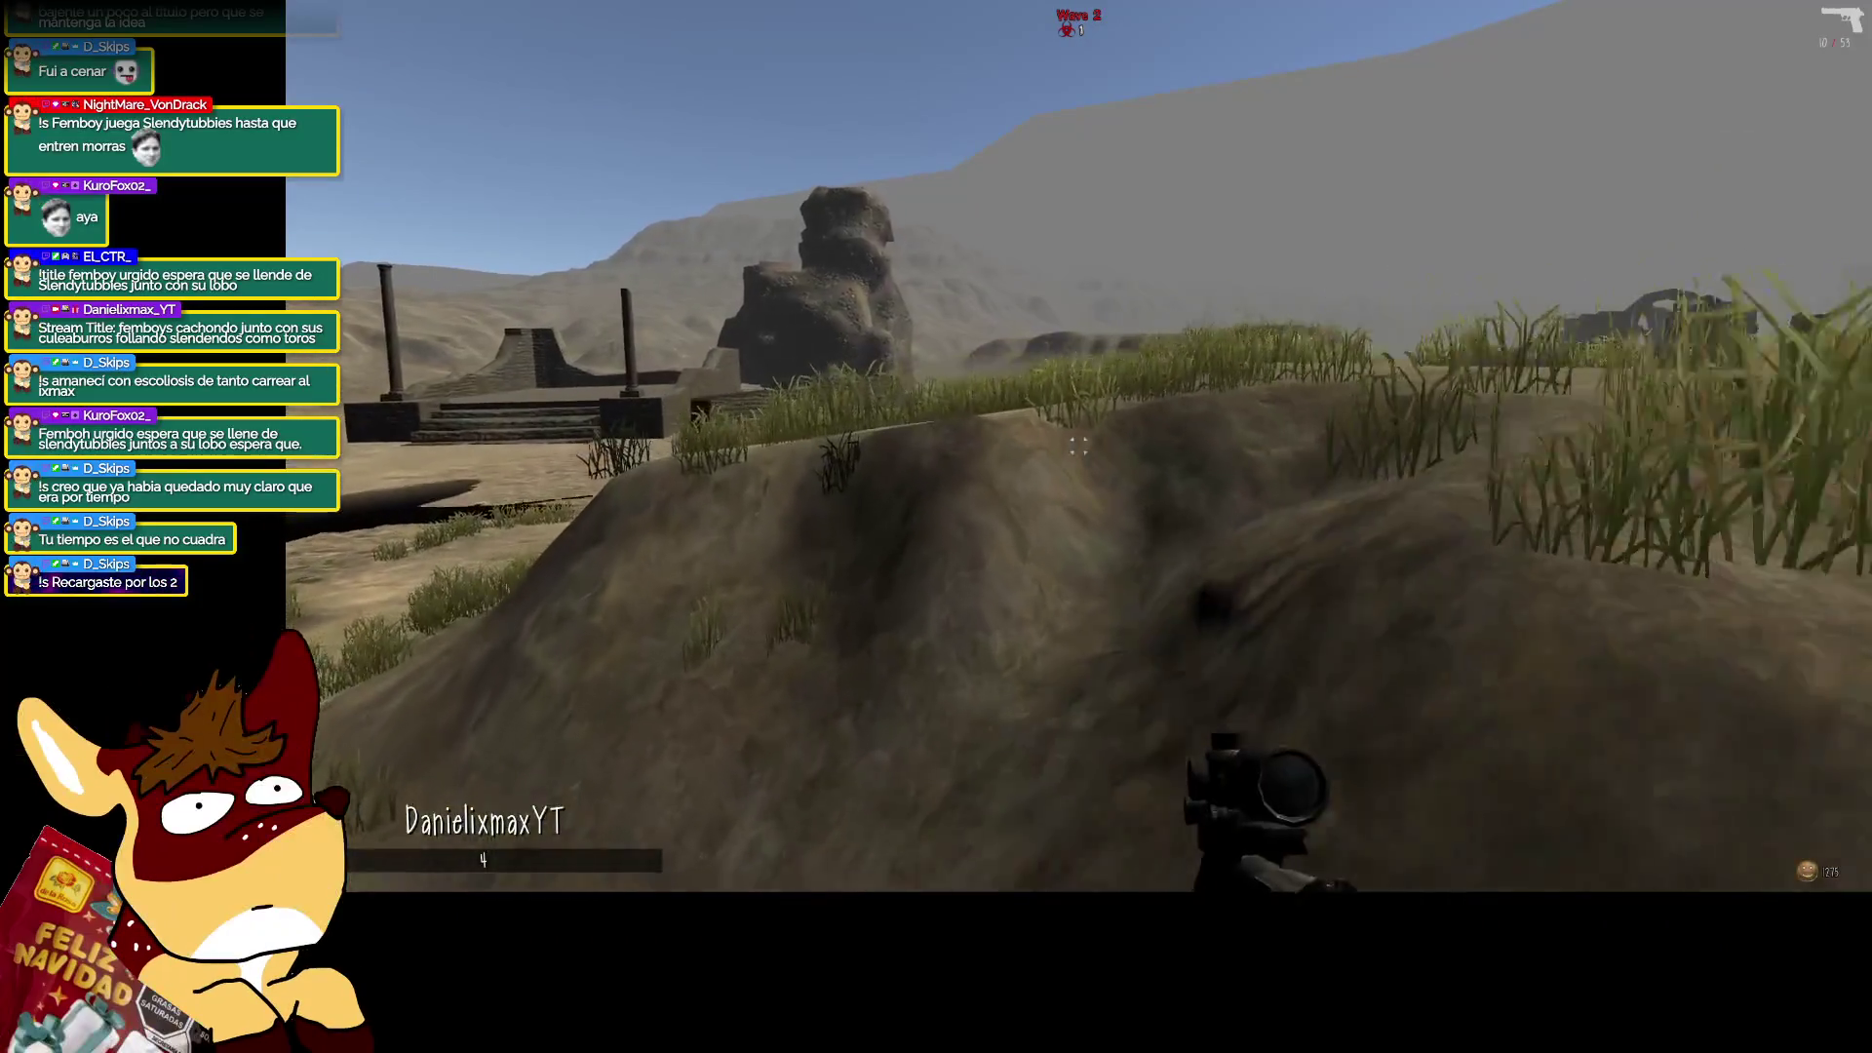
key(w)
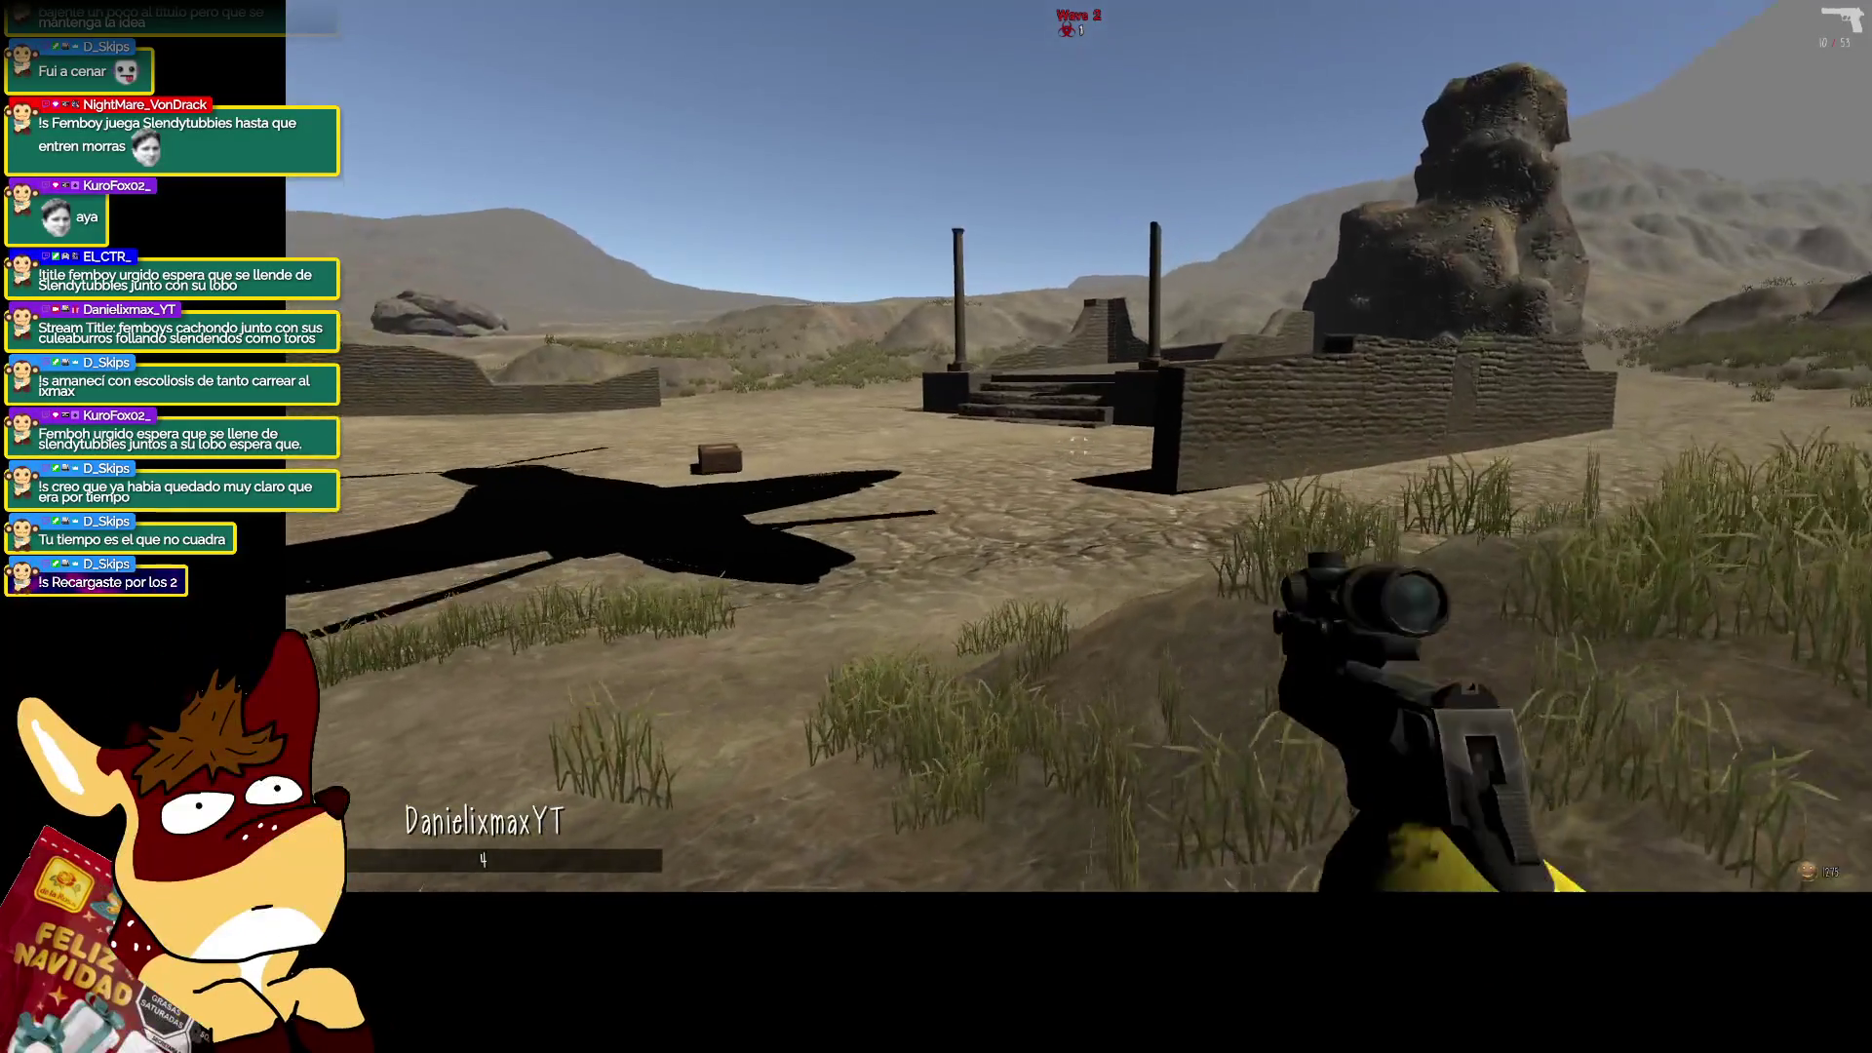
key(w)
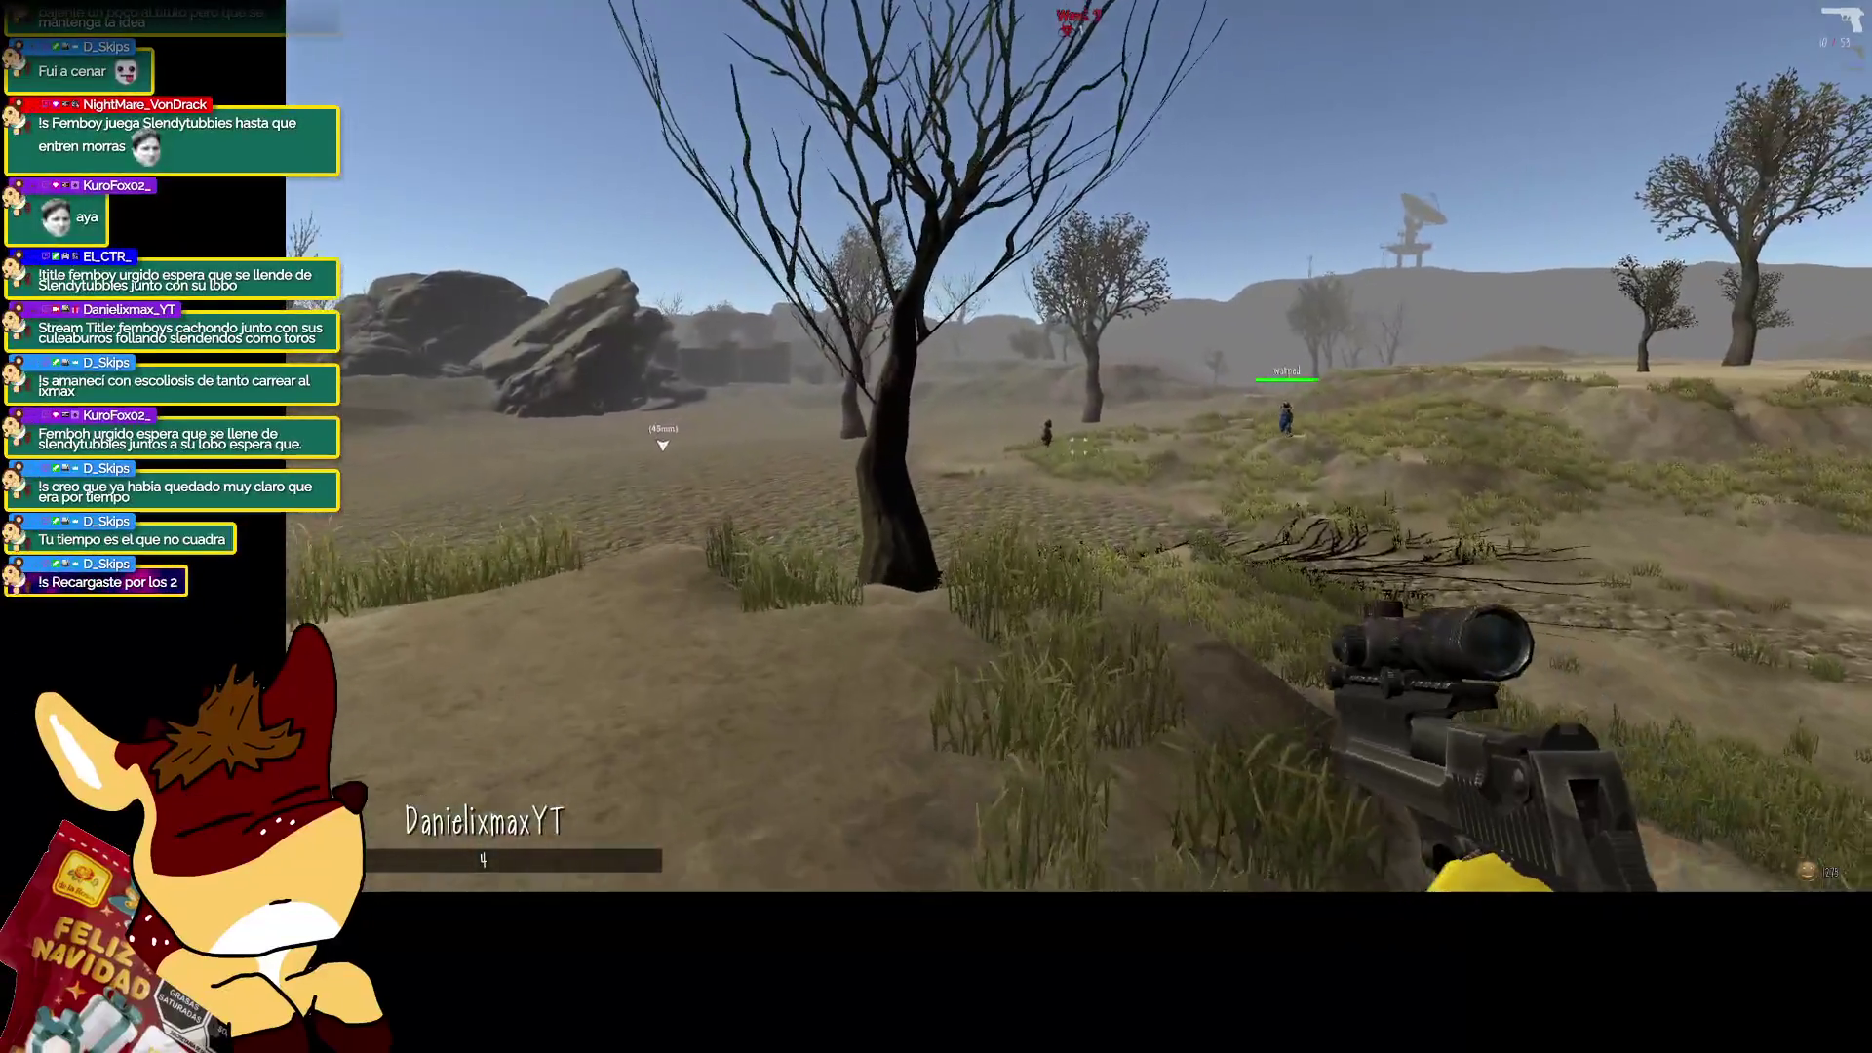
right_click(936, 527)
click(936, 526)
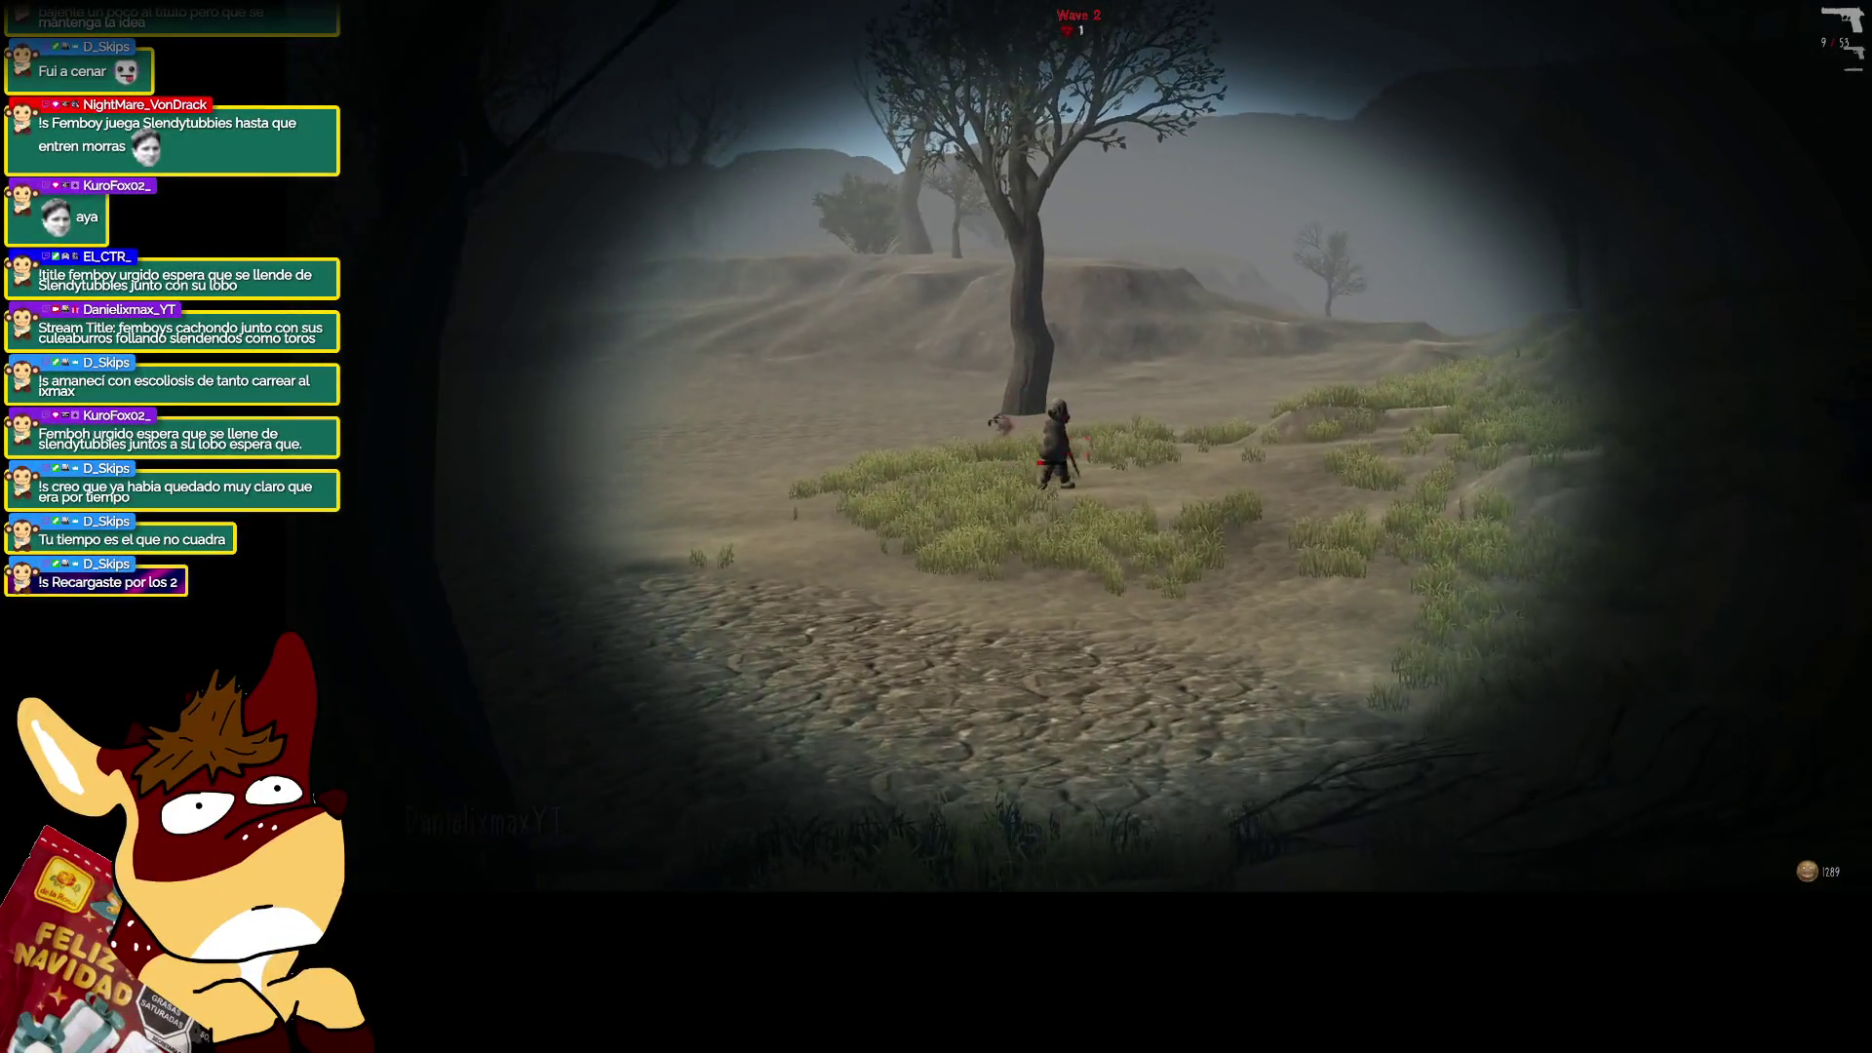
right_click(936, 527)
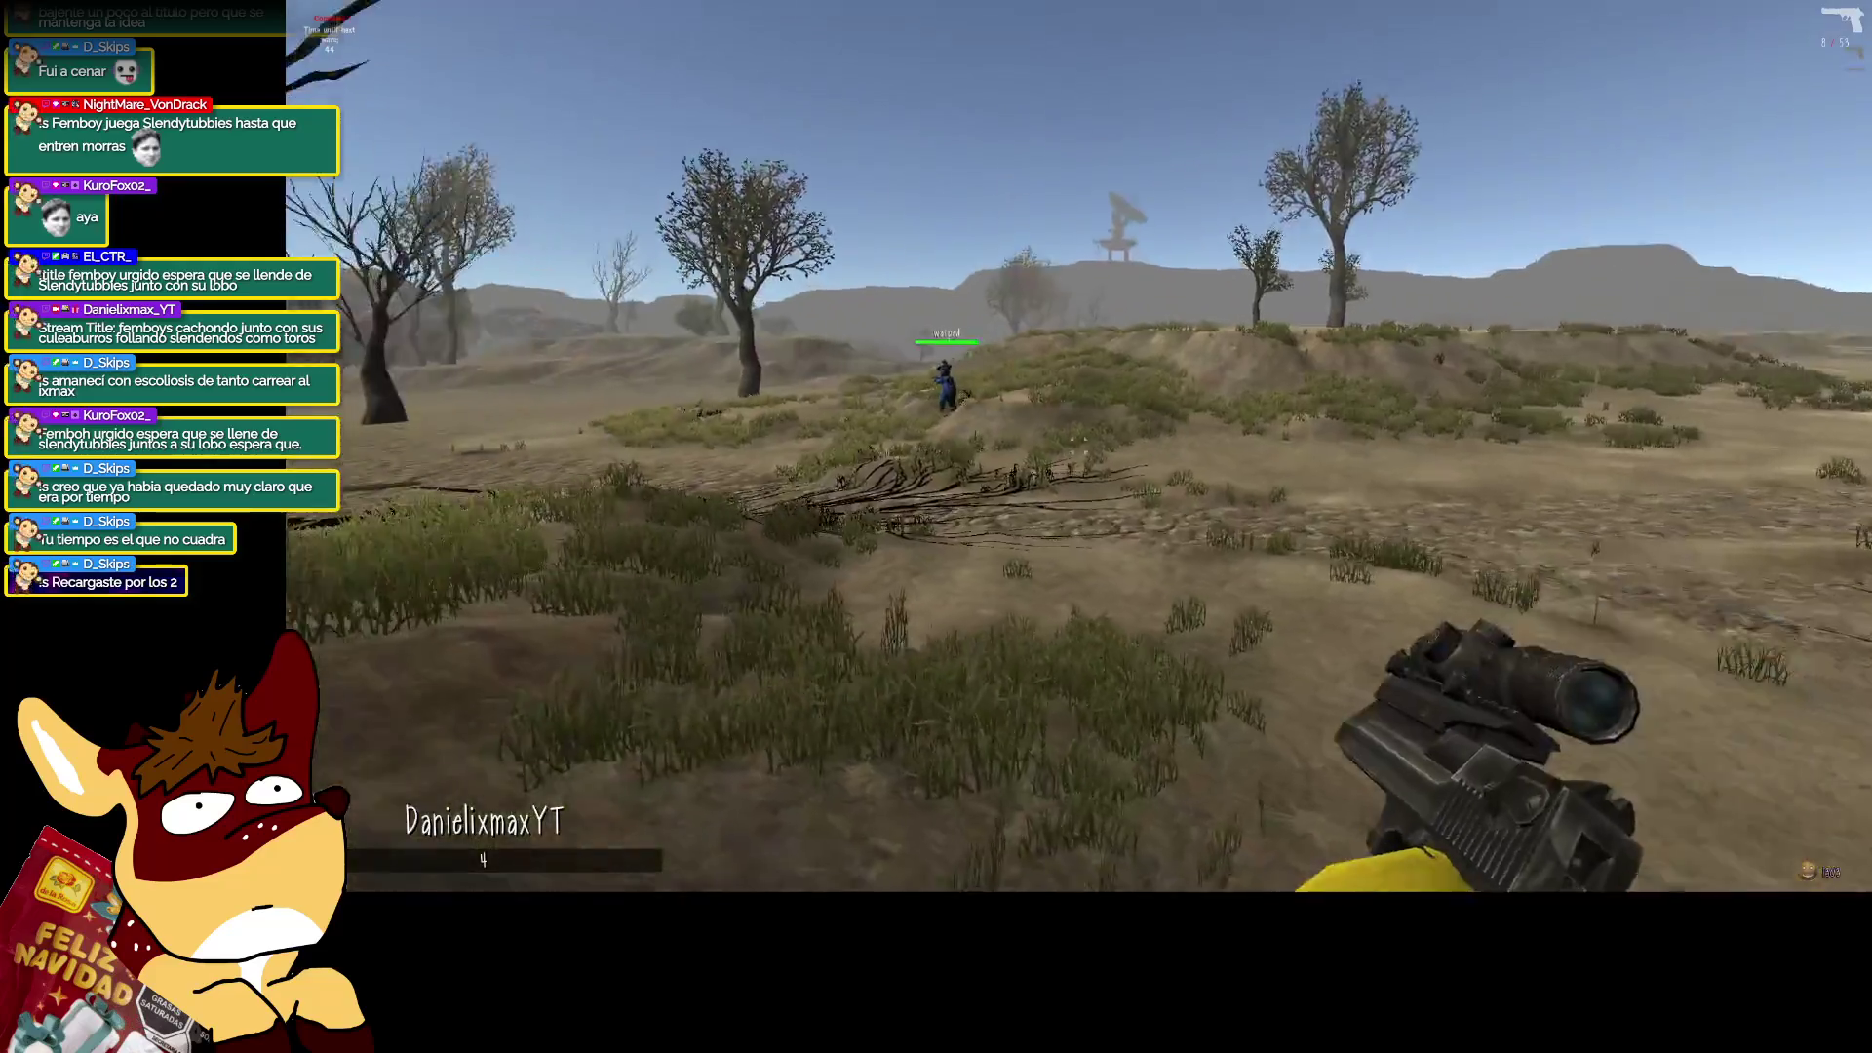
key(r)
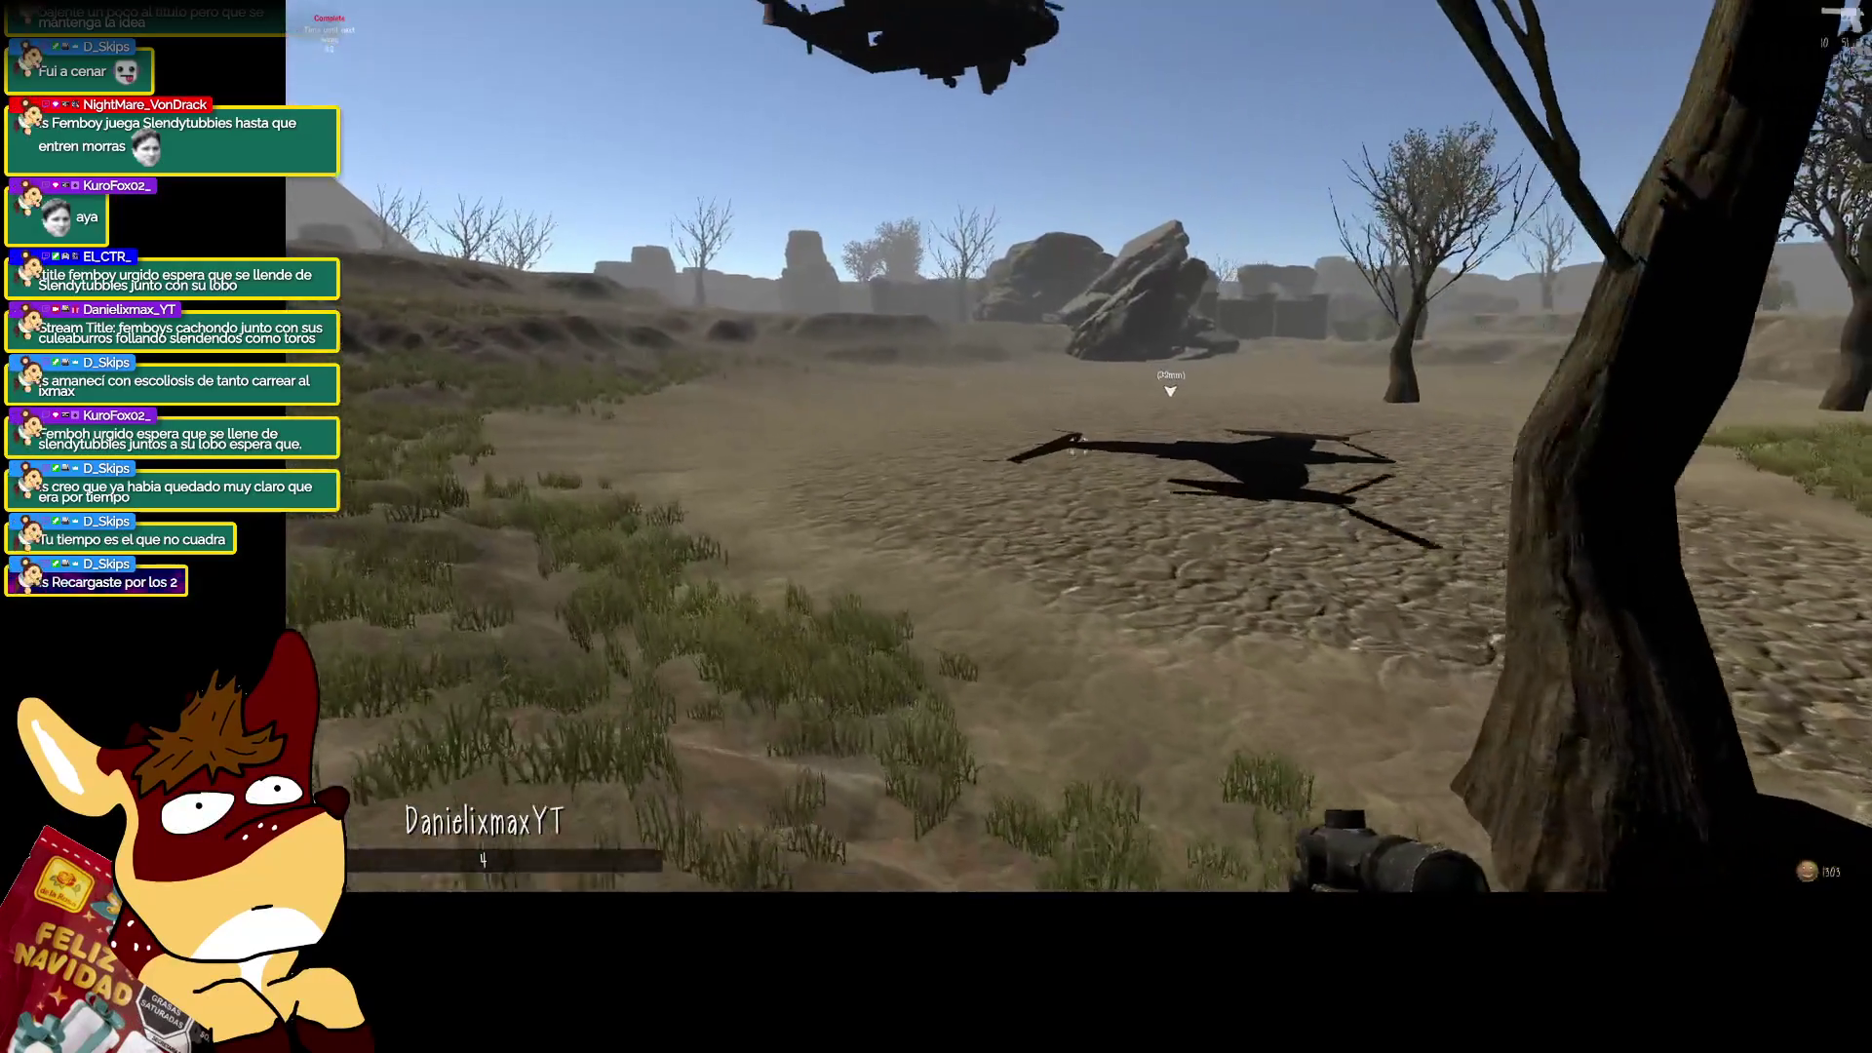
key(2)
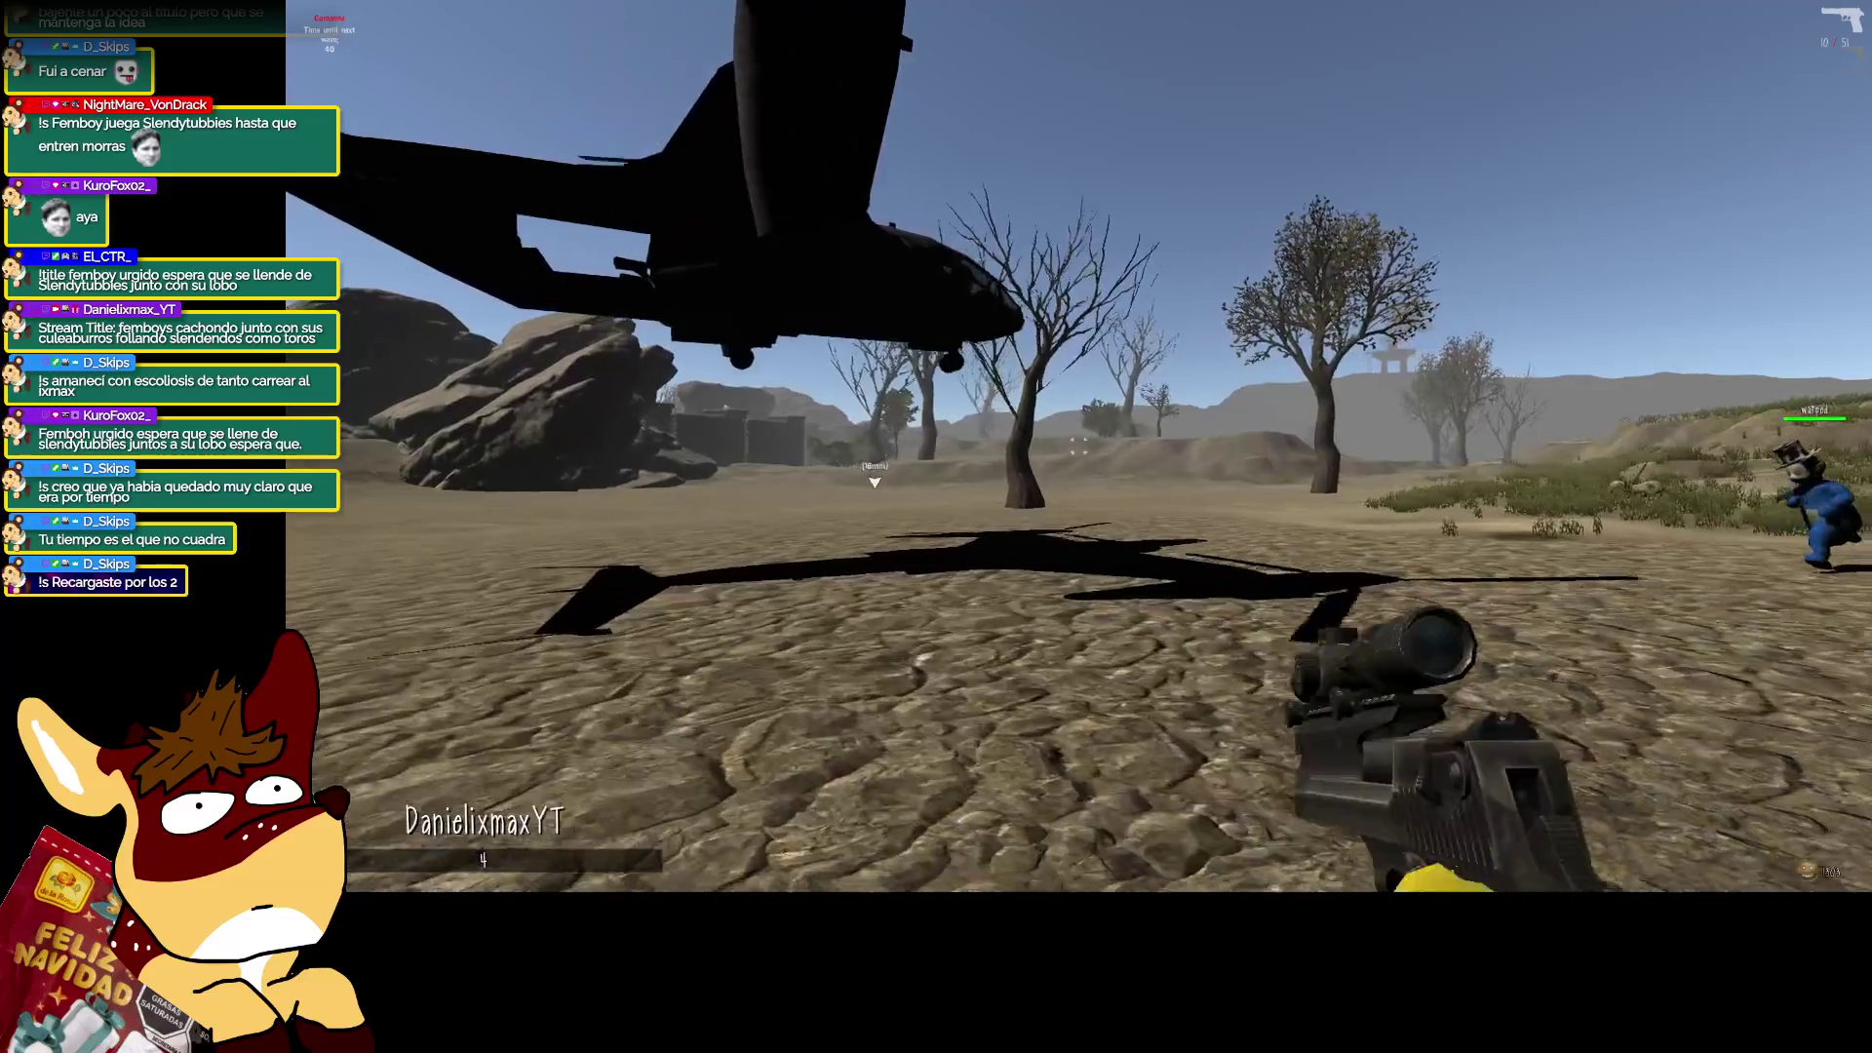
Browse the helicopter supply shop's item list, then close it.
key(e)
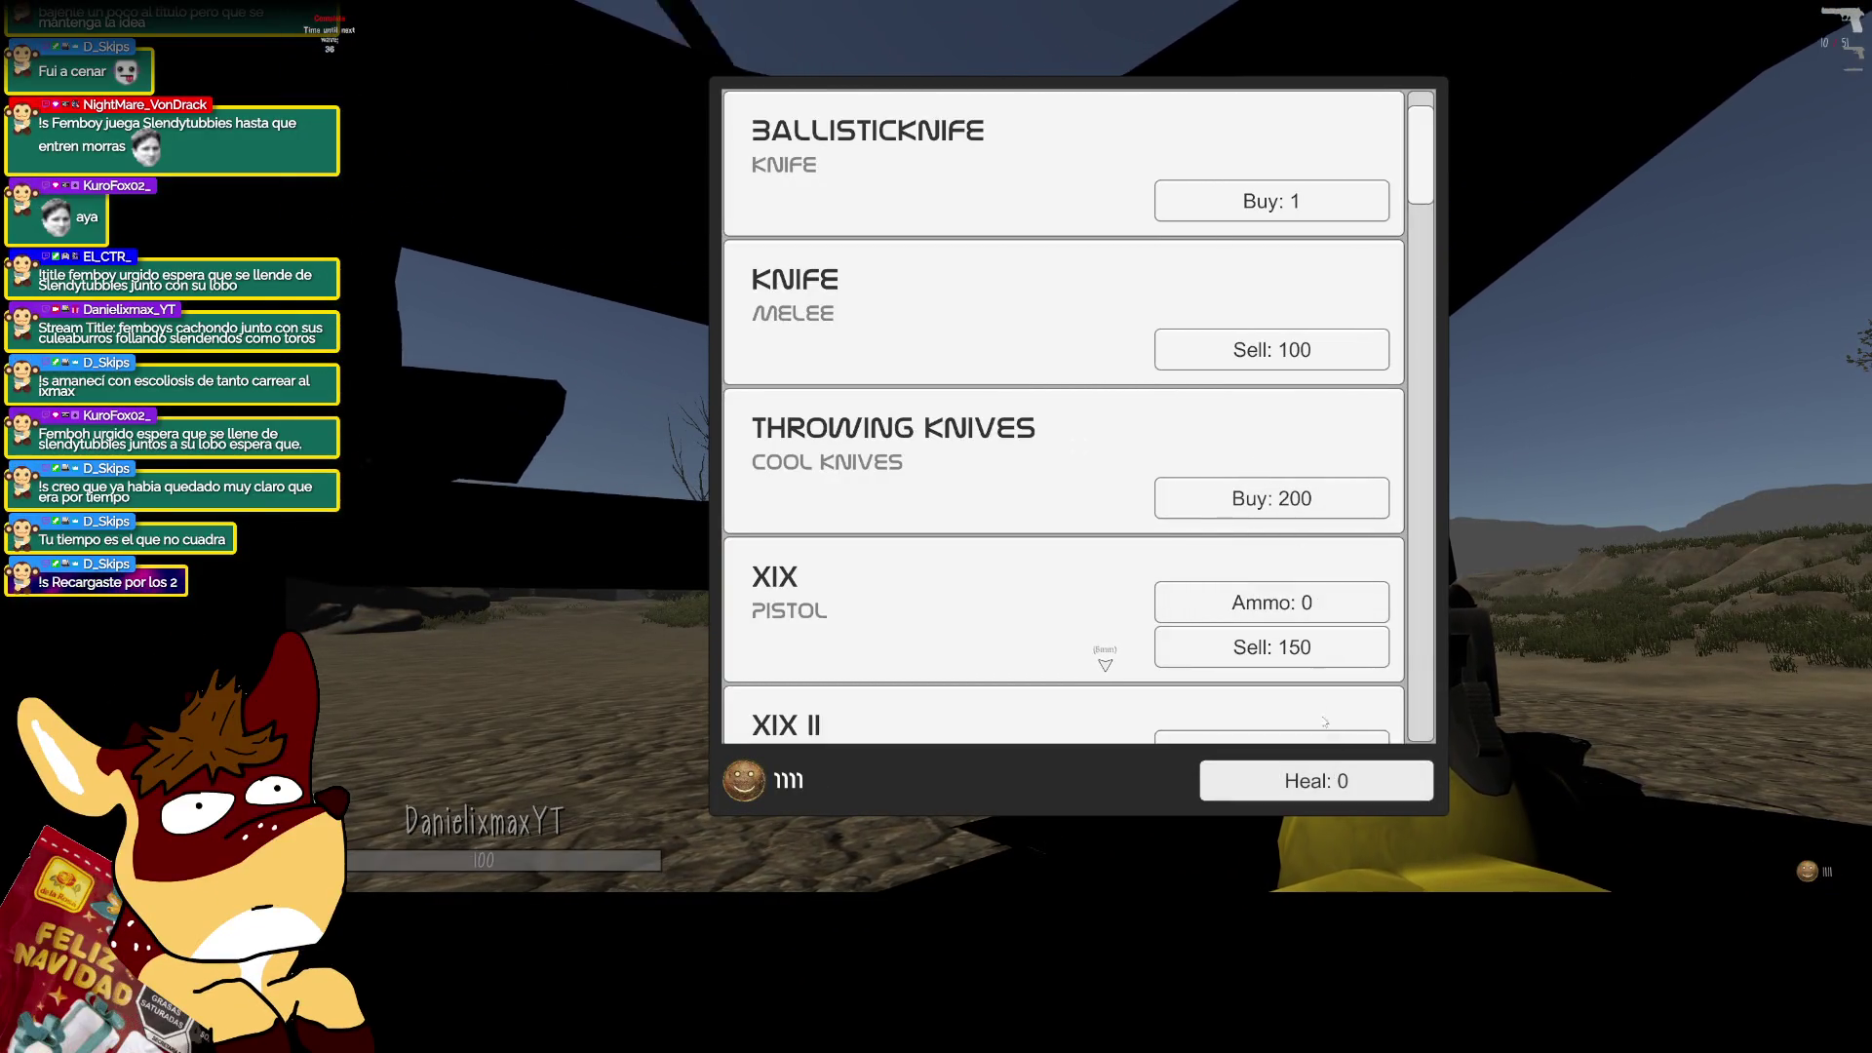
scroll(1324, 721, down, 3)
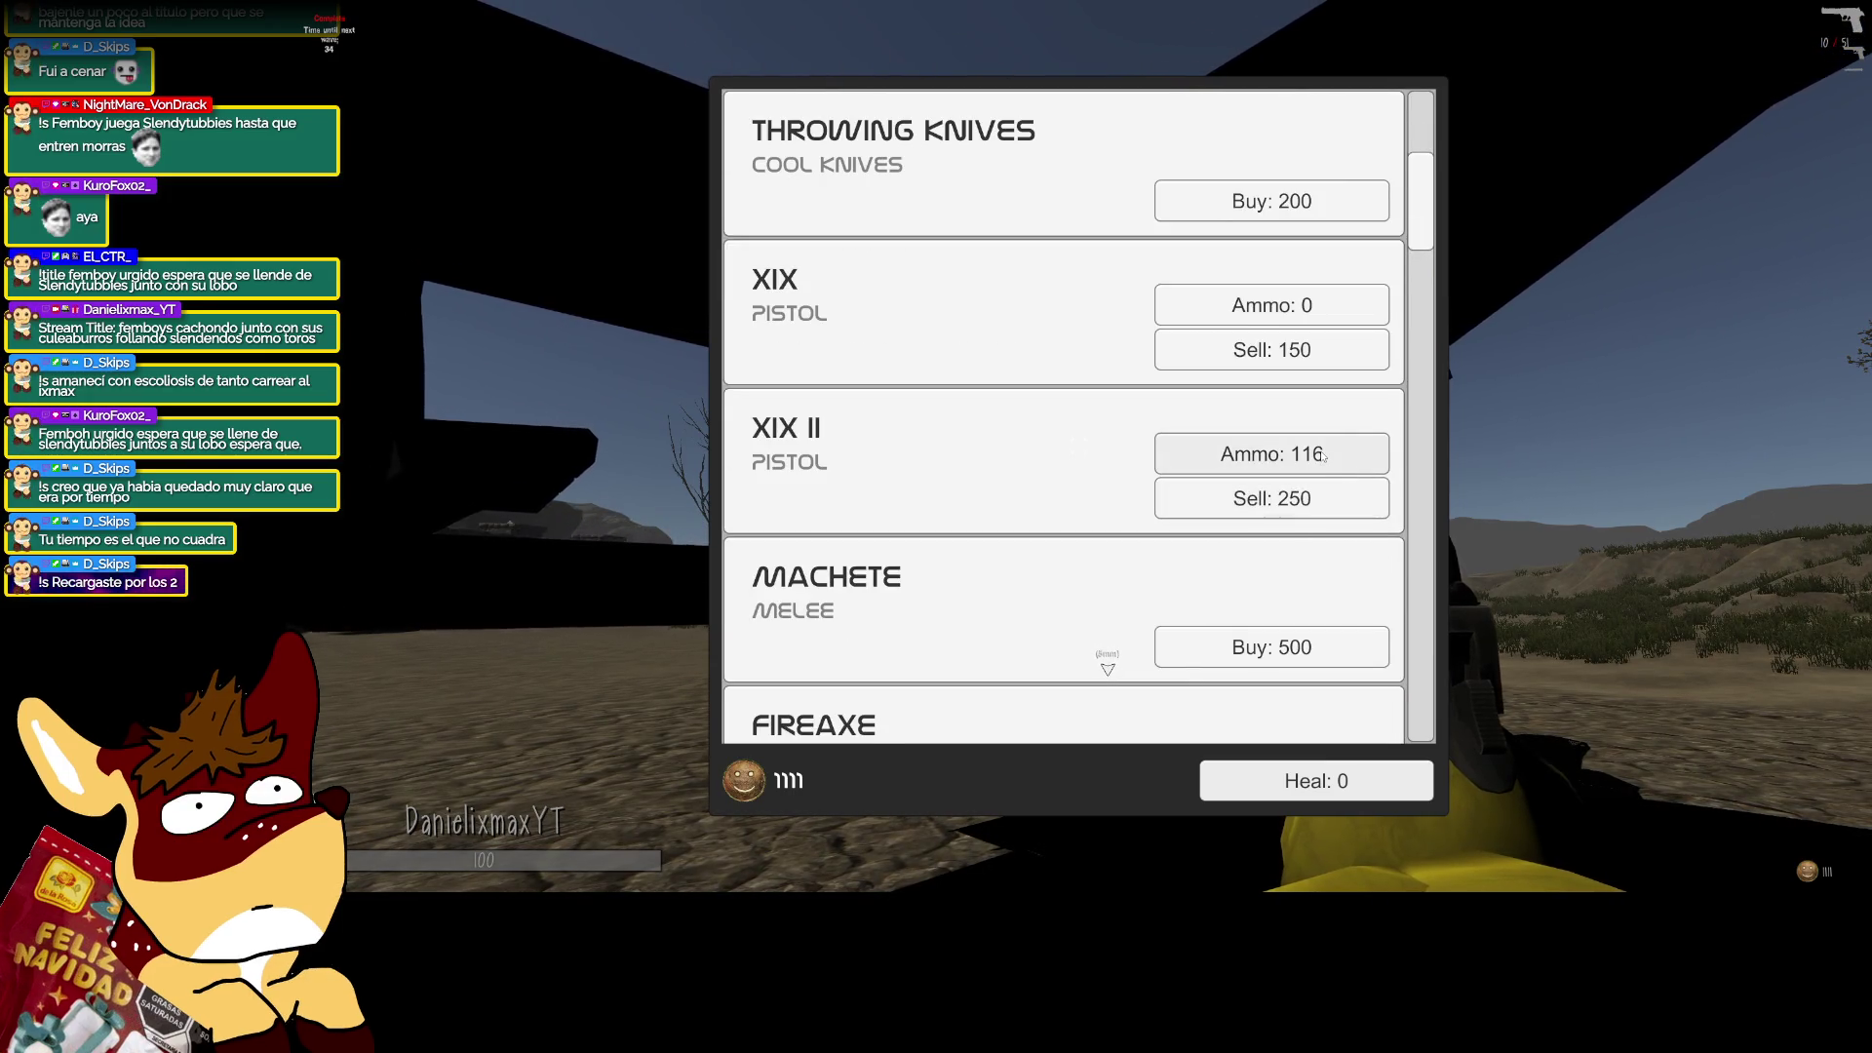
scroll(1317, 464, down, 6)
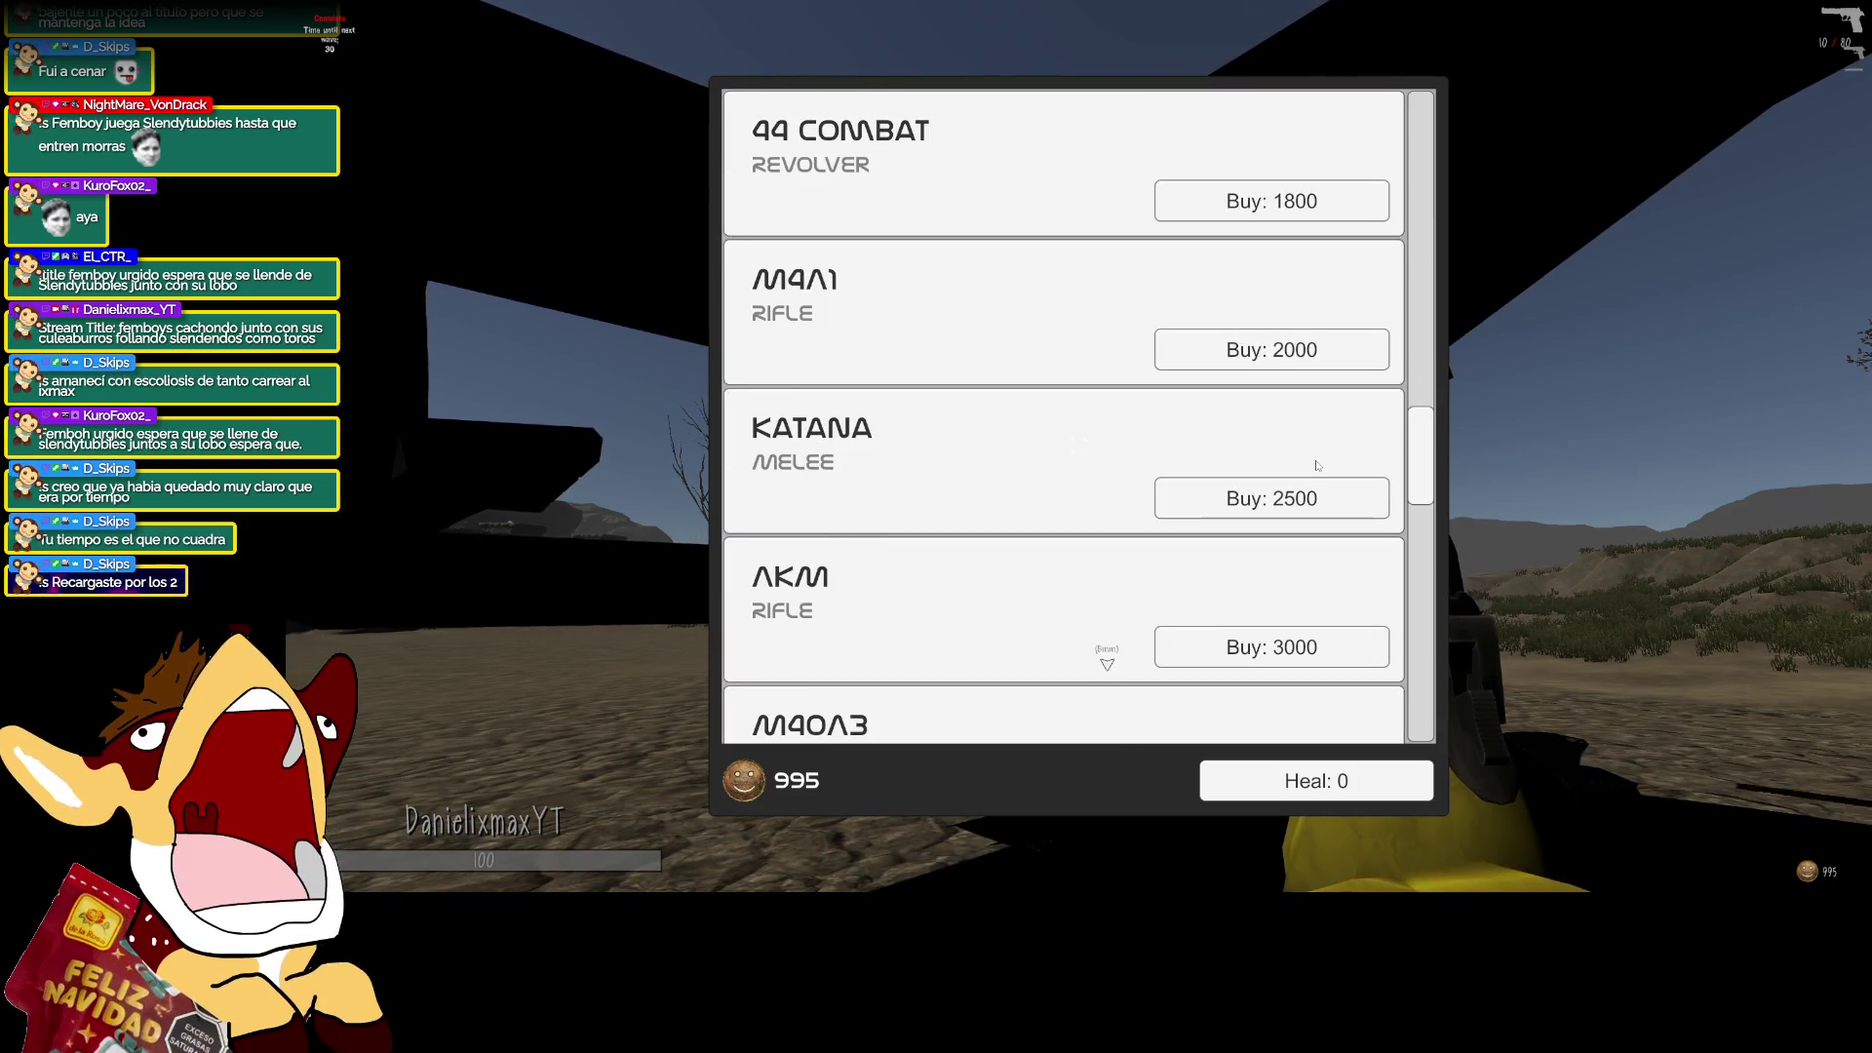
scroll(1317, 465, down, 1)
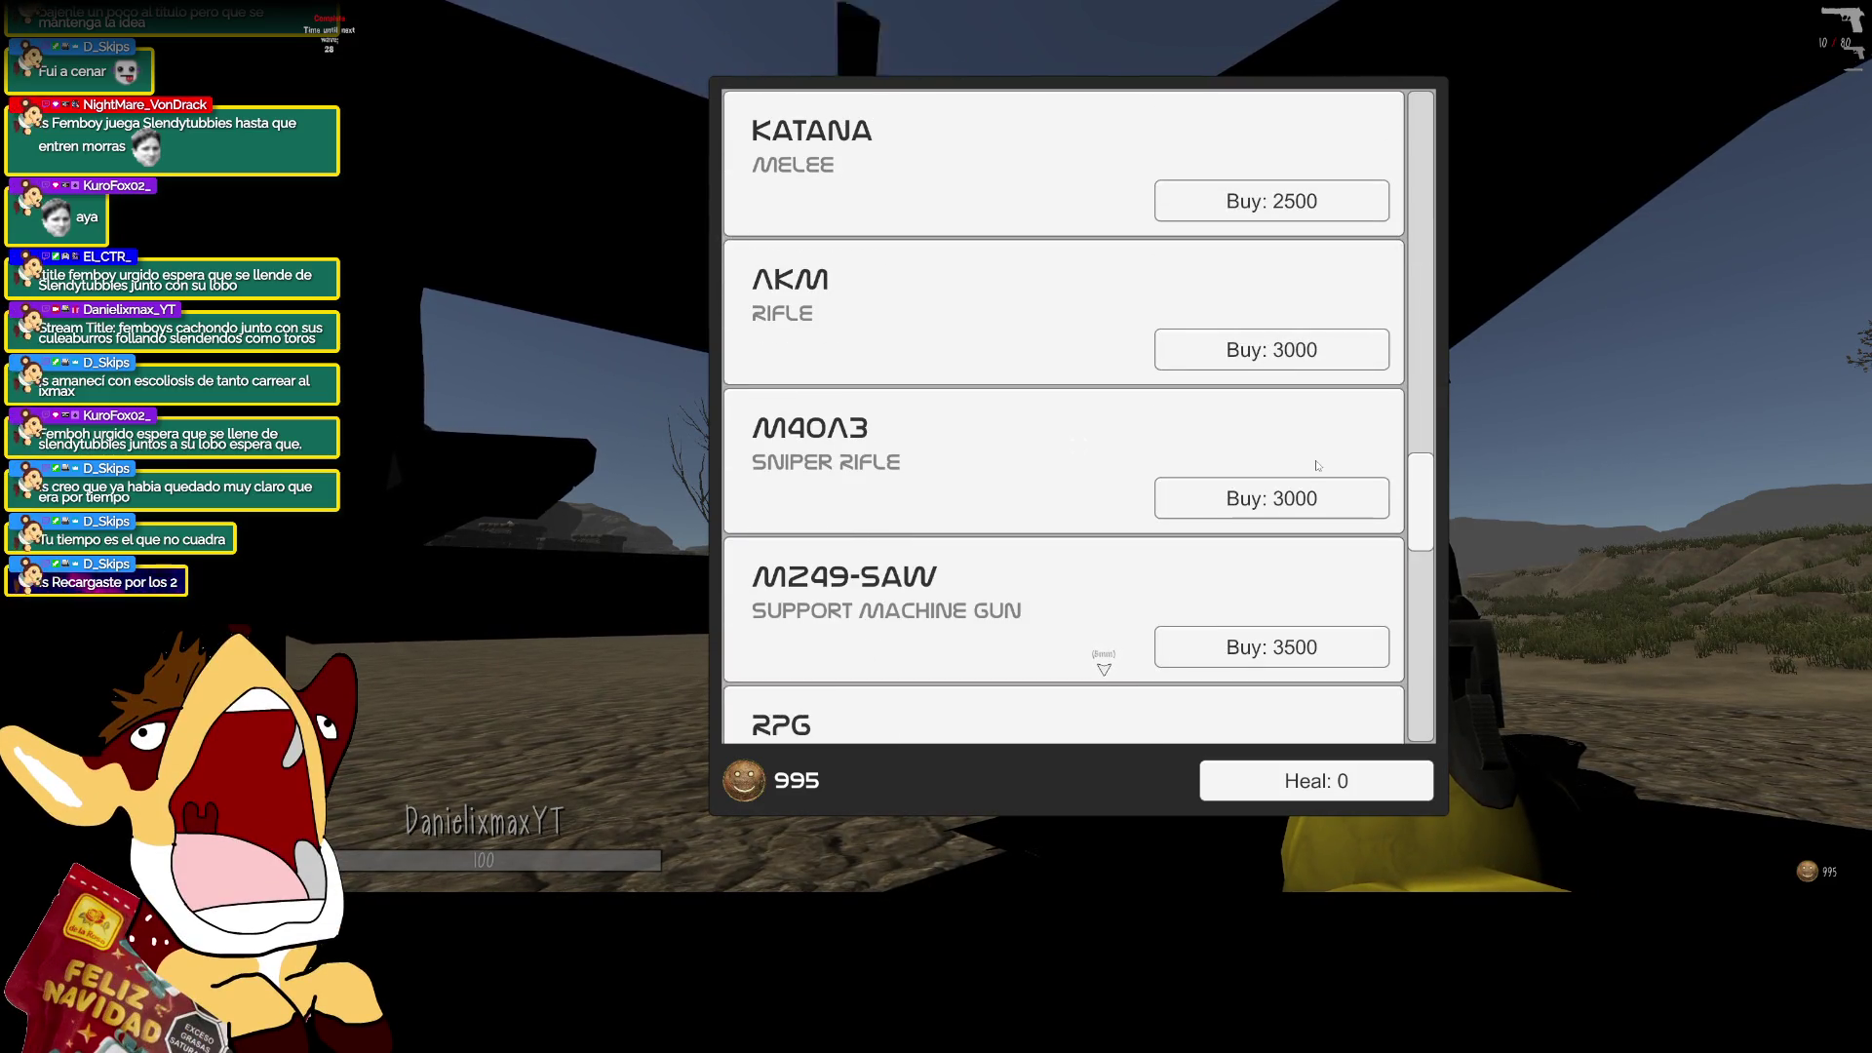
key(e)
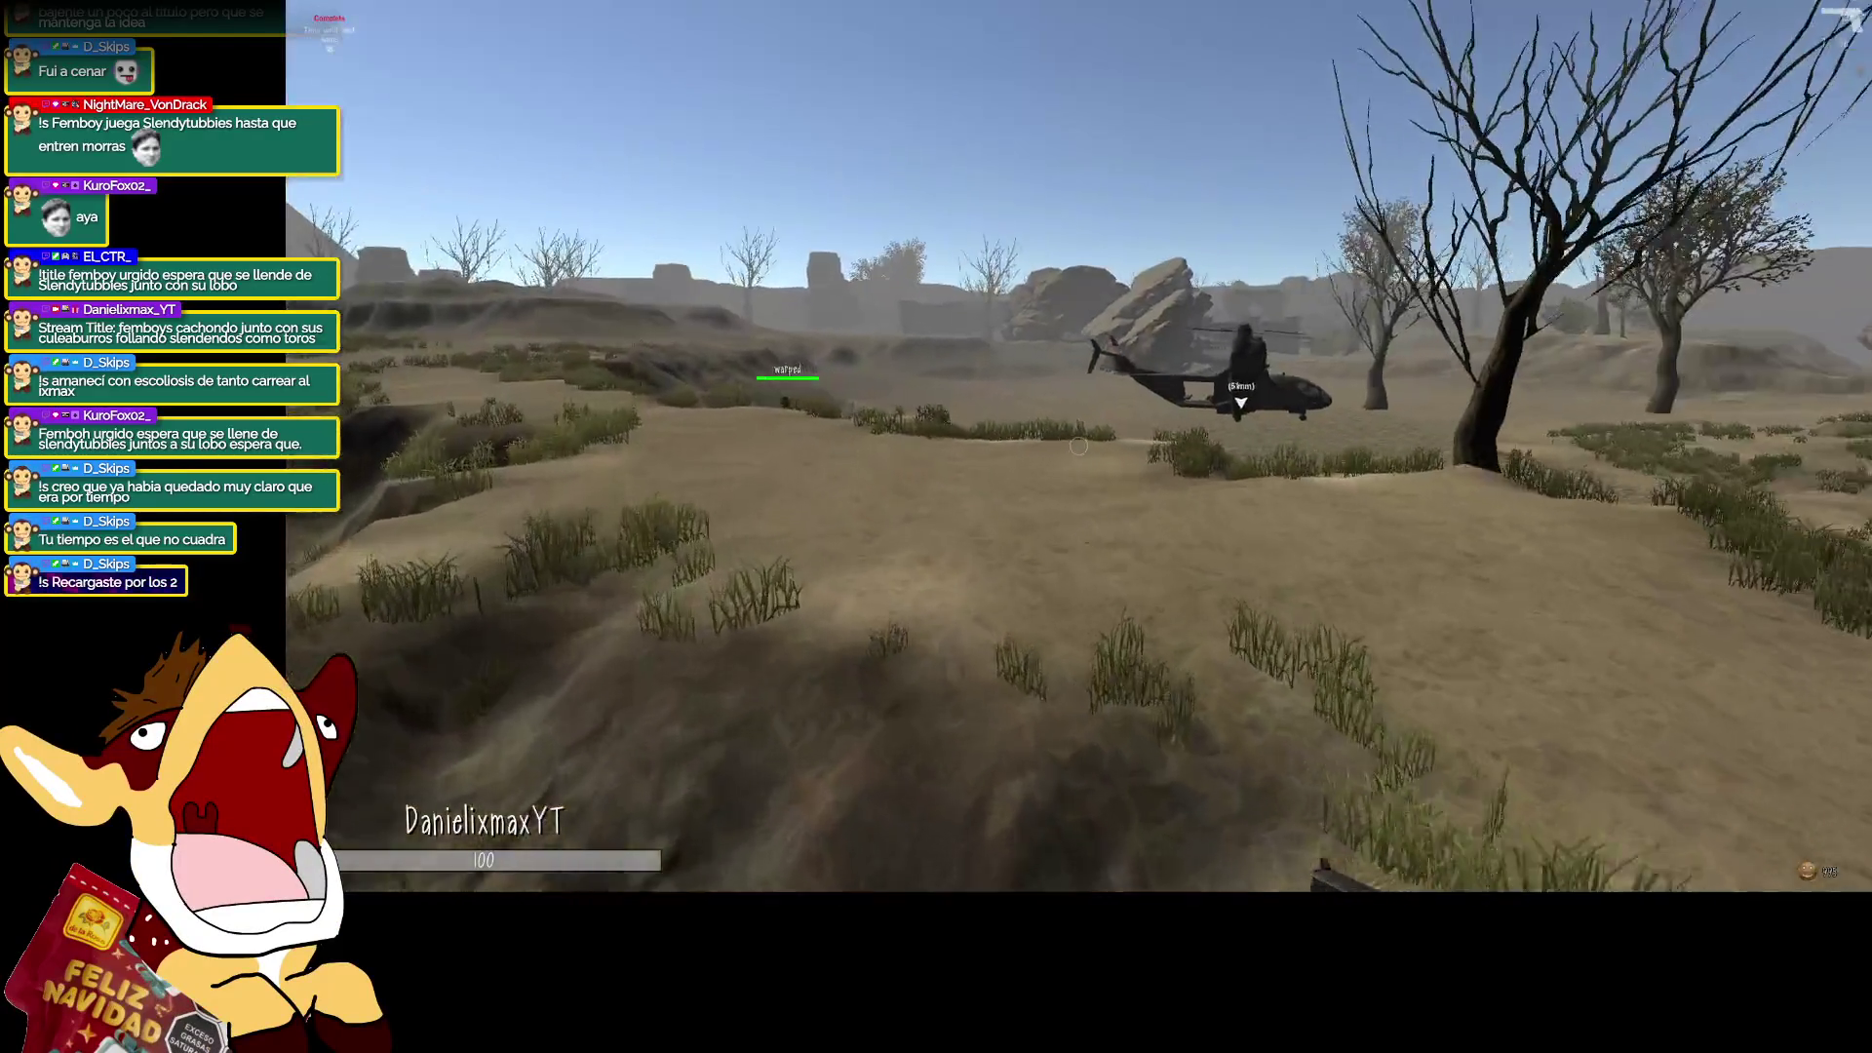
Move to the grassy mound and fire scoped rifle shots at the approaching enemy group.
key(w)
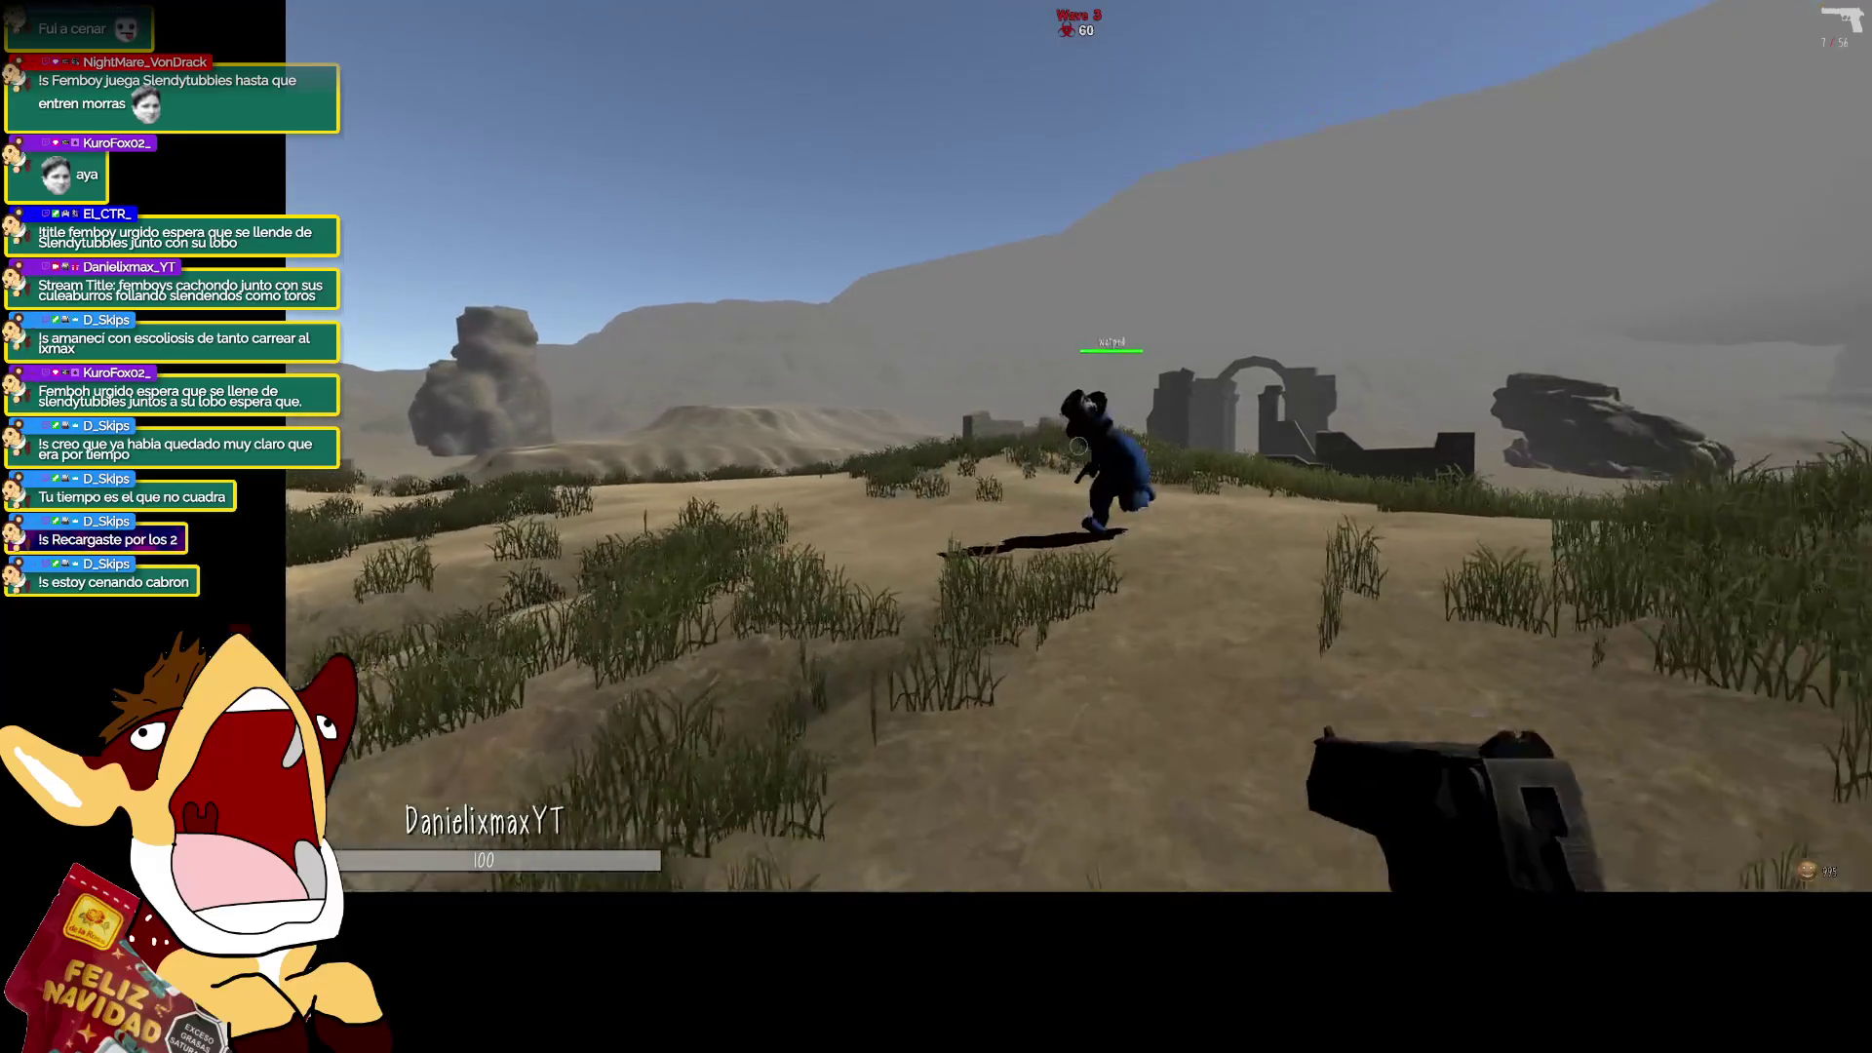
key(r)
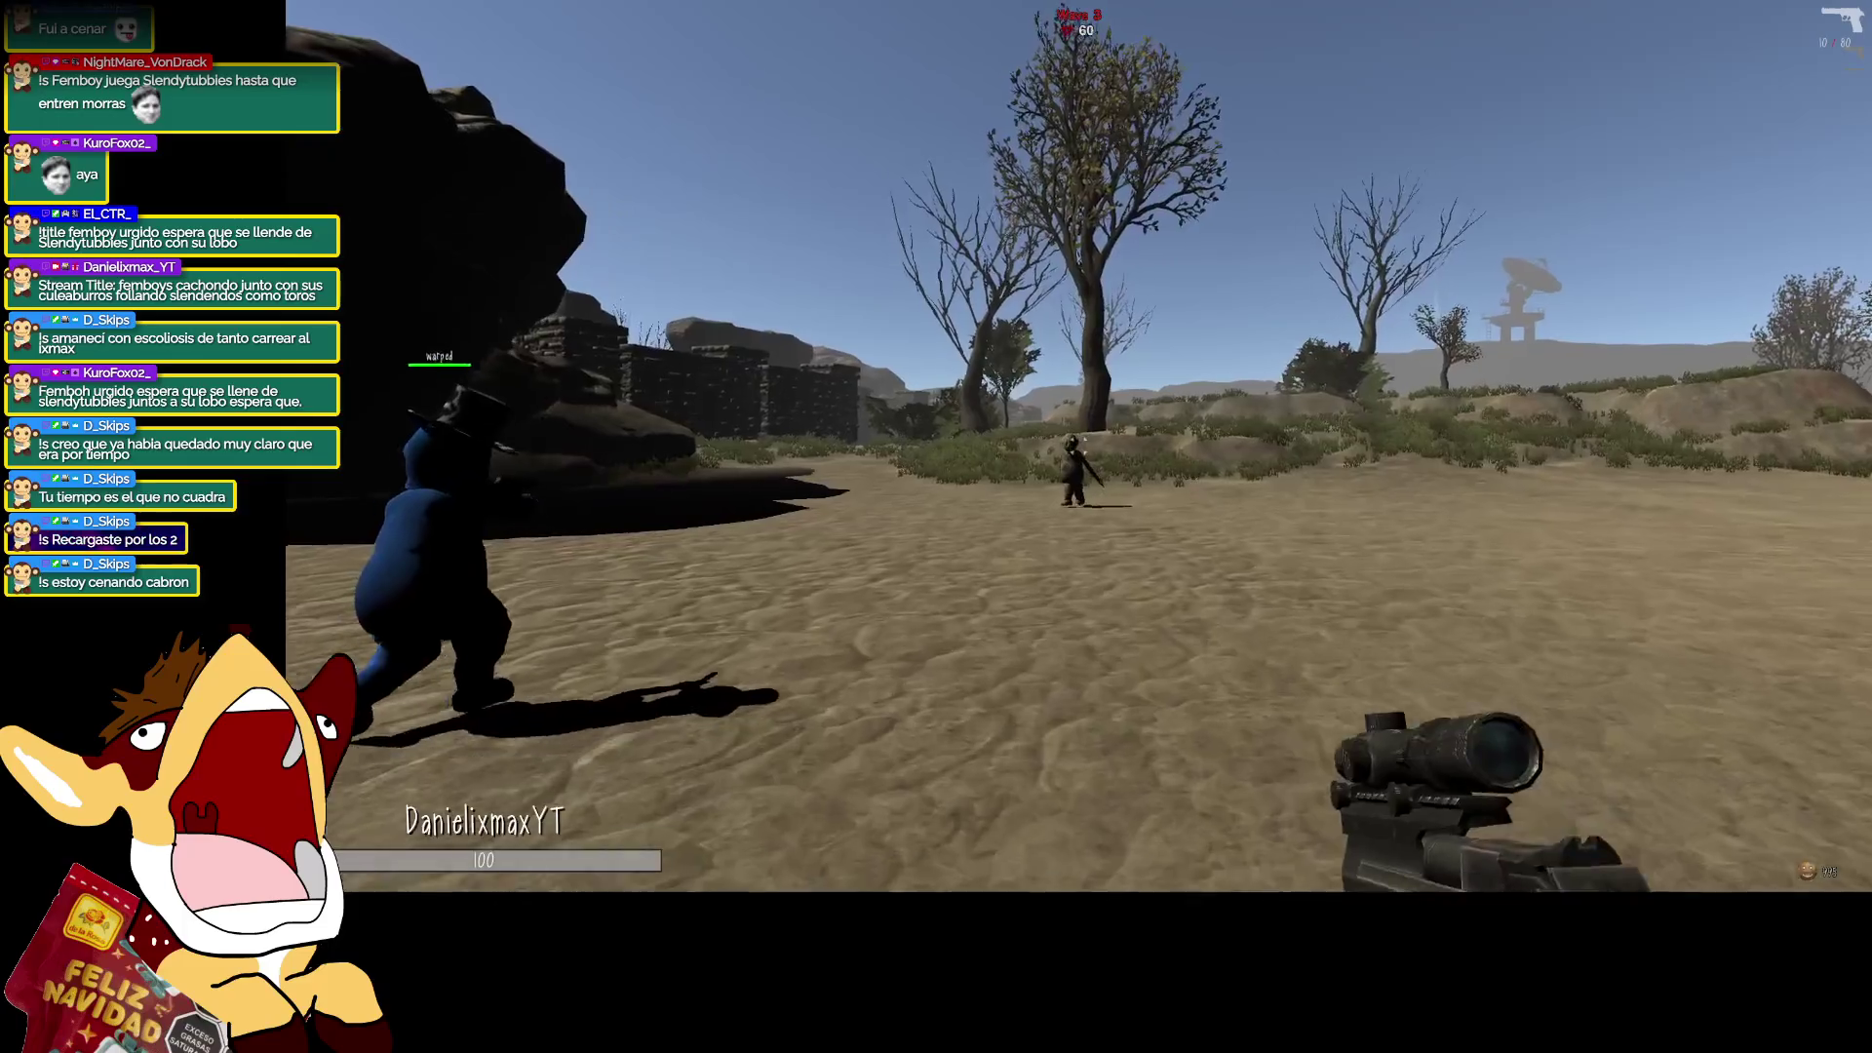
right_click(1079, 445)
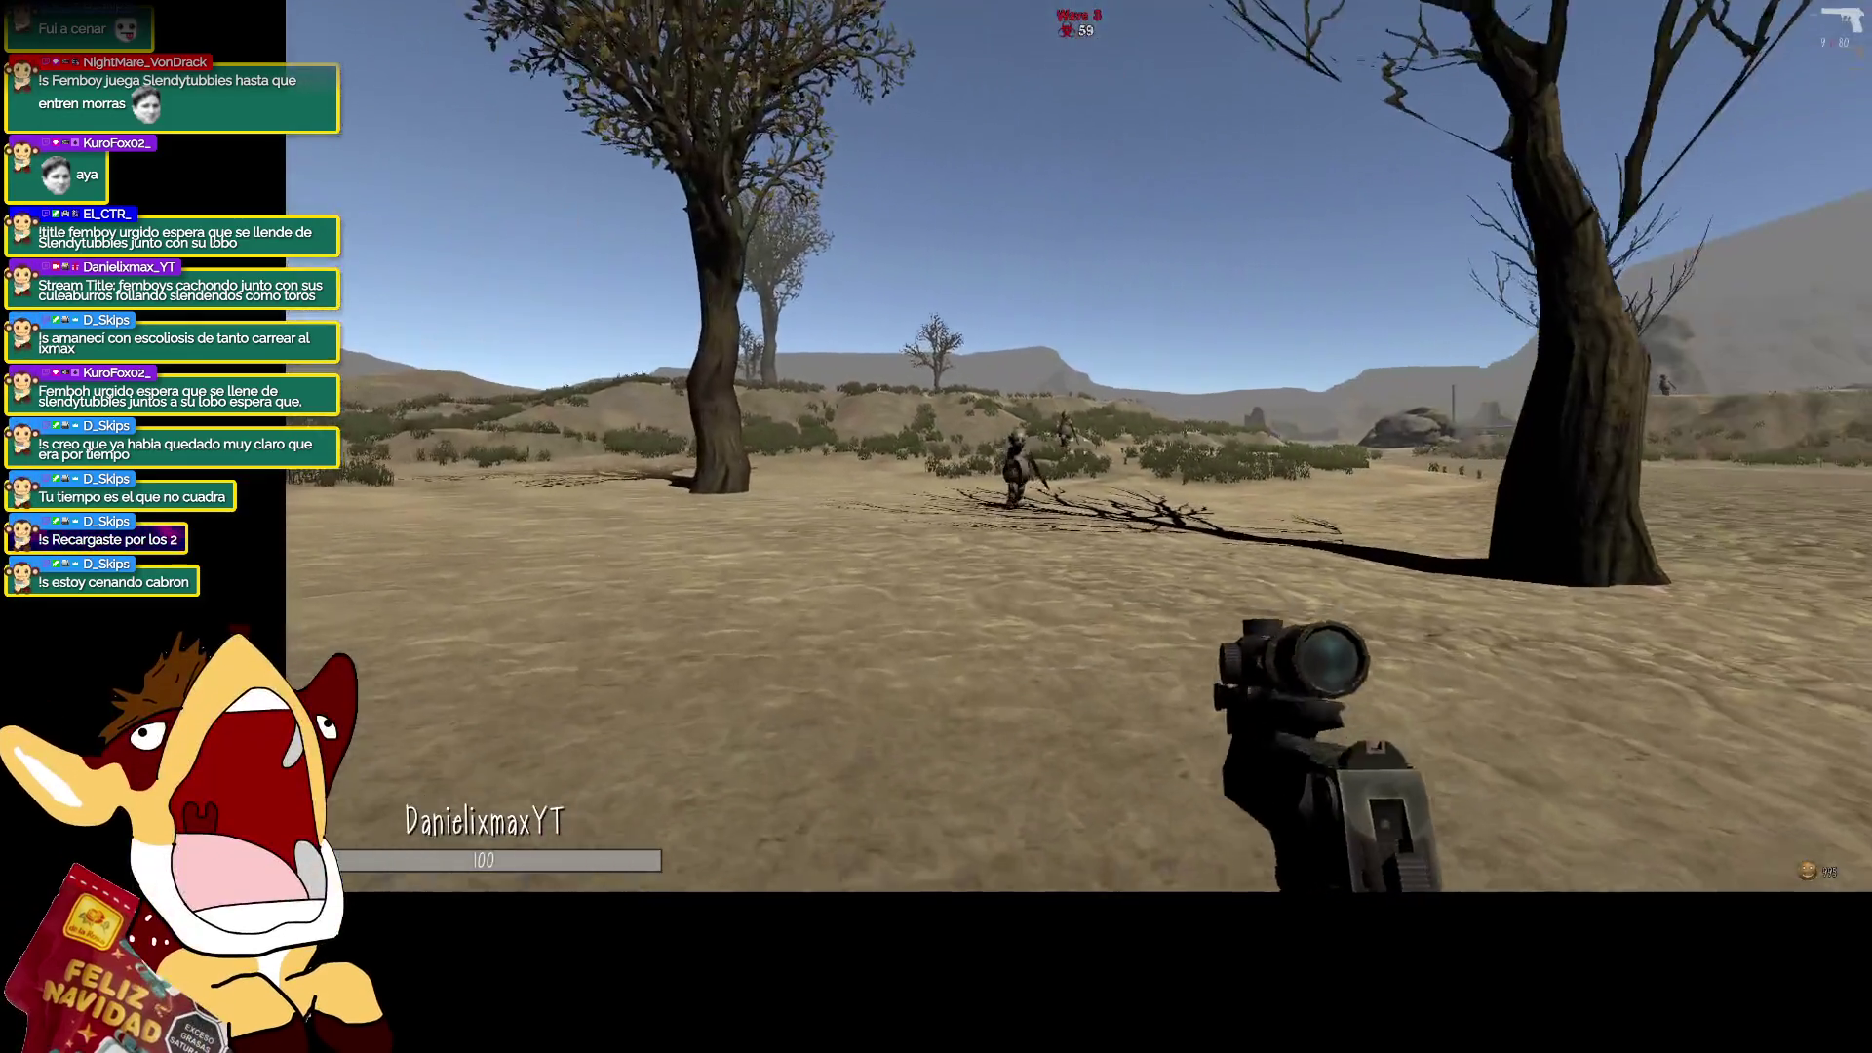
right_click(1078, 446)
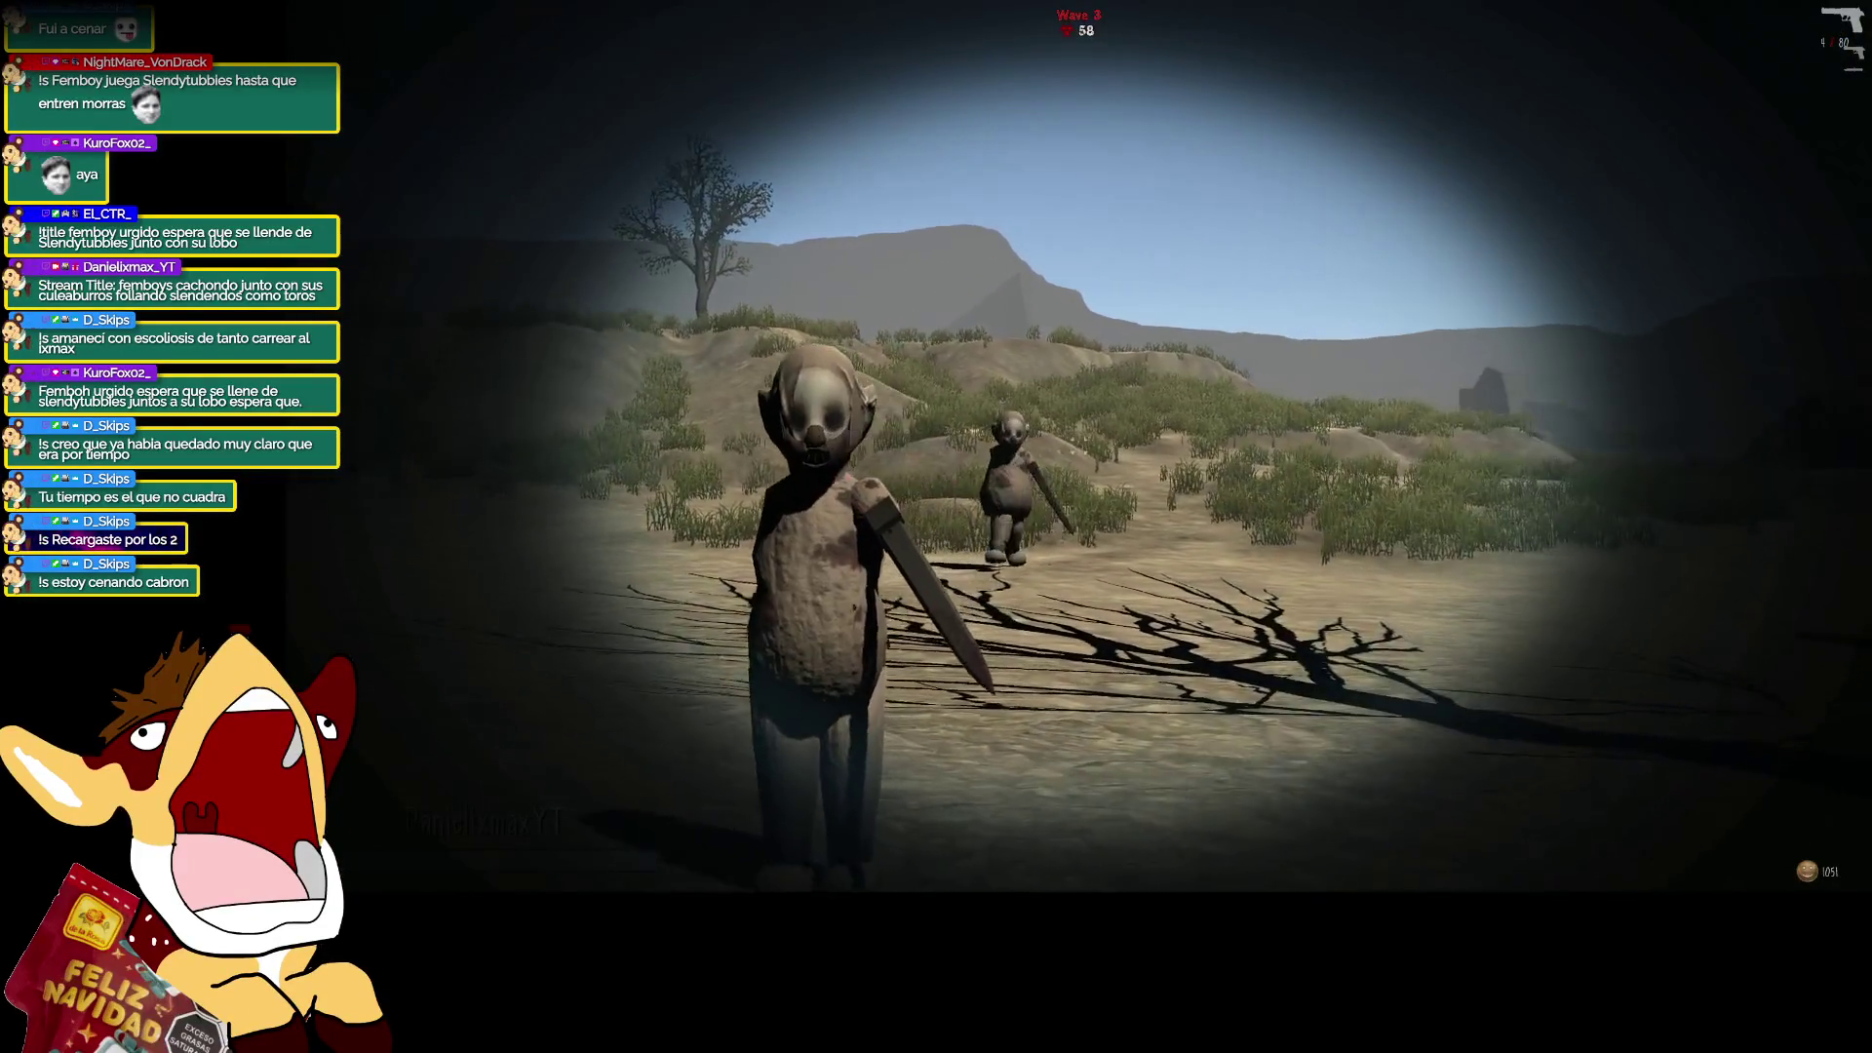
right_click(936, 526)
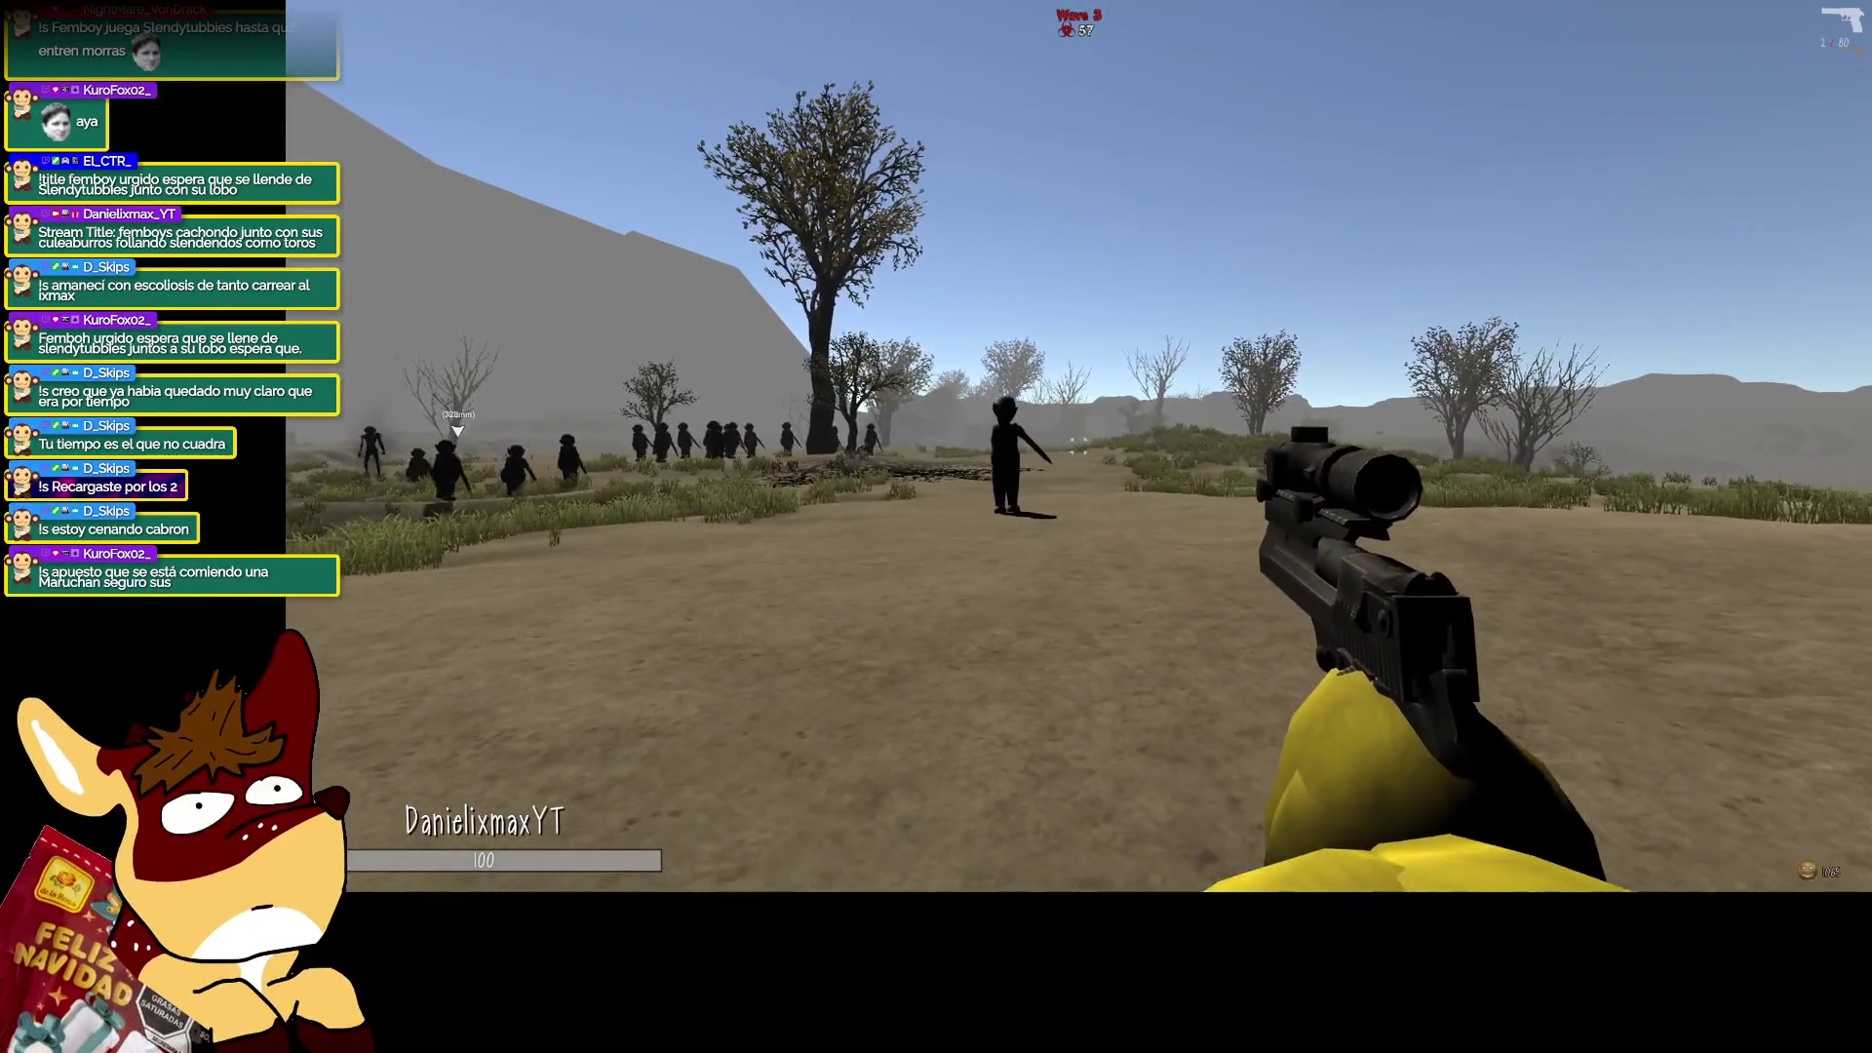
right_click(1078, 445)
click(1078, 445)
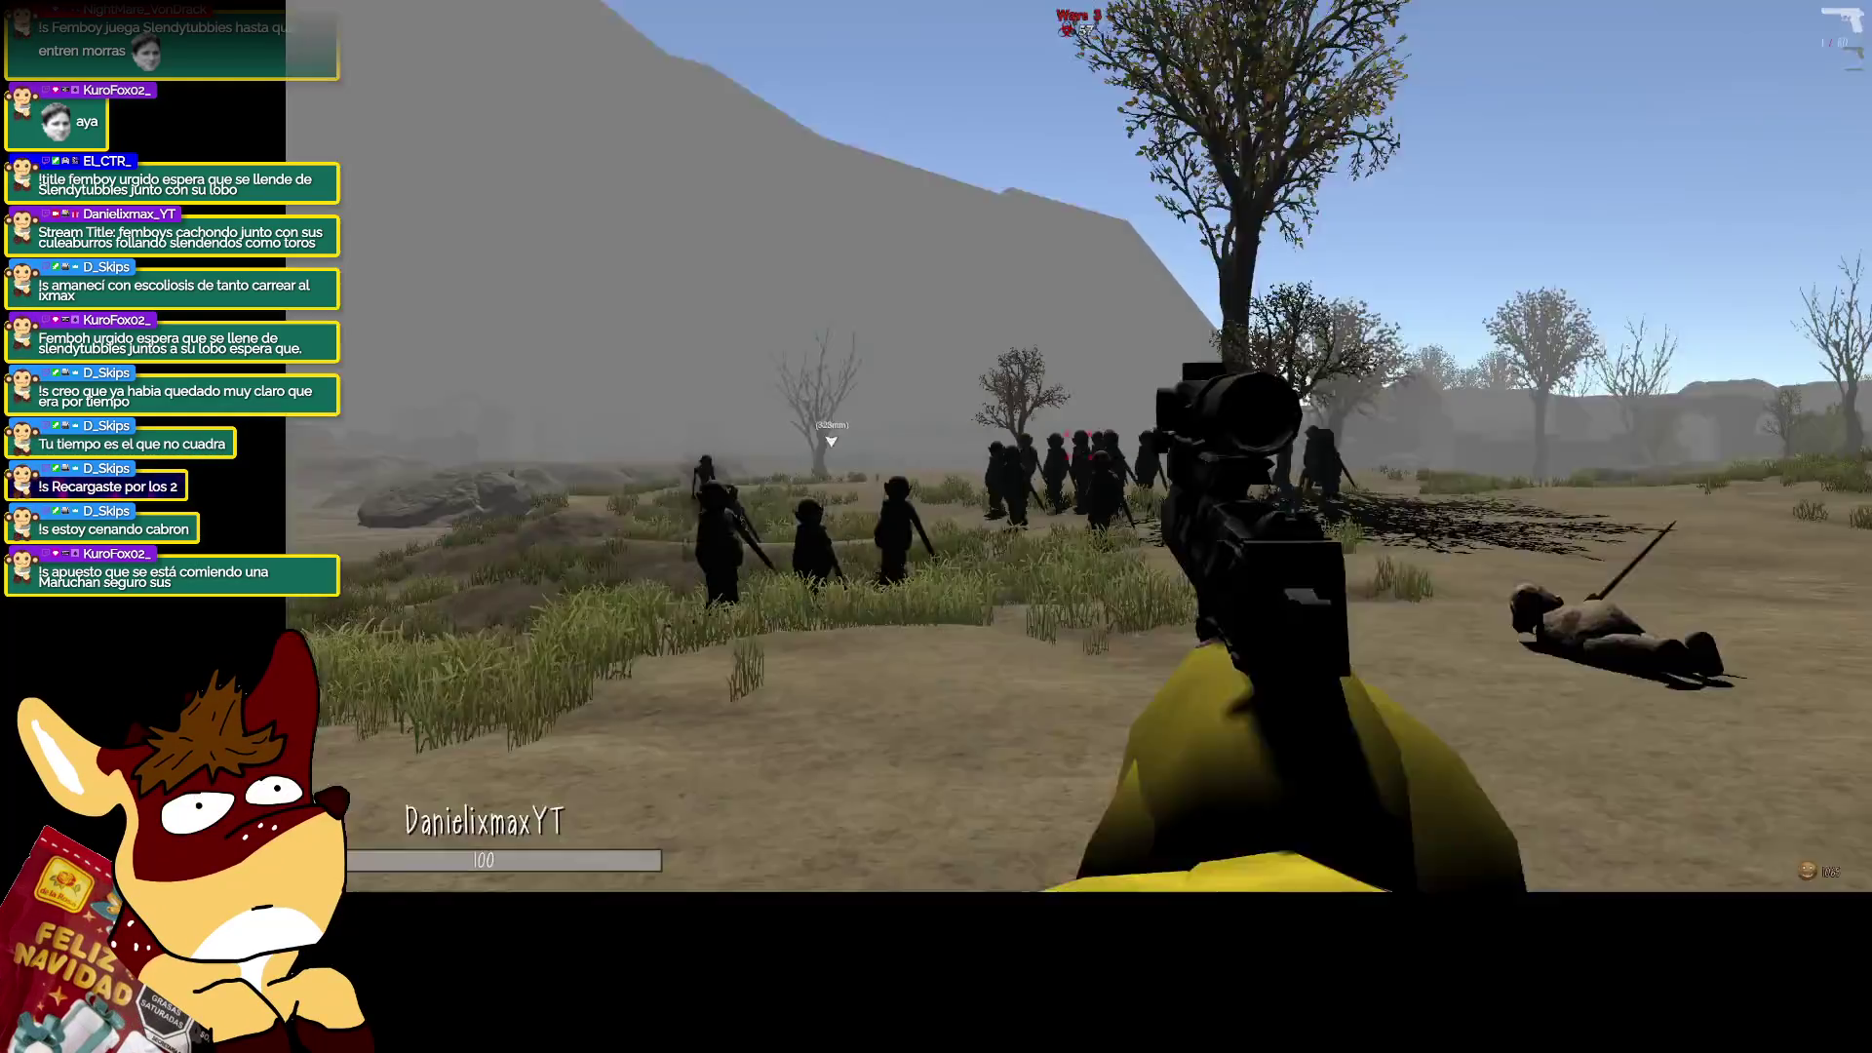
right_click(1078, 445)
click(1078, 445)
key(r)
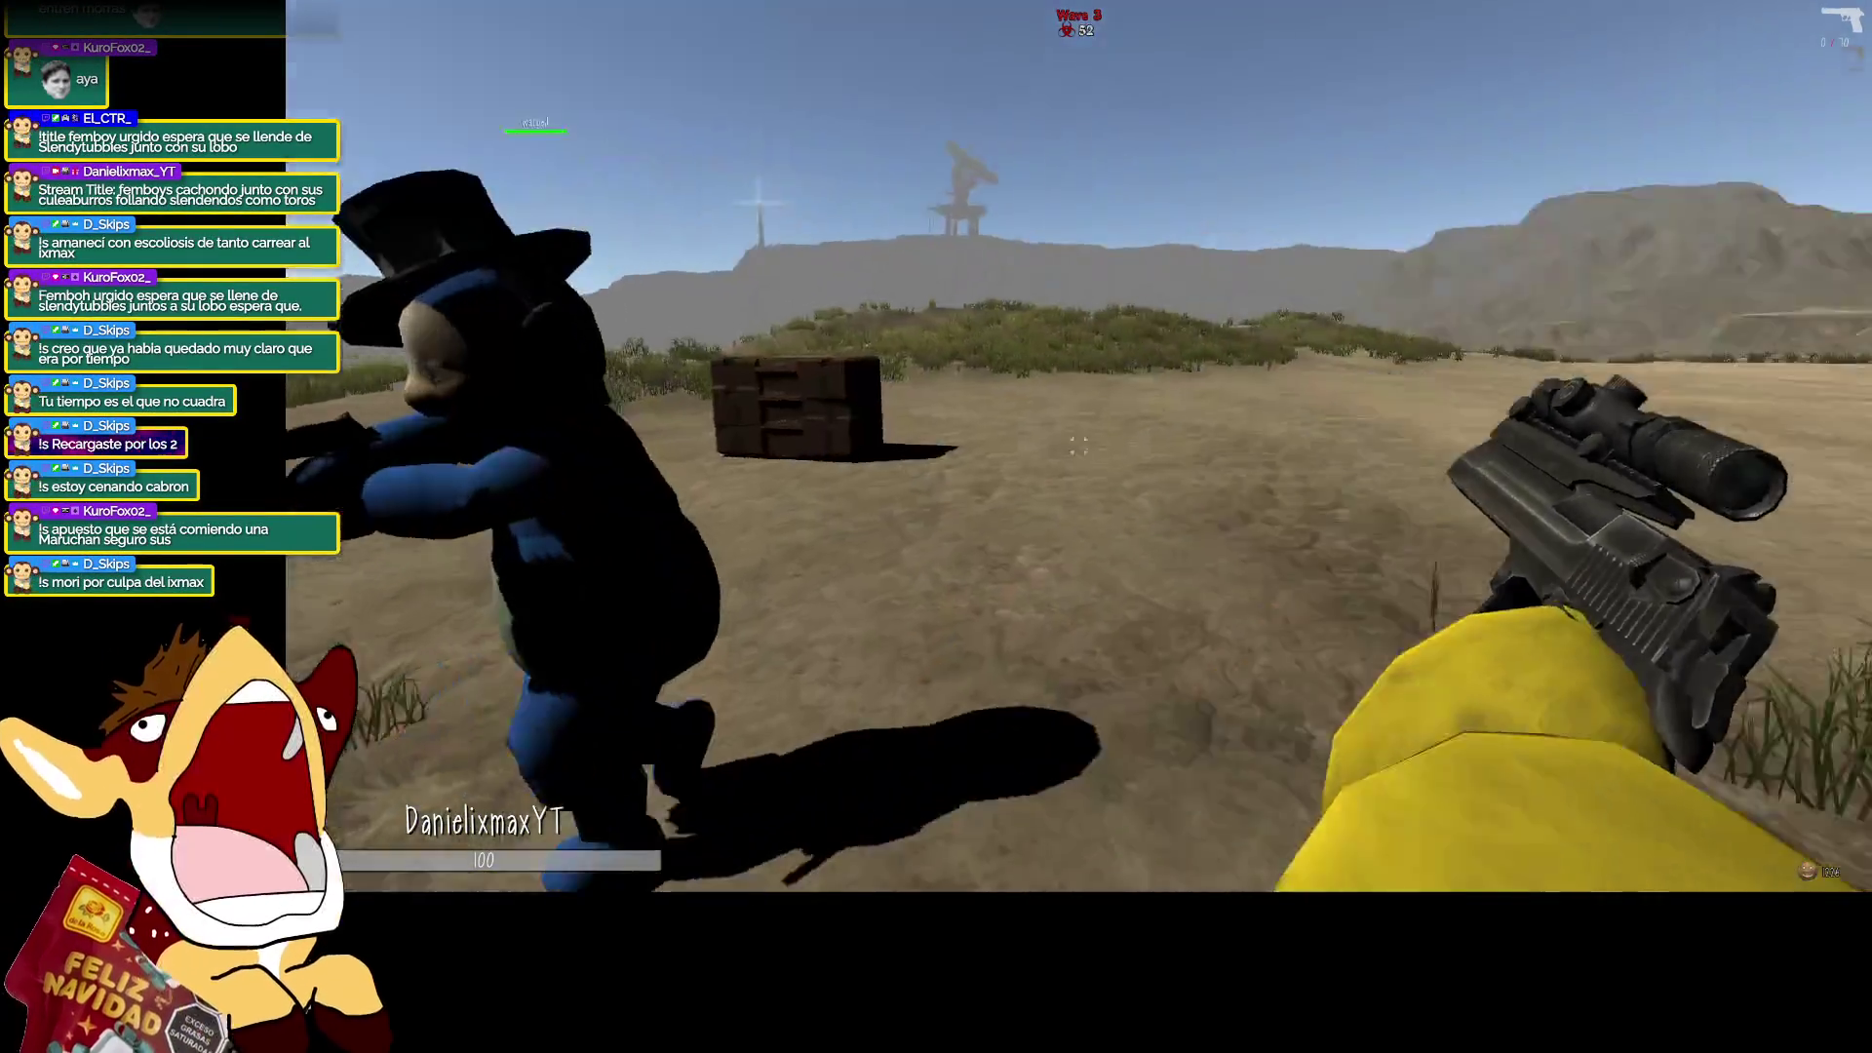
Shoot the new enemy group, swapping weapons while firing into the crowd.
click(1079, 446)
click(1079, 445)
key(2)
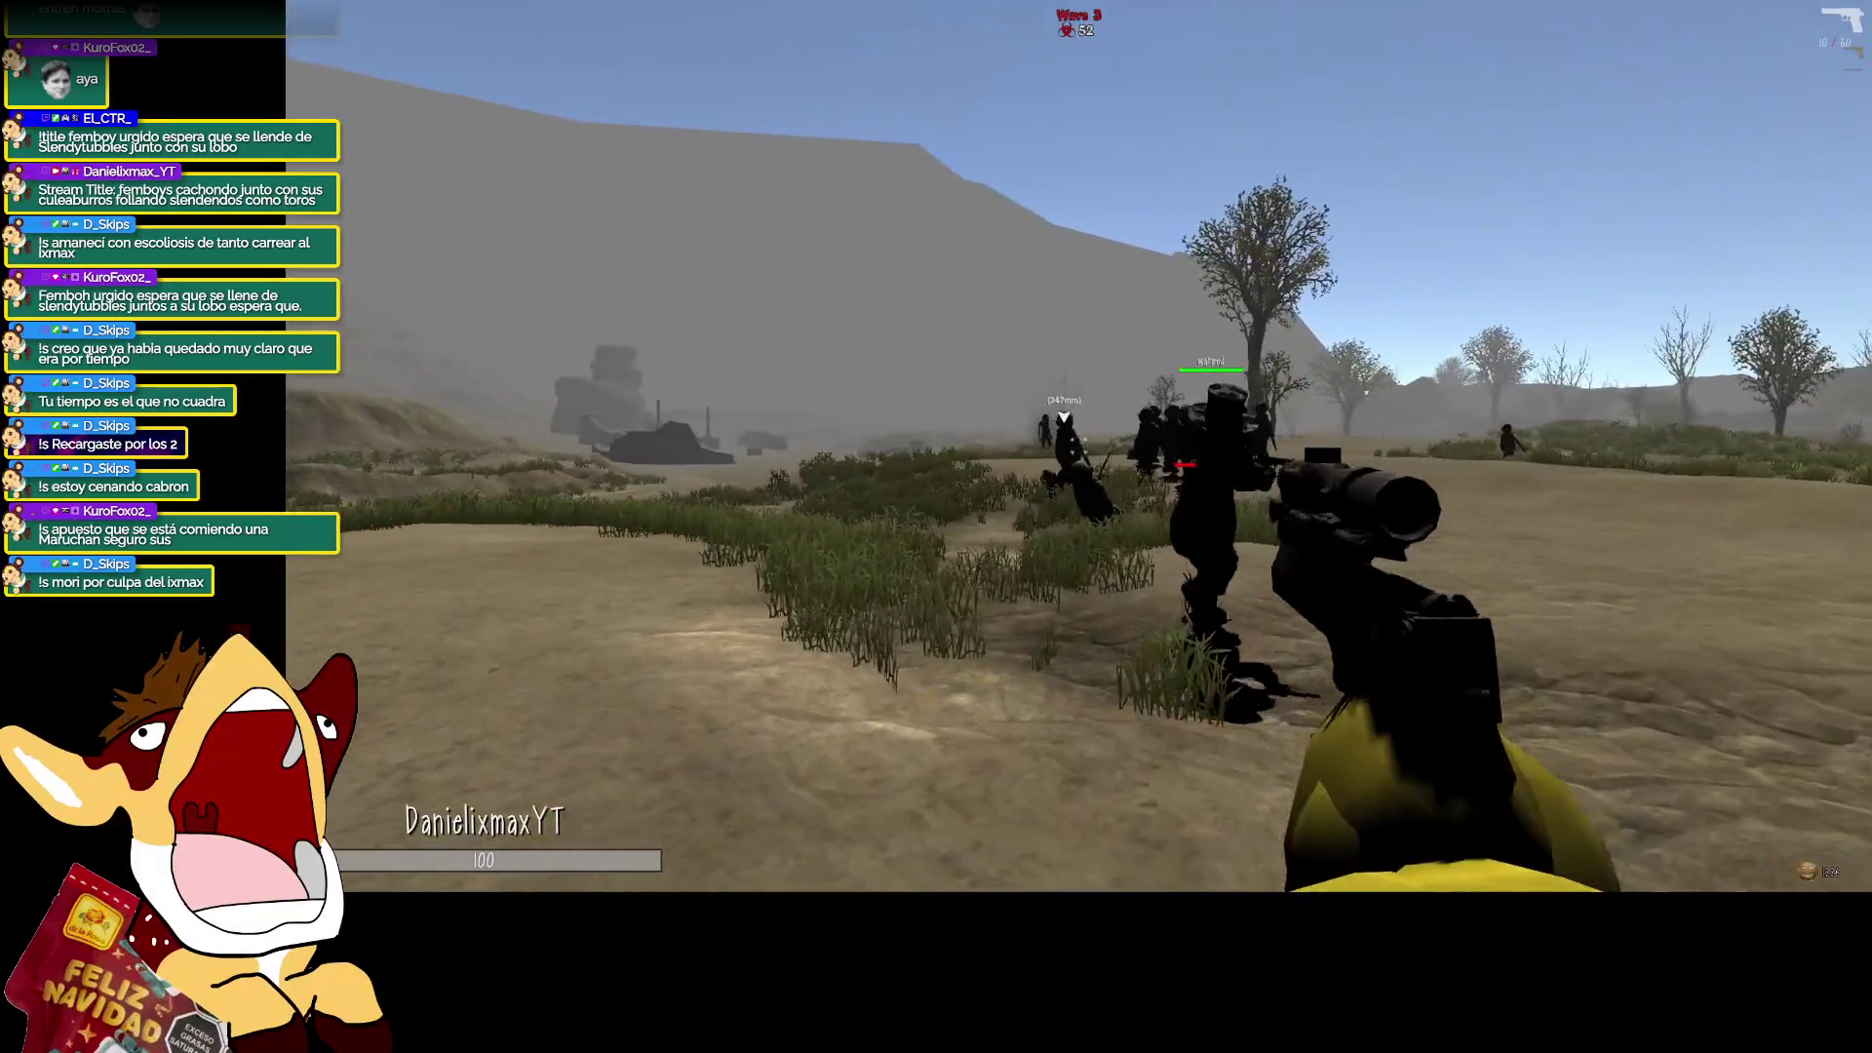
click(1078, 445)
click(1079, 445)
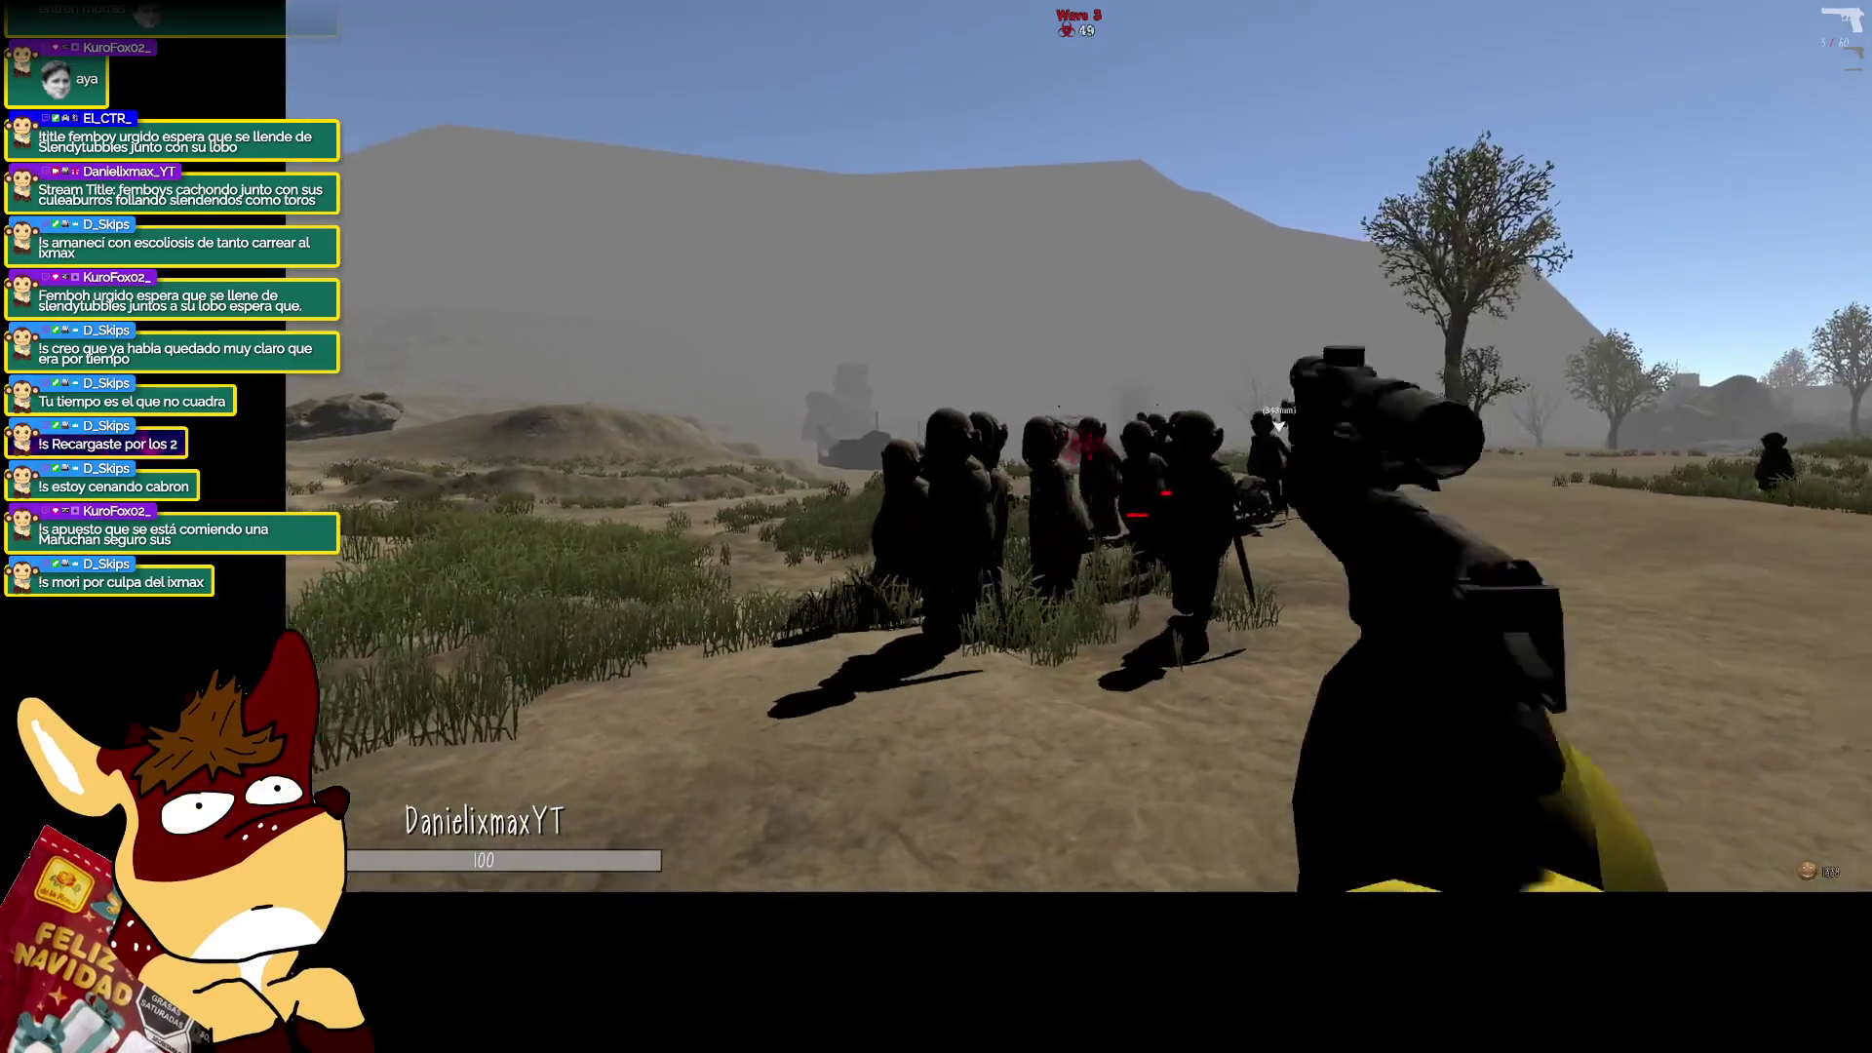
click(1078, 445)
click(1079, 446)
click(1078, 445)
click(1079, 445)
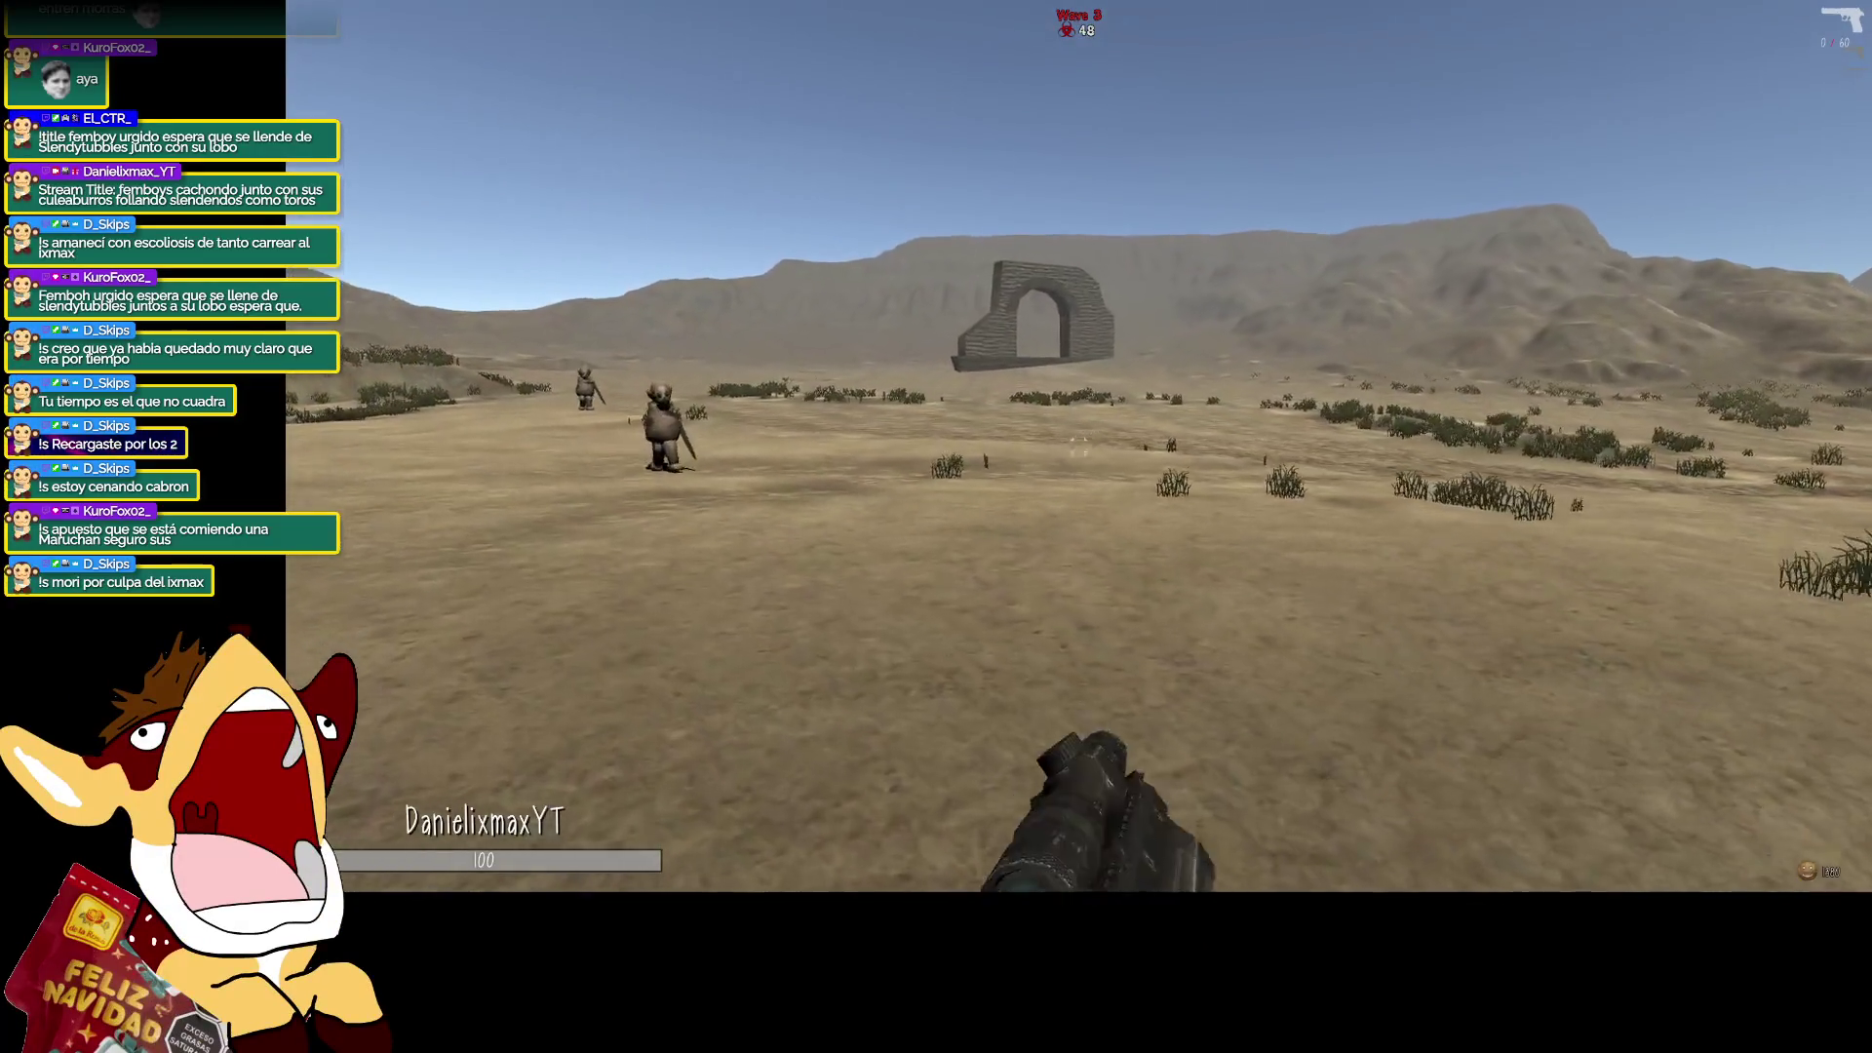
key(1)
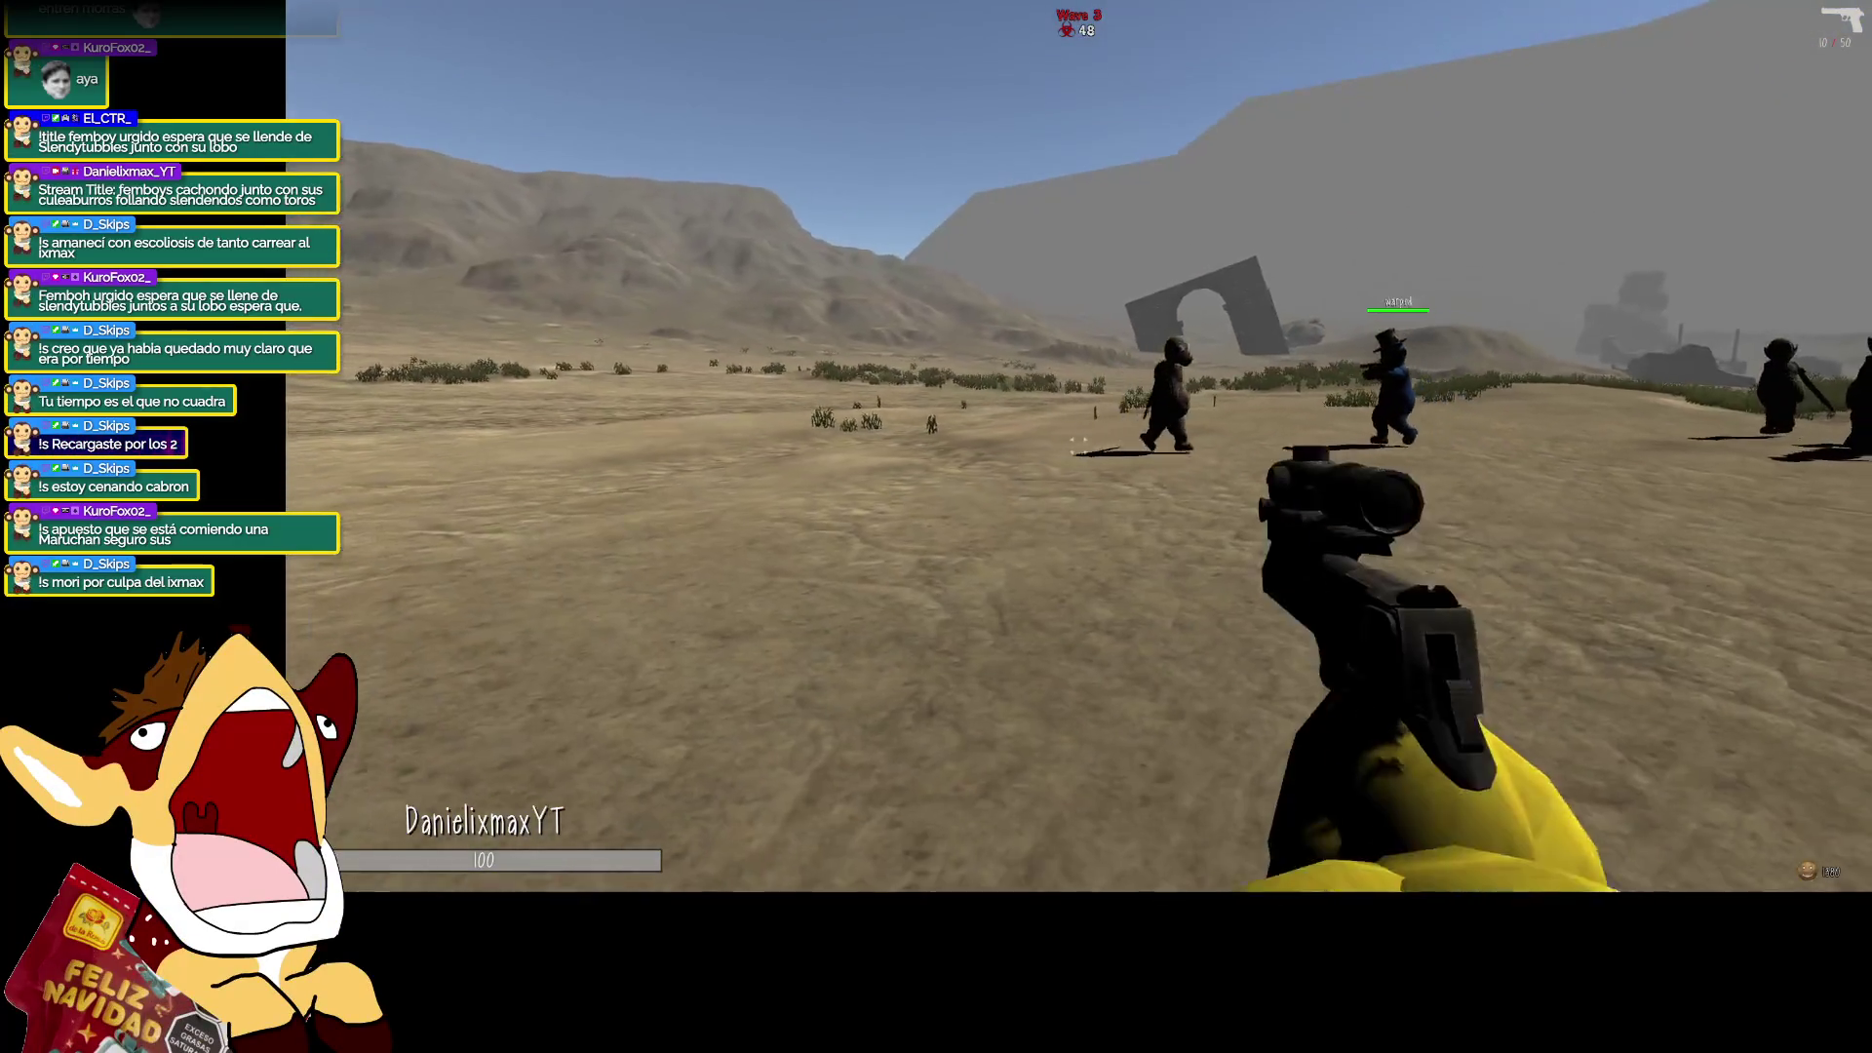
key(2)
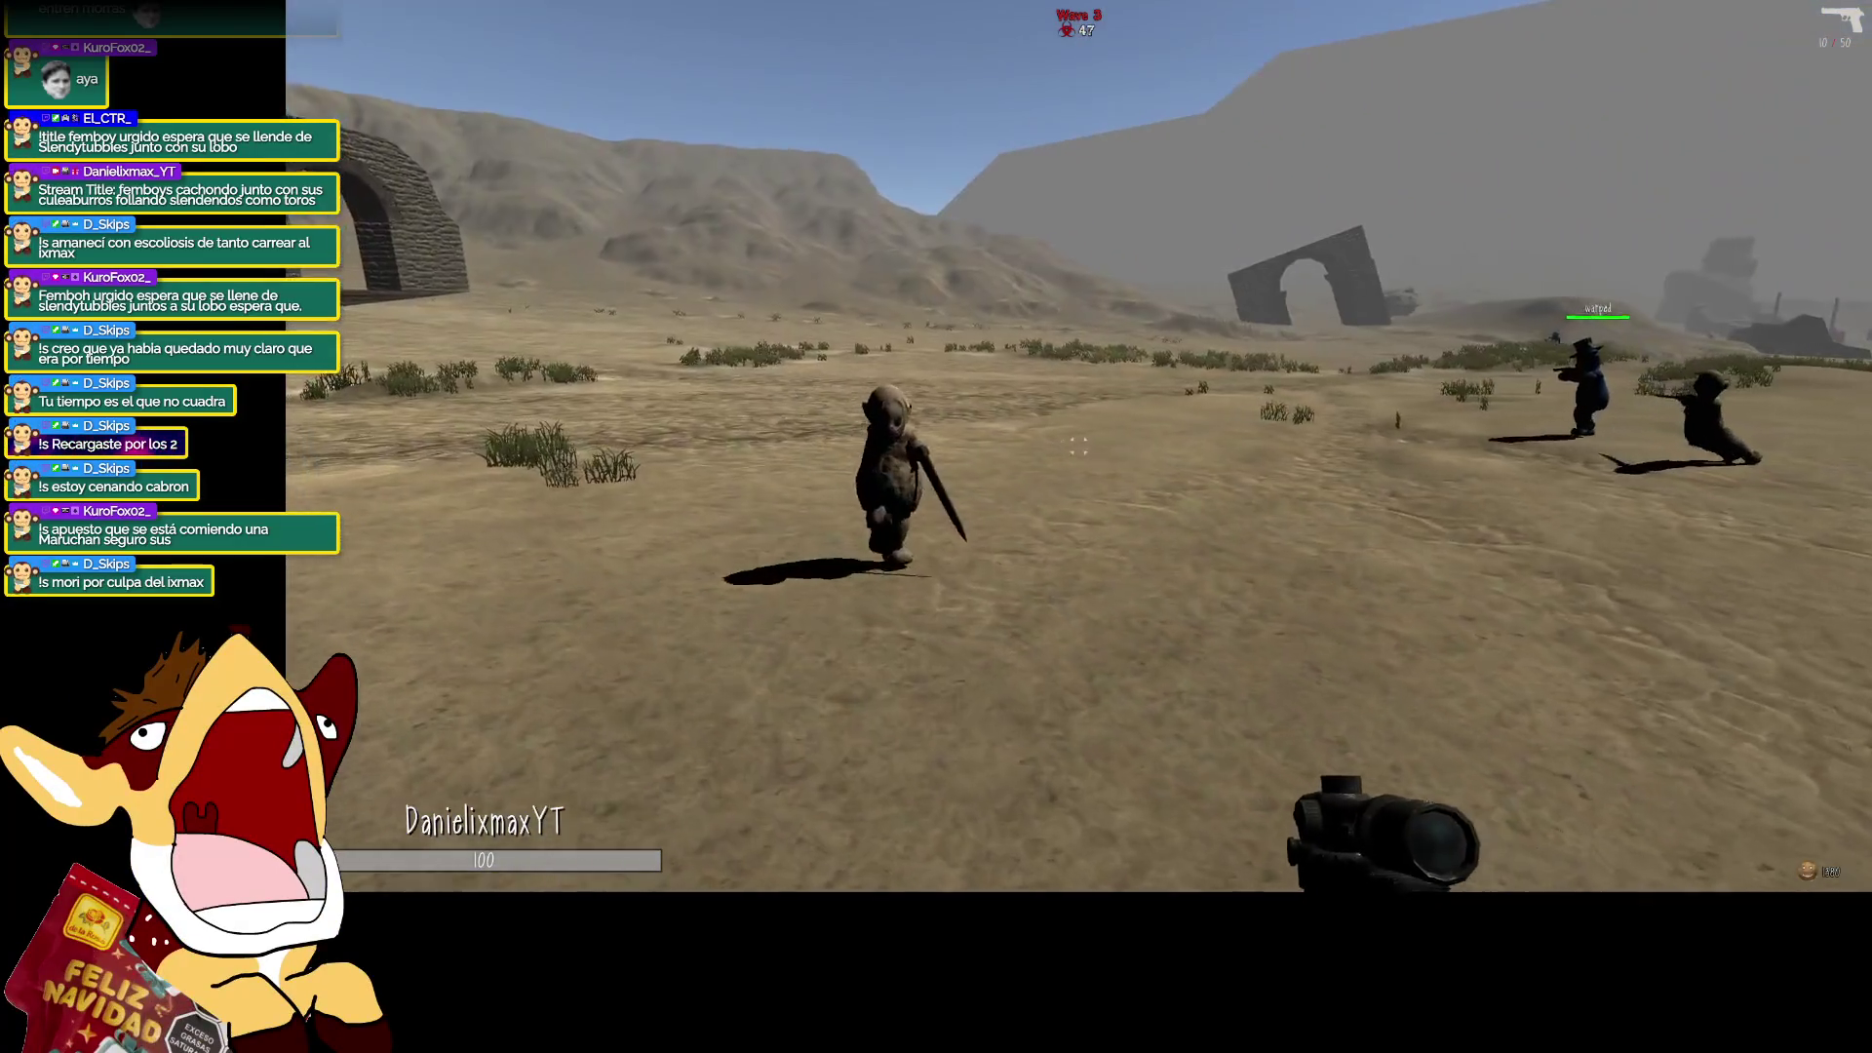
Gun down the nearby enemy and the enemies near the stone arch, then reload.
click(1078, 445)
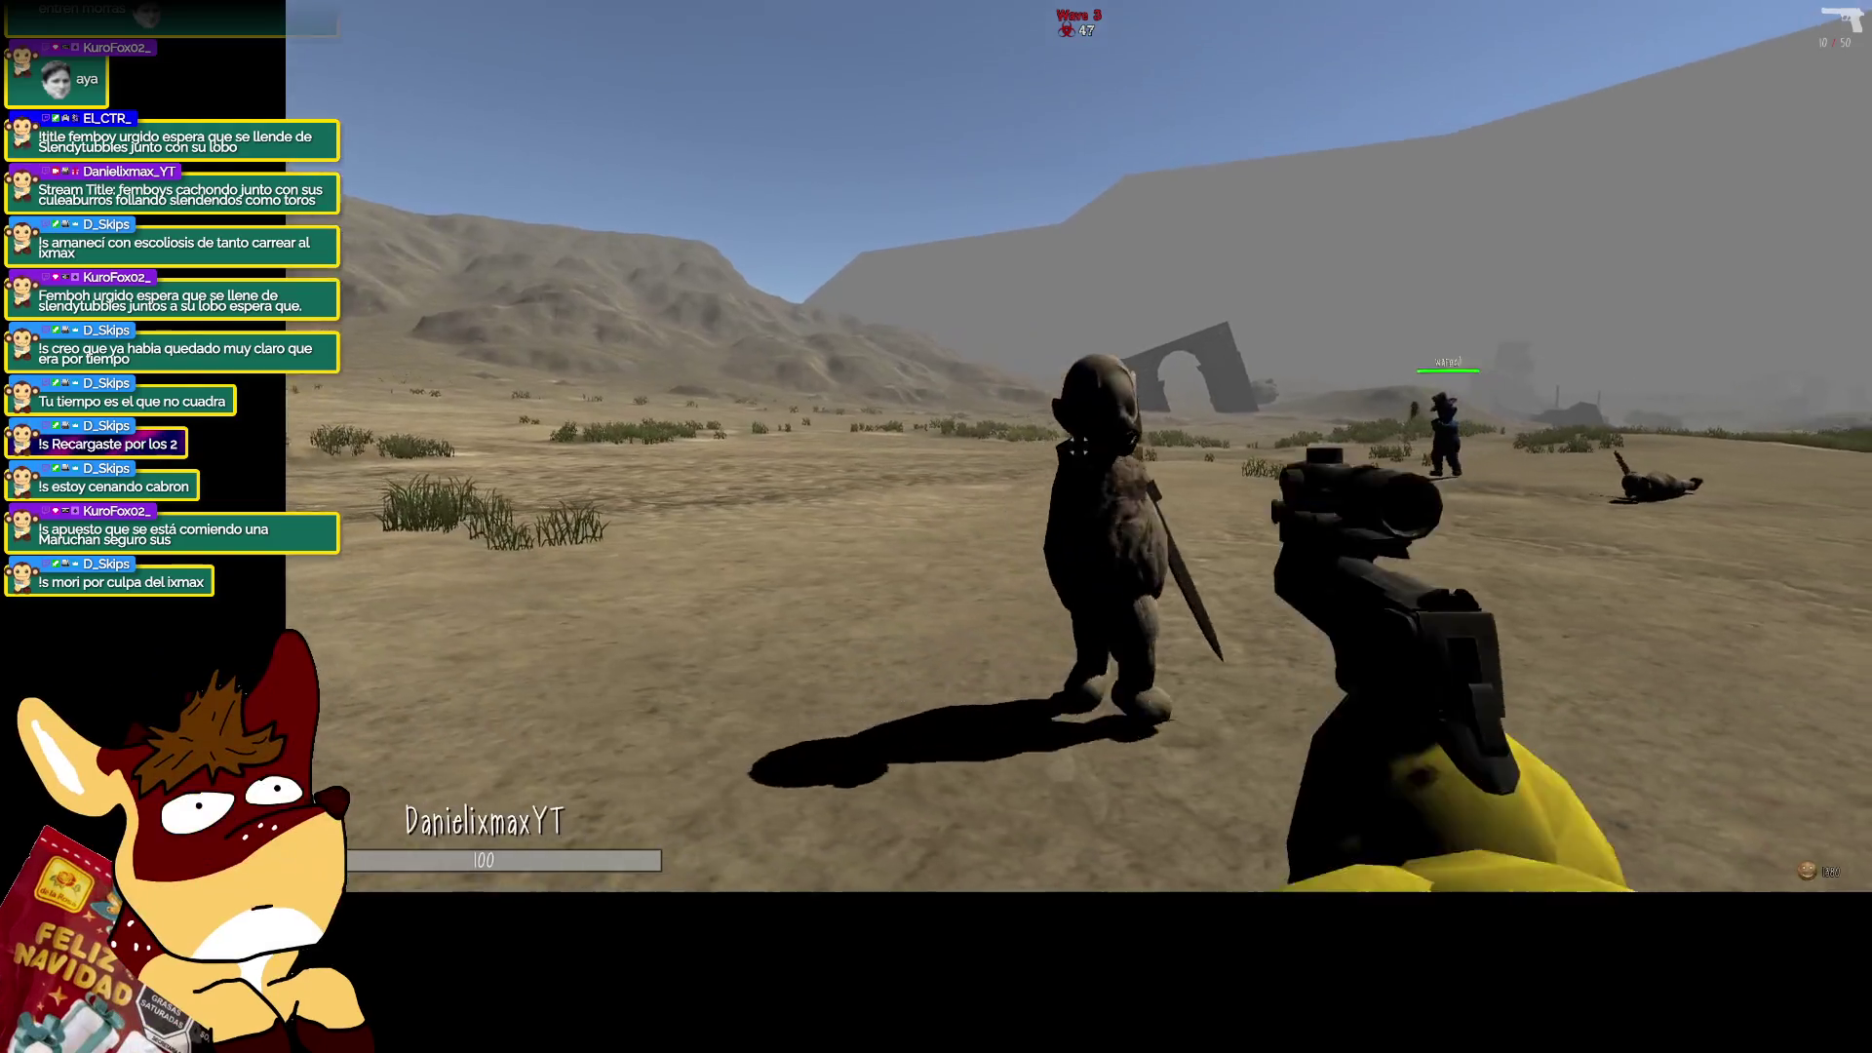
click(1078, 445)
click(1078, 446)
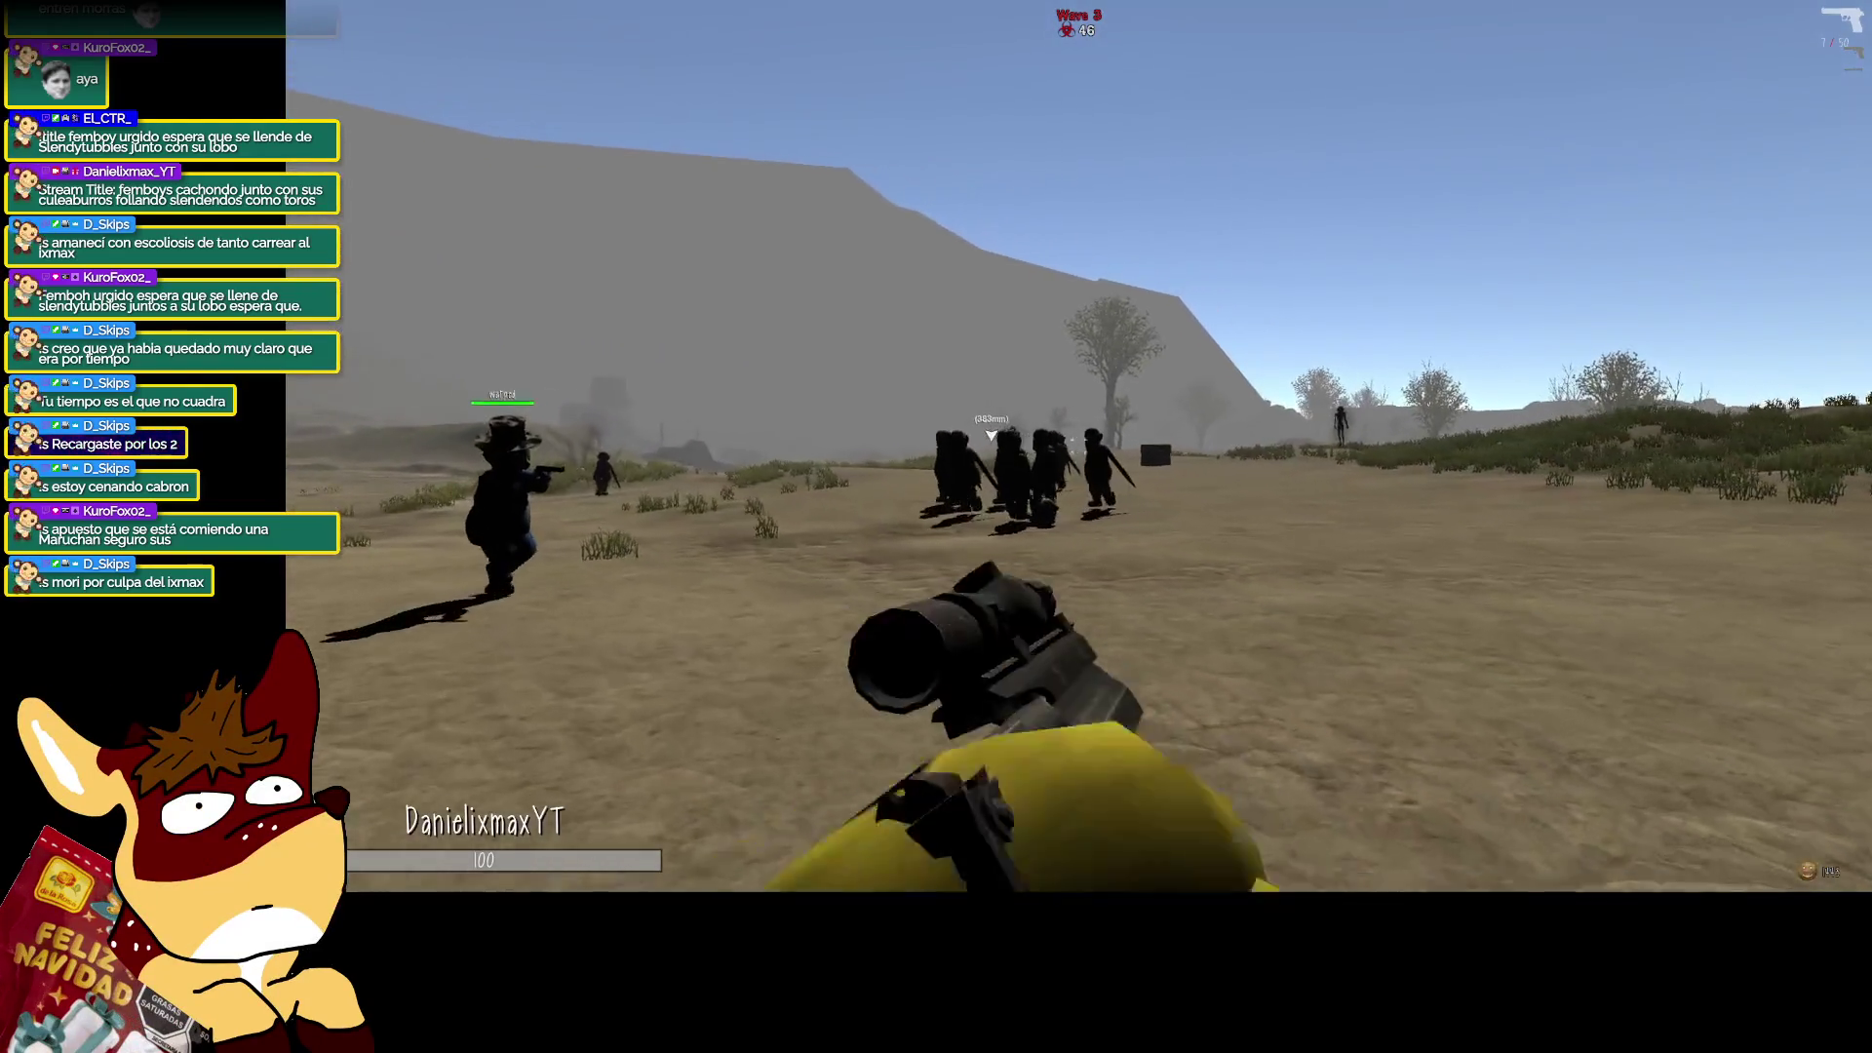
click(1078, 446)
click(1079, 446)
click(1079, 446)
click(1079, 445)
click(1078, 445)
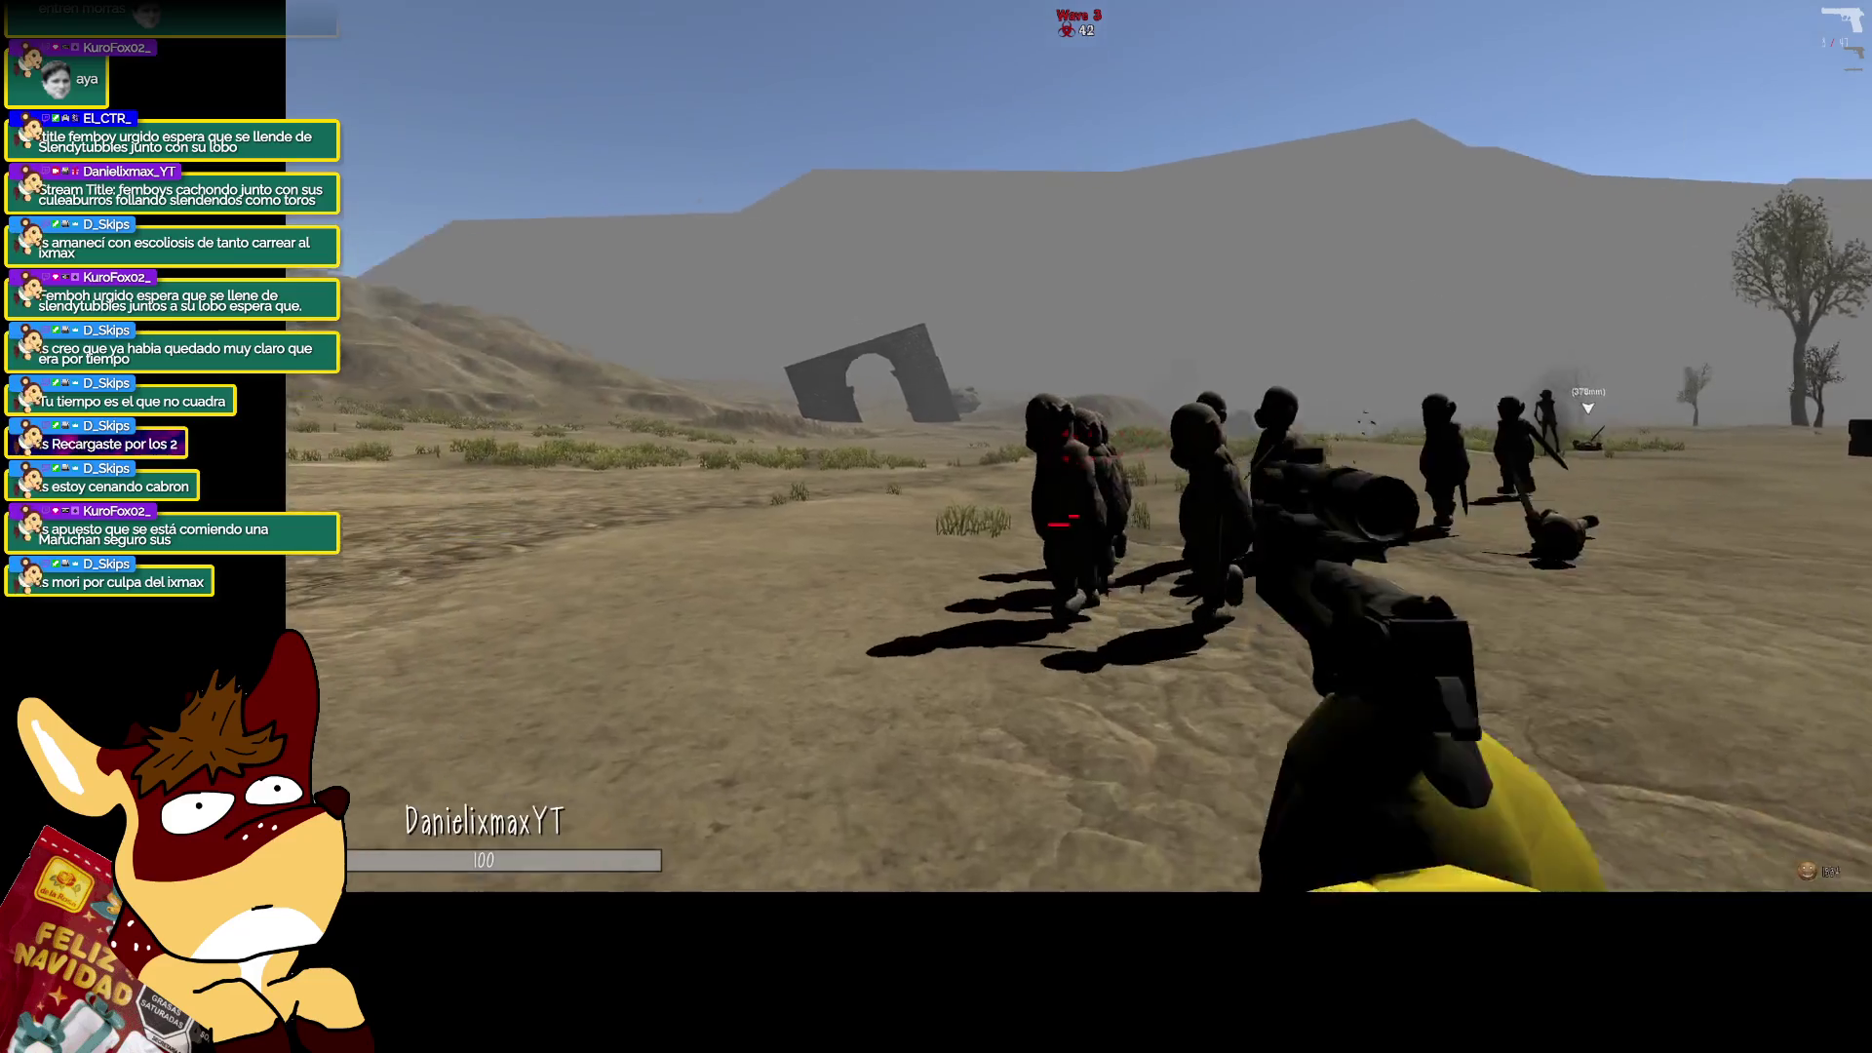
click(1078, 445)
key(r)
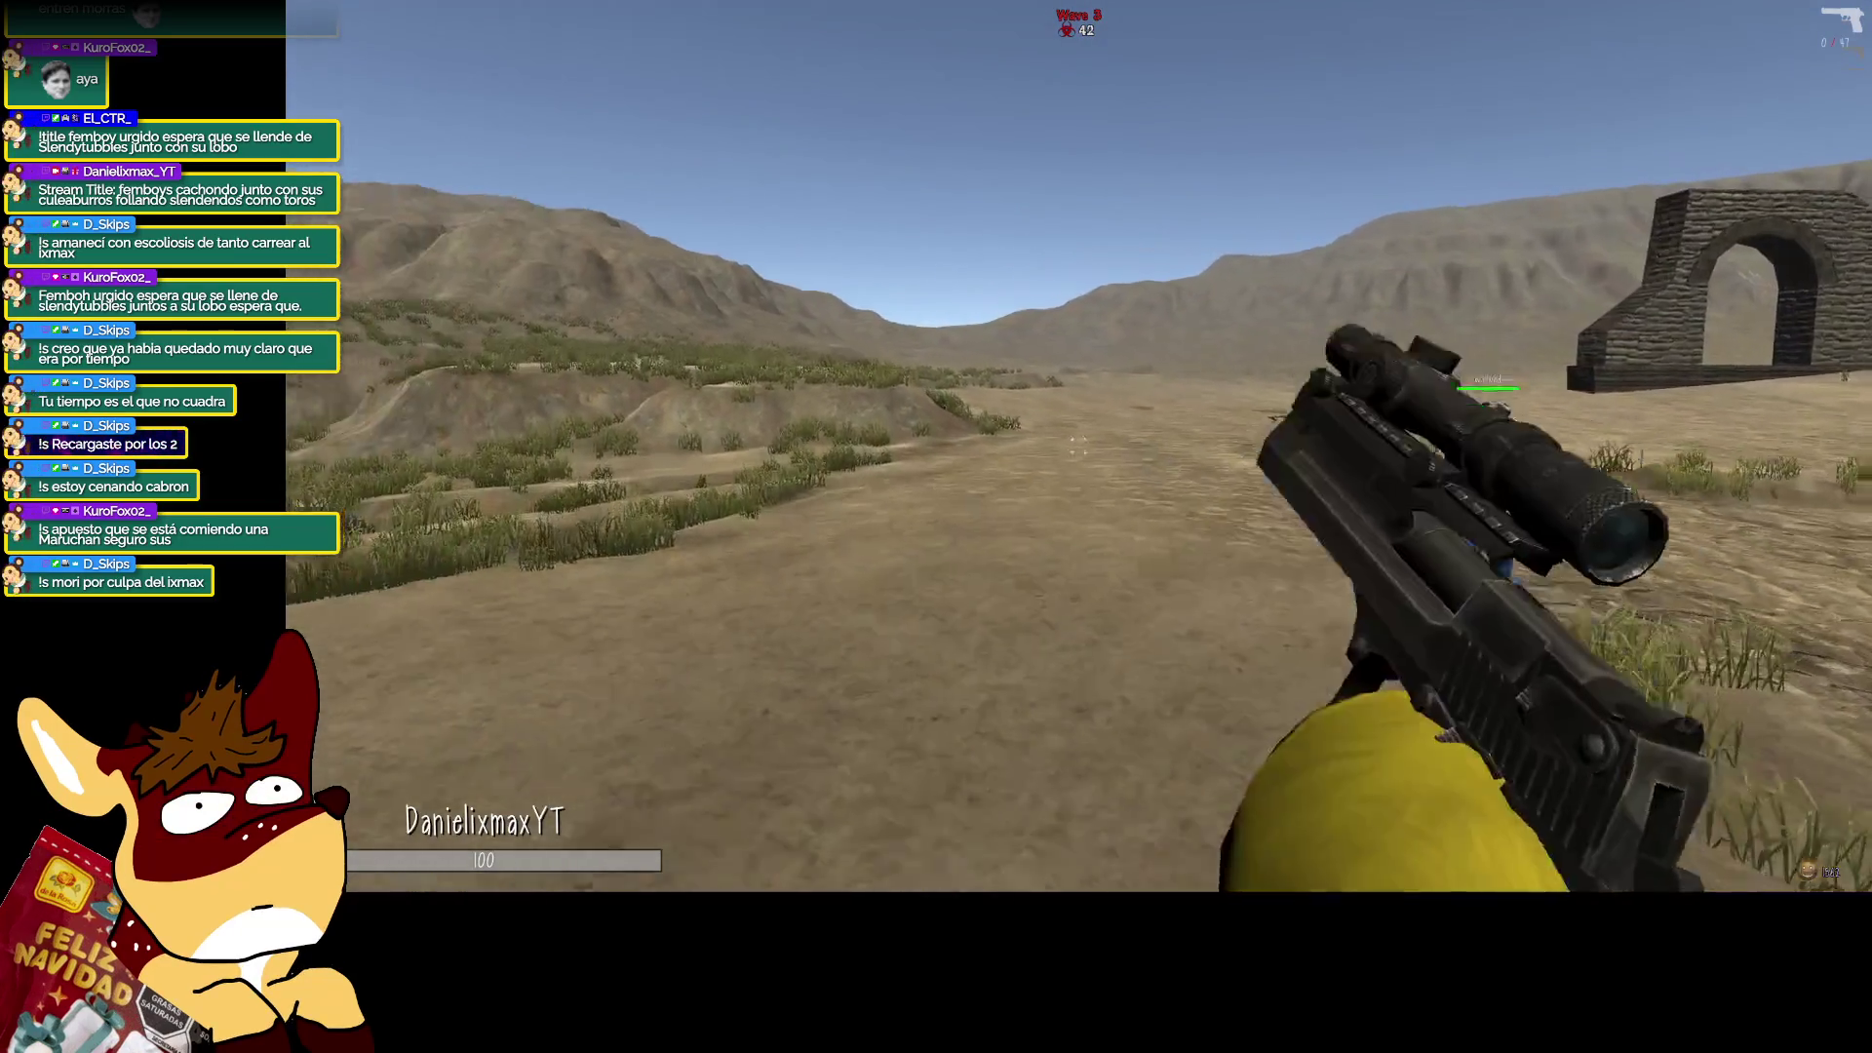
Keep firing into the crowd at the arch and the approaching enemies, reloading between bursts.
click(1078, 445)
click(1078, 446)
click(1096, 358)
click(1095, 359)
click(1096, 359)
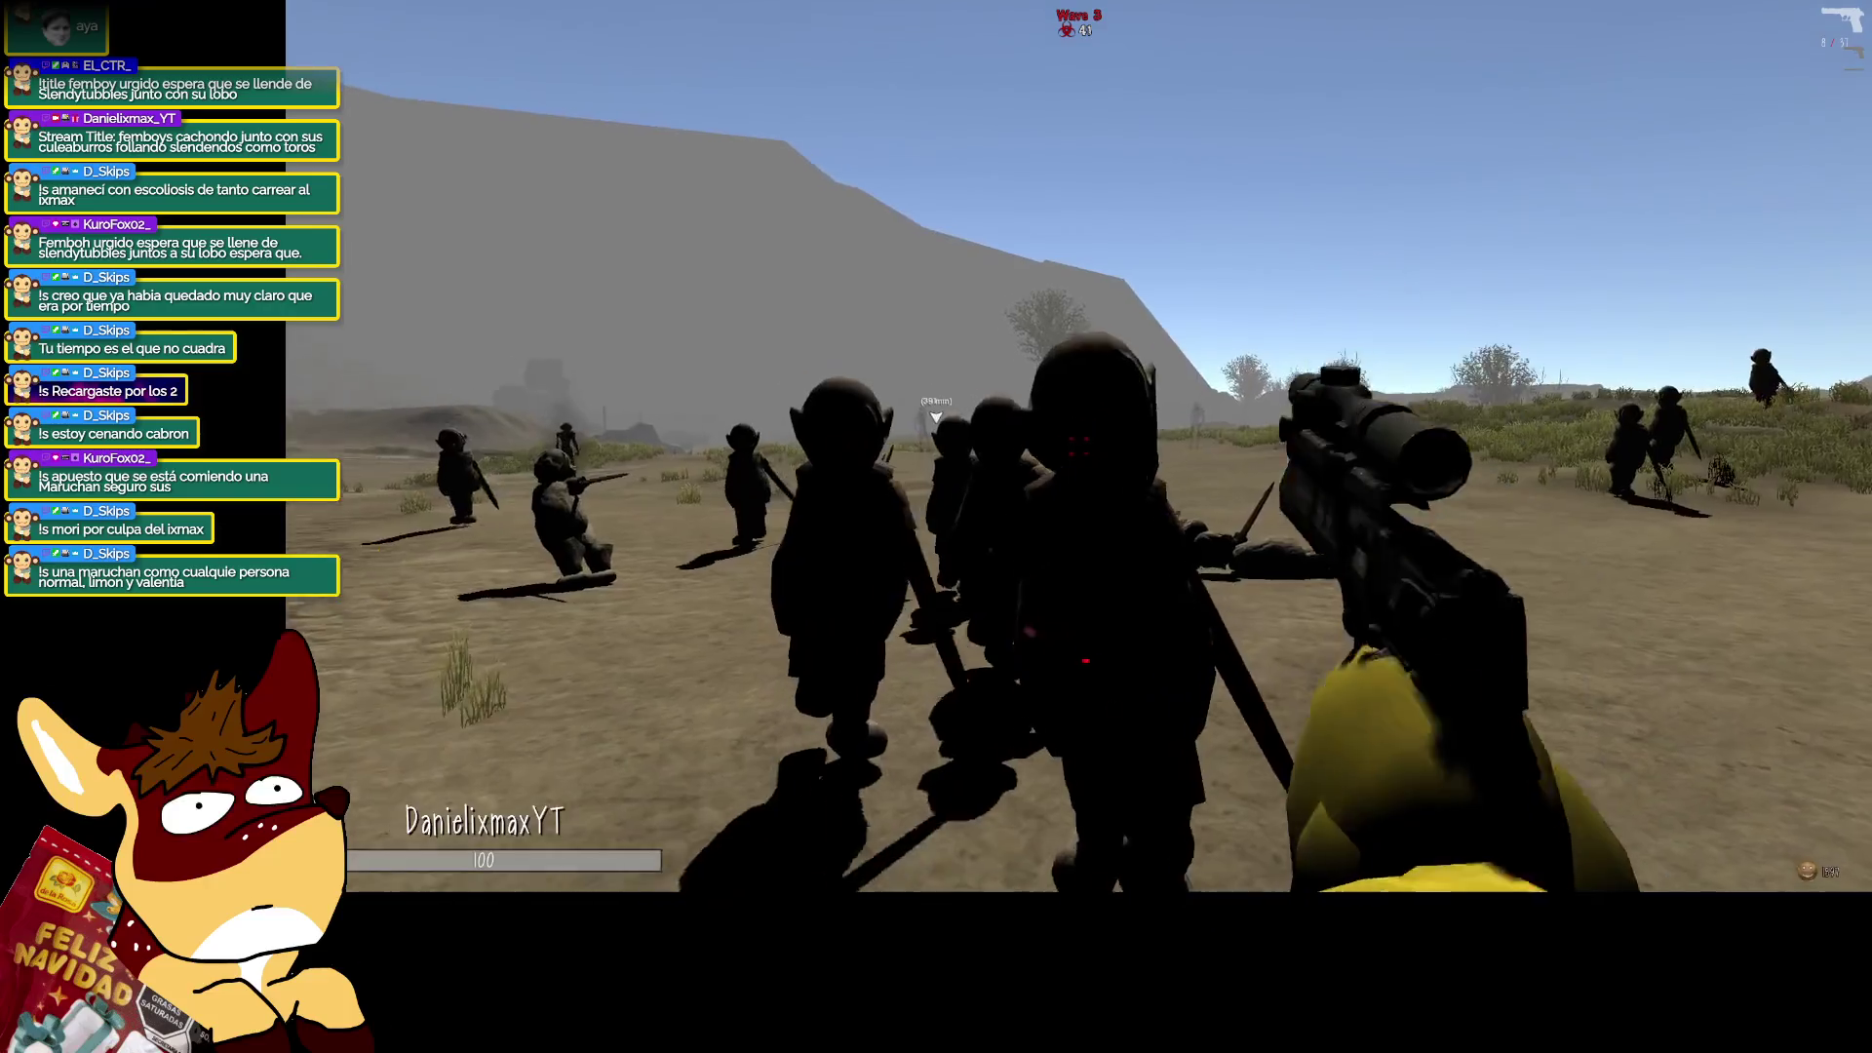
click(1096, 358)
click(1078, 445)
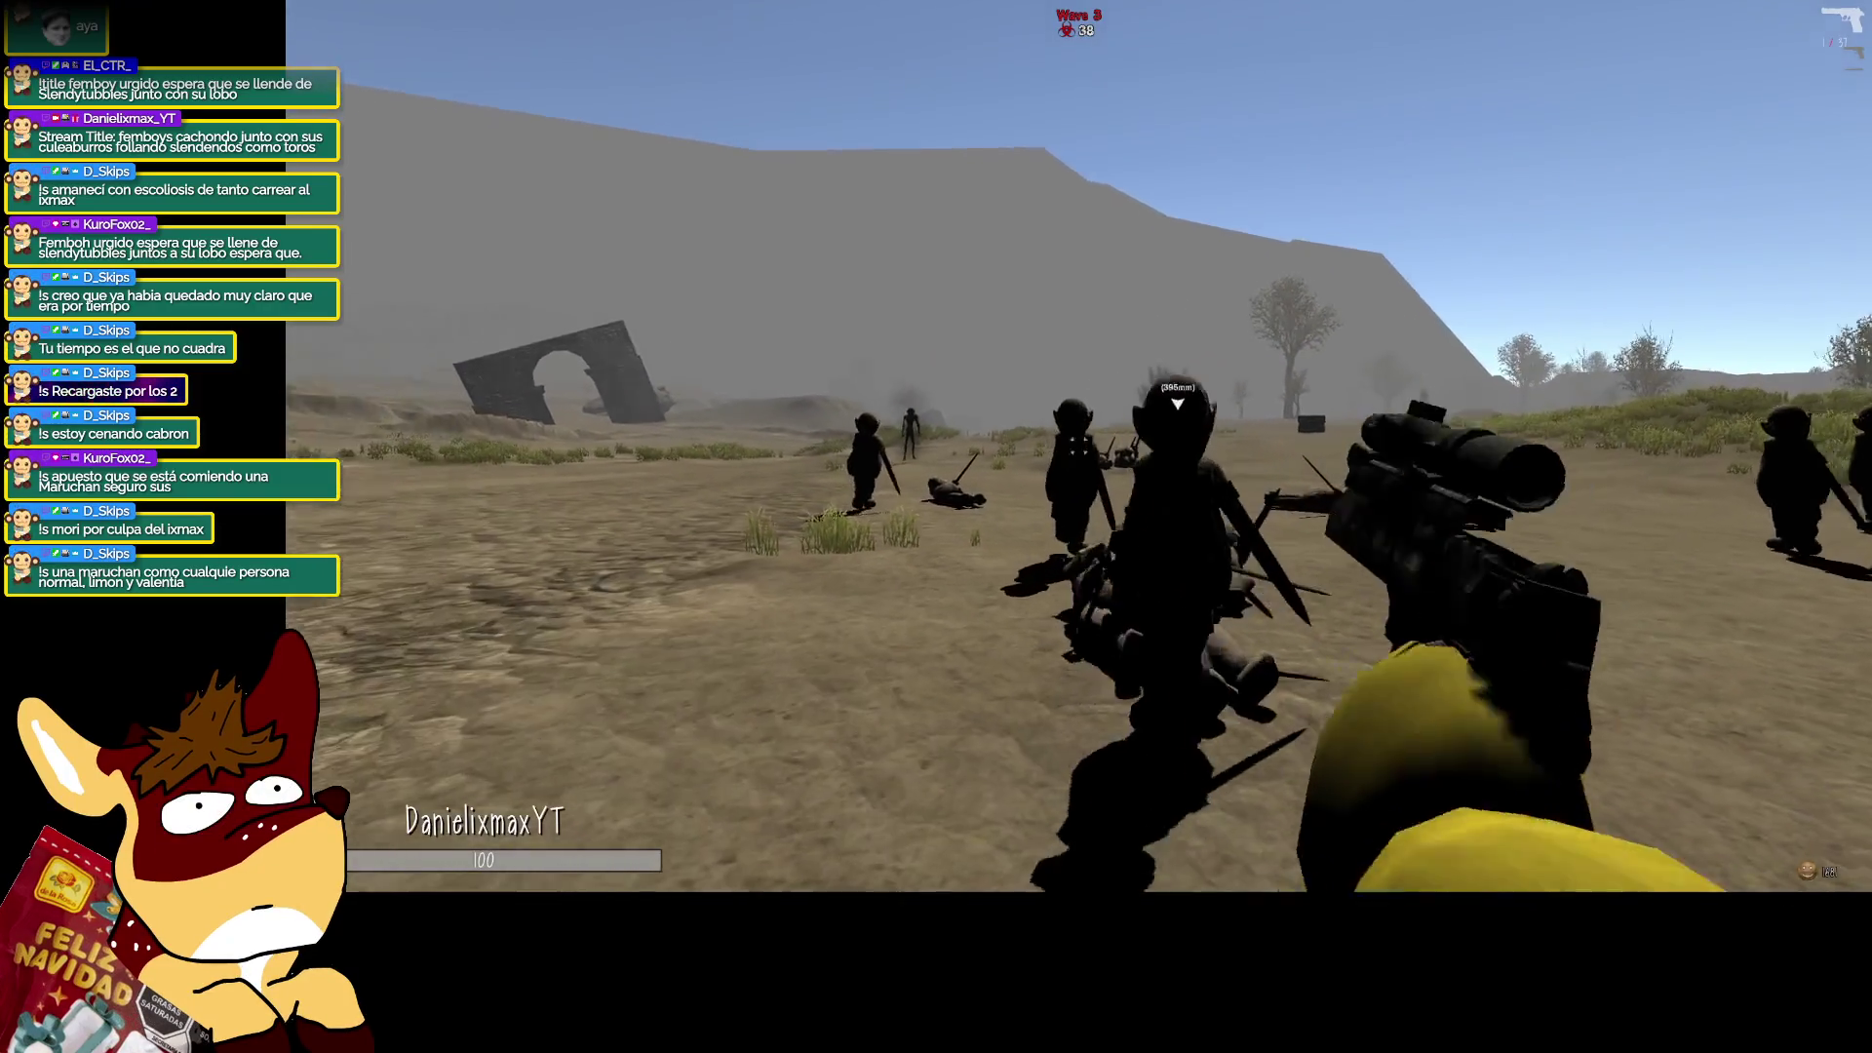
key(r)
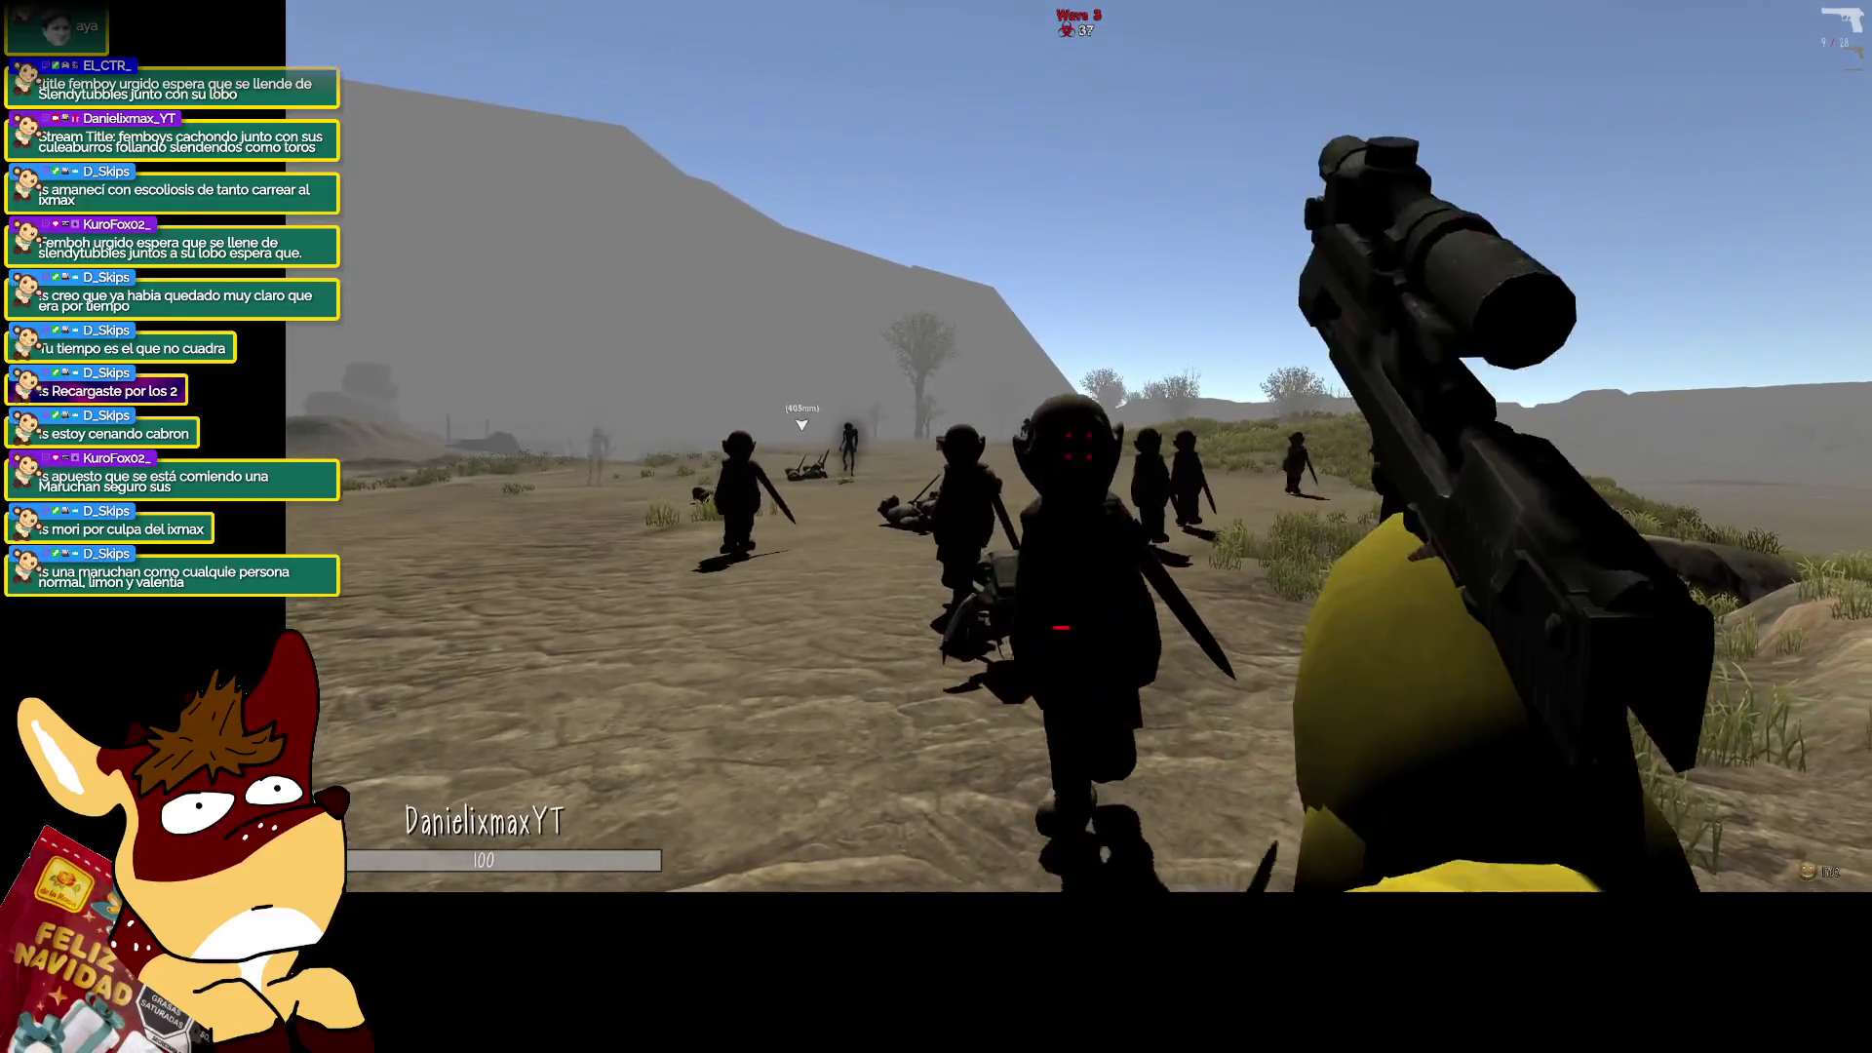
click(1077, 446)
click(1078, 445)
click(1078, 445)
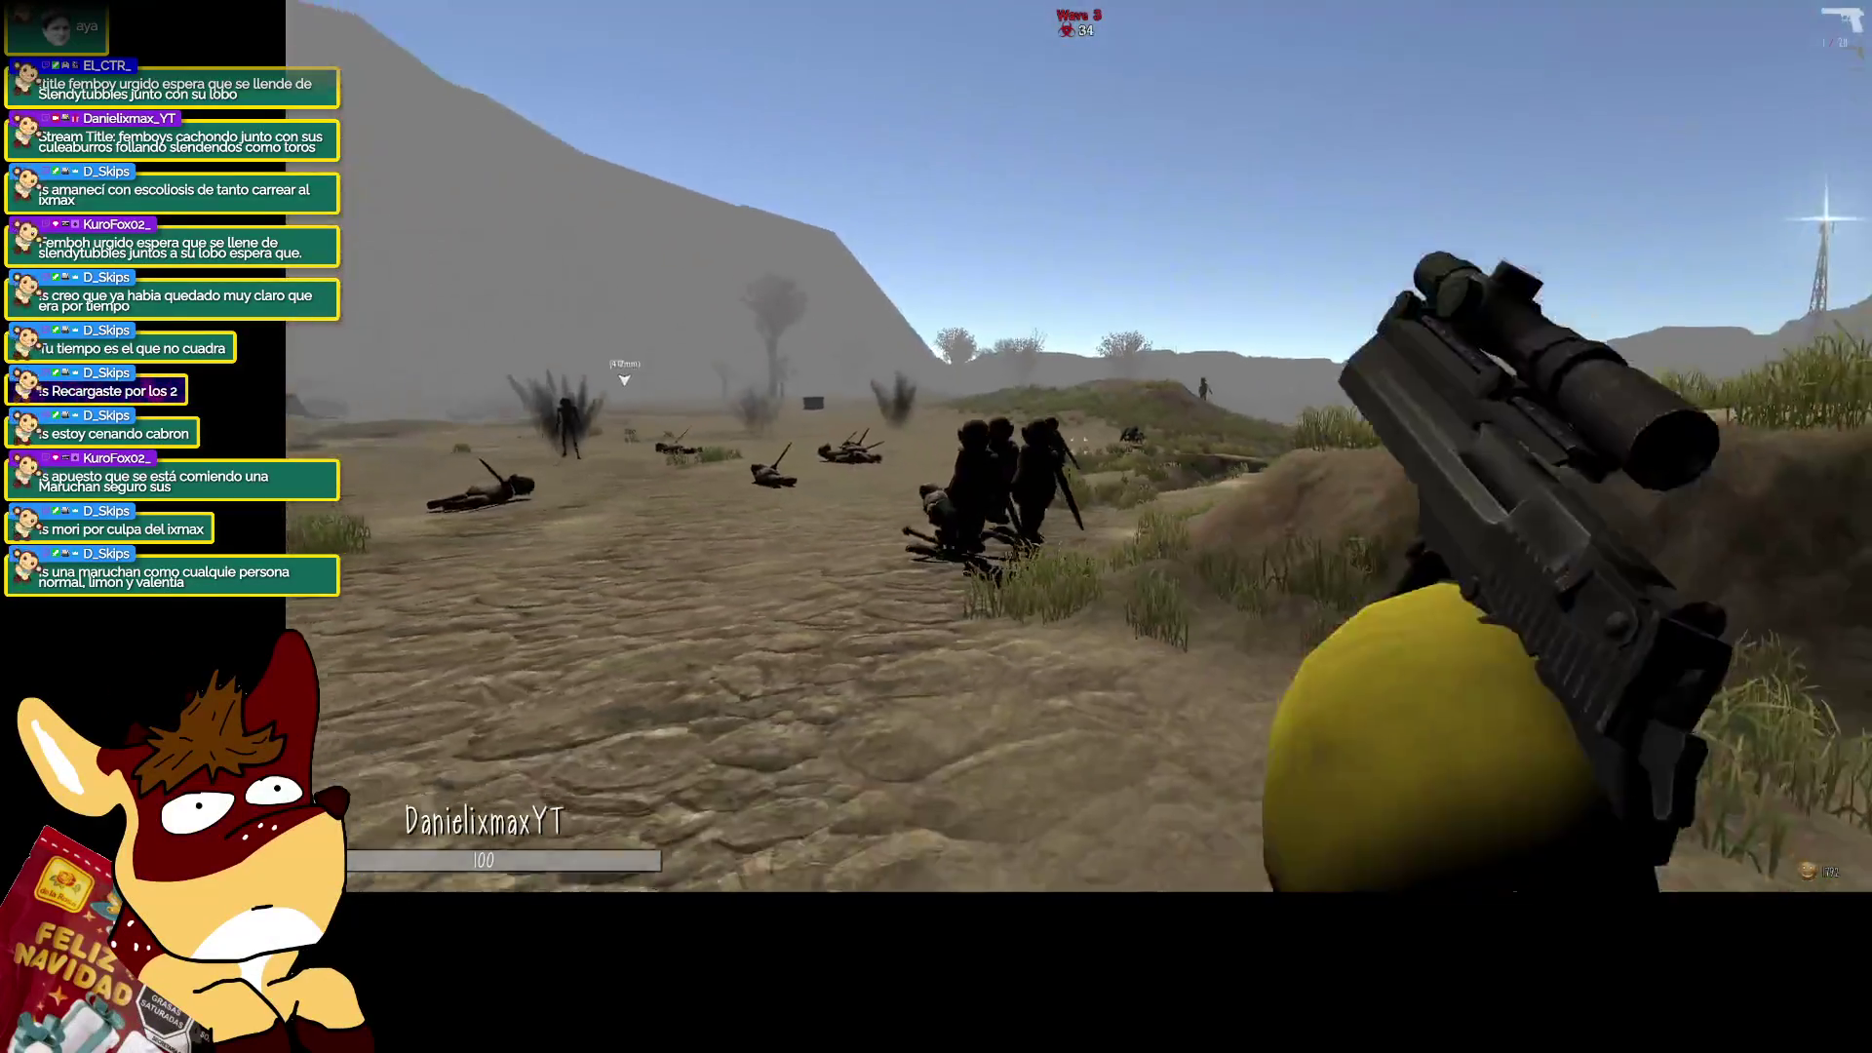
key(r)
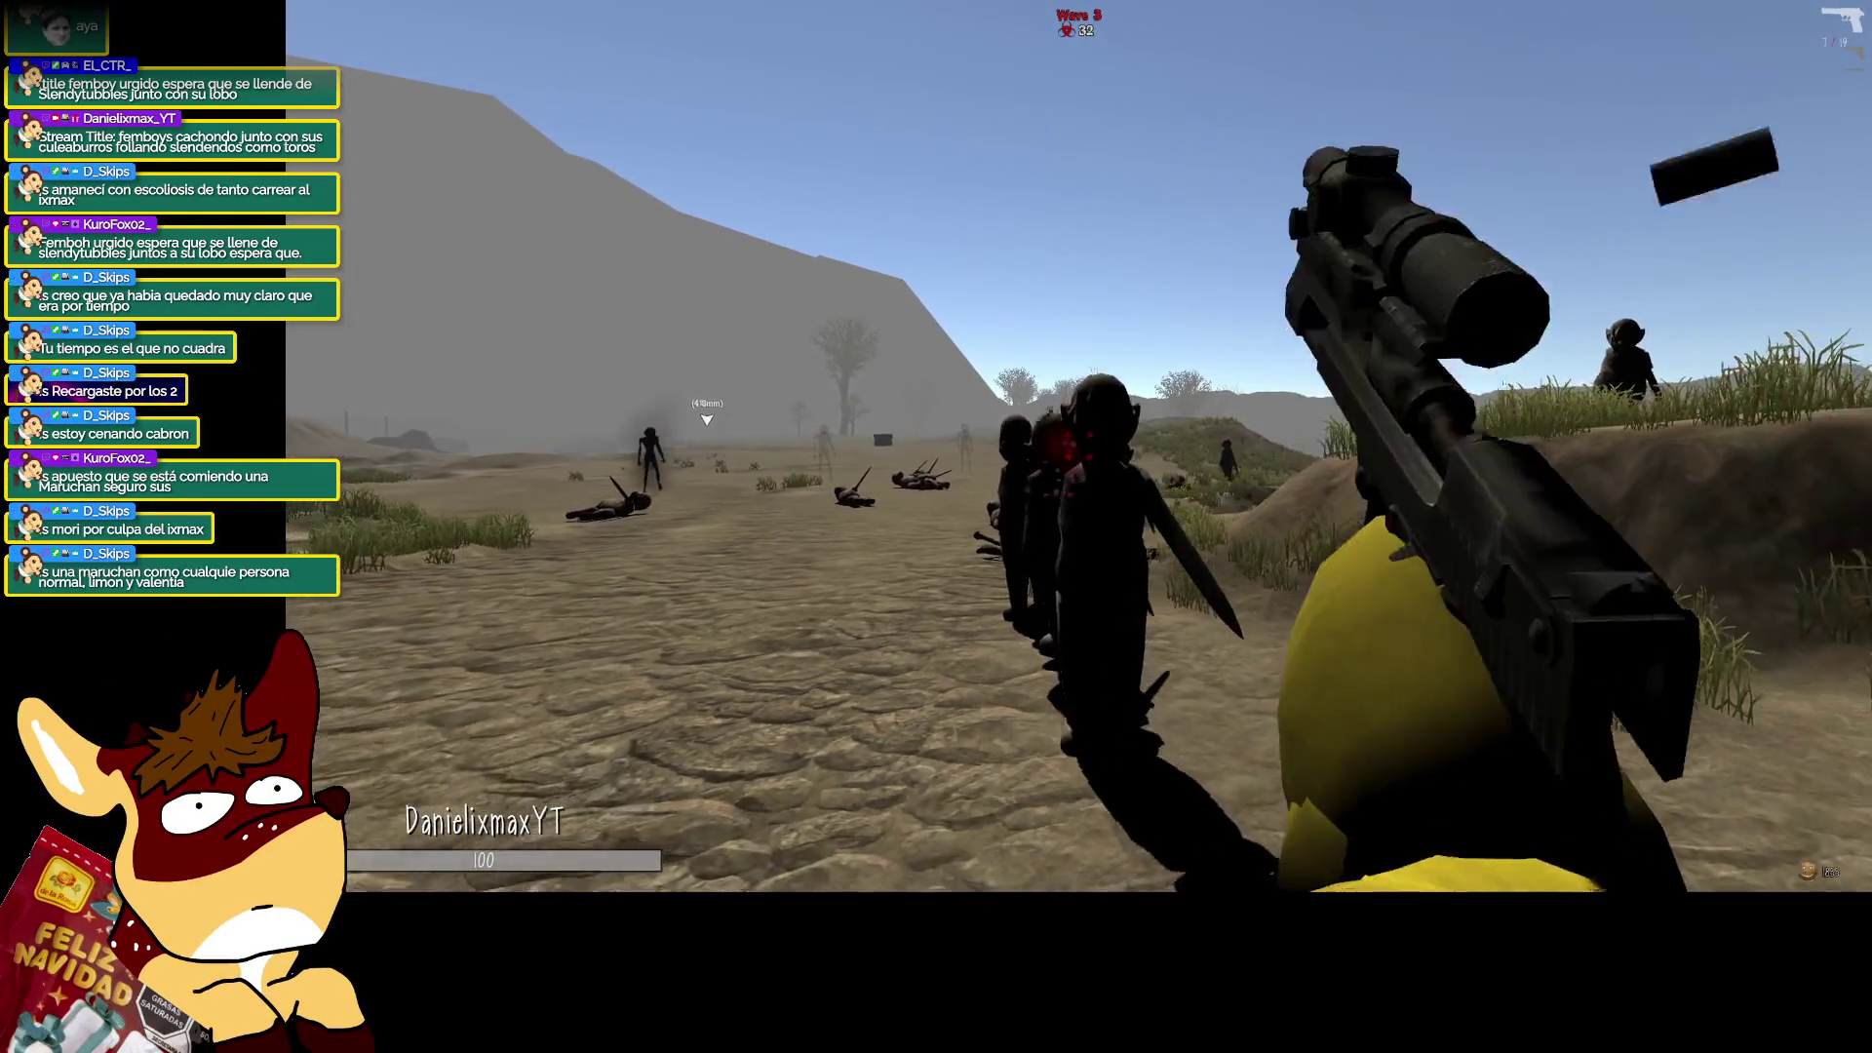